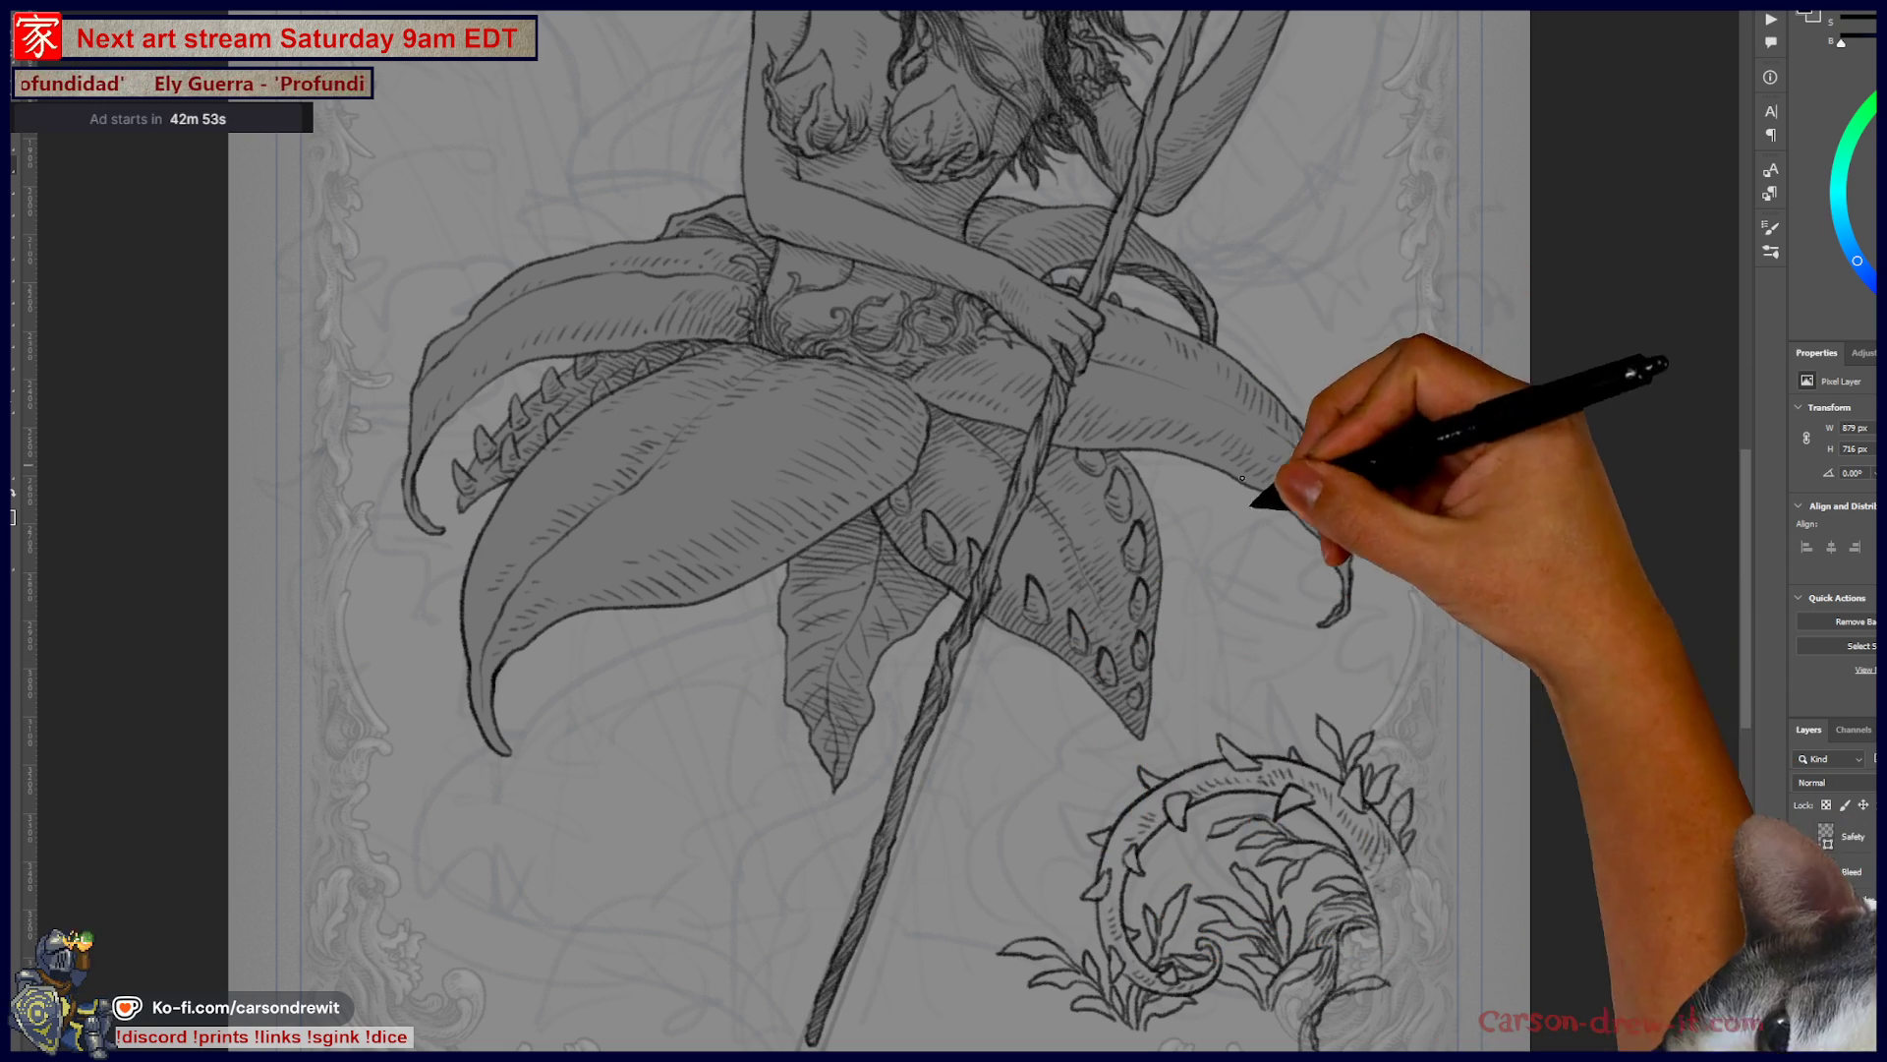
# - Ink two more fern strokes at the base below the thorn ring, lower right of the card
pyautogui.moveTo(1255, 898); pyautogui.dragTo(1373, 696)
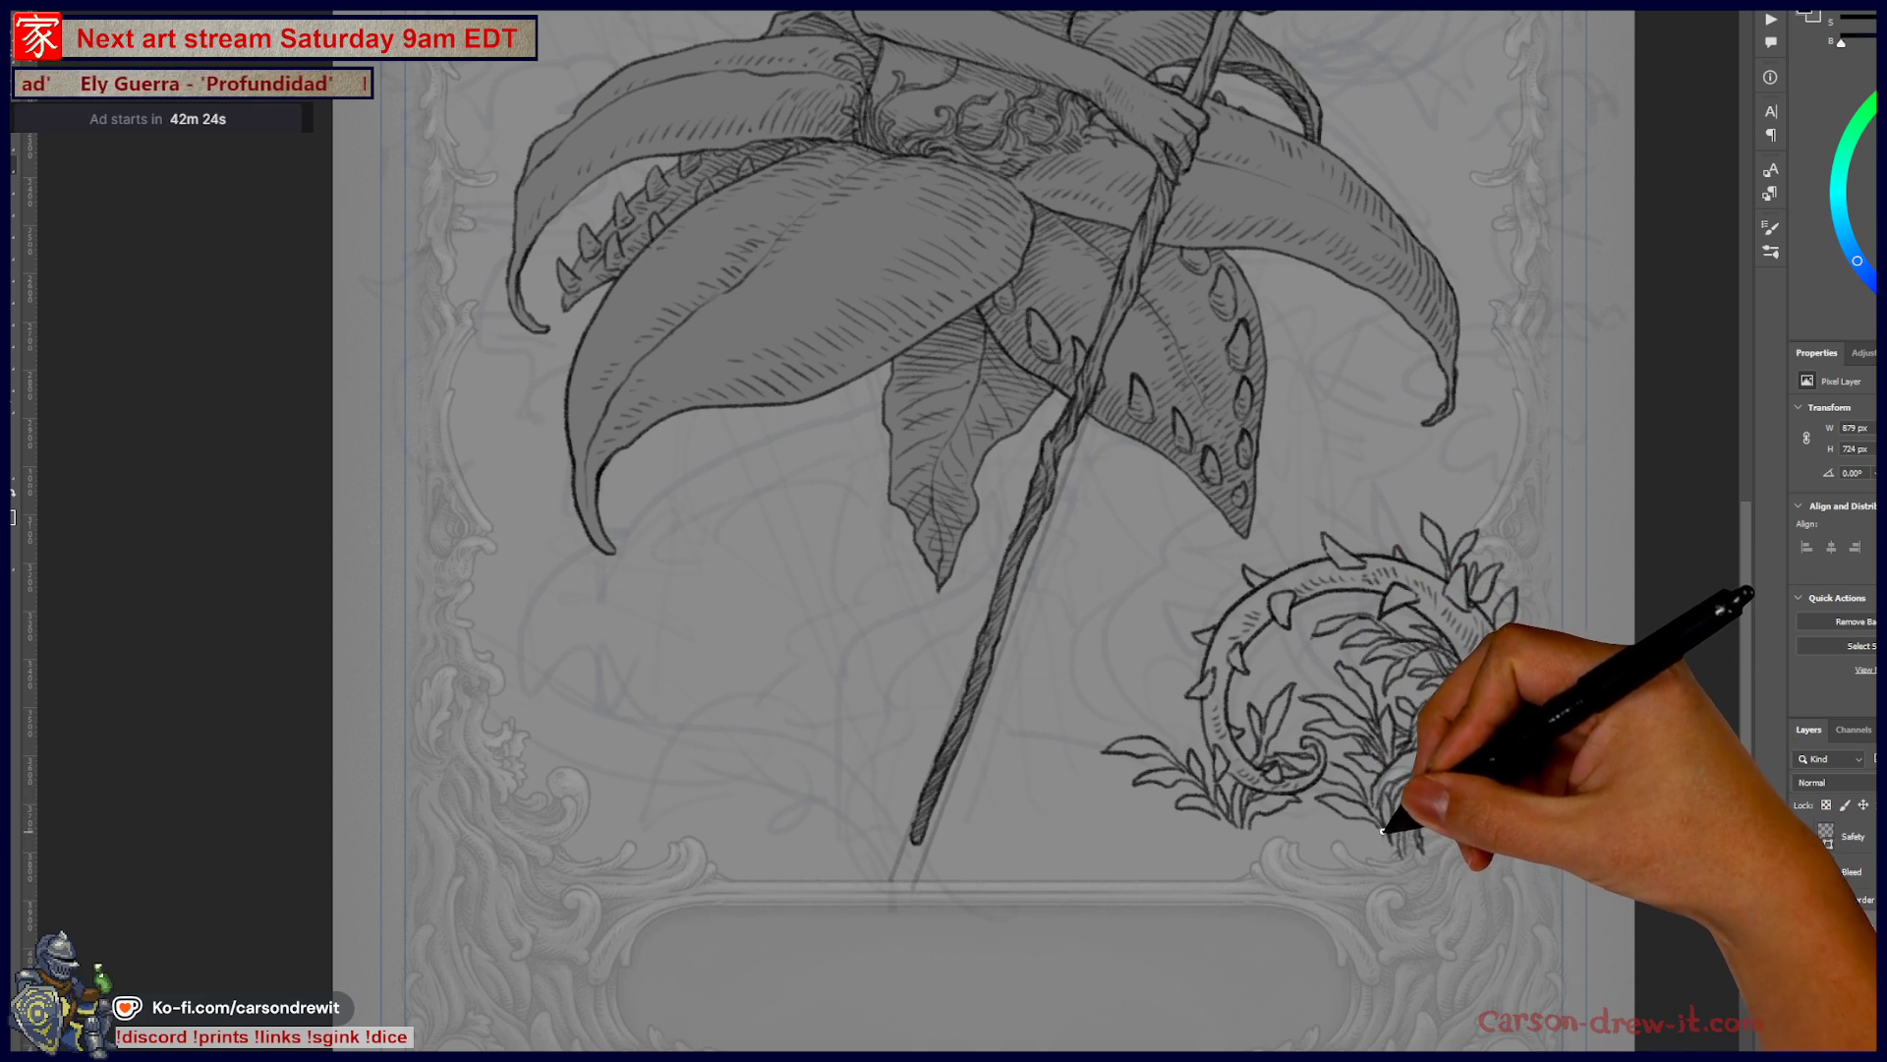
pyautogui.moveTo(1379, 849); pyautogui.dragTo(1380, 853)
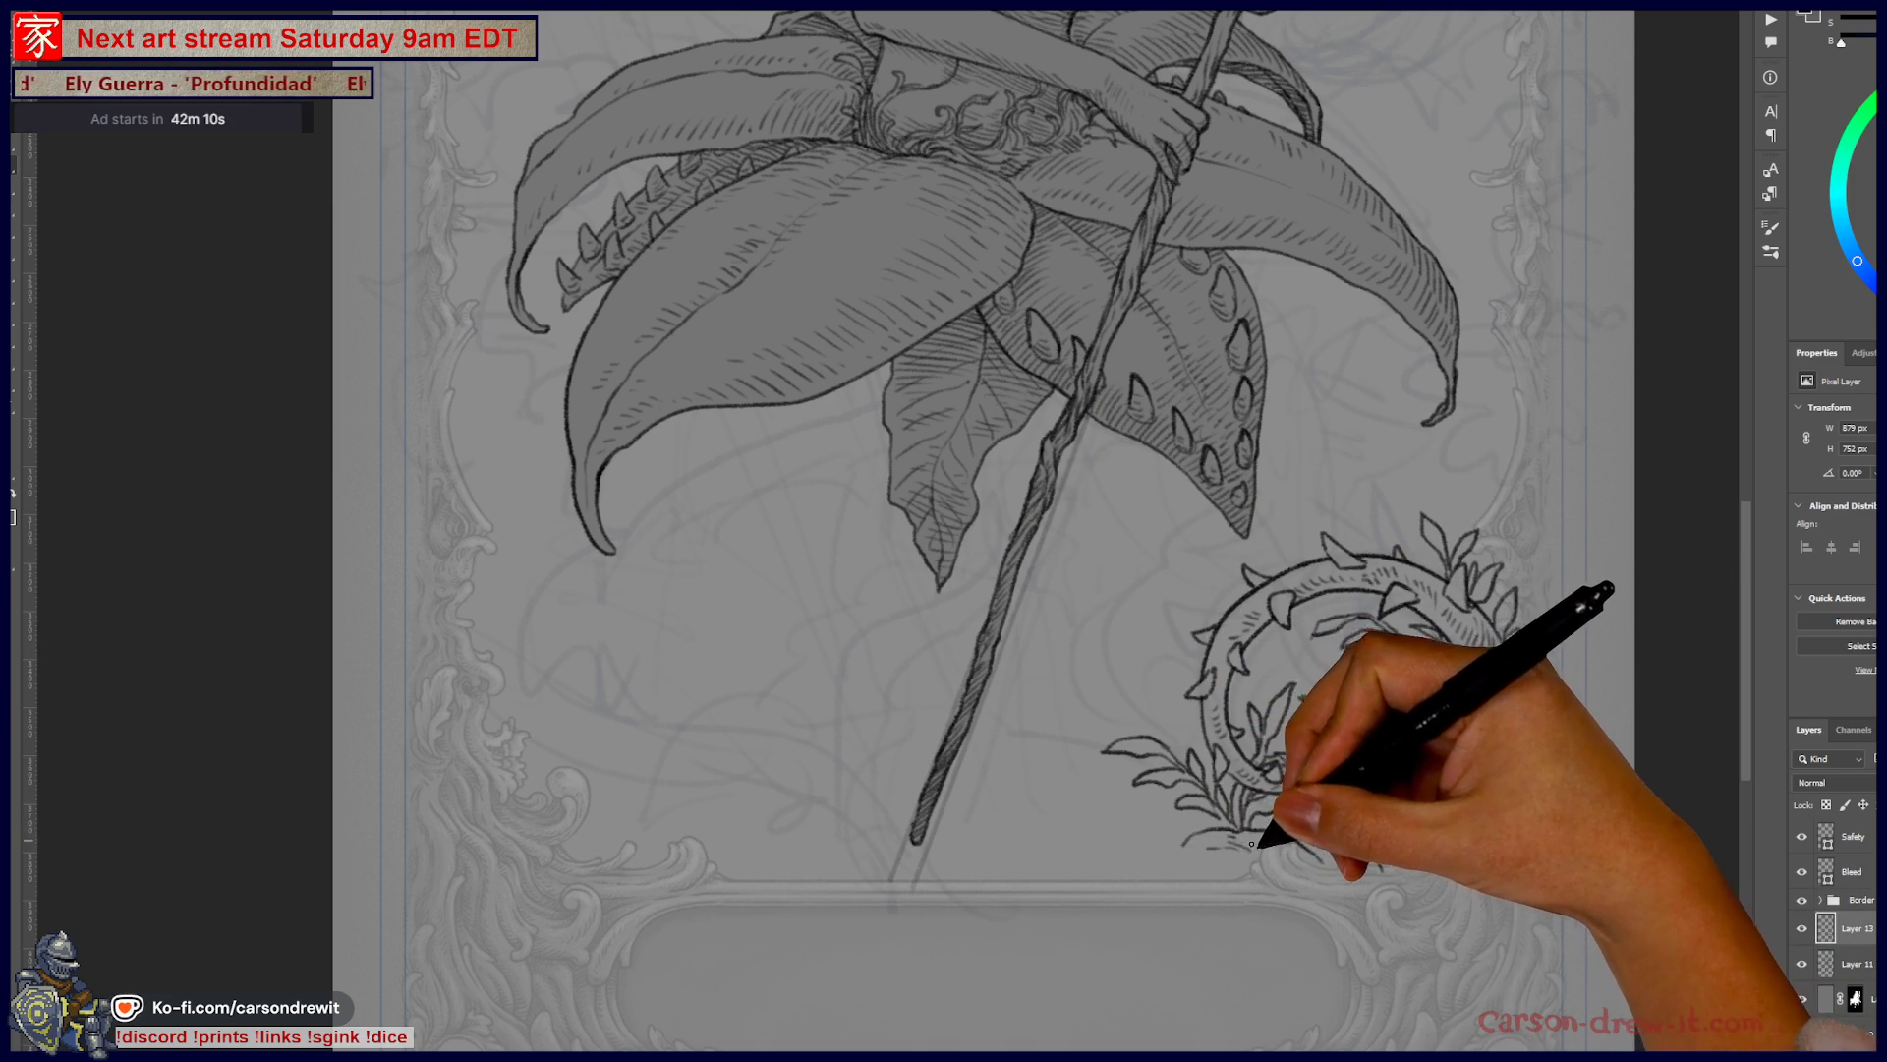
pyautogui.moveTo(1327, 870); pyautogui.dragTo(1343, 863)
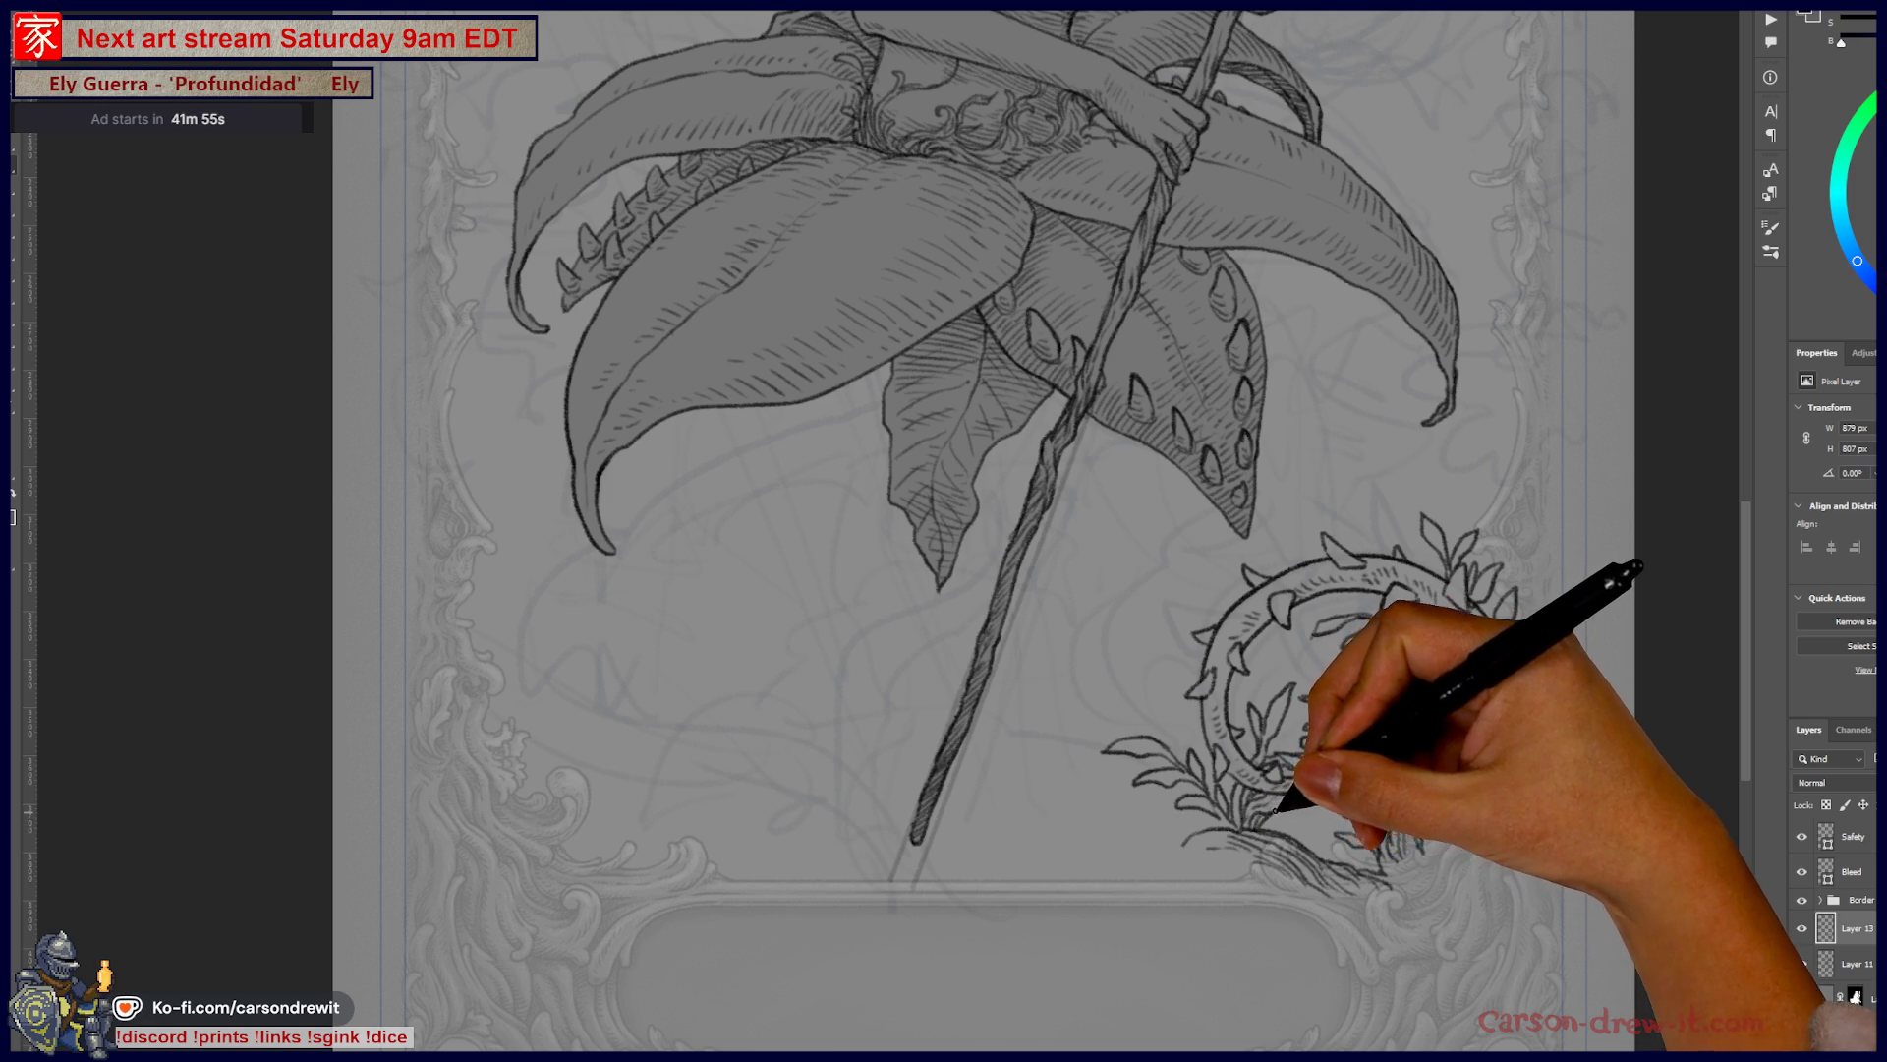
pyautogui.moveTo(1390, 800)
pyautogui.mouseDown()
pyautogui.moveTo(1453, 905)
pyautogui.moveTo(1541, 978)
pyautogui.moveTo(1592, 865)
pyautogui.mouseUp()
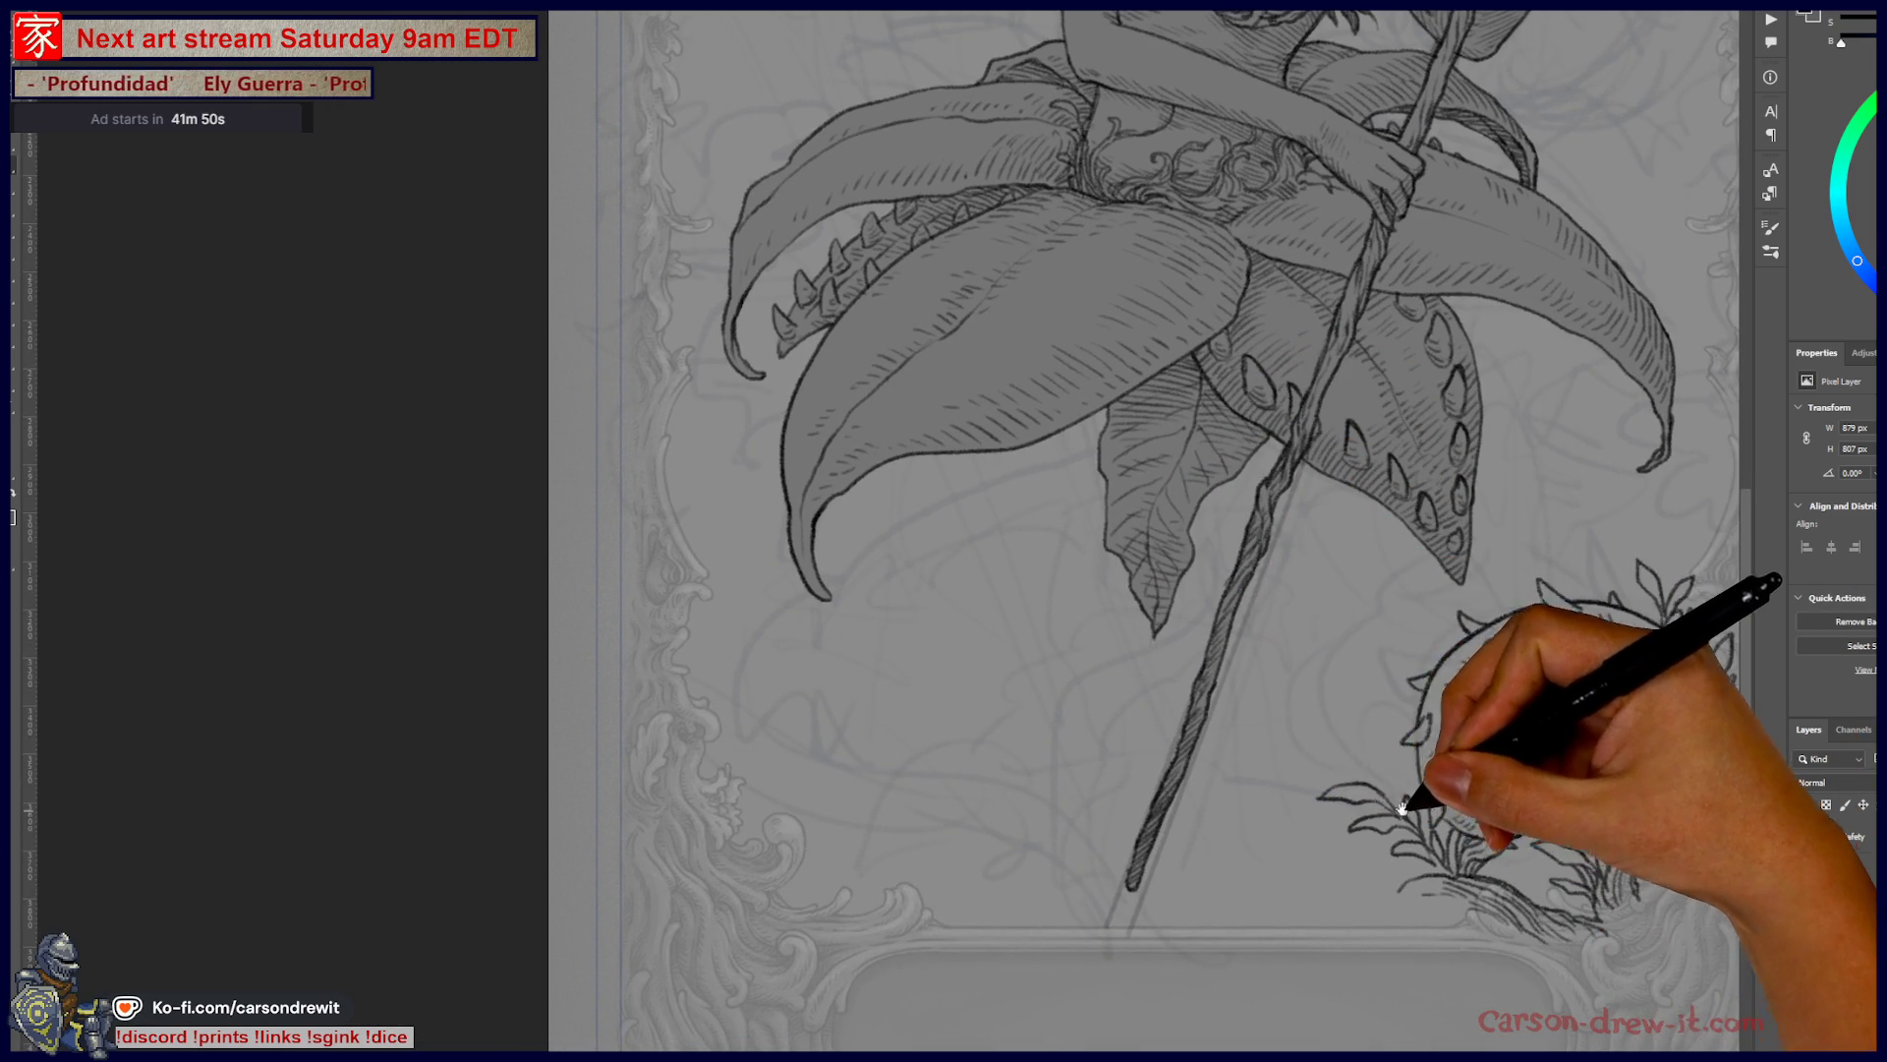
# - Draw a new leaf outline above the thorny vine ring
pyautogui.moveTo(1424, 787); pyautogui.dragTo(1221, 809)
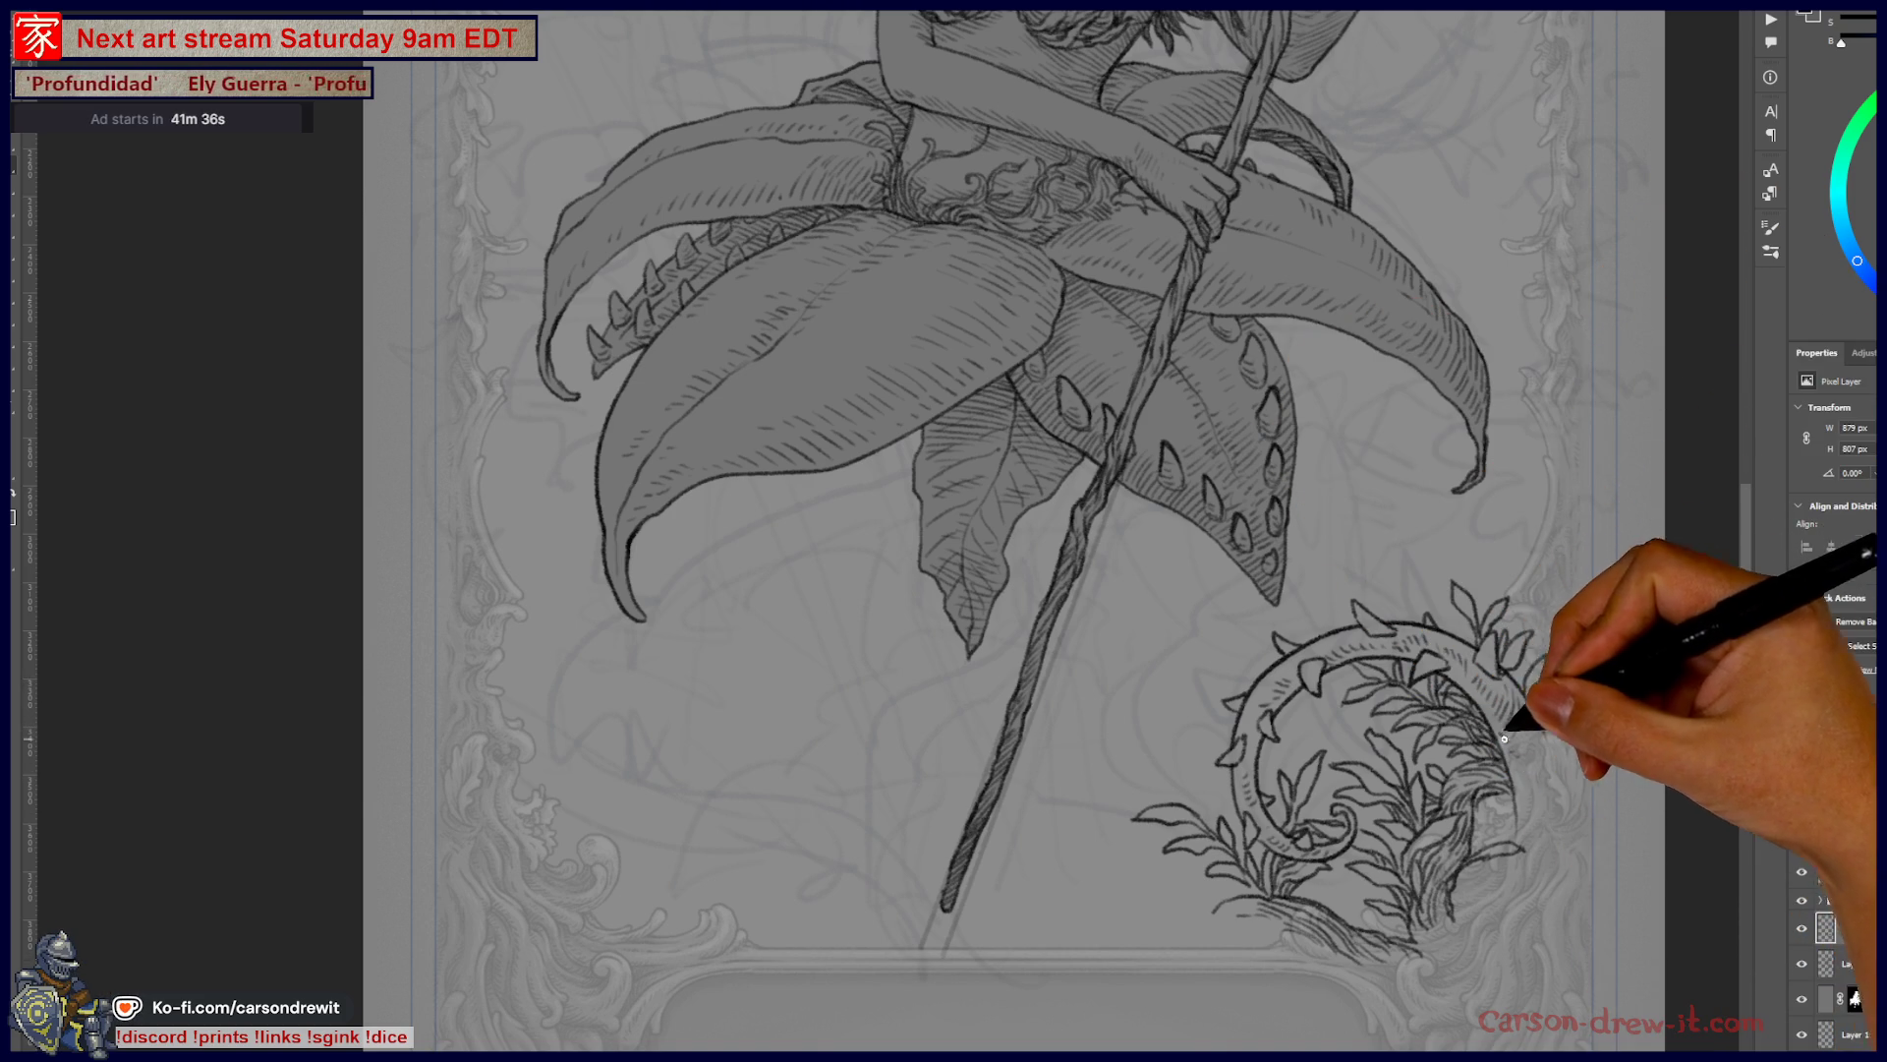
pyautogui.moveTo(1487, 552); pyautogui.dragTo(1498, 599)
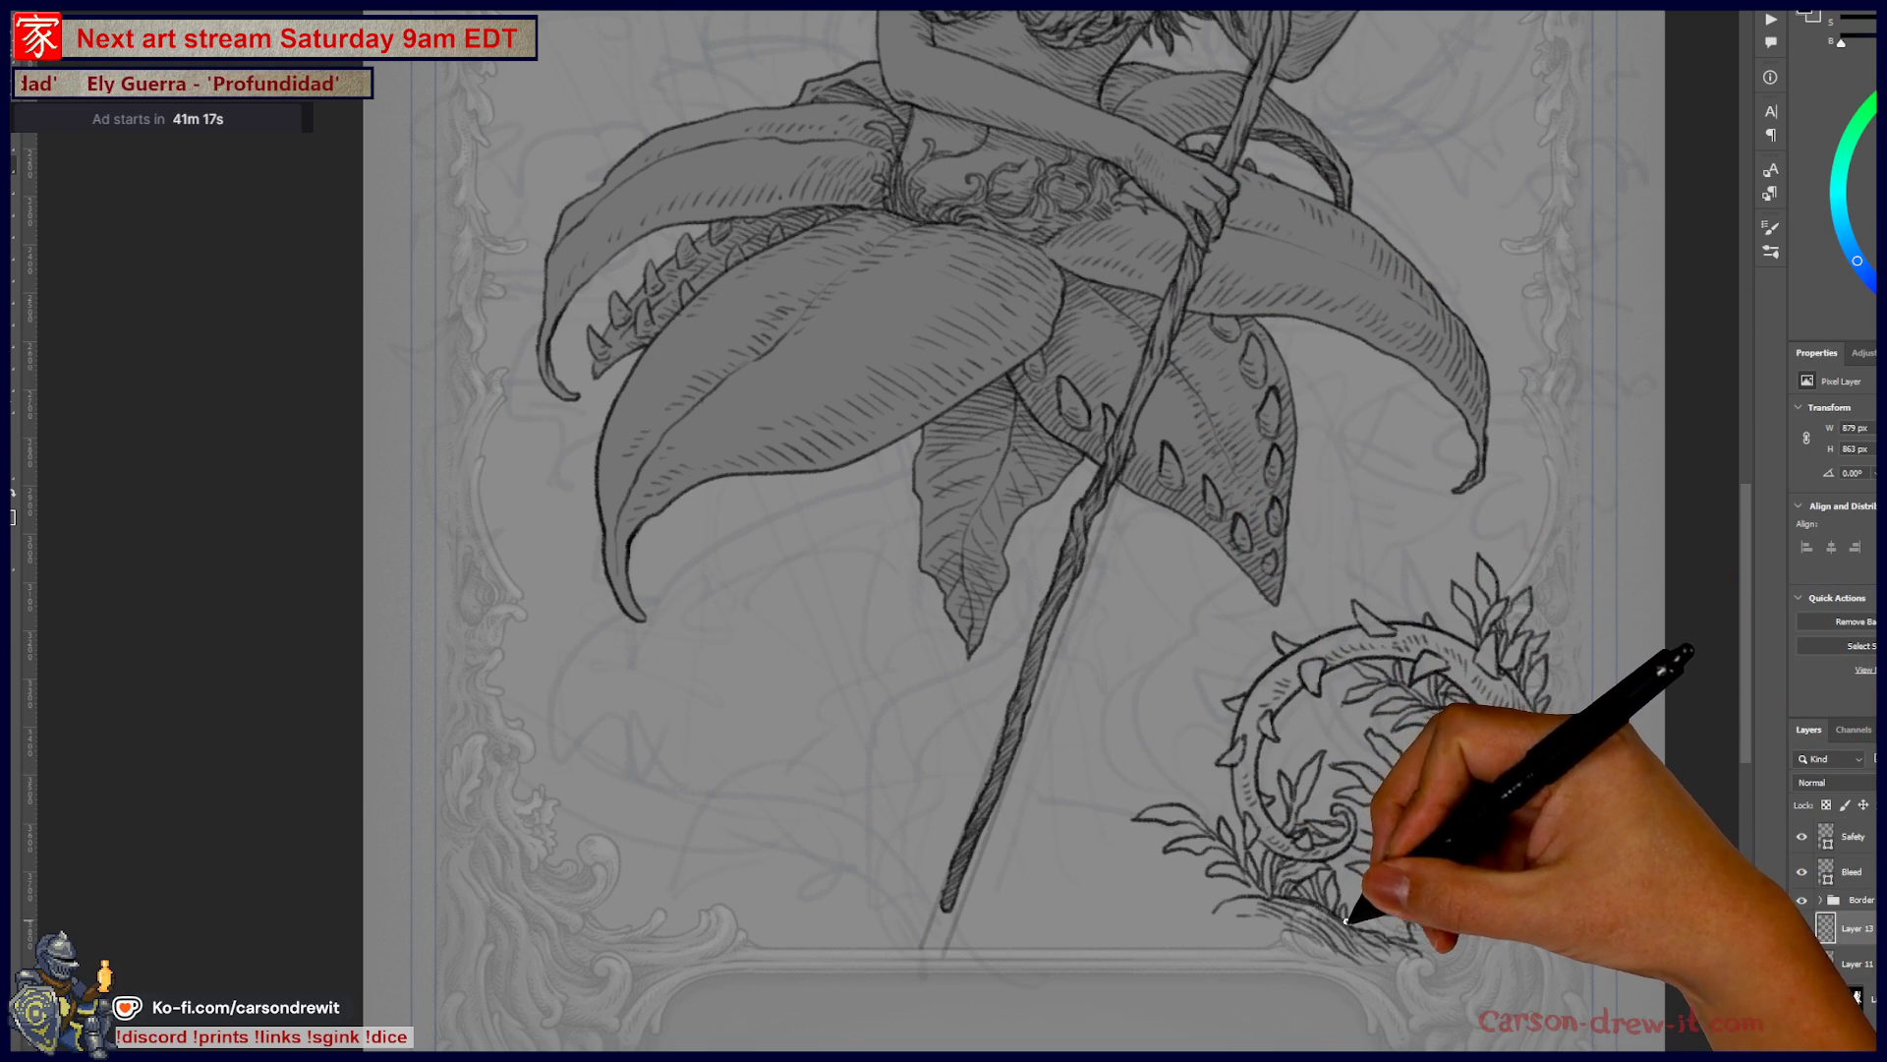
pyautogui.moveTo(1211, 774)
pyautogui.mouseDown()
pyautogui.moveTo(1262, 836)
pyautogui.moveTo(1278, 739)
pyautogui.mouseUp()
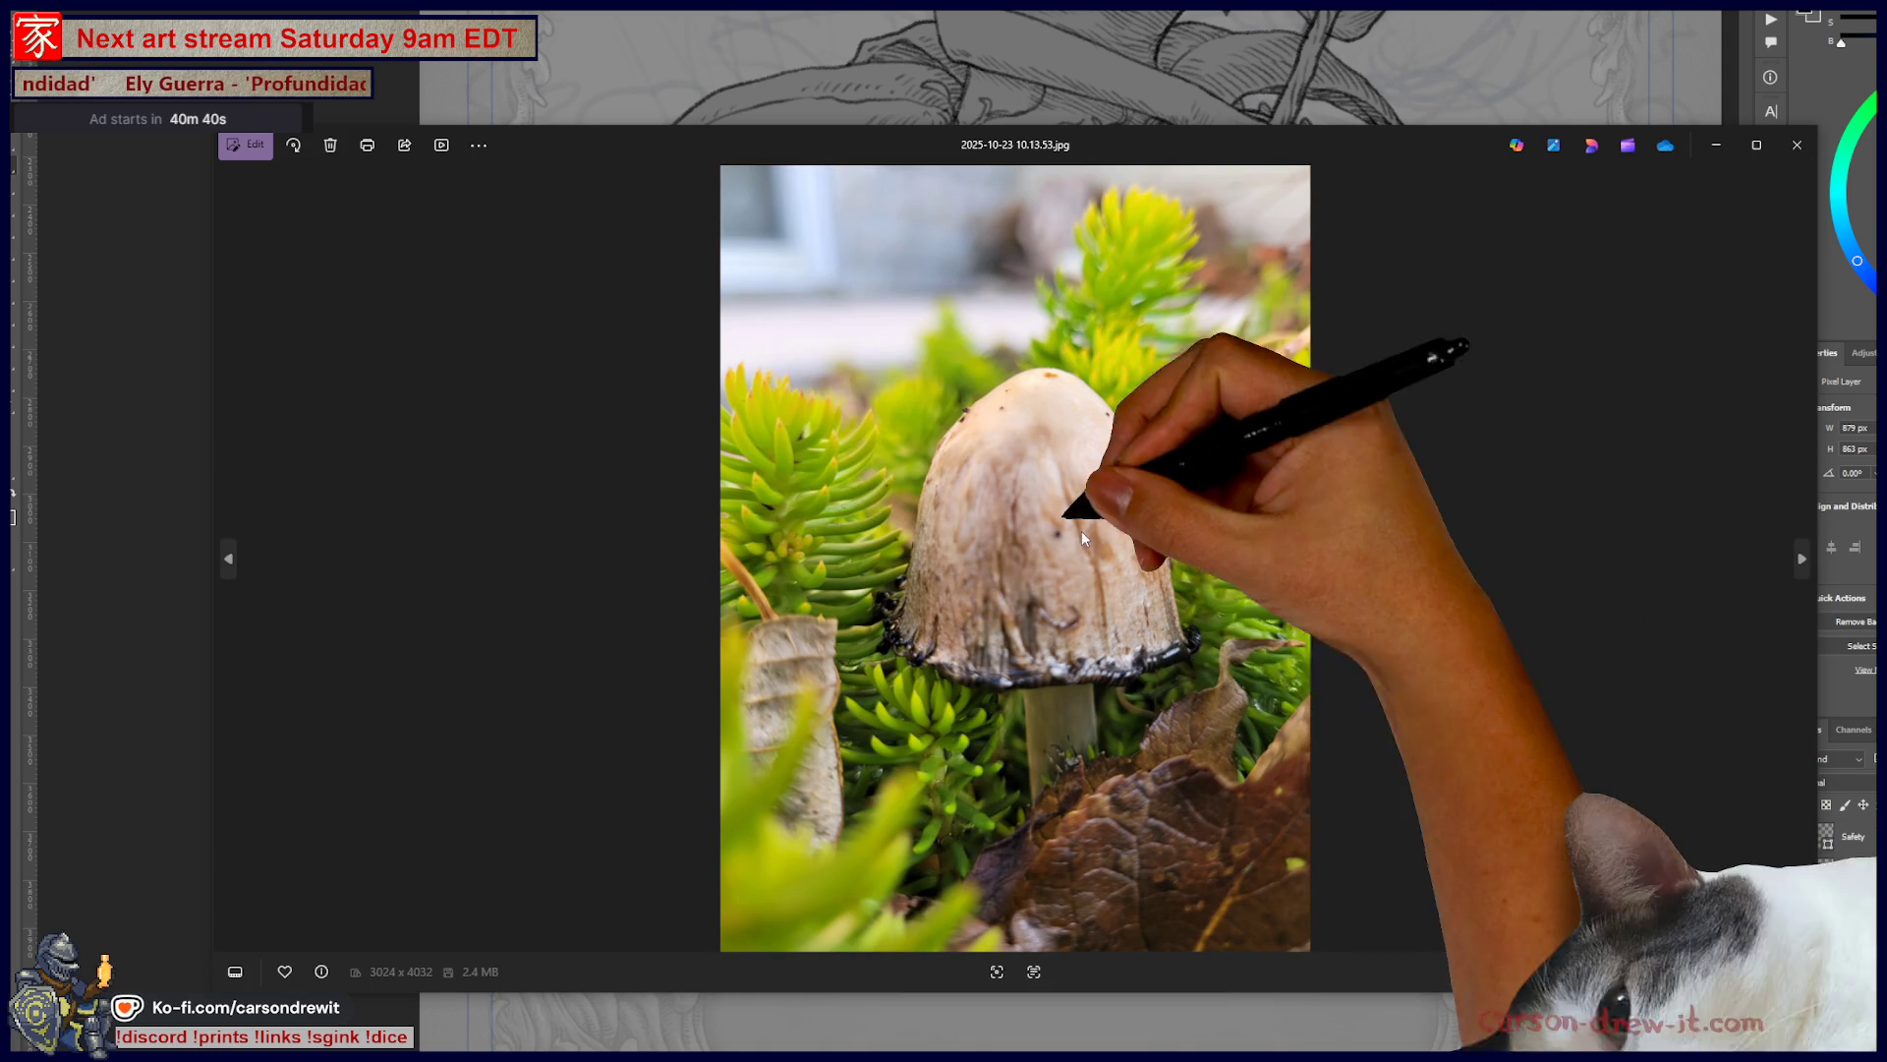
# - Zoom in and out on the mushroom reference photo, then close Photos
pyautogui.scroll(4, 1327, 688)
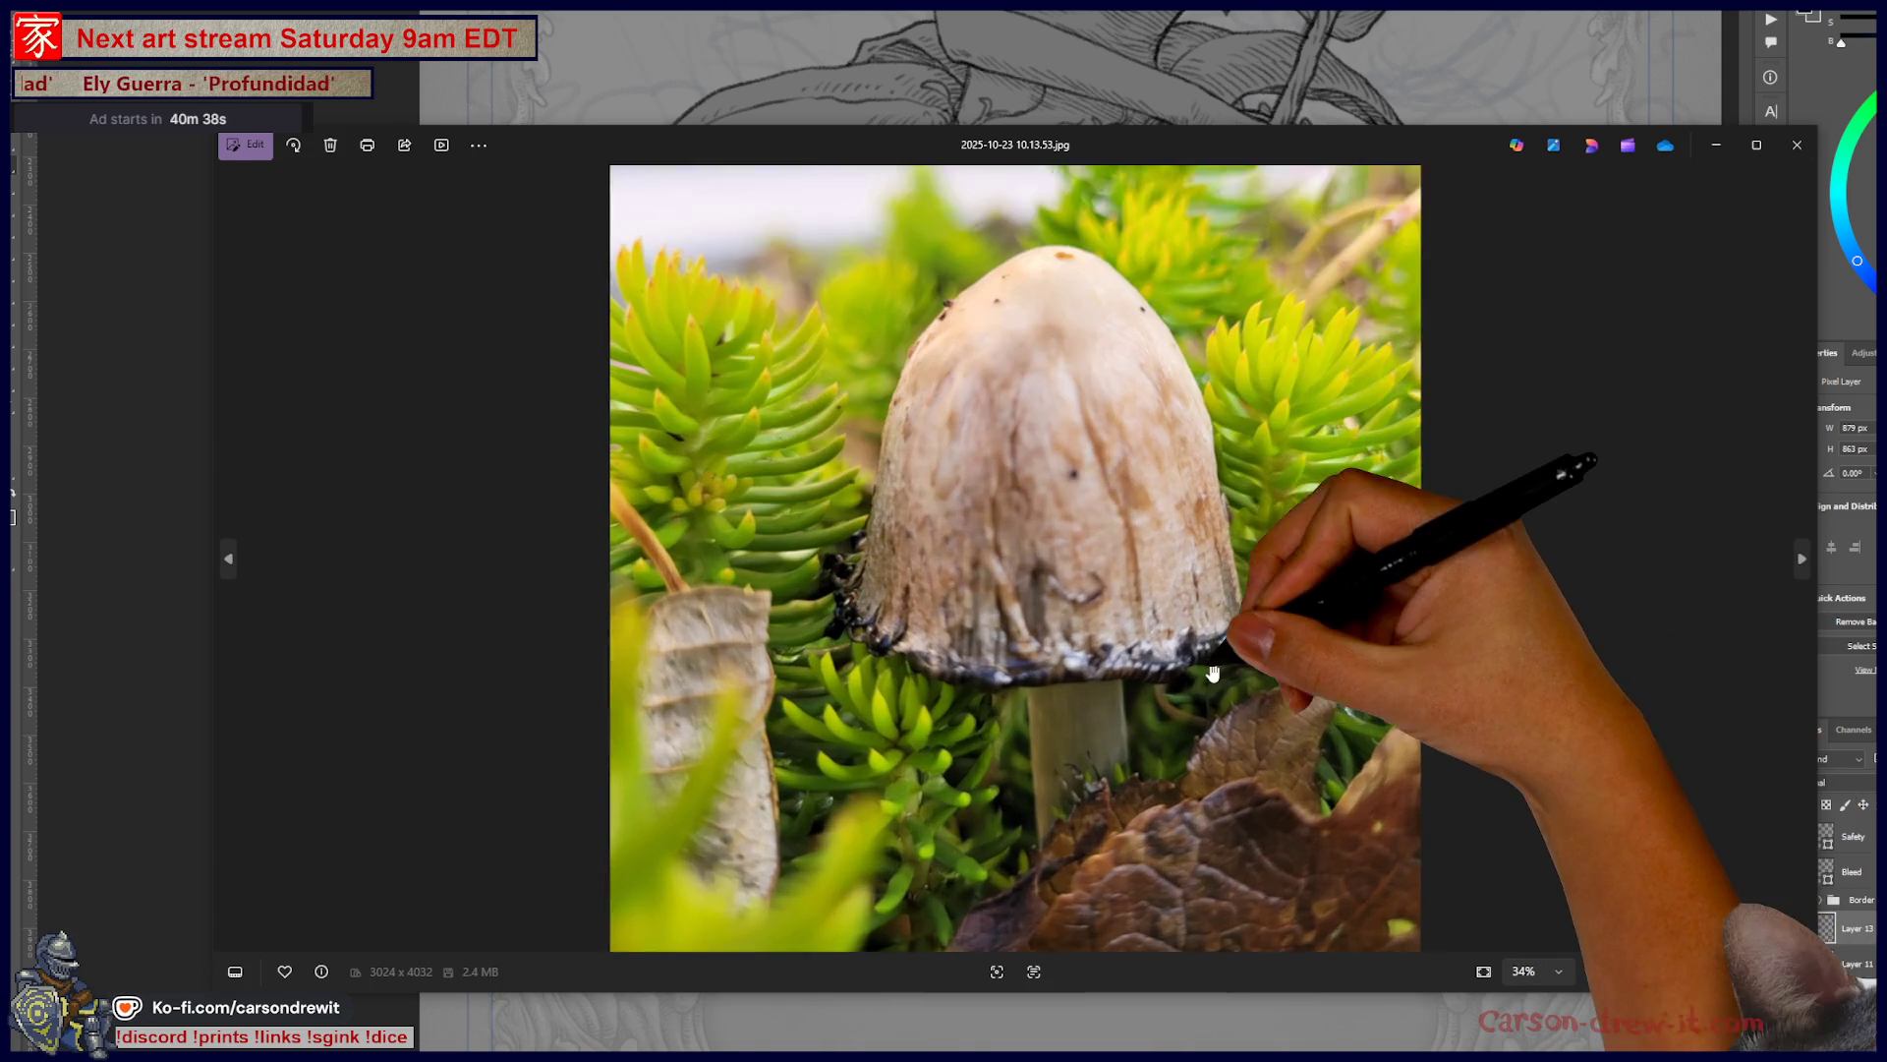
pyautogui.scroll(-4, 1396, 702)
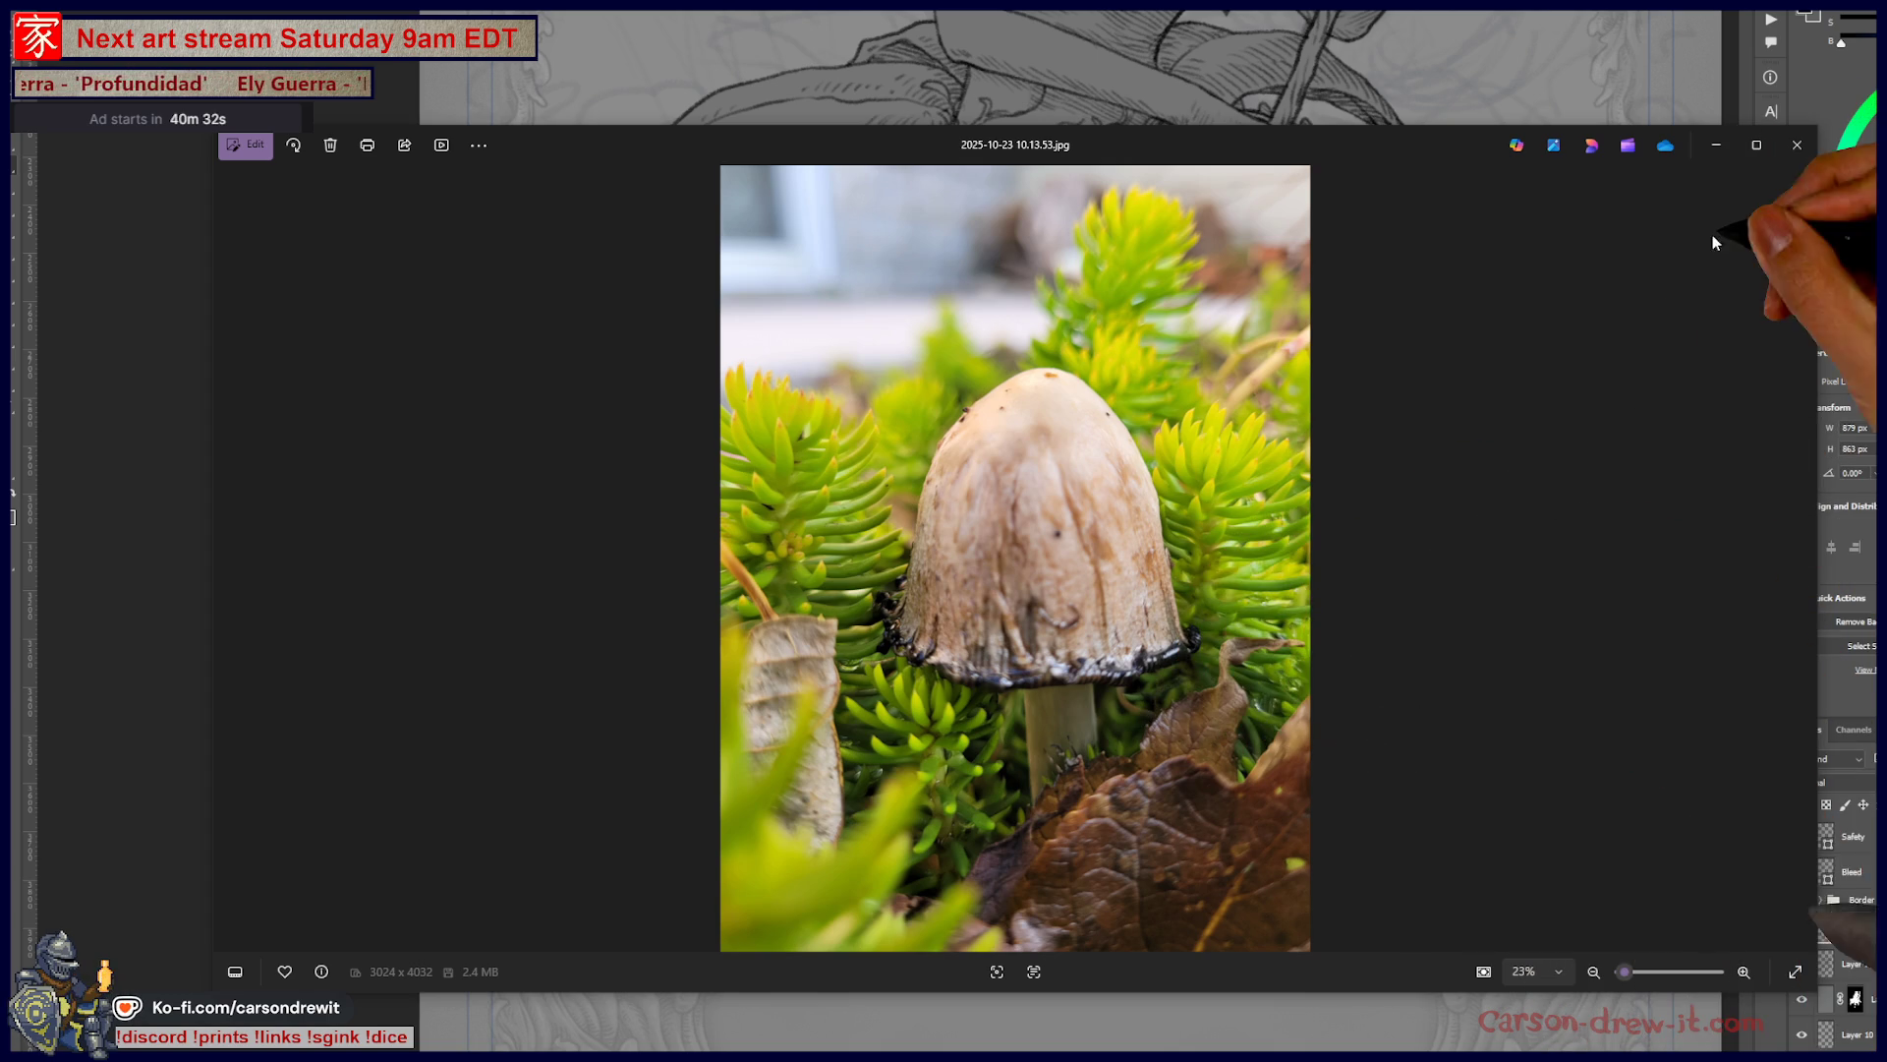
pyautogui.click(1797, 145)
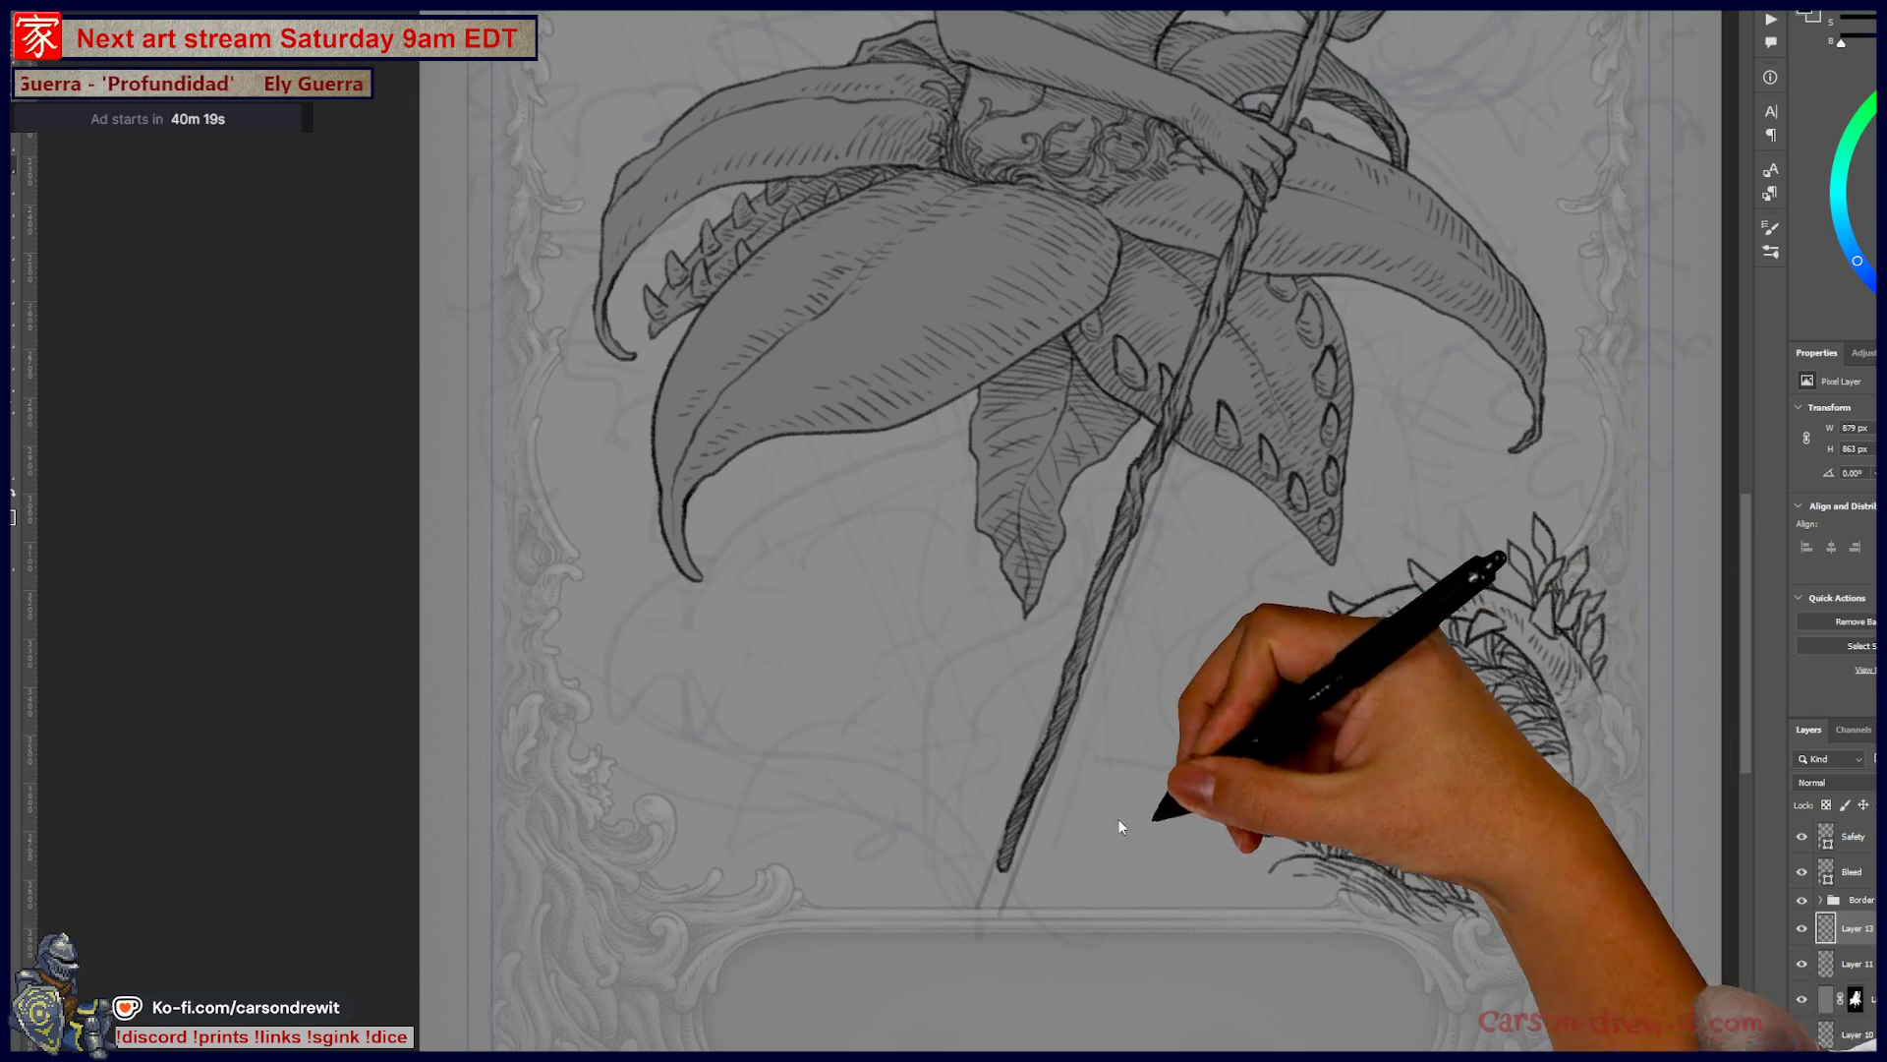
# - Draw a new leaf left of the thorn ring and more leaves inside it
pyautogui.scroll(-5, 1215, 861)
pyautogui.scroll(3, 1213, 854)
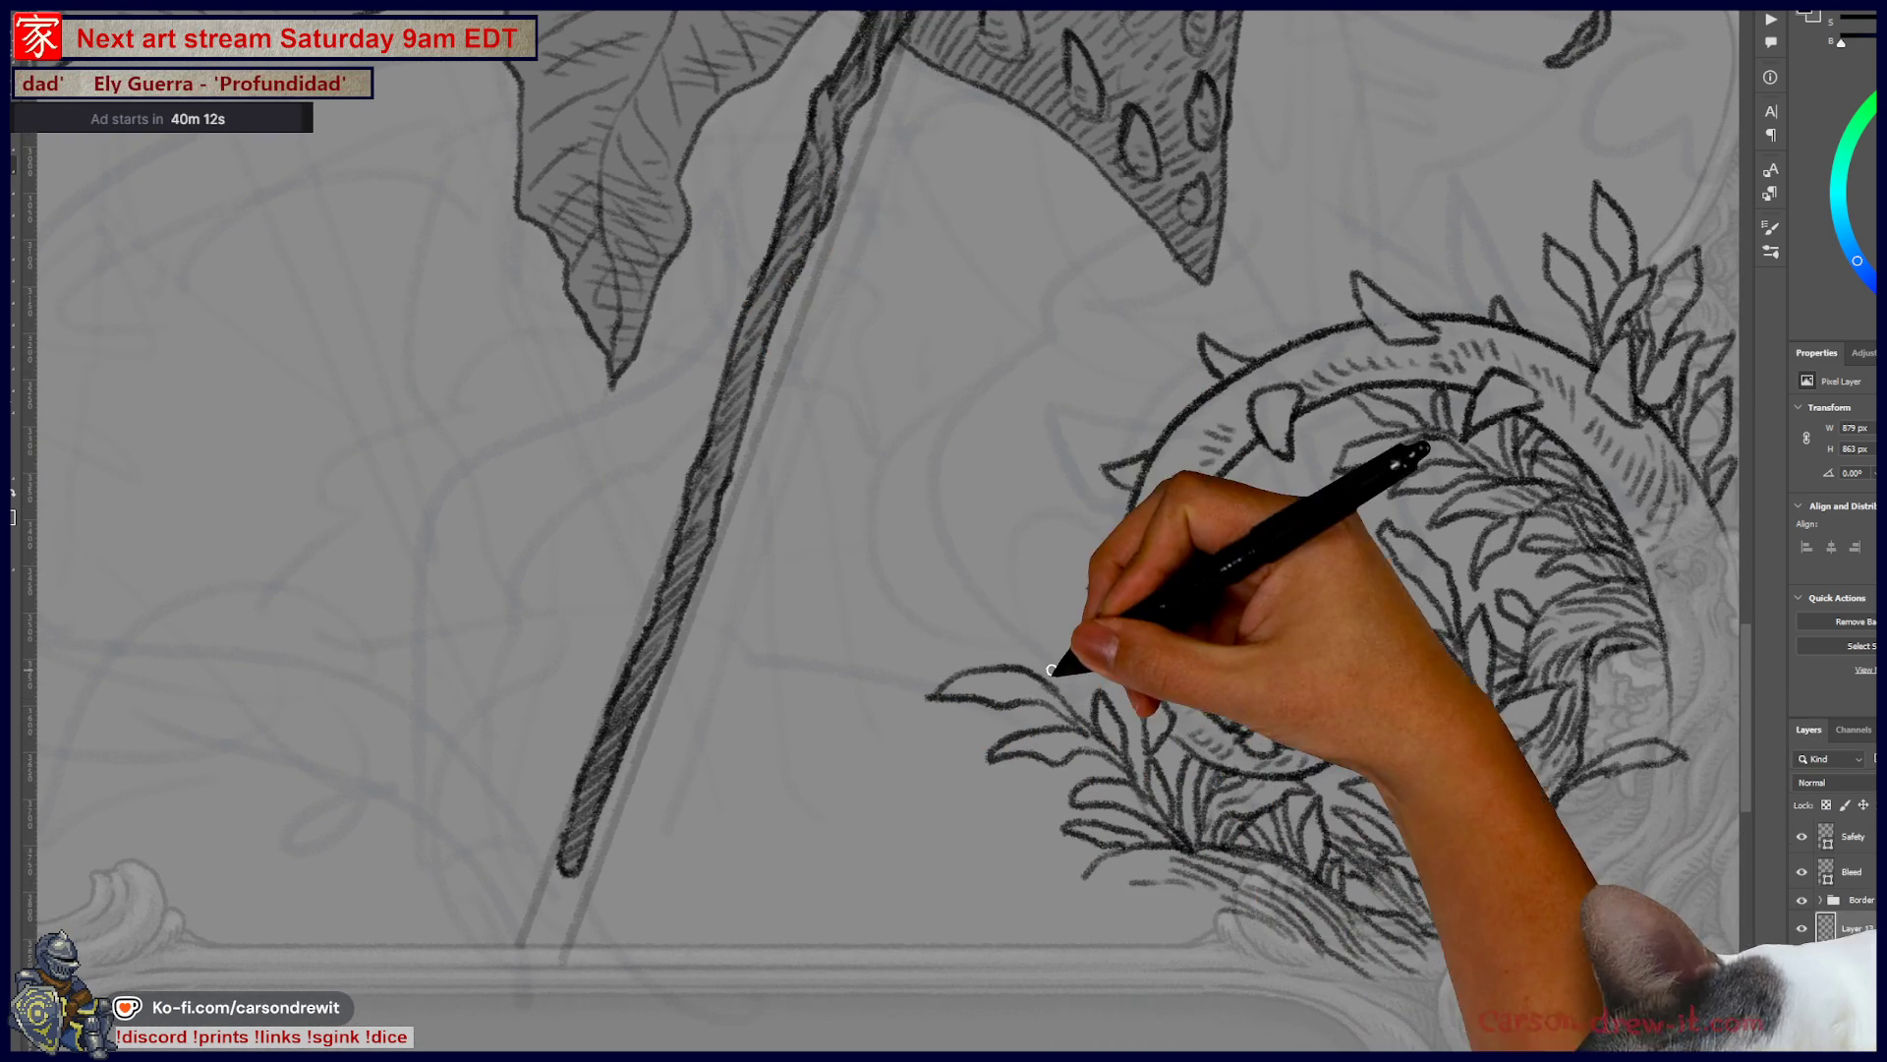
pyautogui.moveTo(1074, 704)
pyautogui.mouseDown()
pyautogui.moveTo(1032, 597)
pyautogui.moveTo(1003, 581)
pyautogui.moveTo(1086, 674)
pyautogui.moveTo(1103, 653)
pyautogui.moveTo(1074, 687)
pyautogui.moveTo(1000, 628)
pyautogui.moveTo(1087, 707)
pyautogui.moveTo(1065, 725)
pyautogui.moveTo(1082, 724)
pyautogui.moveTo(1084, 768)
pyautogui.moveTo(1120, 750)
pyautogui.moveTo(1124, 779)
pyautogui.moveTo(1128, 690)
pyautogui.mouseUp()
pyautogui.moveTo(1377, 624)
pyautogui.mouseDown()
pyautogui.moveTo(1331, 658)
pyautogui.moveTo(1418, 790)
pyautogui.mouseUp()
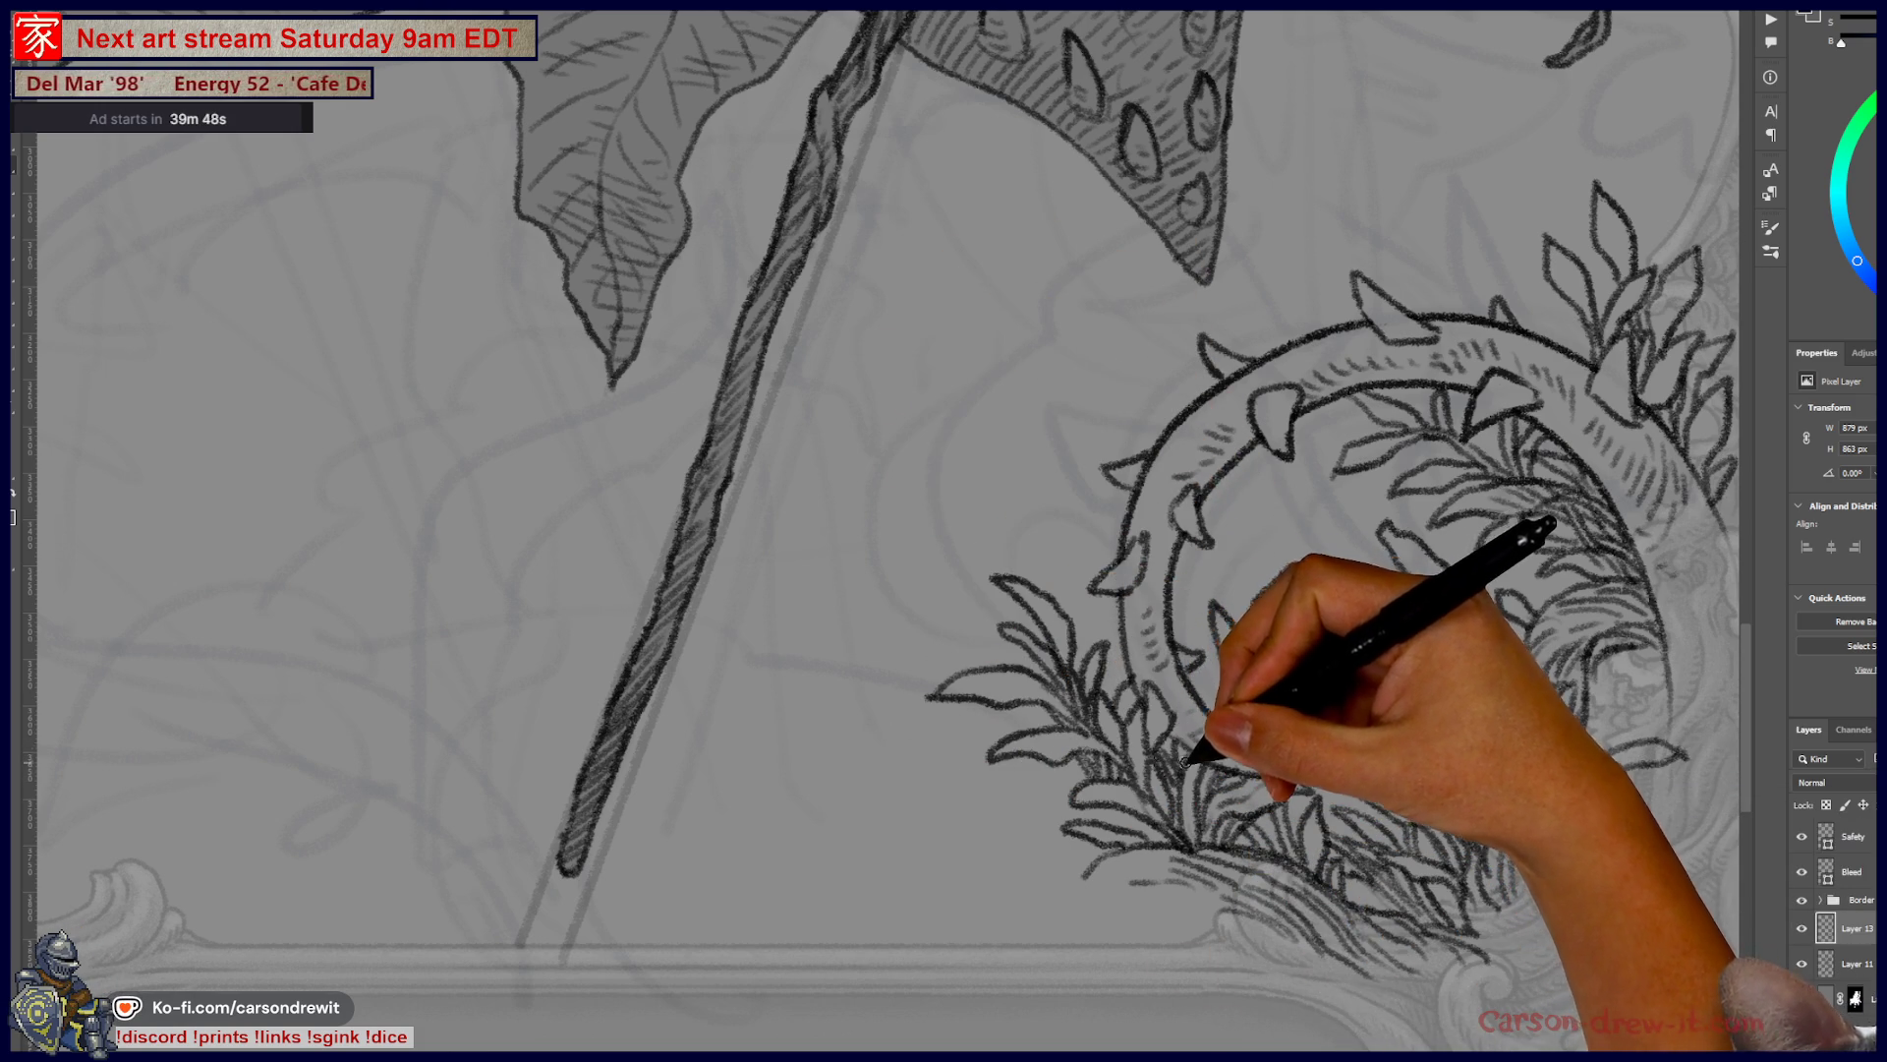
pyautogui.scroll(3, 1209, 742)
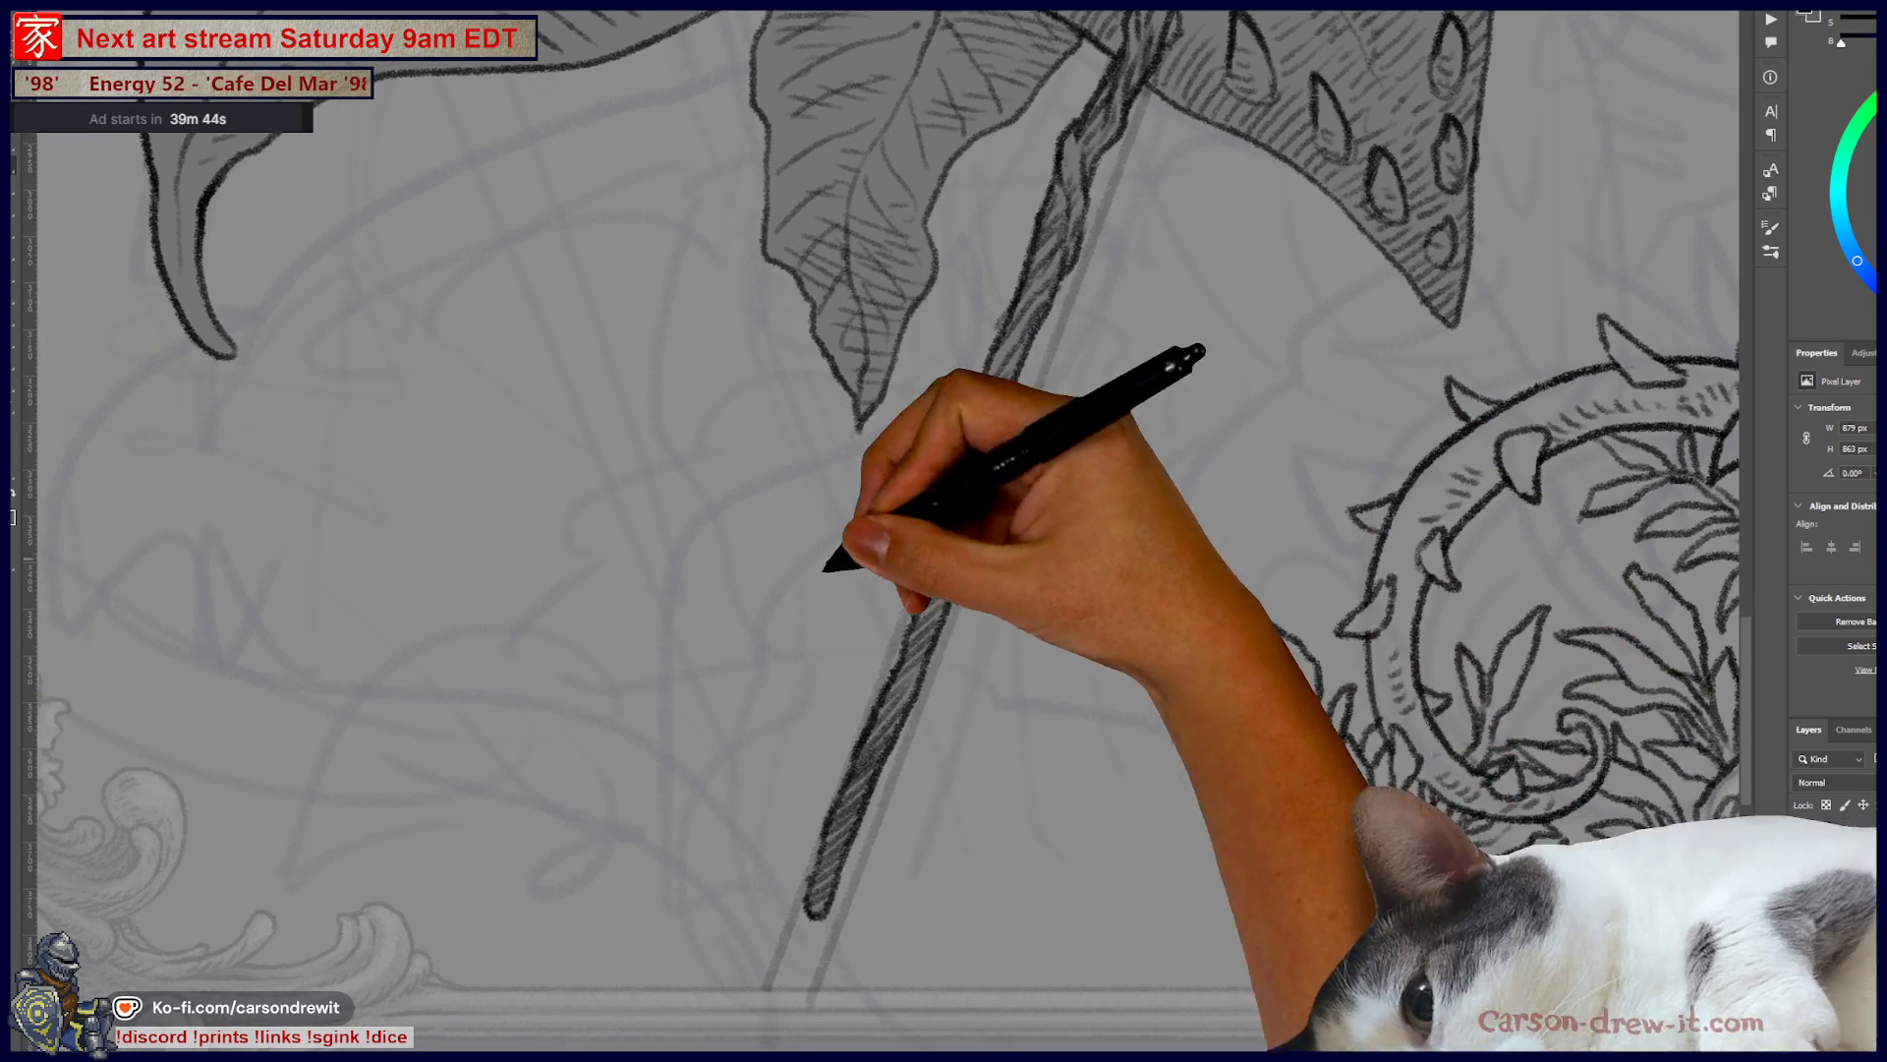
# - Draw a looping sprig stem across the staff's foot and add leaves along it
pyautogui.moveTo(778, 696)
pyautogui.mouseDown()
pyautogui.moveTo(935, 725)
pyautogui.moveTo(901, 740)
pyautogui.moveTo(951, 751)
pyautogui.mouseUp()
pyautogui.moveTo(800, 684)
pyautogui.mouseDown()
pyautogui.moveTo(969, 744)
pyautogui.moveTo(971, 770)
pyautogui.moveTo(1011, 784)
pyautogui.moveTo(980, 710)
pyautogui.moveTo(1021, 792)
pyautogui.mouseUp()
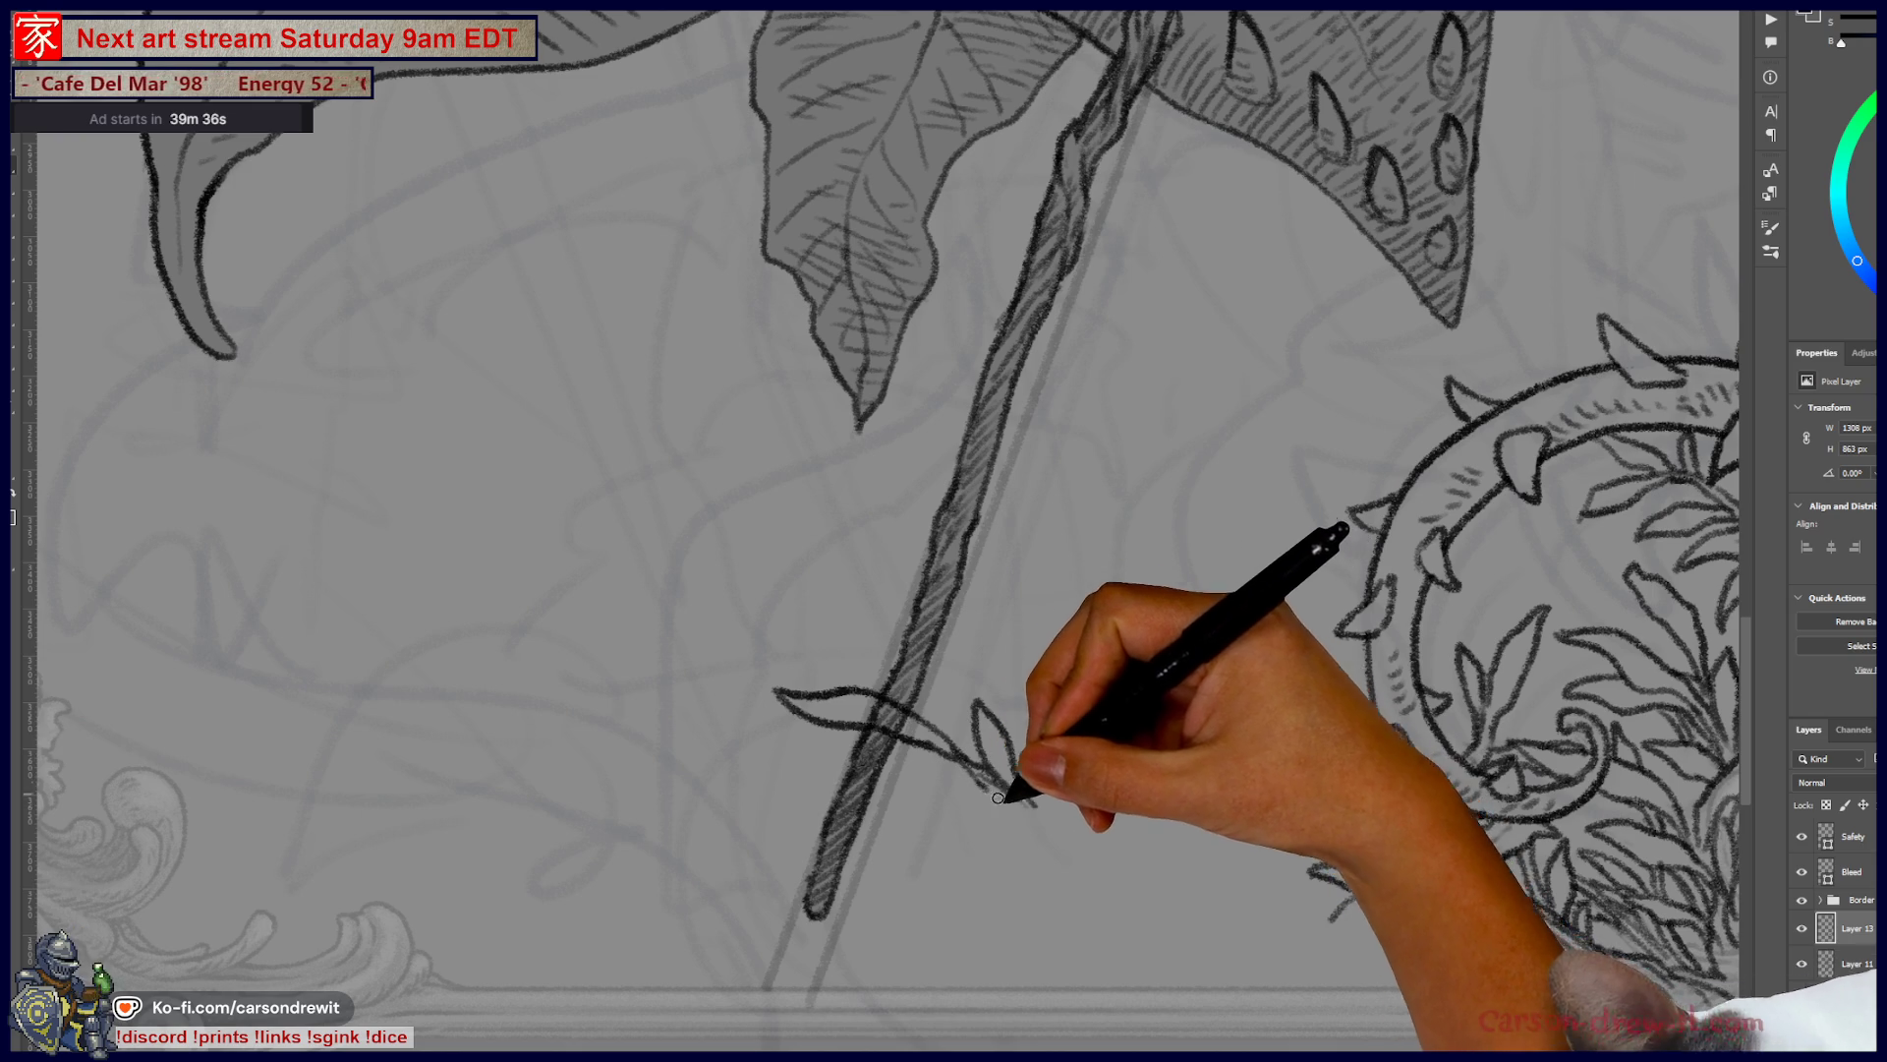
pyautogui.moveTo(1017, 818)
pyautogui.mouseDown()
pyautogui.moveTo(914, 792)
pyautogui.moveTo(1035, 825)
pyautogui.moveTo(1031, 870)
pyautogui.moveTo(1138, 955)
pyautogui.mouseUp()
pyautogui.moveTo(1112, 740)
pyautogui.mouseDown()
pyautogui.moveTo(1112, 837)
pyautogui.moveTo(1159, 918)
pyautogui.moveTo(1108, 935)
pyautogui.mouseUp()
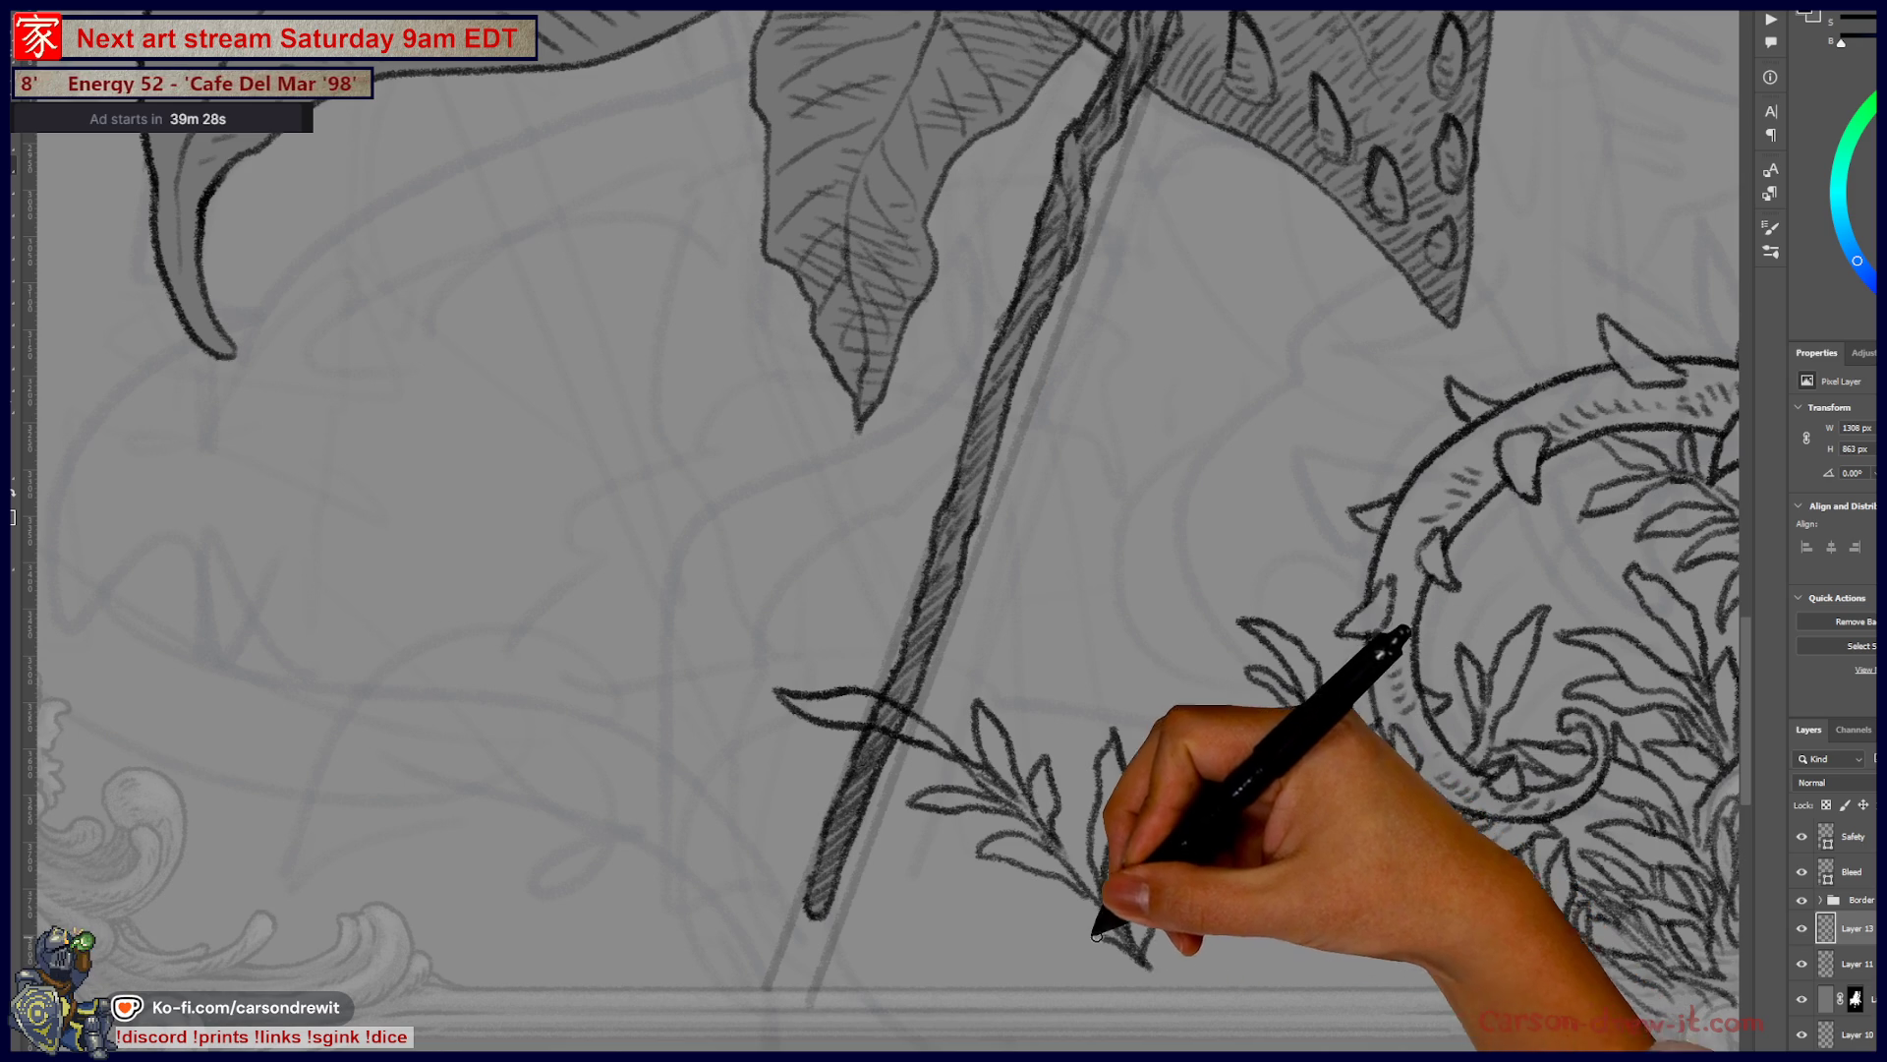
pyautogui.moveTo(951, 922); pyautogui.dragTo(1053, 897)
pyautogui.moveTo(1146, 961)
pyautogui.mouseDown()
pyautogui.moveTo(1074, 977)
pyautogui.moveTo(1156, 997)
pyautogui.moveTo(1213, 918)
pyautogui.moveTo(1209, 1019)
pyautogui.mouseUp()
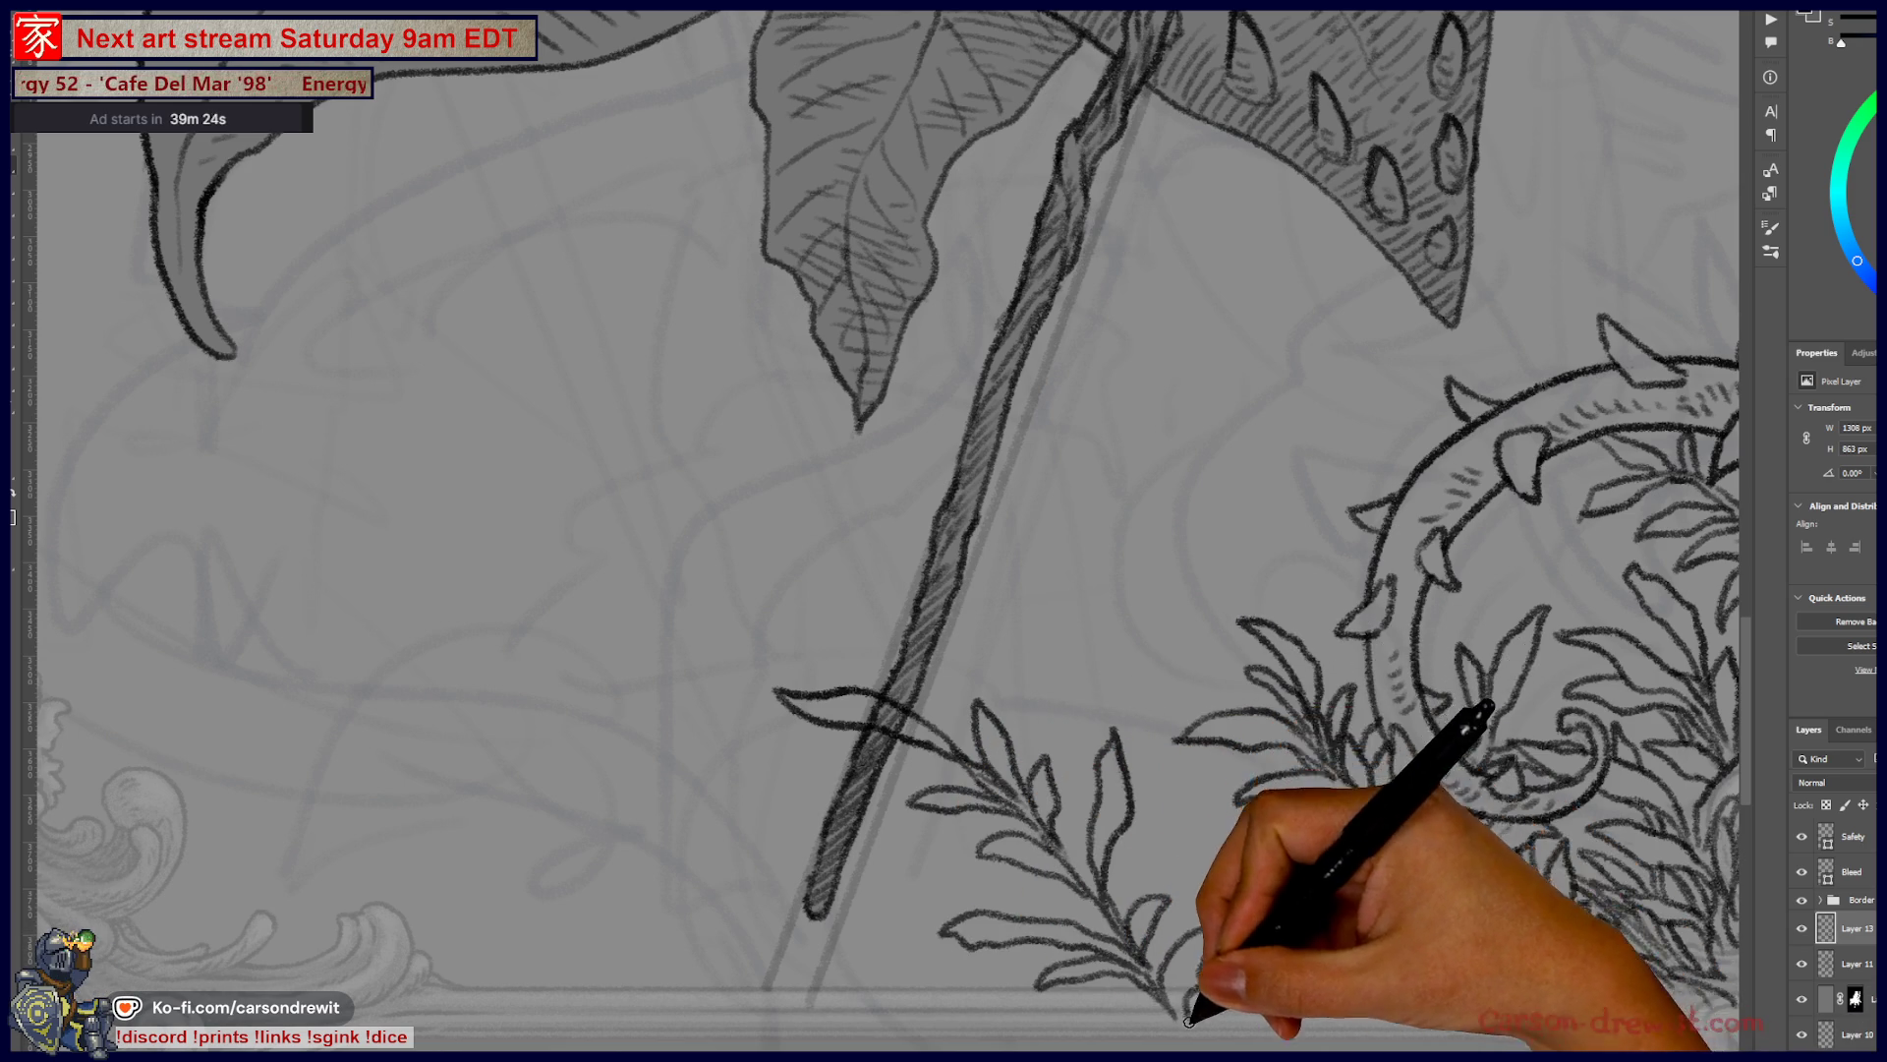
pyautogui.scroll(-4, 1253, 919)
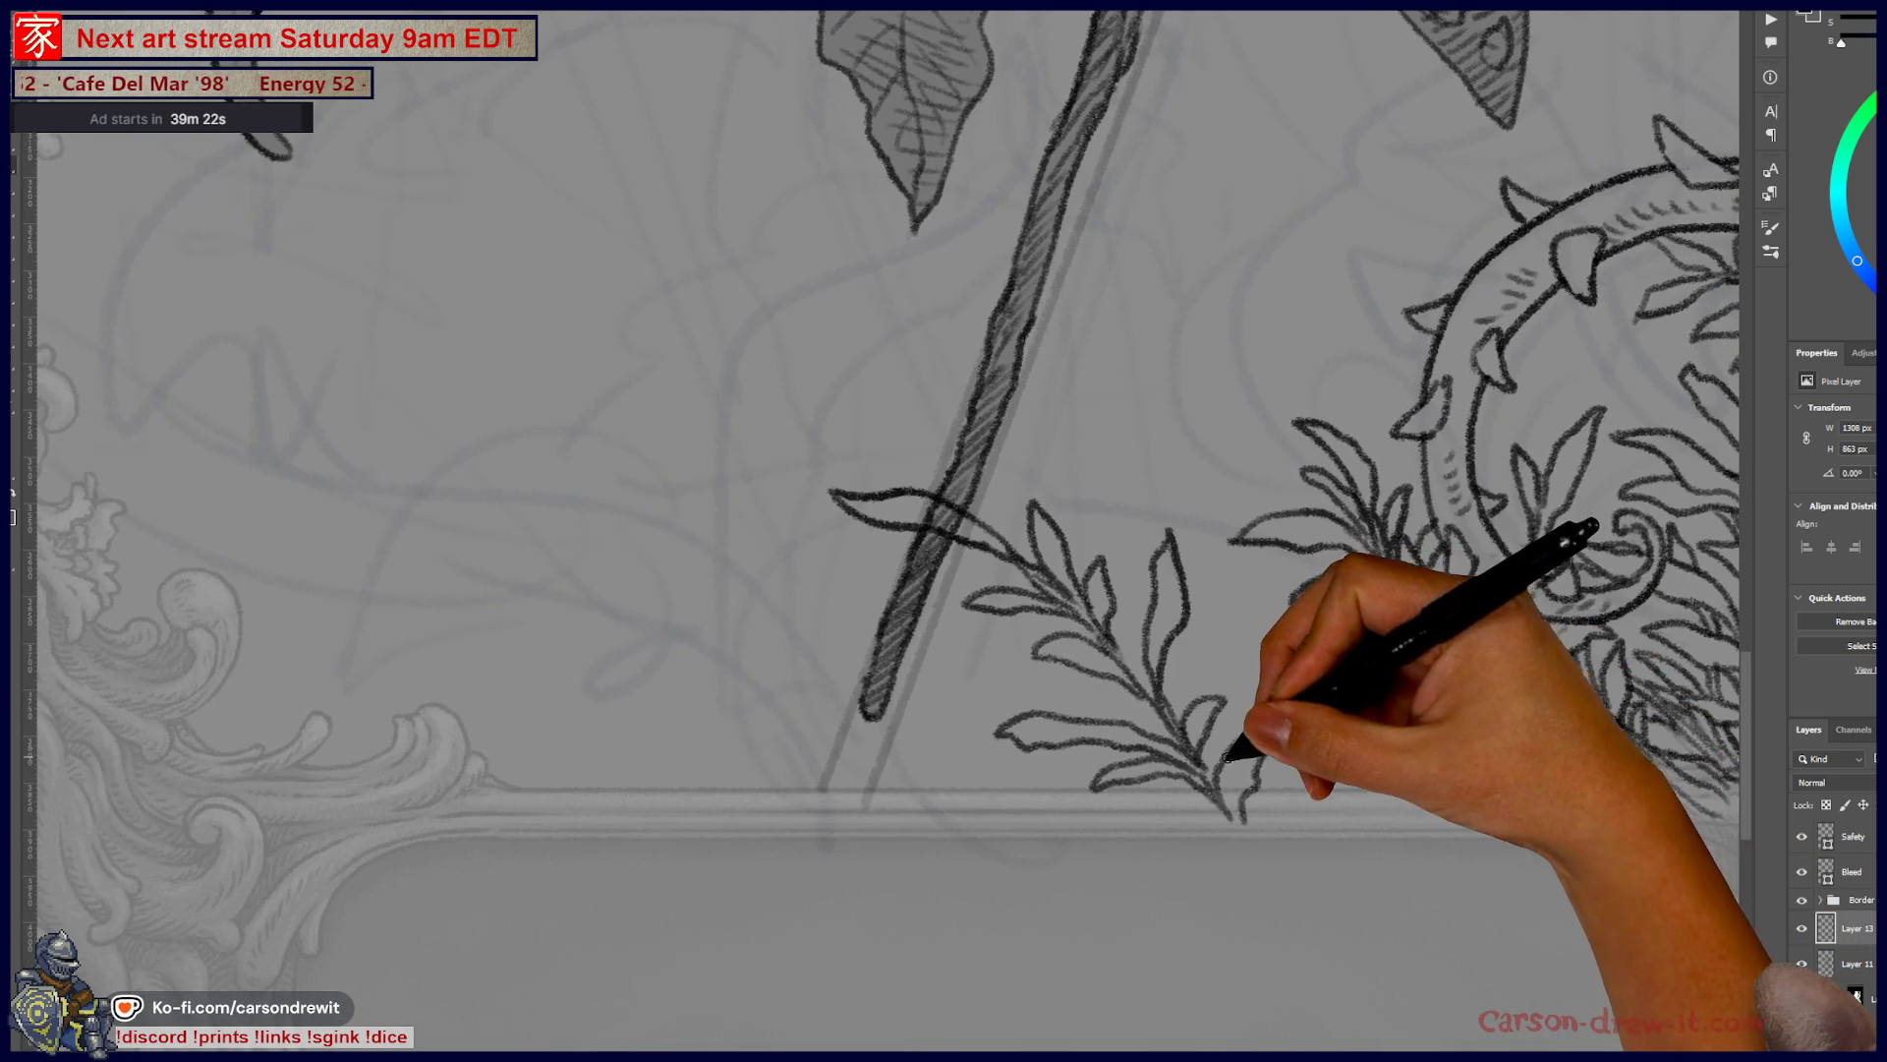
pyautogui.moveTo(1207, 744)
pyautogui.mouseDown()
pyautogui.moveTo(1252, 733)
pyautogui.moveTo(1306, 779)
pyautogui.moveTo(1331, 707)
pyautogui.moveTo(1298, 776)
pyautogui.moveTo(1257, 632)
pyautogui.moveTo(1295, 772)
pyautogui.mouseUp()
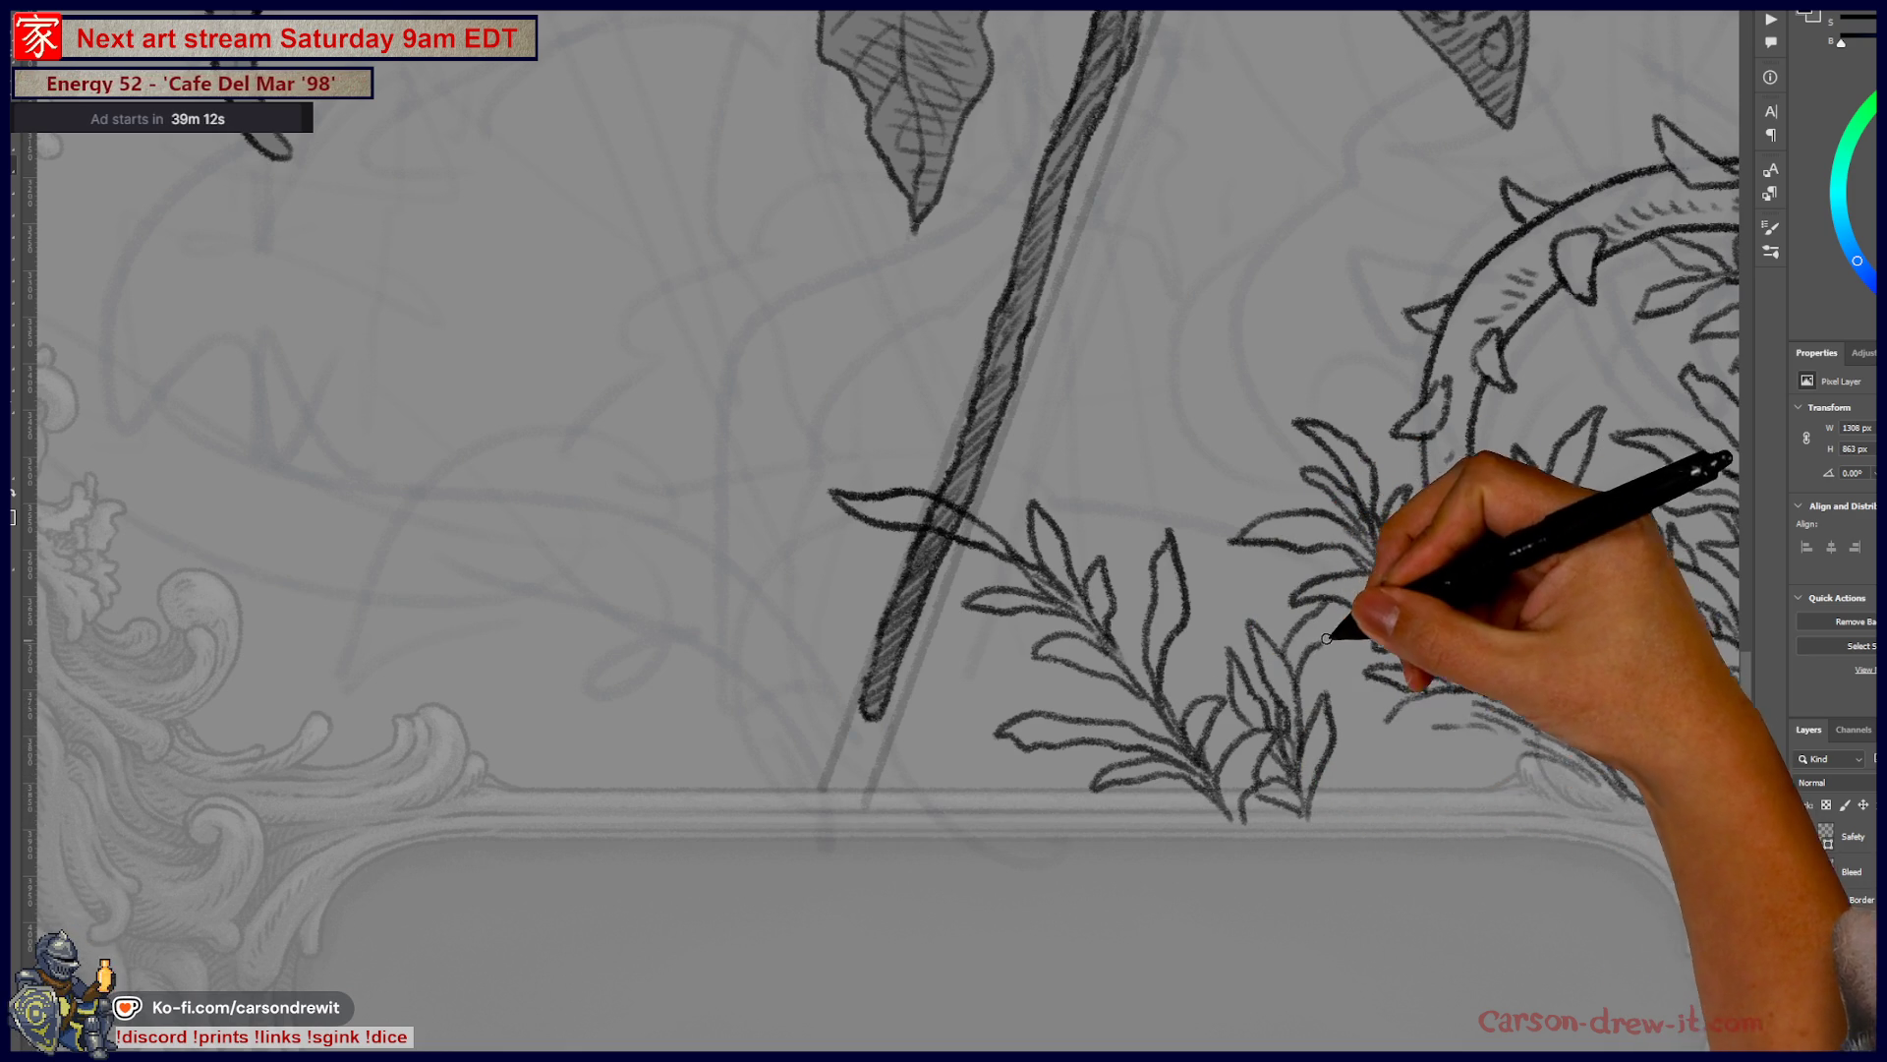
# - Recentre on the ring's foliage and draw a curved vine stroke at lower left
pyautogui.moveTo(1341, 607)
pyautogui.mouseDown()
pyautogui.moveTo(1314, 918)
pyautogui.moveTo(1158, 492)
pyautogui.moveTo(1129, 736)
pyautogui.mouseUp()
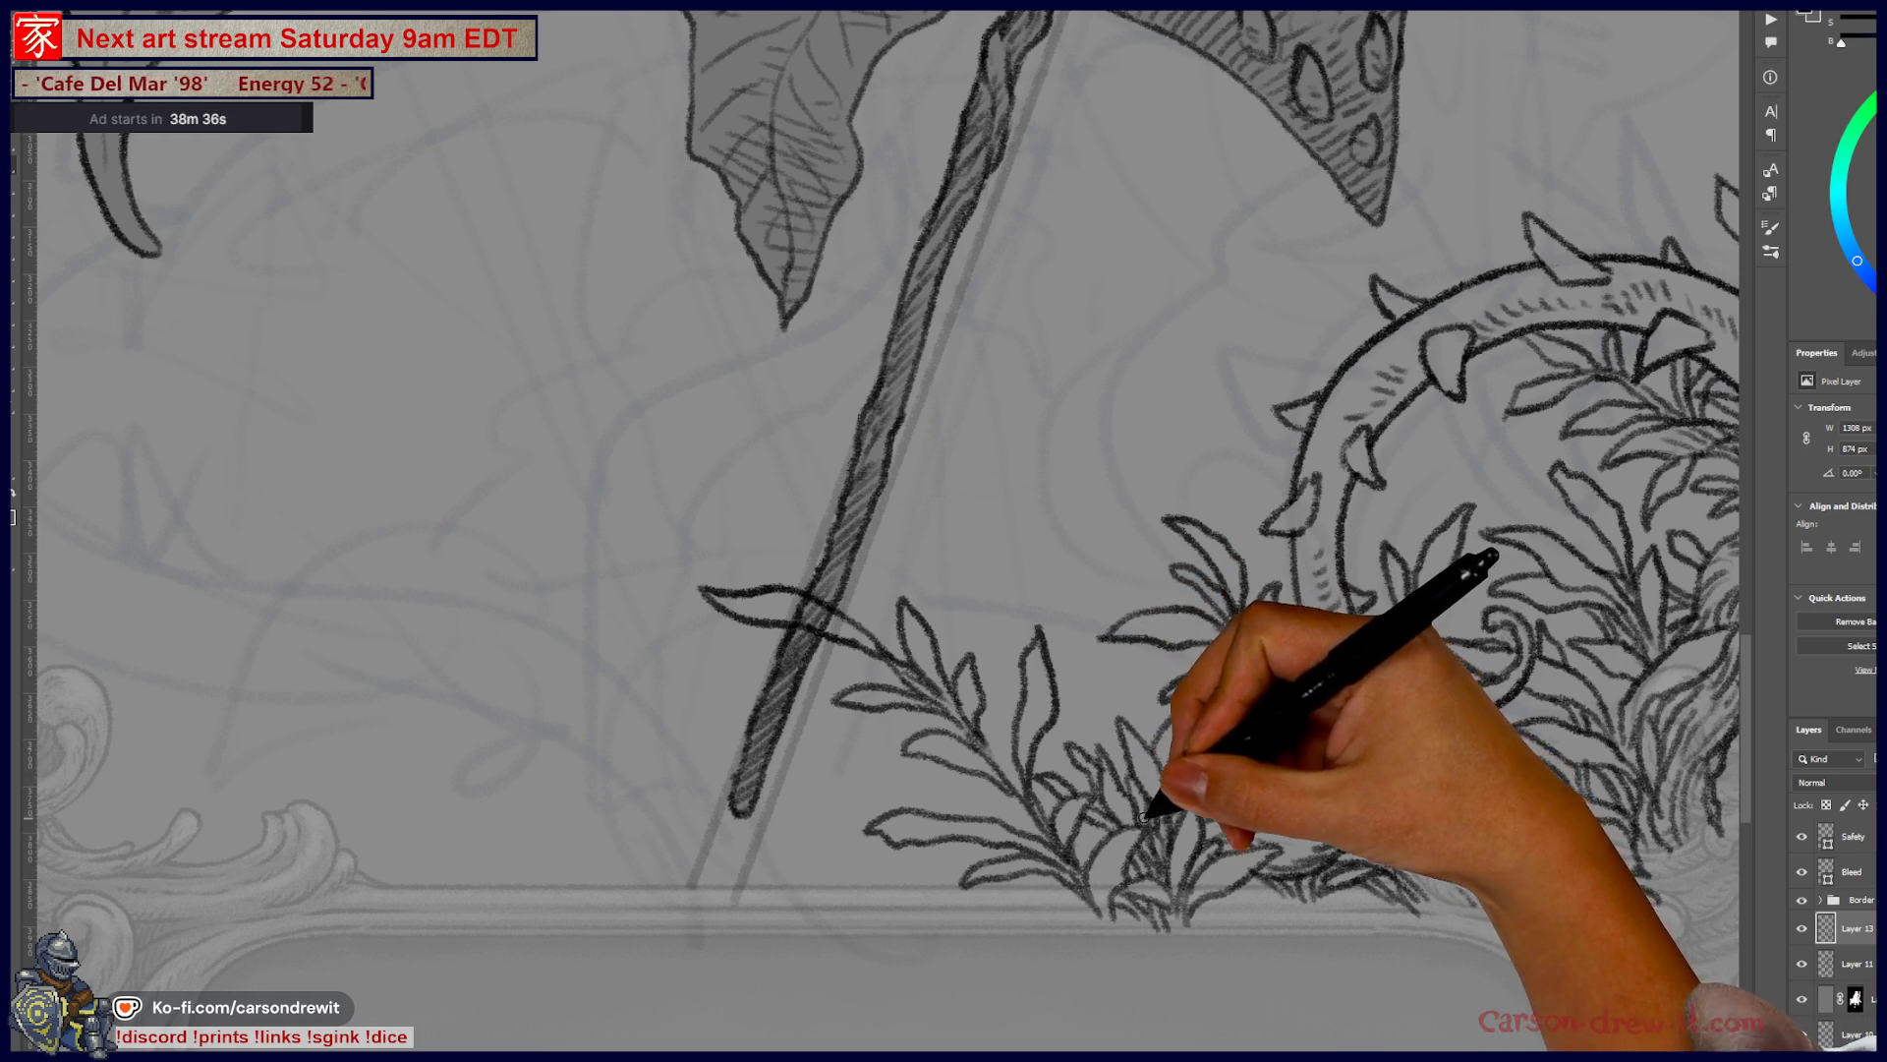
pyautogui.moveTo(1305, 758)
pyautogui.mouseDown()
pyautogui.moveTo(1032, 678)
pyautogui.moveTo(929, 678)
pyautogui.mouseUp()
pyautogui.moveTo(1140, 428); pyautogui.dragTo(1390, 511)
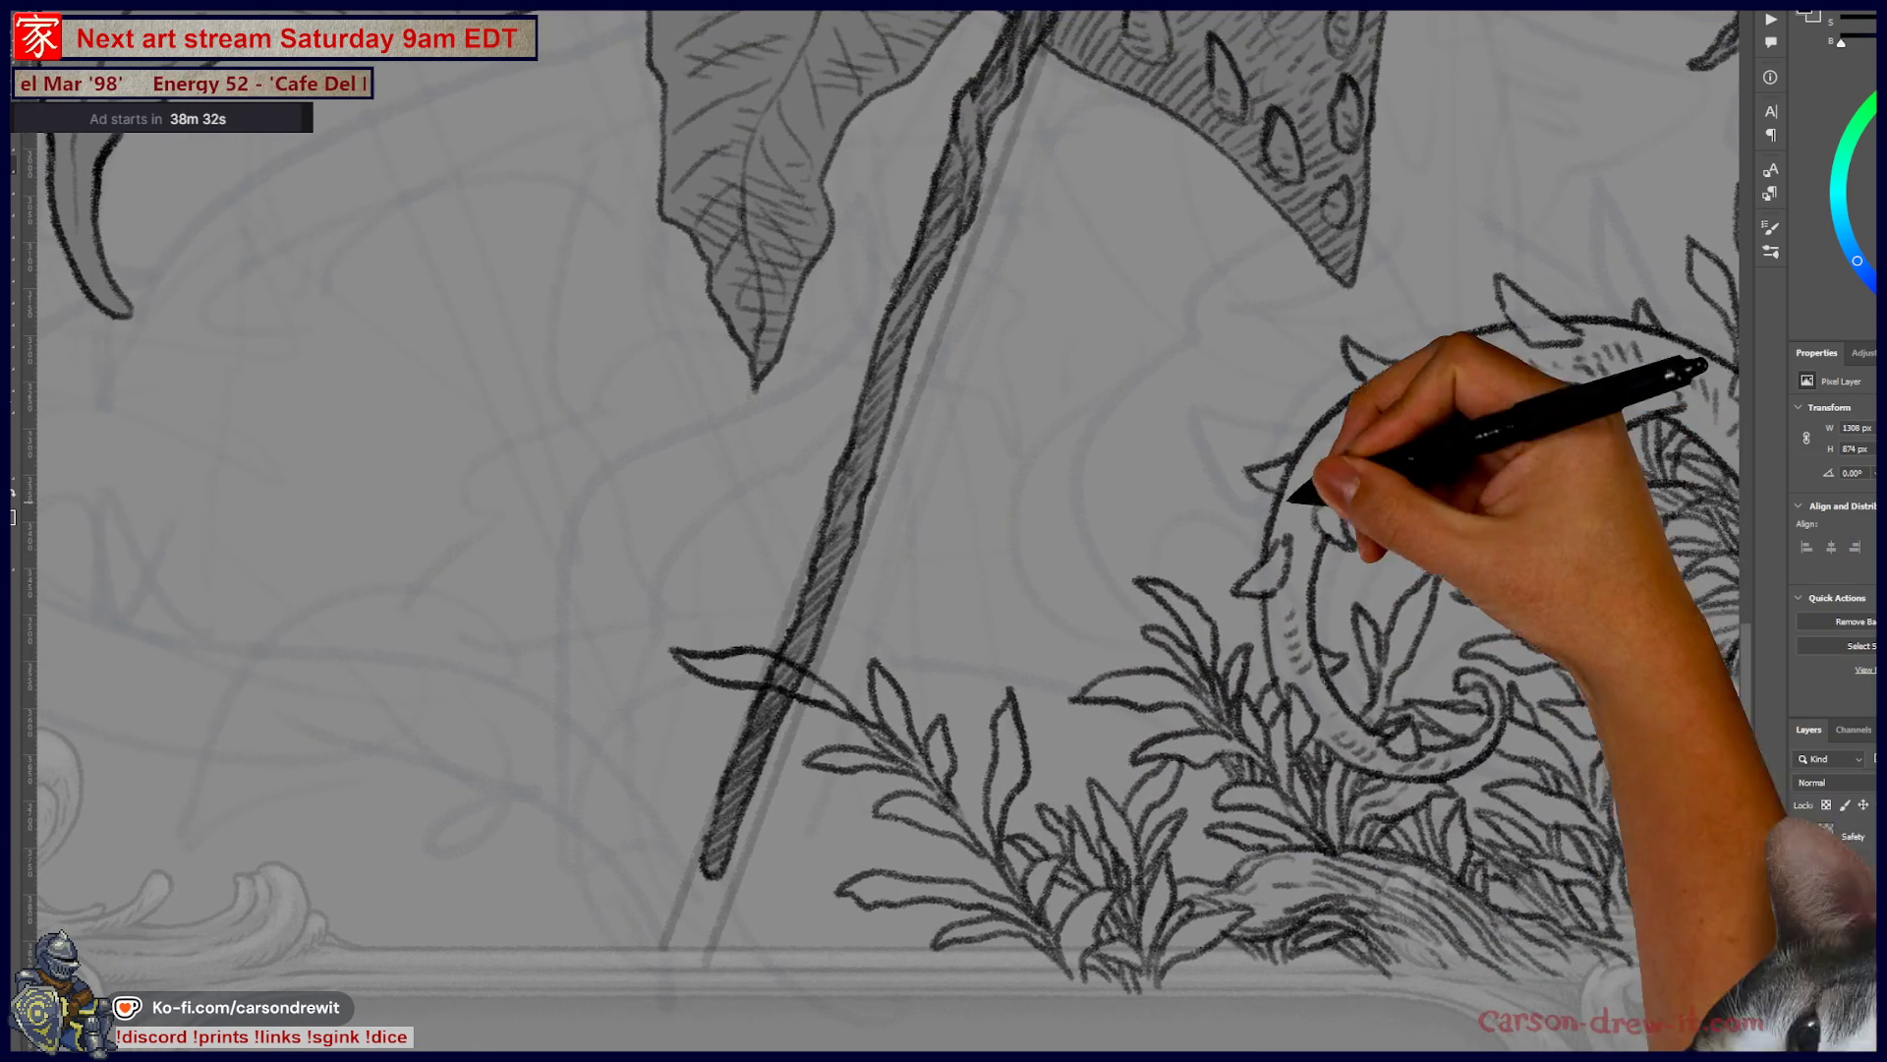
pyautogui.moveTo(359, 907)
pyautogui.mouseDown()
pyautogui.moveTo(423, 870)
pyautogui.moveTo(718, 801)
pyautogui.mouseUp()
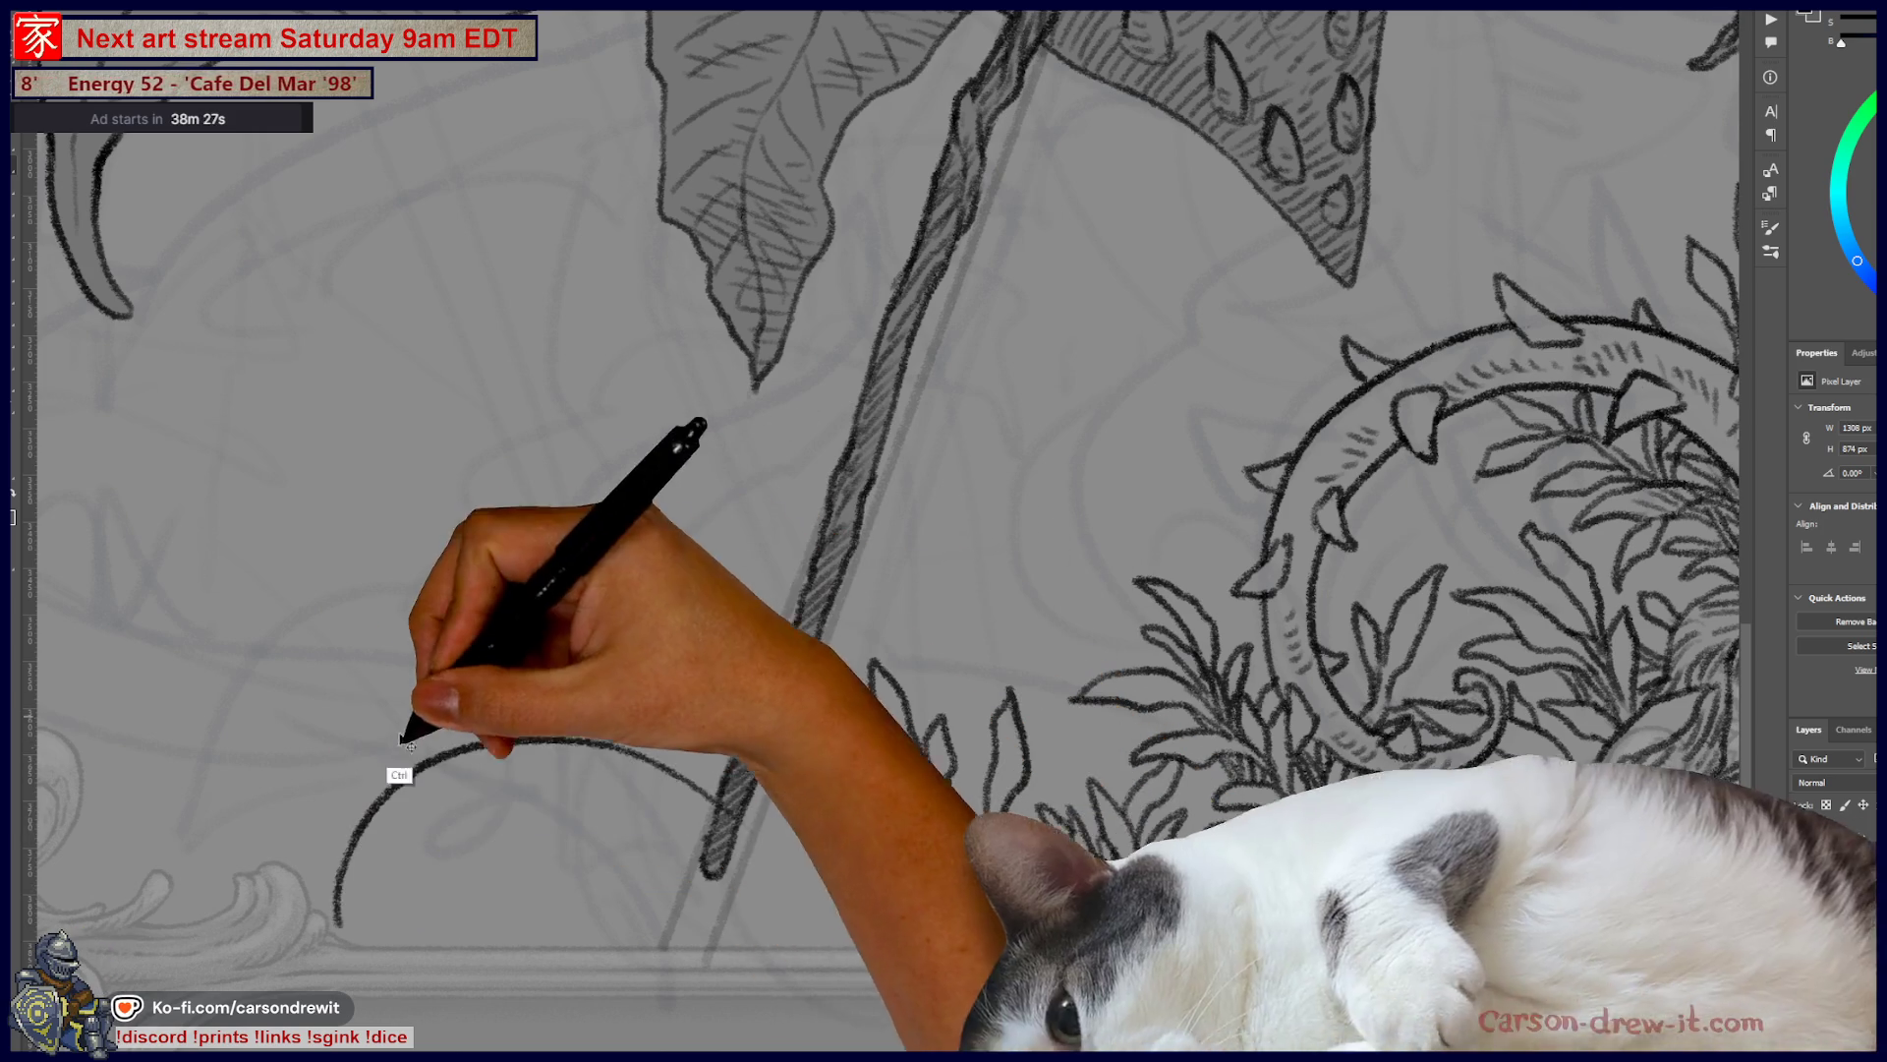
# - Replace the trial stroke with two long parallel curves sweeping across the lower left
pyautogui.hotkey('ctrl', 'z')
pyautogui.moveTo(167, 675); pyautogui.dragTo(717, 757)
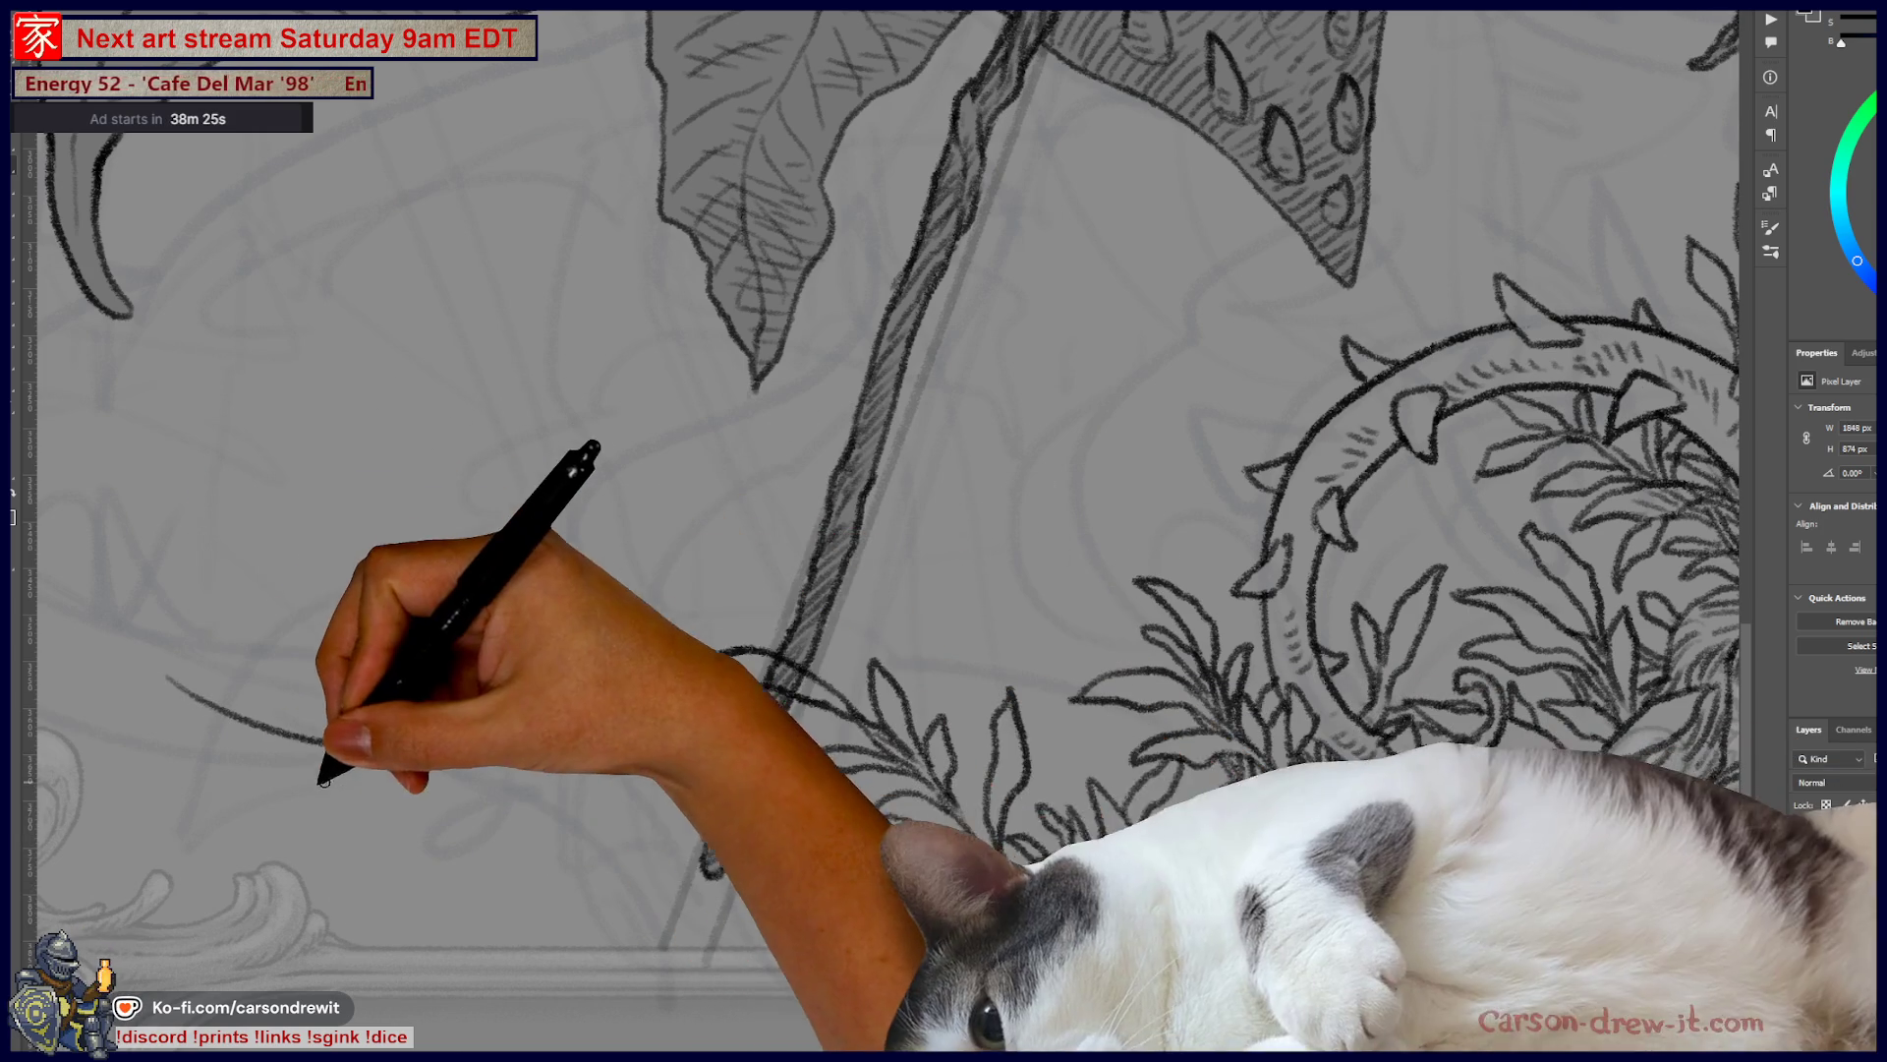
pyautogui.moveTo(169, 747); pyautogui.dragTo(661, 814)
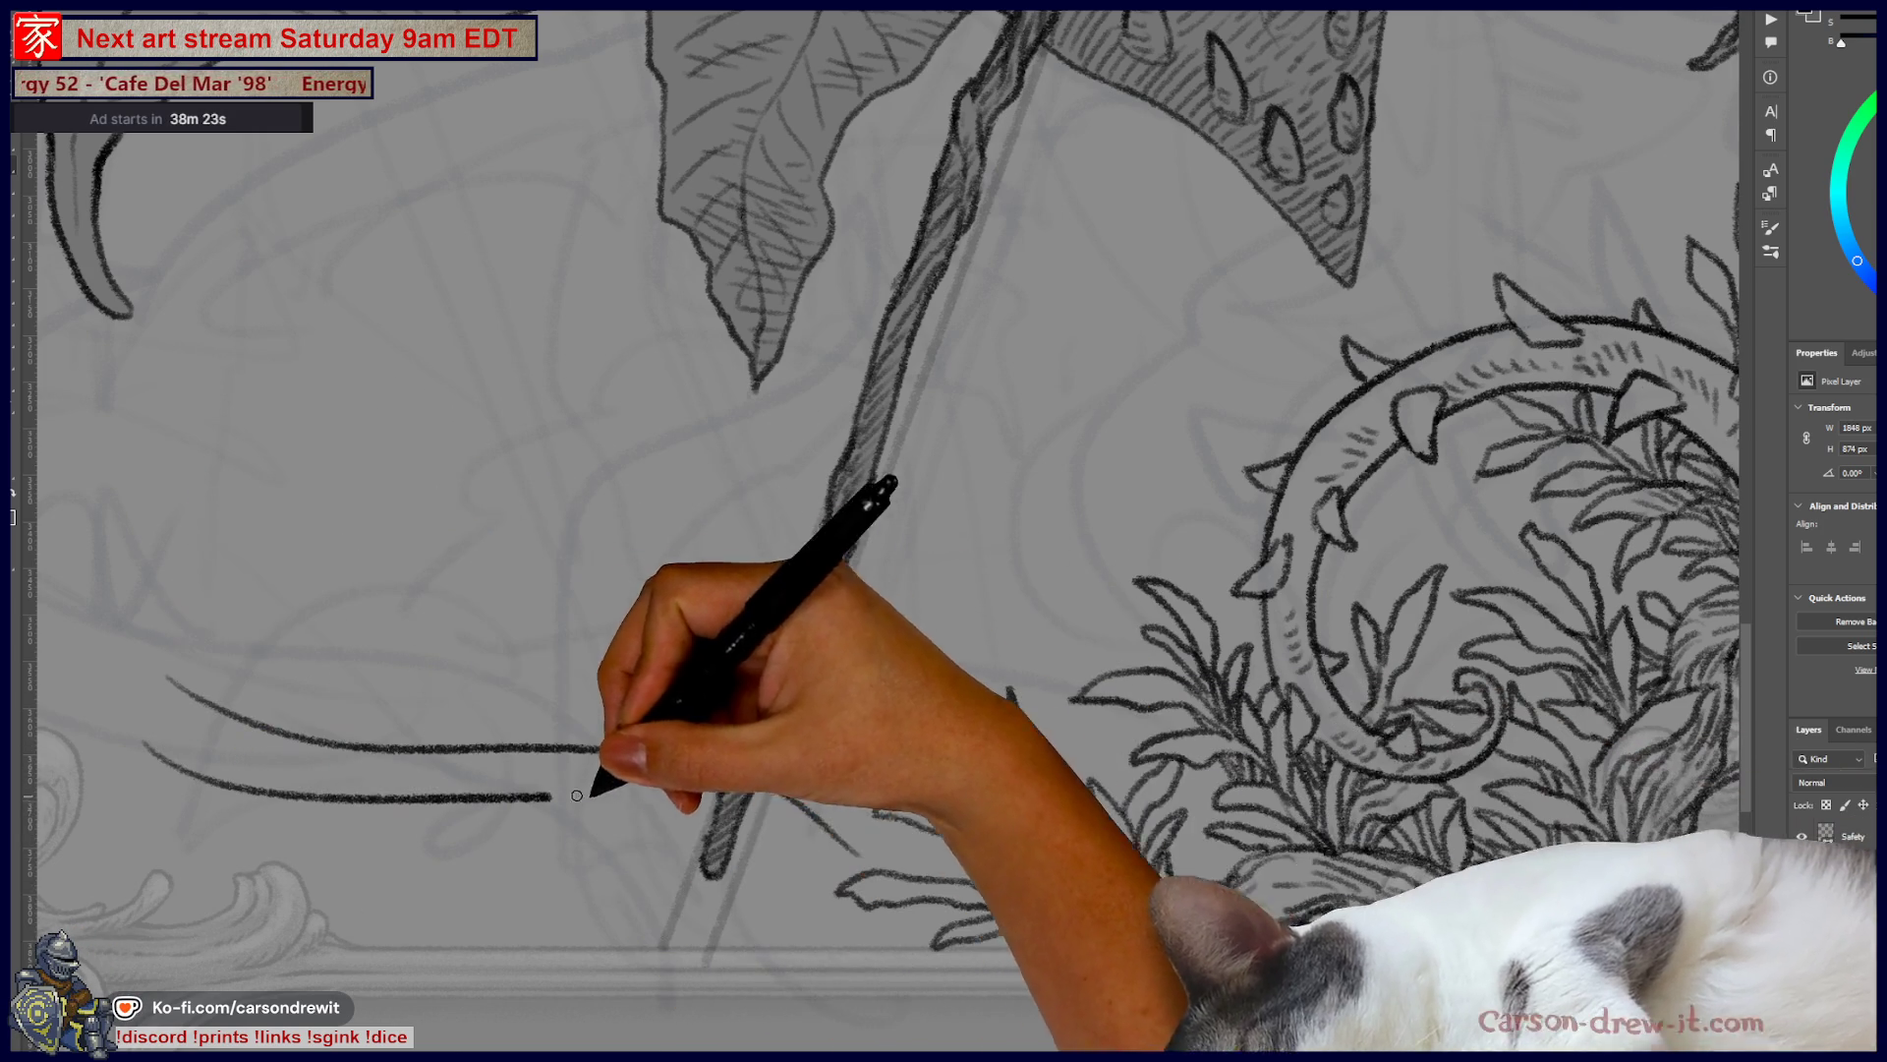
pyautogui.hotkey('ctrl', 'z')
pyautogui.moveTo(148, 752)
pyautogui.mouseDown()
pyautogui.moveTo(324, 783)
pyautogui.moveTo(703, 798)
pyautogui.moveTo(828, 867)
pyautogui.mouseUp()
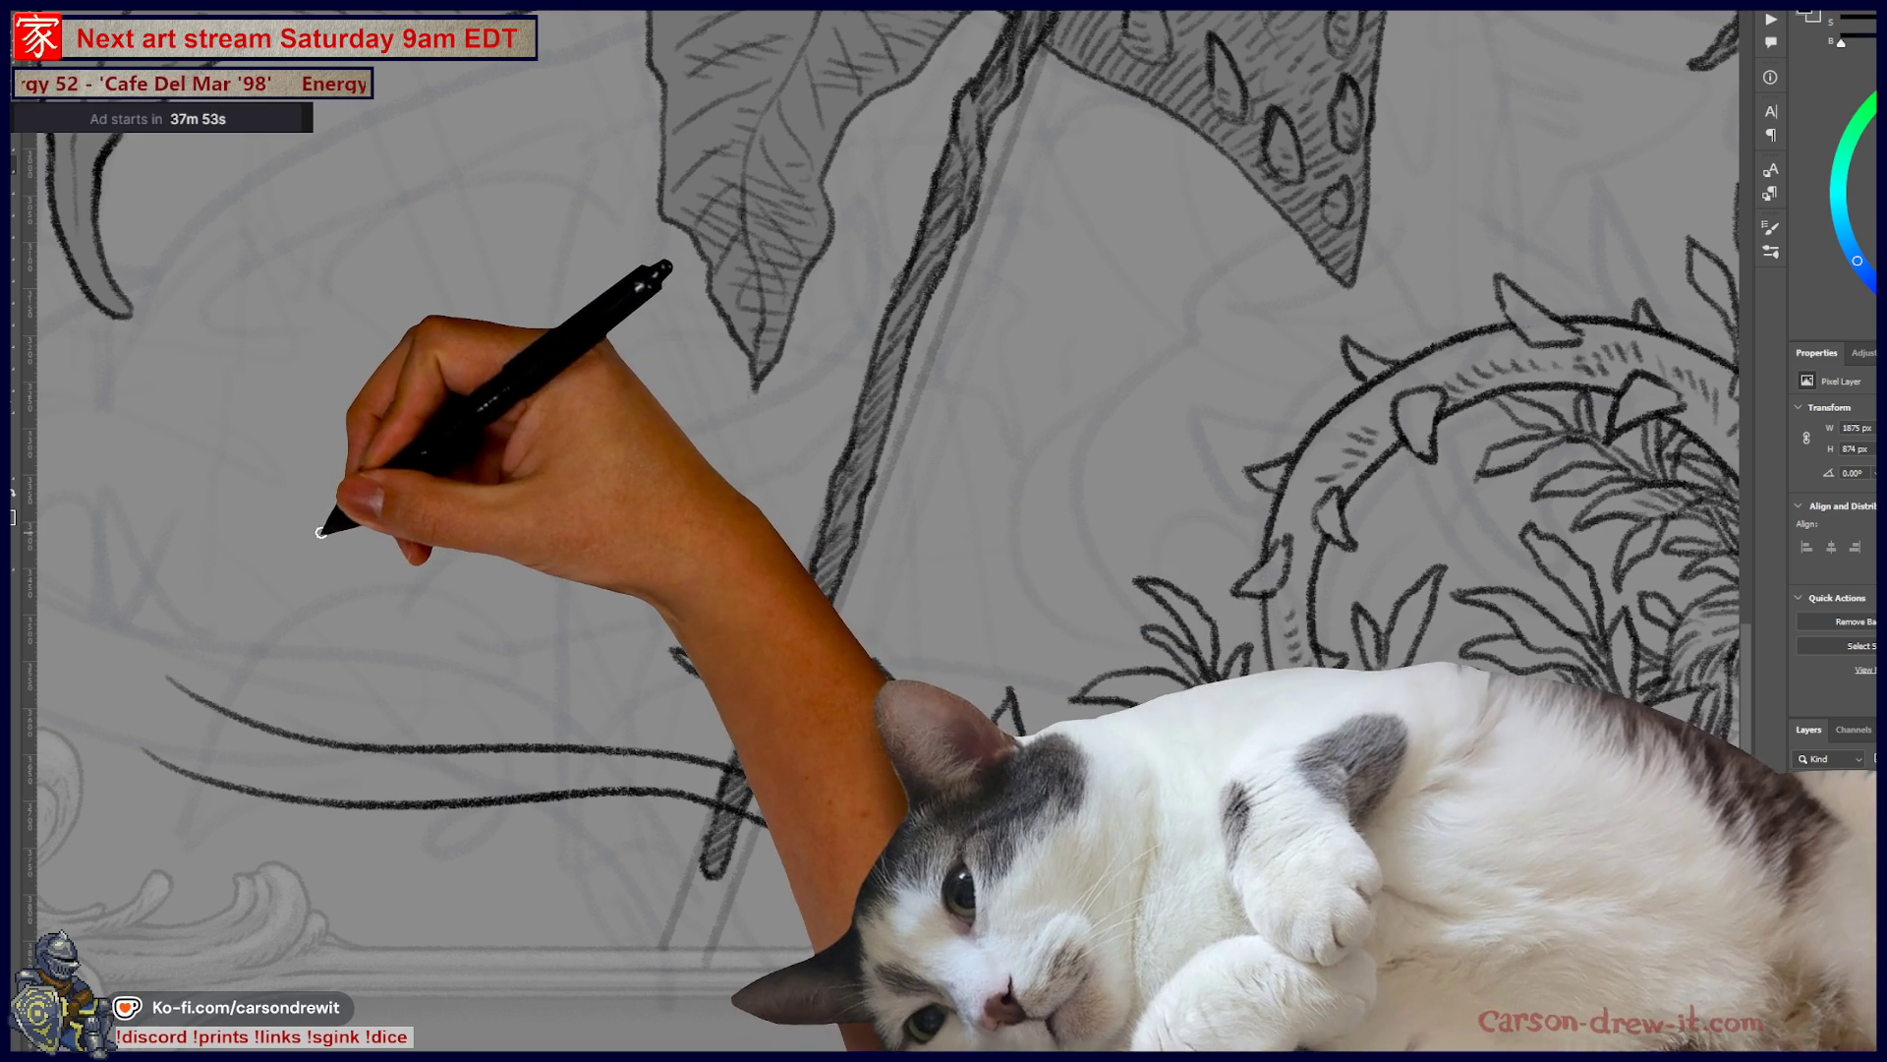
# - Redraw both vine outlines near the left frame and join their left ends with a loop
pyautogui.moveTo(502, 712); pyautogui.dragTo(976, 760)
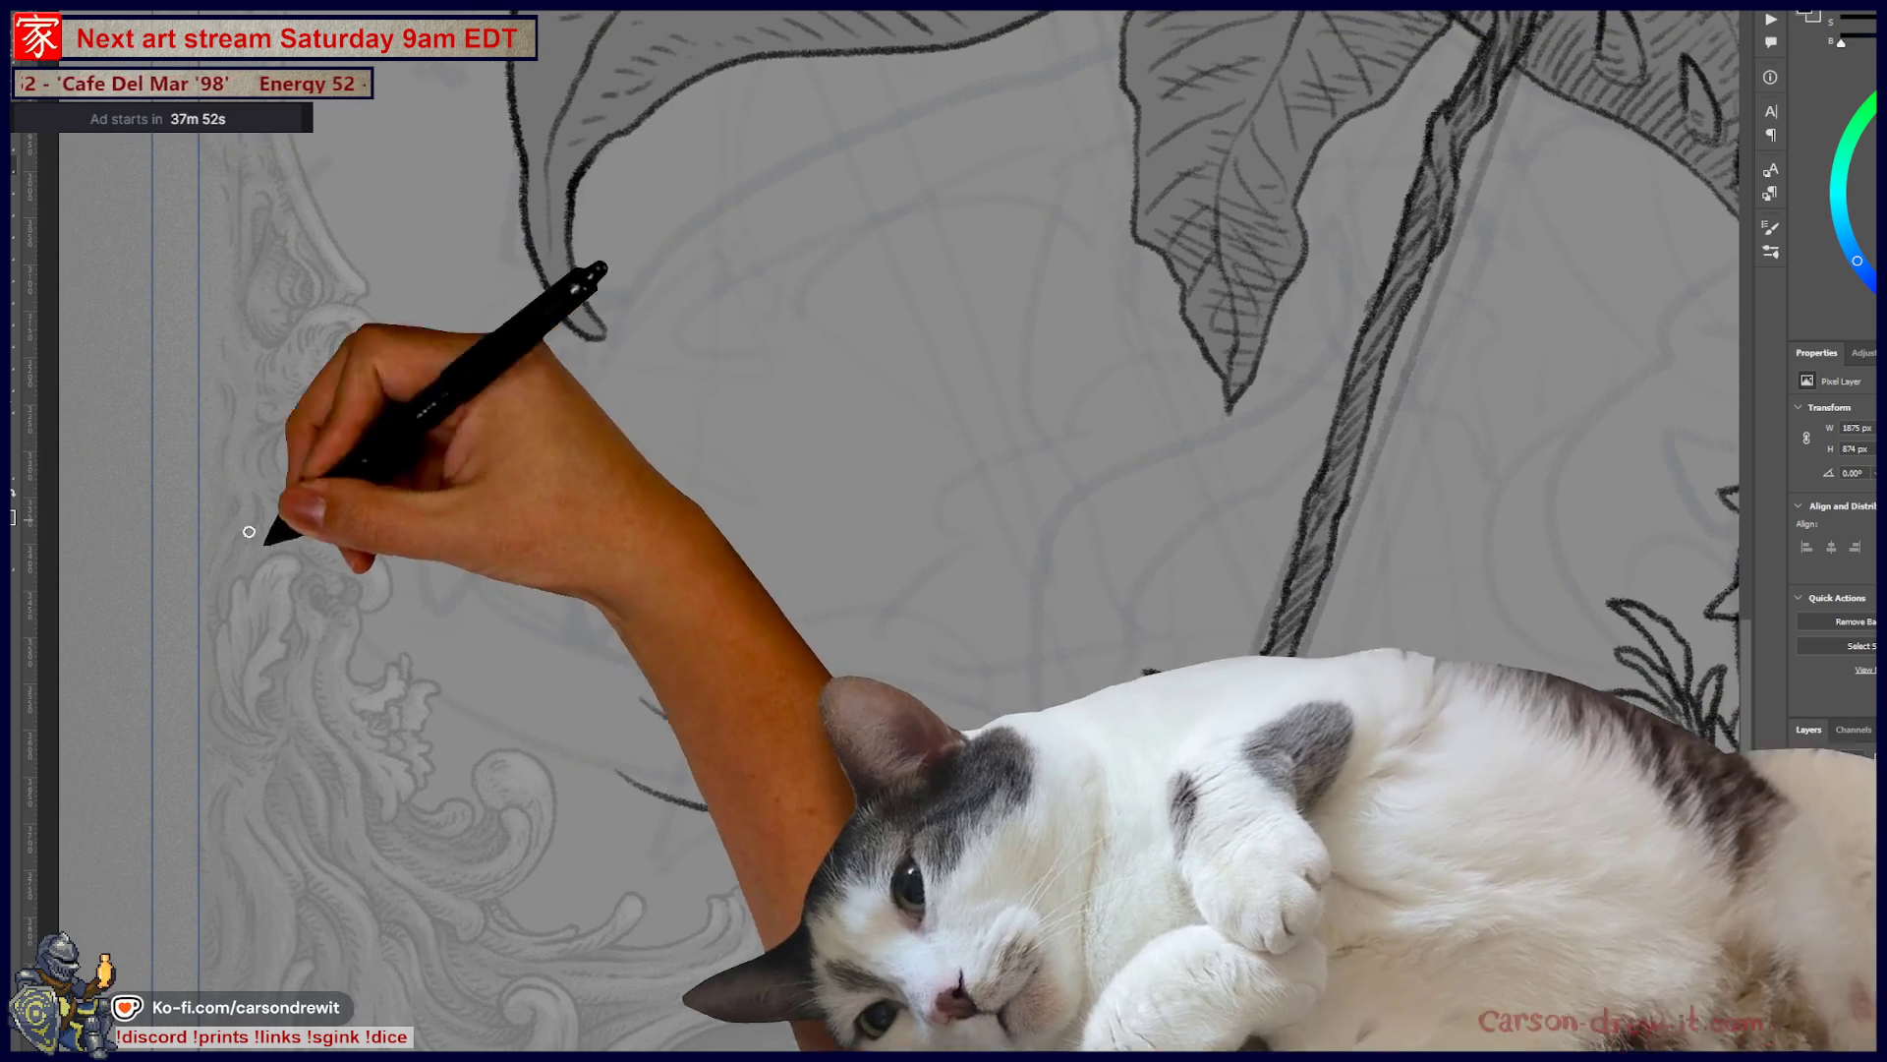
pyautogui.moveTo(413, 590); pyautogui.dragTo(401, 668)
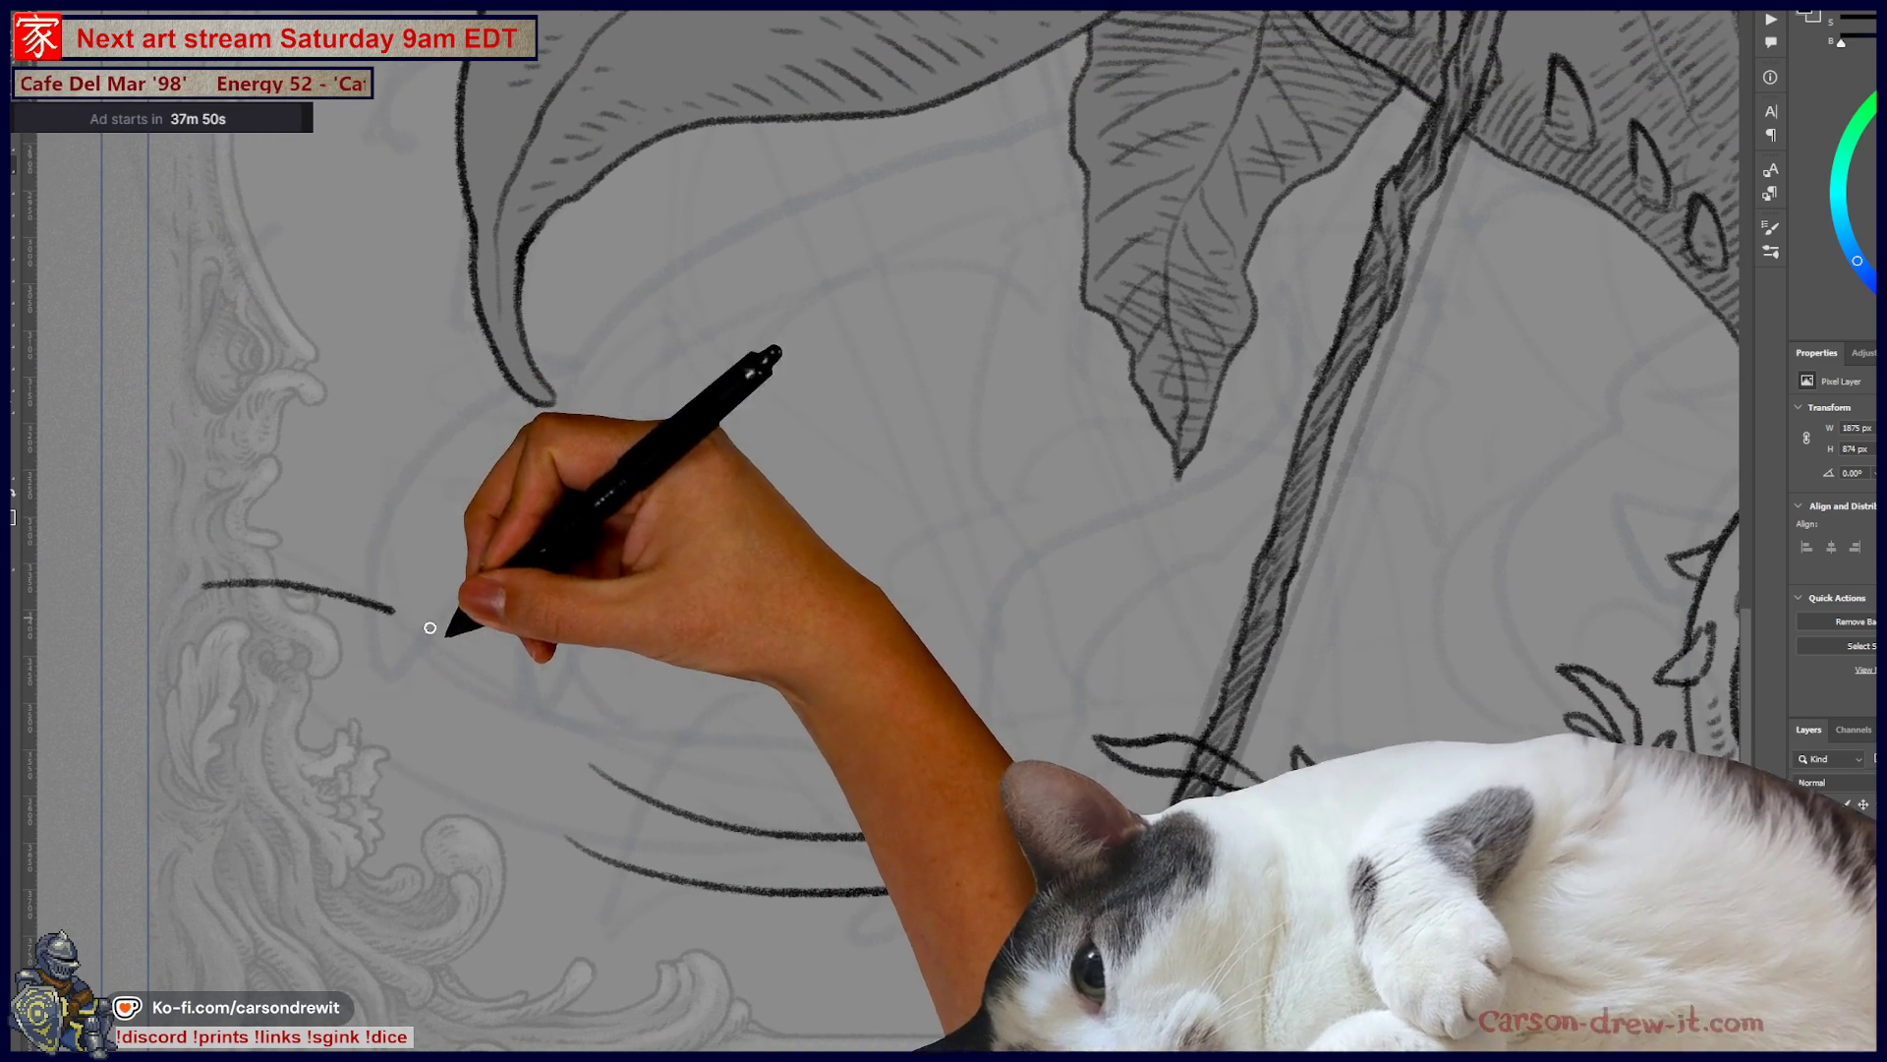
pyautogui.moveTo(252, 594); pyautogui.dragTo(590, 765)
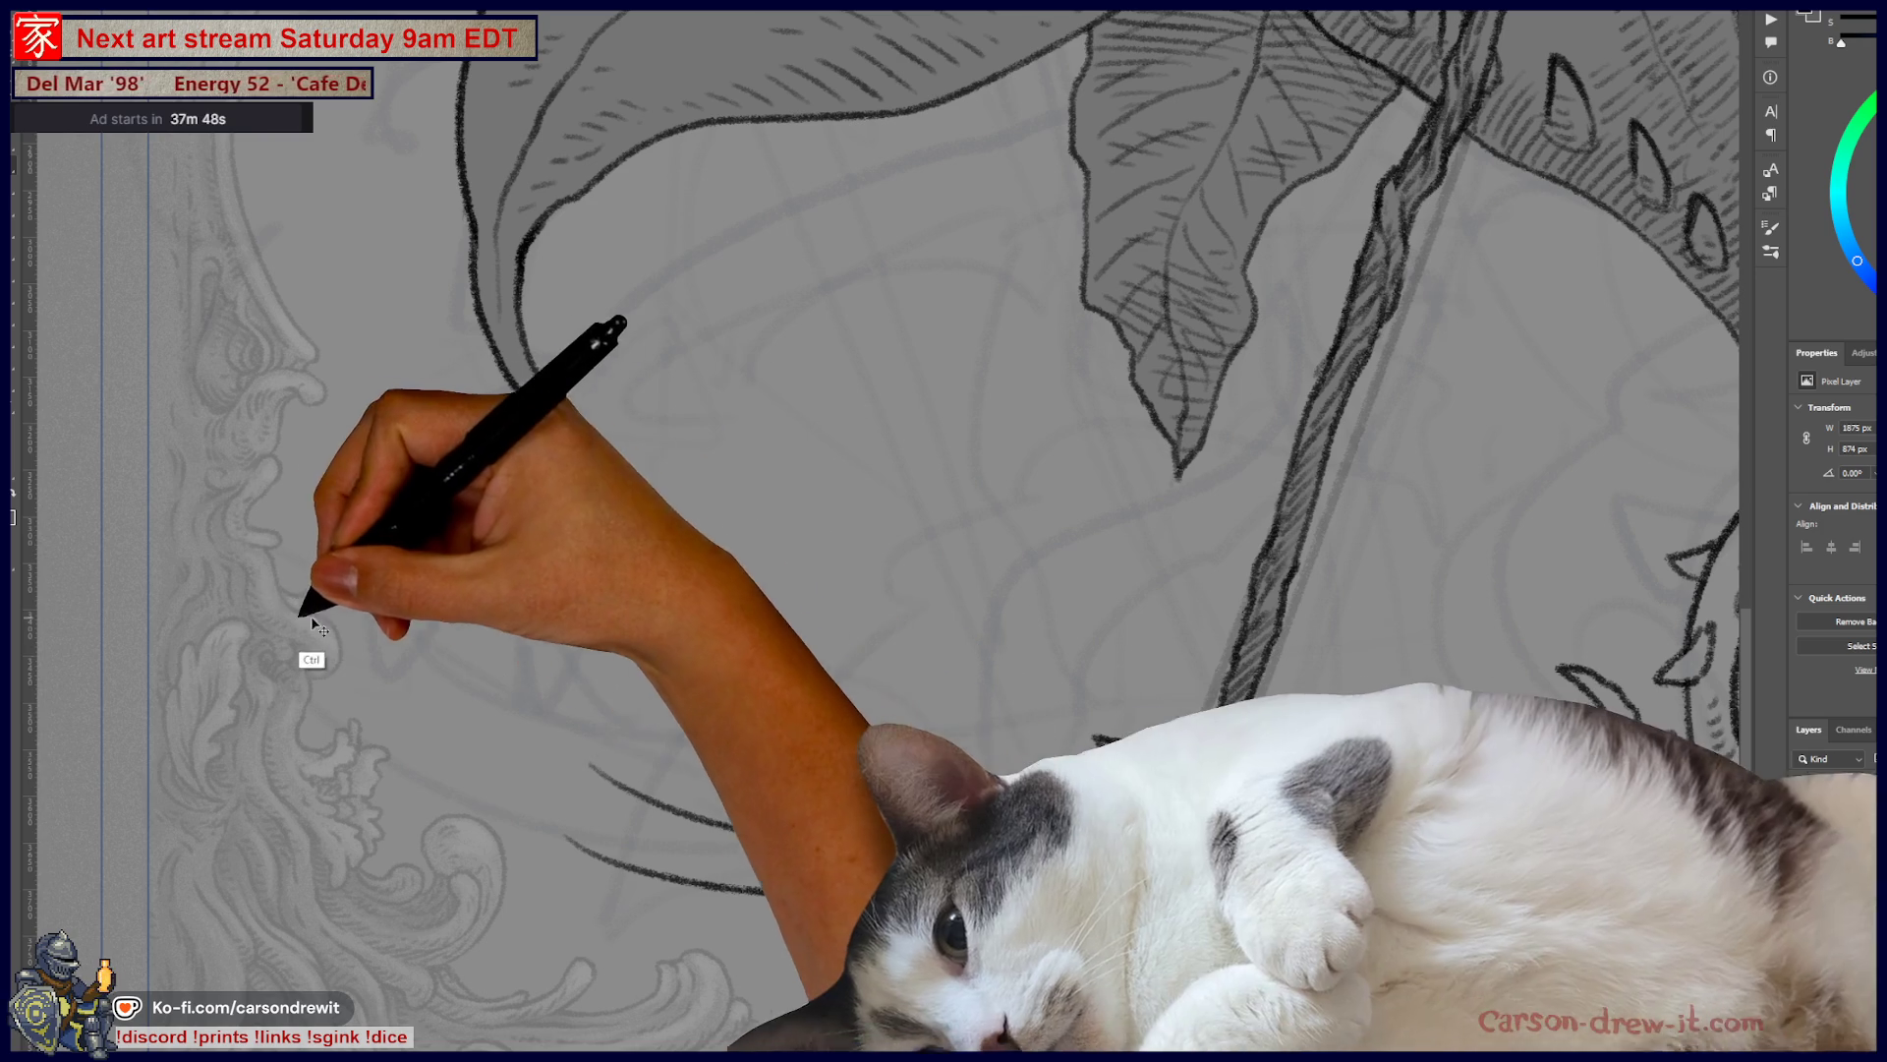
pyautogui.moveTo(304, 603)
pyautogui.mouseDown()
pyautogui.moveTo(562, 732)
pyautogui.moveTo(648, 810)
pyautogui.mouseUp()
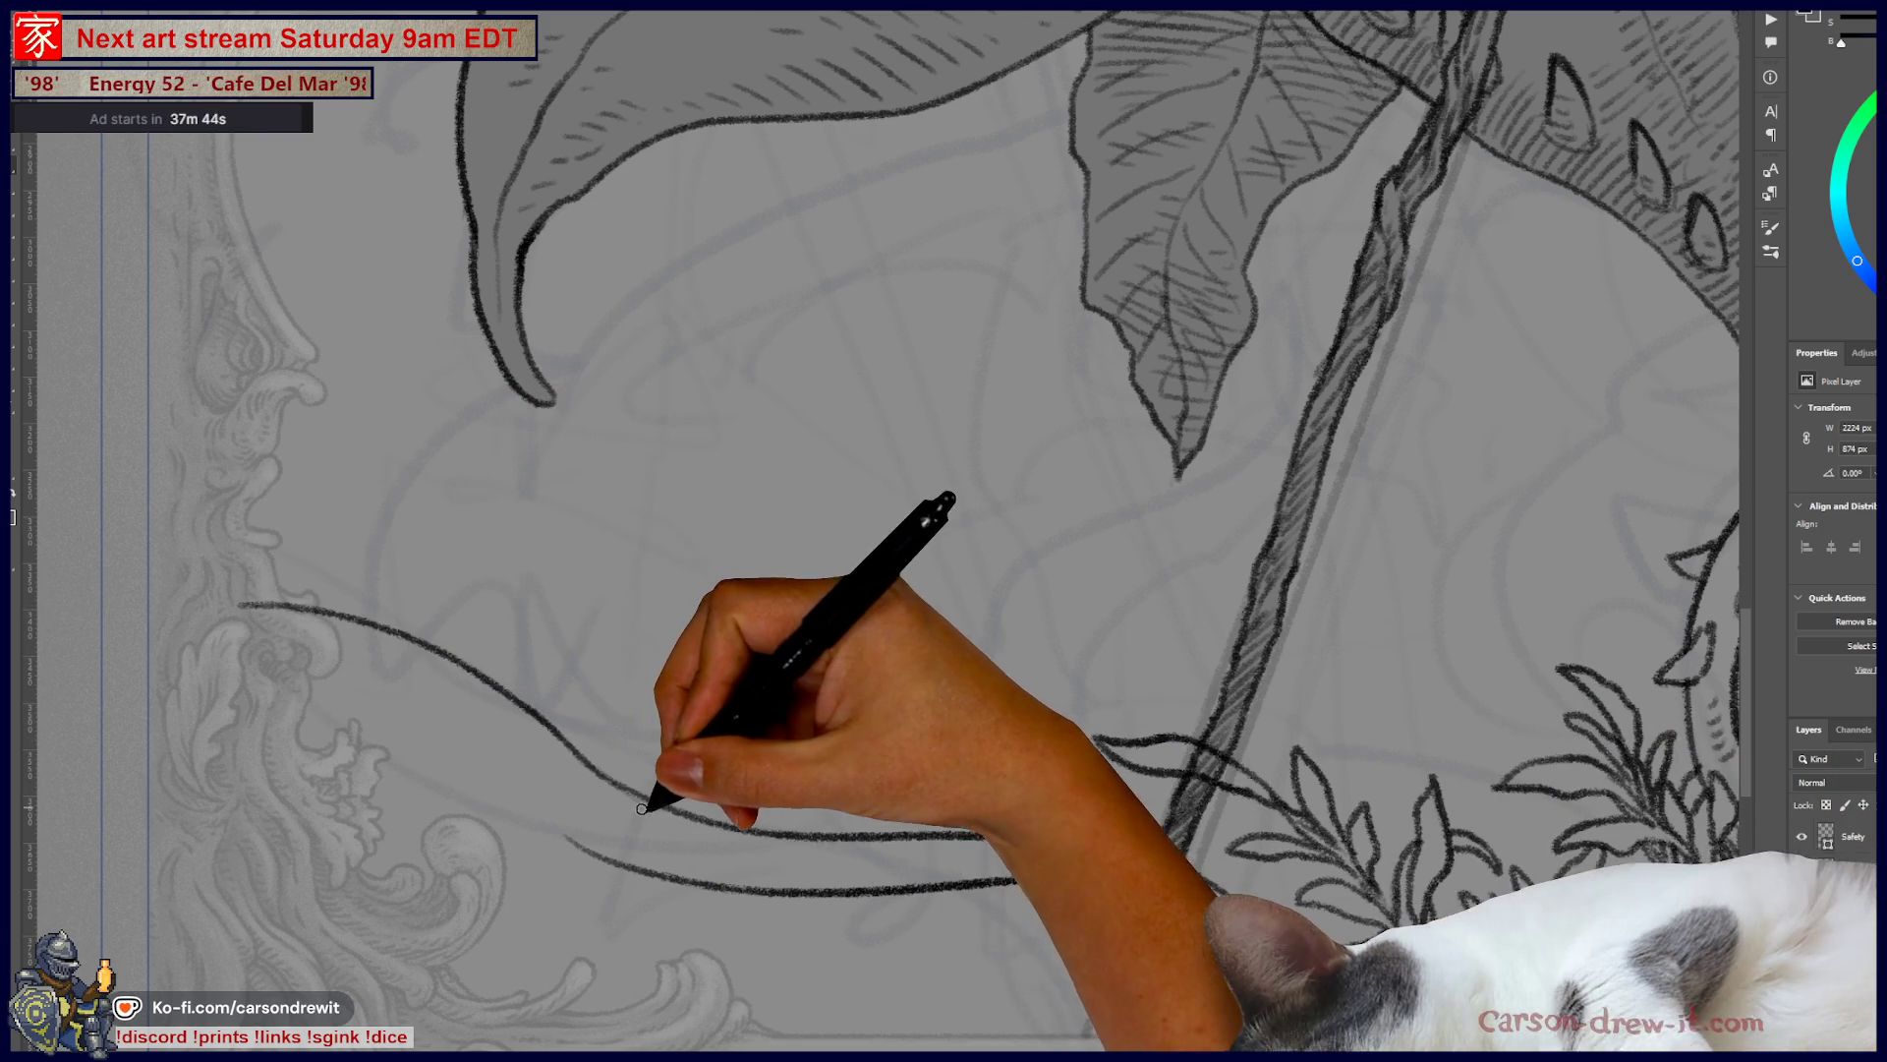
pyautogui.moveTo(232, 695); pyautogui.dragTo(422, 716)
pyautogui.moveTo(245, 698); pyautogui.dragTo(543, 802)
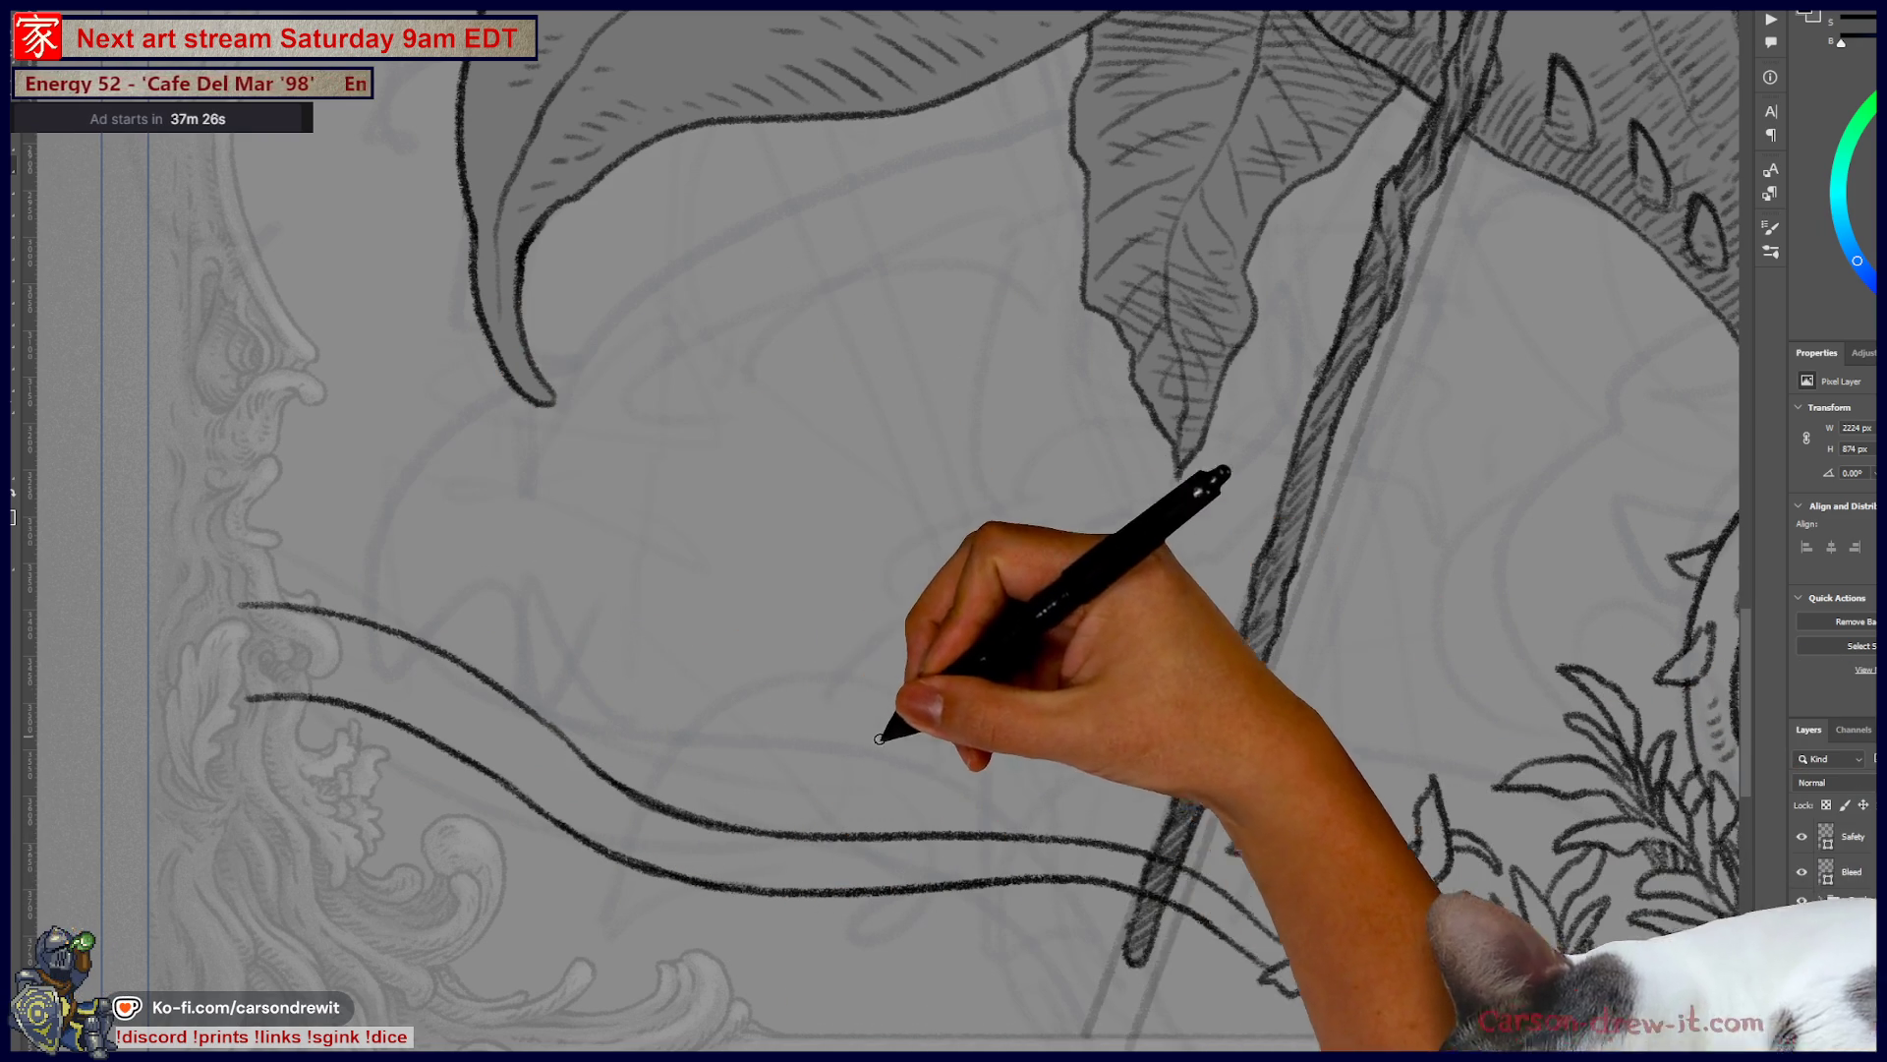
pyautogui.moveTo(737, 750)
pyautogui.mouseDown()
pyautogui.moveTo(527, 792)
pyautogui.moveTo(505, 771)
pyautogui.moveTo(978, 828)
pyautogui.mouseUp()
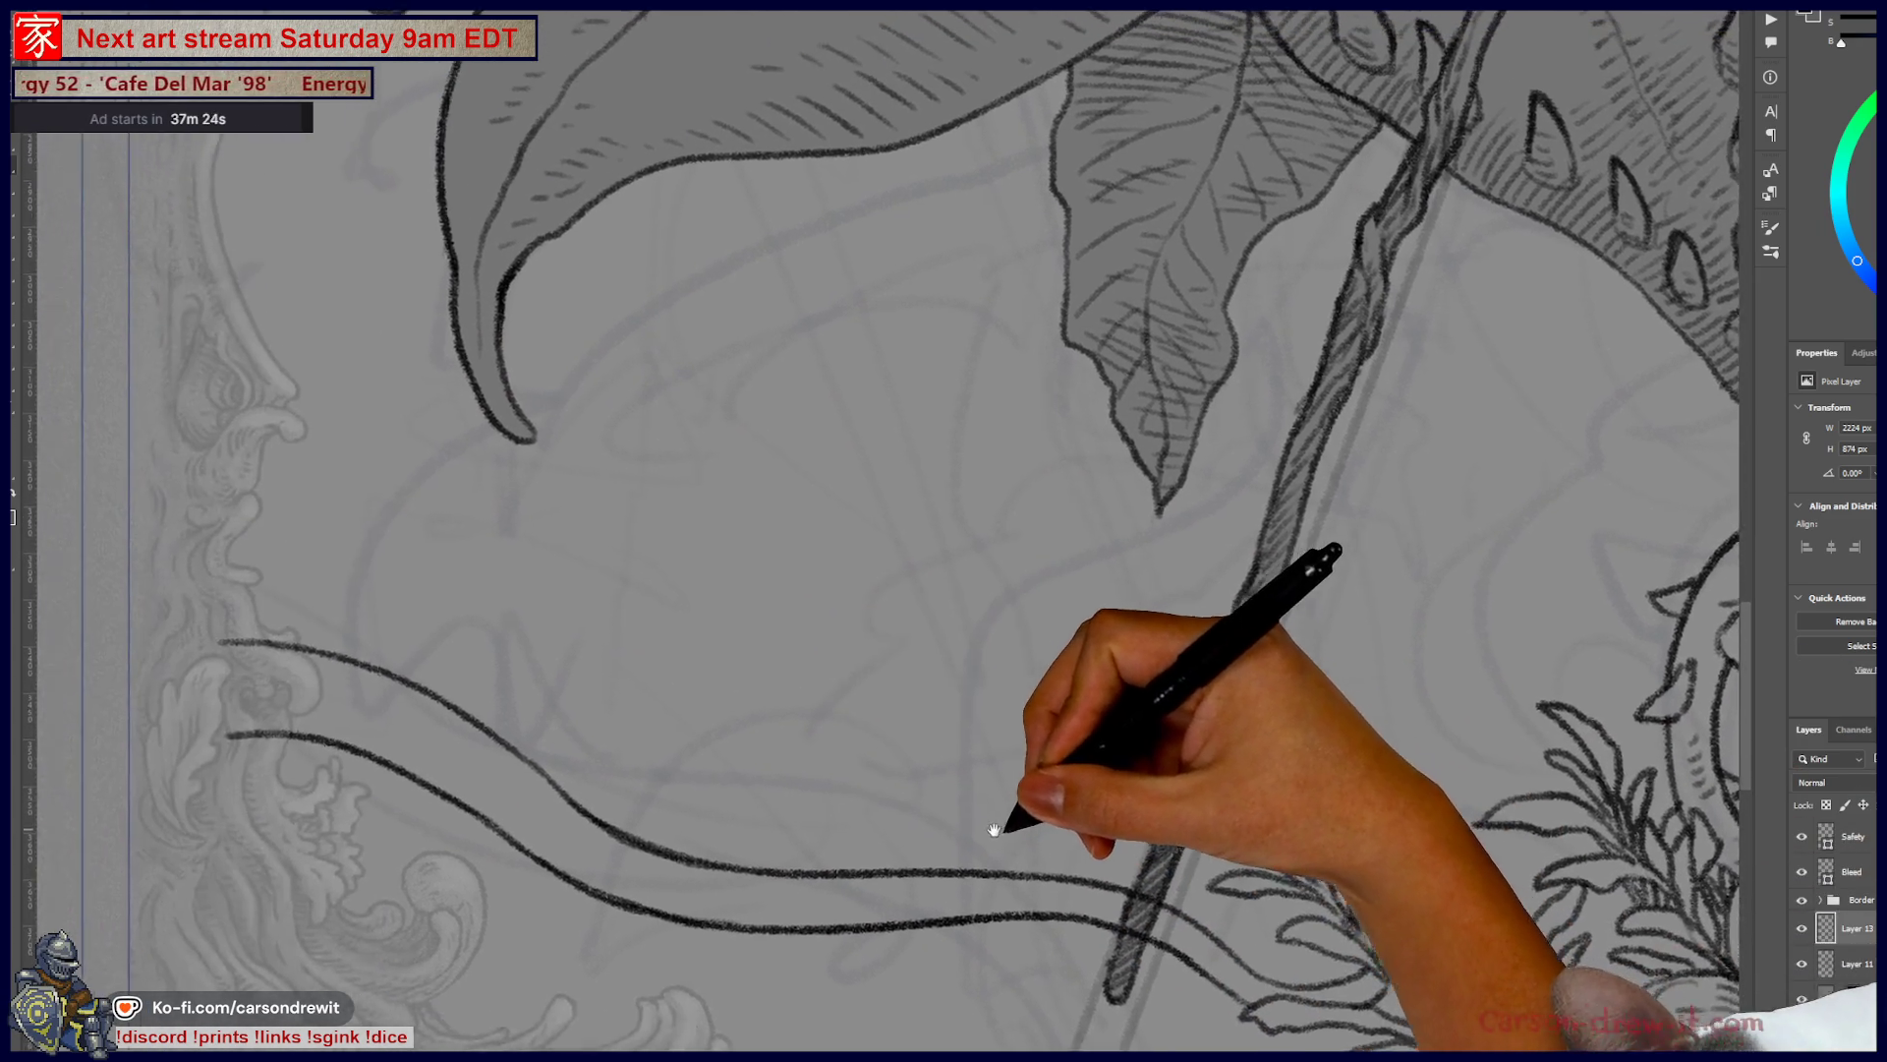
pyautogui.moveTo(295, 640); pyautogui.dragTo(300, 733)
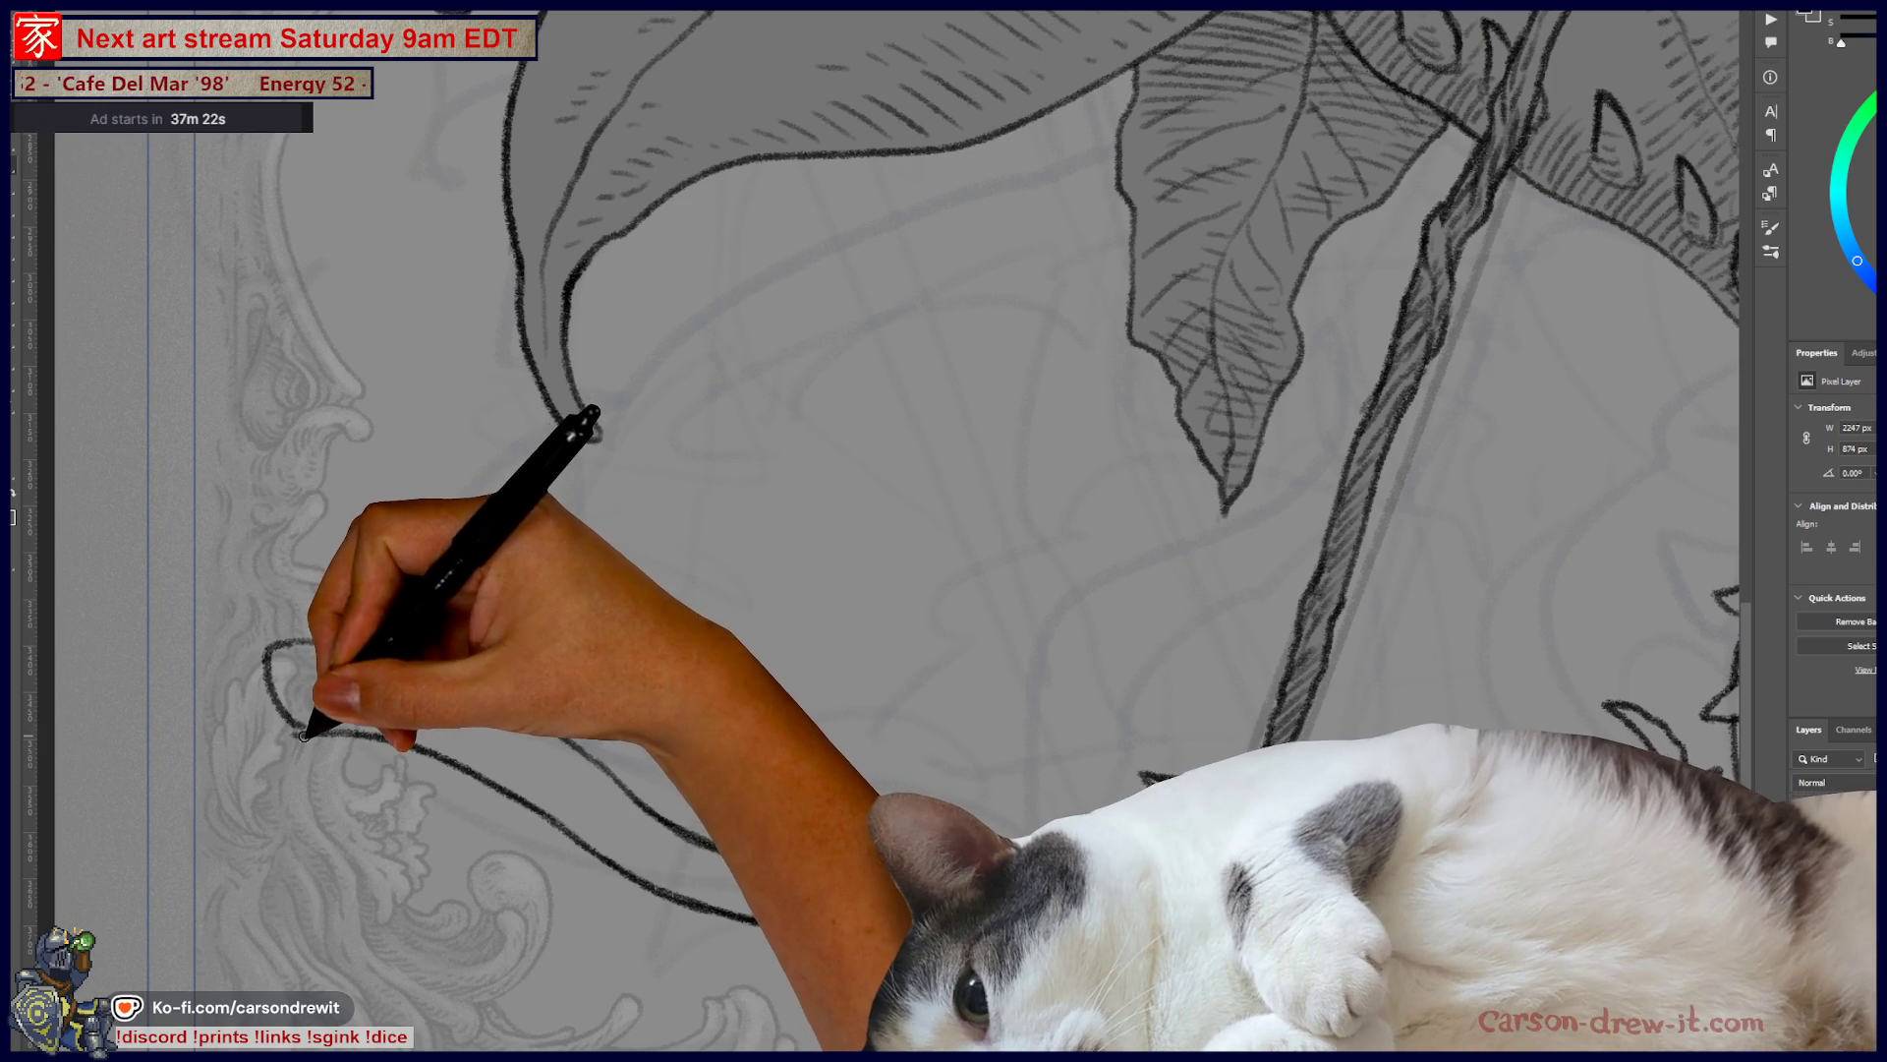
pyautogui.moveTo(295, 632)
pyautogui.mouseDown()
pyautogui.moveTo(779, 809)
pyautogui.moveTo(462, 664)
pyautogui.mouseUp()
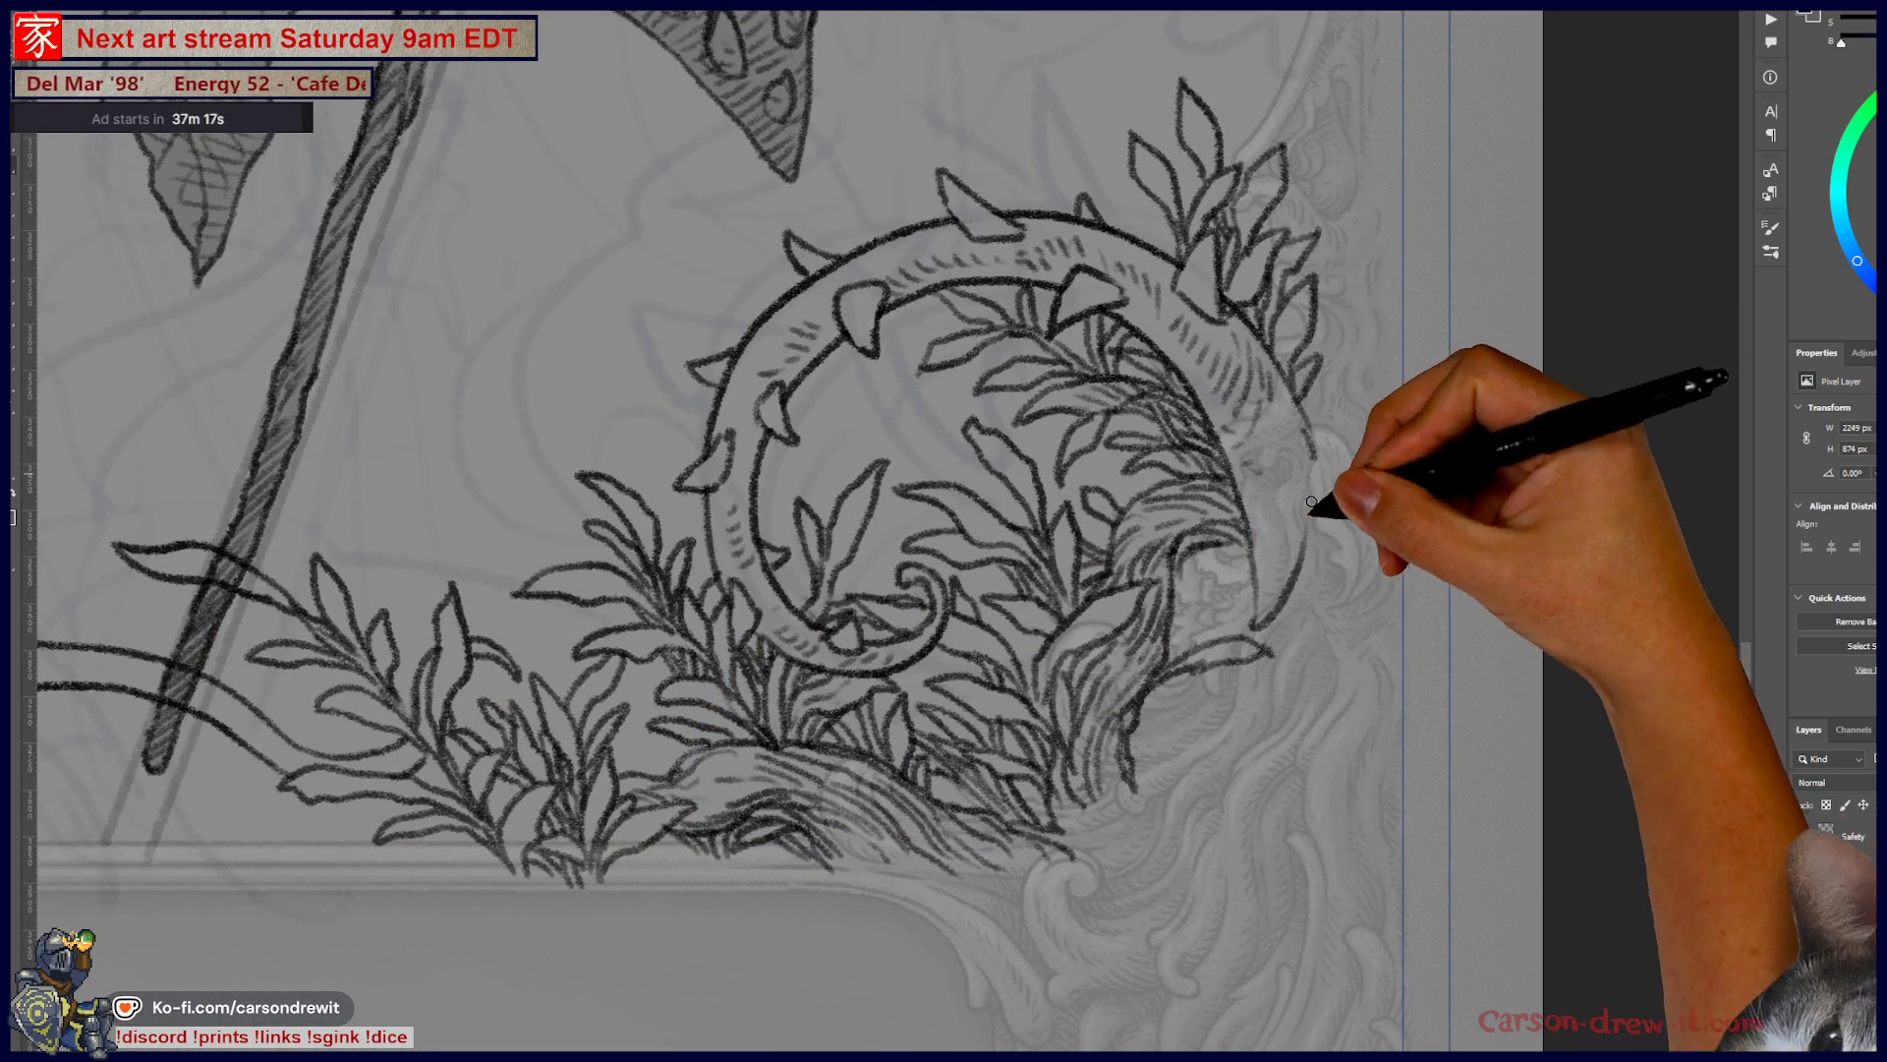
# - Ink the outer edge of the curling vine
pyautogui.moveTo(1320, 472)
pyautogui.mouseDown()
pyautogui.moveTo(1286, 591)
pyautogui.moveTo(1399, 763)
pyautogui.mouseUp()
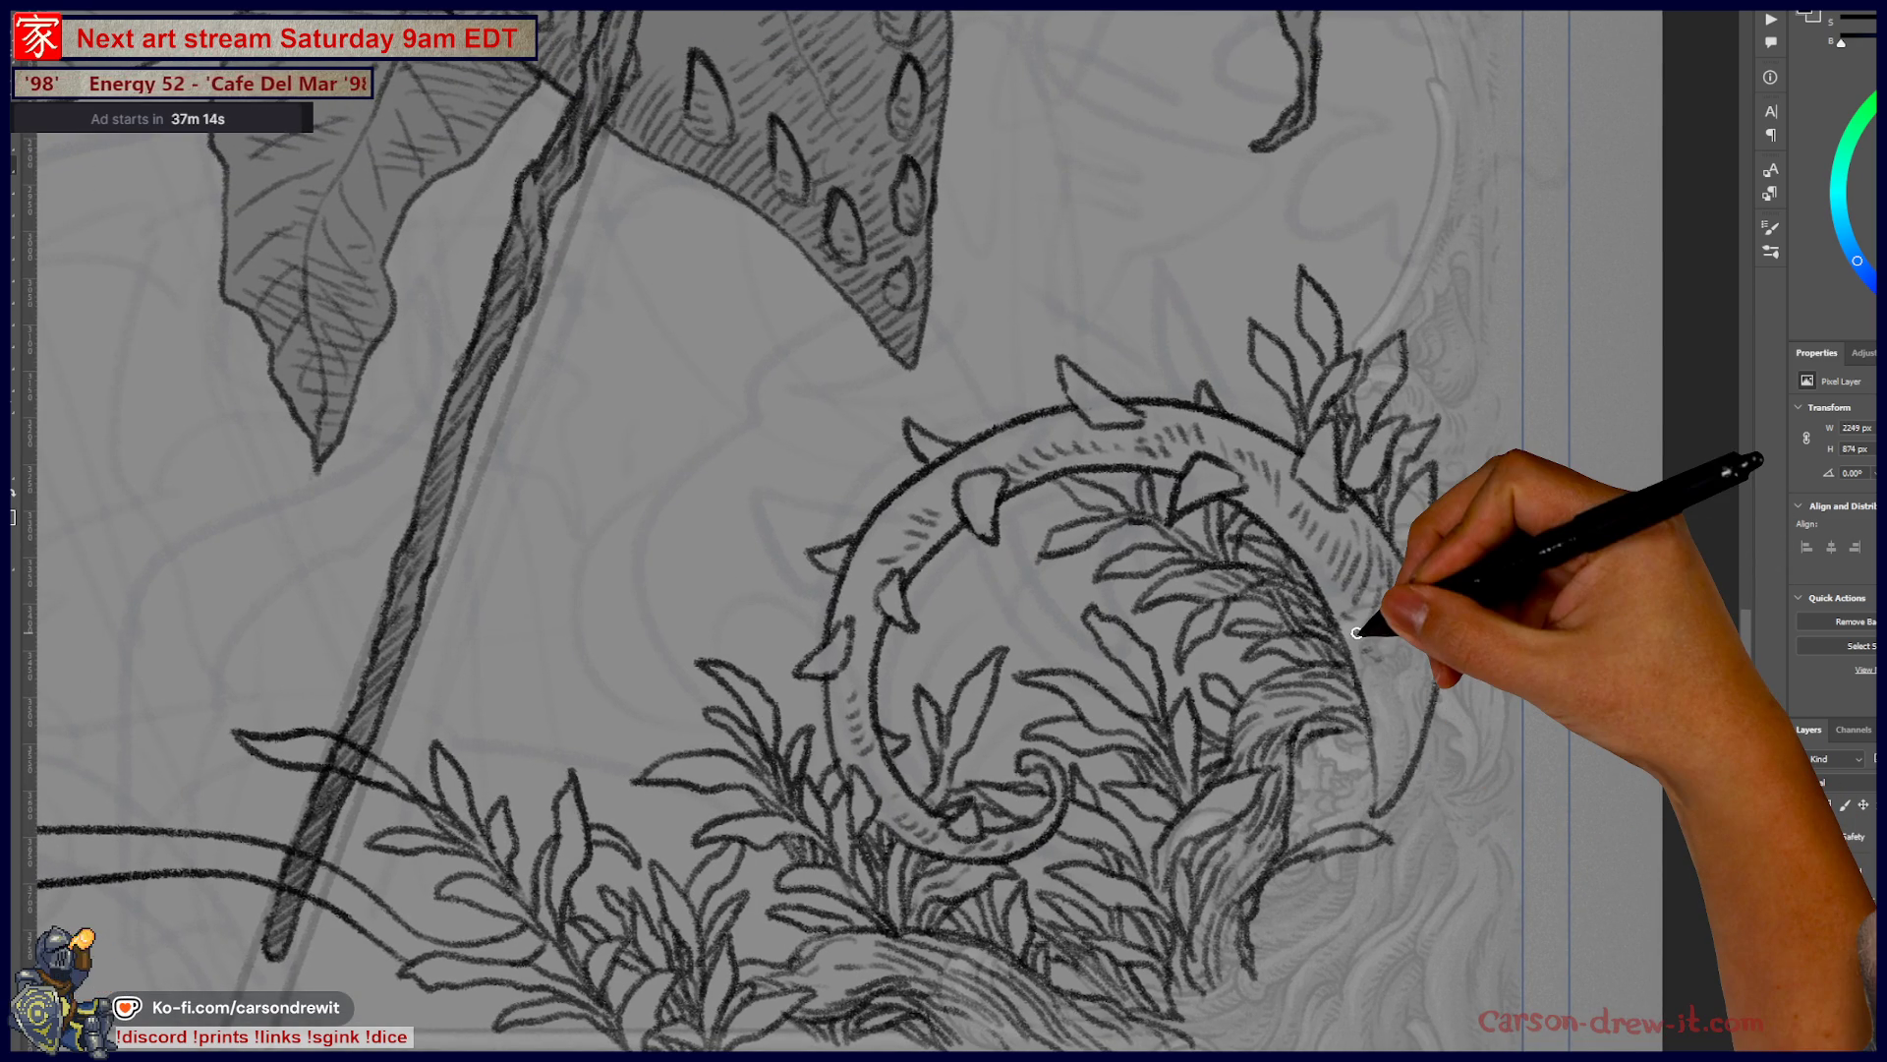
pyautogui.moveTo(1358, 632)
pyautogui.mouseDown()
pyautogui.moveTo(1088, 472)
pyautogui.moveTo(977, 476)
pyautogui.moveTo(982, 527)
pyautogui.moveTo(1249, 634)
pyautogui.mouseUp()
pyautogui.moveTo(905, 771)
pyautogui.mouseDown()
pyautogui.moveTo(864, 746)
pyautogui.moveTo(984, 829)
pyautogui.mouseUp()
# - Add small triangular thorns along the upper and lower edges of the bottom vine
pyautogui.moveTo(295, 706)
pyautogui.mouseDown()
pyautogui.moveTo(319, 664)
pyautogui.moveTo(329, 702)
pyautogui.mouseUp()
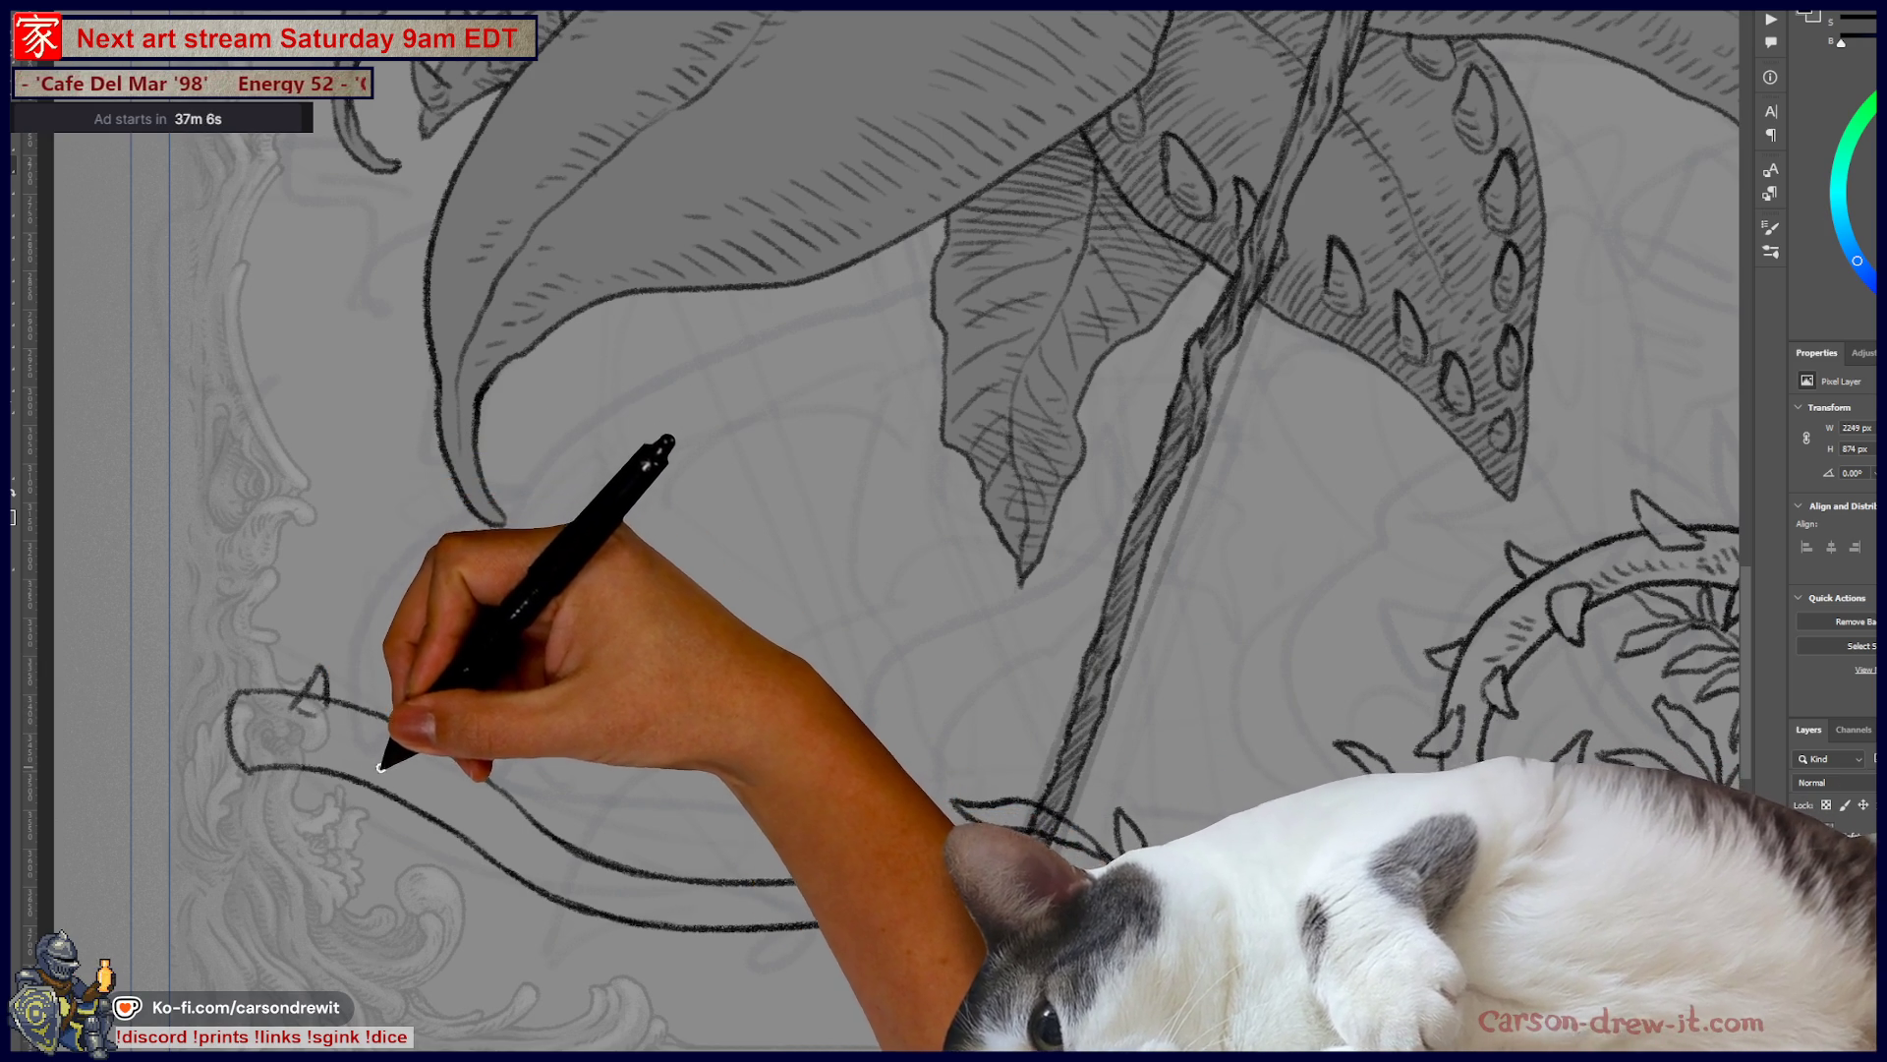
pyautogui.moveTo(346, 786)
pyautogui.mouseDown()
pyautogui.moveTo(360, 760)
pyautogui.moveTo(379, 812)
pyautogui.moveTo(460, 732)
pyautogui.mouseUp()
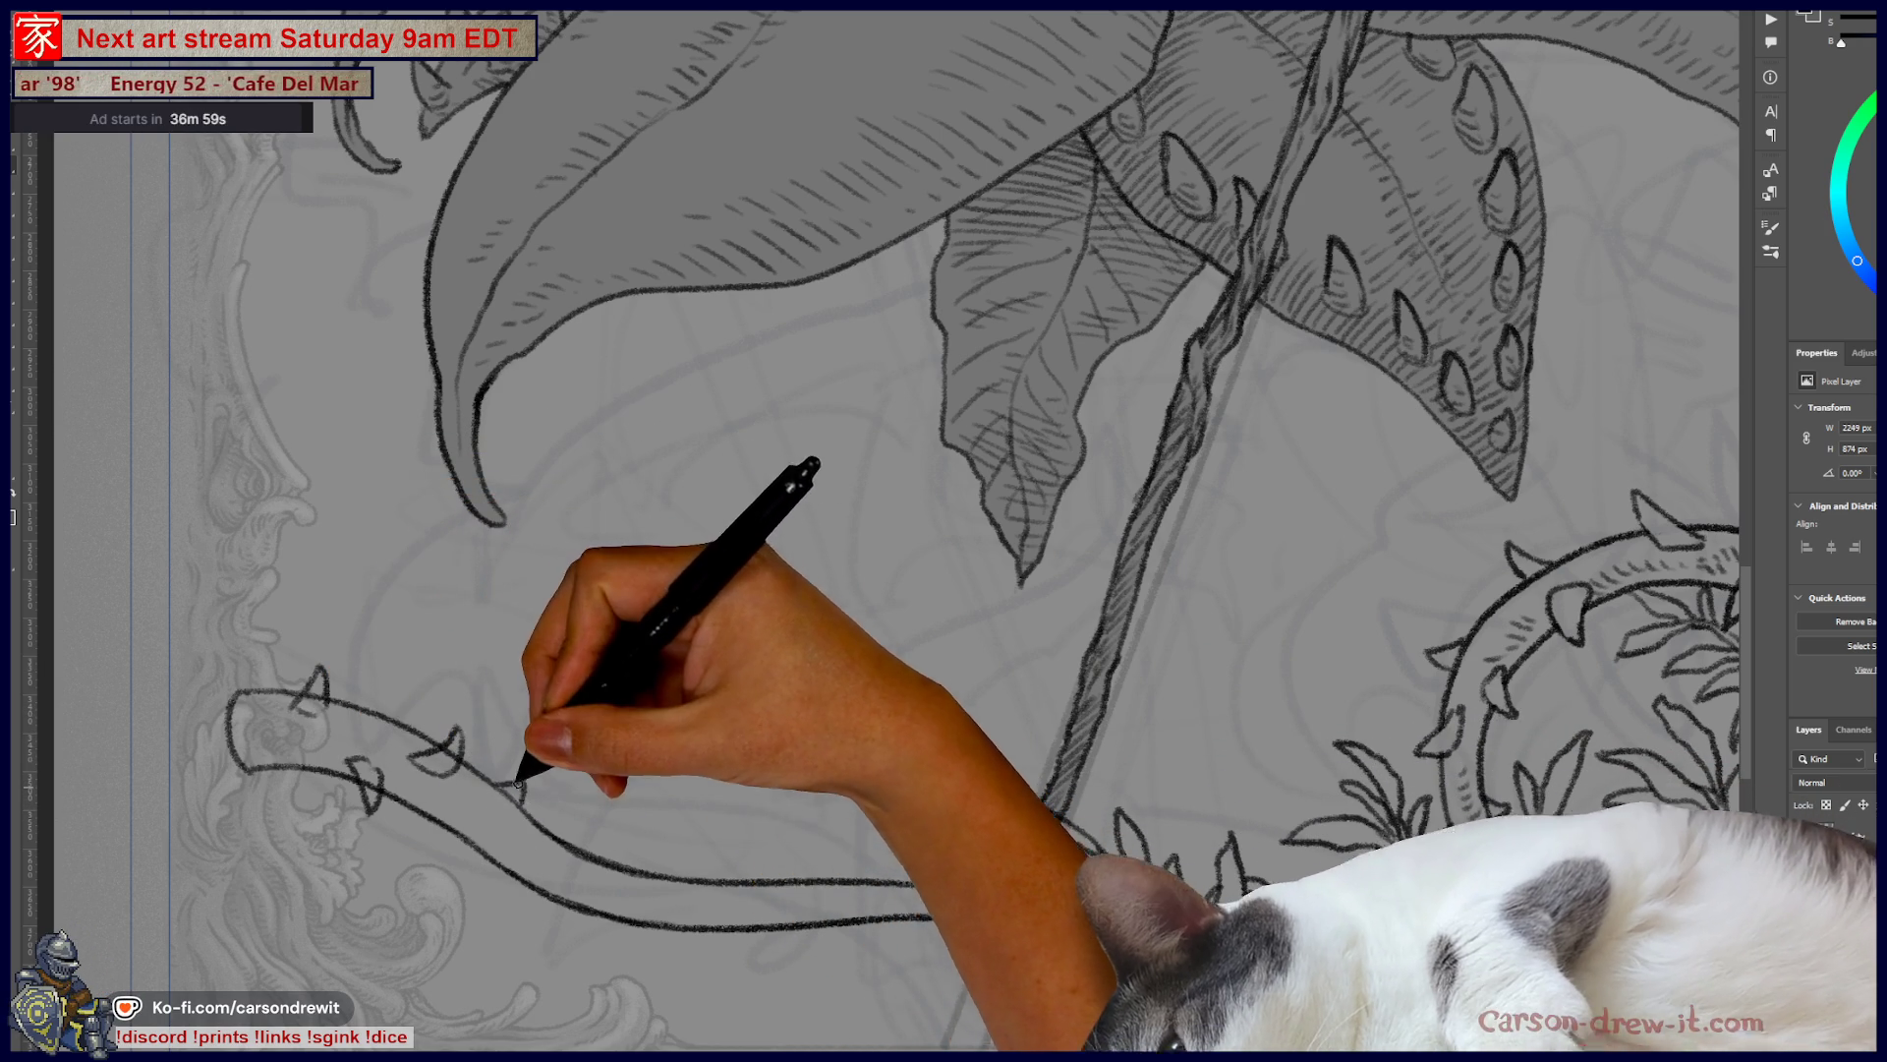
pyautogui.moveTo(421, 706); pyautogui.dragTo(411, 730)
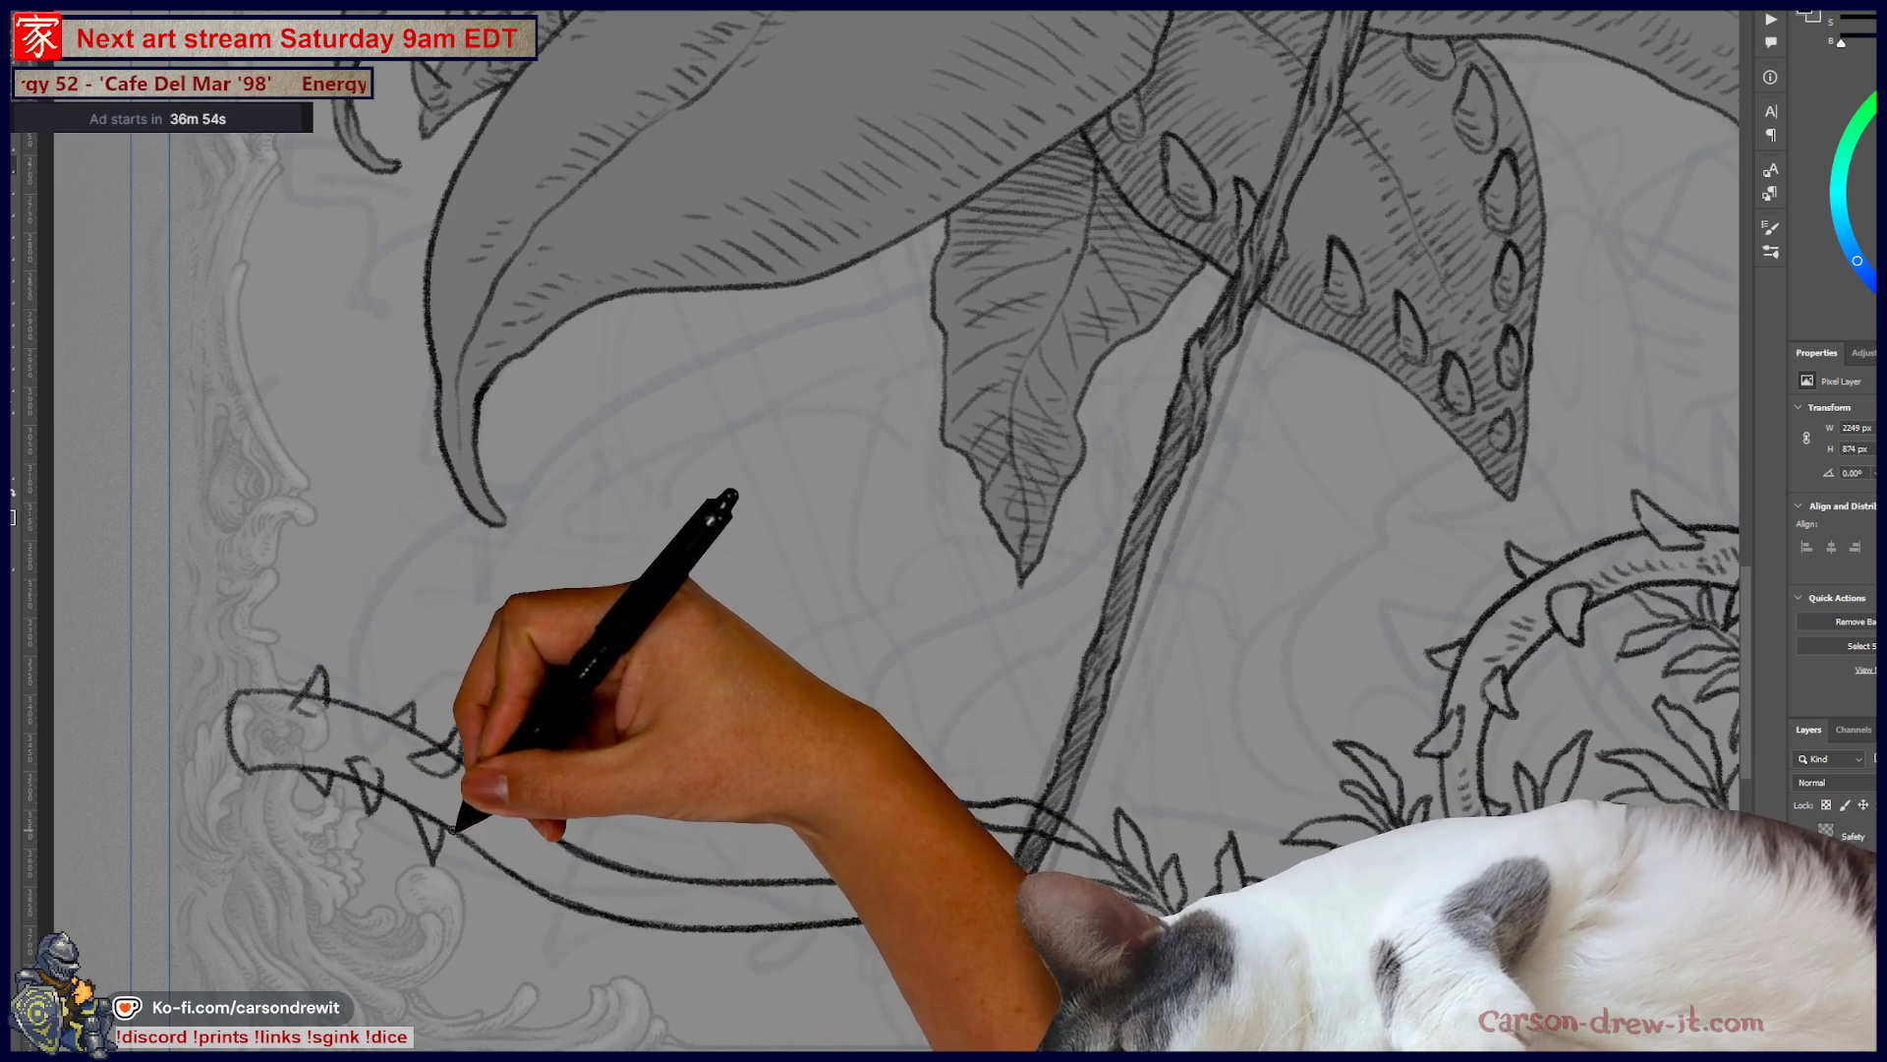
pyautogui.moveTo(503, 869)
pyautogui.mouseDown()
pyautogui.moveTo(612, 933)
pyautogui.moveTo(678, 922)
pyautogui.mouseUp()
pyautogui.moveTo(543, 857); pyautogui.dragTo(644, 840)
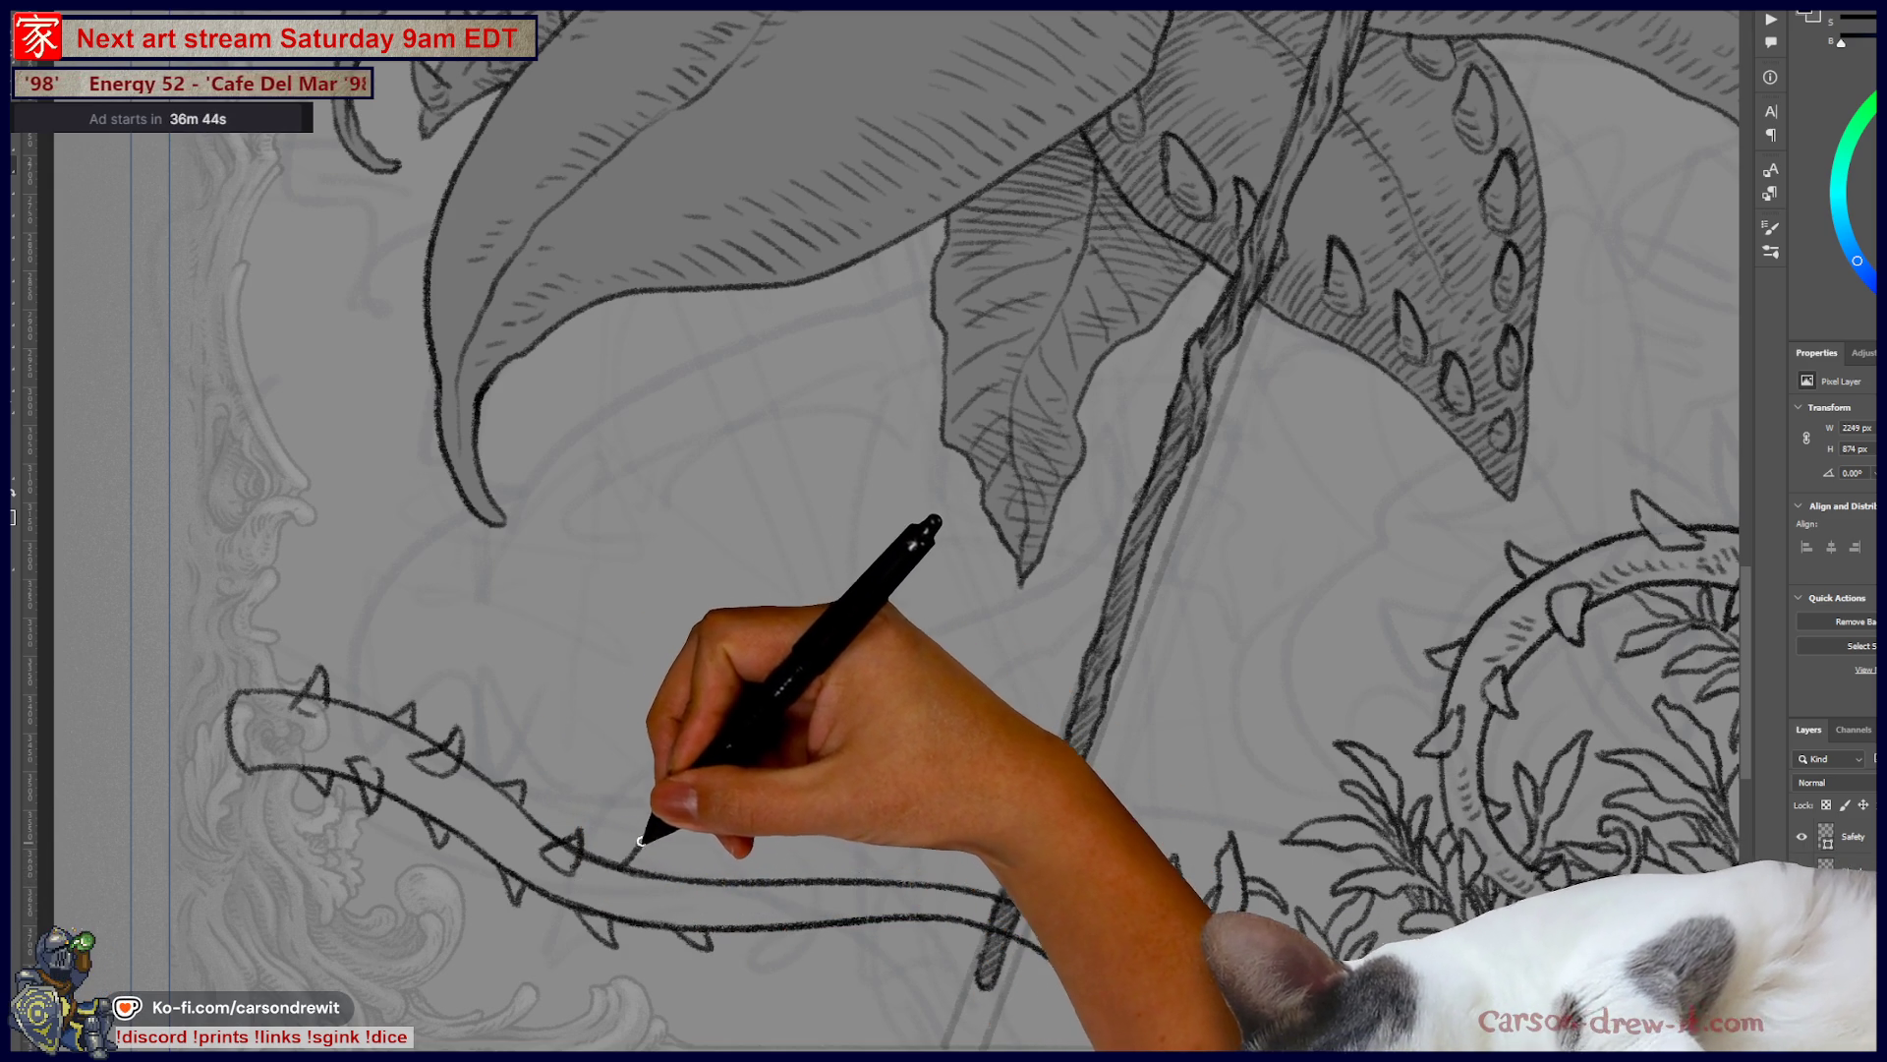
pyautogui.moveTo(666, 886)
pyautogui.mouseDown()
pyautogui.moveTo(695, 884)
pyautogui.moveTo(710, 851)
pyautogui.mouseUp()
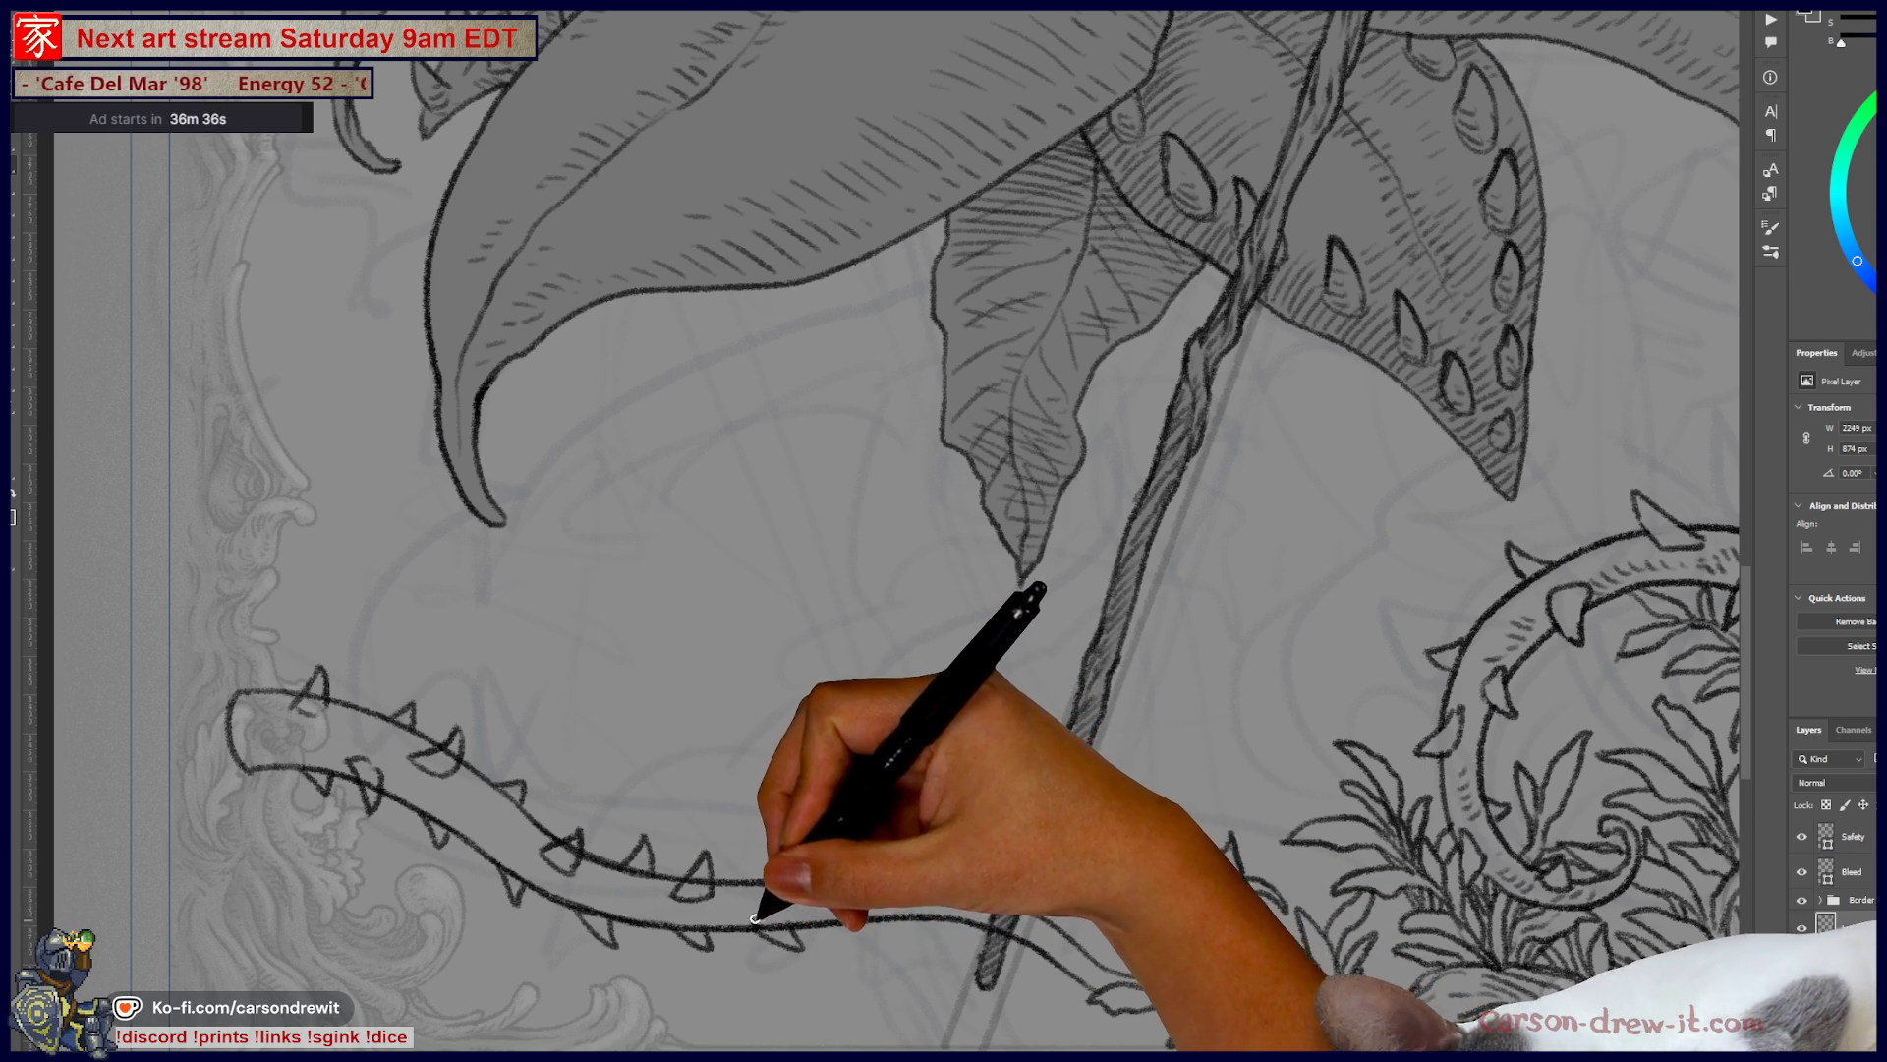
pyautogui.moveTo(793, 925); pyautogui.dragTo(856, 923)
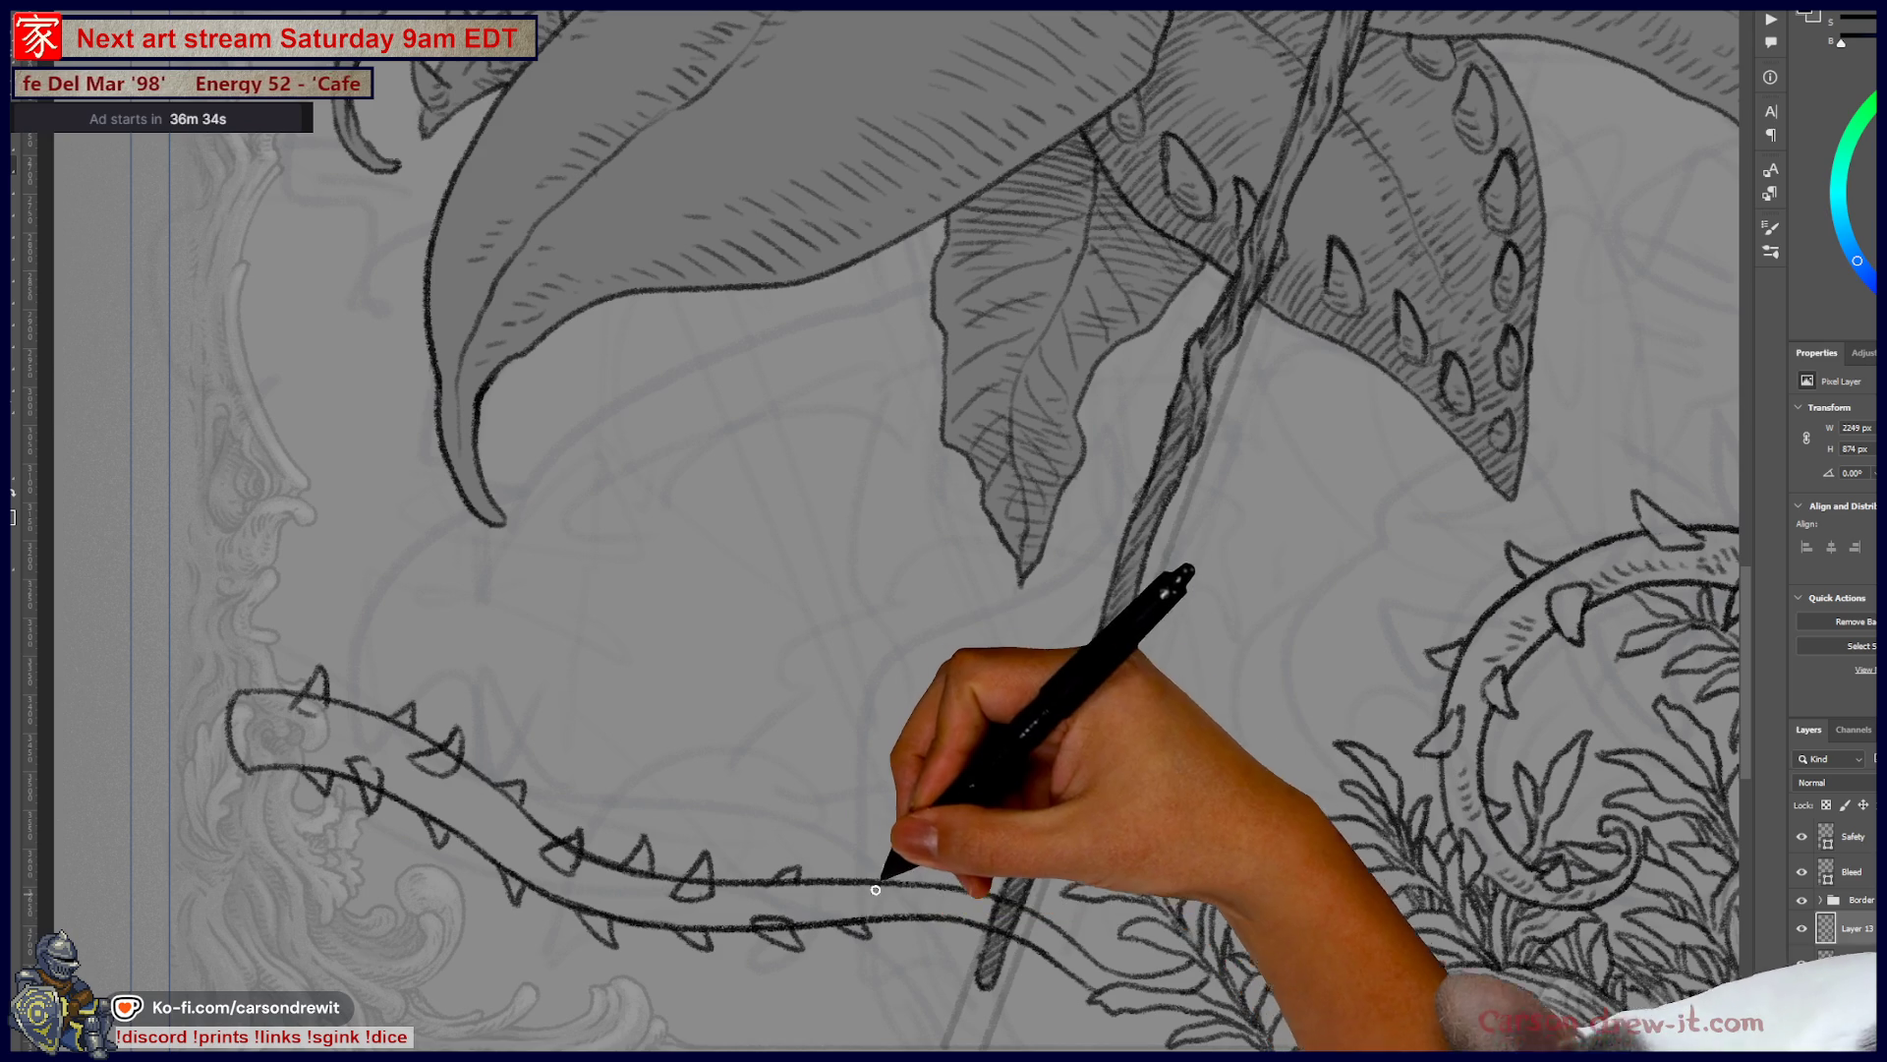
pyautogui.moveTo(841, 889)
pyautogui.mouseDown()
pyautogui.moveTo(922, 872)
pyautogui.moveTo(999, 885)
pyautogui.moveTo(1082, 942)
pyautogui.mouseUp()
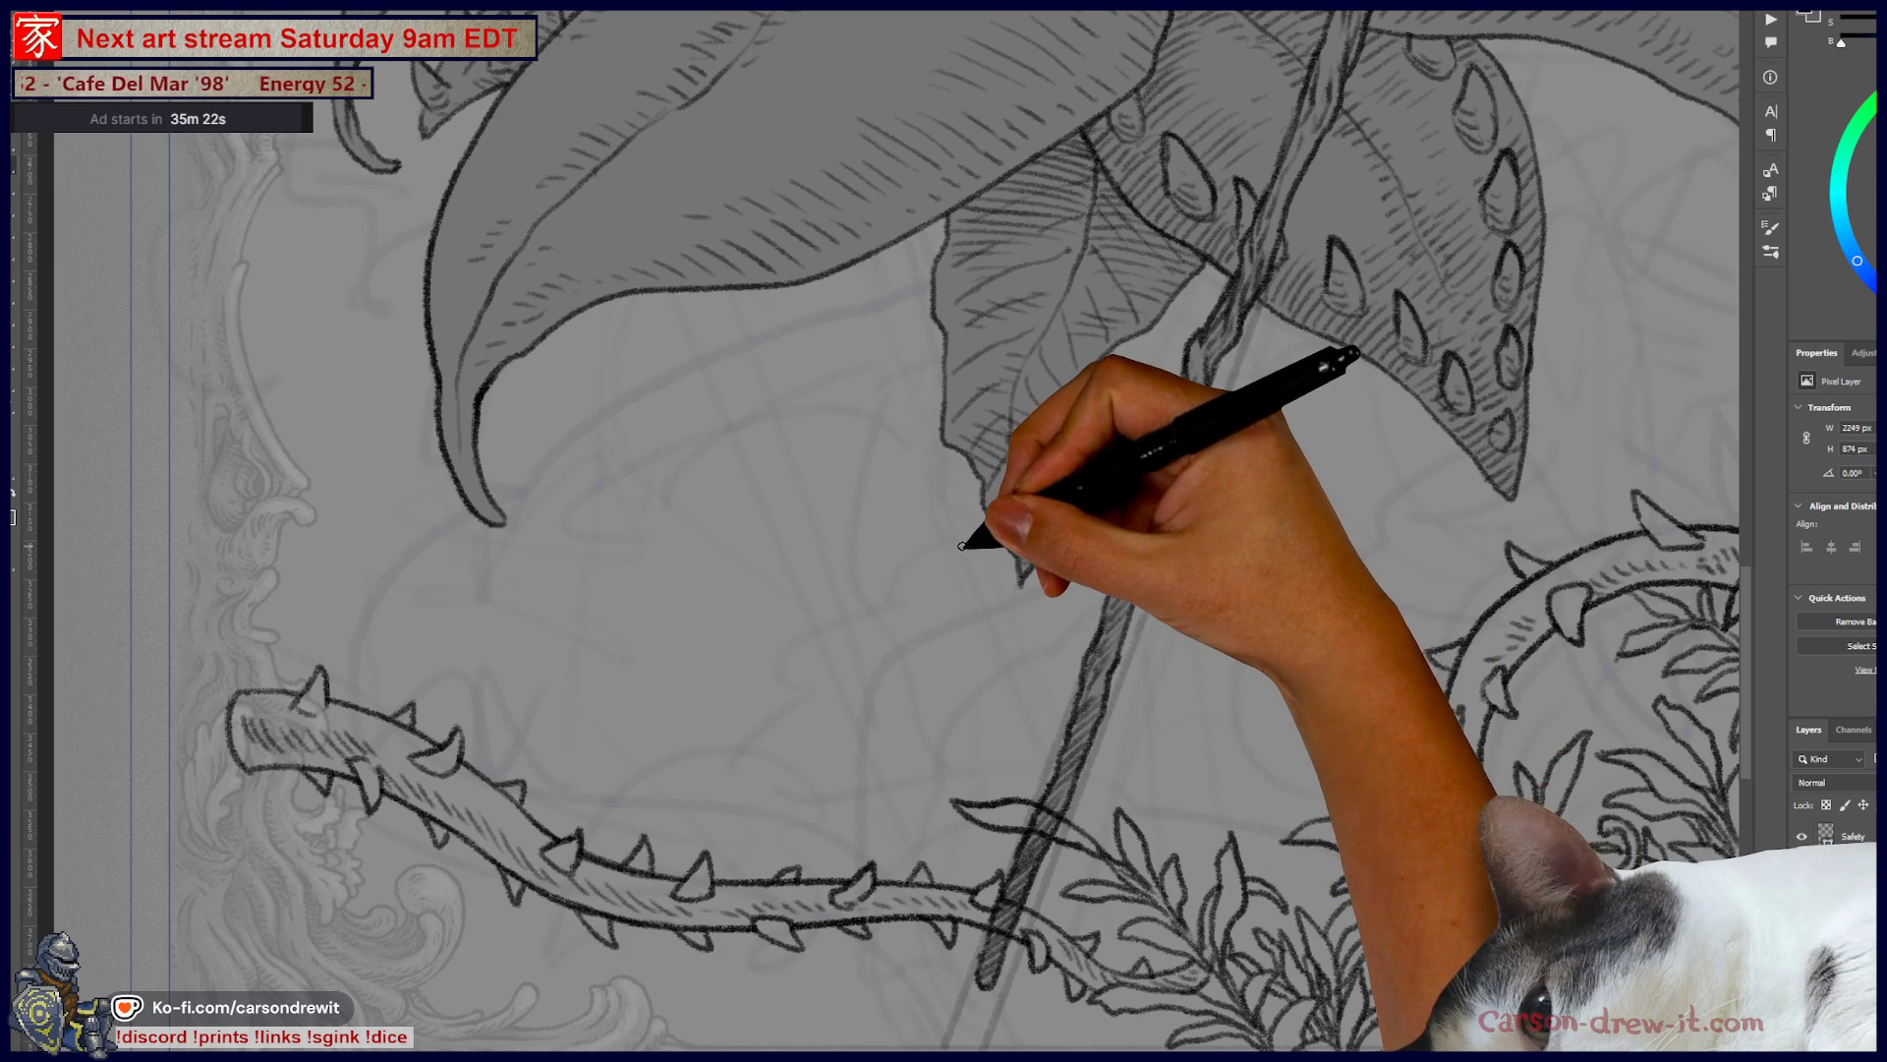
# - Close the vine's left end and grow a sprig stem with a leaf upward from it
pyautogui.moveTo(1011, 726); pyautogui.dragTo(1256, 630)
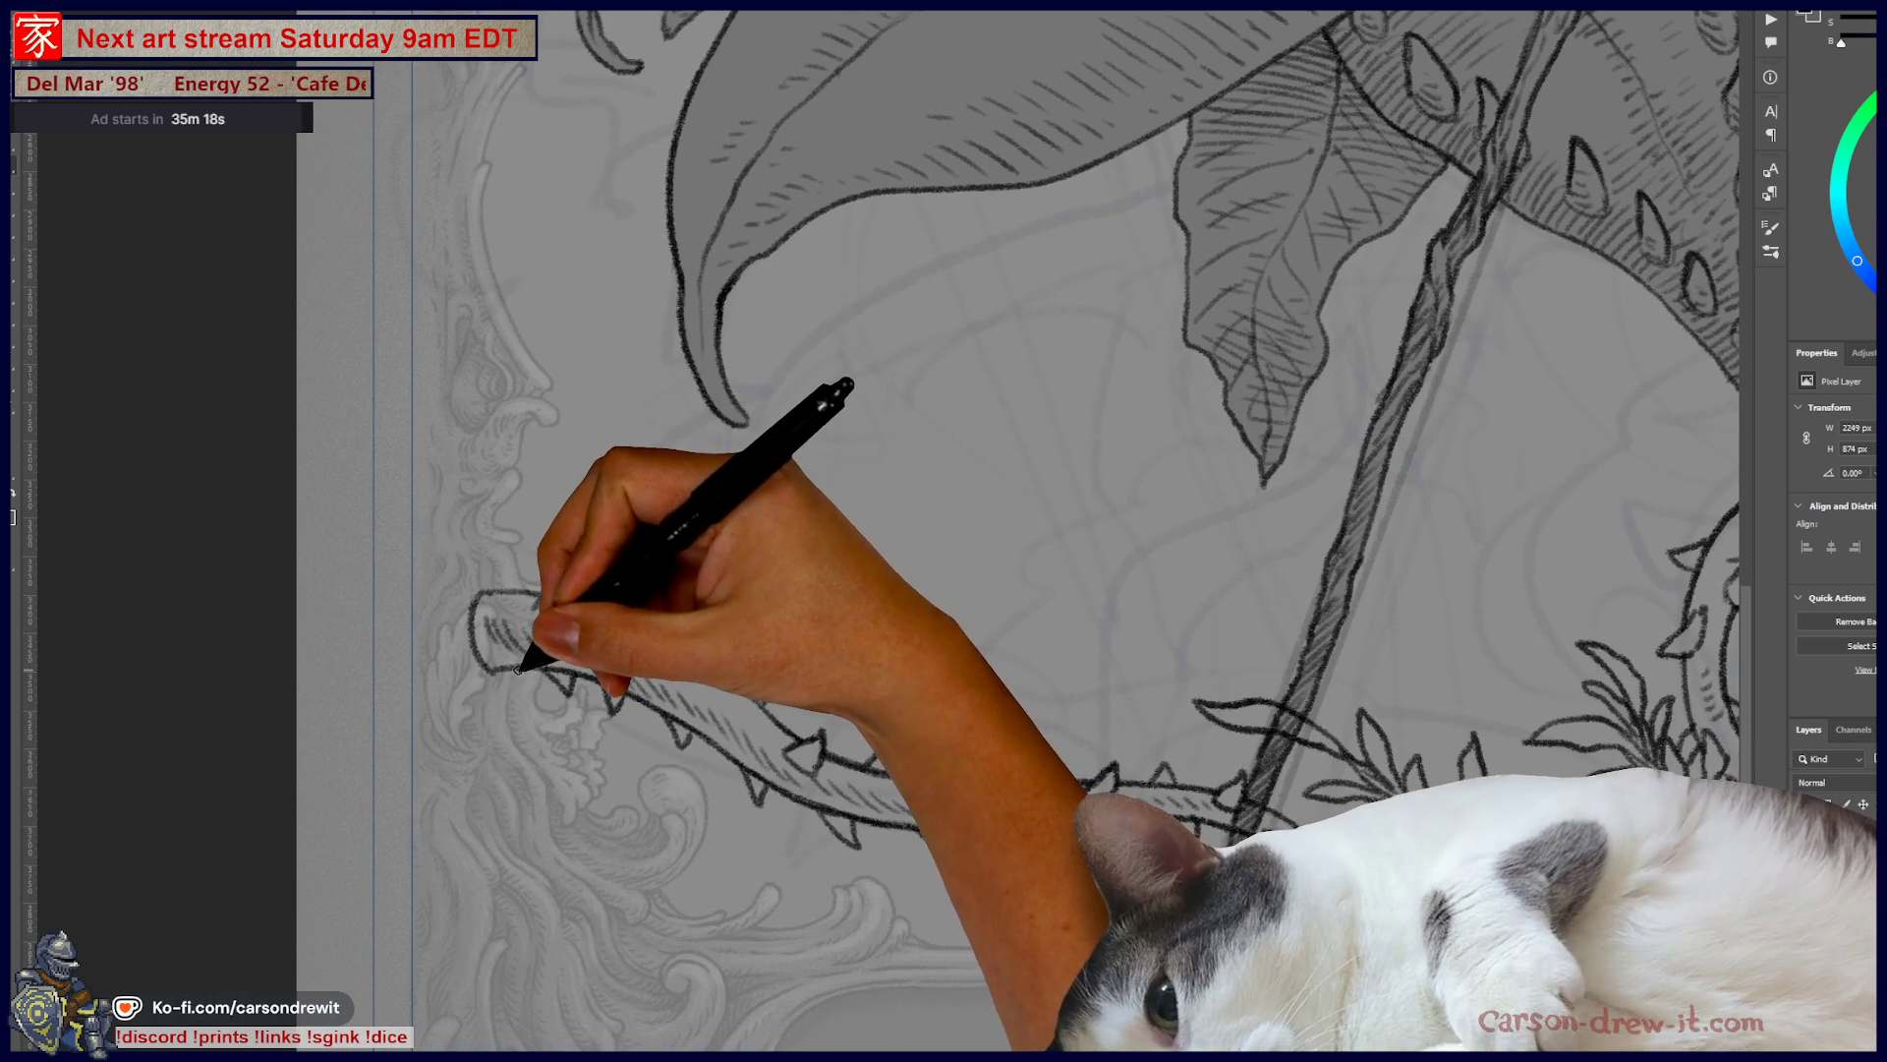
pyautogui.moveTo(543, 758); pyautogui.dragTo(540, 662)
pyautogui.moveTo(535, 590)
pyautogui.mouseDown()
pyautogui.moveTo(571, 502)
pyautogui.moveTo(547, 539)
pyautogui.moveTo(501, 495)
pyautogui.moveTo(531, 541)
pyautogui.moveTo(602, 423)
pyautogui.mouseUp()
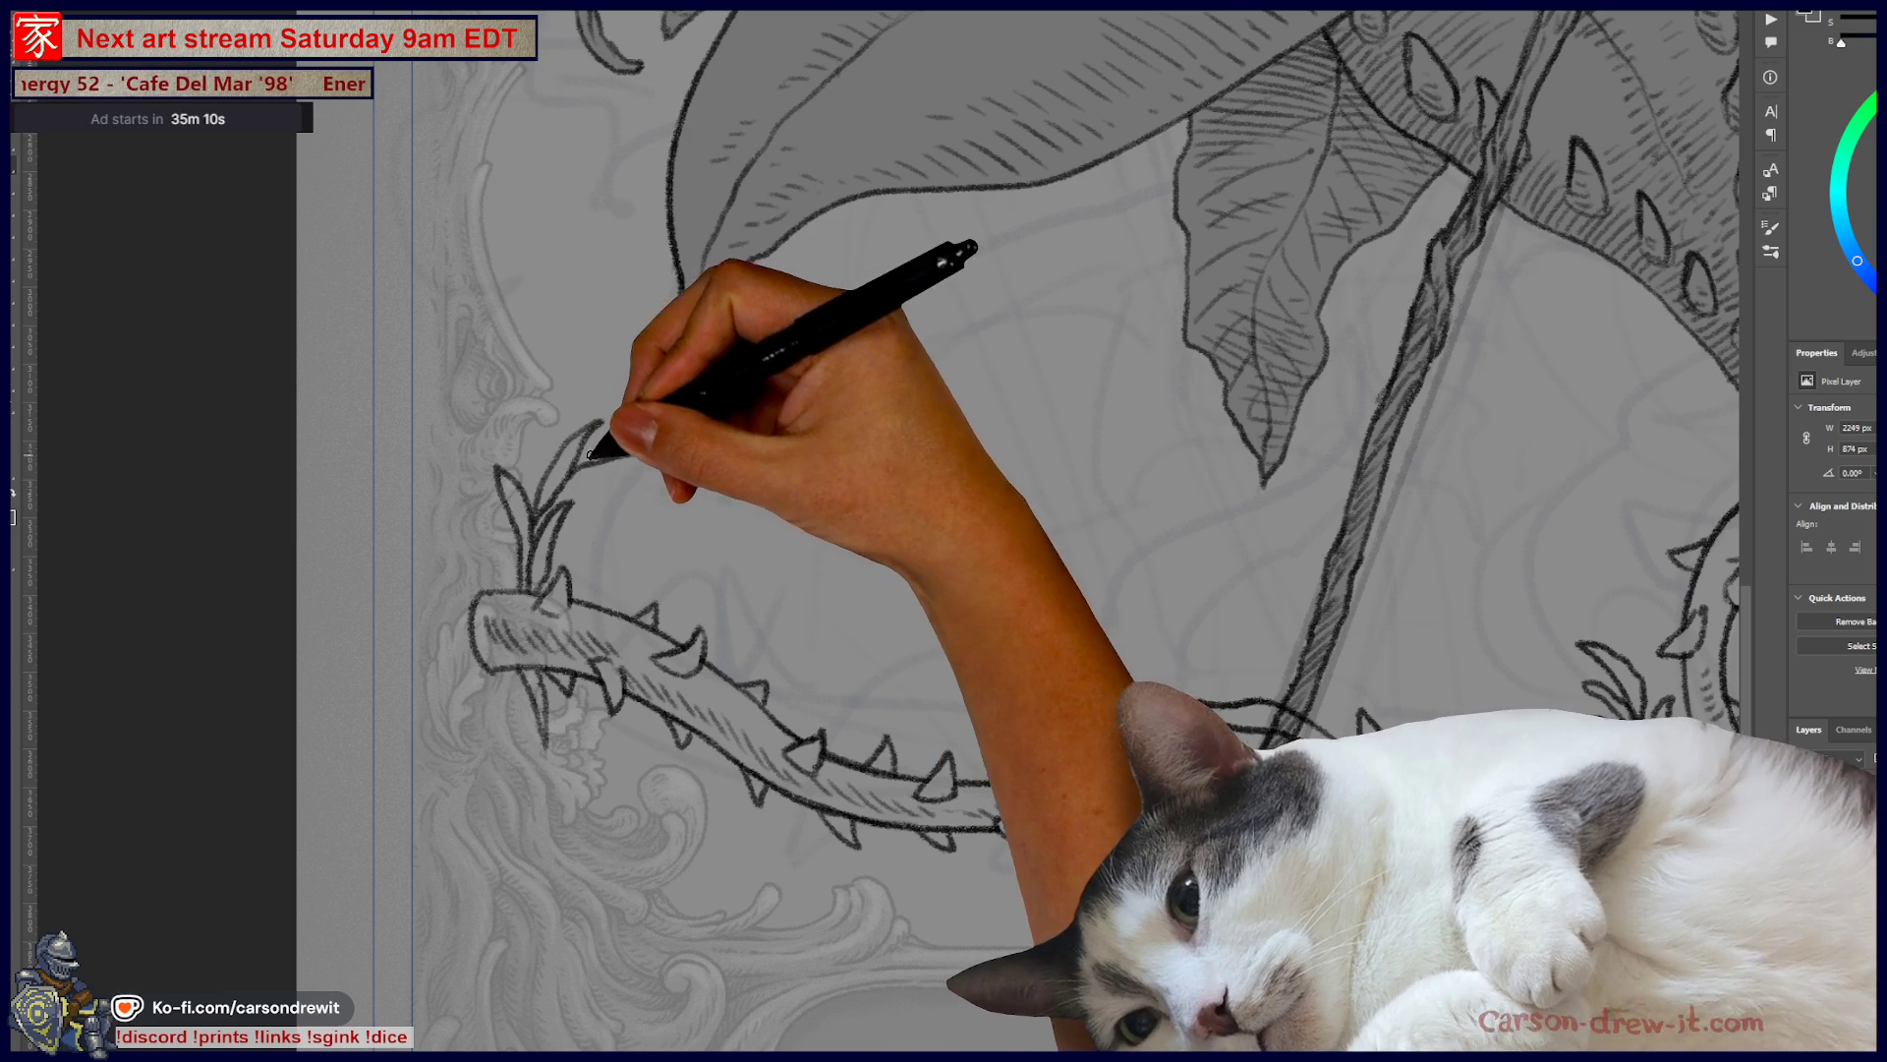
pyautogui.moveTo(635, 437); pyautogui.dragTo(724, 463)
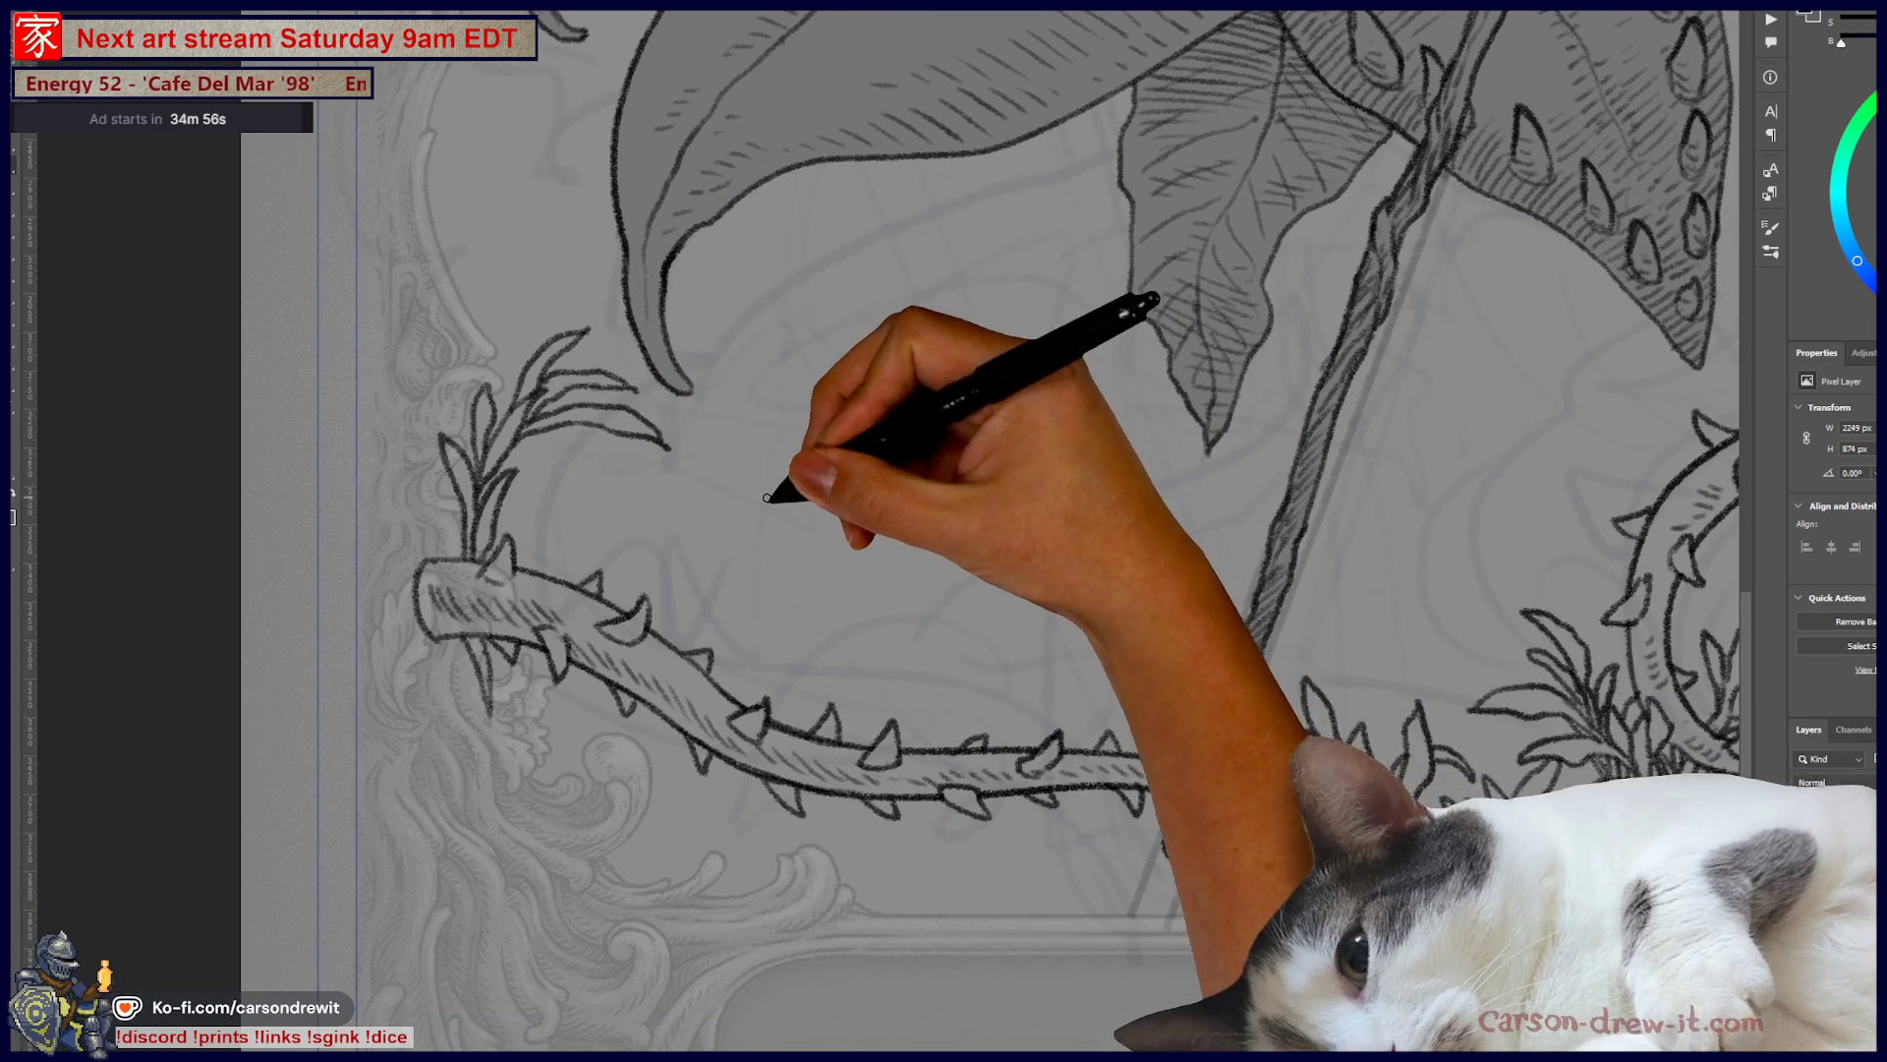
# - Sketch a trial arc and line above the vine, then undo them
pyautogui.moveTo(766, 492)
pyautogui.mouseDown()
pyautogui.moveTo(958, 551)
pyautogui.moveTo(1072, 649)
pyautogui.mouseUp()
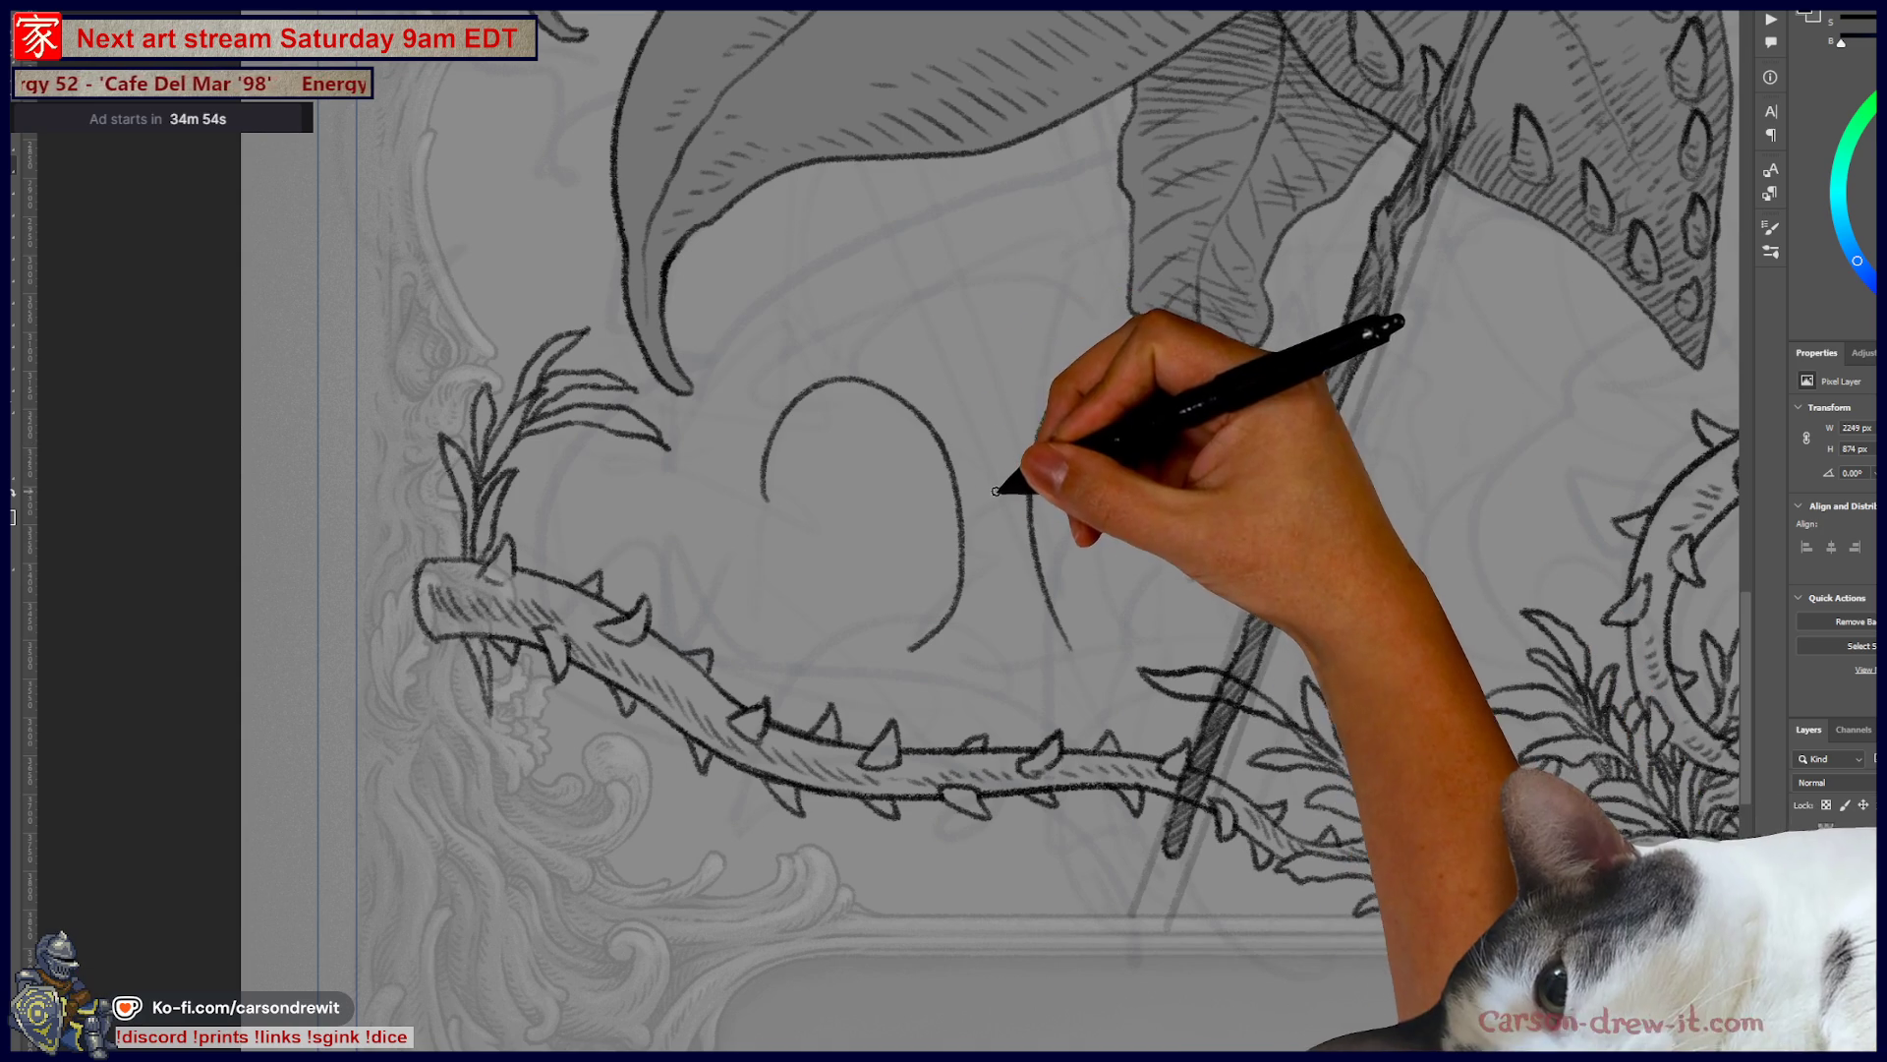
pyautogui.moveTo(973, 508)
pyautogui.mouseDown()
pyautogui.moveTo(1022, 509)
pyautogui.moveTo(1018, 480)
pyautogui.moveTo(1160, 403)
pyautogui.mouseUp()
pyautogui.hotkey('ctrl', 'z')
pyautogui.hotkey('ctrl', 'z')
pyautogui.hotkey('ctrl', 'z')
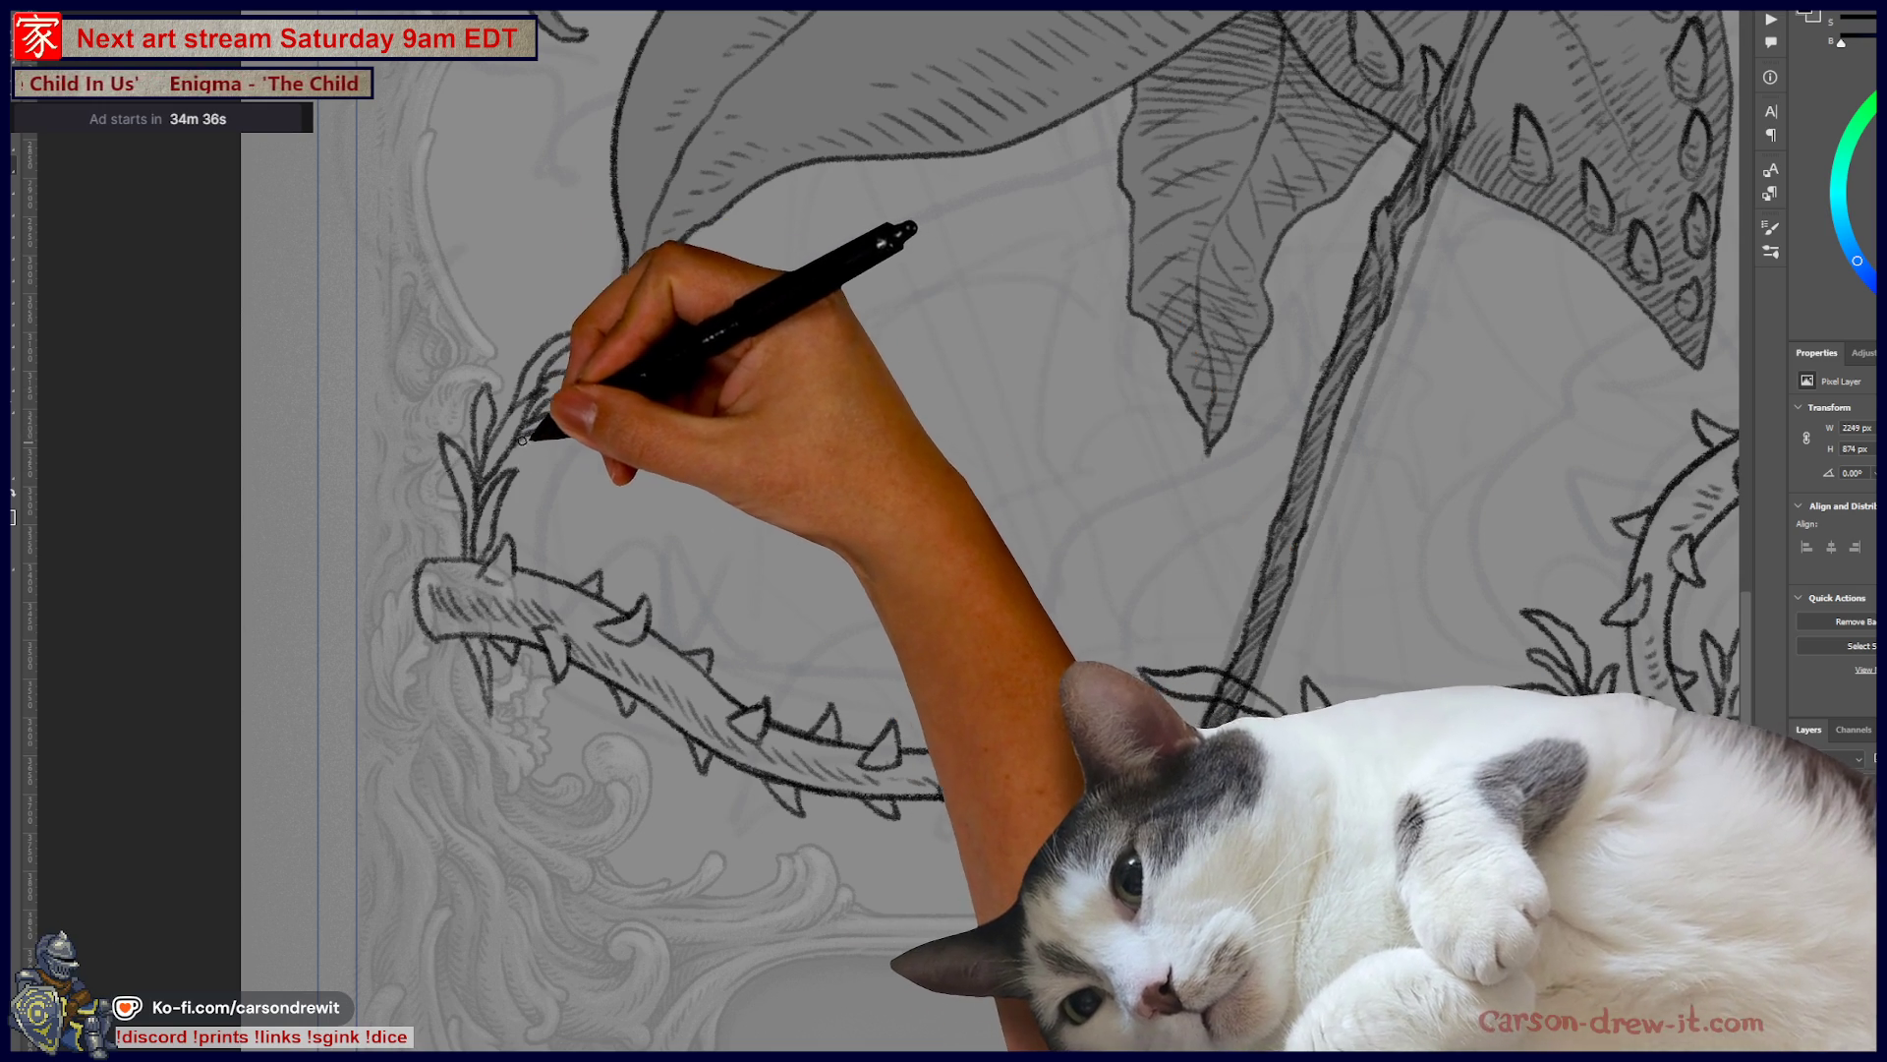
pyautogui.moveTo(695, 545); pyautogui.dragTo(788, 724)
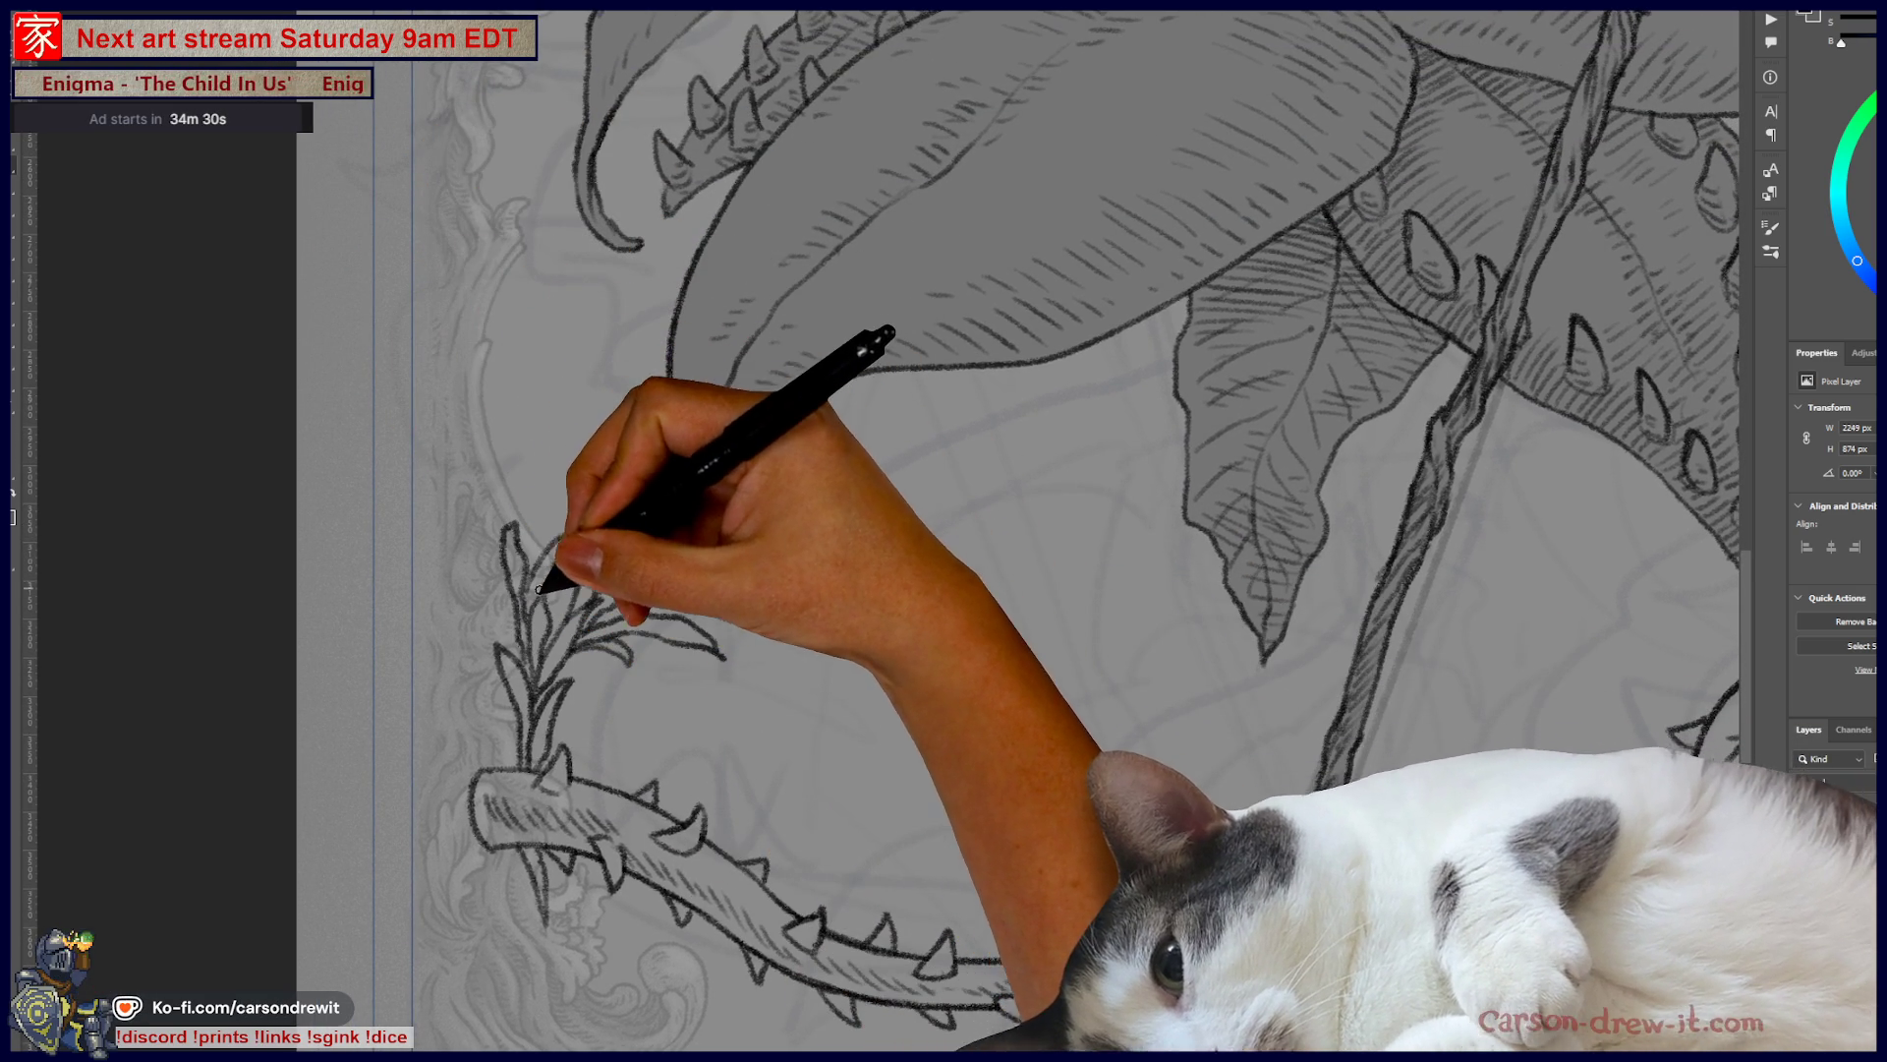
# - Add a new curving stem and leaves to the left sprig
pyautogui.moveTo(553, 492)
pyautogui.mouseDown()
pyautogui.moveTo(637, 476)
pyautogui.moveTo(603, 434)
pyautogui.moveTo(548, 523)
pyautogui.moveTo(717, 639)
pyautogui.moveTo(675, 666)
pyautogui.moveTo(542, 538)
pyautogui.mouseUp()
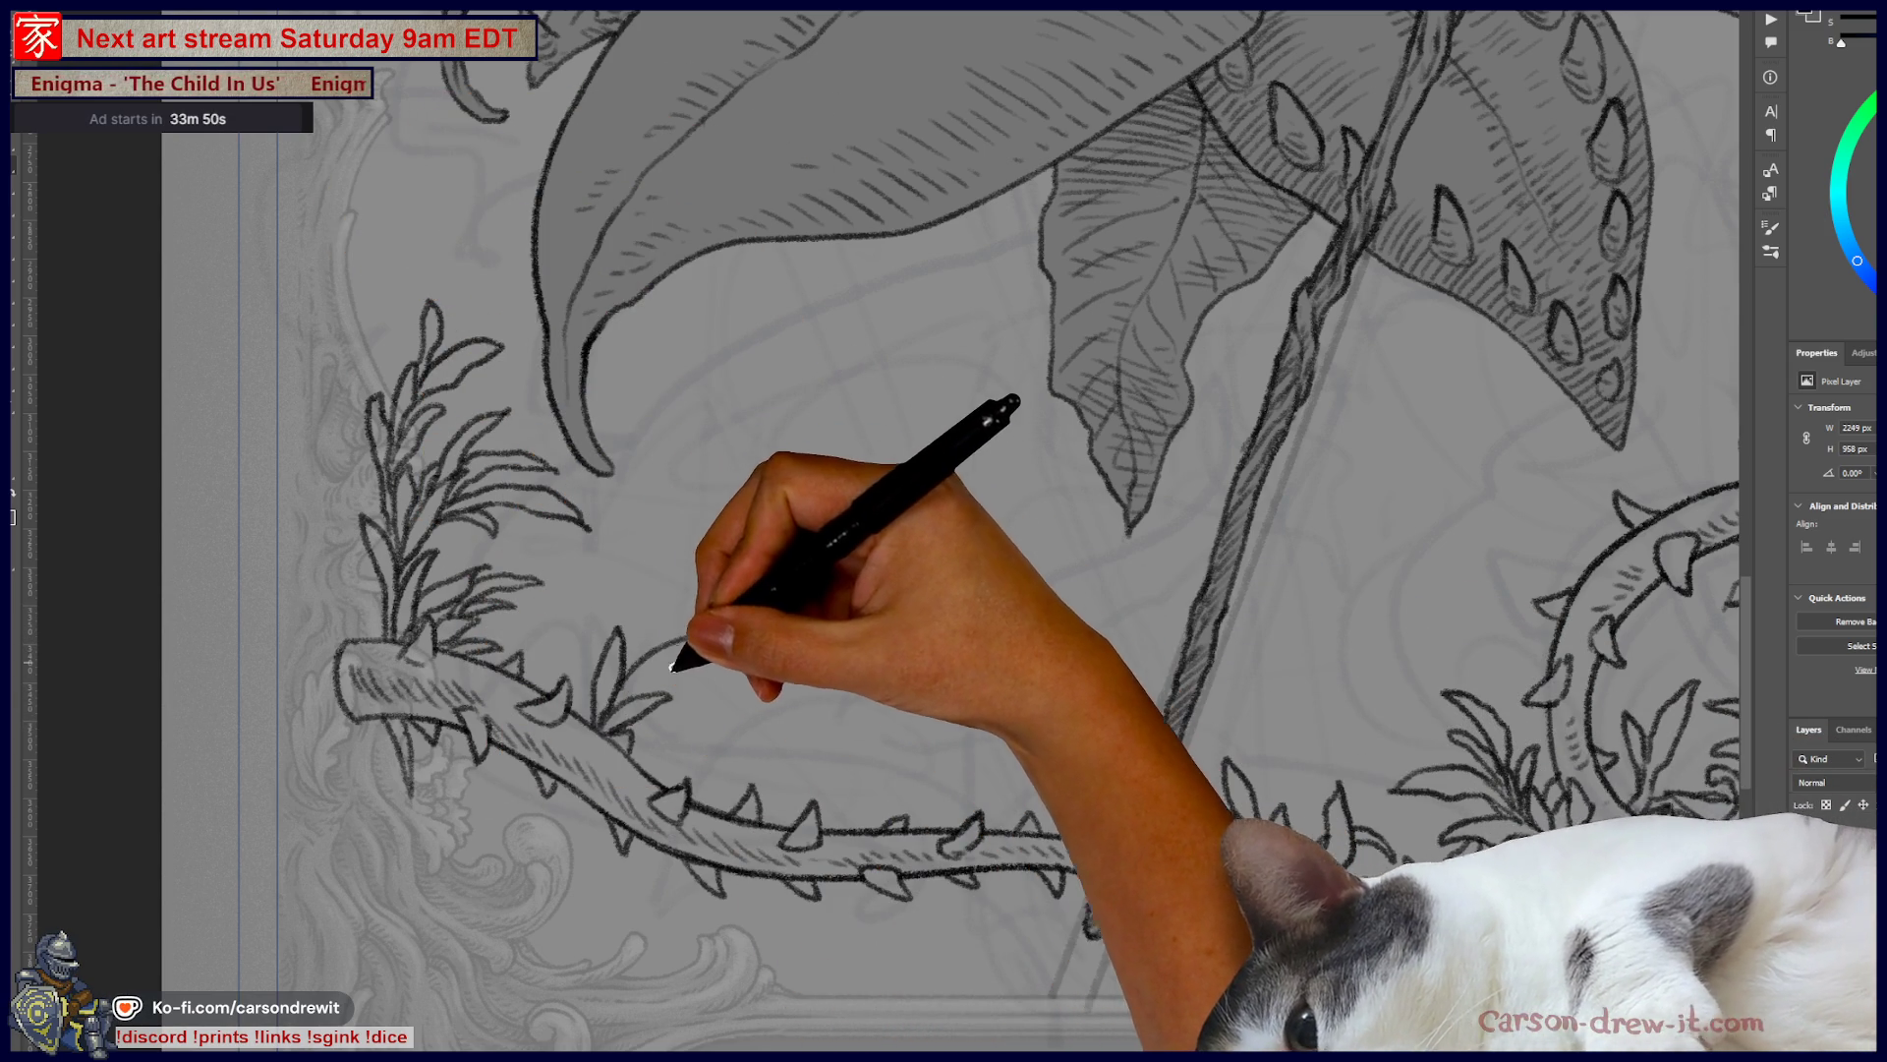
pyautogui.moveTo(651, 649)
pyautogui.mouseDown()
pyautogui.moveTo(772, 573)
pyautogui.moveTo(674, 632)
pyautogui.moveTo(755, 597)
pyautogui.moveTo(779, 615)
pyautogui.moveTo(738, 612)
pyautogui.moveTo(750, 599)
pyautogui.moveTo(772, 650)
pyautogui.mouseUp()
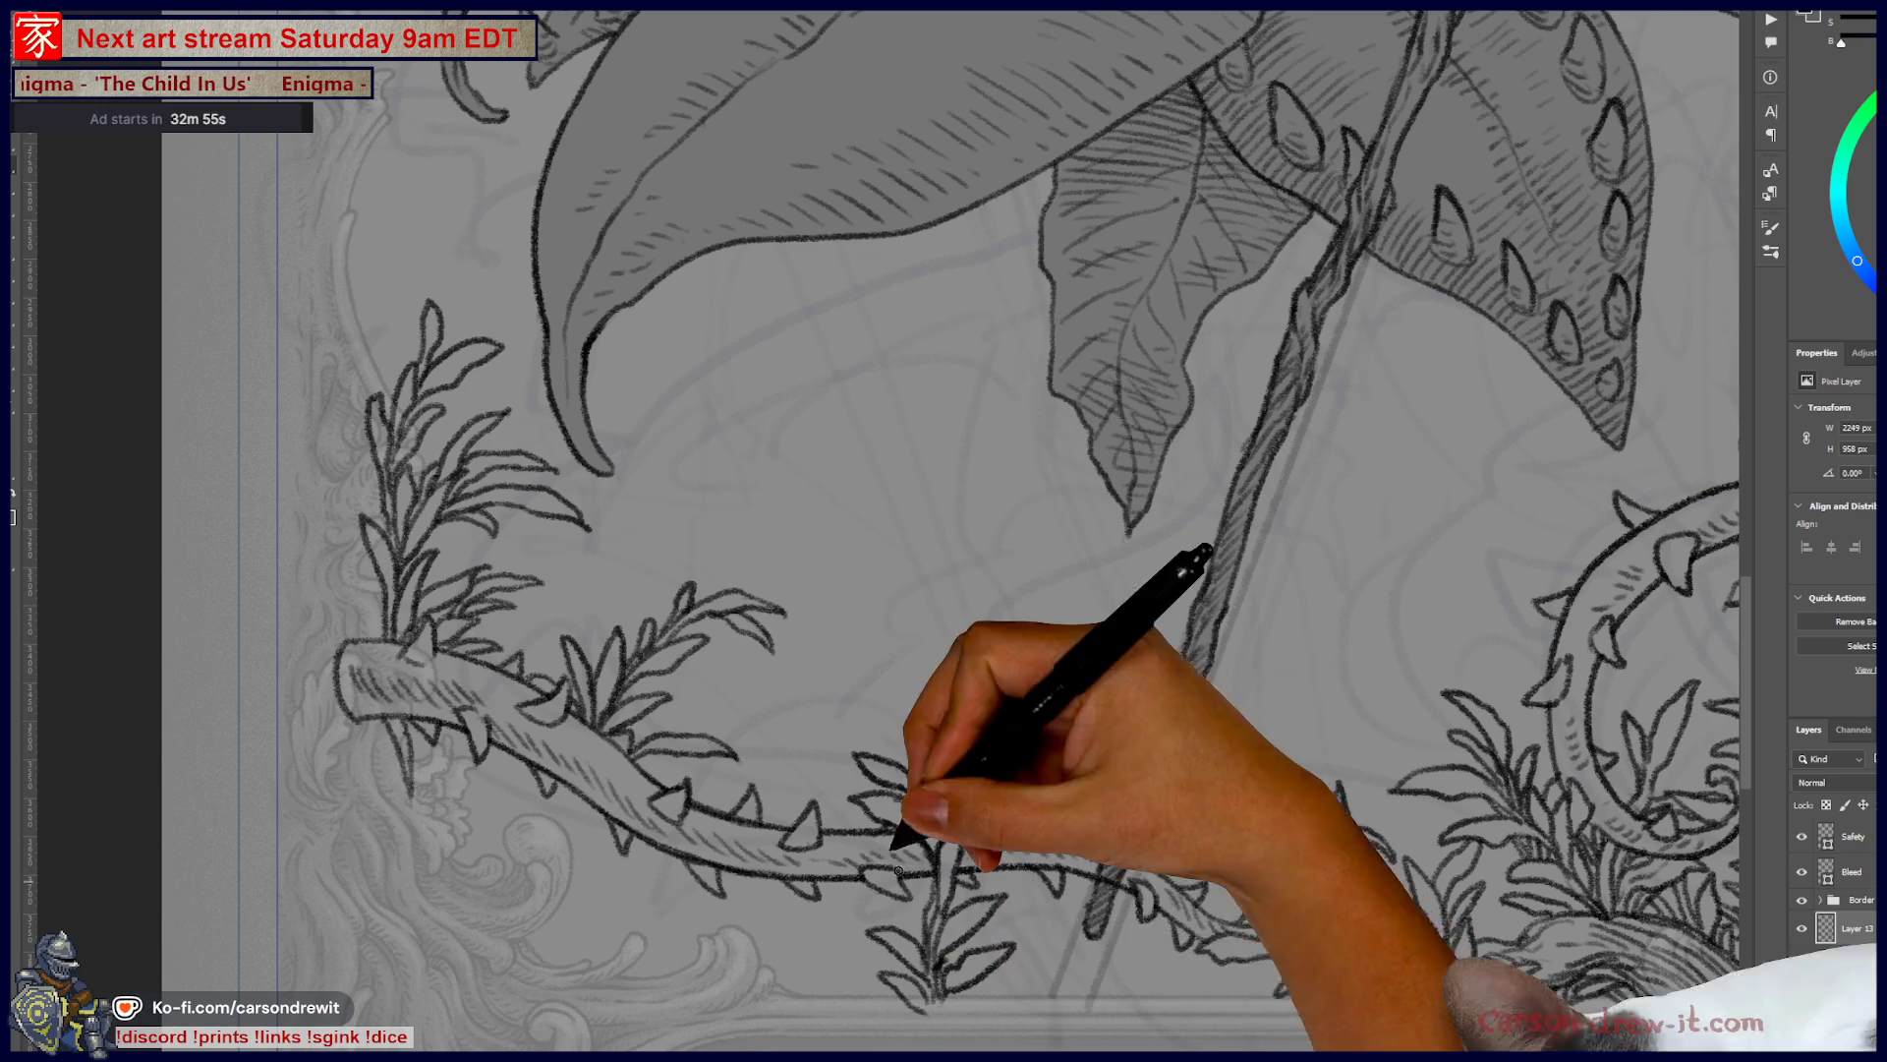
# - Pan across the bottom sprigs, then zoom out to view the whole page
pyautogui.scroll(-3, 747, 629)
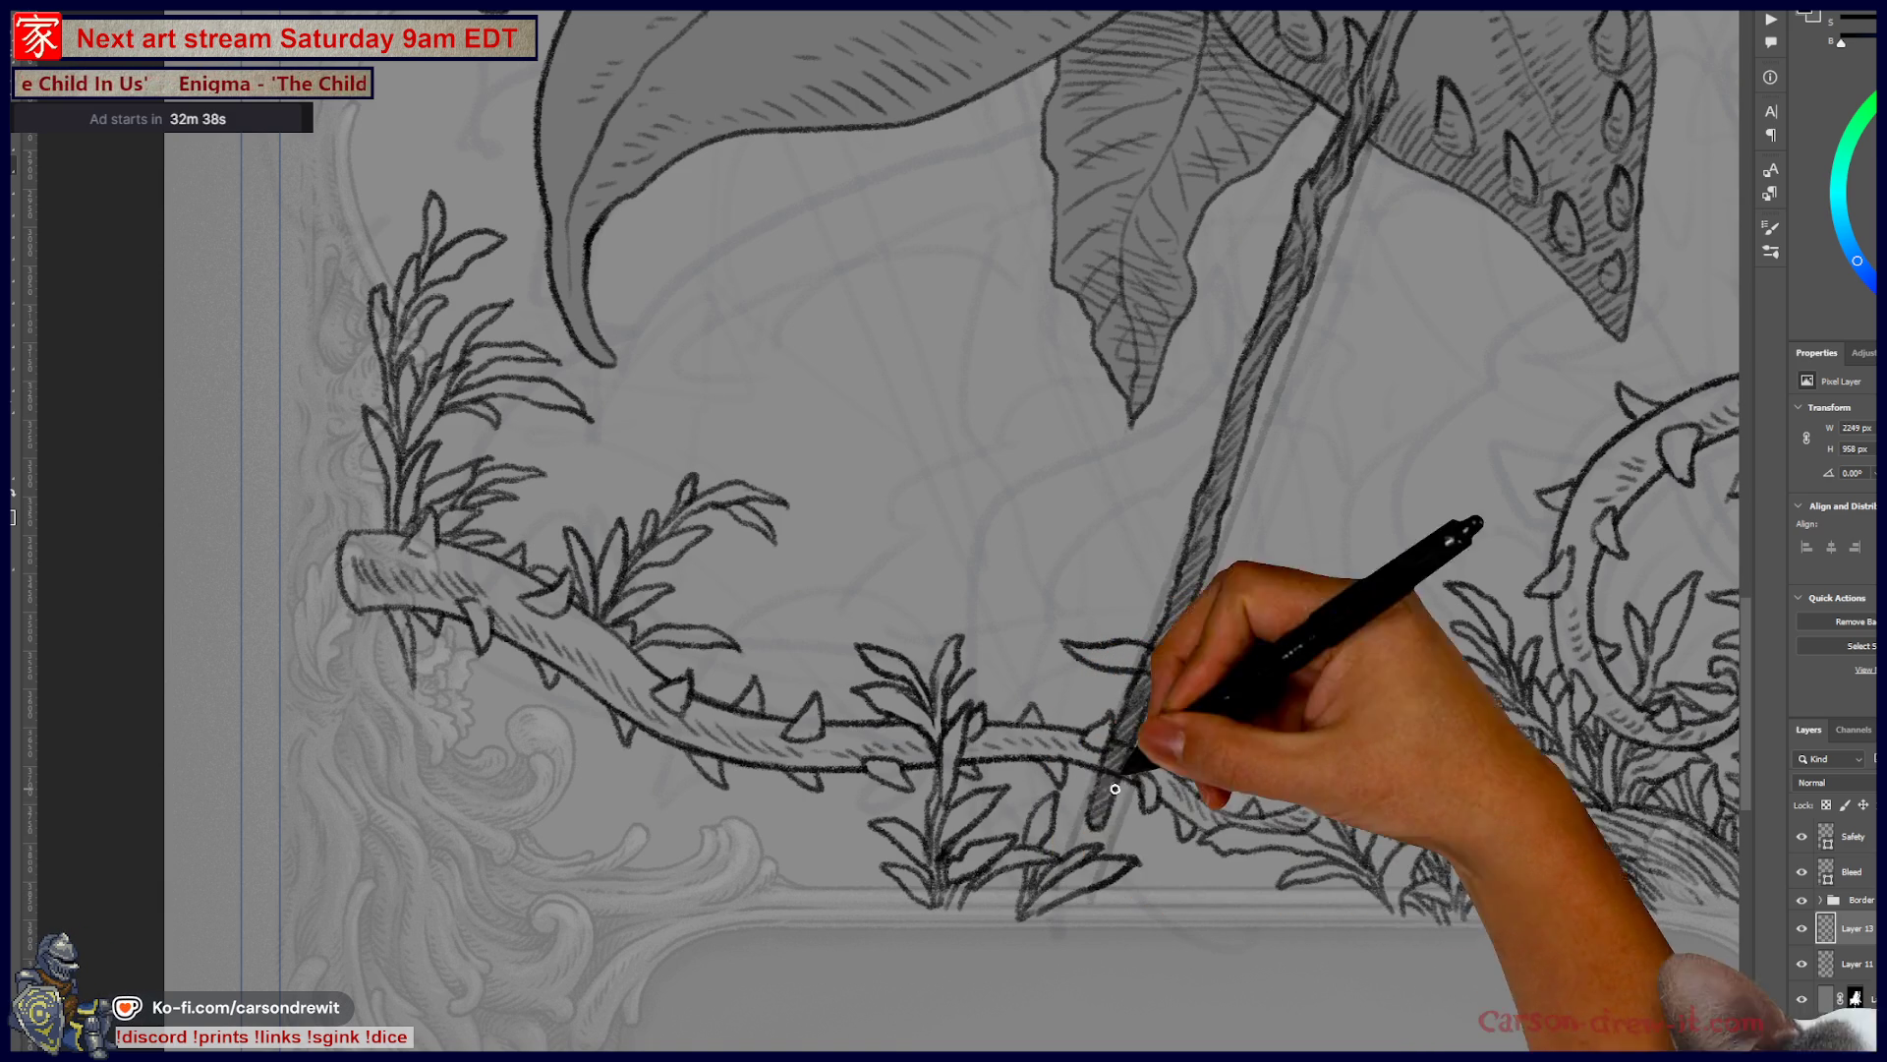
pyautogui.moveTo(1109, 396); pyautogui.dragTo(996, 524)
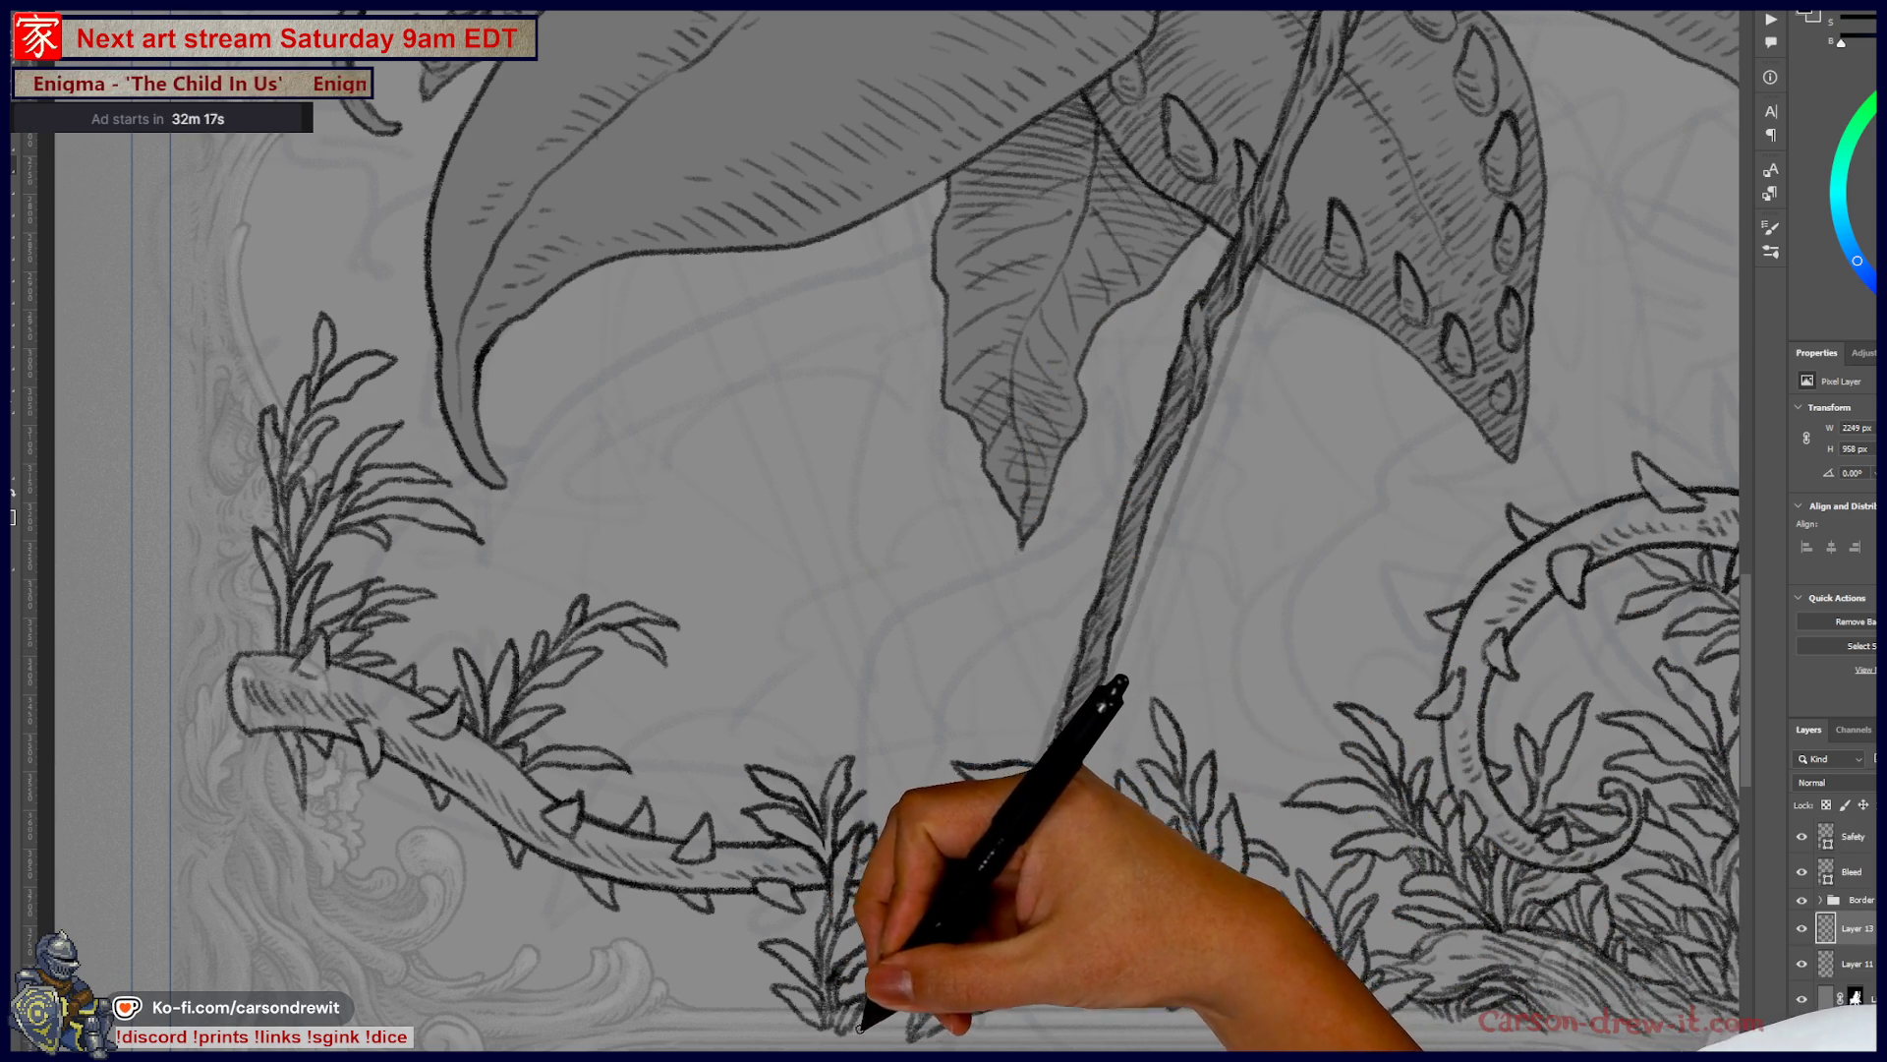
pyautogui.moveTo(937, 812)
pyautogui.mouseDown()
pyautogui.moveTo(1086, 812)
pyautogui.moveTo(1170, 678)
pyautogui.mouseUp()
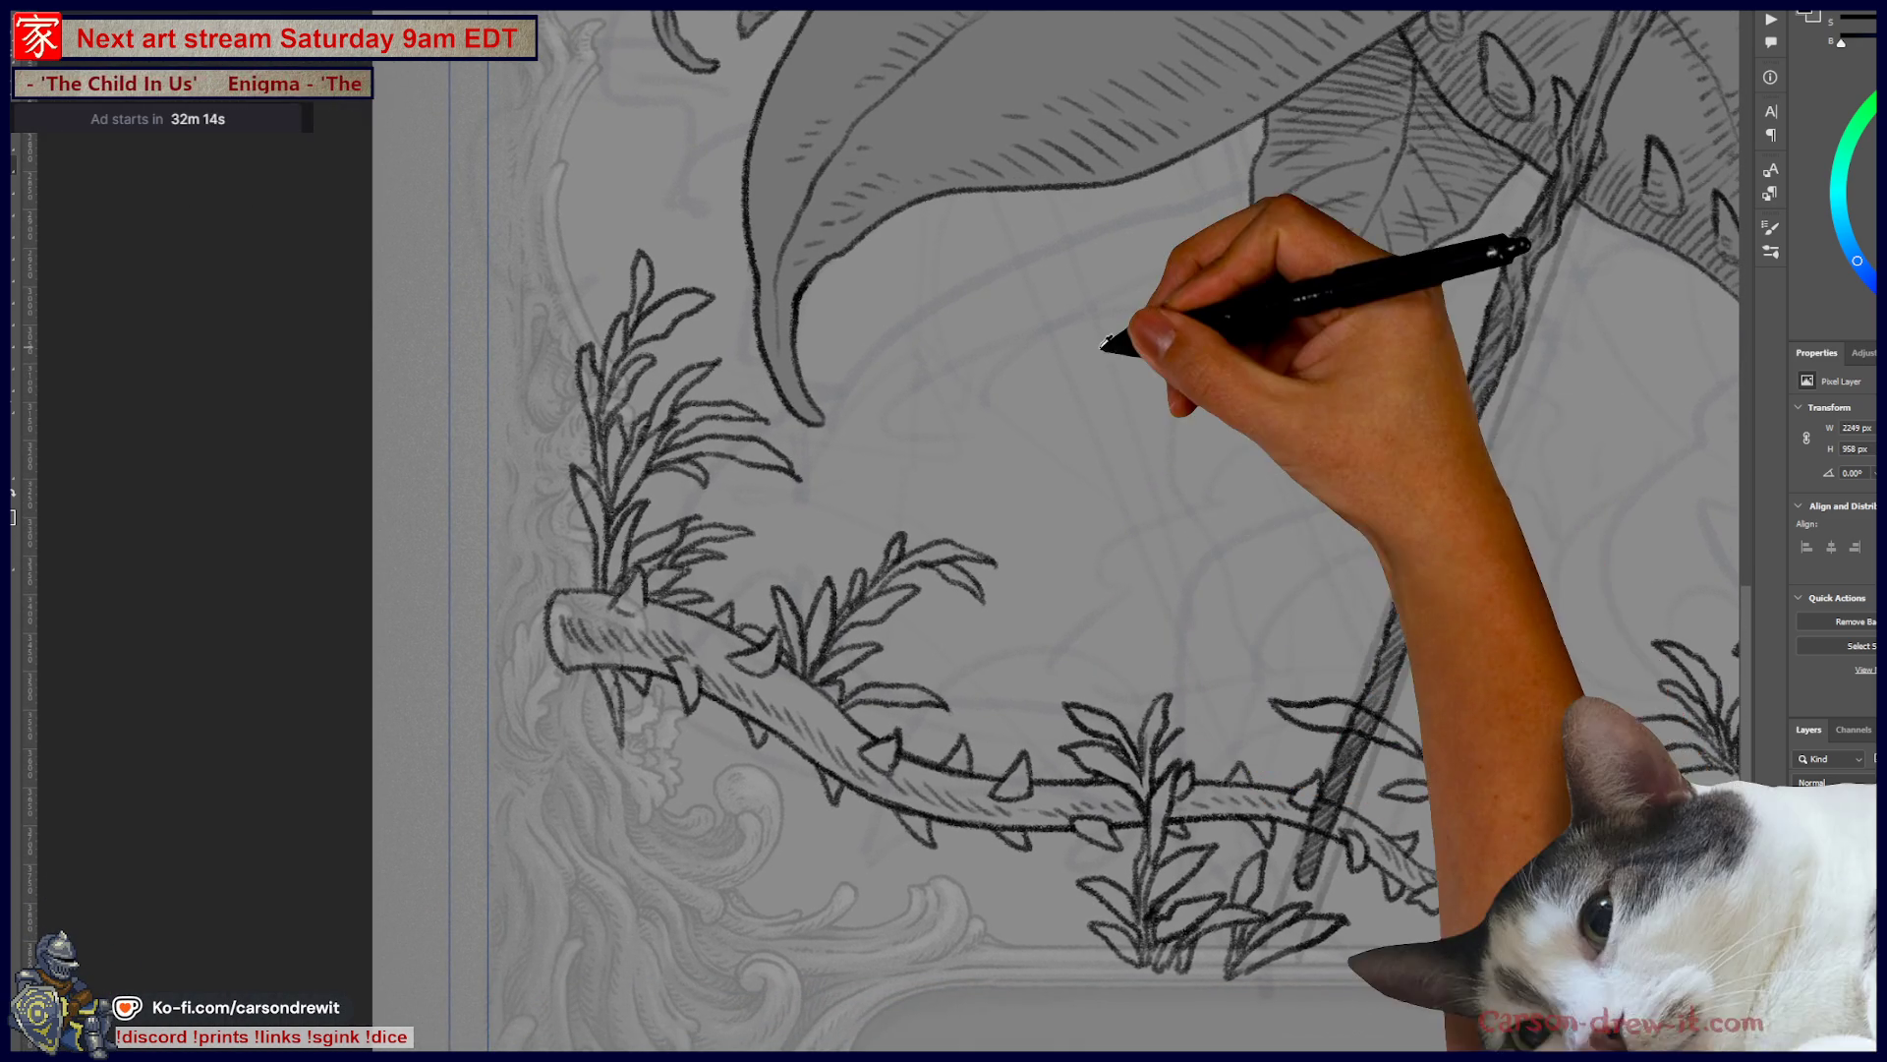
pyautogui.hotkey('ctrl', '-')
pyautogui.moveTo(1104, 442)
pyautogui.mouseDown()
pyautogui.moveTo(896, 596)
pyautogui.moveTo(905, 687)
pyautogui.moveTo(1020, 865)
pyautogui.moveTo(1054, 730)
pyautogui.mouseUp()
pyautogui.scroll(3, 1033, 906)
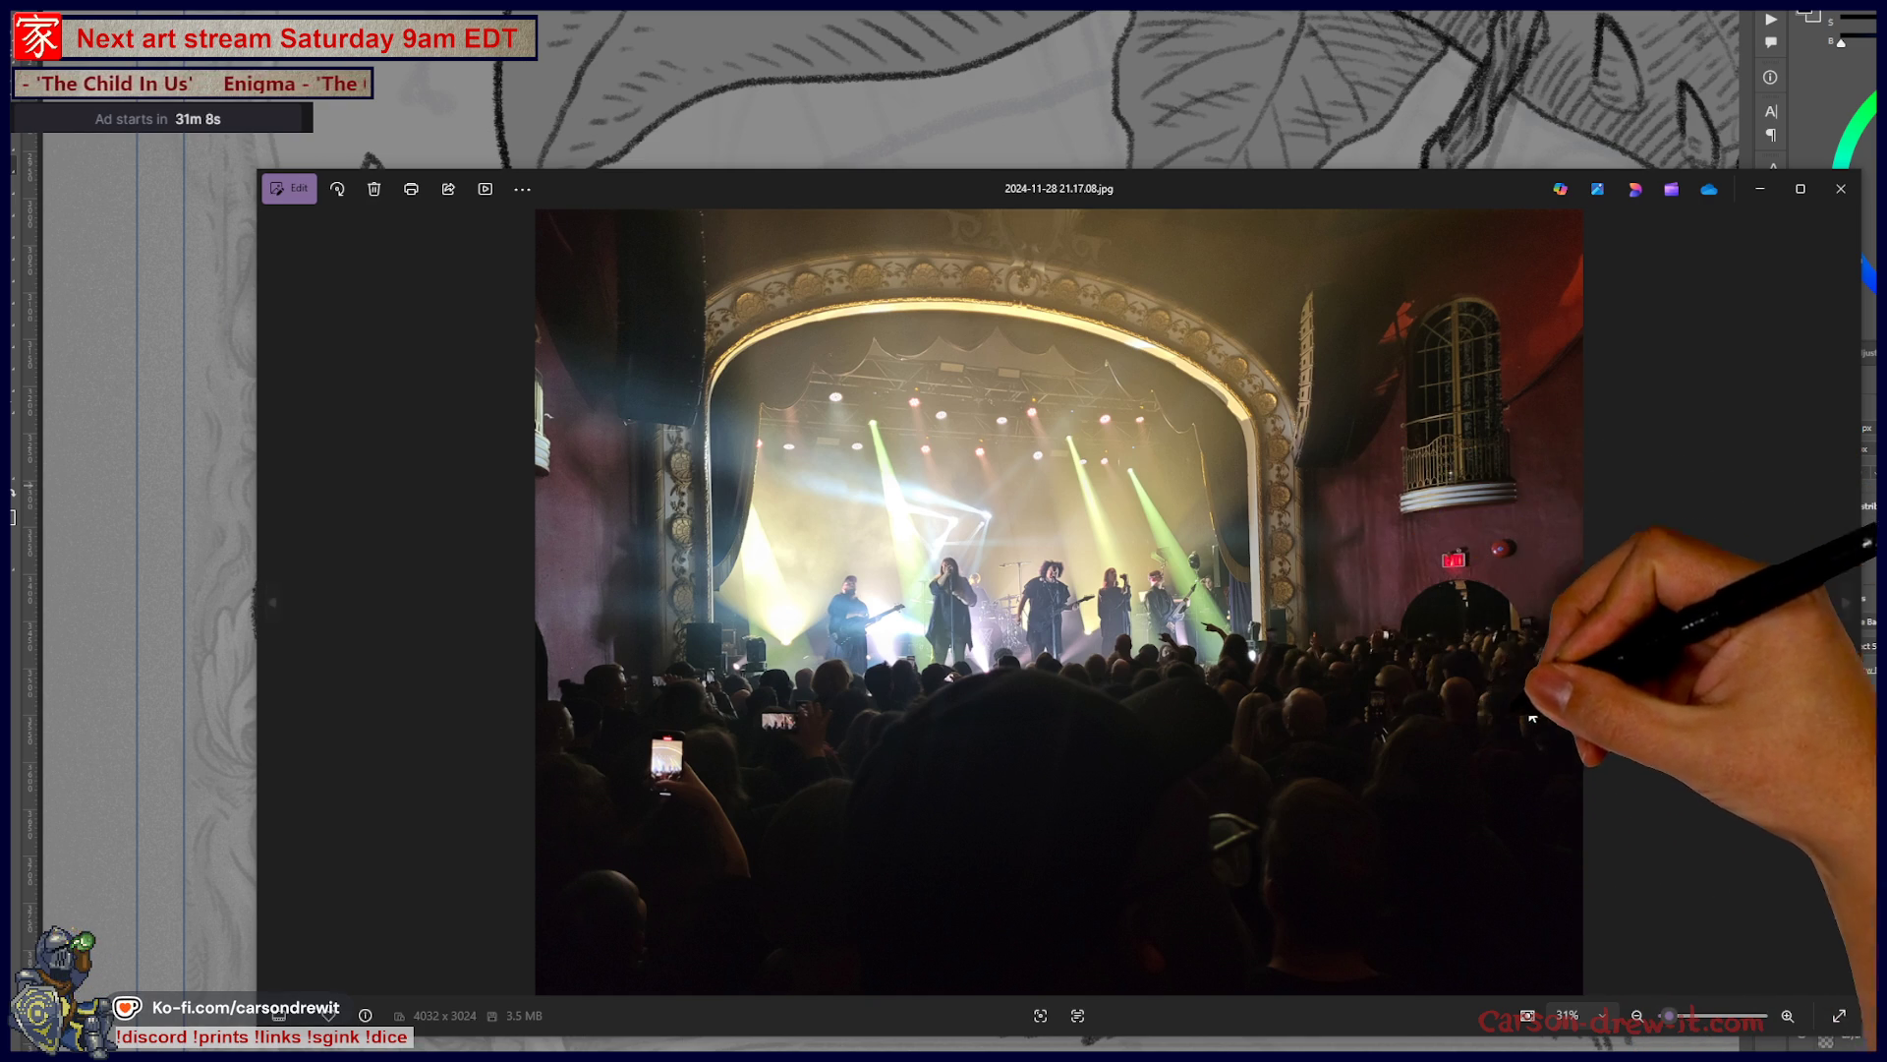
# - Zoom in and out on the concert photo, panning to the right-hand guitarists
pyautogui.scroll(2, 1377, 688)
pyautogui.scroll(-2, 1227, 678)
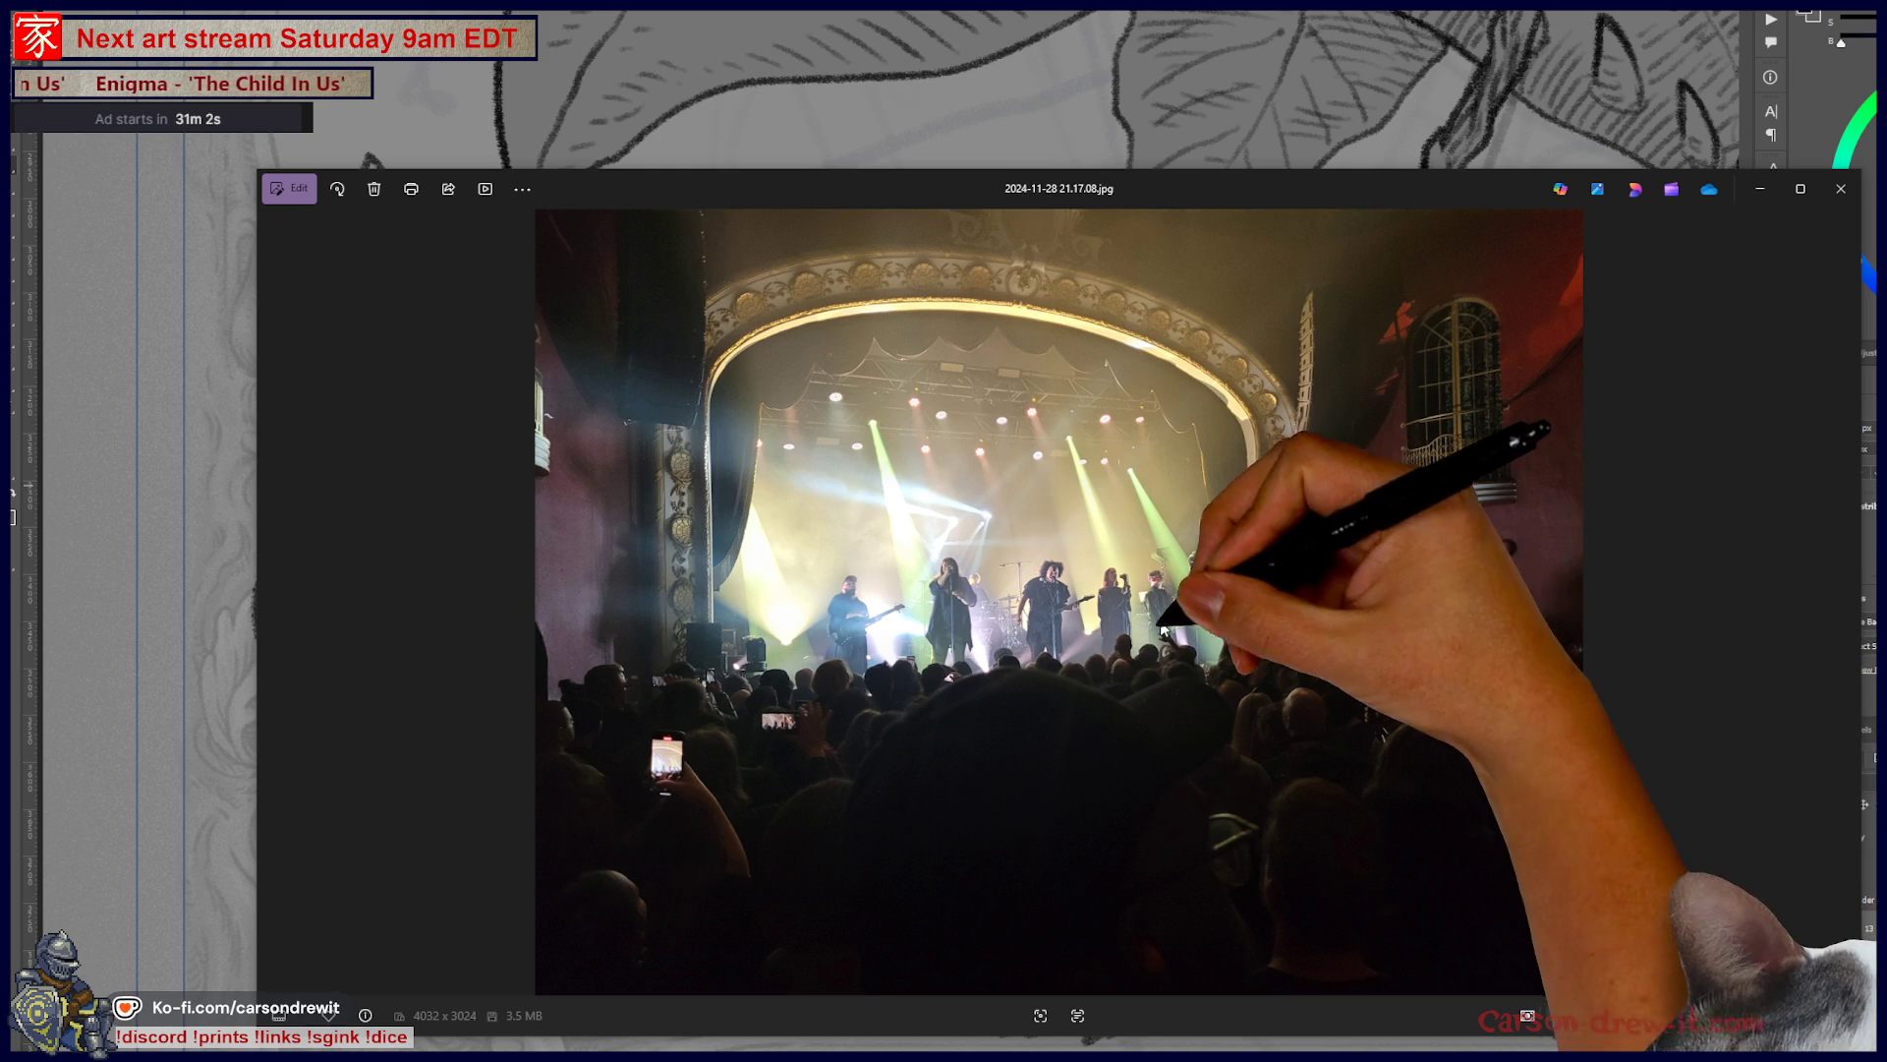
pyautogui.scroll(4, 1173, 624)
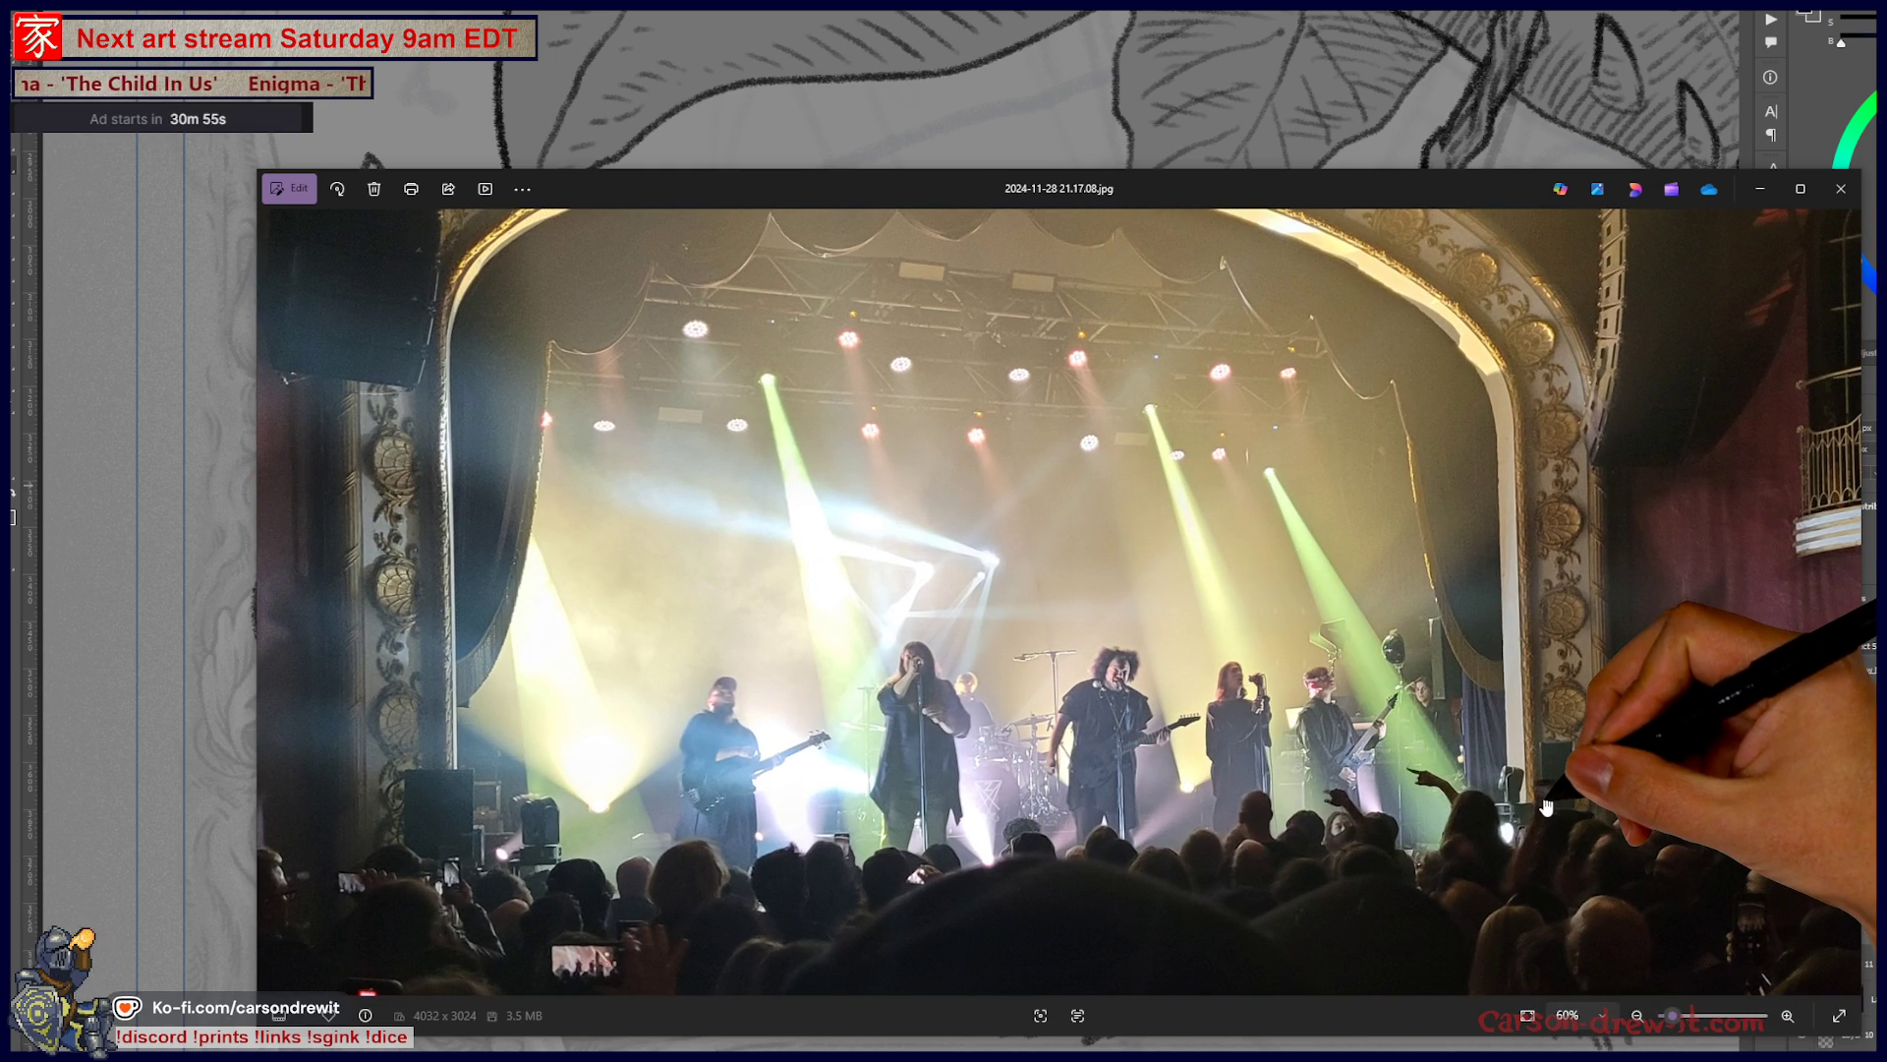
pyautogui.moveTo(1546, 801); pyautogui.dragTo(1451, 708)
pyautogui.scroll(10, 1451, 707)
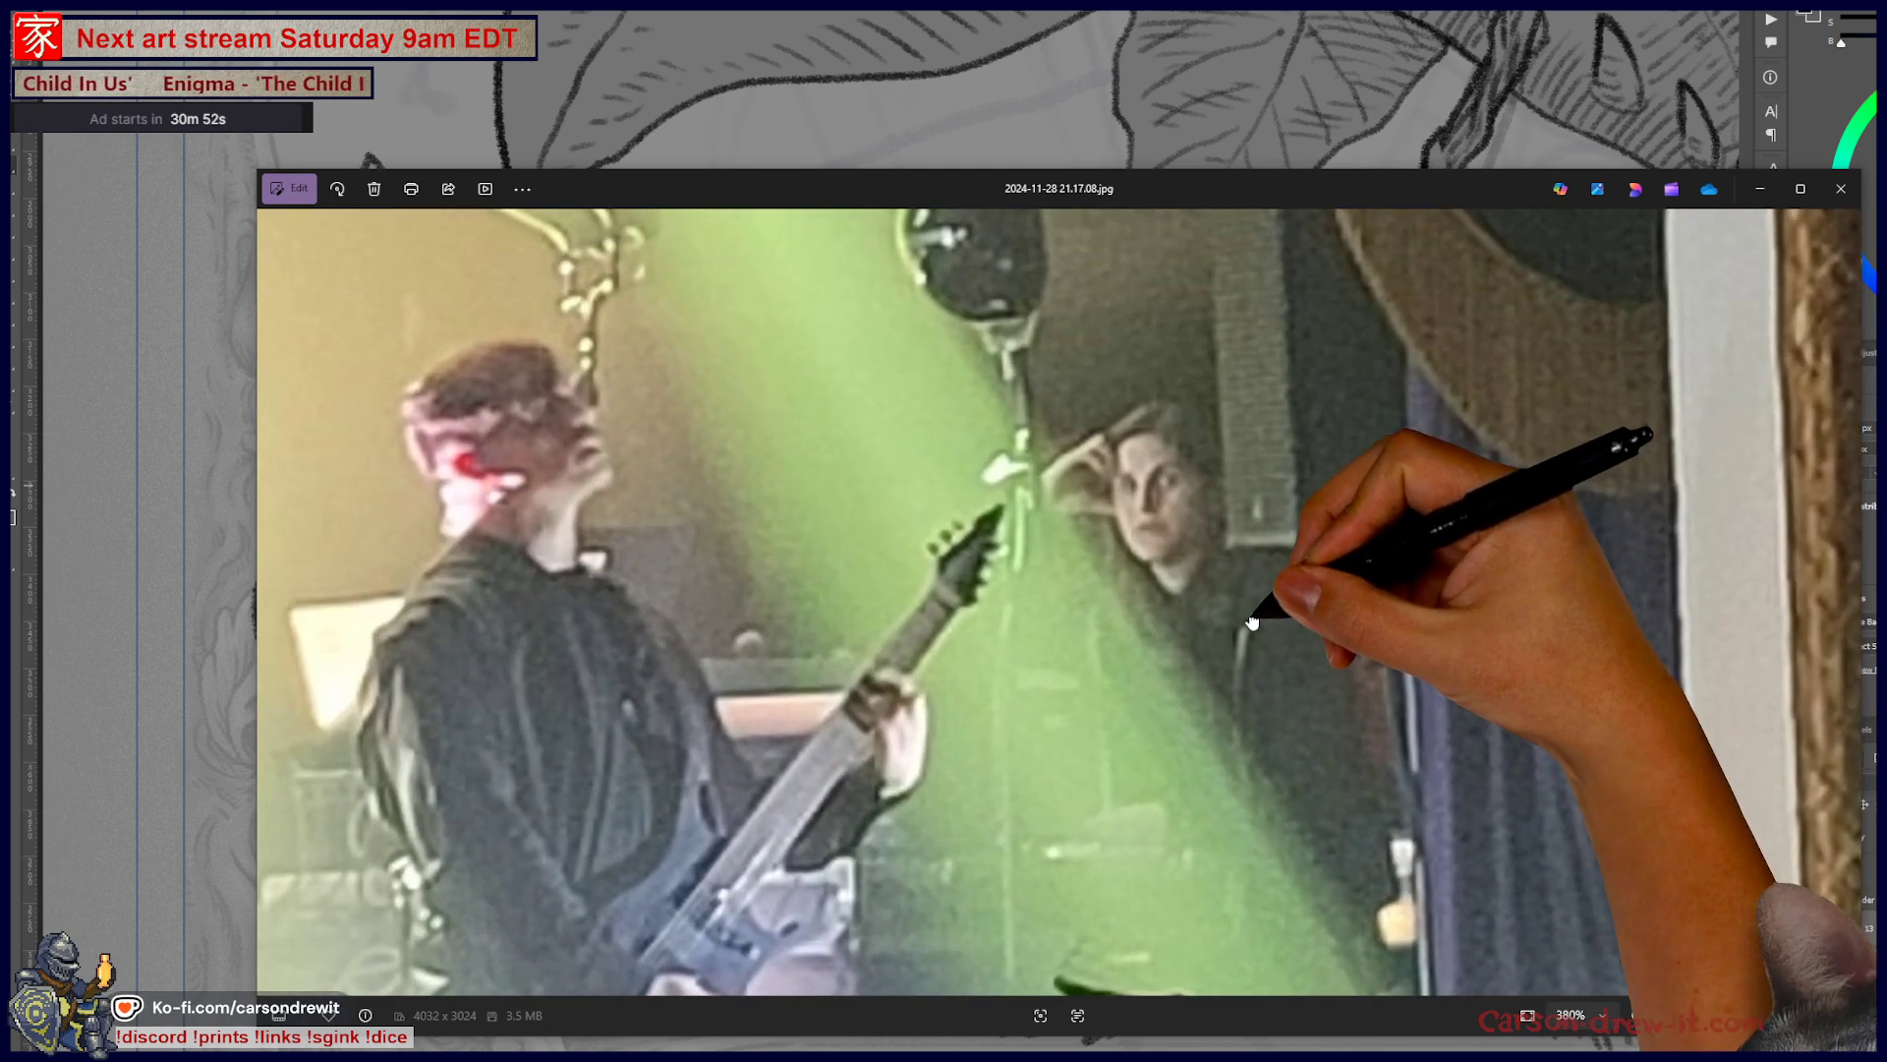
pyautogui.scroll(-2, 1278, 666)
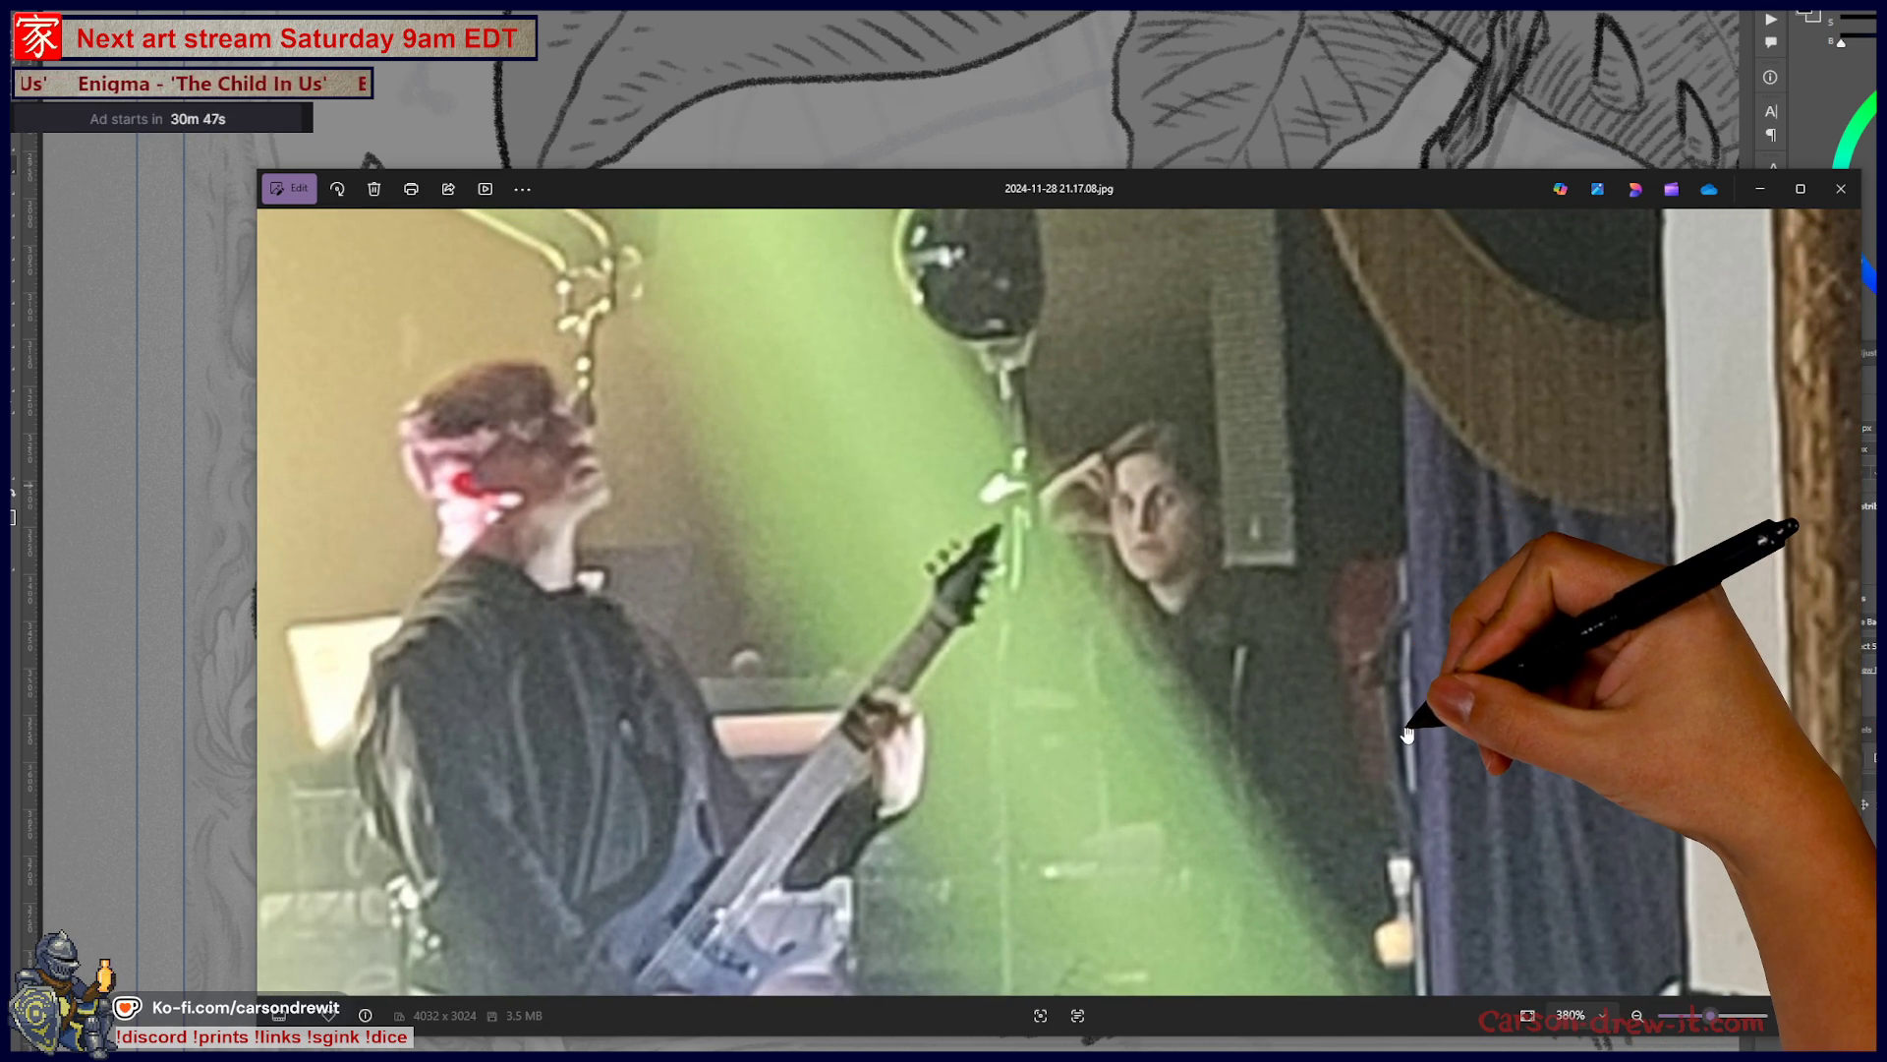
pyautogui.scroll(-5, 1408, 732)
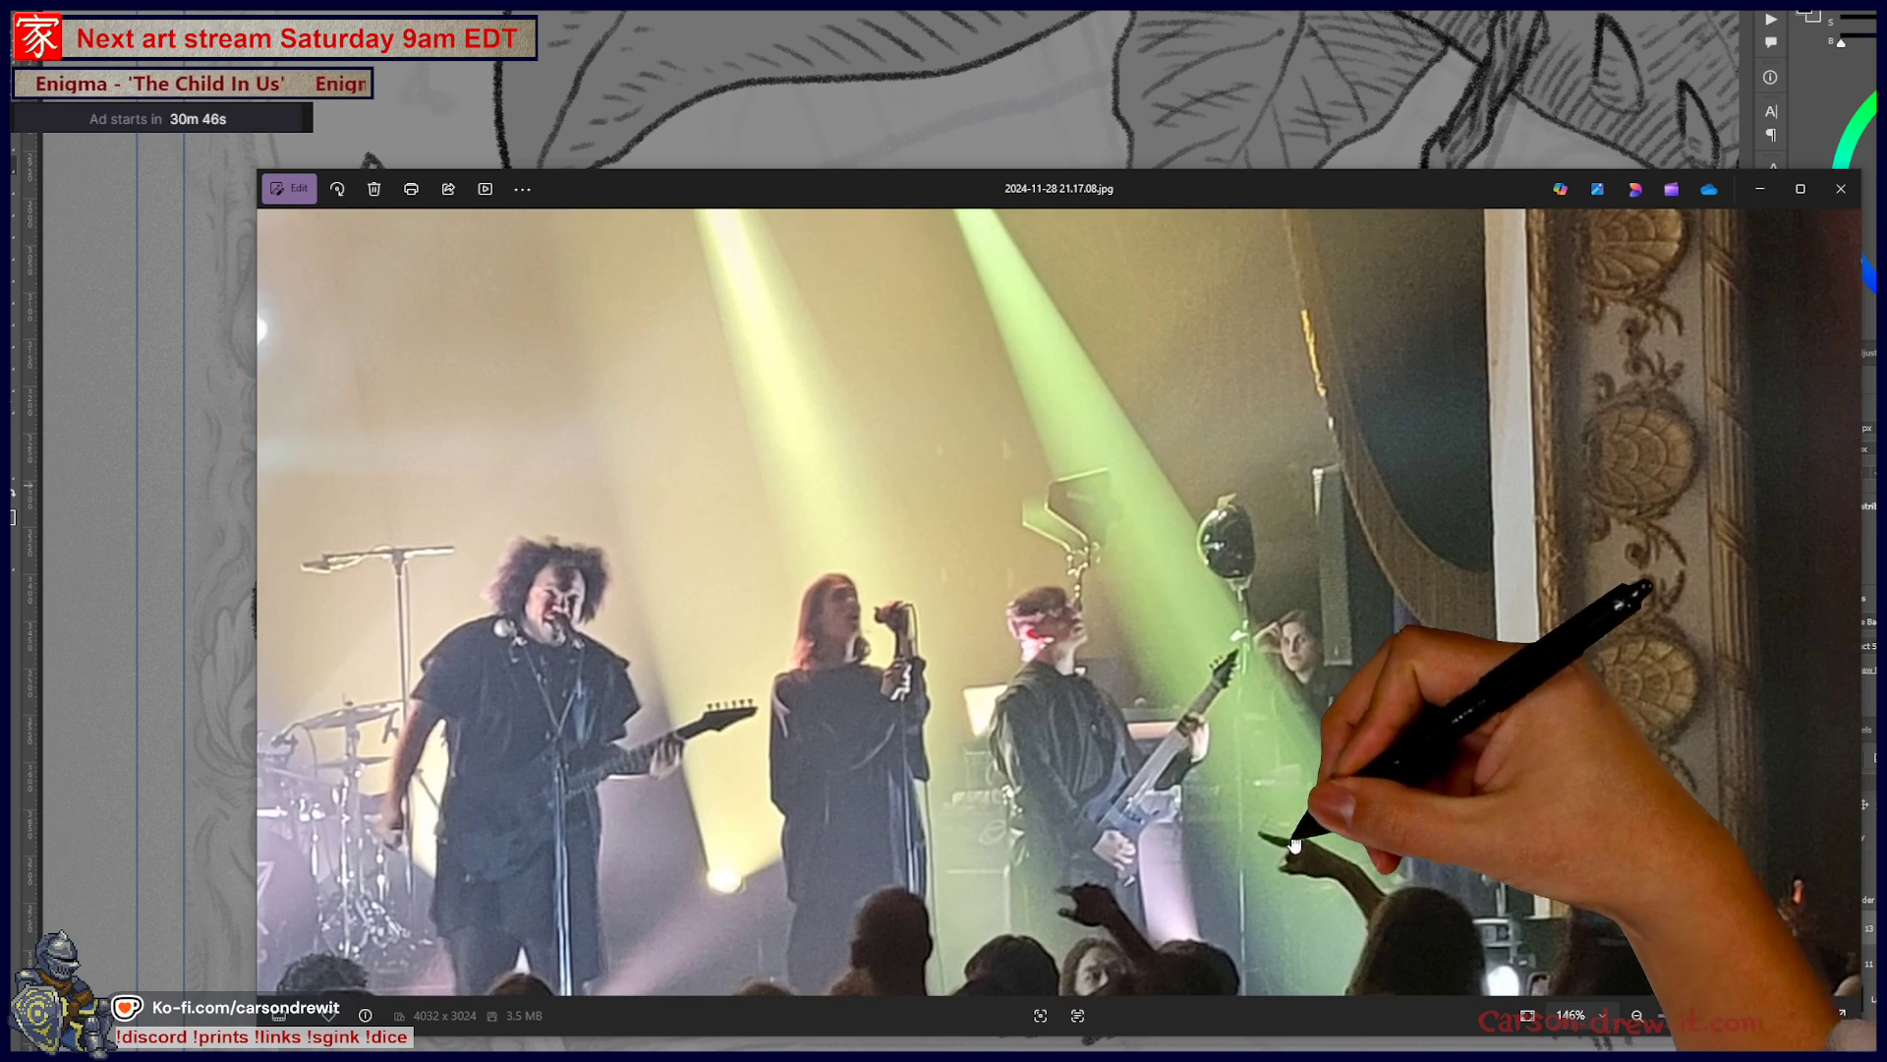
pyautogui.scroll(-4, 1298, 837)
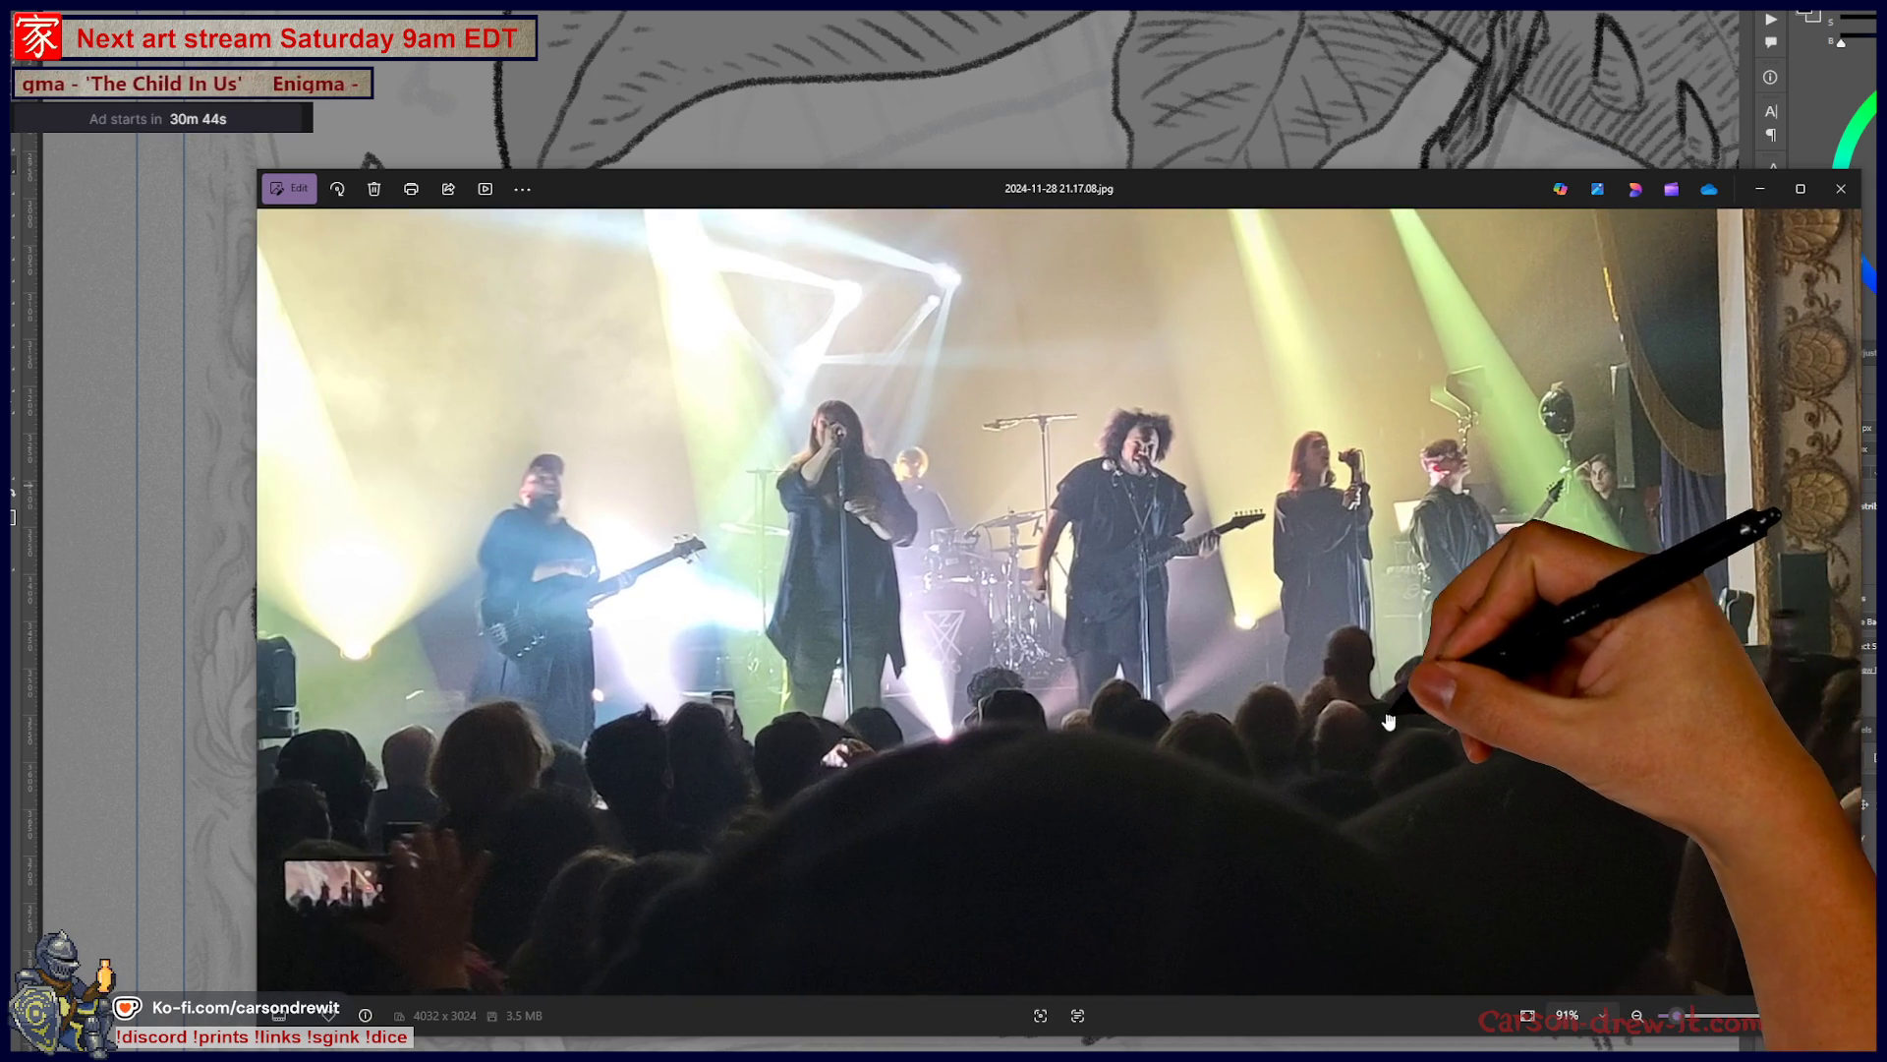
pyautogui.scroll(-4, 1392, 719)
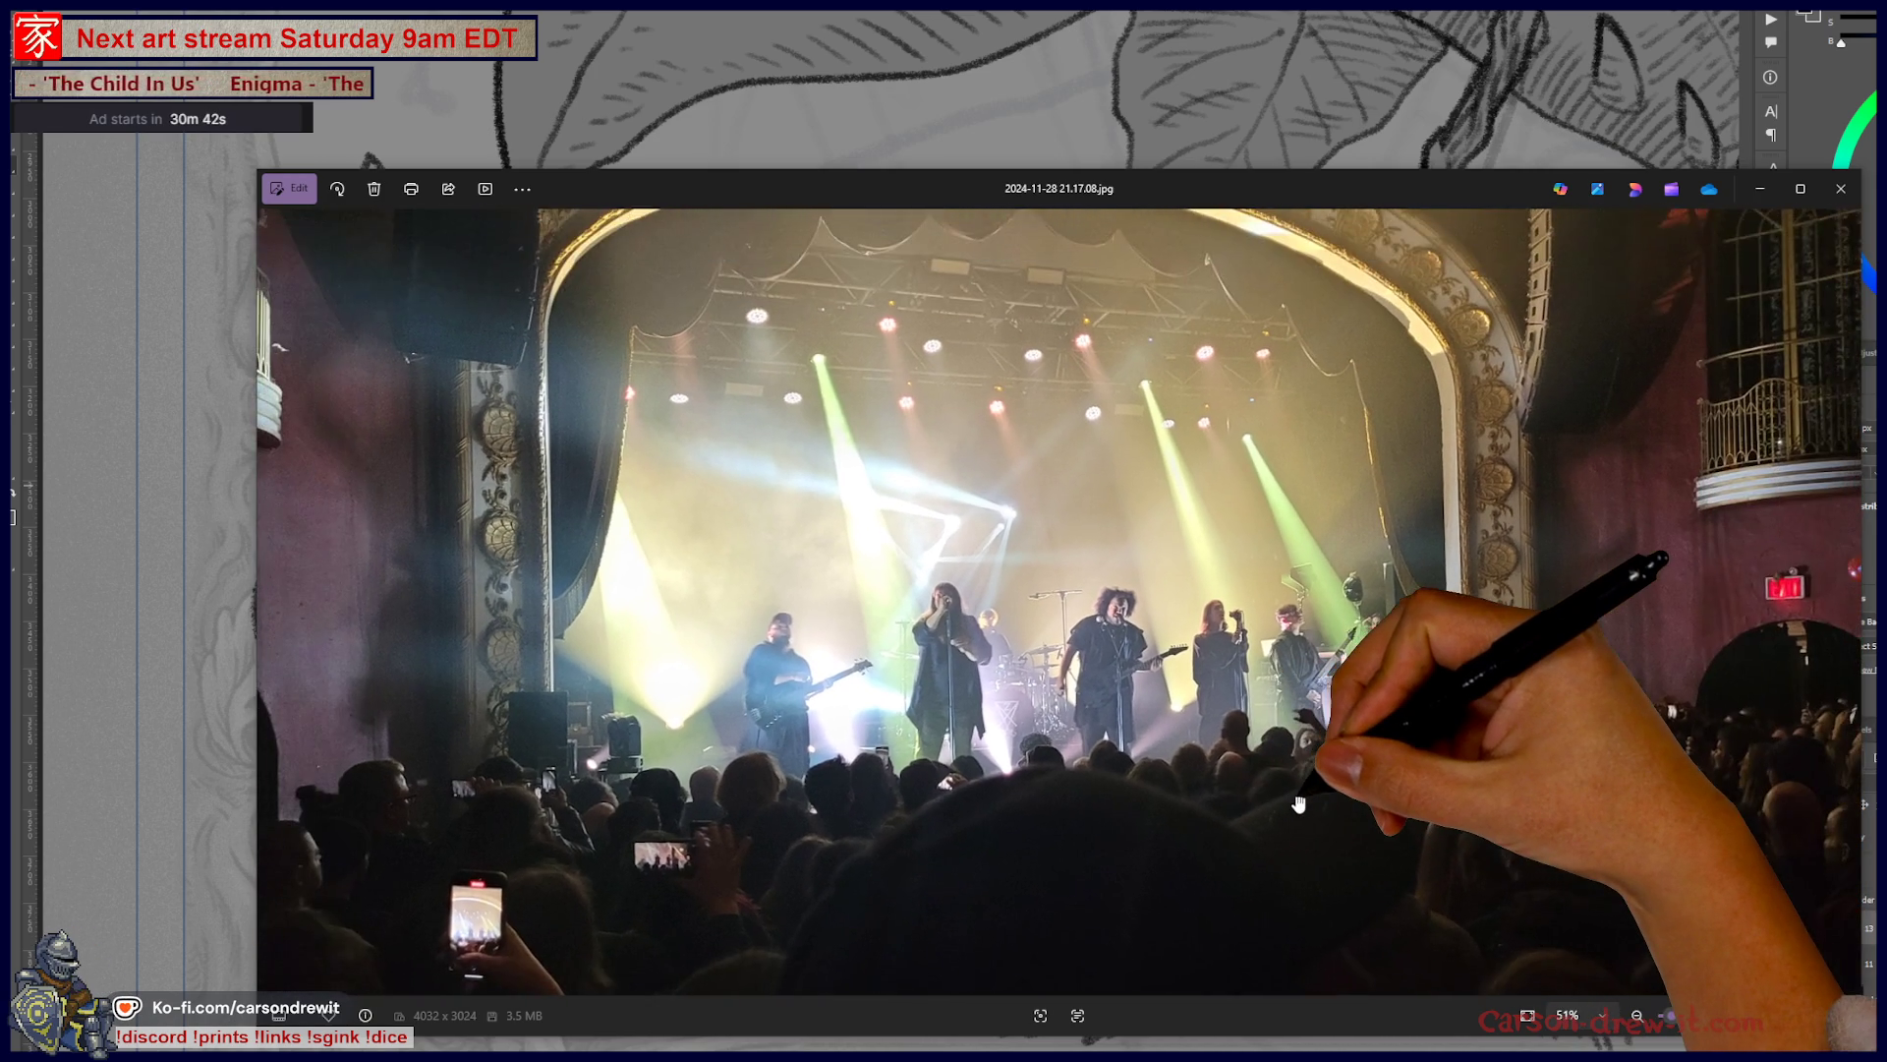
pyautogui.scroll(5, 487, 765)
pyautogui.scroll(-2, 487, 766)
pyautogui.scroll(3, 754, 767)
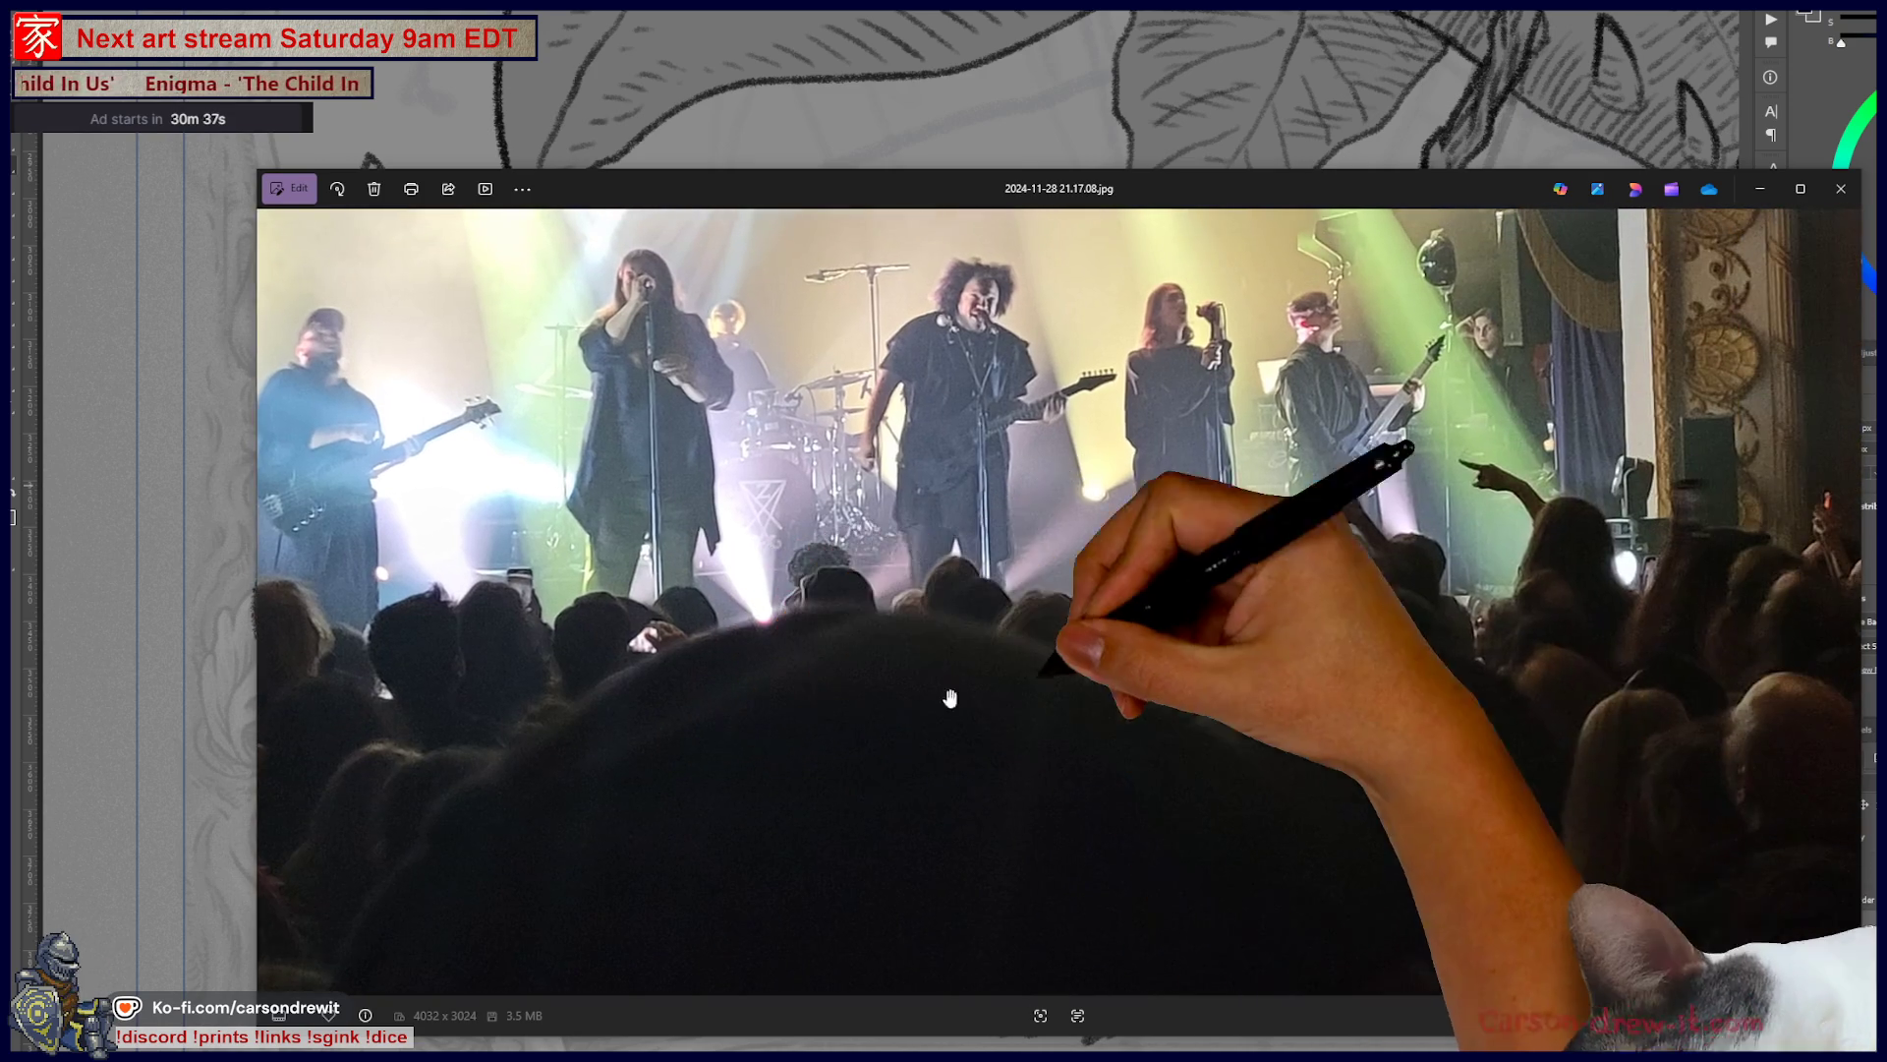
pyautogui.scroll(-3, 846, 722)
# - Look over the right wall, exit sign and right side of the stage, then close Photos
pyautogui.moveTo(1390, 695); pyautogui.dragTo(977, 640)
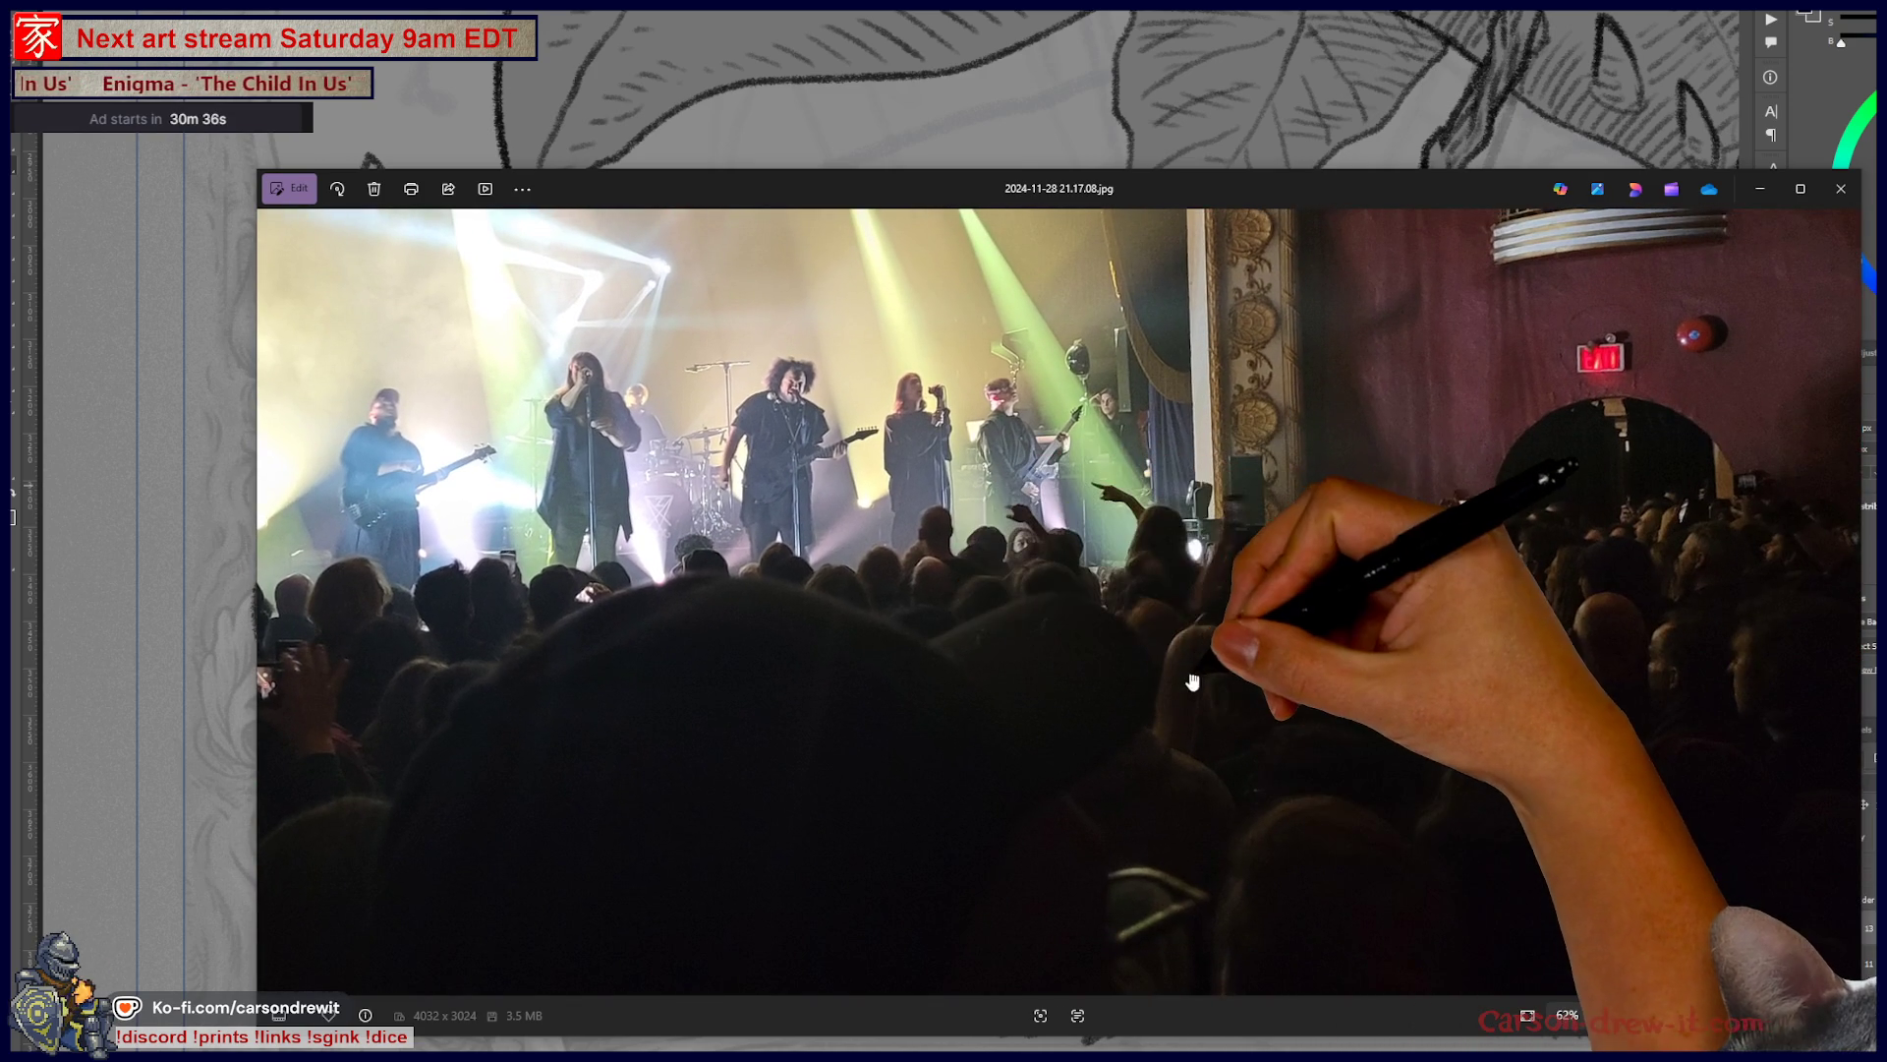
pyautogui.scroll(6, 1563, 664)
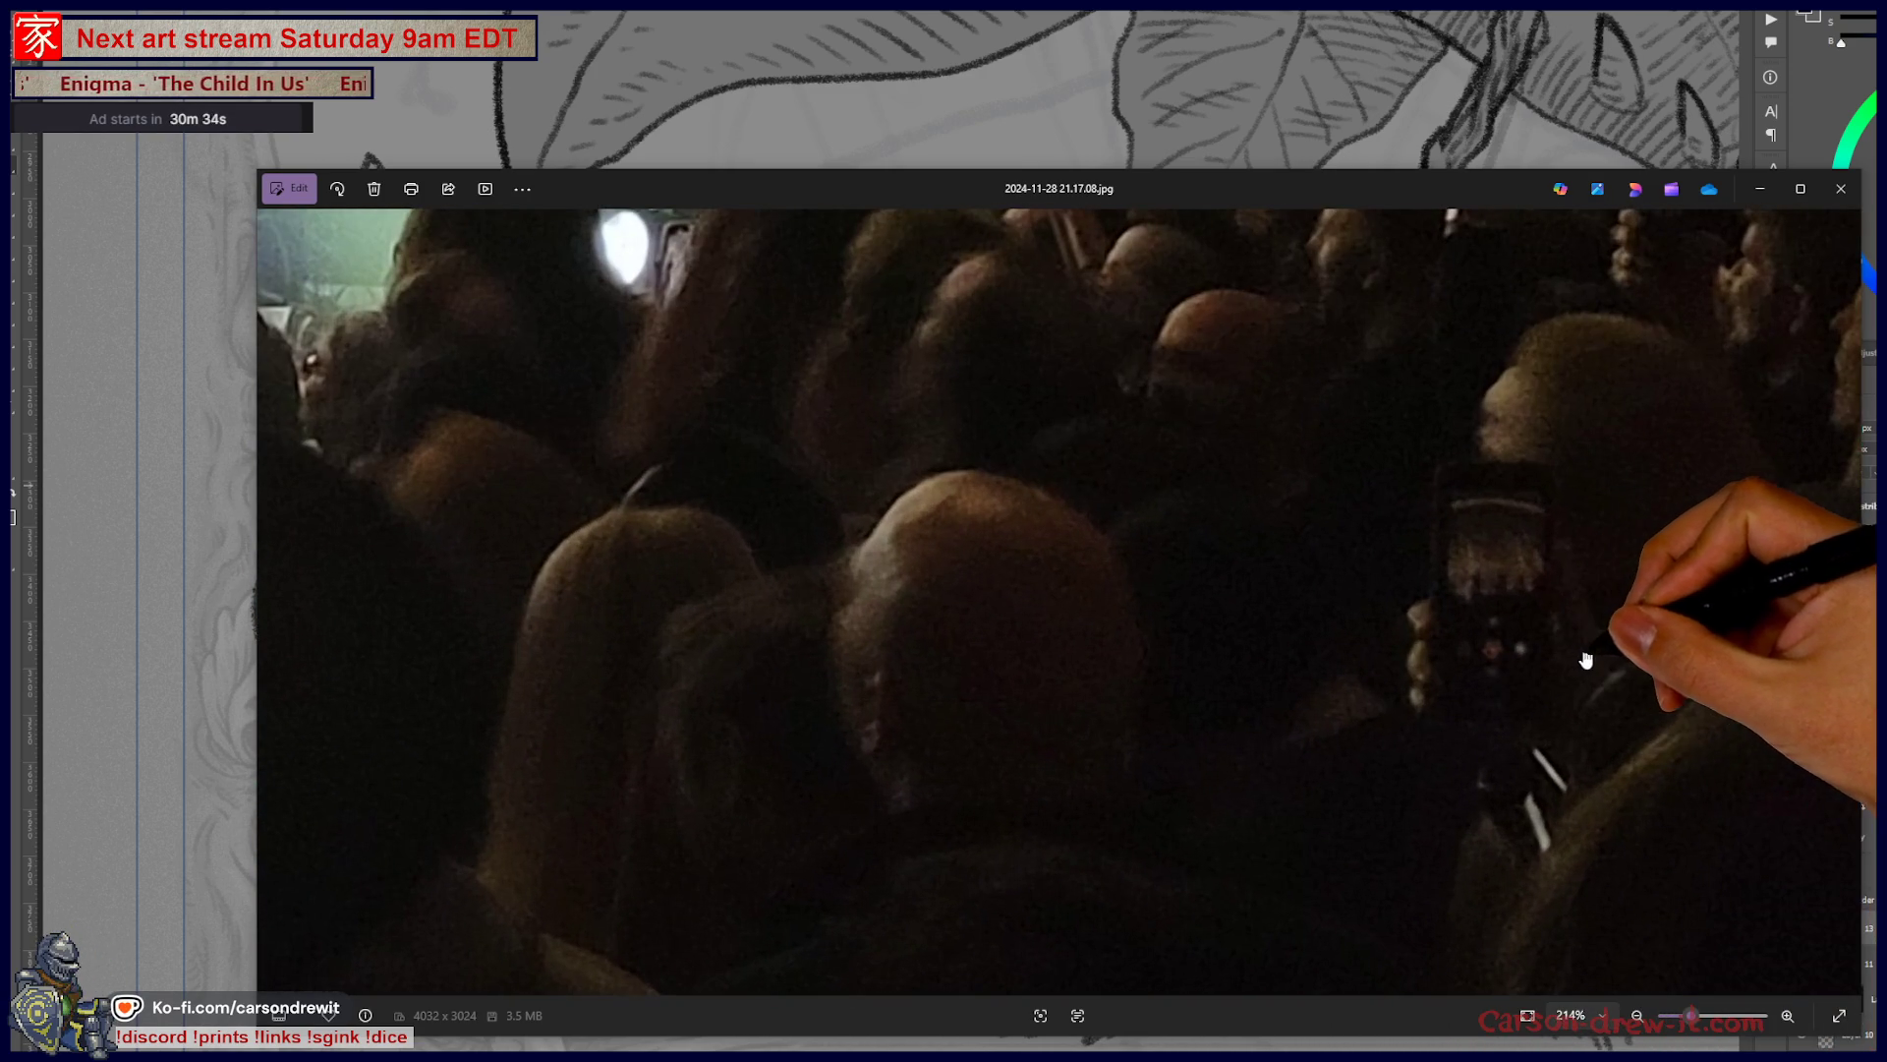
pyautogui.scroll(-7, 1558, 700)
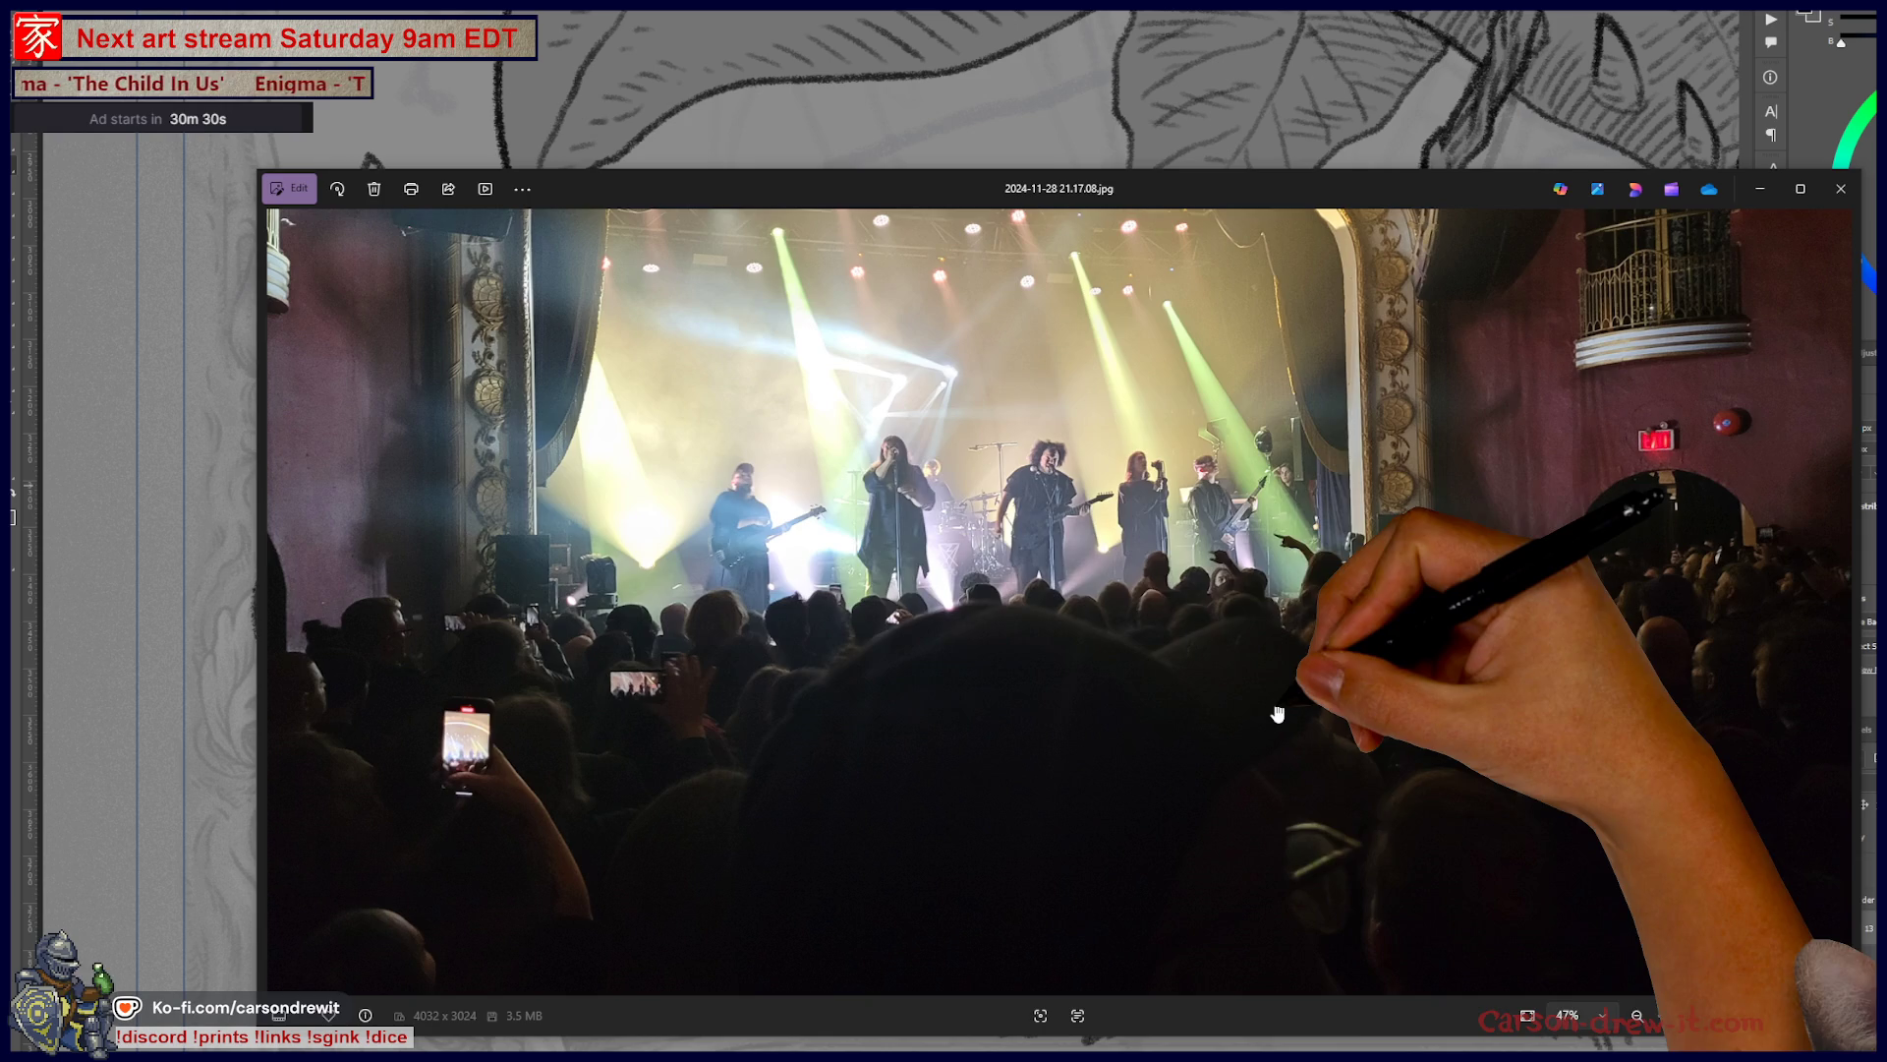
pyautogui.scroll(3, 470, 630)
pyautogui.scroll(5, 470, 630)
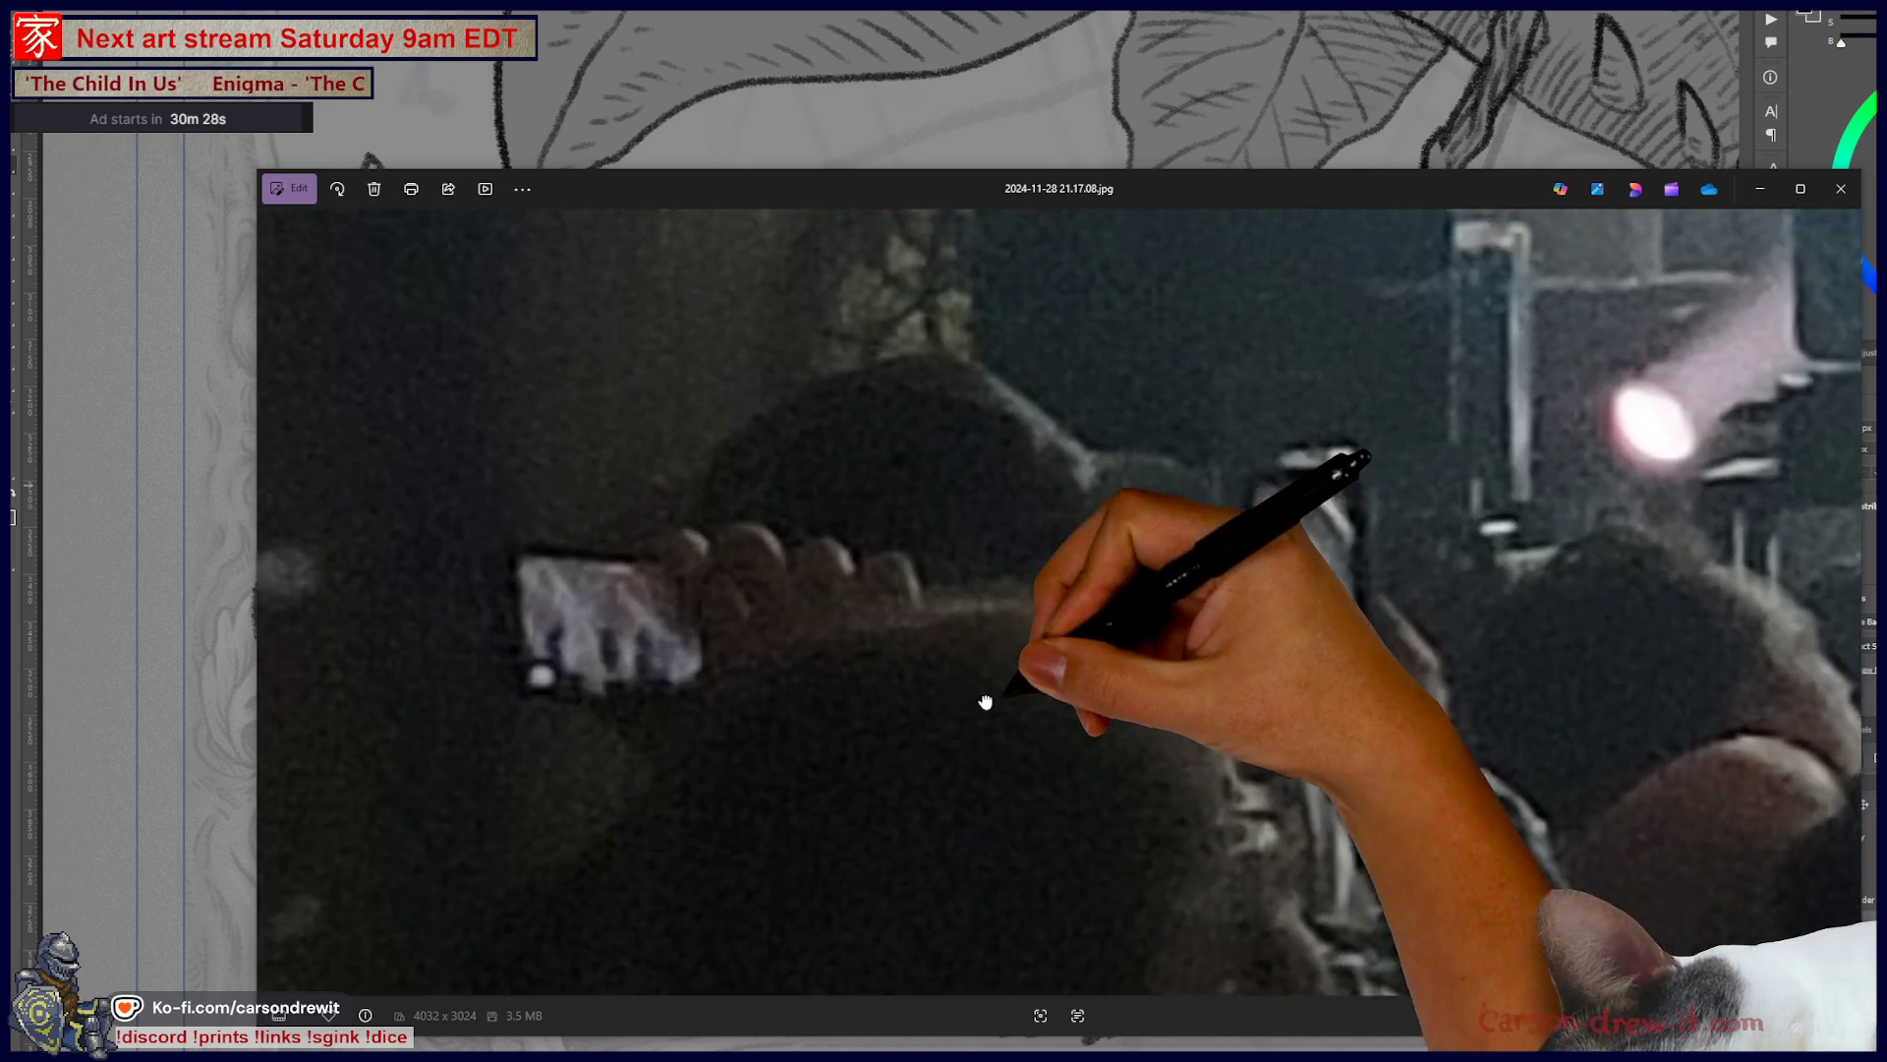
pyautogui.scroll(-1, 1040, 710)
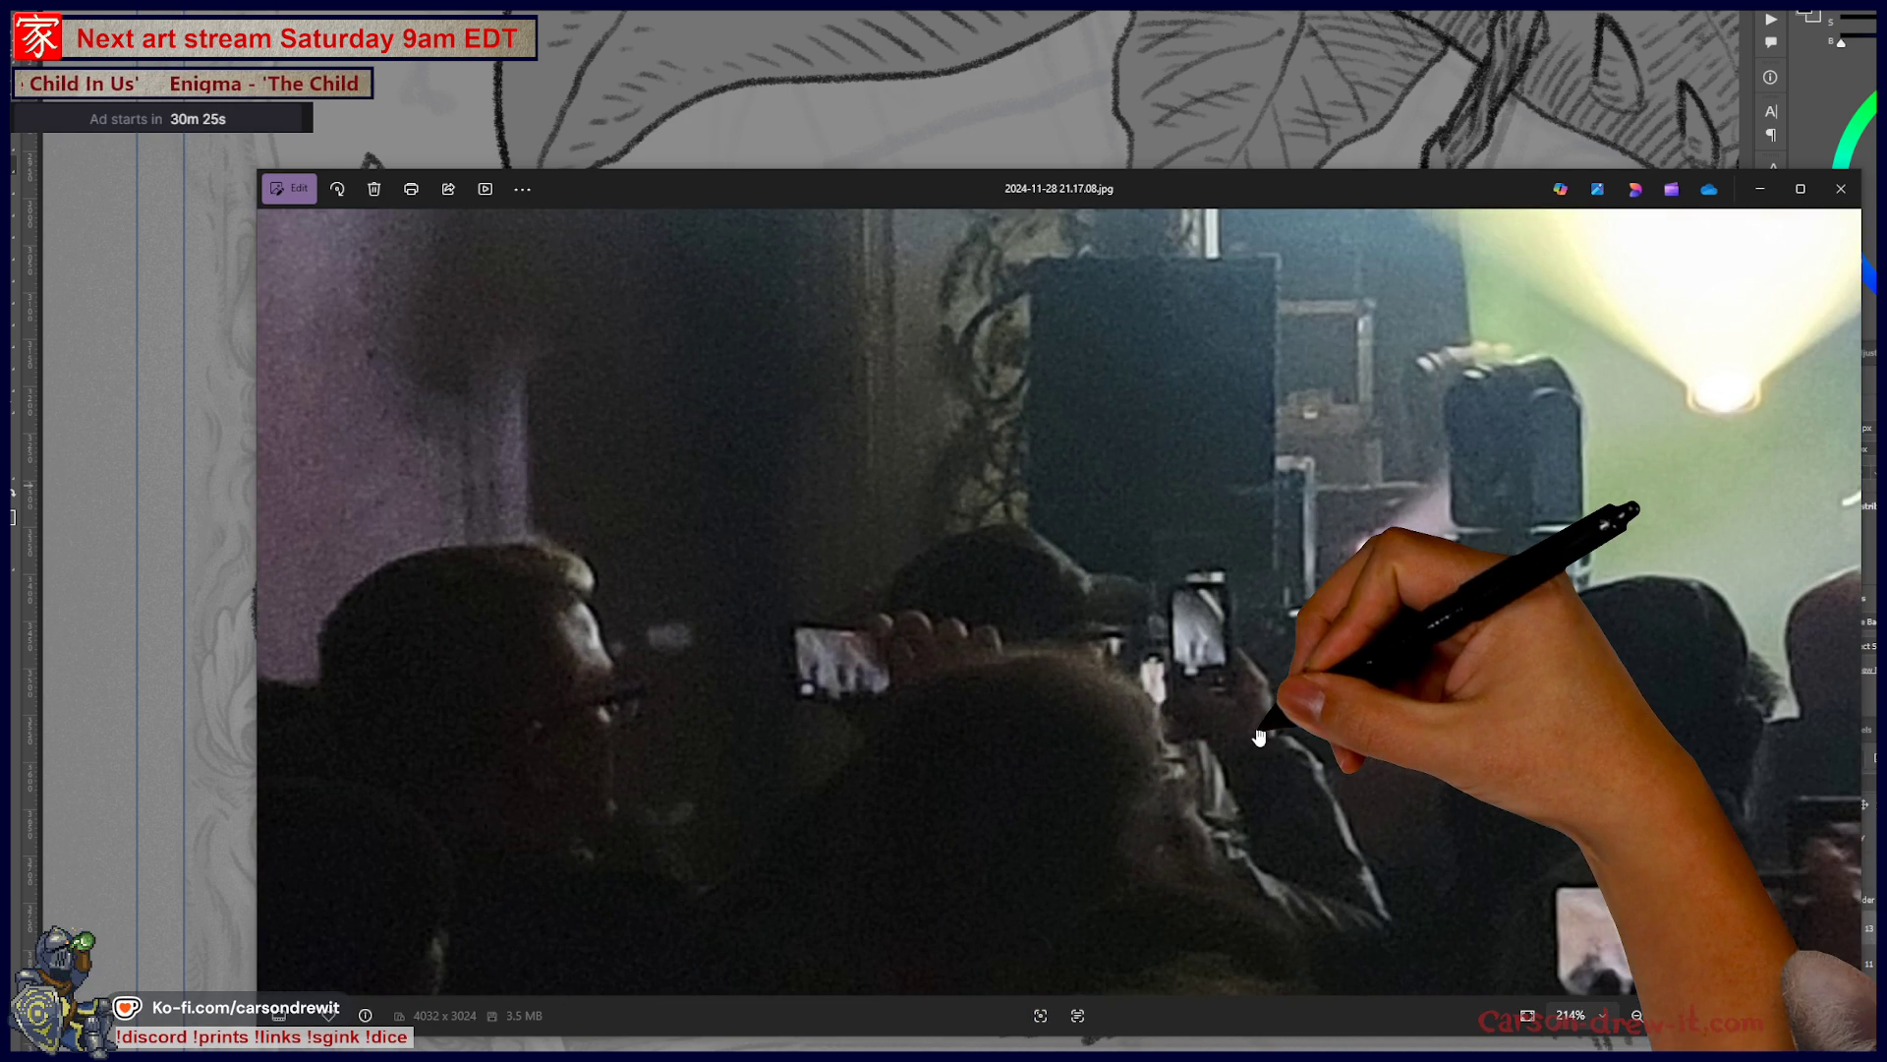
pyautogui.scroll(-5, 1259, 737)
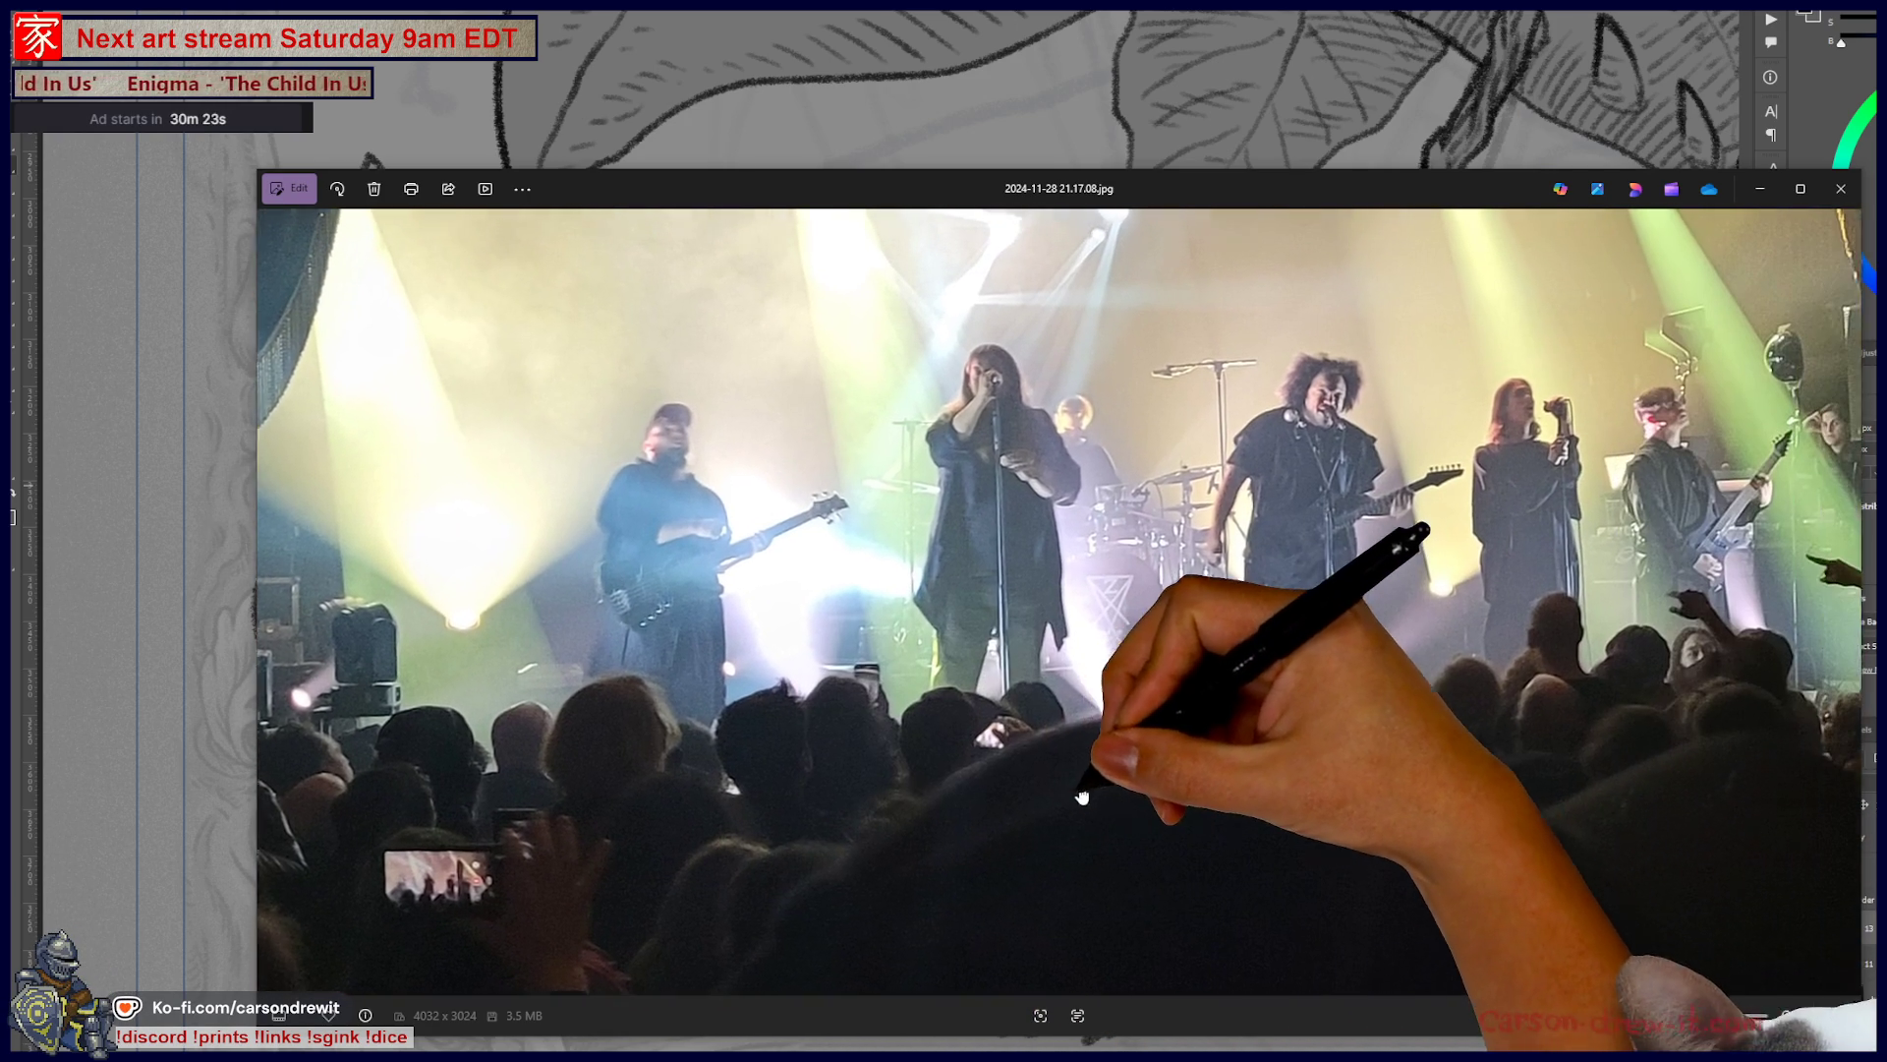
pyautogui.scroll(5, 1002, 727)
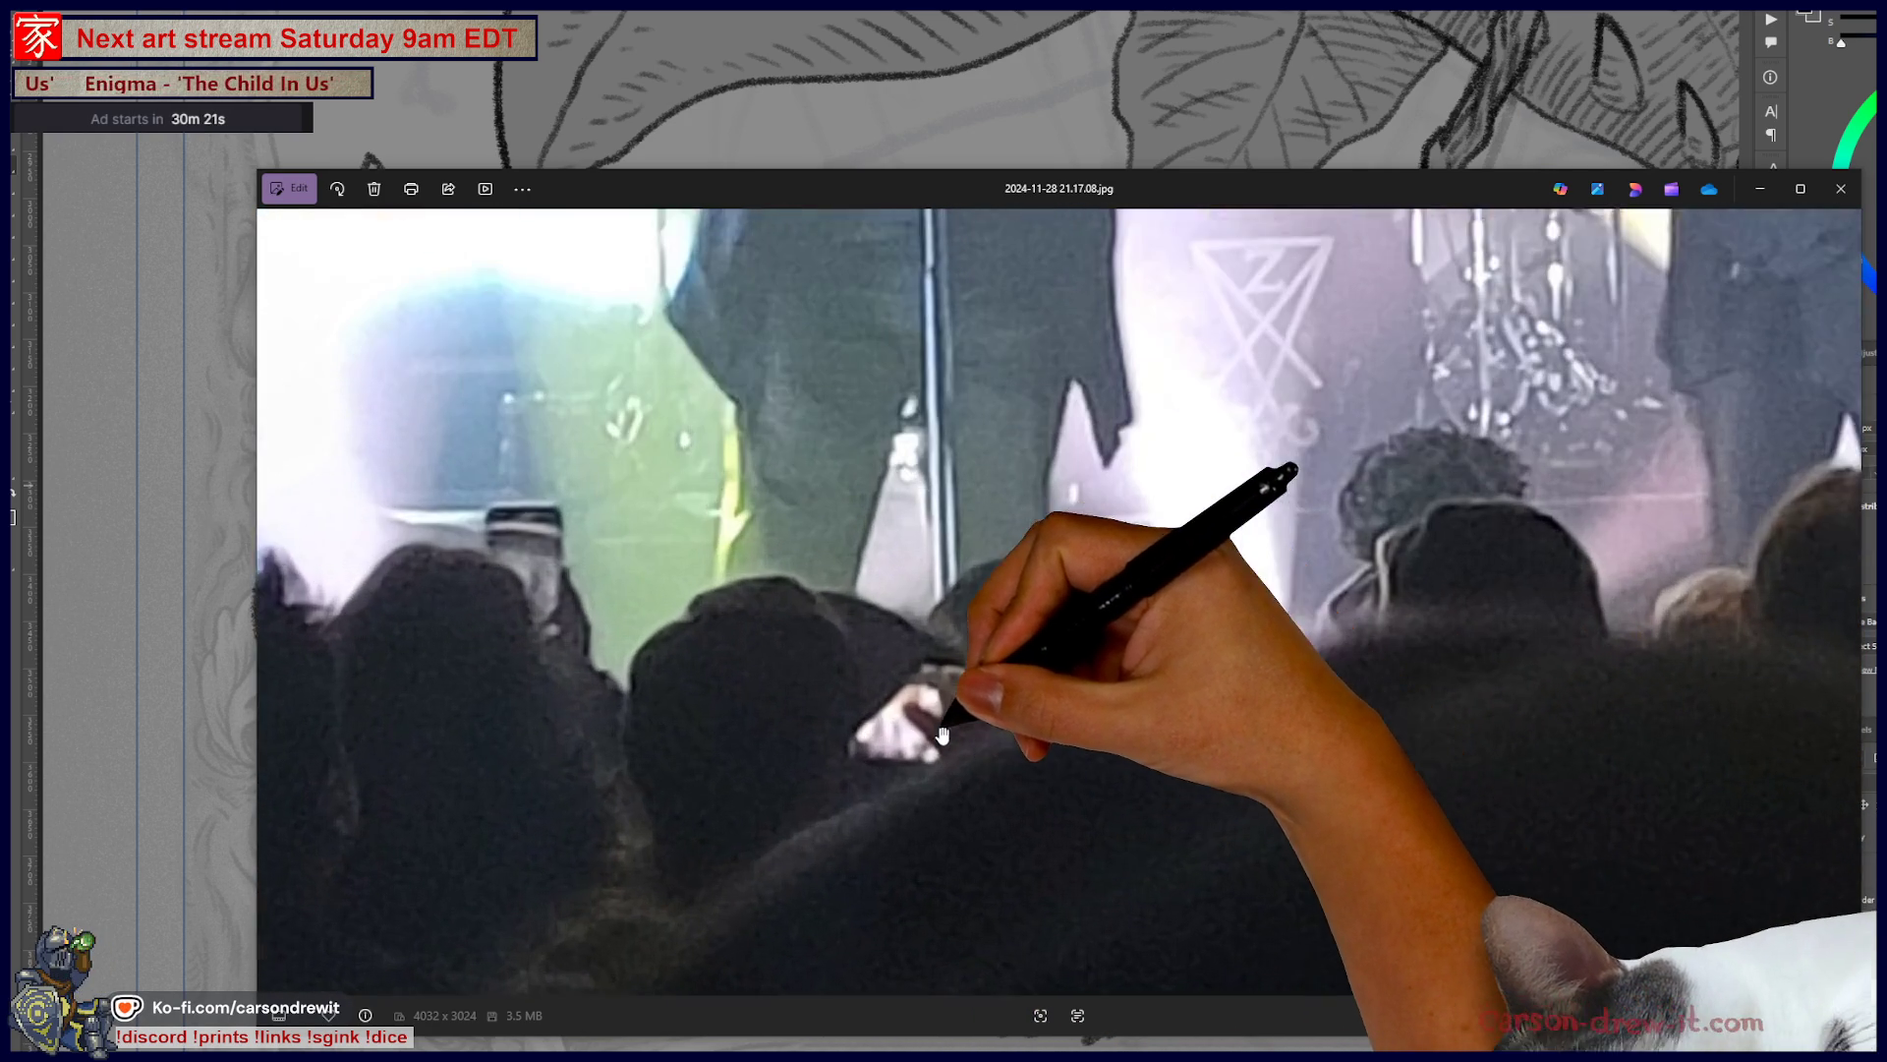
pyautogui.scroll(-4, 1546, 787)
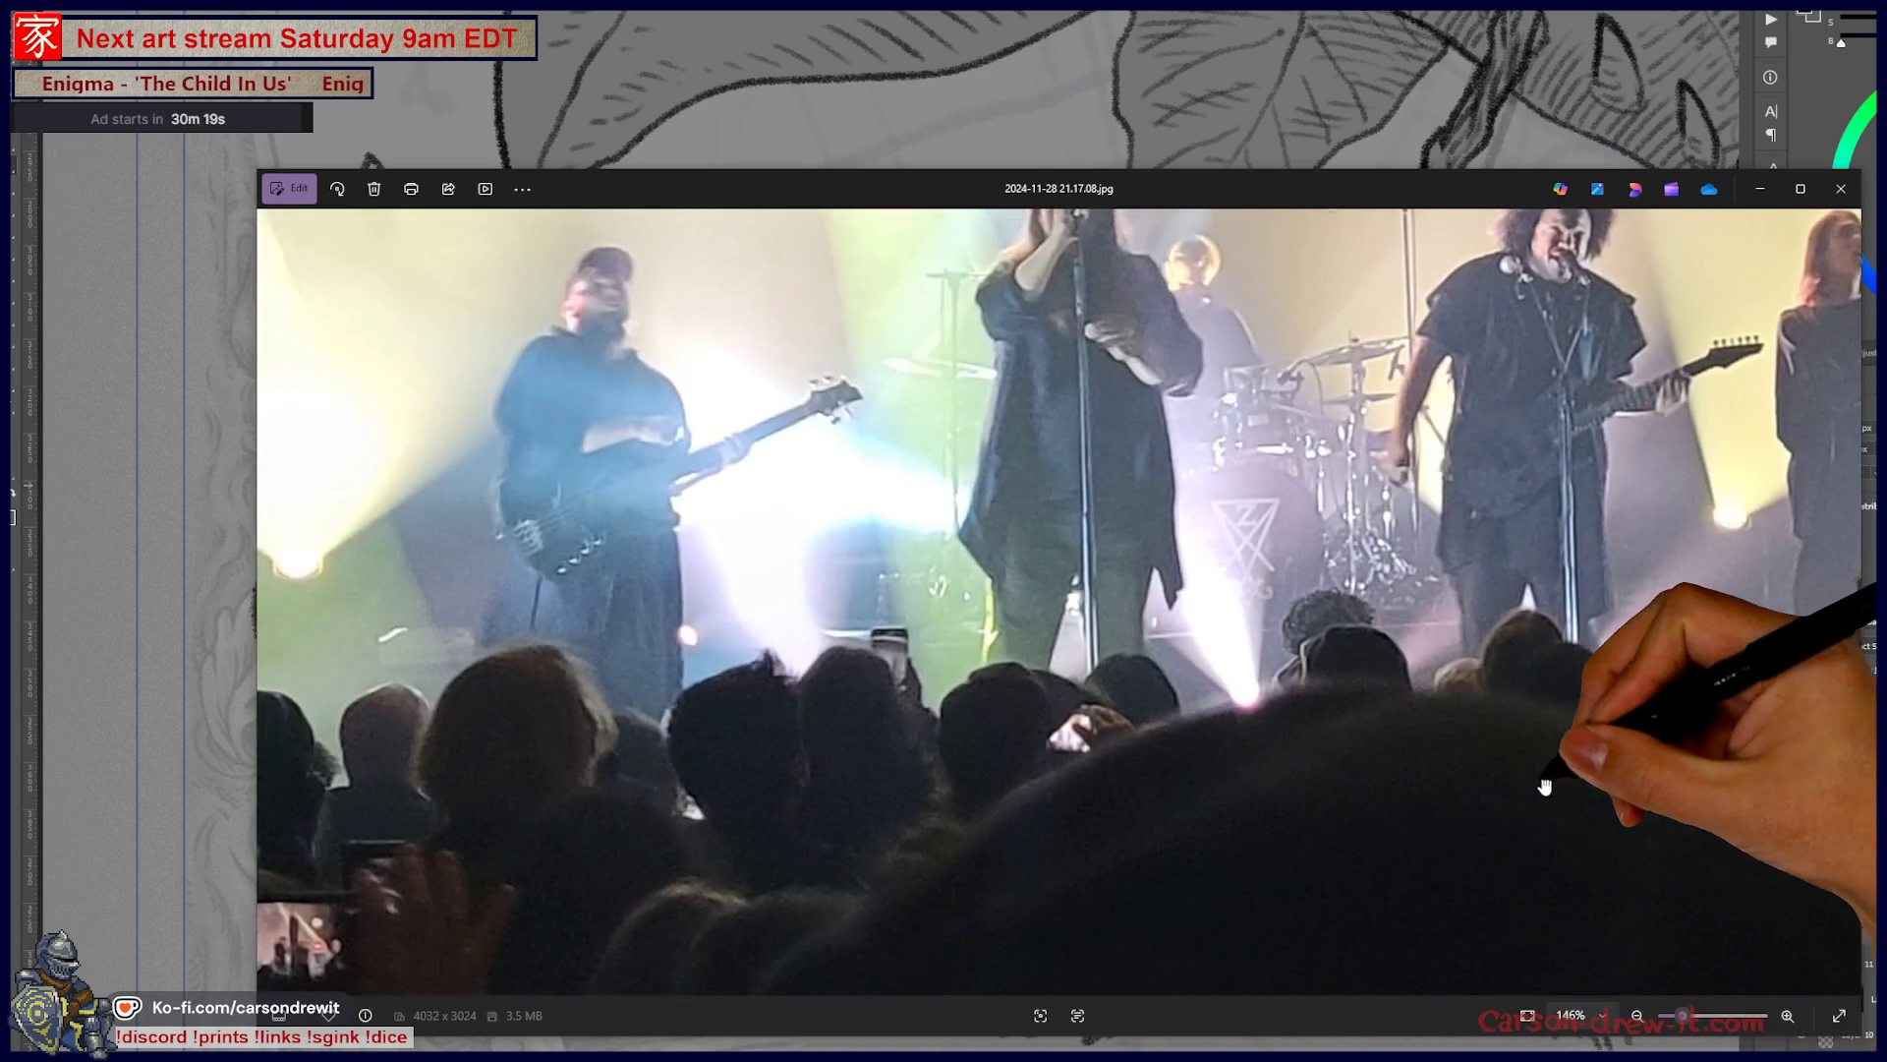
pyautogui.moveTo(1545, 786); pyautogui.dragTo(842, 758)
pyautogui.scroll(-2, 961, 674)
pyautogui.scroll(-5, 1140, 706)
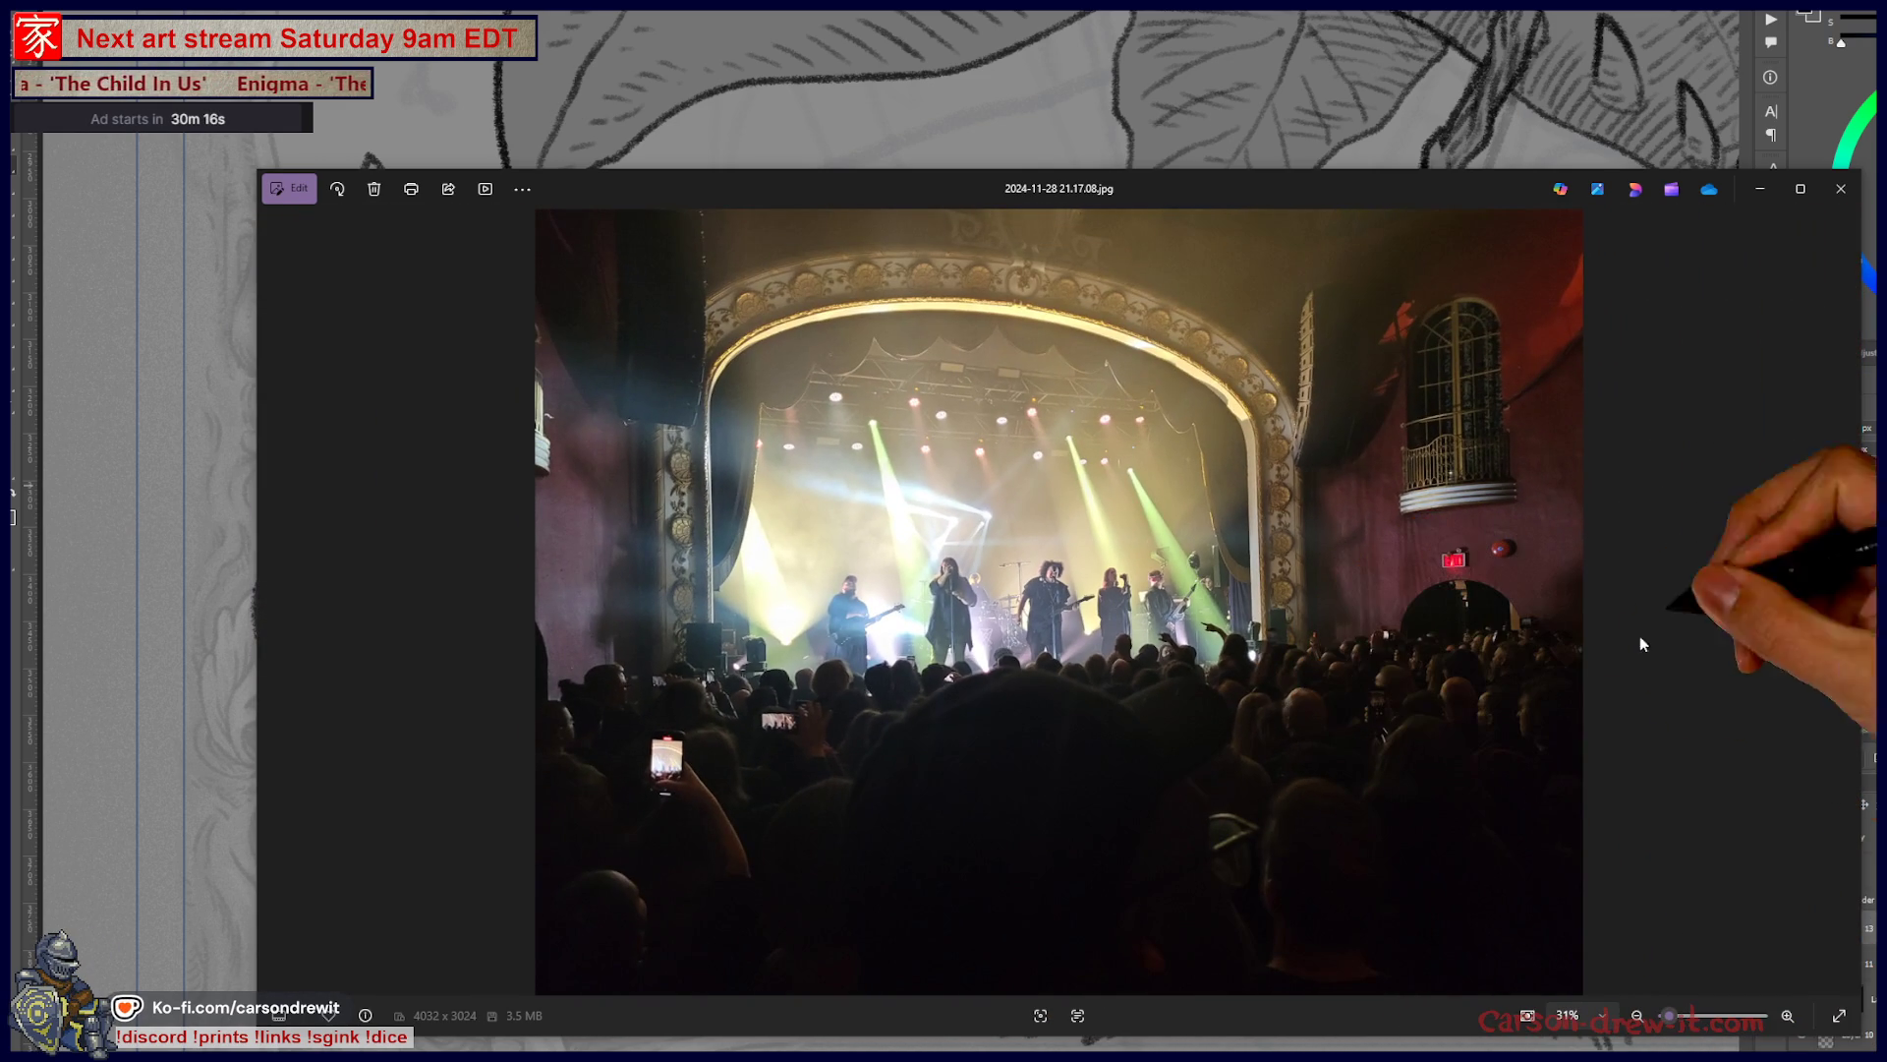
pyautogui.click(1841, 188)
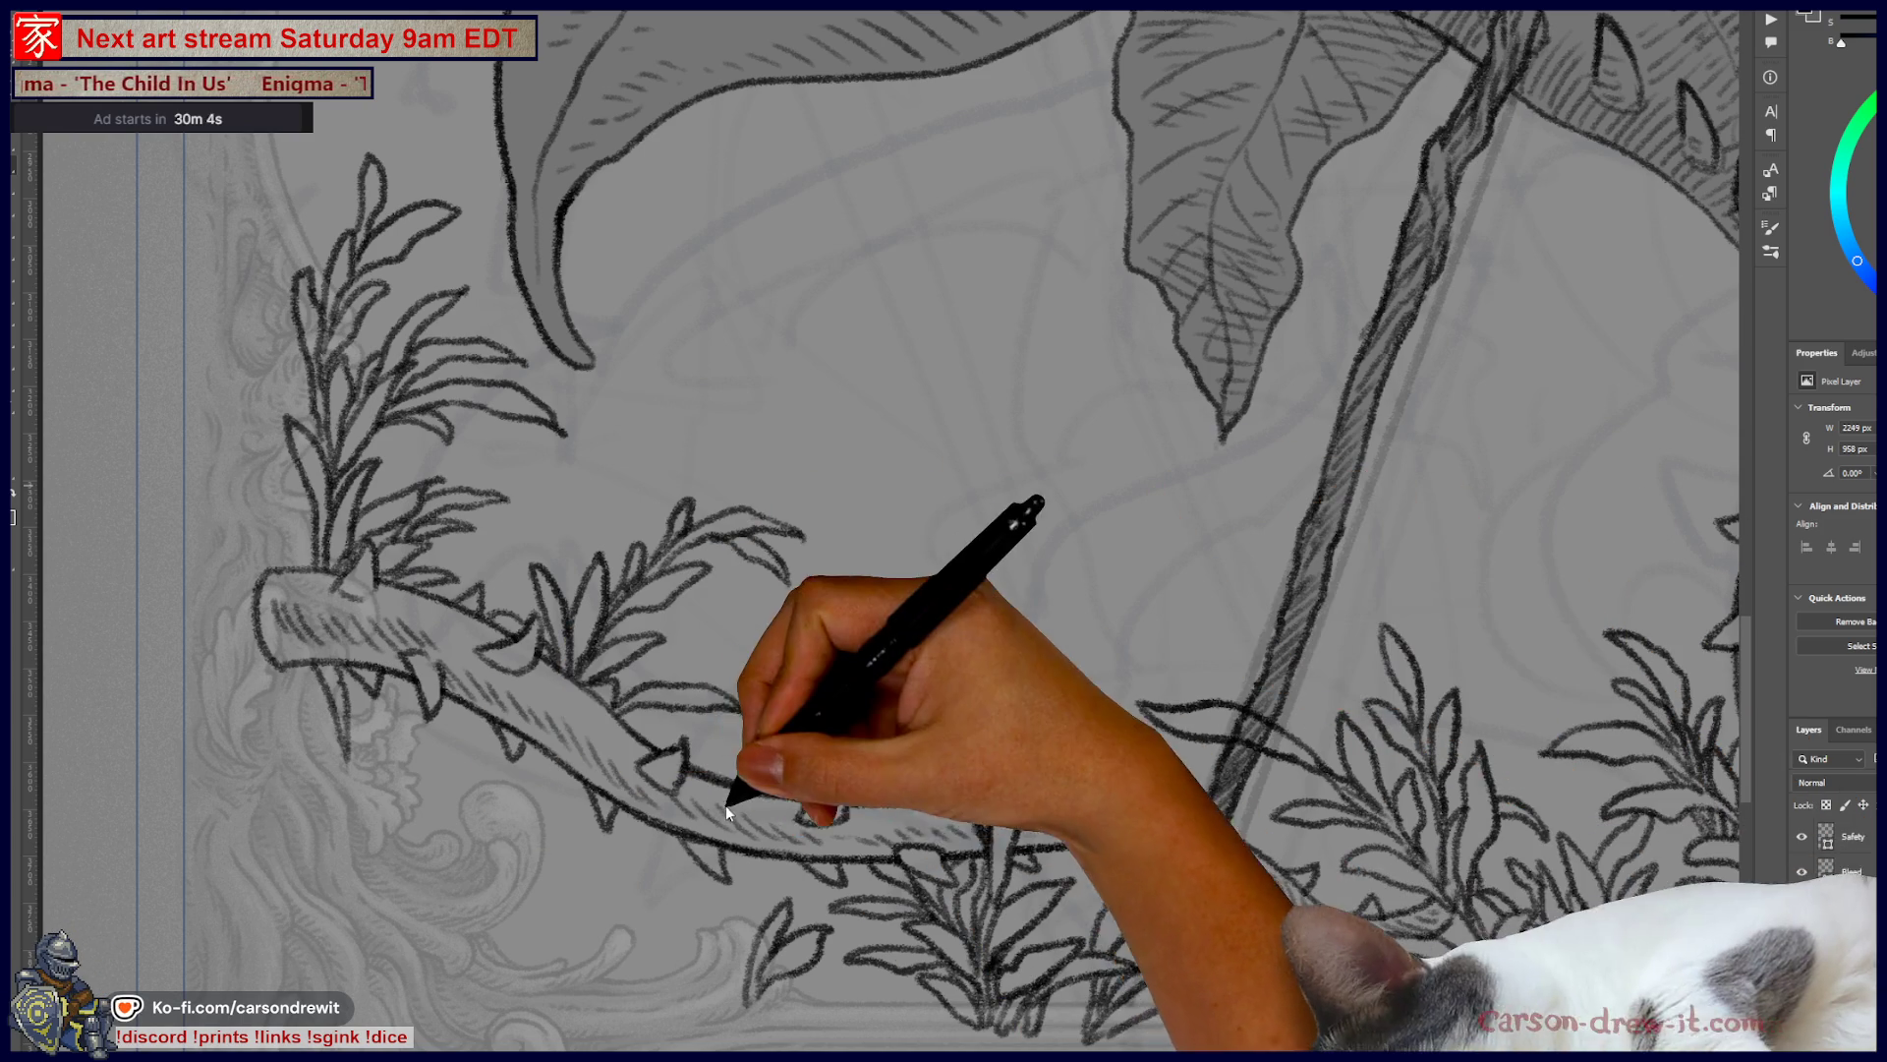
# - Ink leaf outlines and edges on the sprigs of the lower-right cluster
pyautogui.scroll(2, 784, 864)
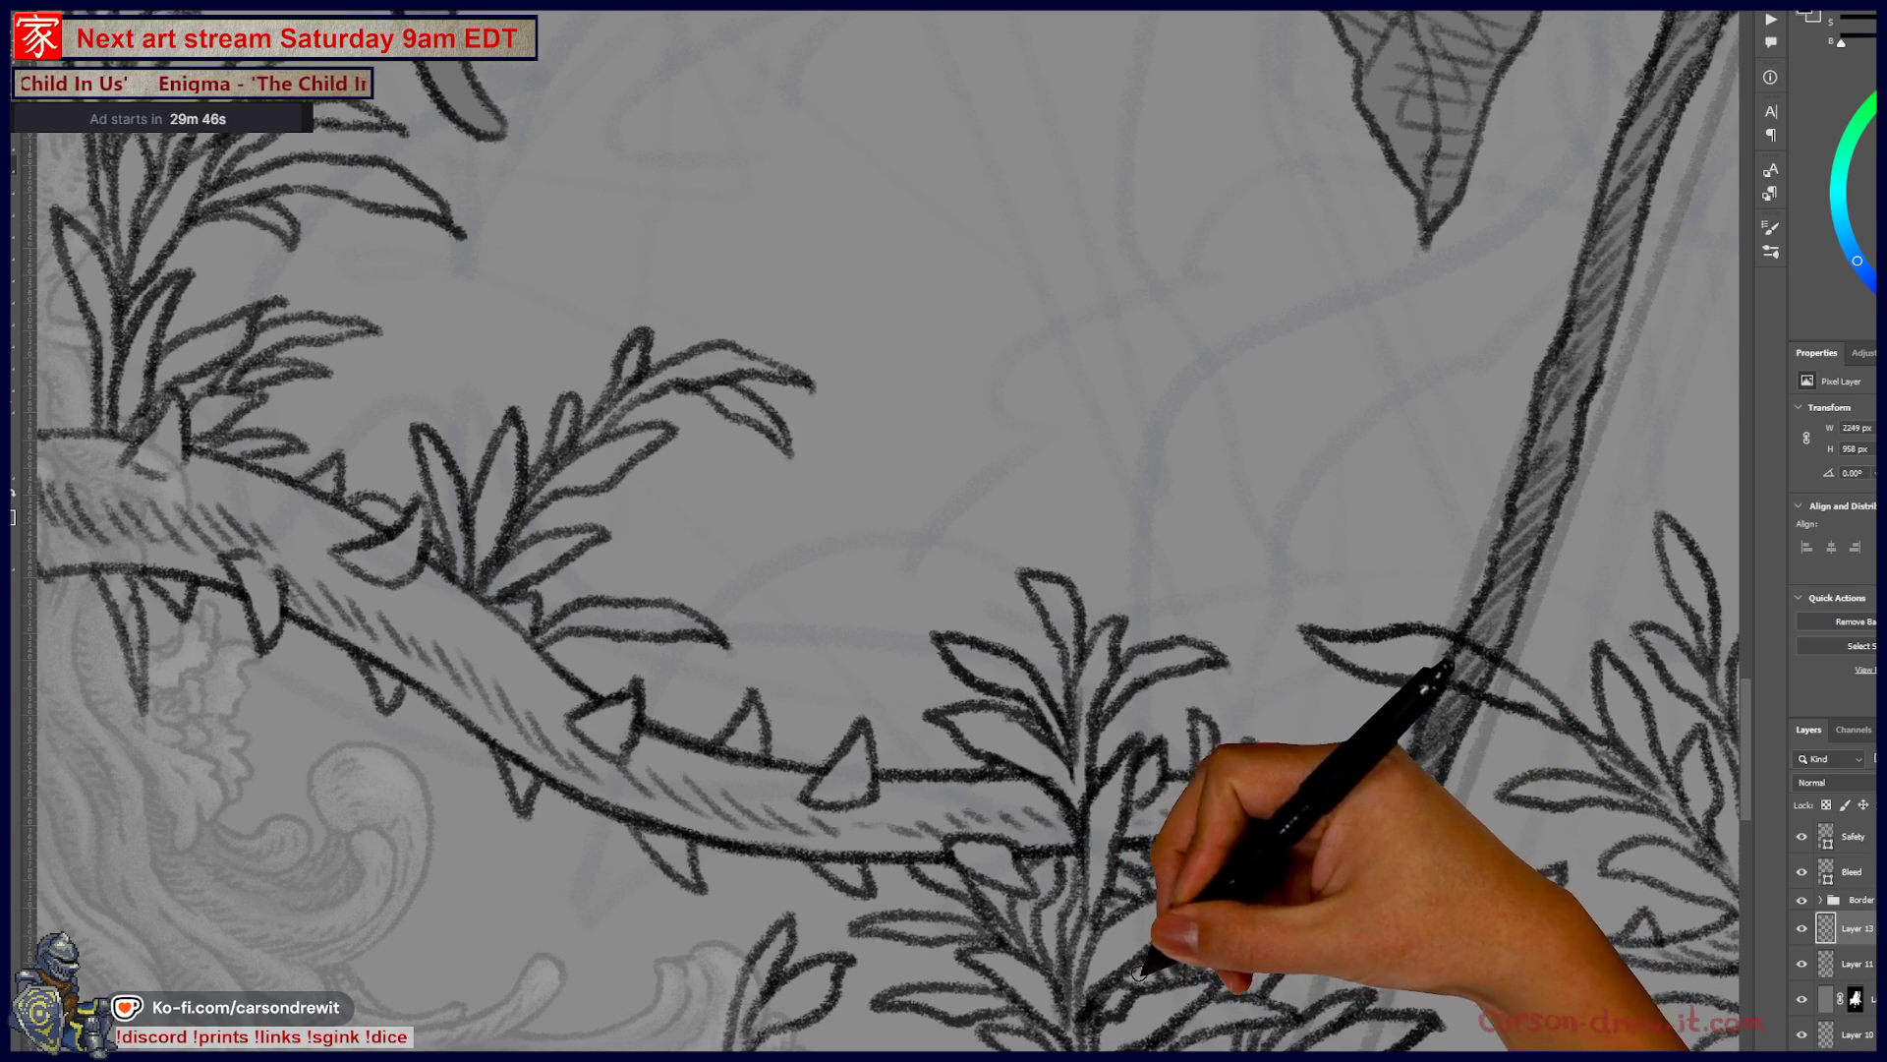
pyautogui.moveTo(1198, 1044); pyautogui.dragTo(1235, 890)
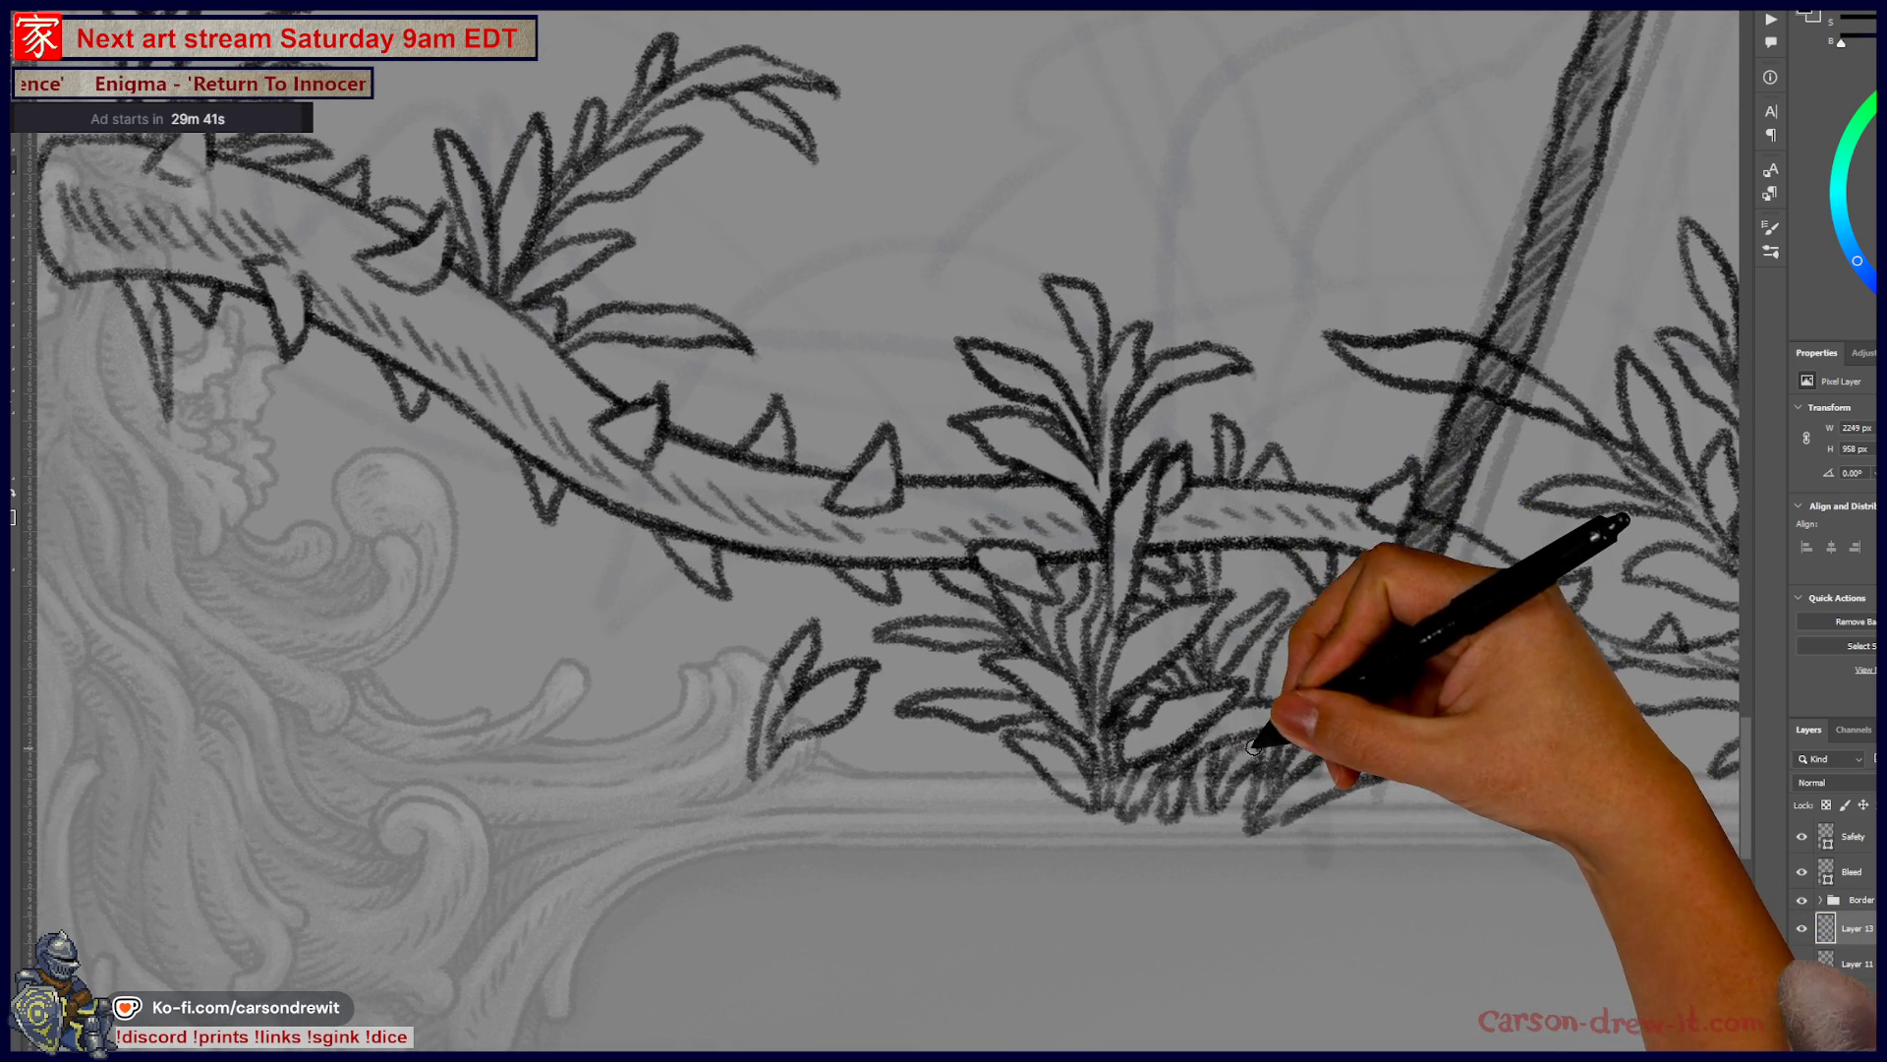
pyautogui.moveTo(1278, 703)
pyautogui.mouseDown()
pyautogui.moveTo(1264, 678)
pyautogui.moveTo(1350, 653)
pyautogui.moveTo(1200, 792)
pyautogui.moveTo(1225, 798)
pyautogui.moveTo(1219, 751)
pyautogui.moveTo(1185, 742)
pyautogui.moveTo(1257, 792)
pyautogui.moveTo(1255, 829)
pyautogui.moveTo(1337, 900)
pyautogui.mouseUp()
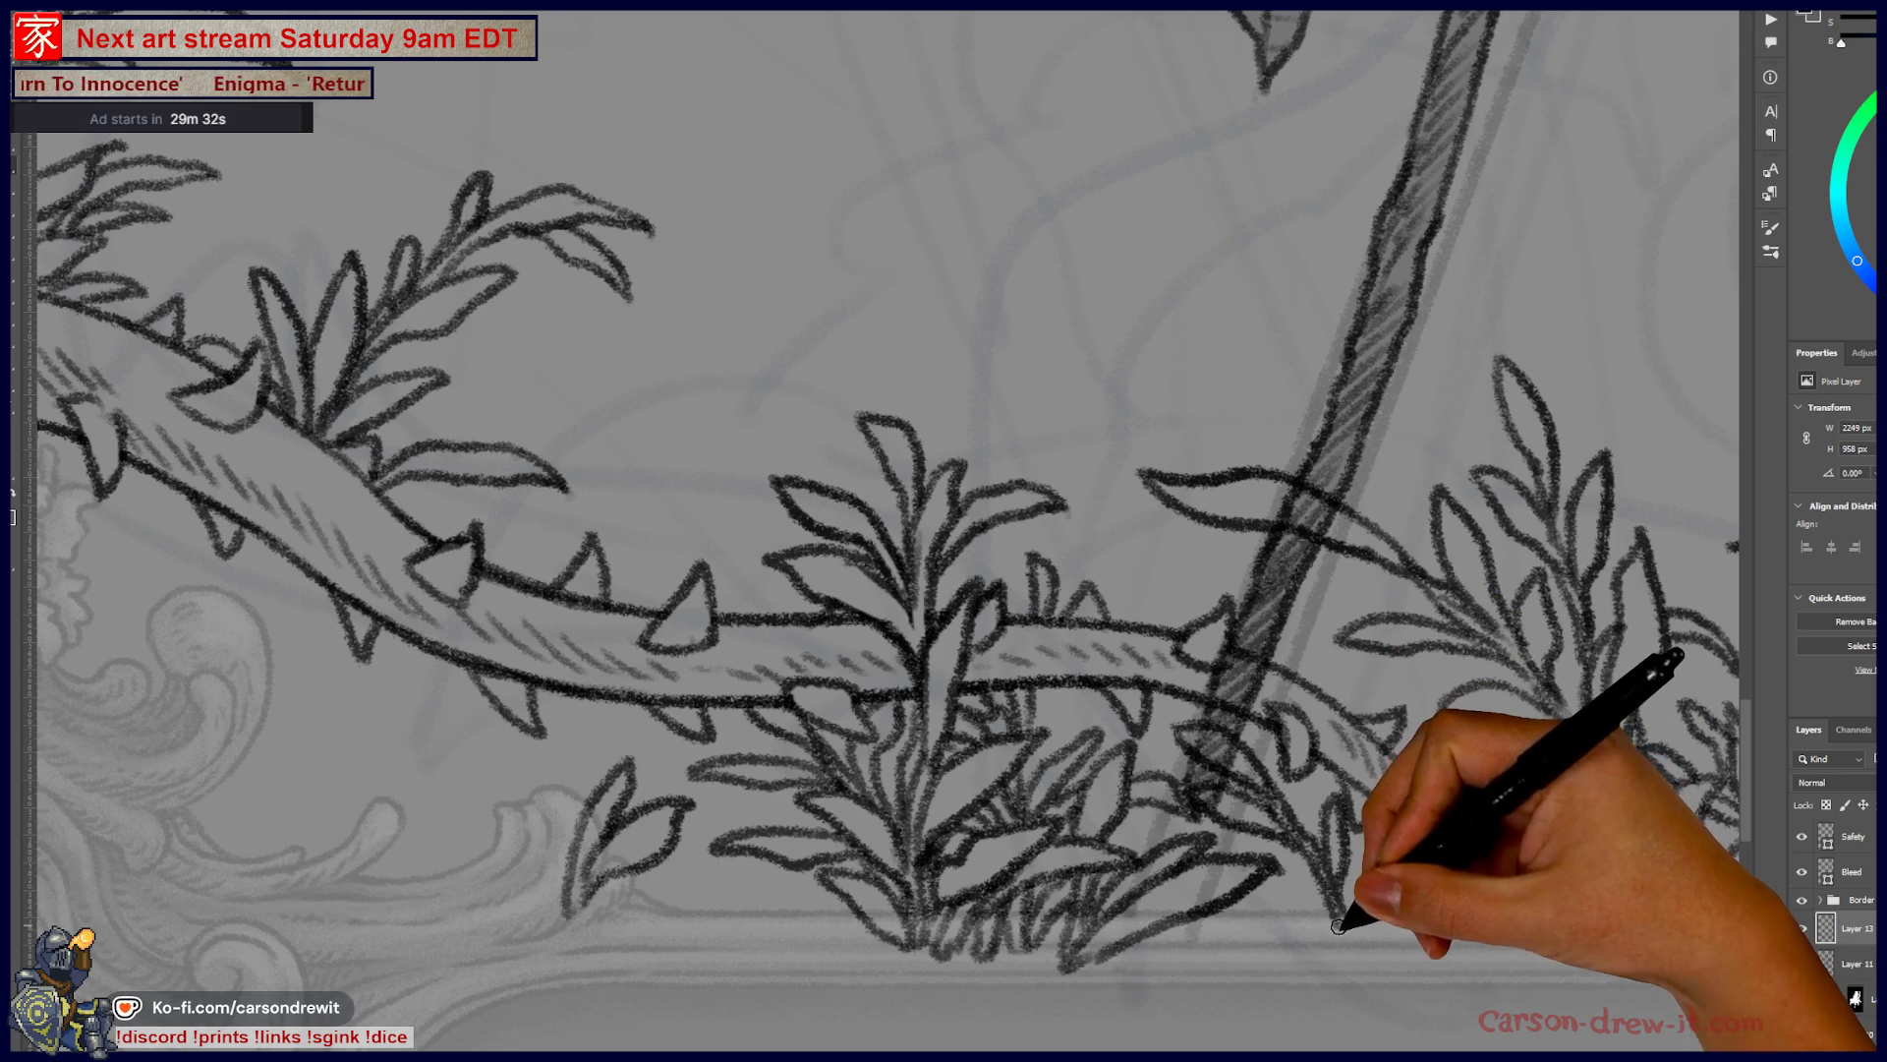
pyautogui.moveTo(1215, 907); pyautogui.dragTo(1340, 950)
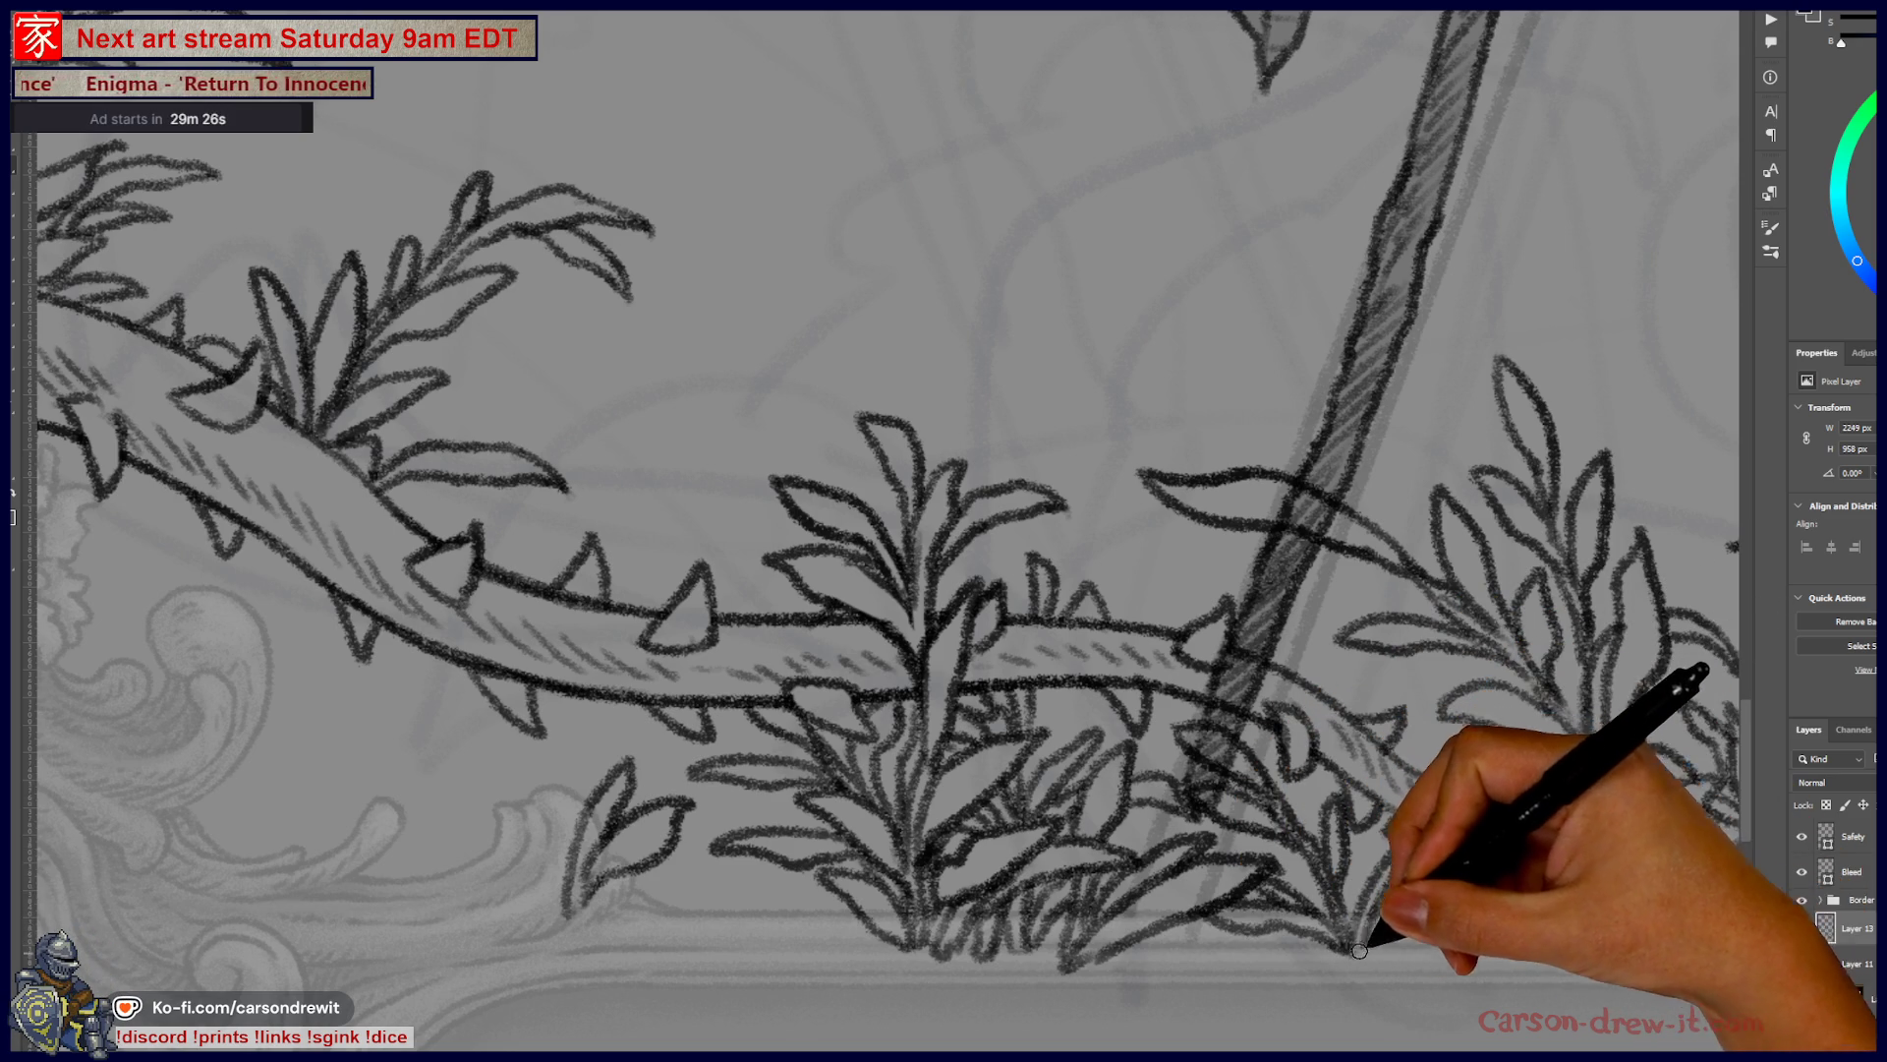
pyautogui.moveTo(1371, 913); pyautogui.dragTo(1475, 865)
pyautogui.moveTo(1373, 919)
pyautogui.mouseDown()
pyautogui.moveTo(1462, 843)
pyautogui.moveTo(1489, 847)
pyautogui.mouseUp()
pyautogui.moveTo(1445, 777)
pyautogui.mouseDown()
pyautogui.moveTo(1567, 779)
pyautogui.moveTo(1517, 800)
pyautogui.mouseUp()
# - Add small strokes around the leaves and thorns, then undo the dark hatched staff stroke
pyautogui.moveTo(1238, 481); pyautogui.dragTo(1170, 619)
pyautogui.moveTo(1256, 825)
pyautogui.mouseDown()
pyautogui.moveTo(1251, 842)
pyautogui.moveTo(1264, 787)
pyautogui.moveTo(1263, 991)
pyautogui.mouseUp()
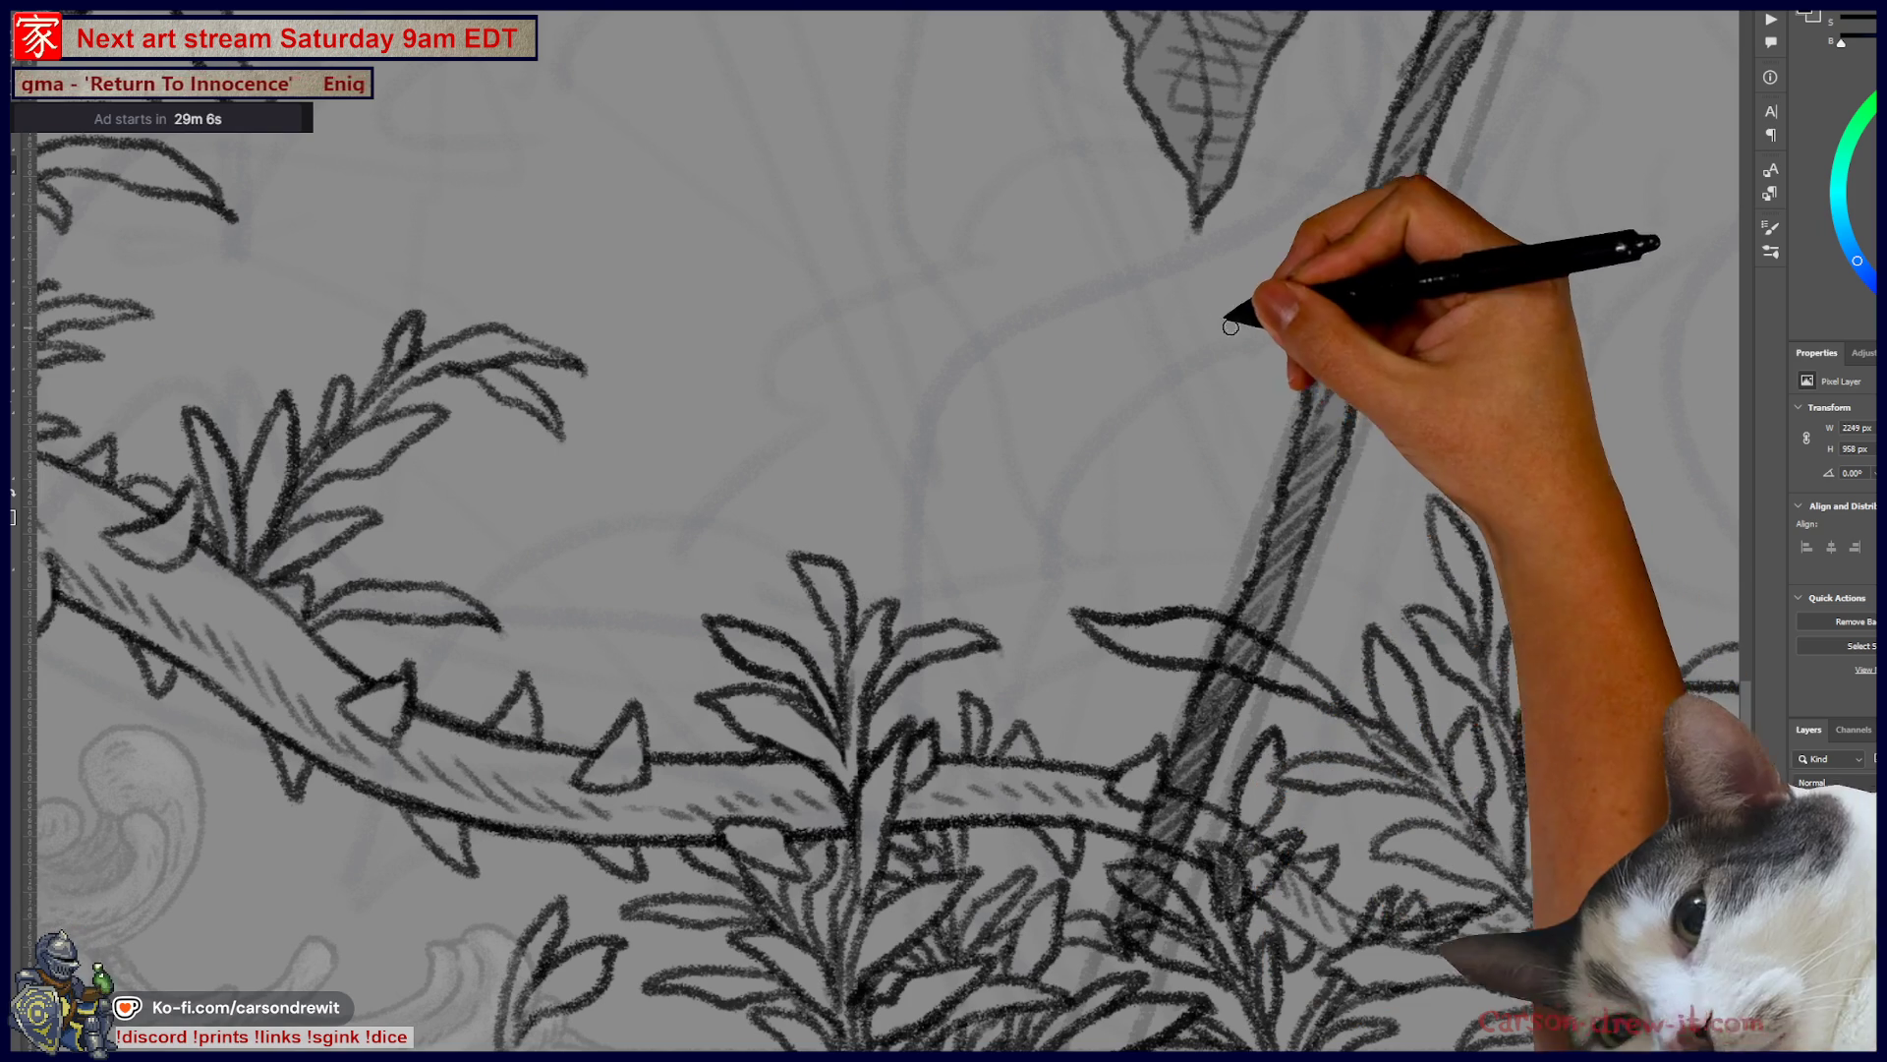
pyautogui.moveTo(1029, 650); pyautogui.dragTo(881, 365)
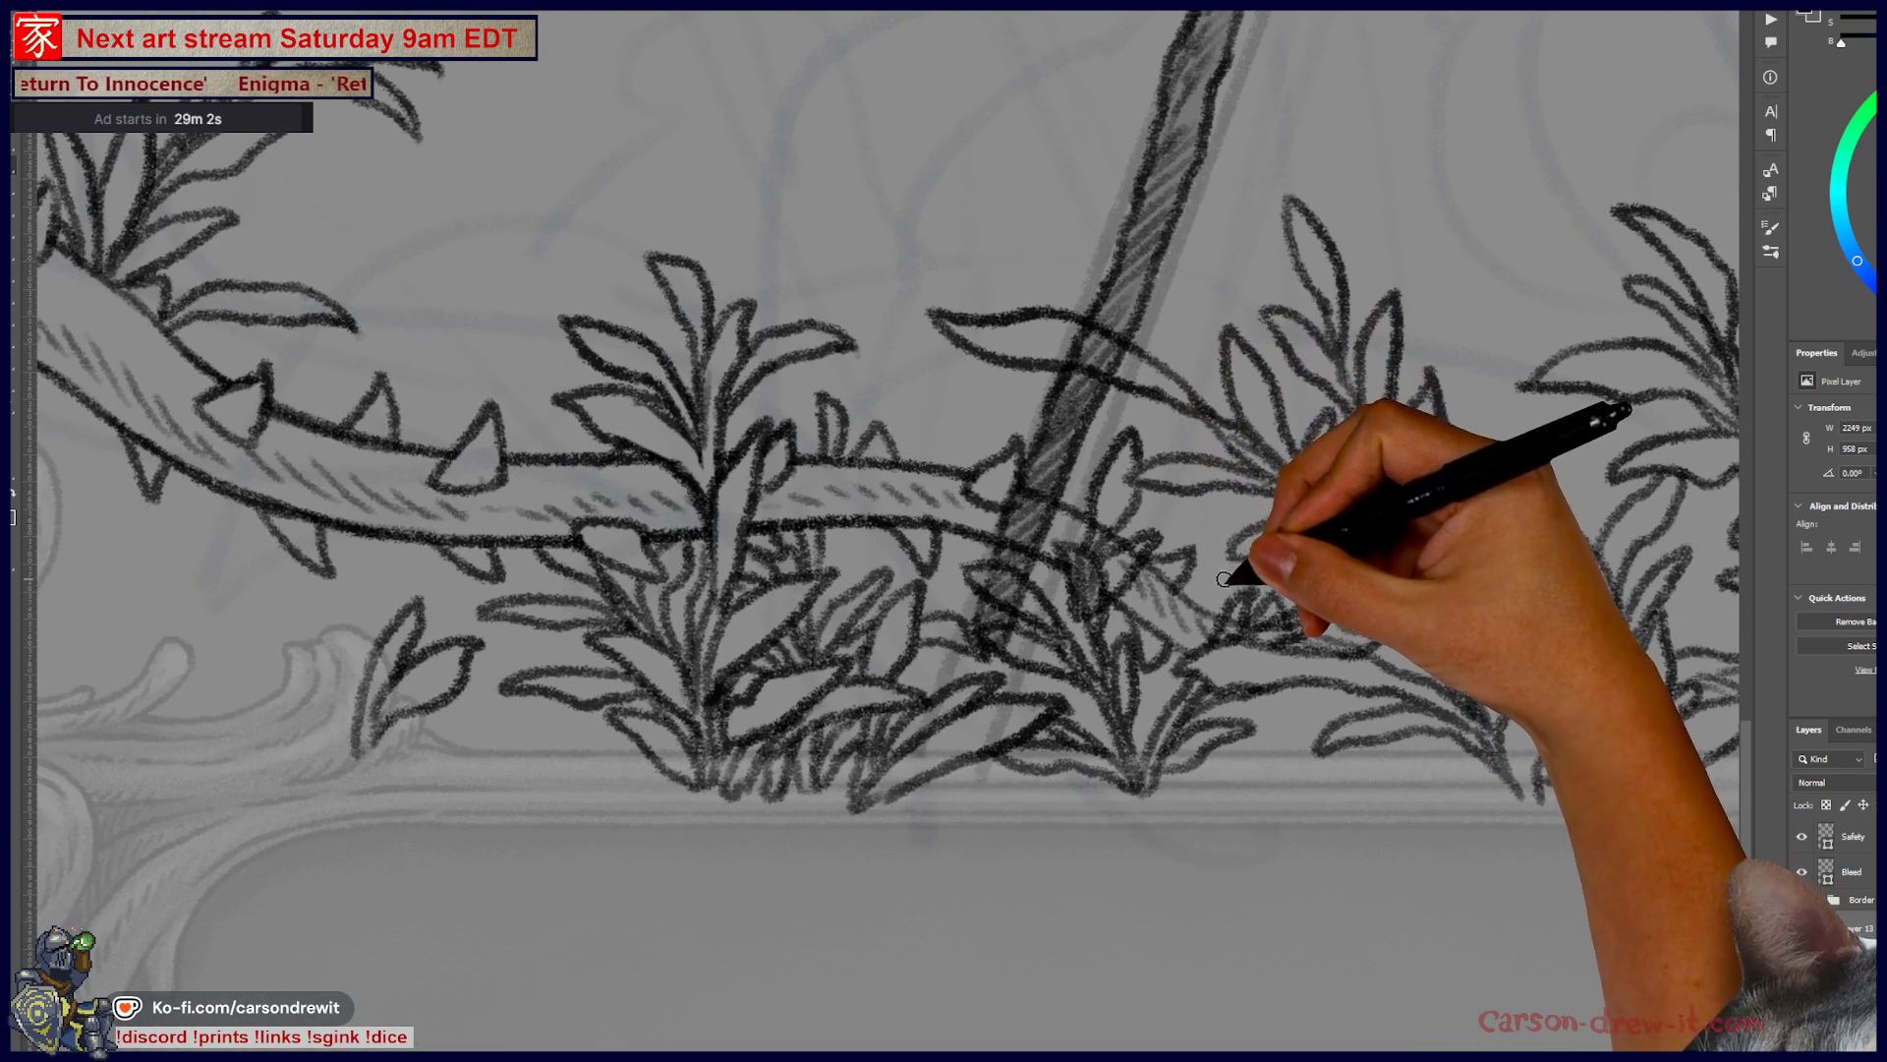
pyautogui.moveTo(1222, 560); pyautogui.dragTo(1277, 610)
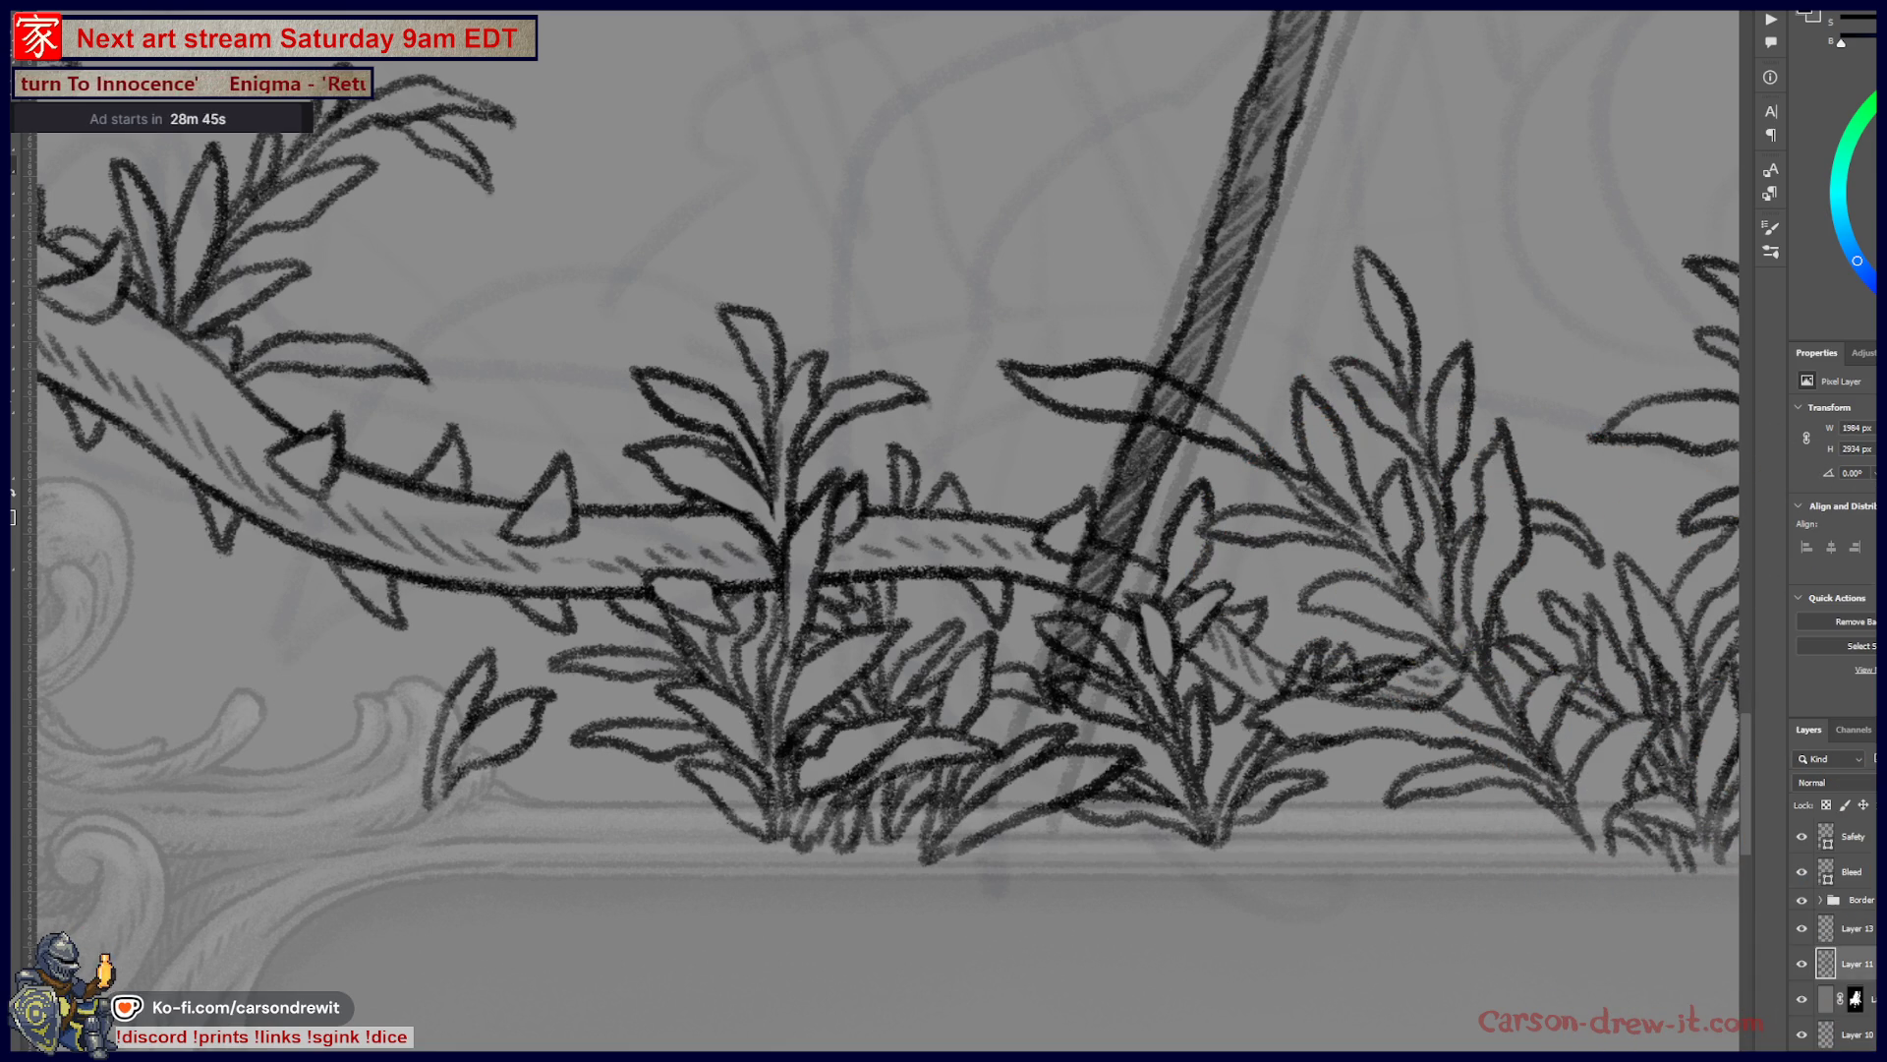
pyautogui.hotkey('ctrl', 'z')
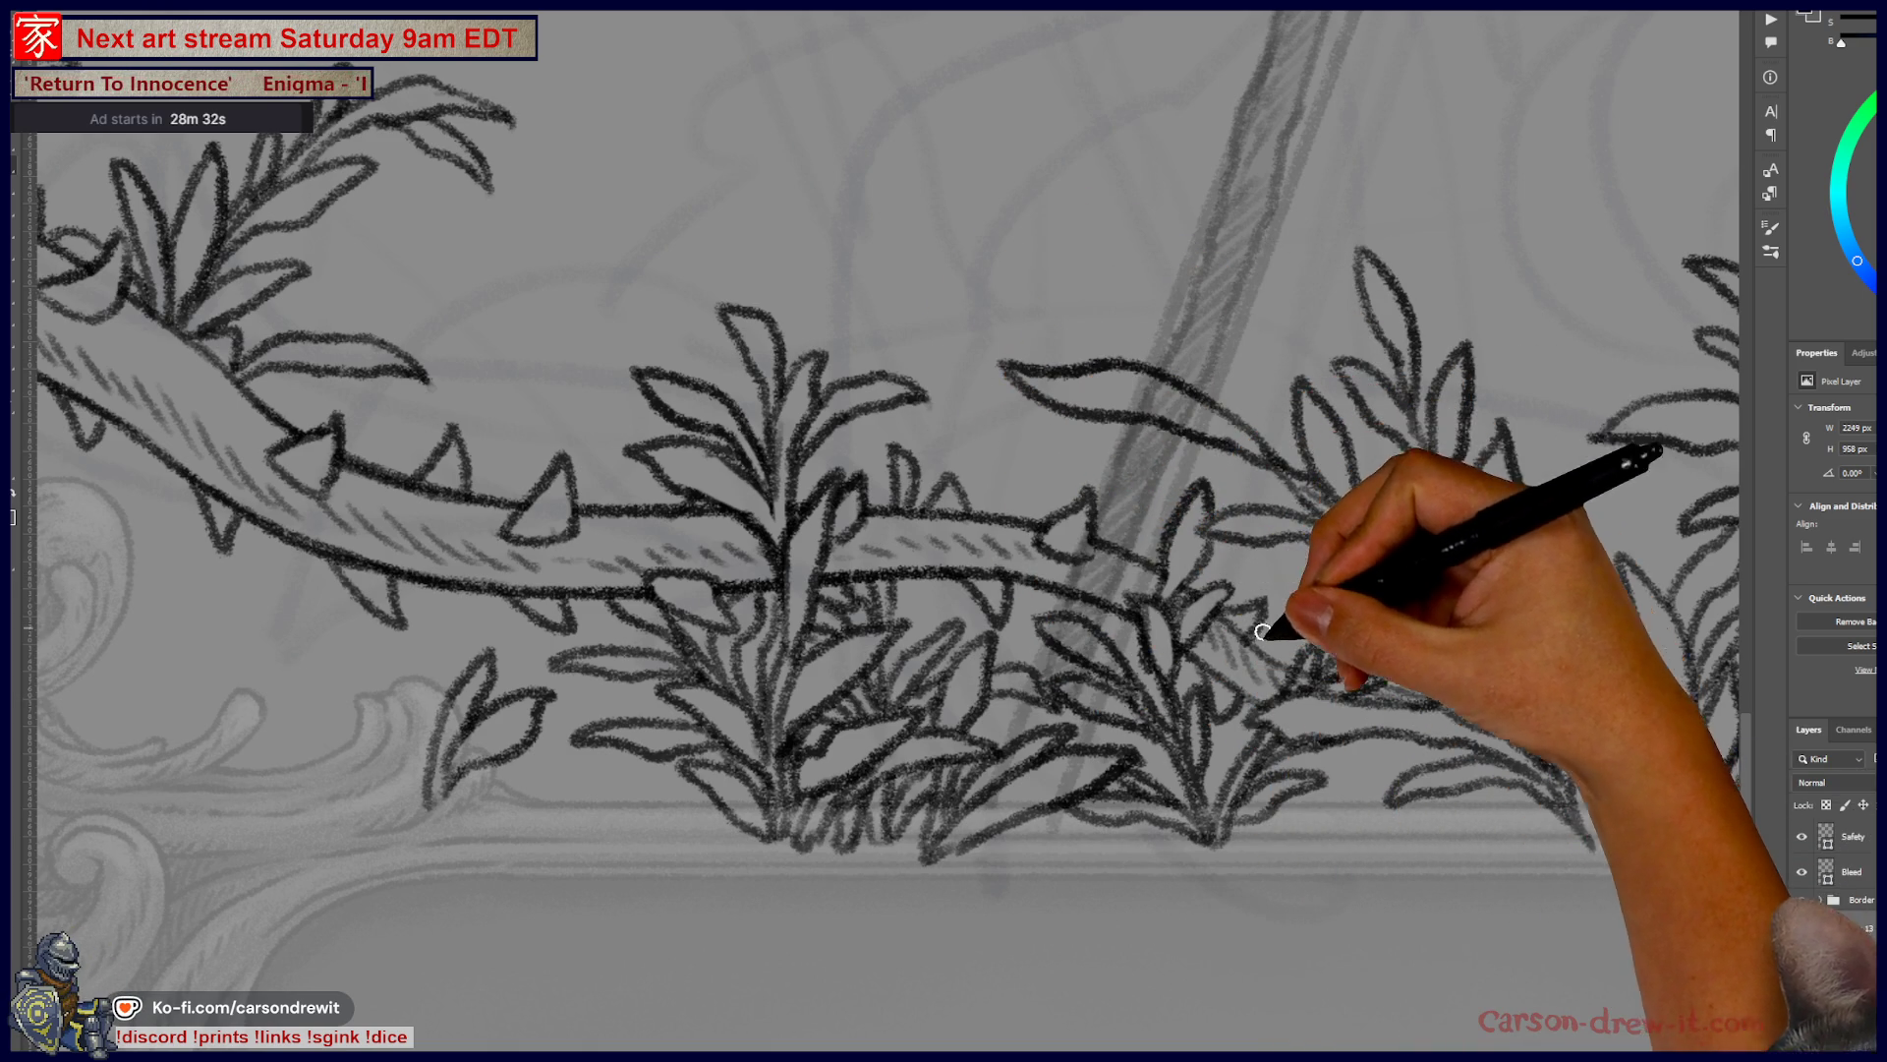
# - Add short hatching at the plant base right of the staff, then zoom out along the lower border
pyautogui.moveTo(1265, 610); pyautogui.dragTo(1146, 586)
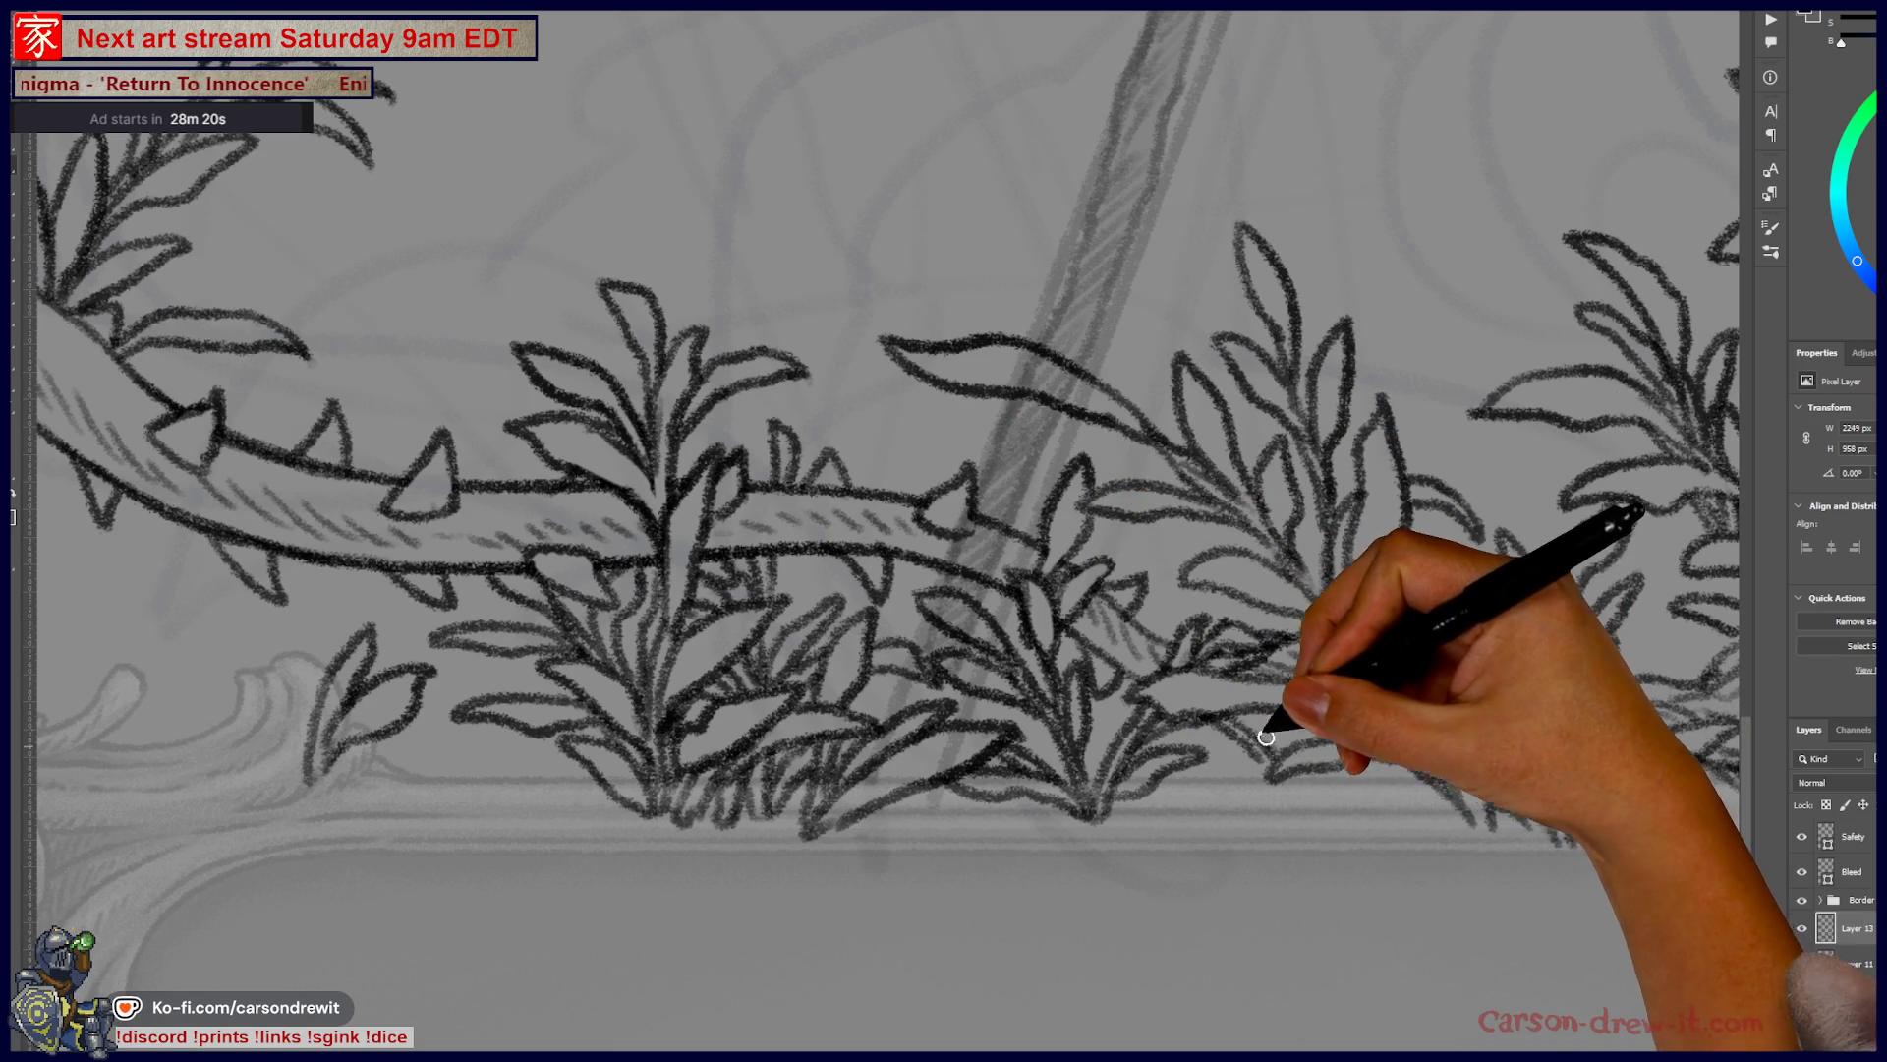
pyautogui.moveTo(1361, 729)
pyautogui.mouseDown()
pyautogui.moveTo(1264, 767)
pyautogui.moveTo(1279, 812)
pyautogui.moveTo(1315, 750)
pyautogui.moveTo(1307, 792)
pyautogui.moveTo(1357, 758)
pyautogui.moveTo(1340, 787)
pyautogui.moveTo(1425, 796)
pyautogui.moveTo(1375, 784)
pyautogui.moveTo(1441, 770)
pyautogui.moveTo(1466, 725)
pyautogui.moveTo(1445, 698)
pyautogui.moveTo(1495, 737)
pyautogui.moveTo(1445, 632)
pyautogui.moveTo(1390, 652)
pyautogui.moveTo(1369, 637)
pyautogui.moveTo(1357, 675)
pyautogui.moveTo(1377, 666)
pyautogui.moveTo(1375, 698)
pyautogui.mouseUp()
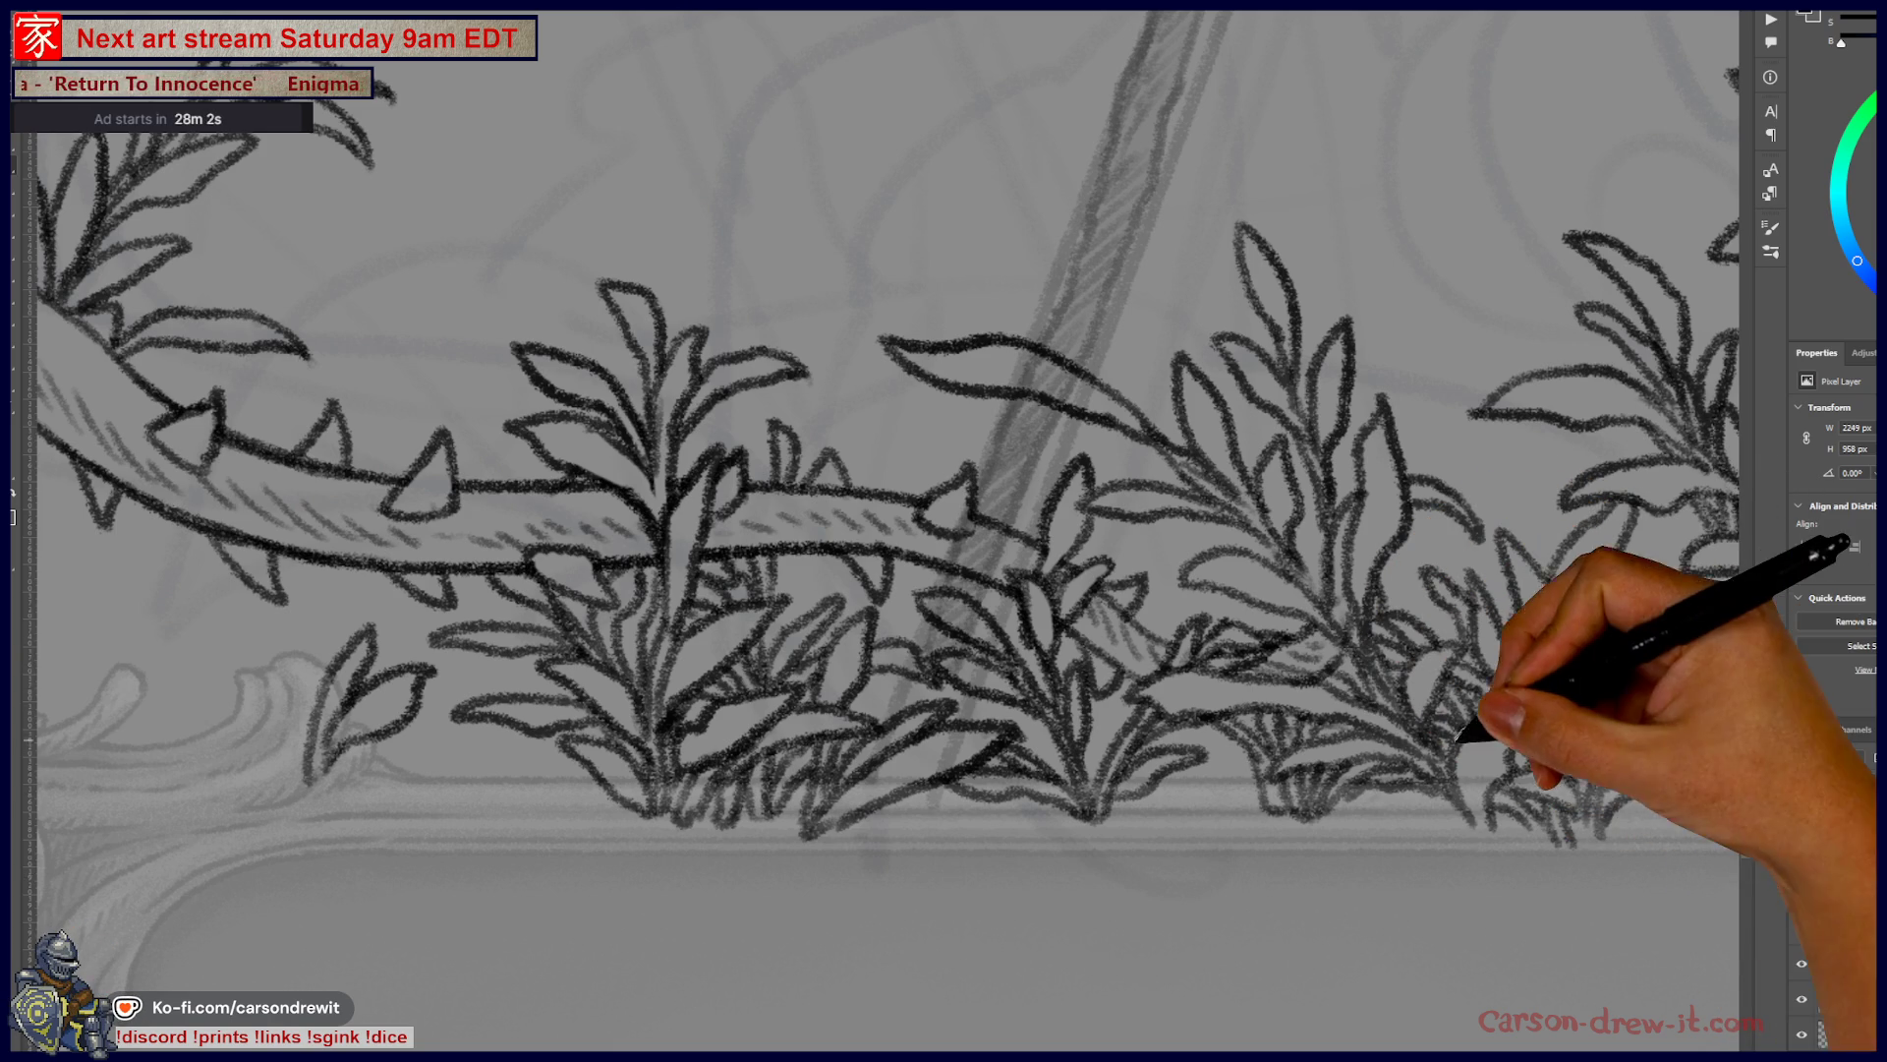
pyautogui.scroll(-3, 1109, 781)
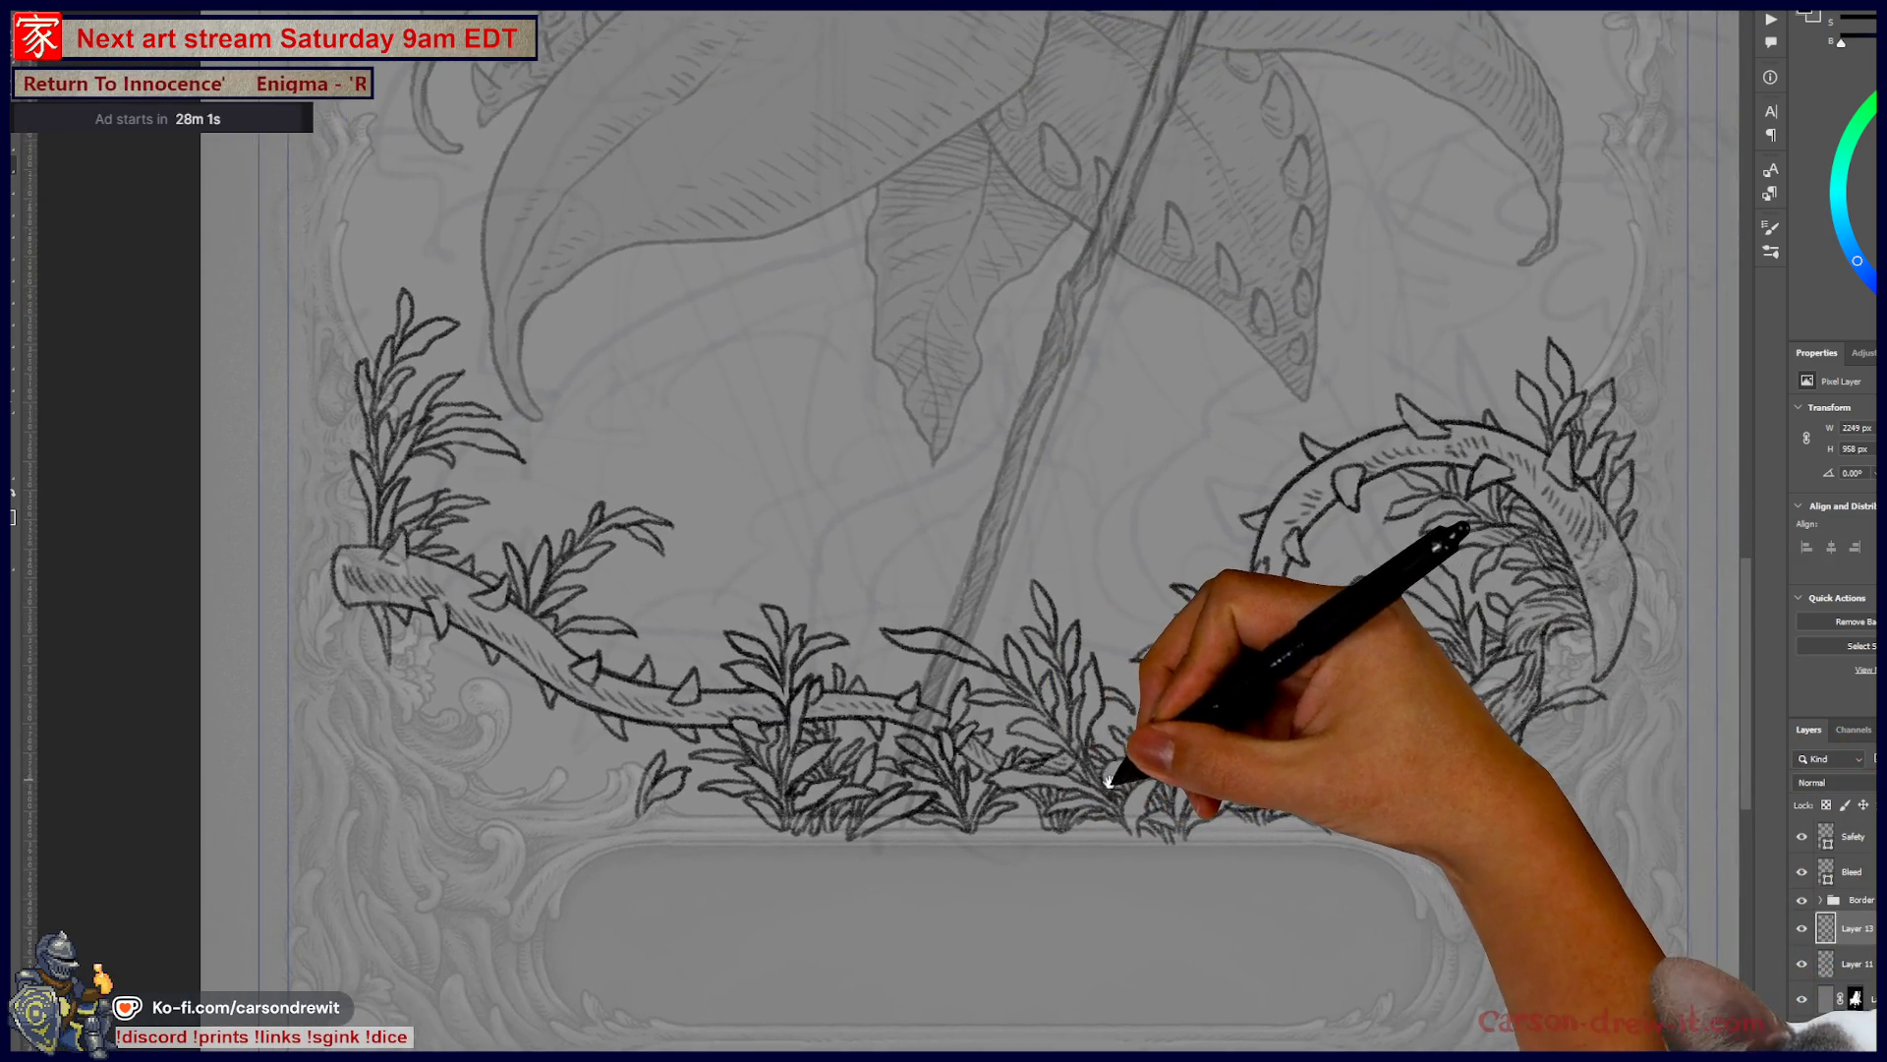
pyautogui.moveTo(1109, 782); pyautogui.dragTo(1118, 837)
pyautogui.scroll(-3, 1117, 837)
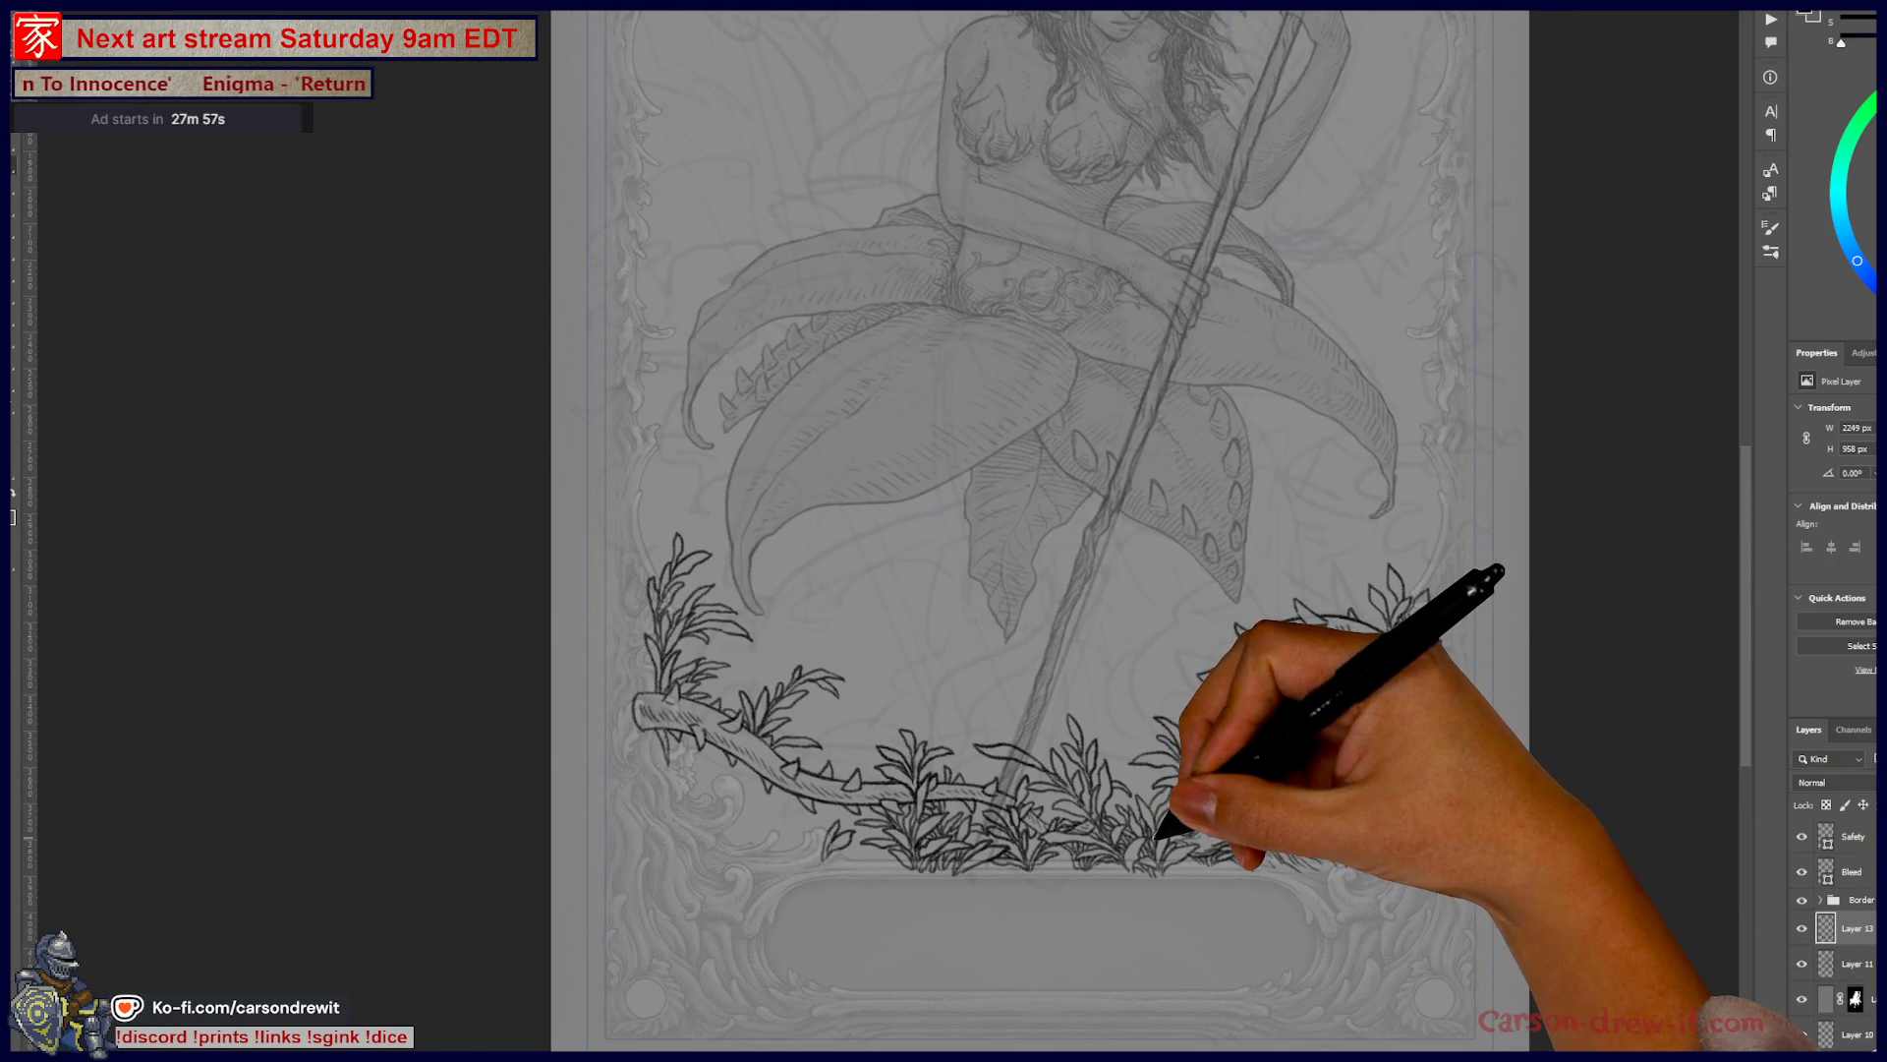
# - Zoom in on the lower right border and pan along the lower vines
pyautogui.moveTo(1012, 776); pyautogui.dragTo(1160, 836)
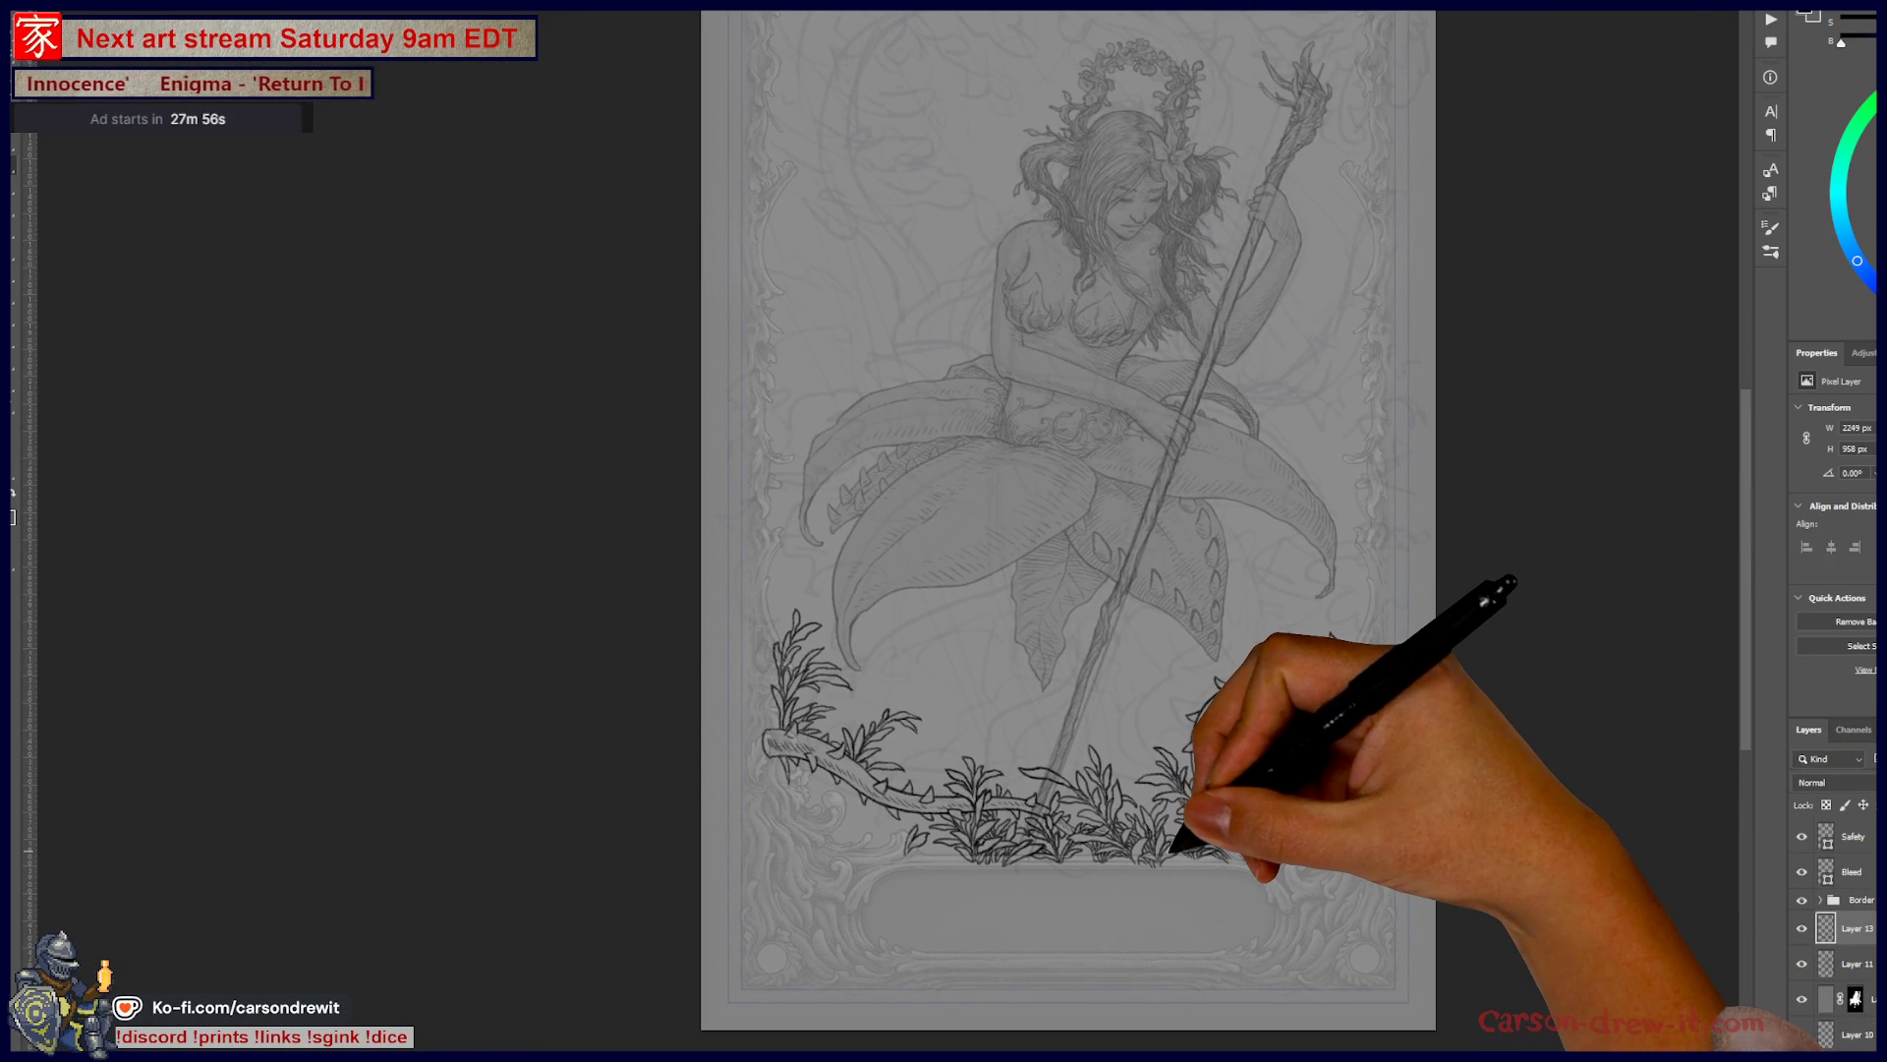
pyautogui.scroll(5, 1170, 835)
pyautogui.scroll(2, 1201, 794)
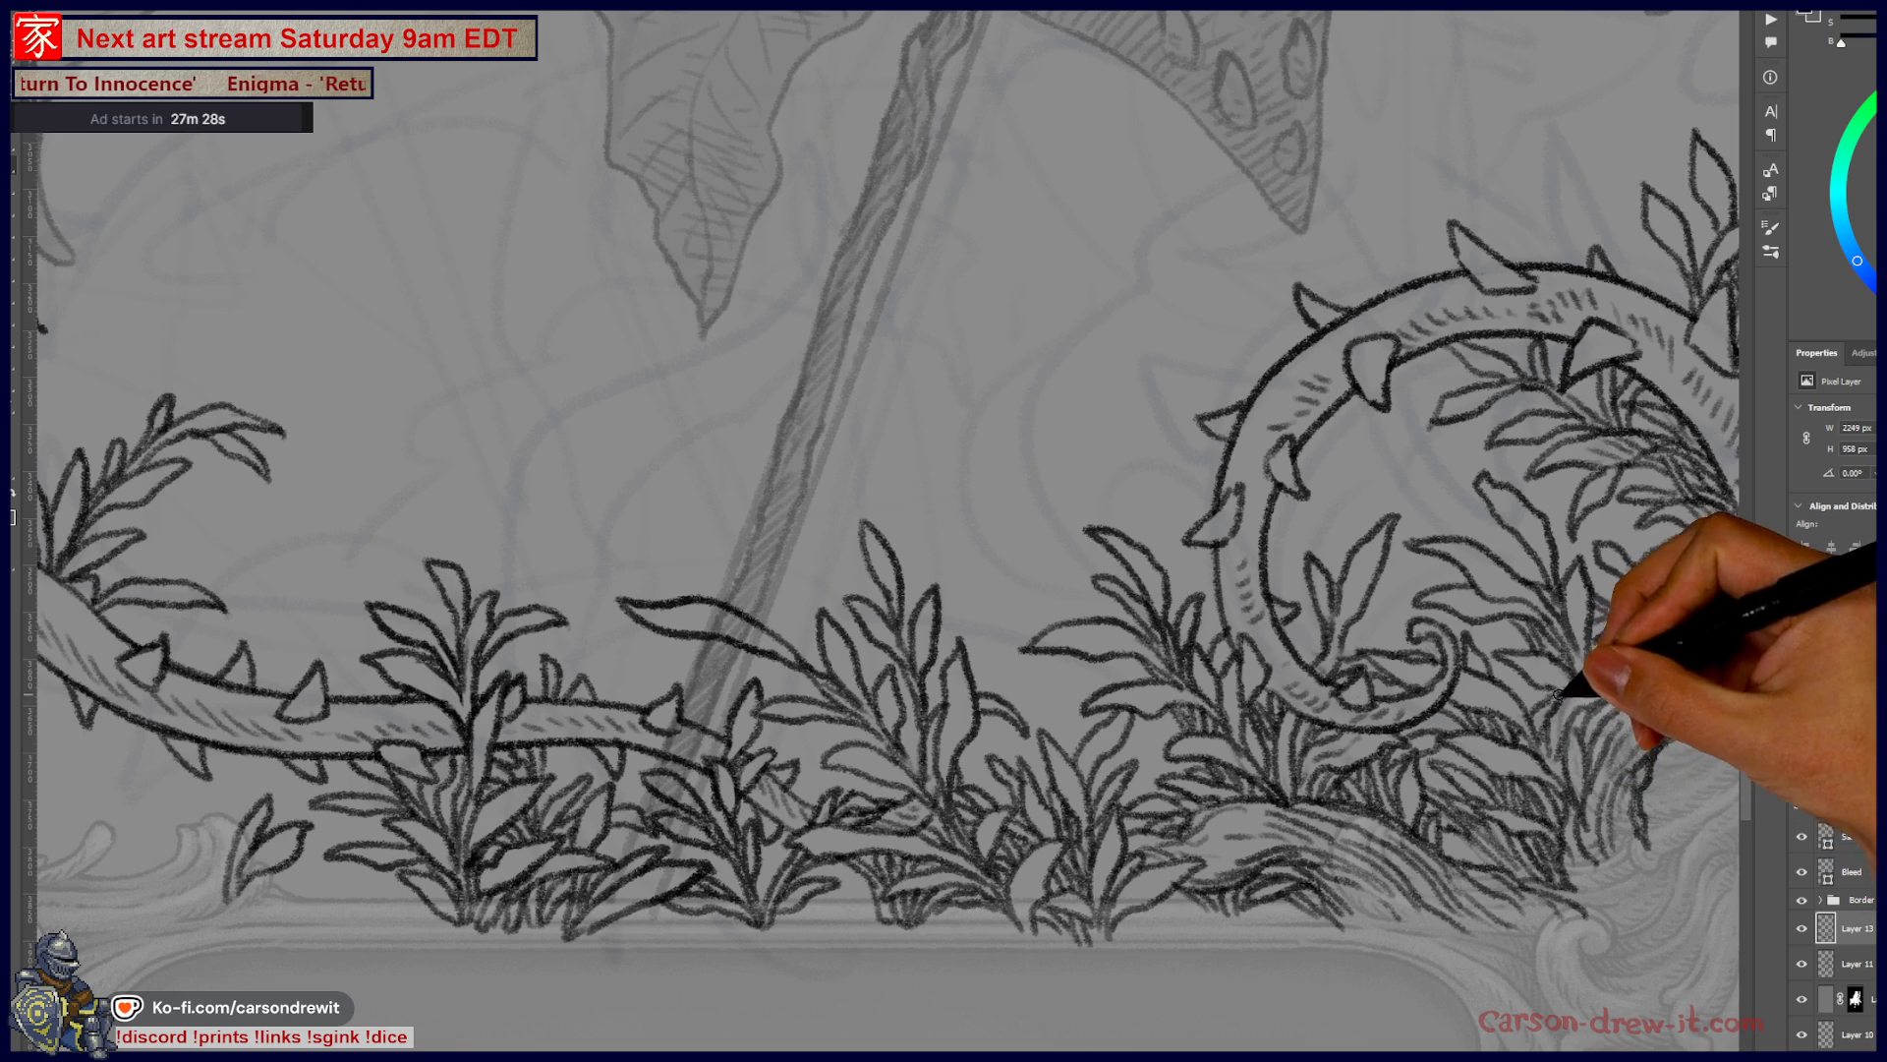
pyautogui.moveTo(1529, 602); pyautogui.dragTo(1356, 701)
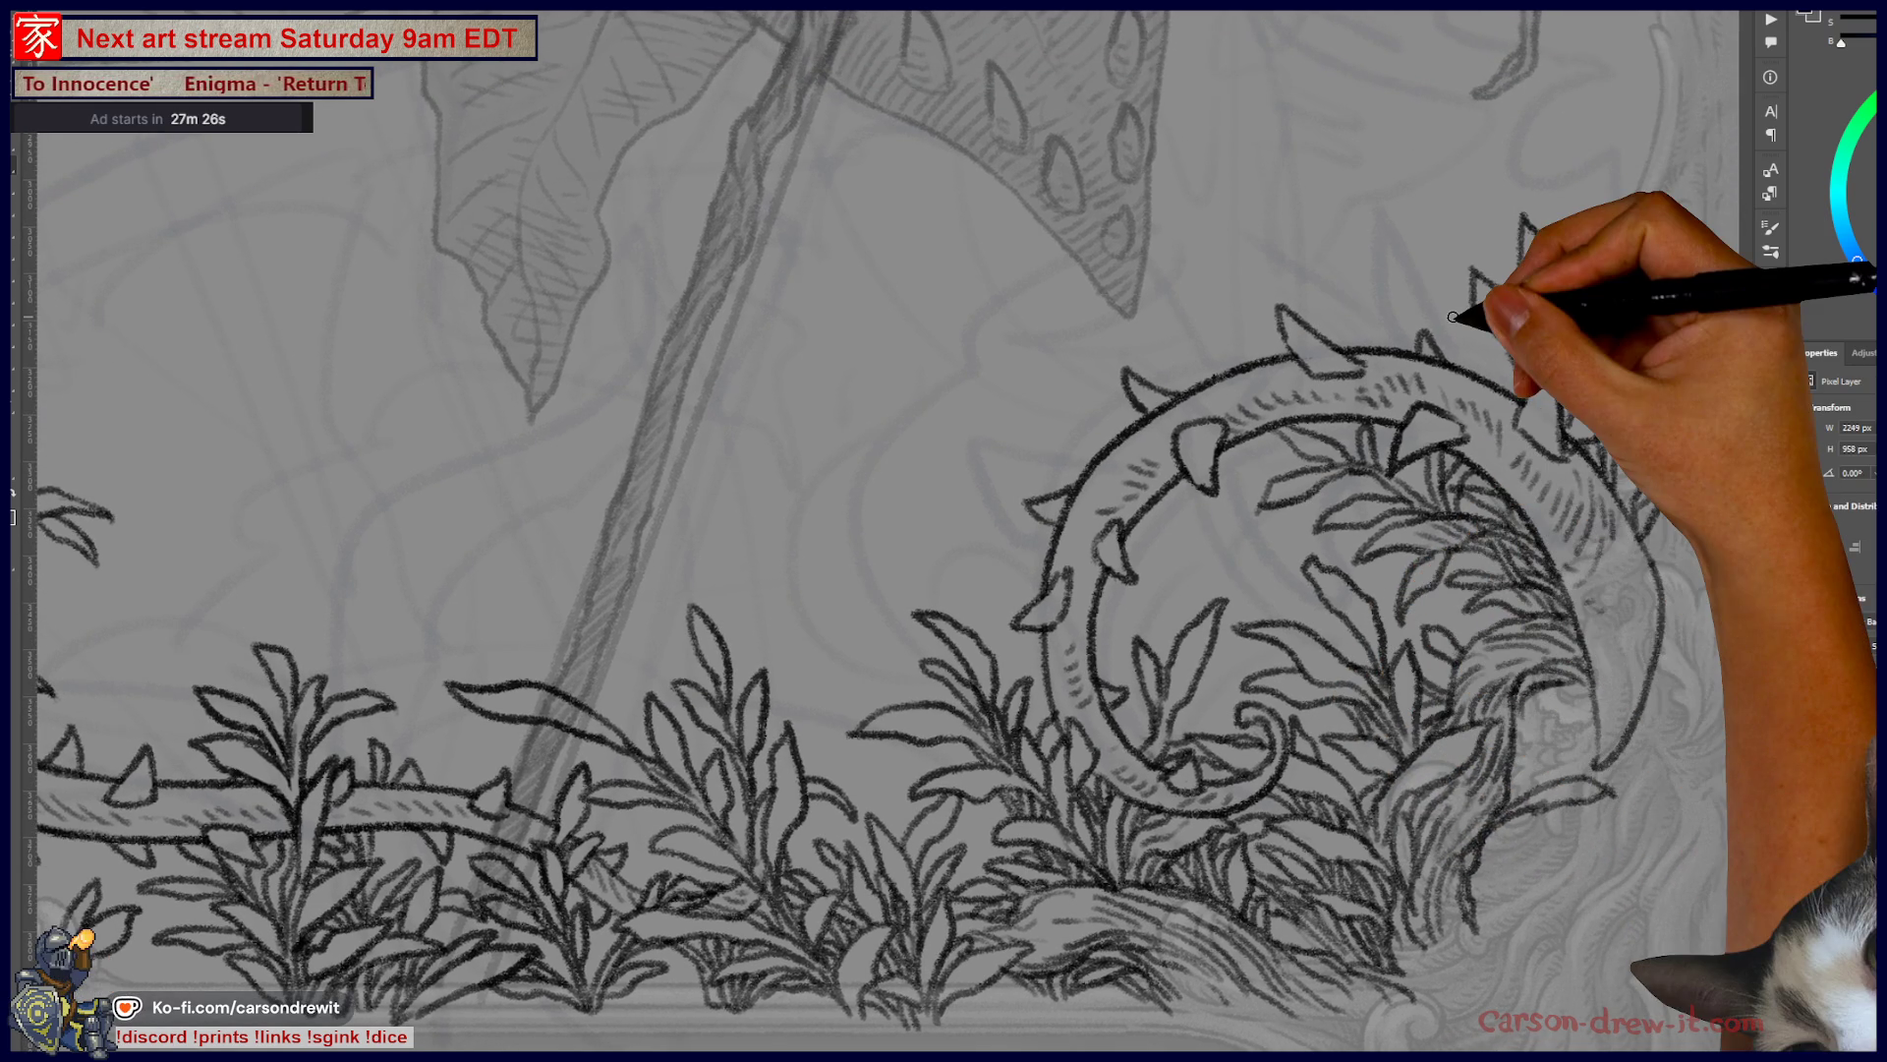
# - Zoom out with Ctrl+- and recentre the whole framed card
pyautogui.hotkey('ctrl', '-')
pyautogui.moveTo(1193, 514); pyautogui.dragTo(1221, 549)
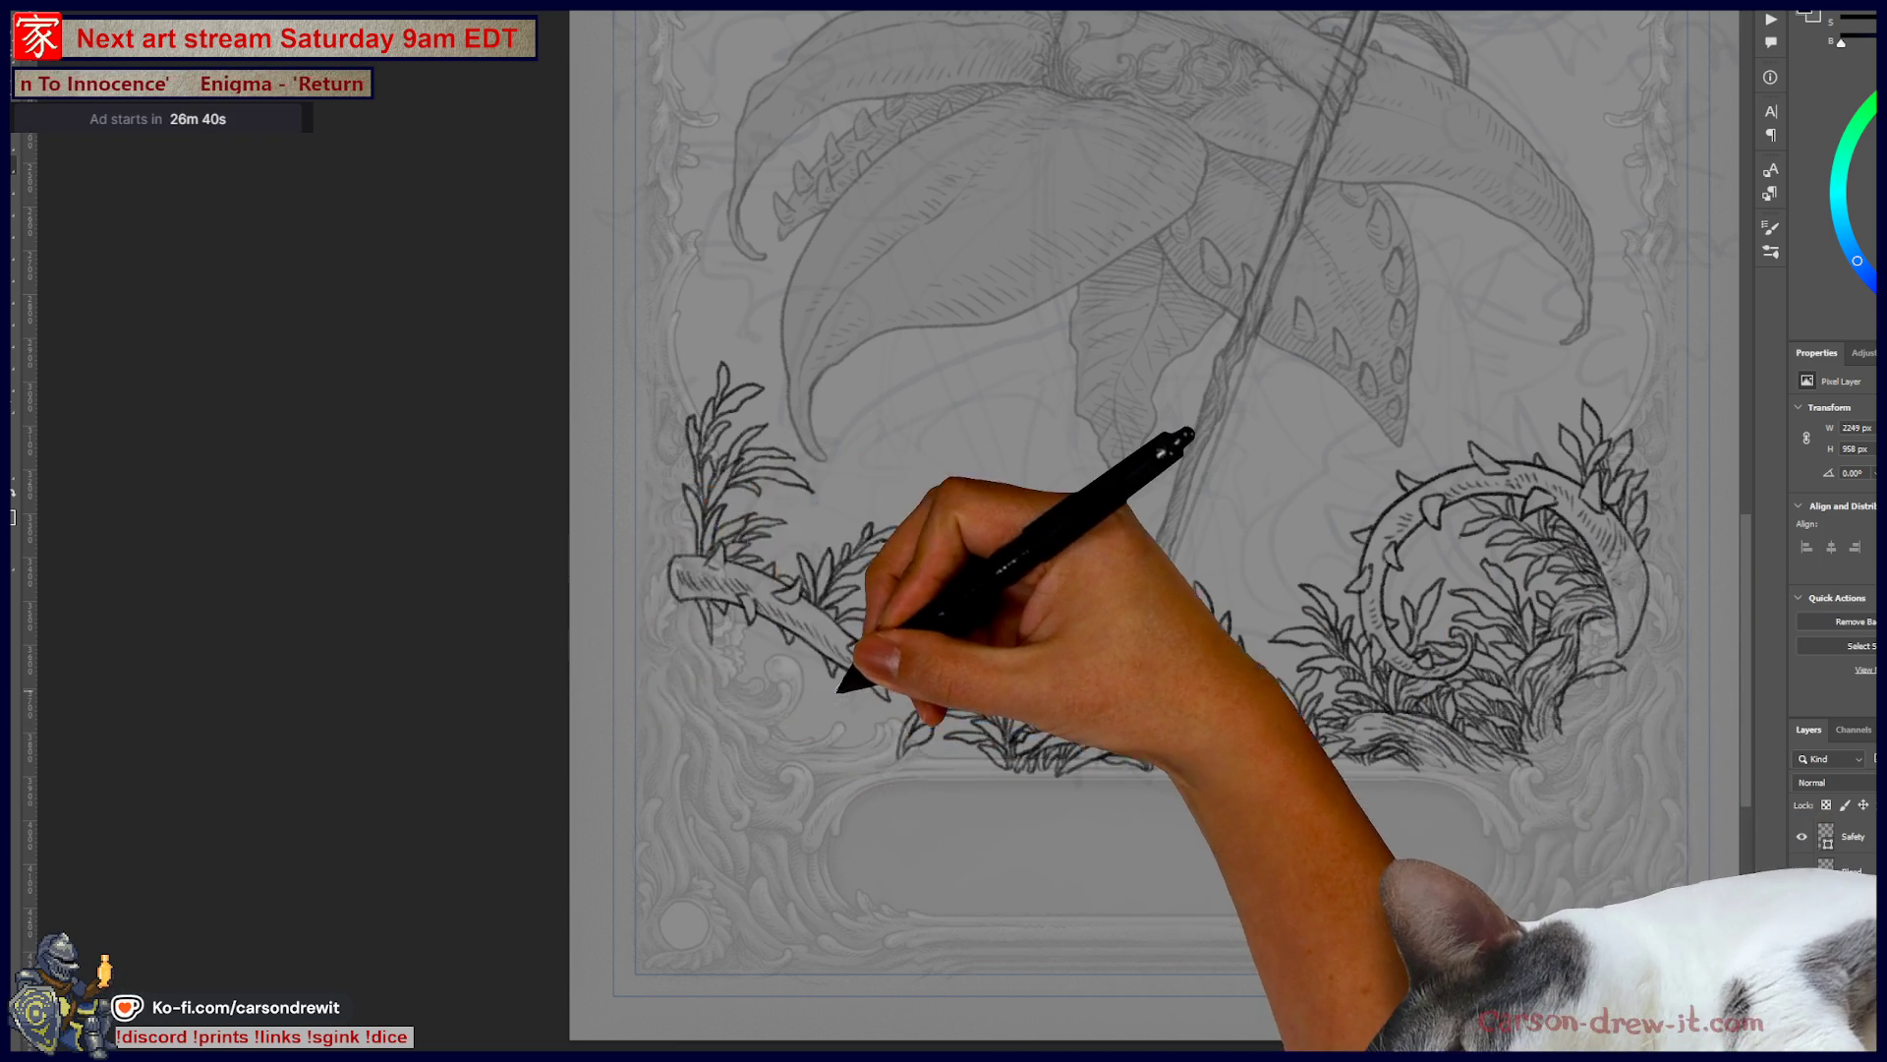
# - Ink the leaves hanging beneath the left branch and line its upper edge and thorn
pyautogui.scroll(3, 820, 706)
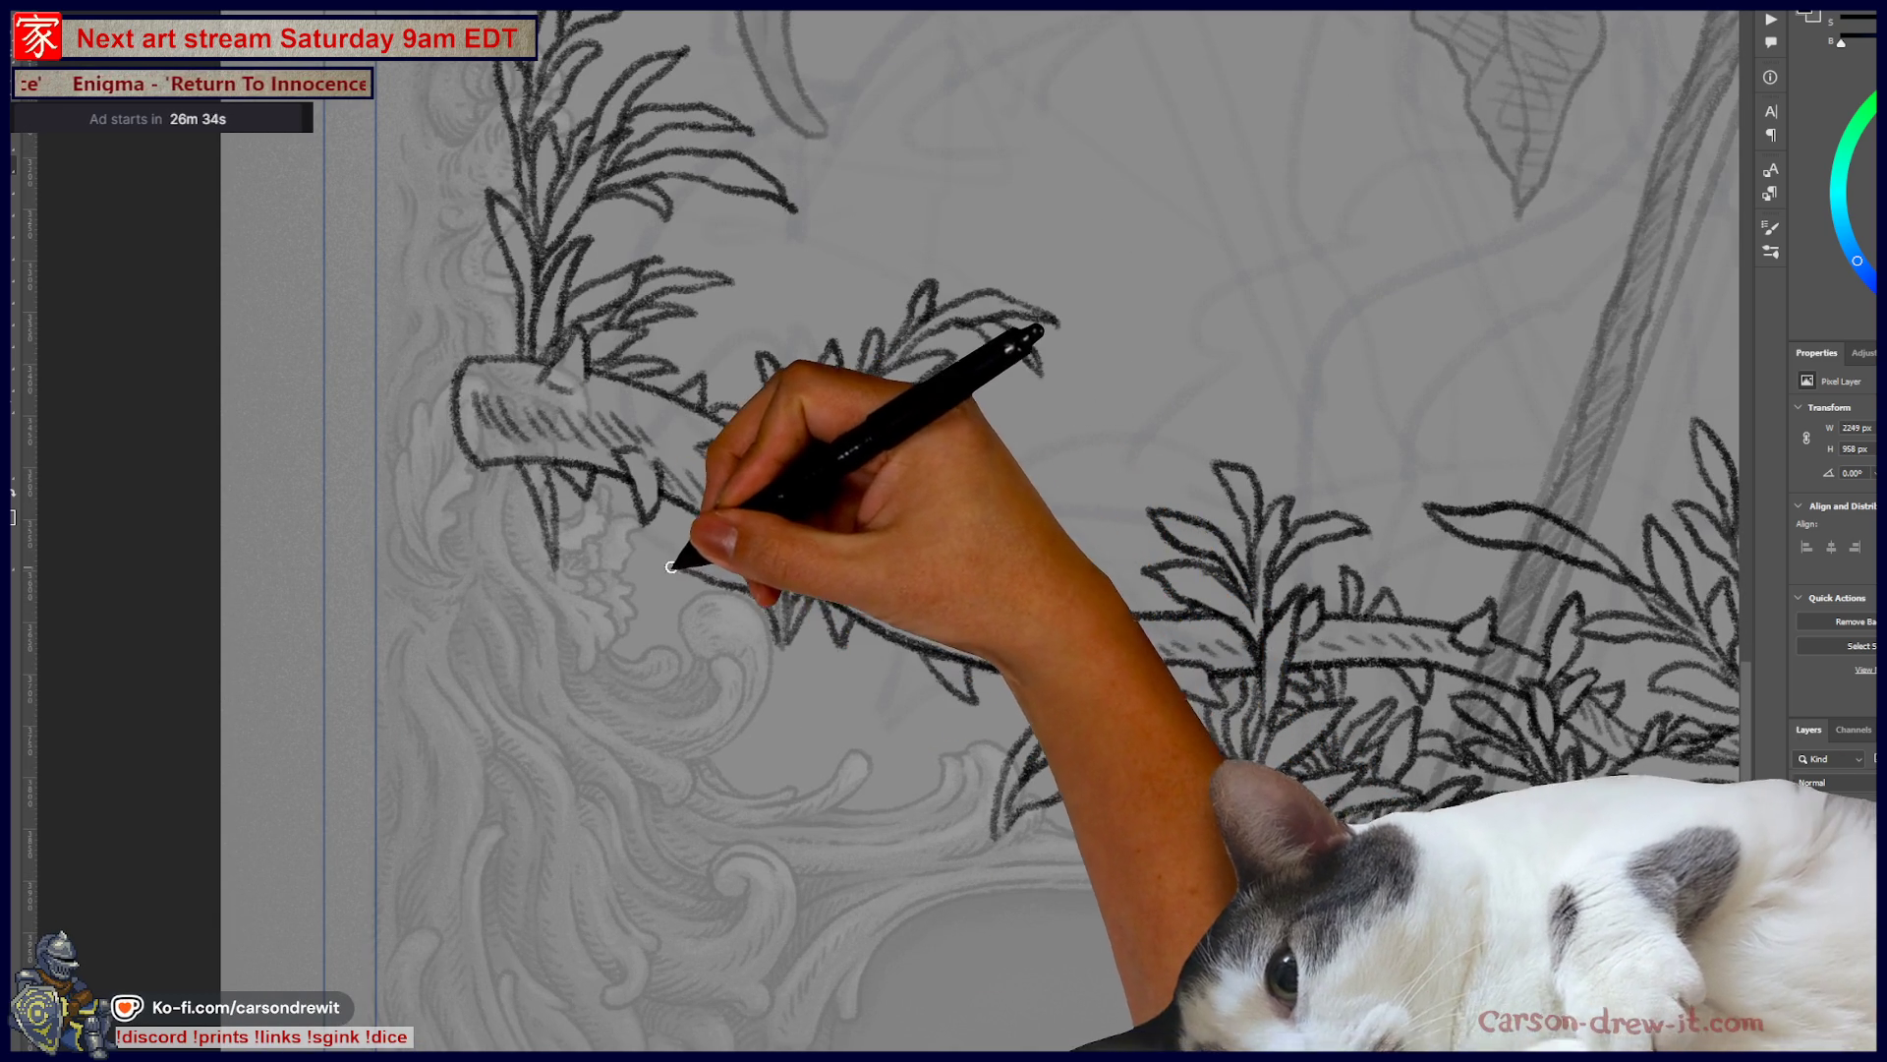
pyautogui.moveTo(771, 667); pyautogui.dragTo(767, 725)
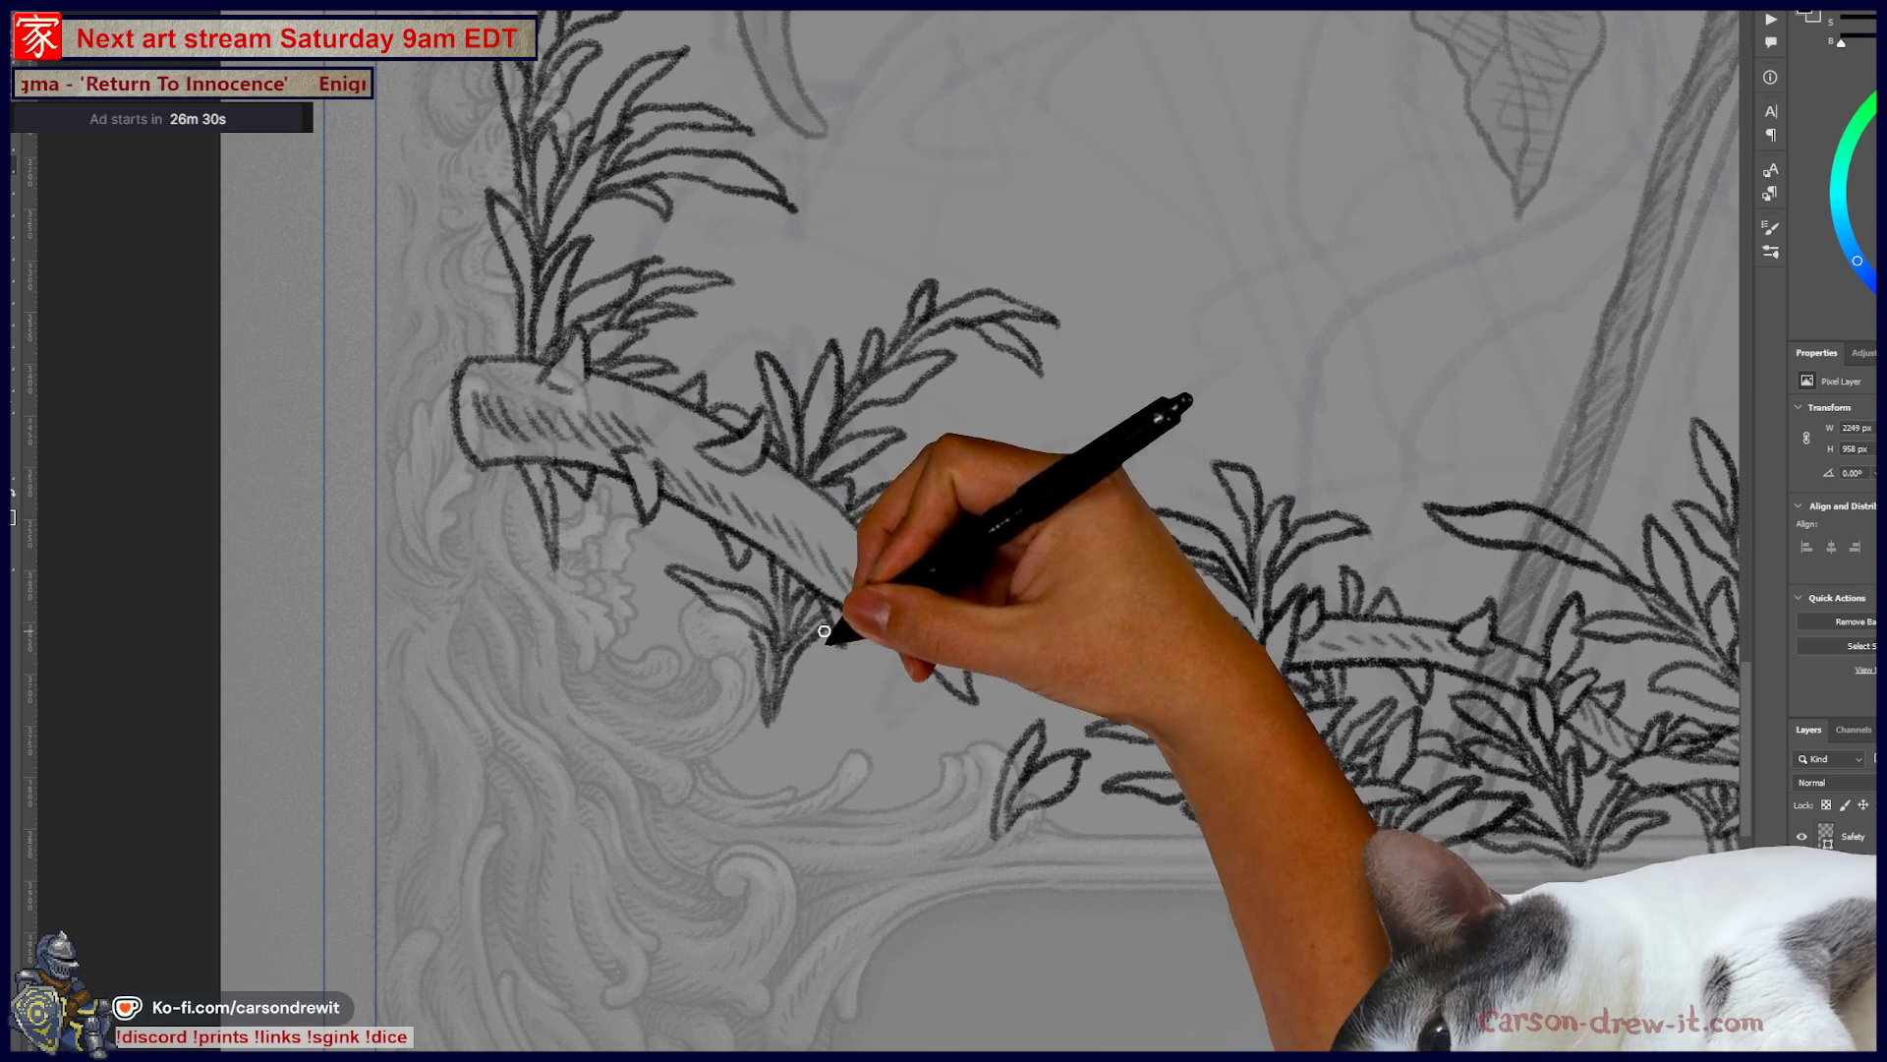
pyautogui.moveTo(733, 802); pyautogui.dragTo(755, 709)
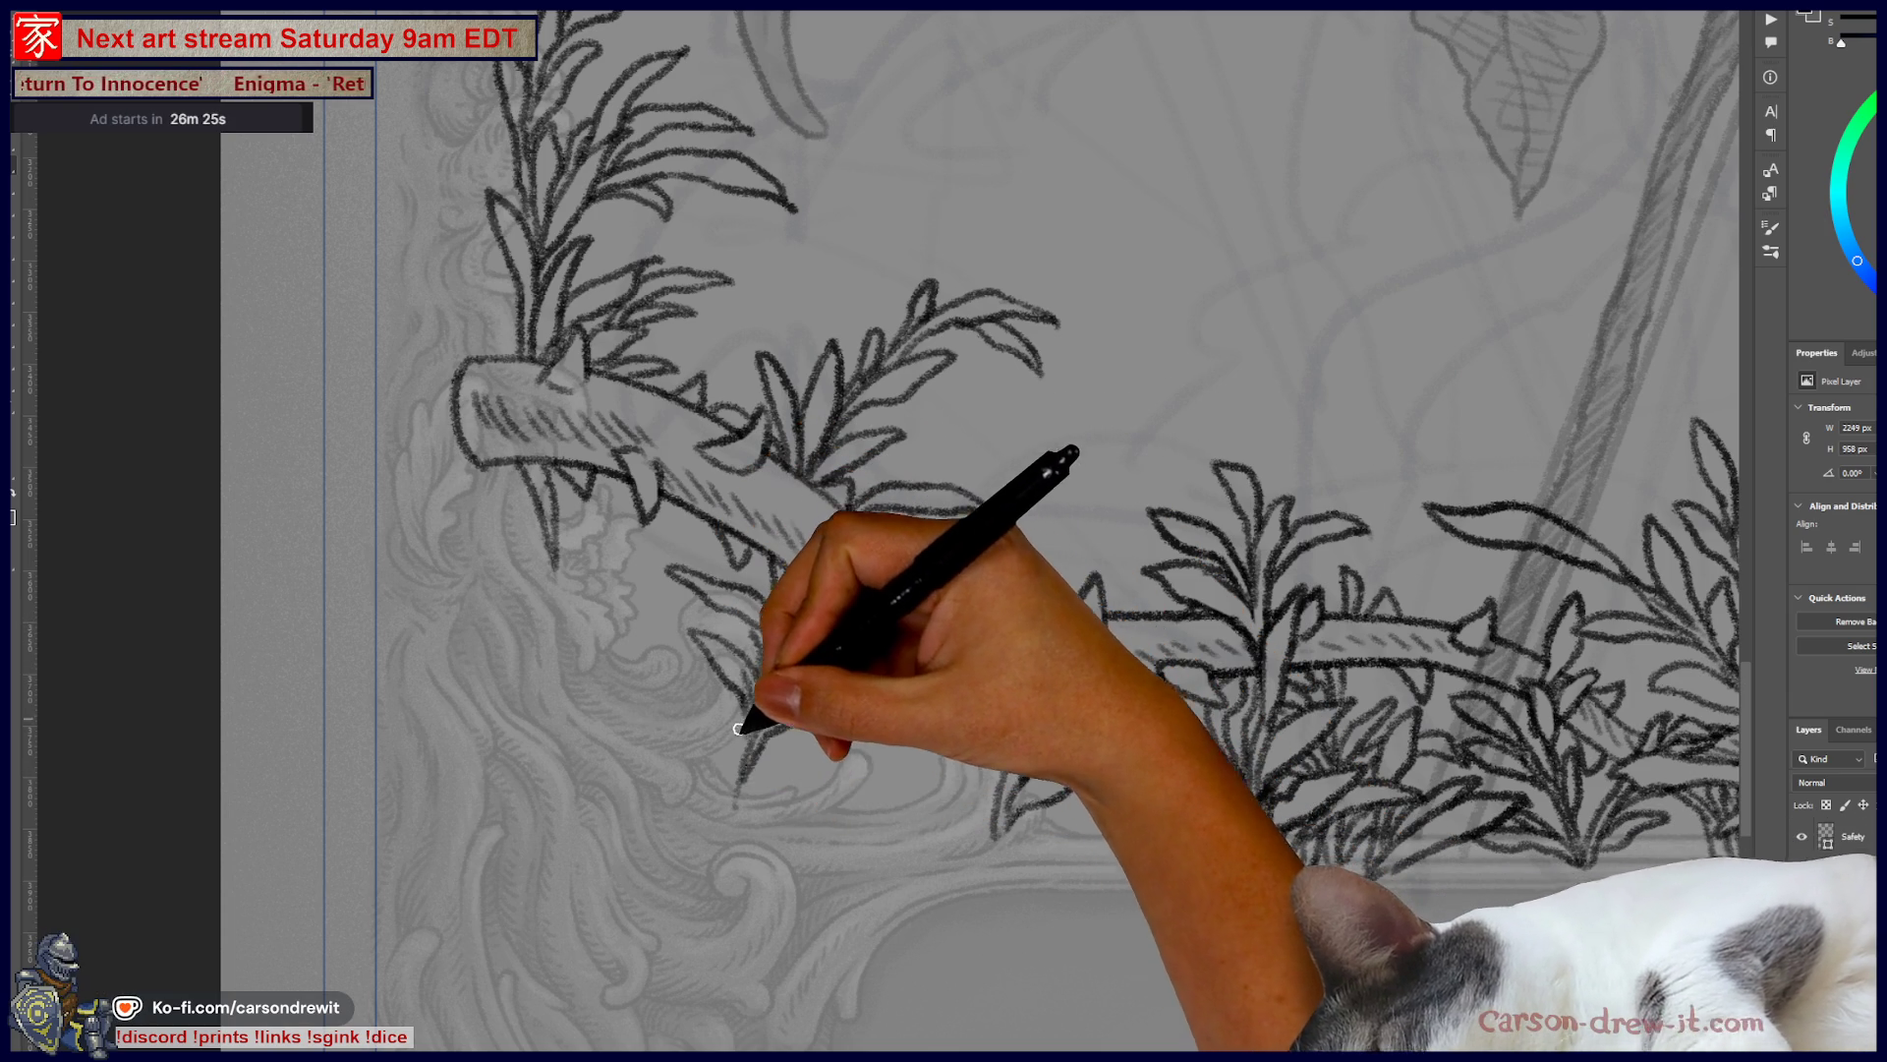
pyautogui.moveTo(649, 708)
pyautogui.mouseDown()
pyautogui.moveTo(737, 770)
pyautogui.moveTo(717, 788)
pyautogui.moveTo(731, 808)
pyautogui.mouseUp()
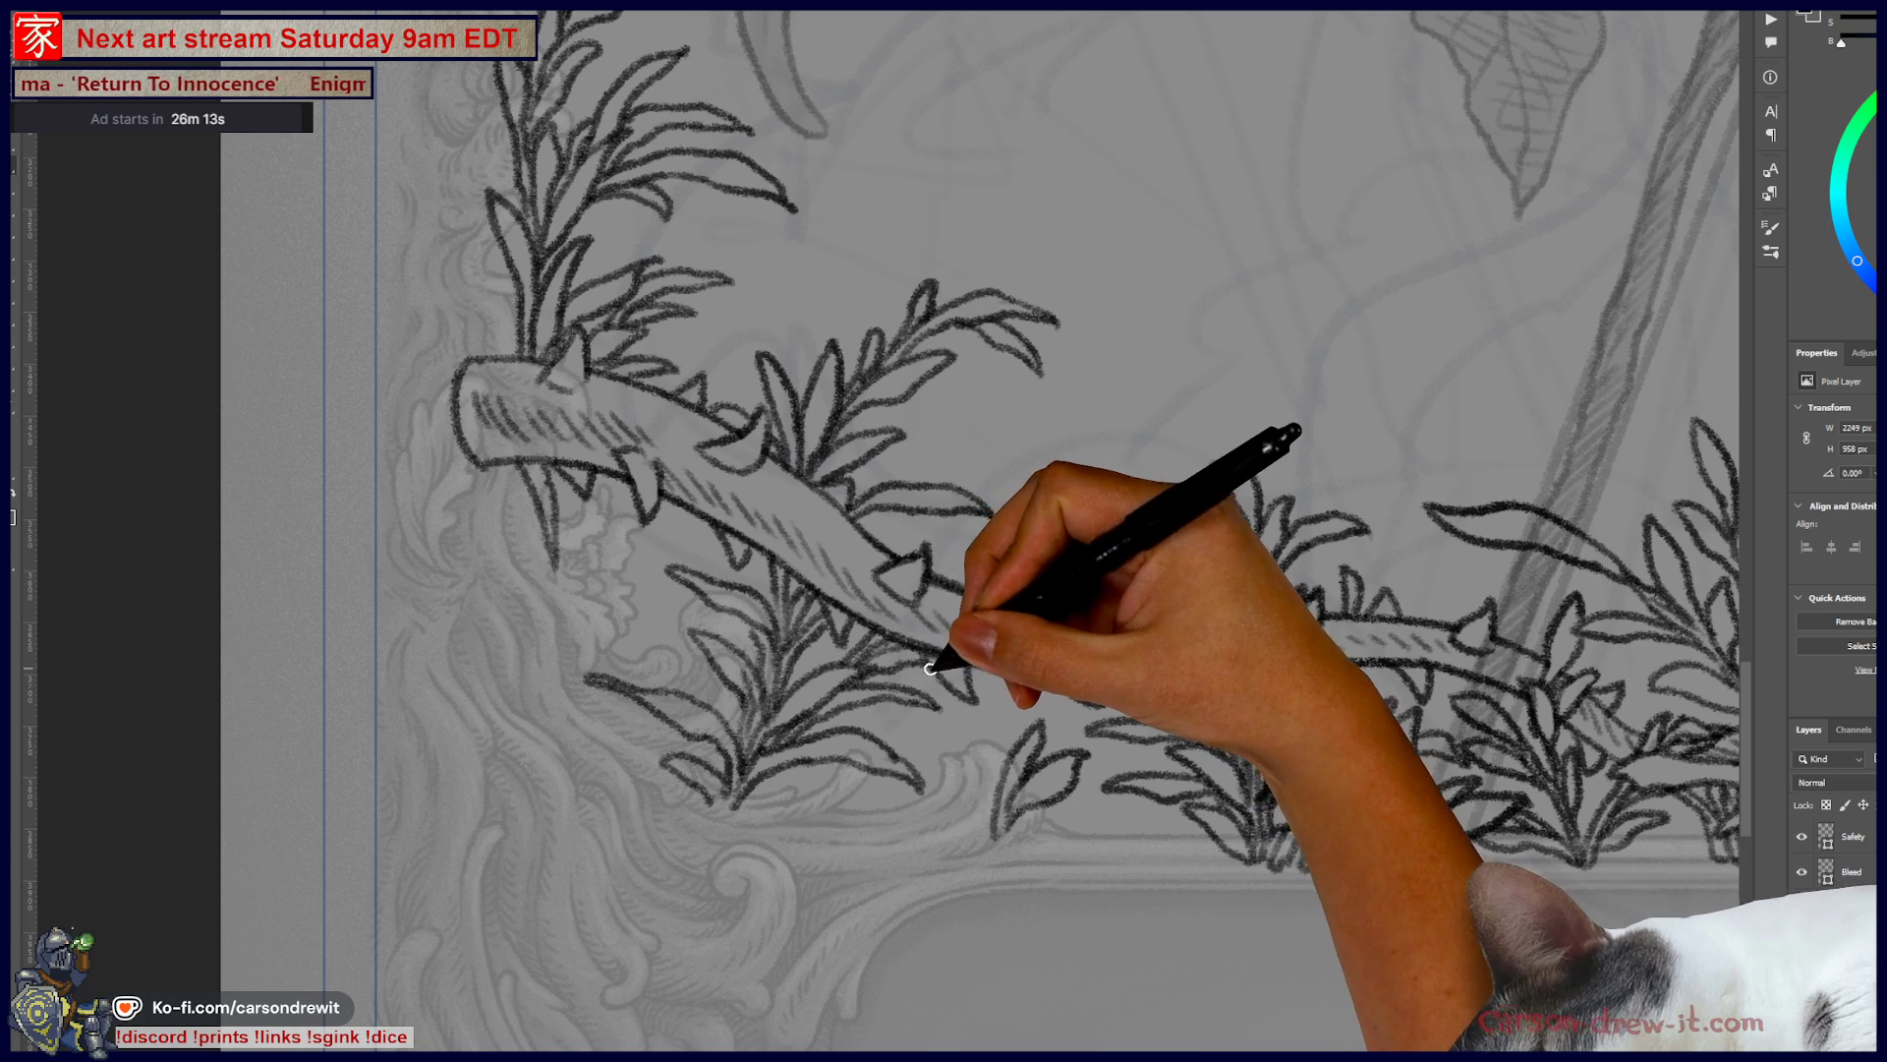
pyautogui.moveTo(855, 637)
pyautogui.mouseDown()
pyautogui.moveTo(960, 558)
pyautogui.moveTo(1104, 581)
pyautogui.moveTo(1075, 569)
pyautogui.moveTo(1064, 586)
pyautogui.mouseUp()
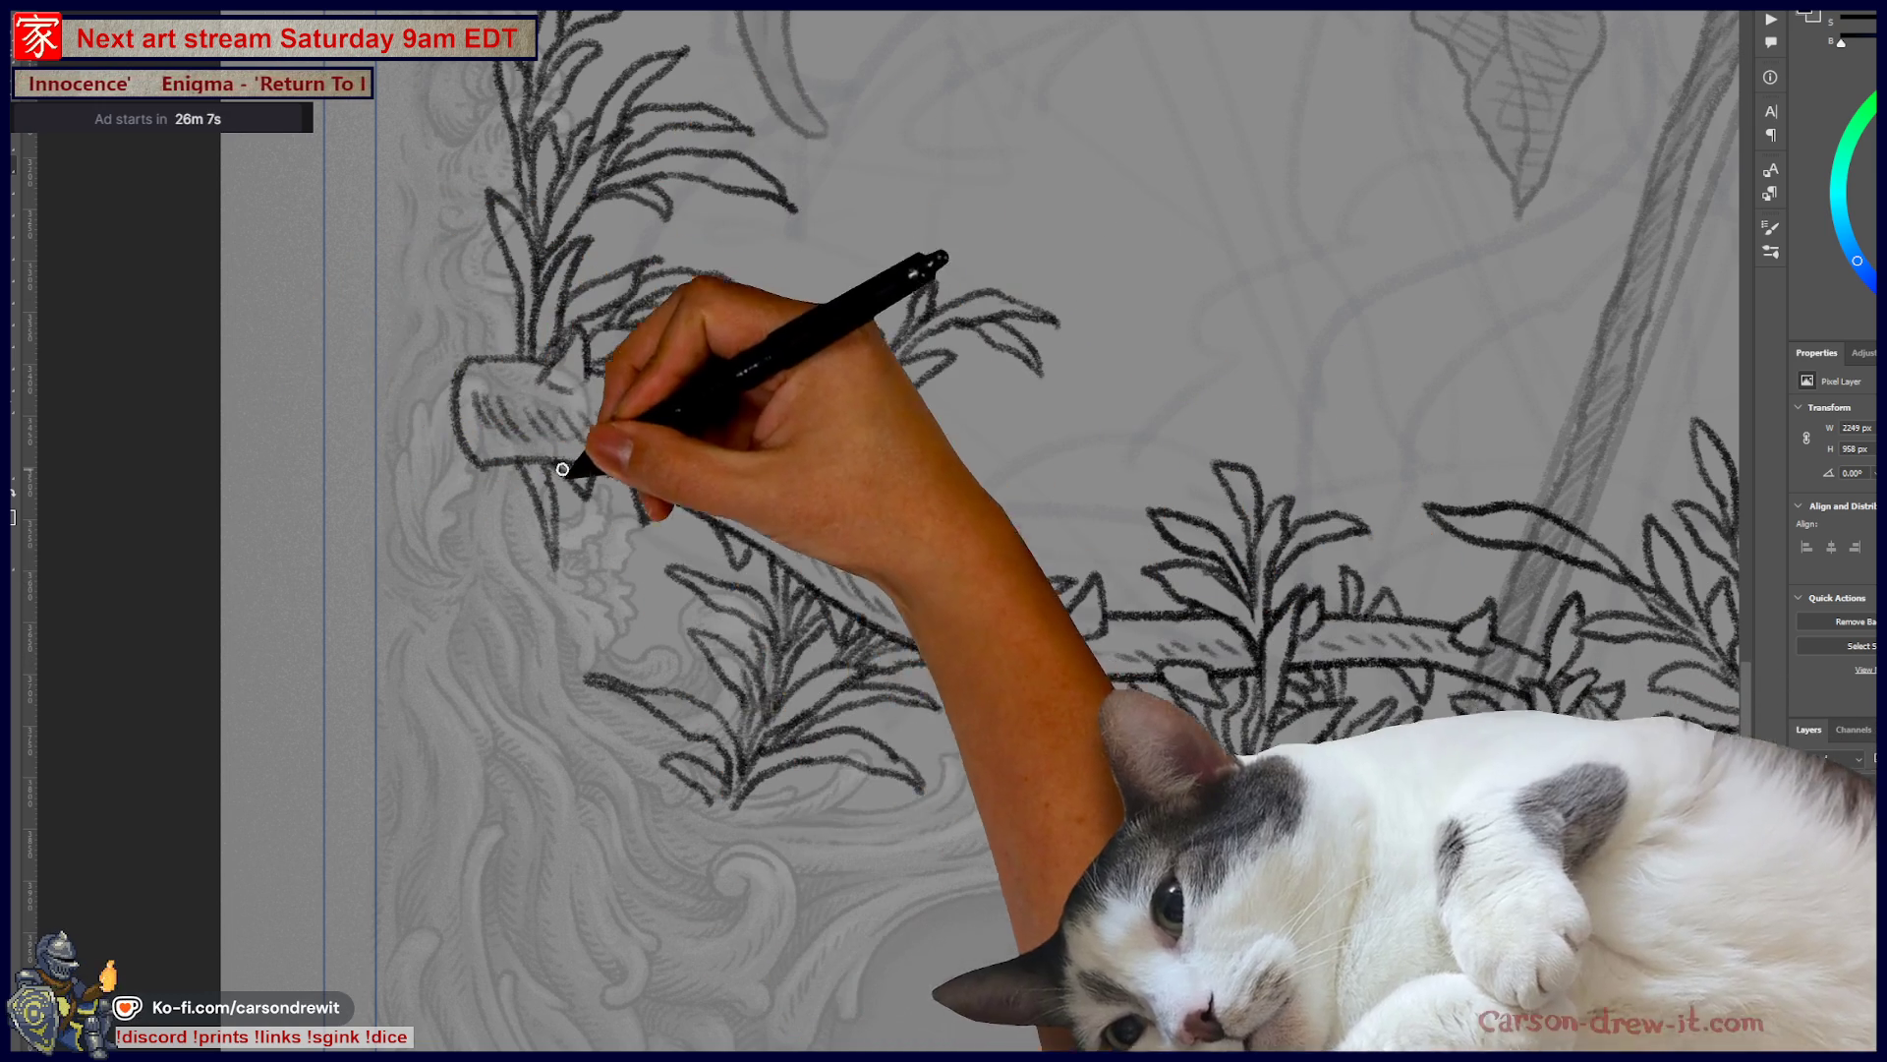
pyautogui.moveTo(562, 469)
pyautogui.mouseDown()
pyautogui.moveTo(716, 787)
pyautogui.moveTo(835, 771)
pyautogui.mouseUp()
pyautogui.moveTo(845, 638); pyautogui.dragTo(721, 702)
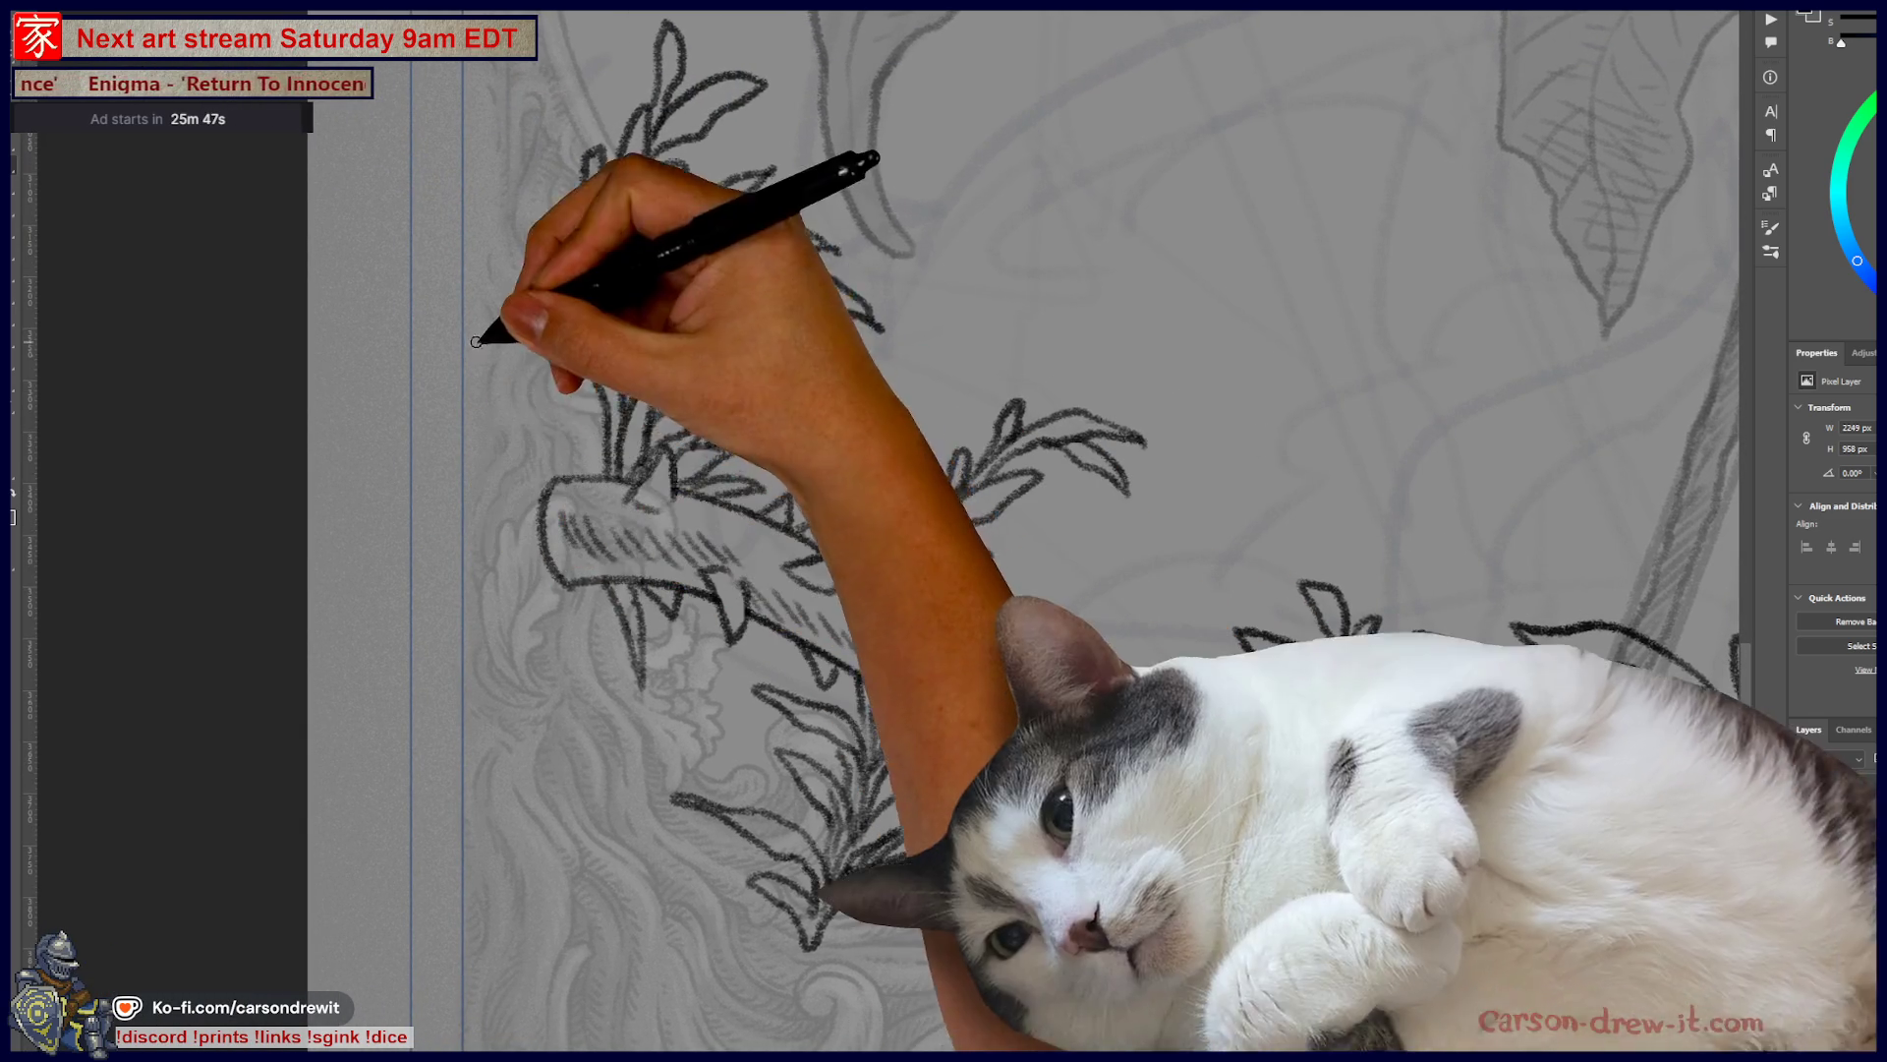
# - Zoom in to inspect the left vine's upper sprig, then zoom back out
pyautogui.scroll(5, 486, 351)
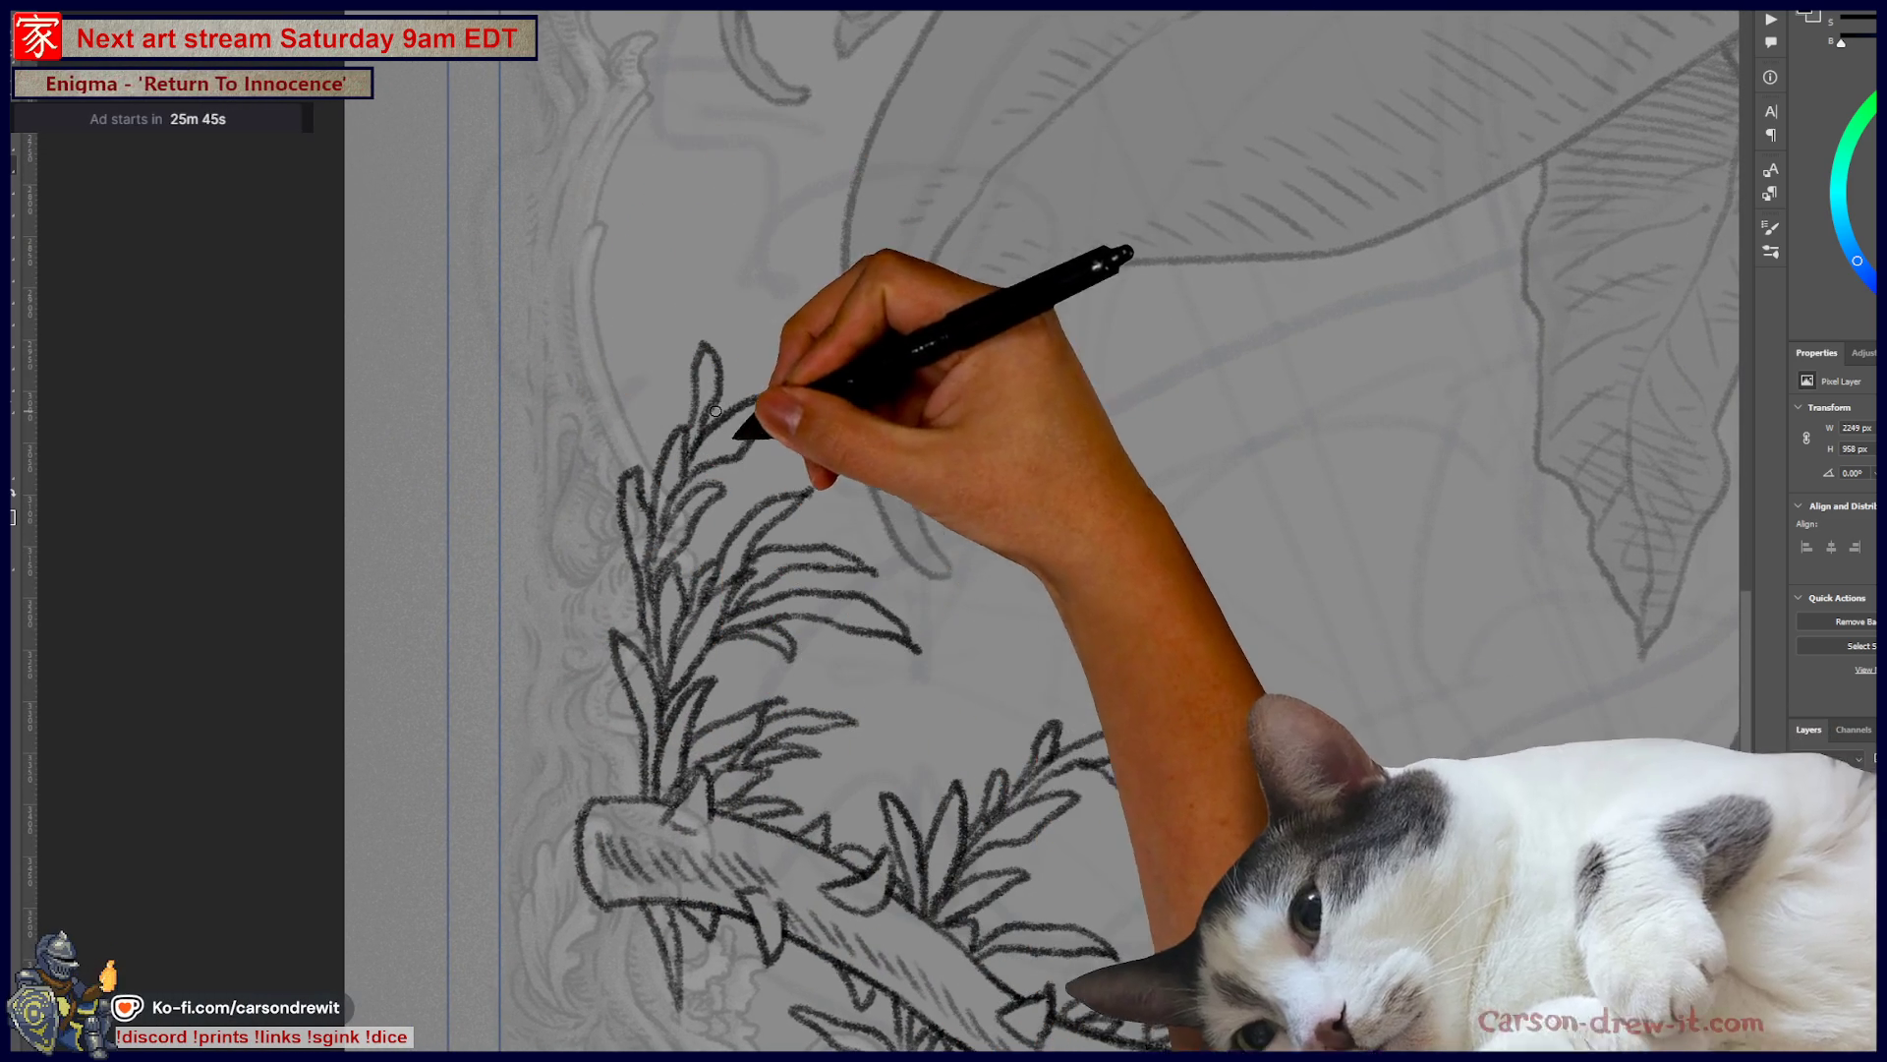
pyautogui.scroll(-3, 800, 770)
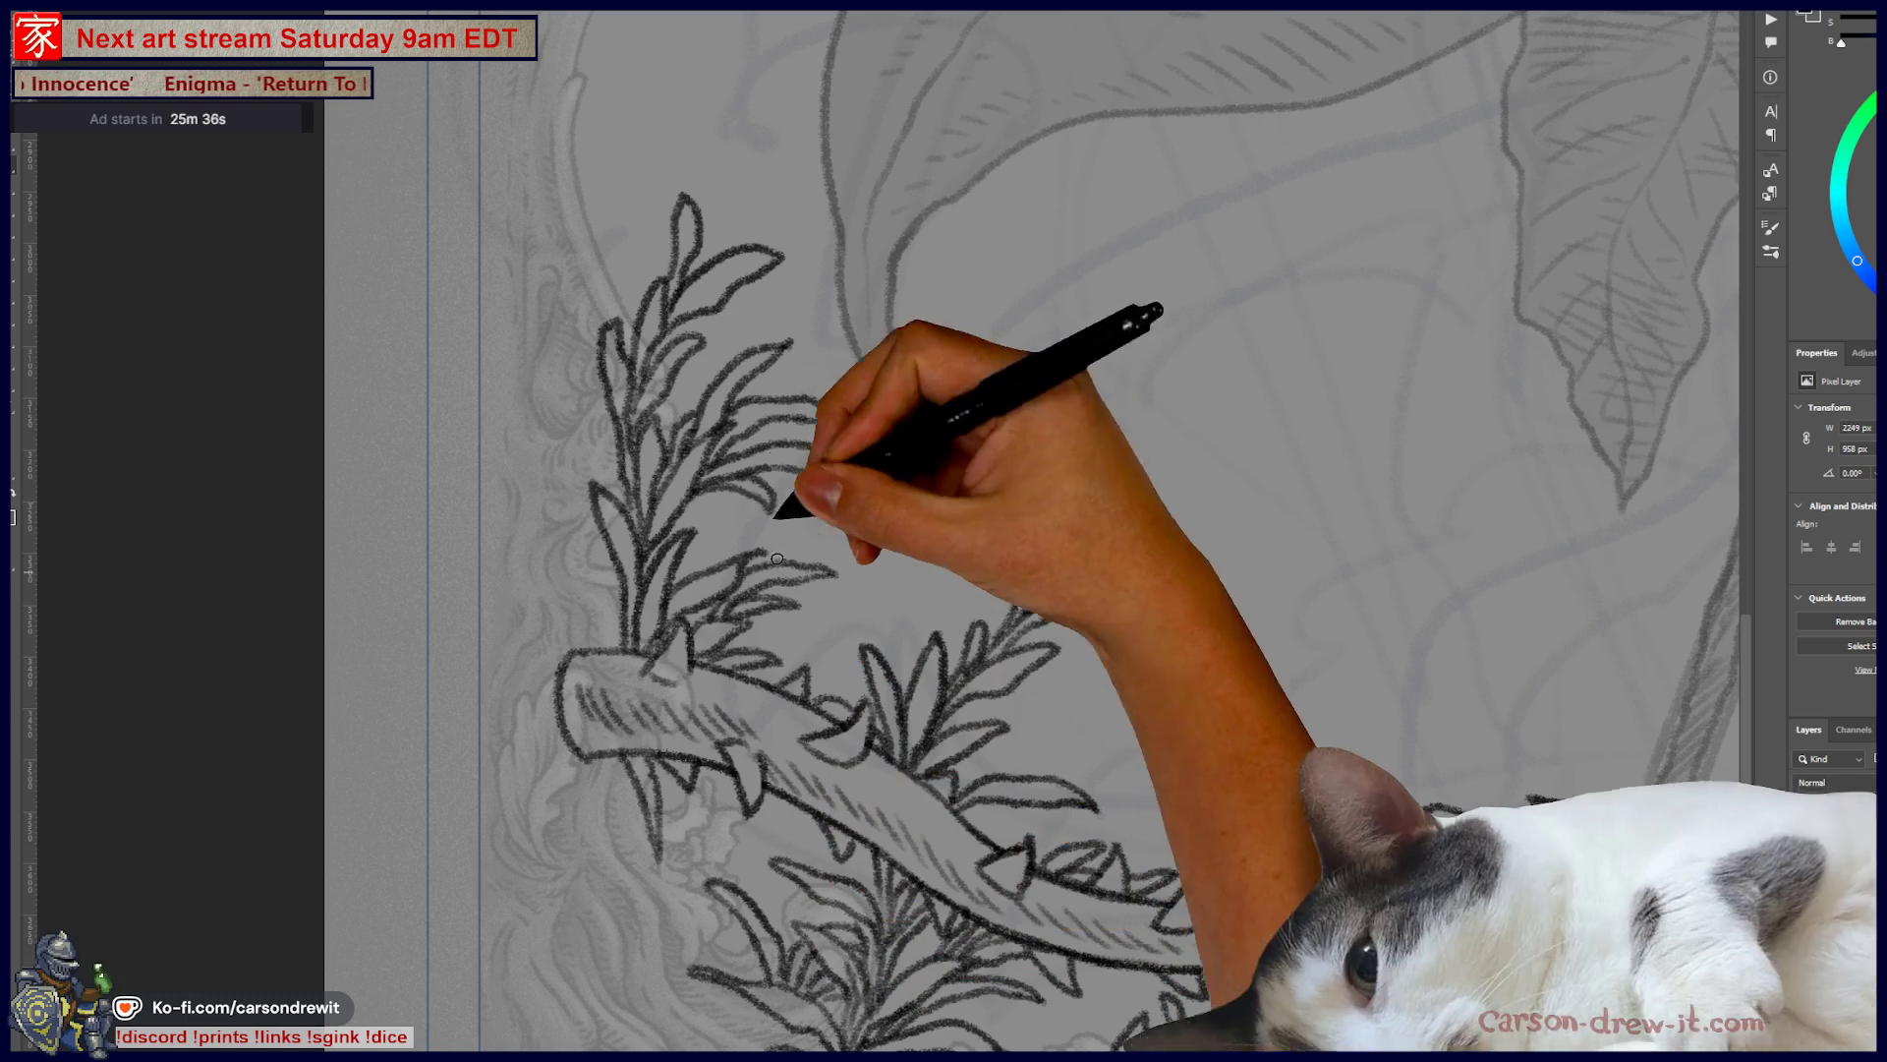
pyautogui.moveTo(917, 848)
pyautogui.mouseDown()
pyautogui.moveTo(856, 749)
pyautogui.moveTo(826, 452)
pyautogui.mouseUp()
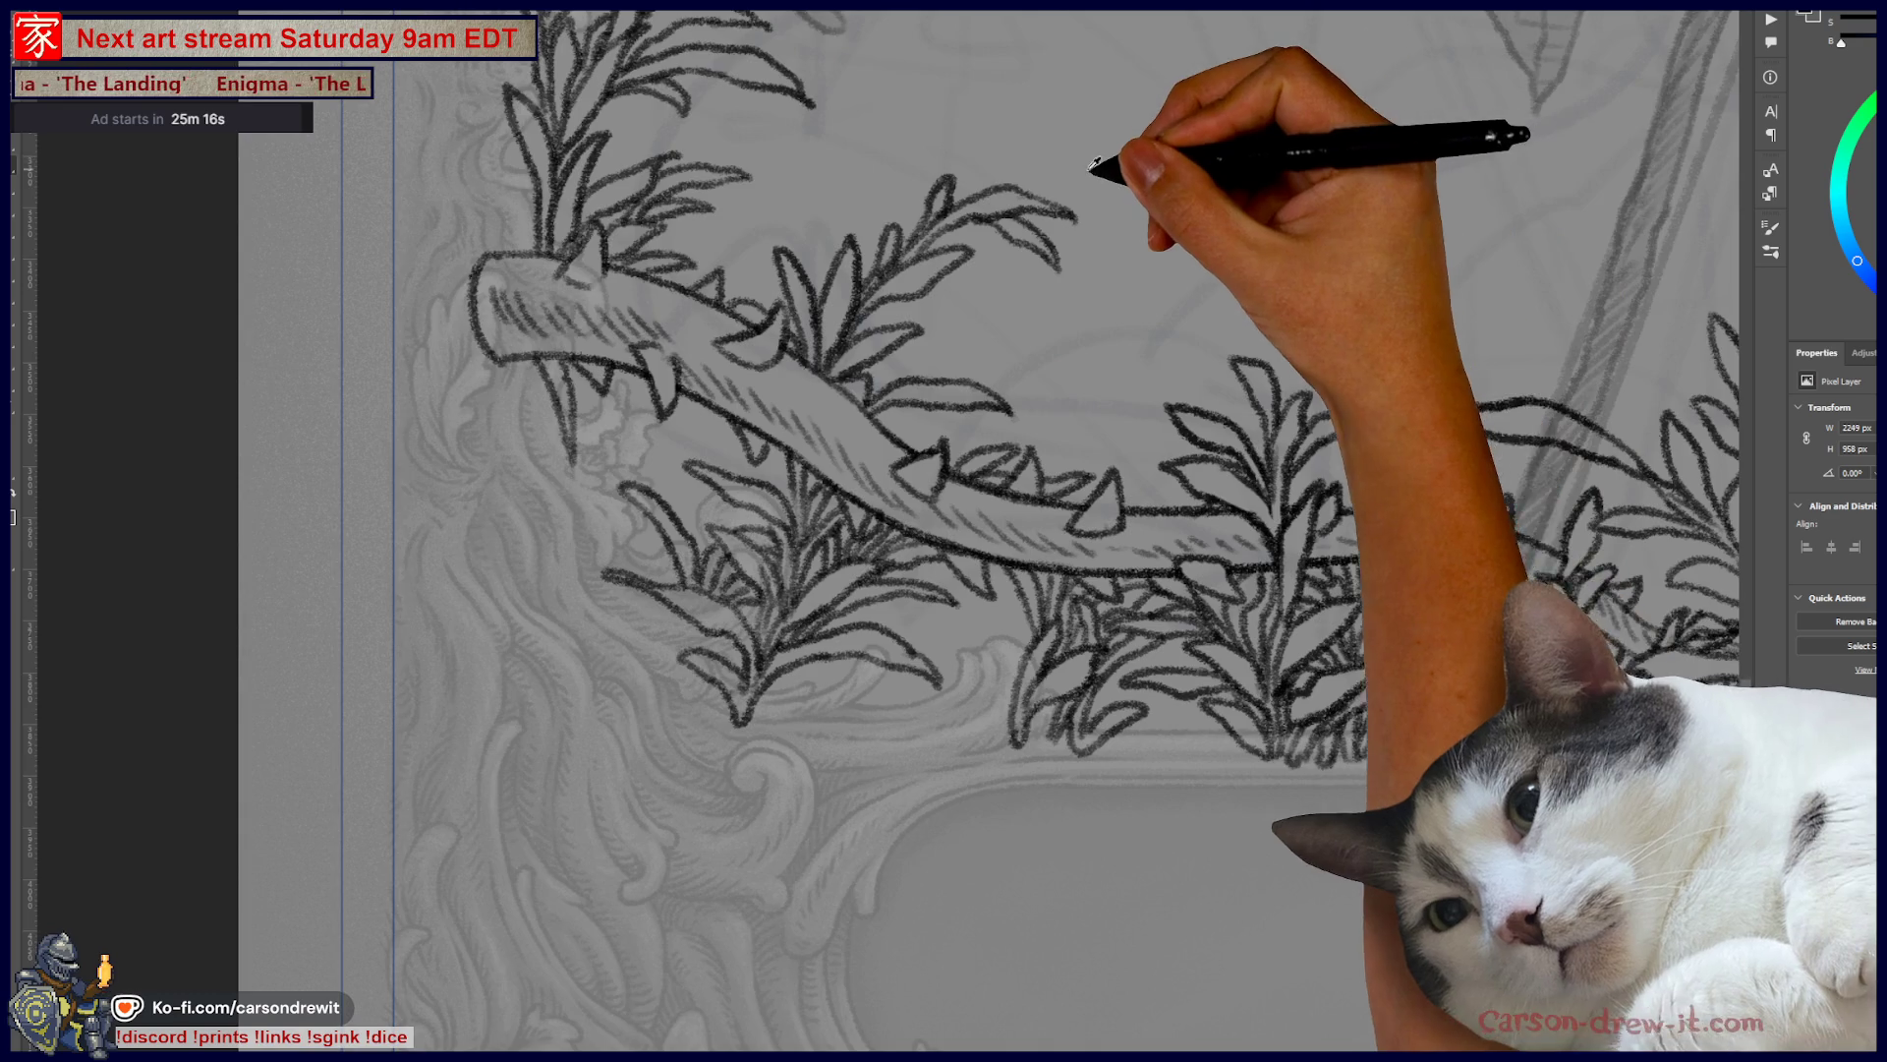
pyautogui.scroll(-3, 1128, 240)
pyautogui.scroll(2, 1002, 441)
pyautogui.scroll(-2, 972, 535)
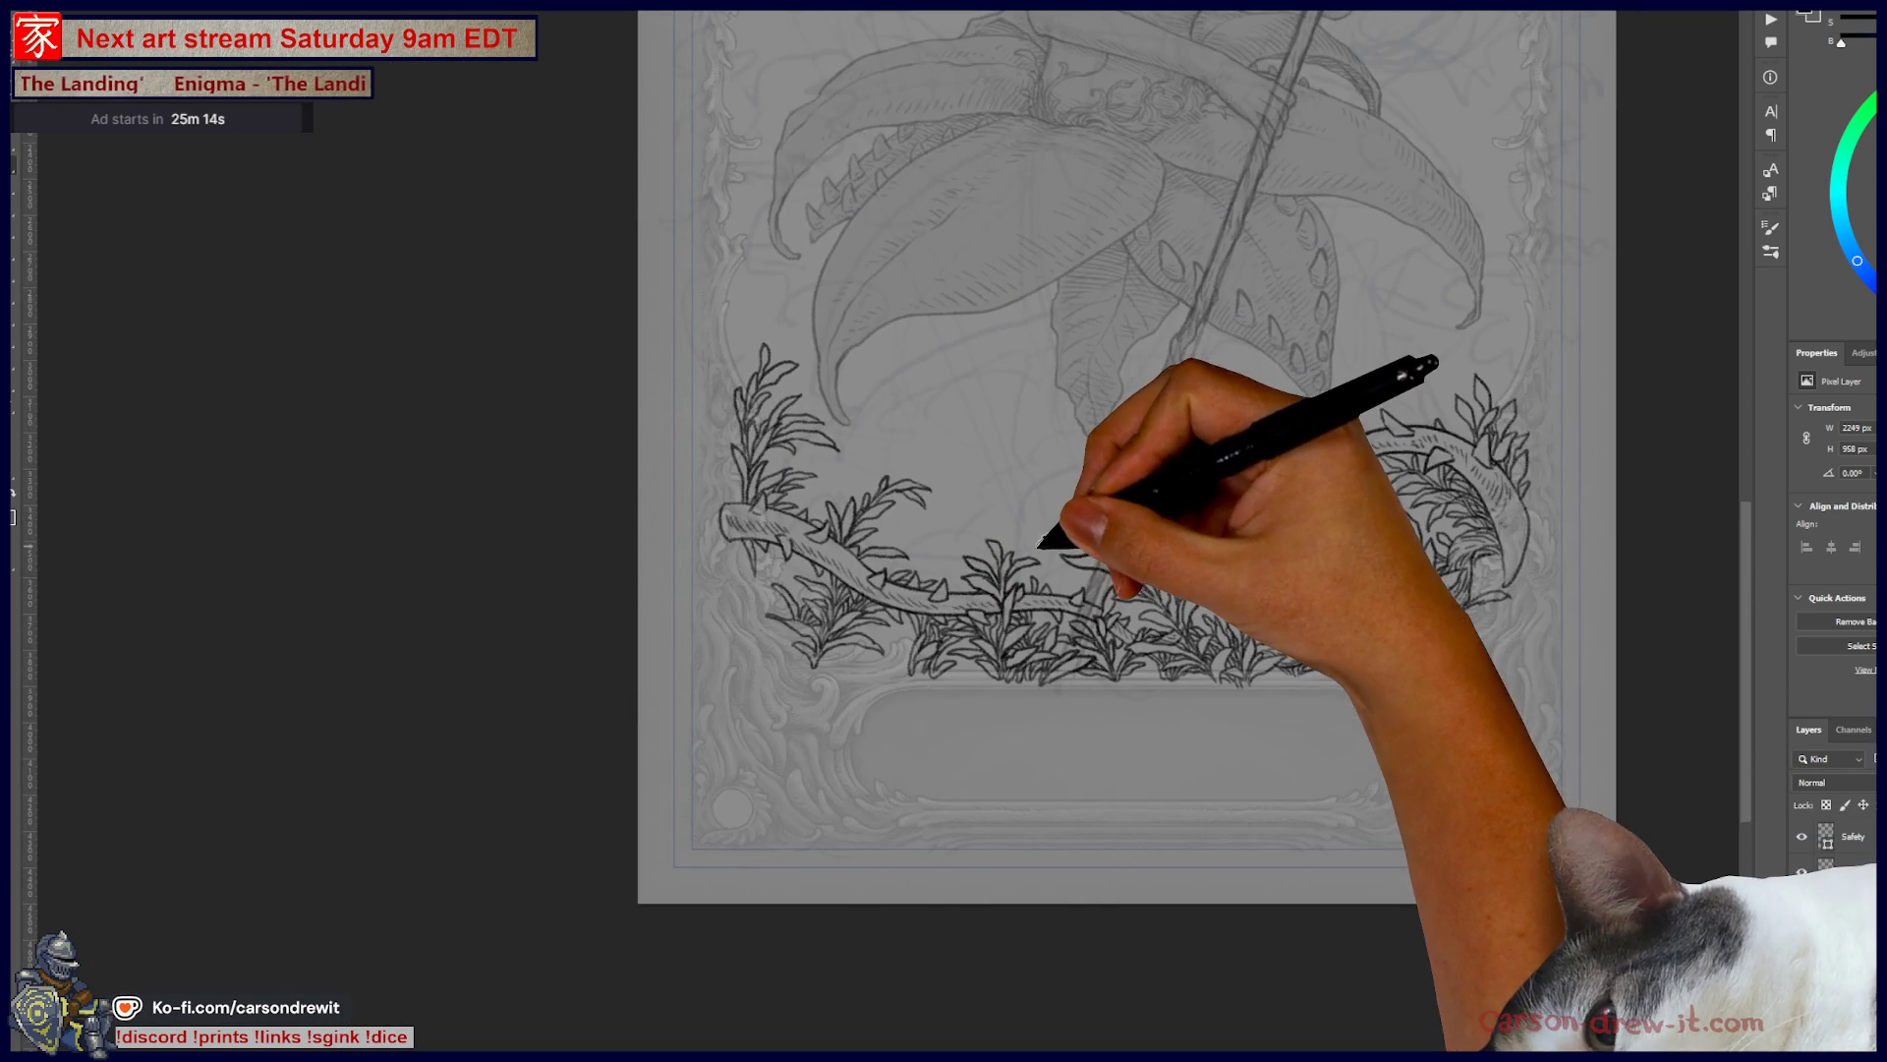
# - Zoom out with Ctrl+-, then zoom in on the leaves behind the left branch
pyautogui.scroll(-2, 943, 609)
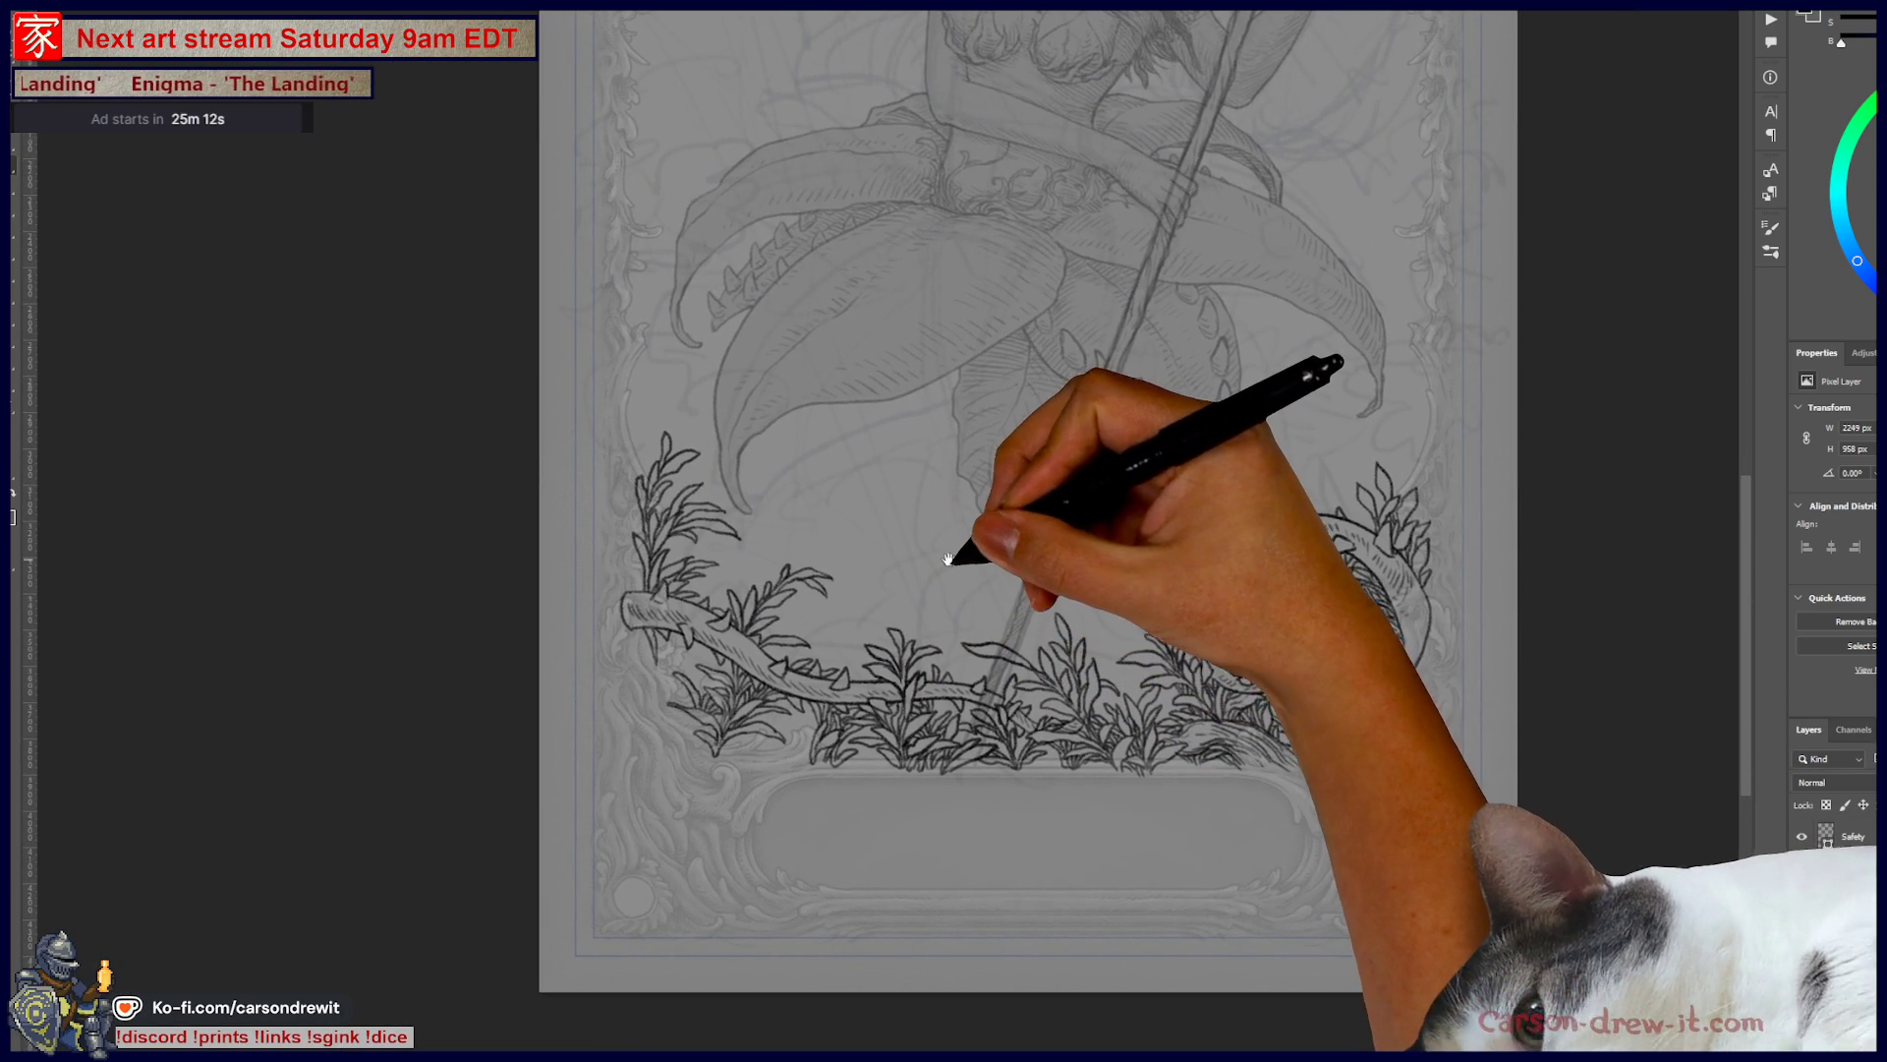
pyautogui.scroll(4, 934, 629)
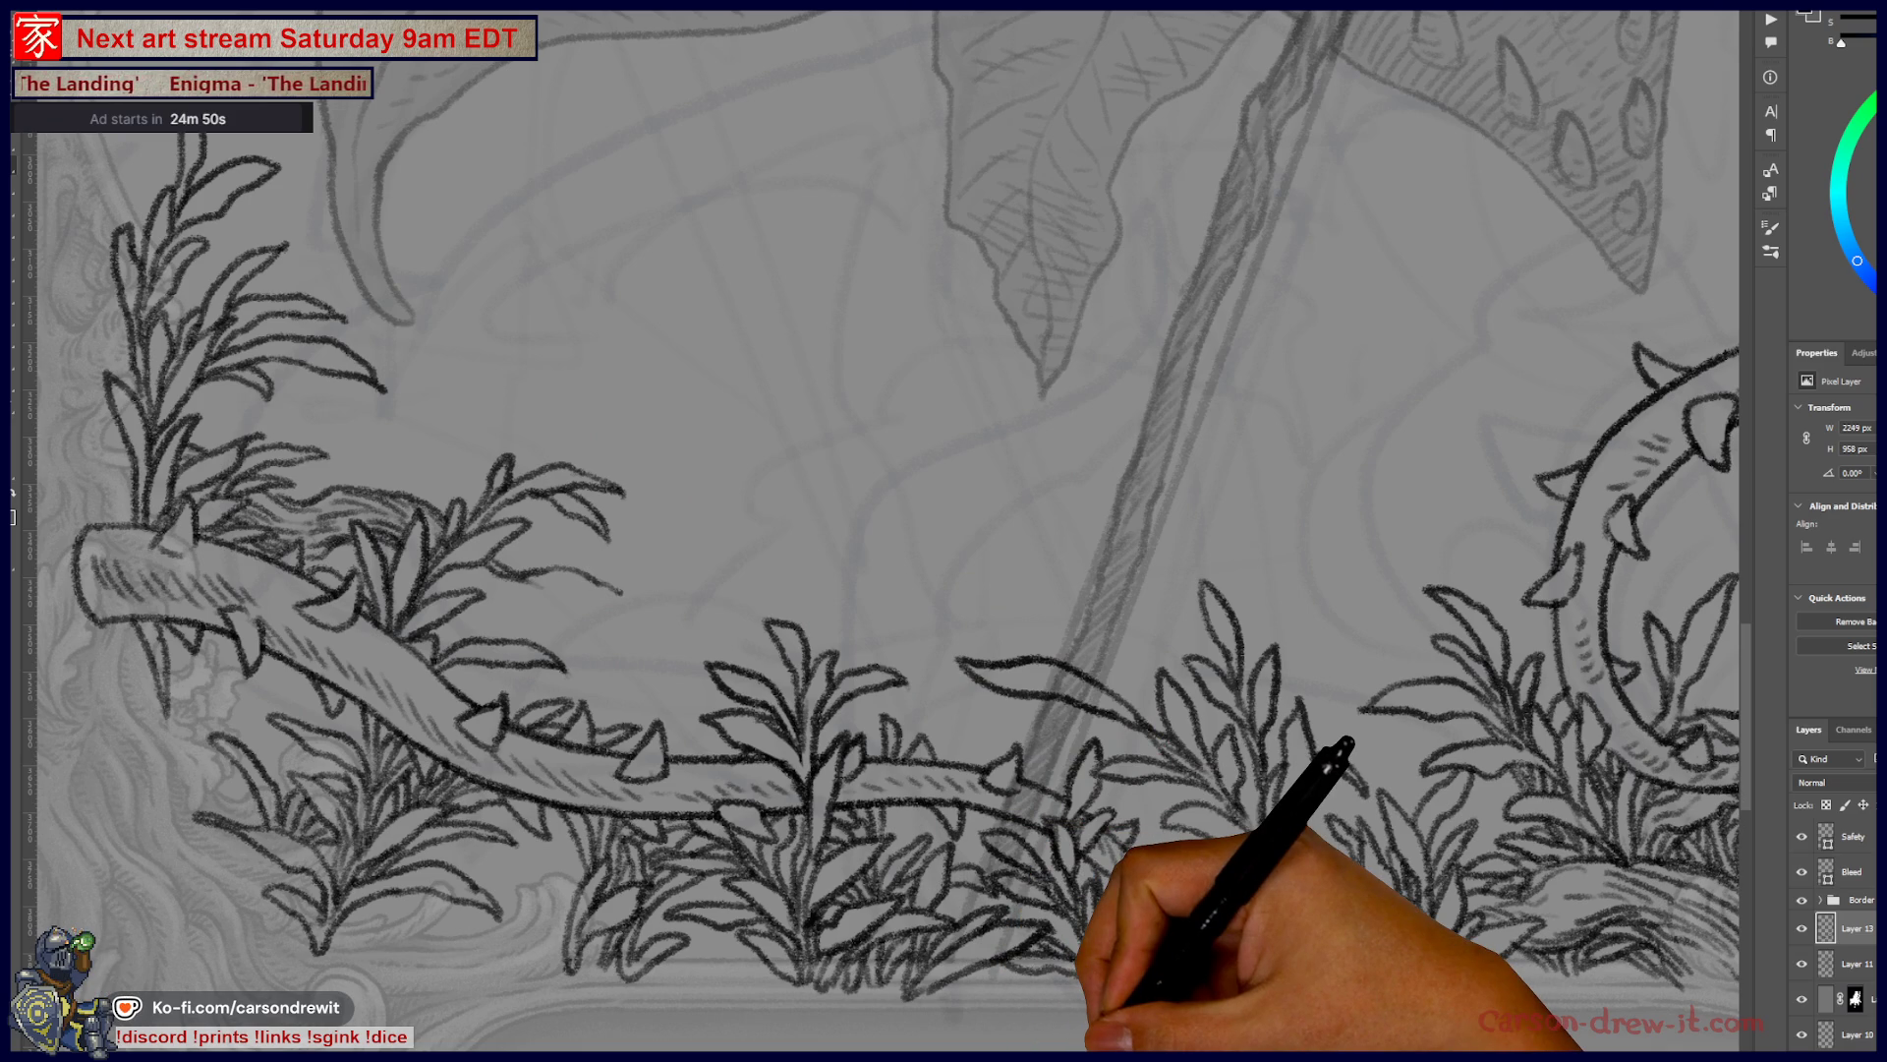
pyautogui.hotkey('ctrl', '-')
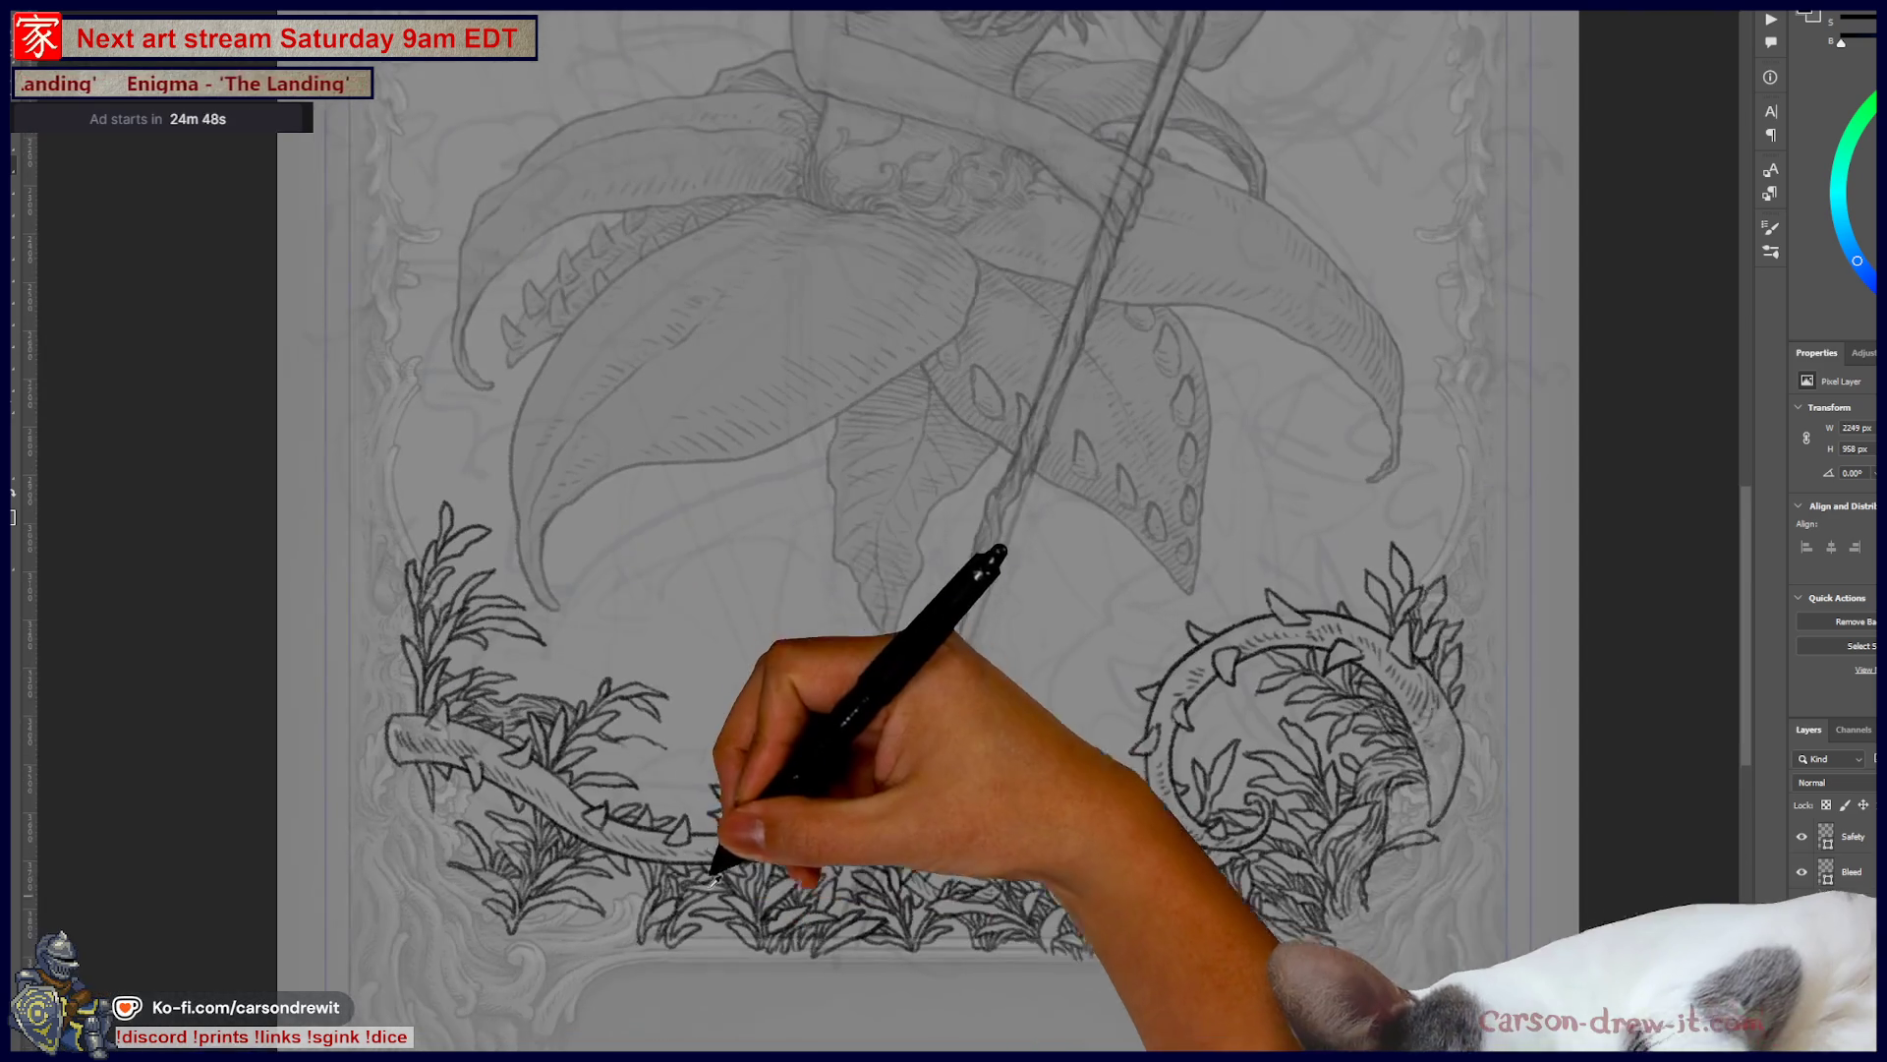
pyautogui.scroll(5, 543, 484)
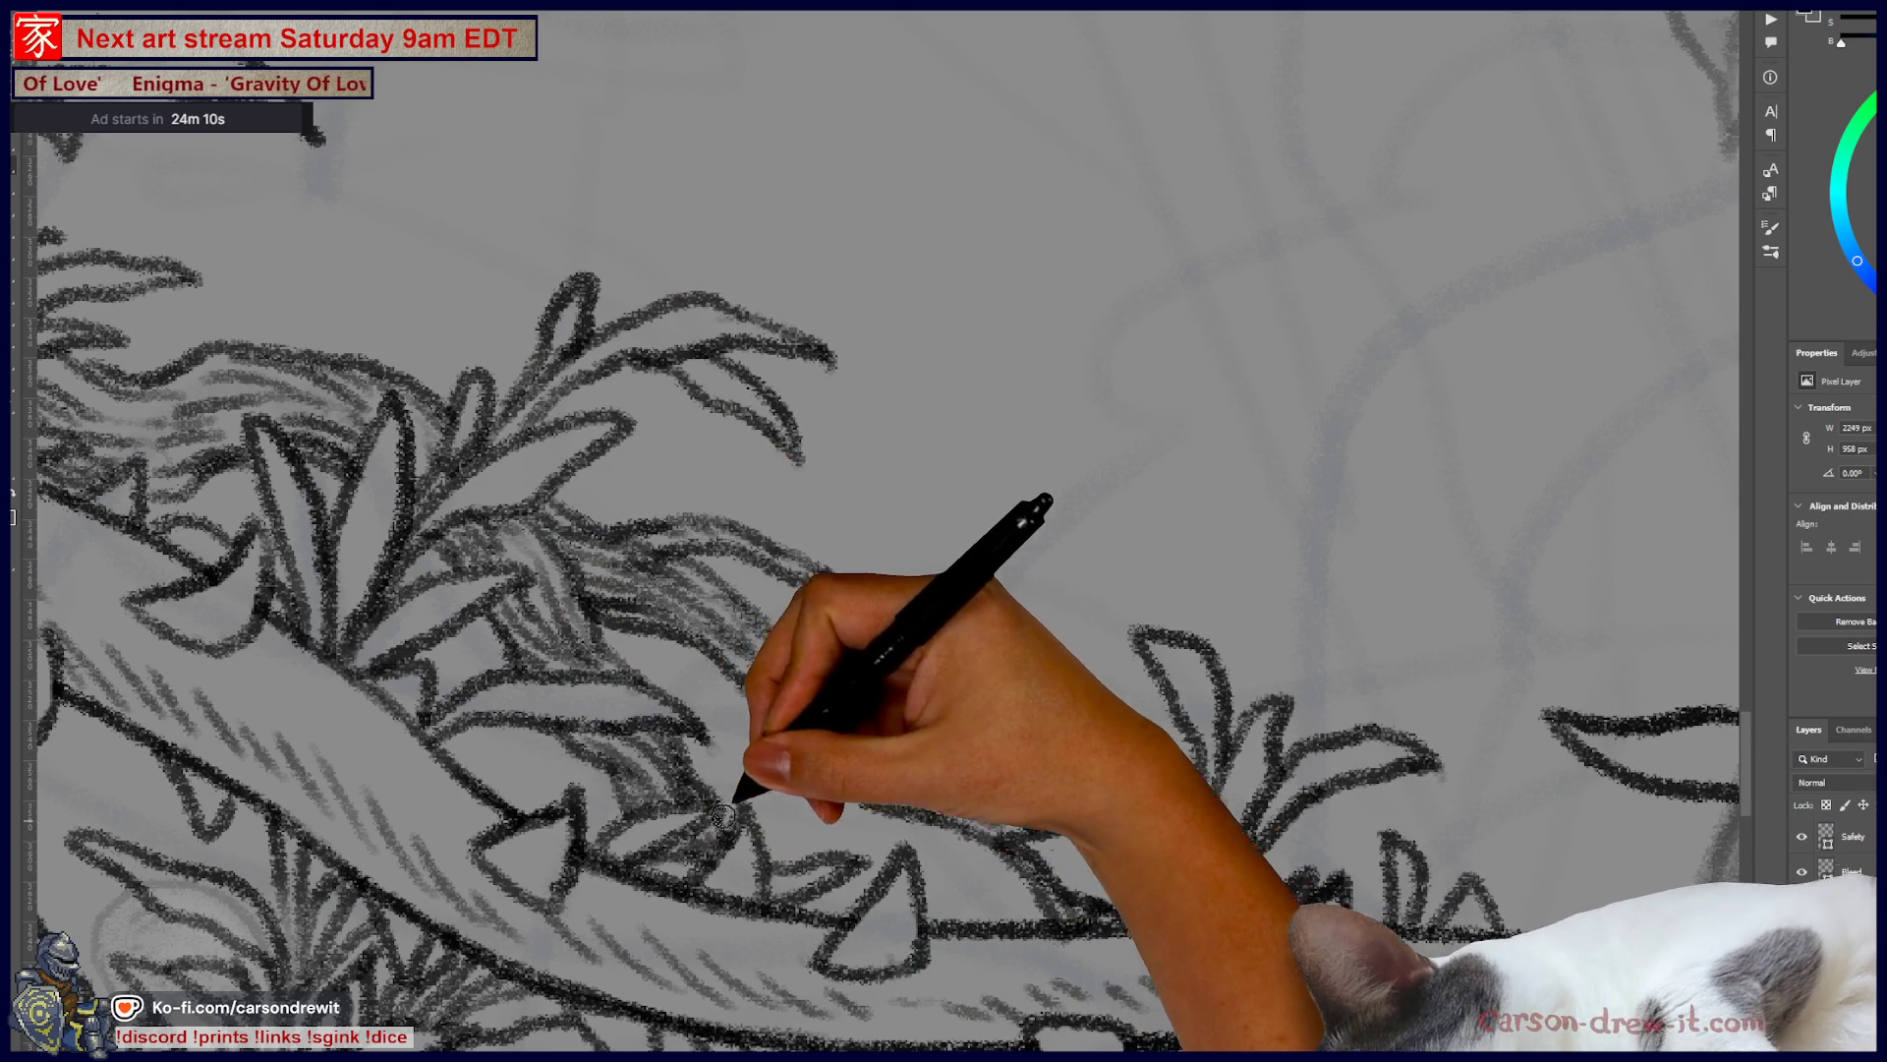
# - Zoom out to the full card, pan across the bottom vines, and zoom onto the left branch's cut end
pyautogui.hotkey('ctrl', '-')
pyautogui.hotkey('ctrl', '-')
pyautogui.hotkey('ctrl', '-')
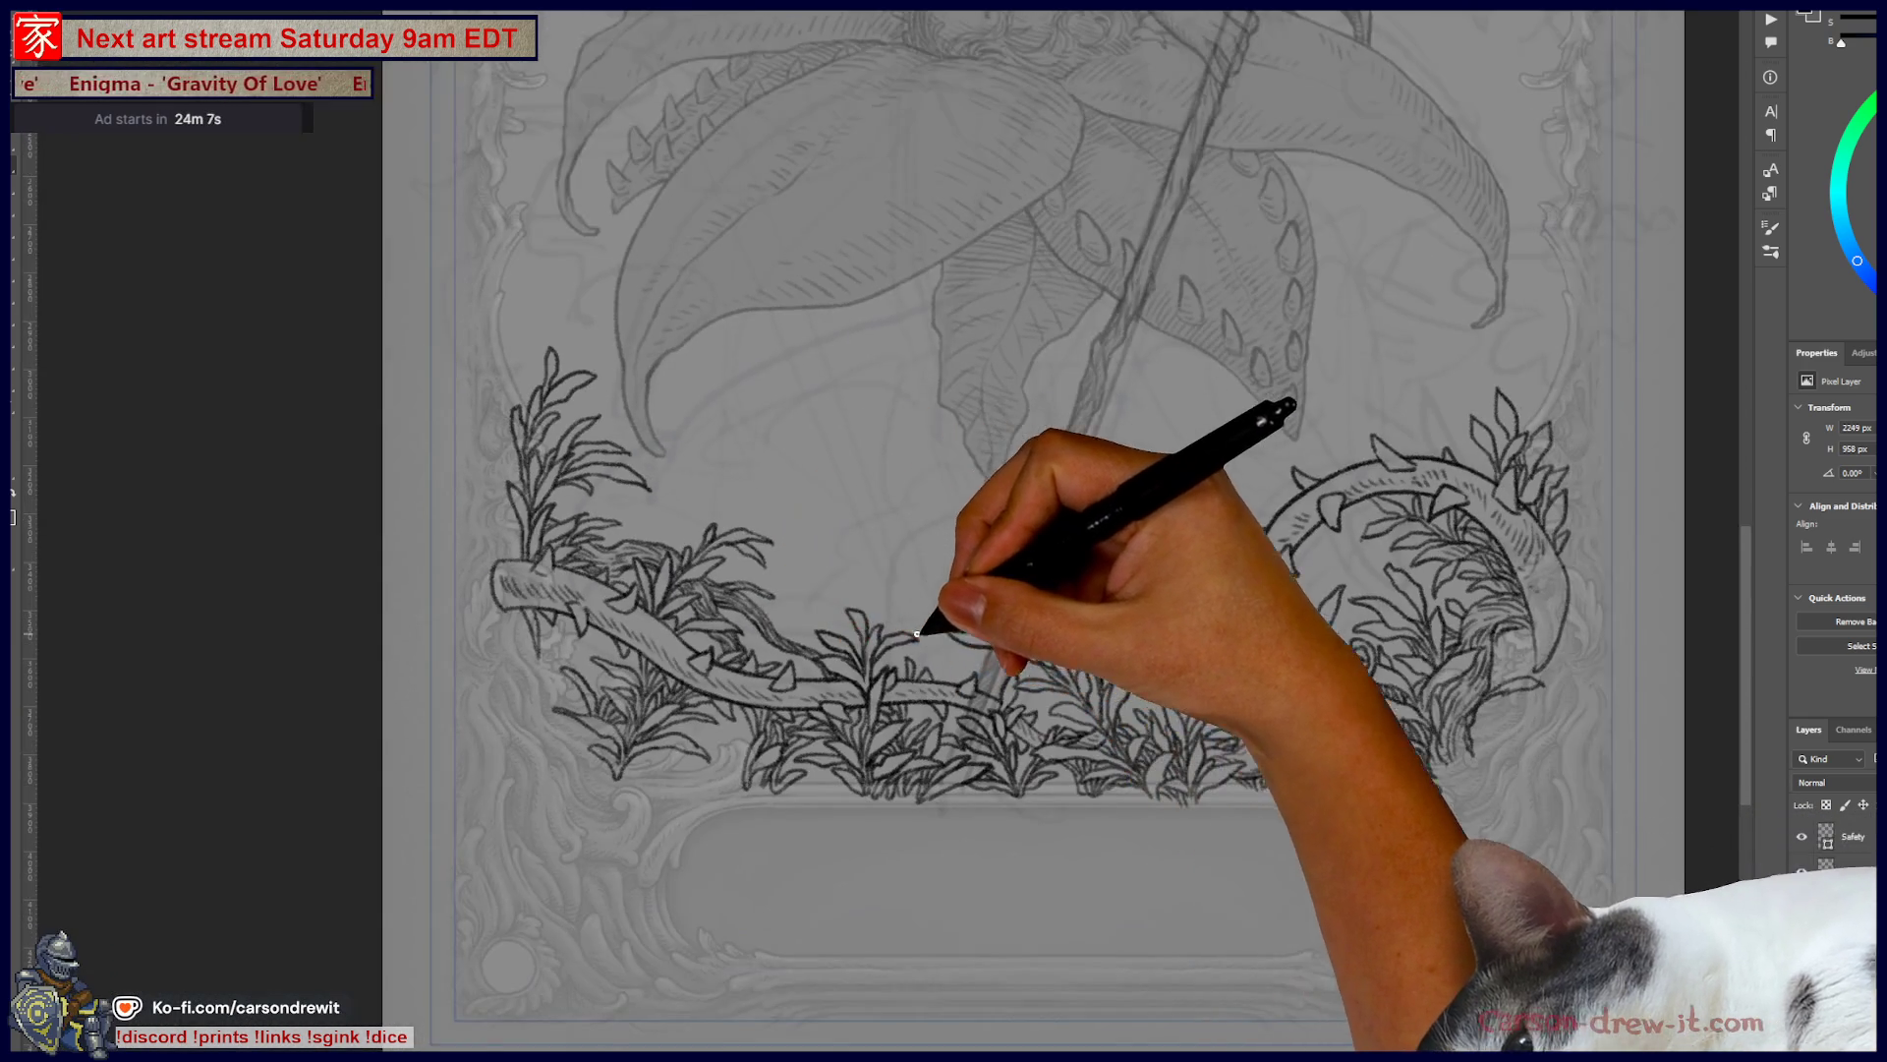
pyautogui.moveTo(916, 634); pyautogui.dragTo(764, 634)
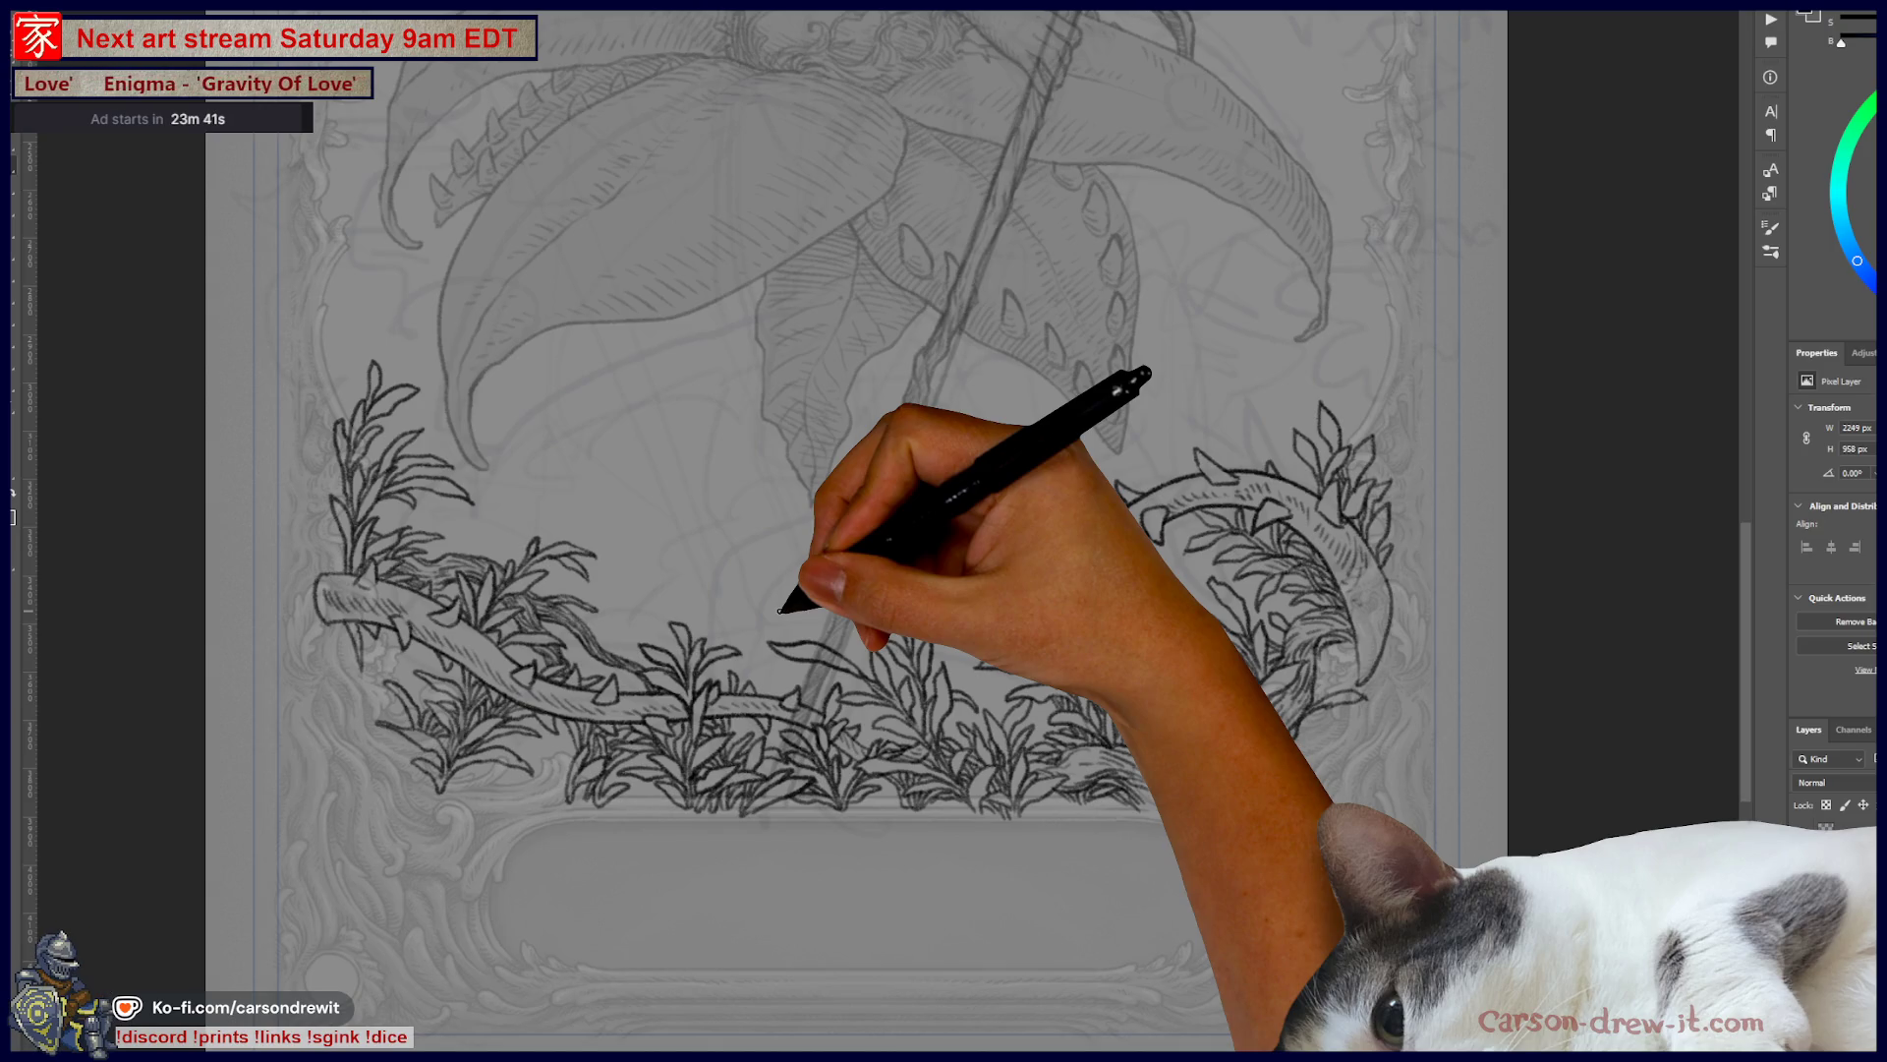
pyautogui.scroll(5, 649, 590)
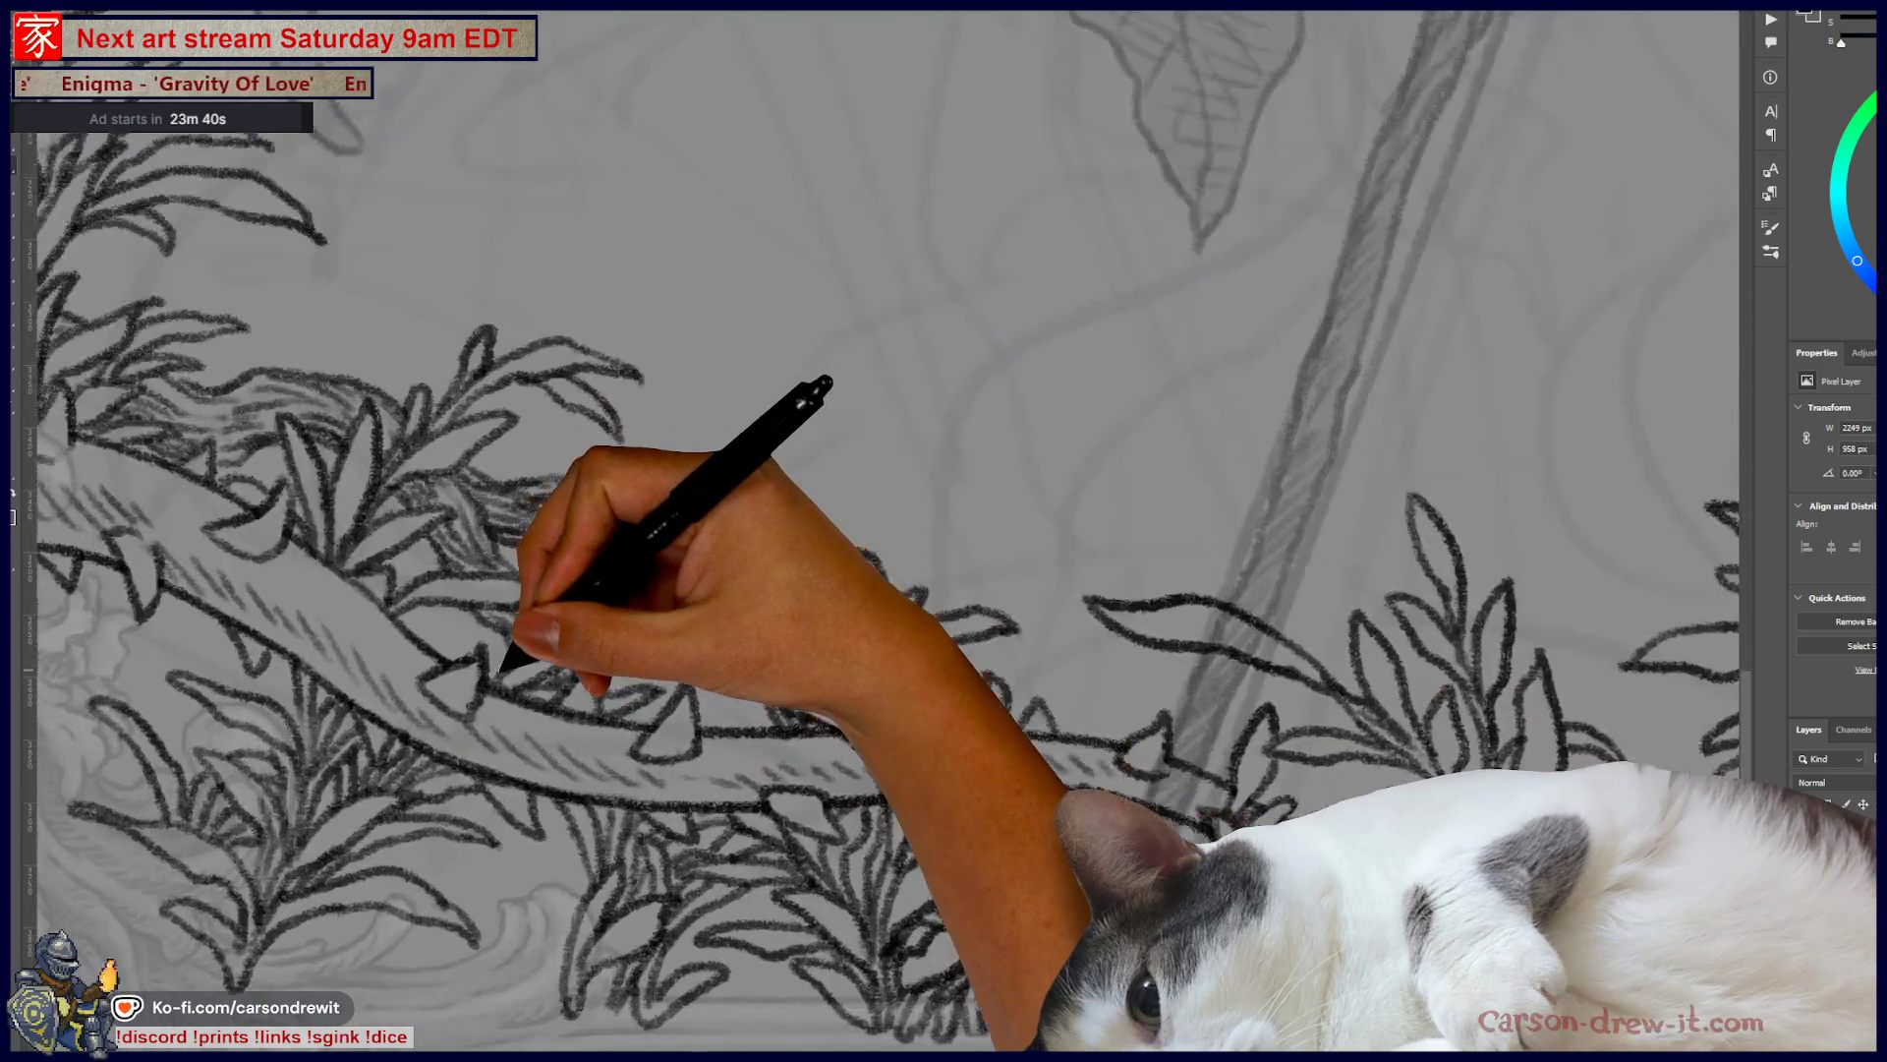
pyautogui.moveTo(629, 675)
pyautogui.mouseDown()
pyautogui.moveTo(1179, 674)
pyautogui.moveTo(750, 624)
pyautogui.mouseUp()
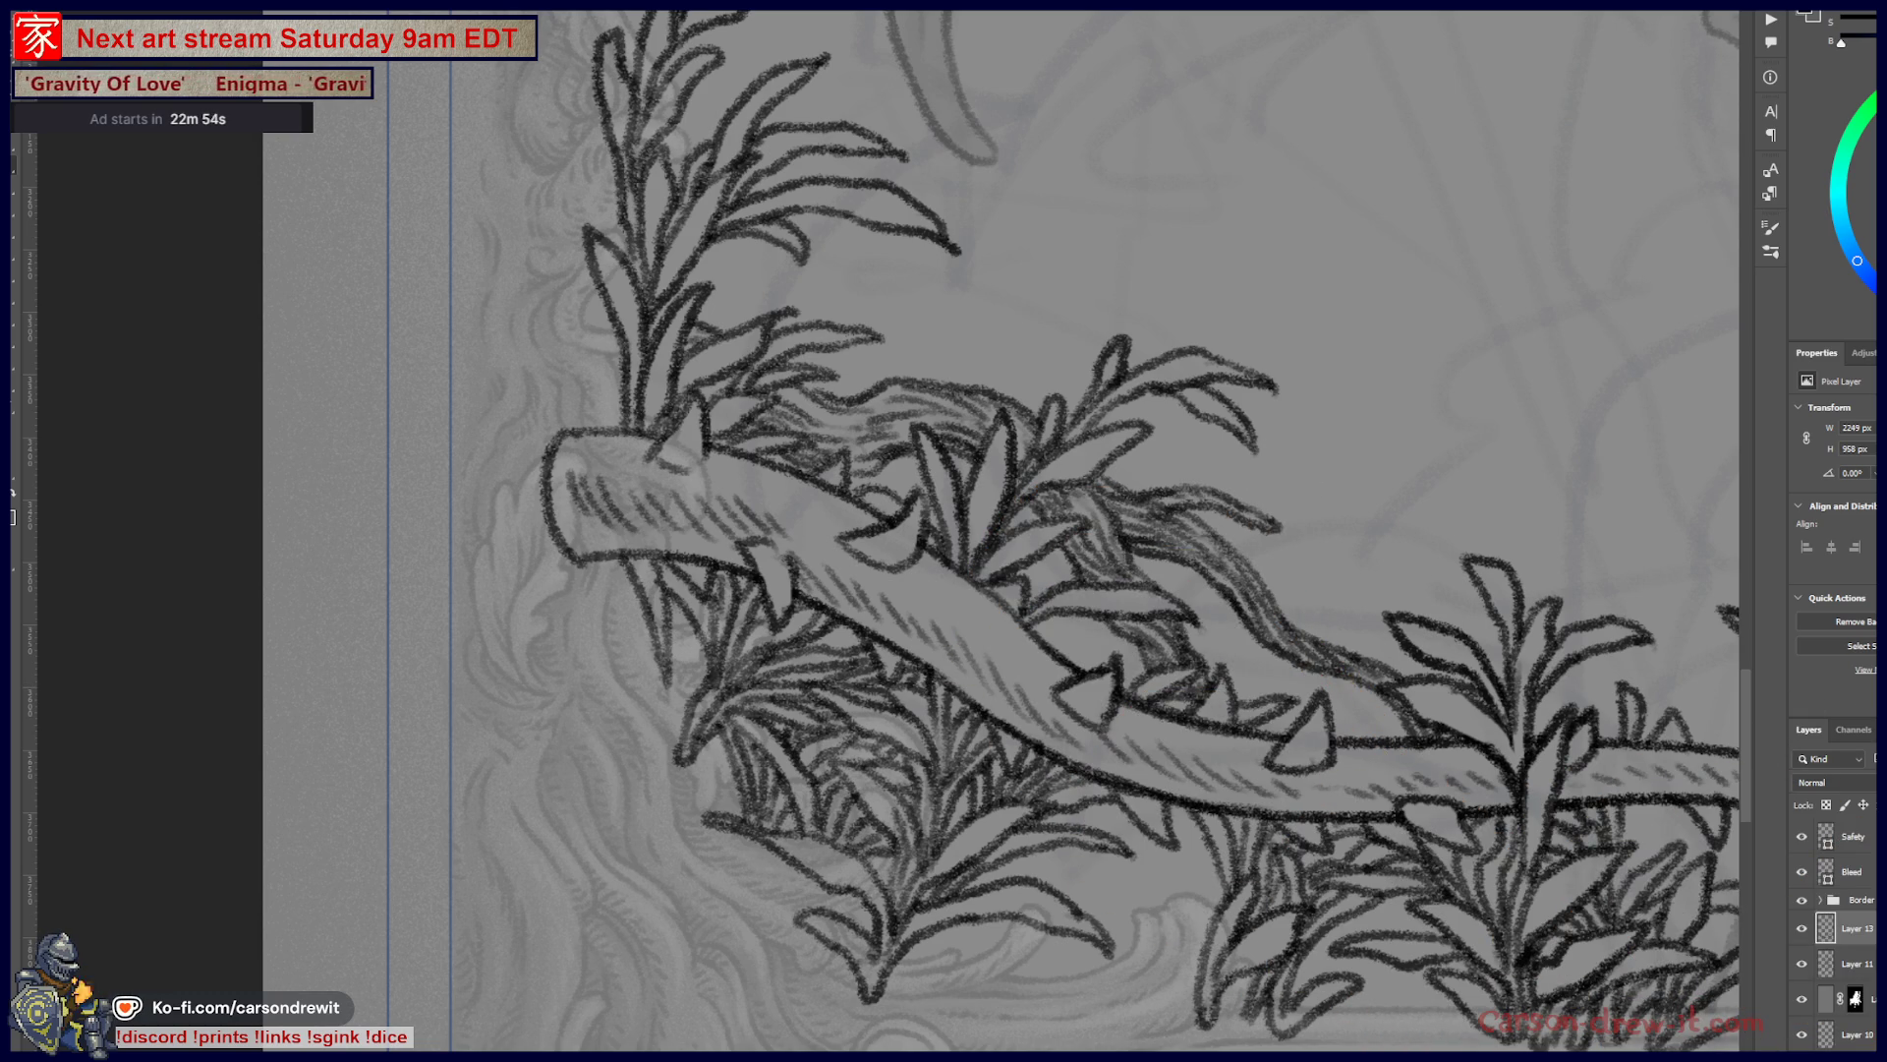
pyautogui.scroll(-2, 955, 767)
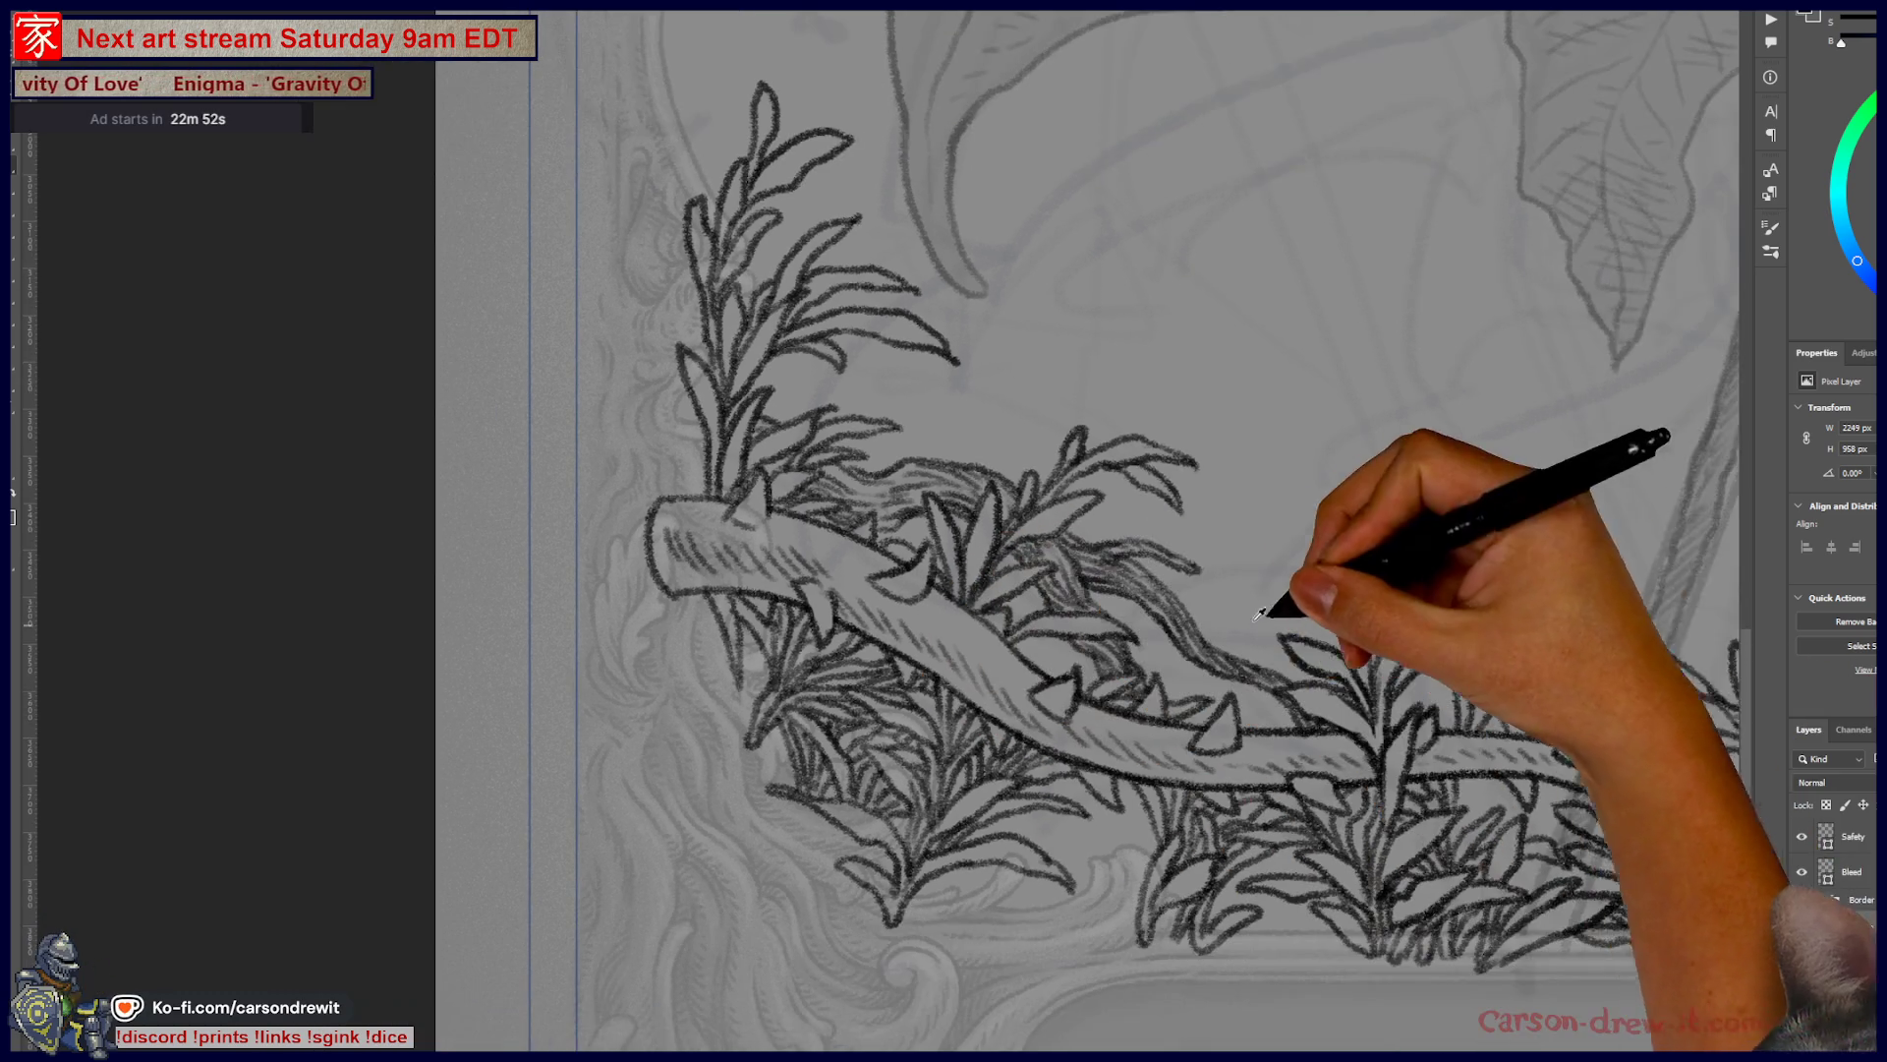
# - Ink a new leaf on the upright sprig above the left branch's cut end, then pan along the branch
pyautogui.scroll(-2, 1047, 580)
pyautogui.scroll(2, 851, 491)
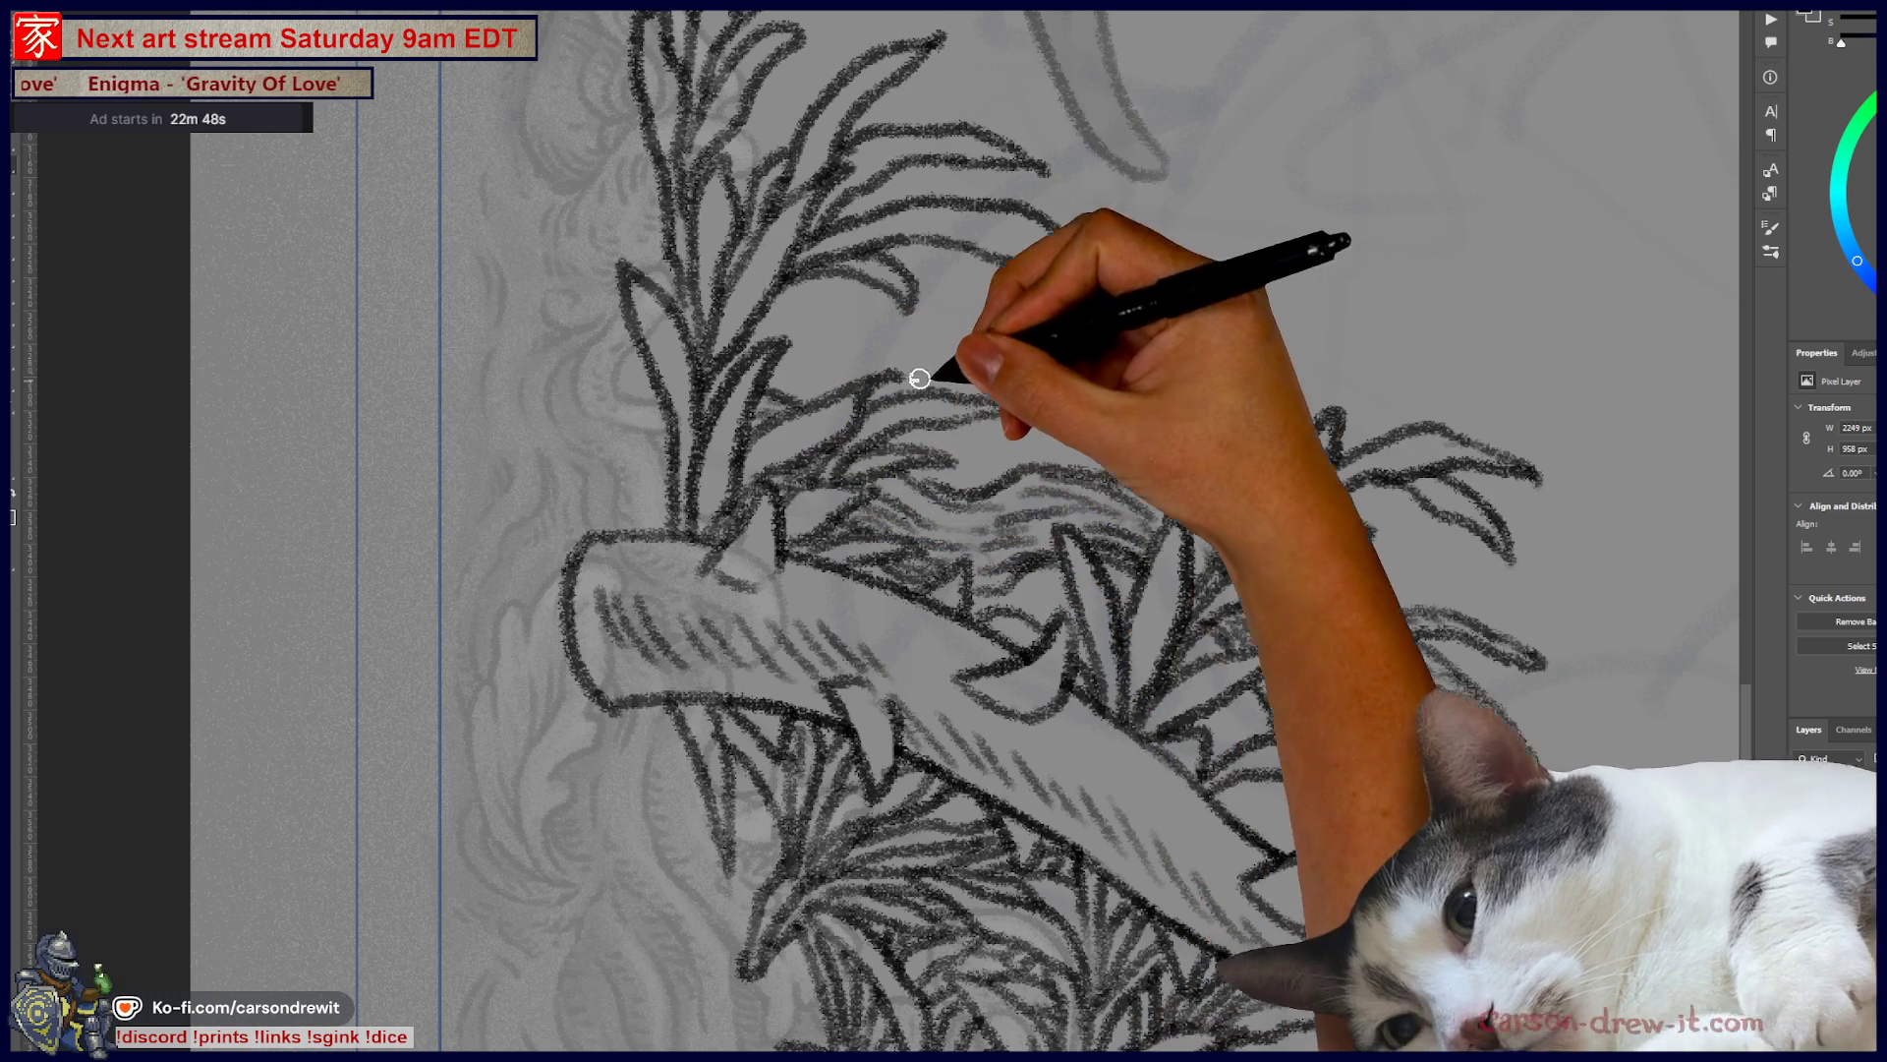
pyautogui.scroll(3, 845, 472)
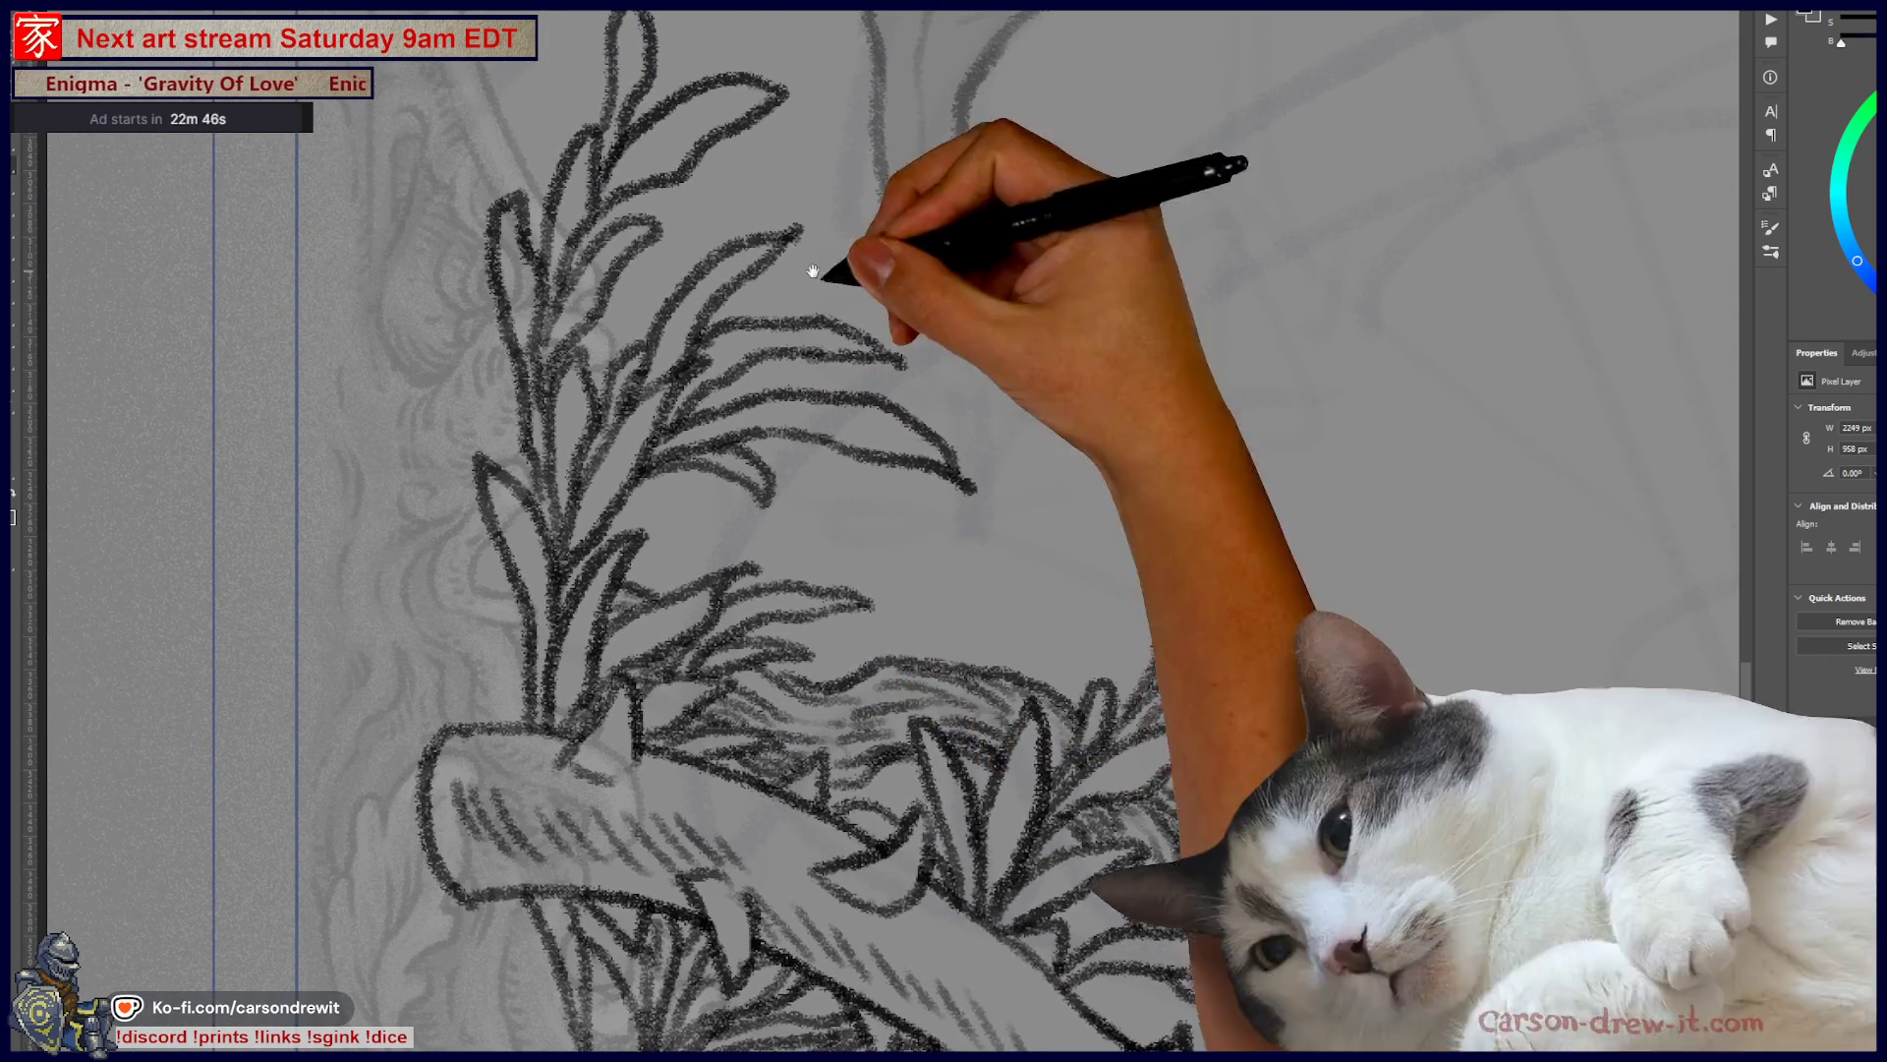
pyautogui.moveTo(924, 656)
pyautogui.mouseDown()
pyautogui.moveTo(1023, 577)
pyautogui.moveTo(993, 646)
pyautogui.mouseUp()
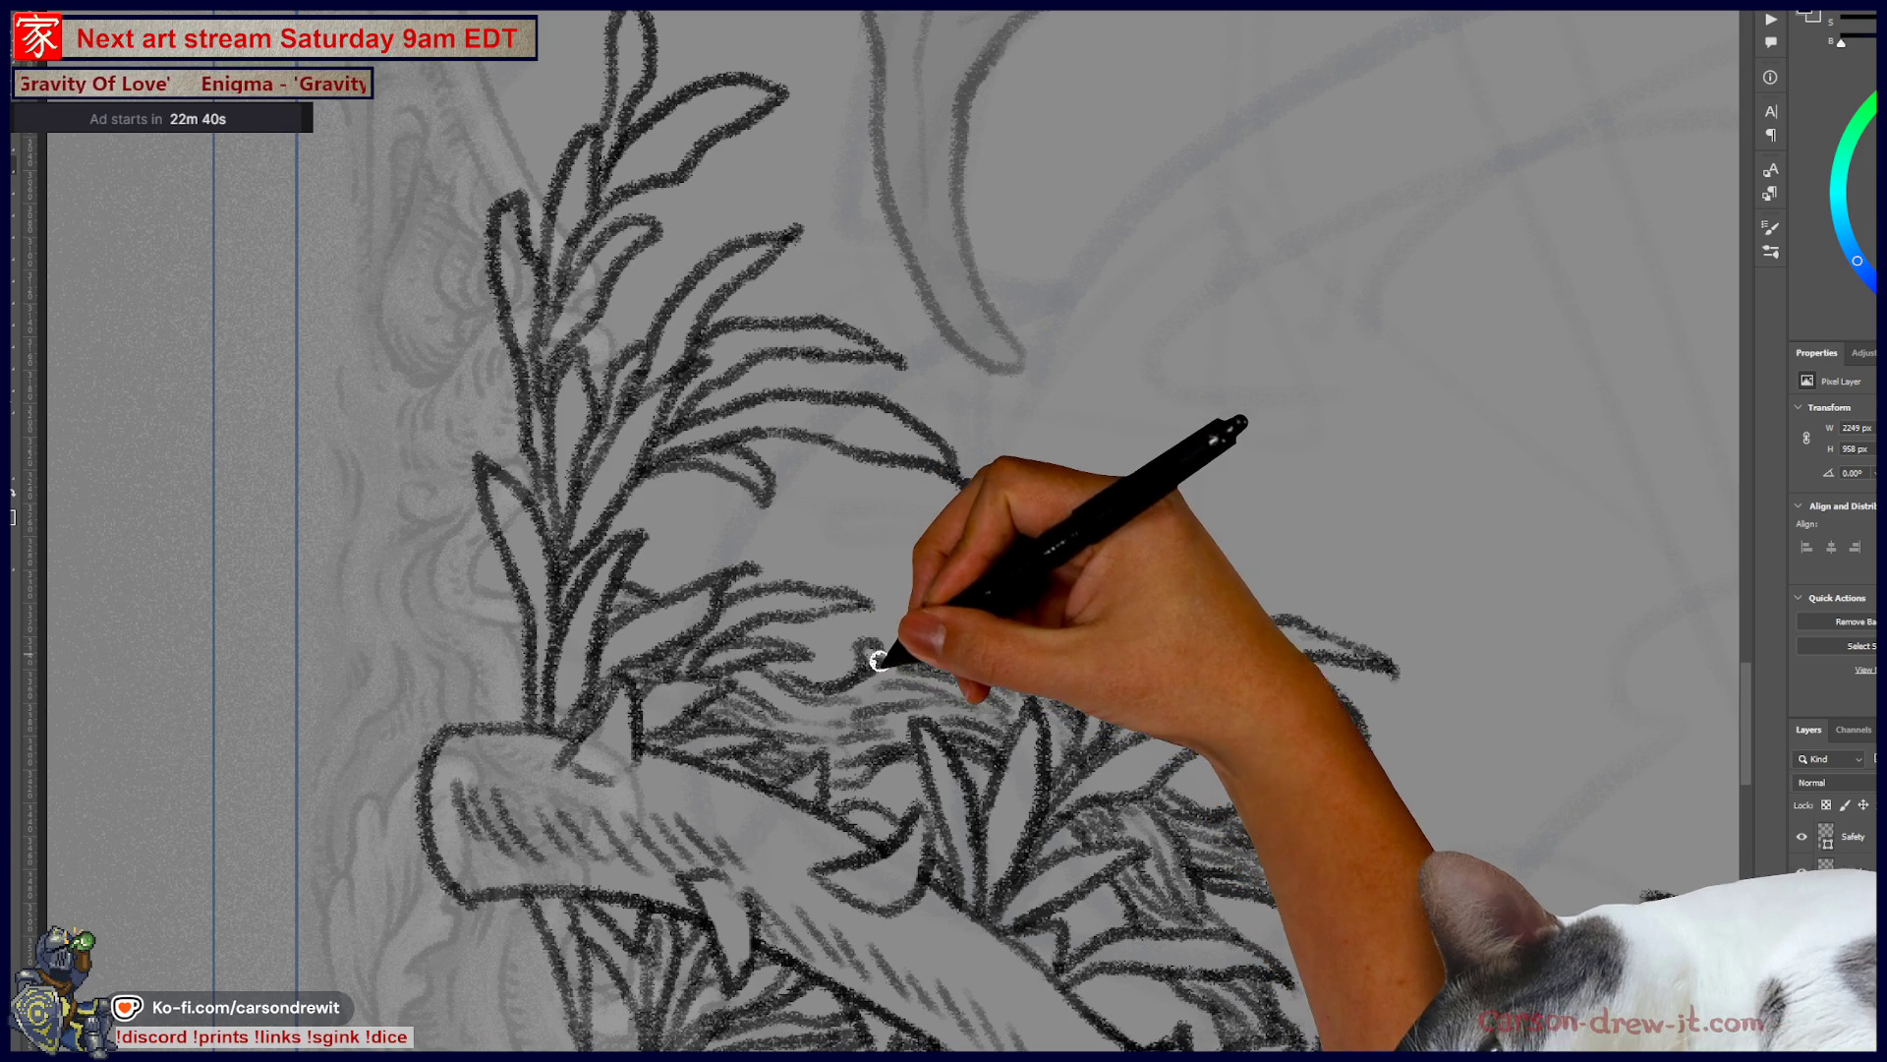
pyautogui.moveTo(1307, 740); pyautogui.dragTo(1070, 674)
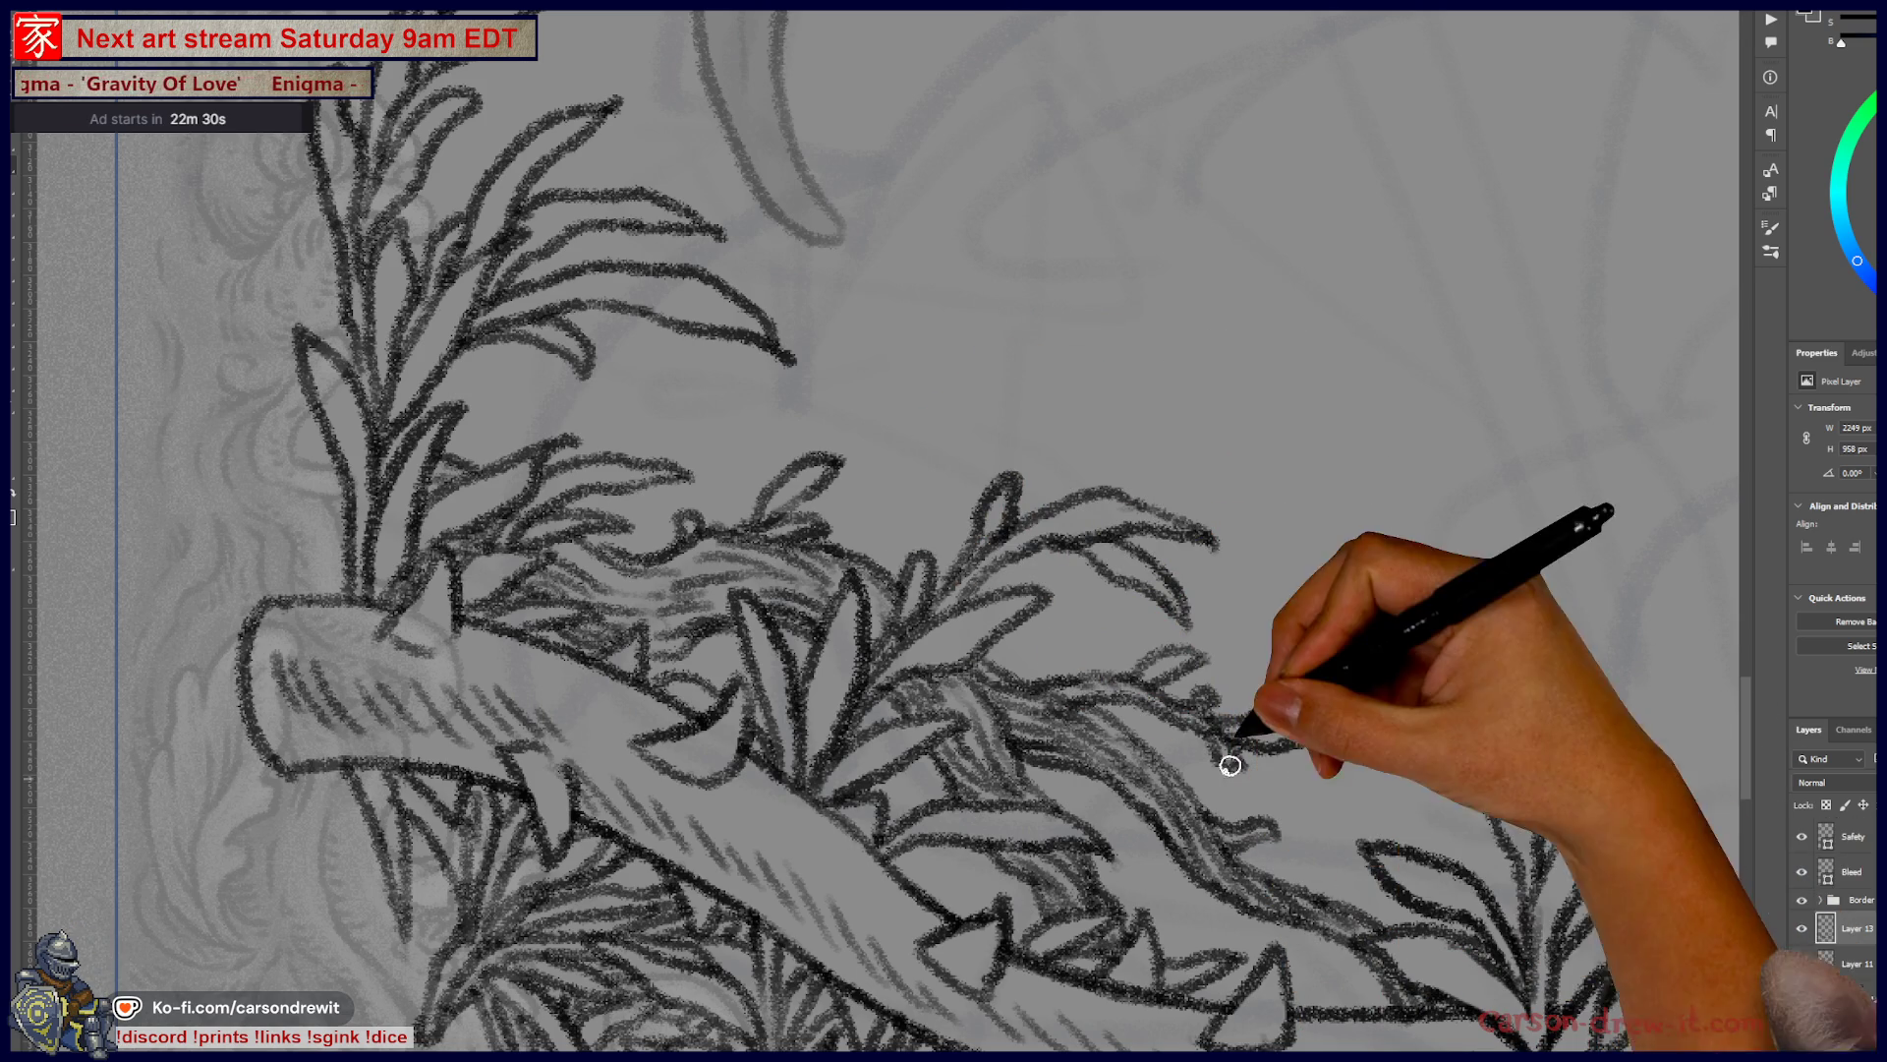
pyautogui.moveTo(1334, 885); pyautogui.dragTo(1123, 764)
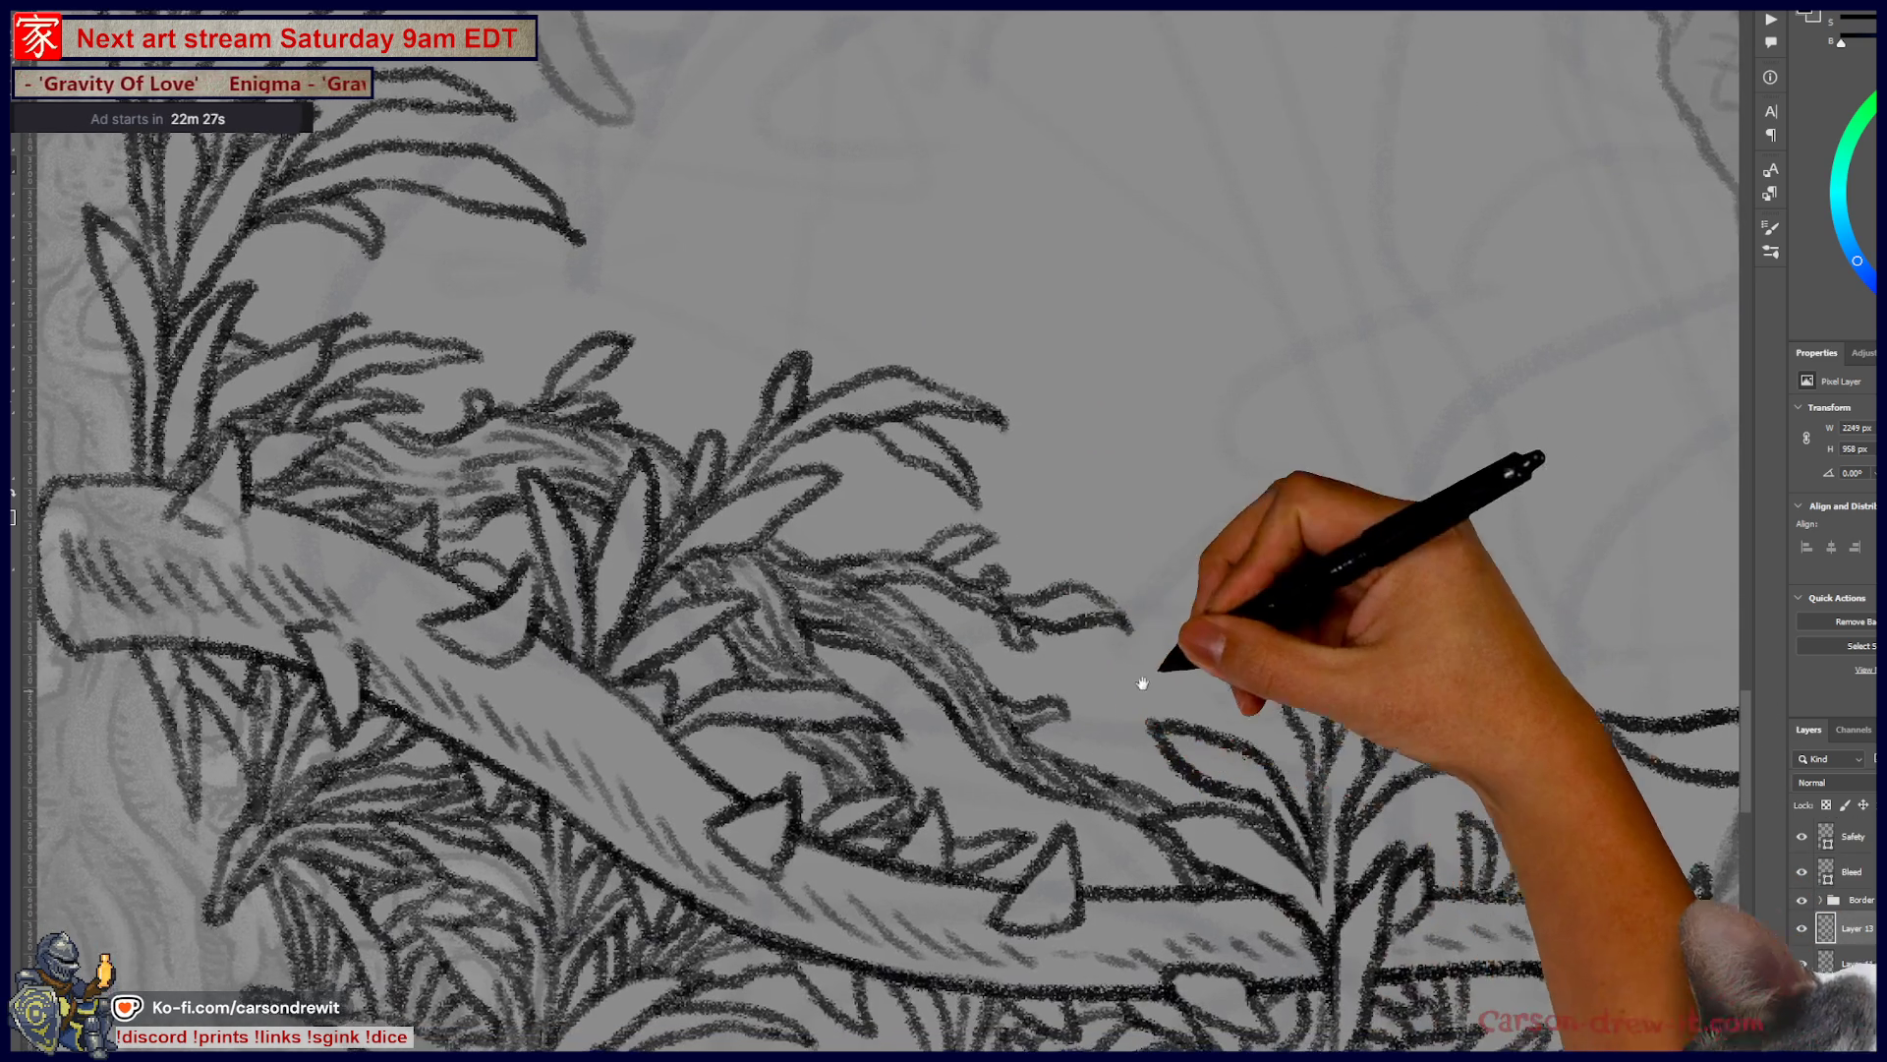
pyautogui.scroll(-5, 1204, 610)
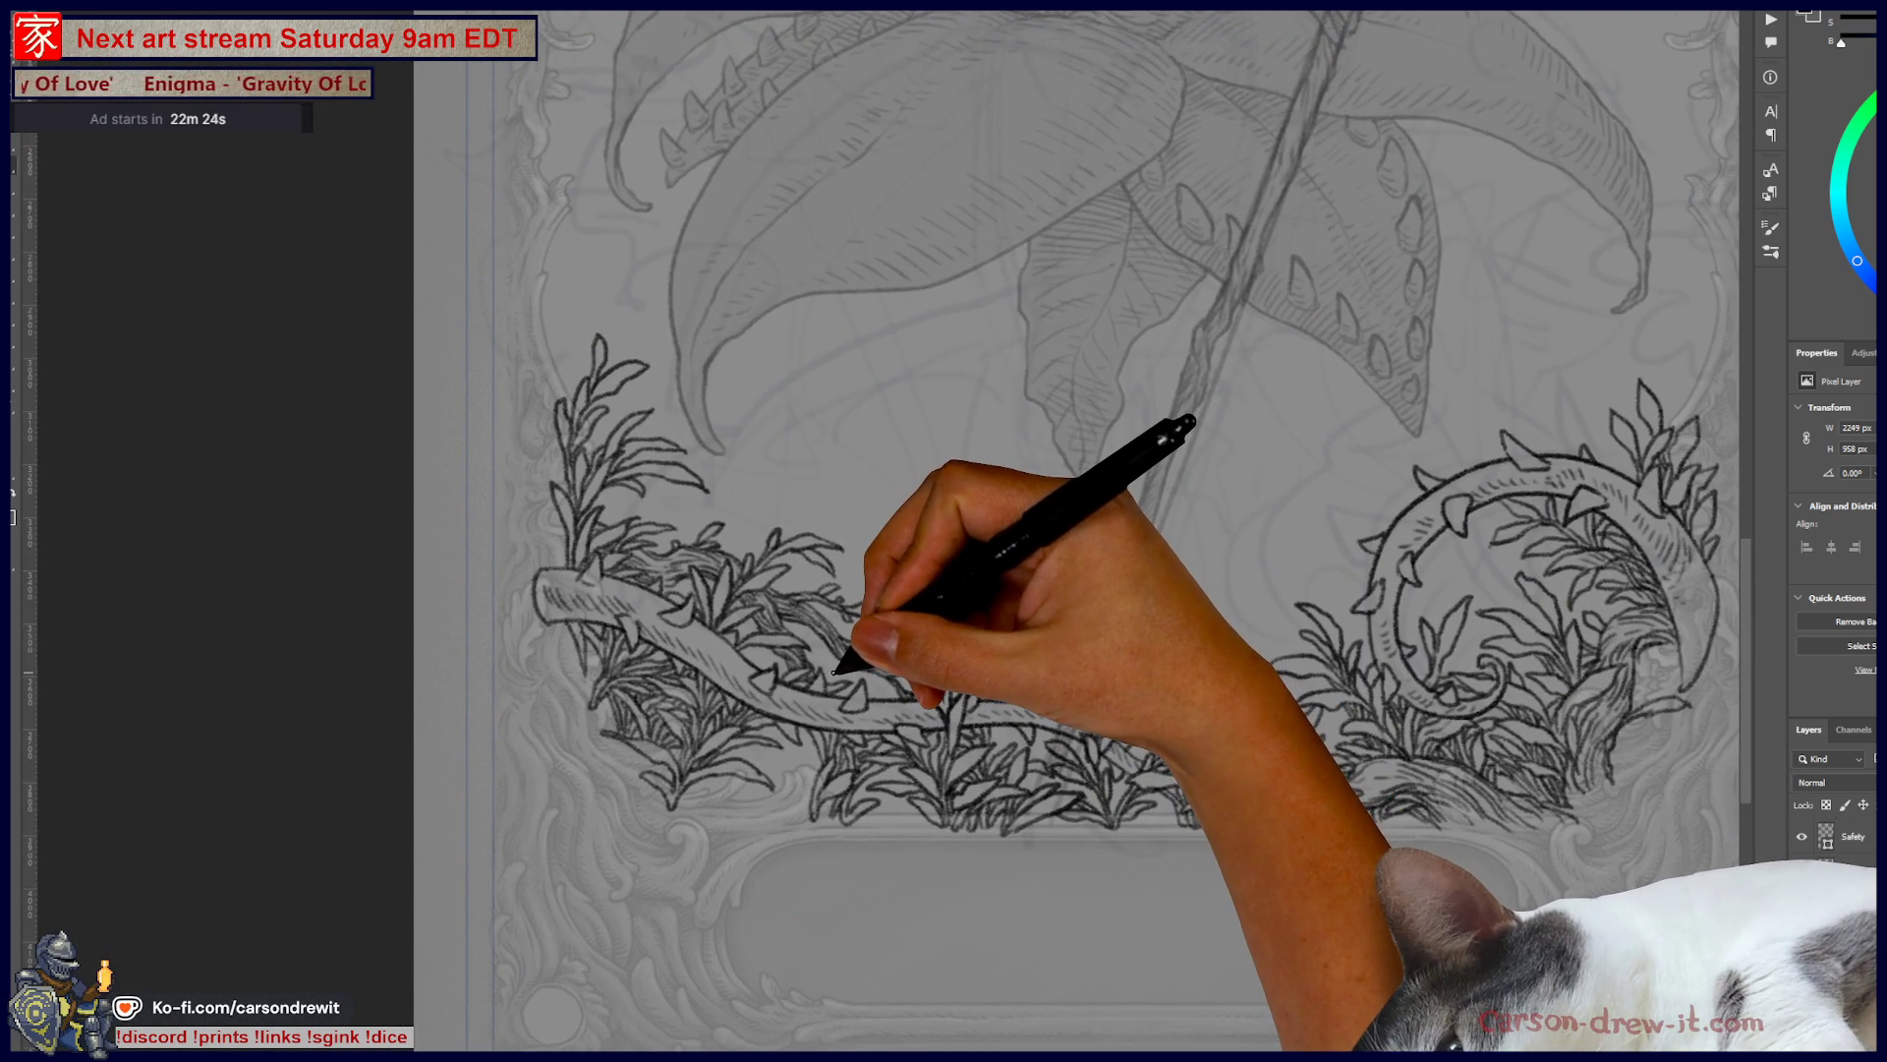
# - Pan over to the left vine cluster and zoom in close on the upright sprig's tip
pyautogui.moveTo(869, 660)
pyautogui.mouseDown()
pyautogui.moveTo(635, 814)
pyautogui.moveTo(864, 872)
pyautogui.mouseUp()
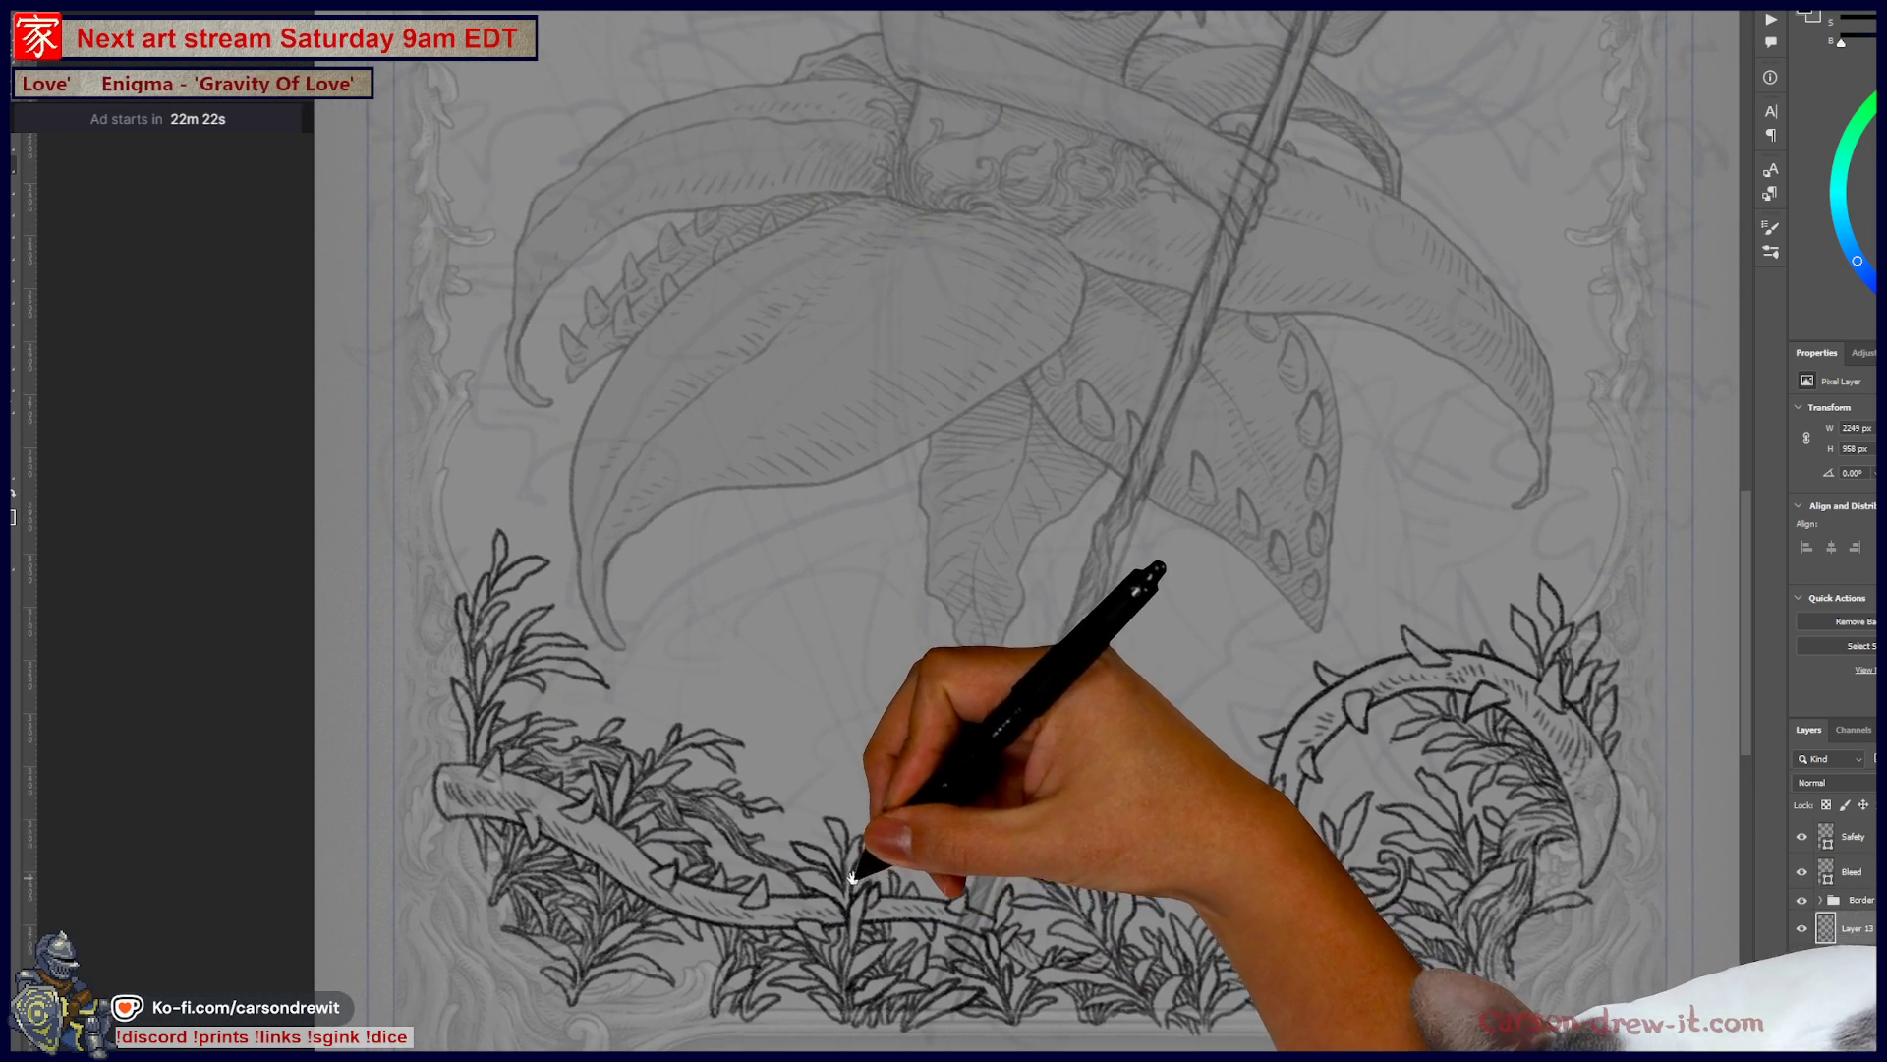
pyautogui.scroll(3, 535, 649)
pyautogui.scroll(1, 545, 653)
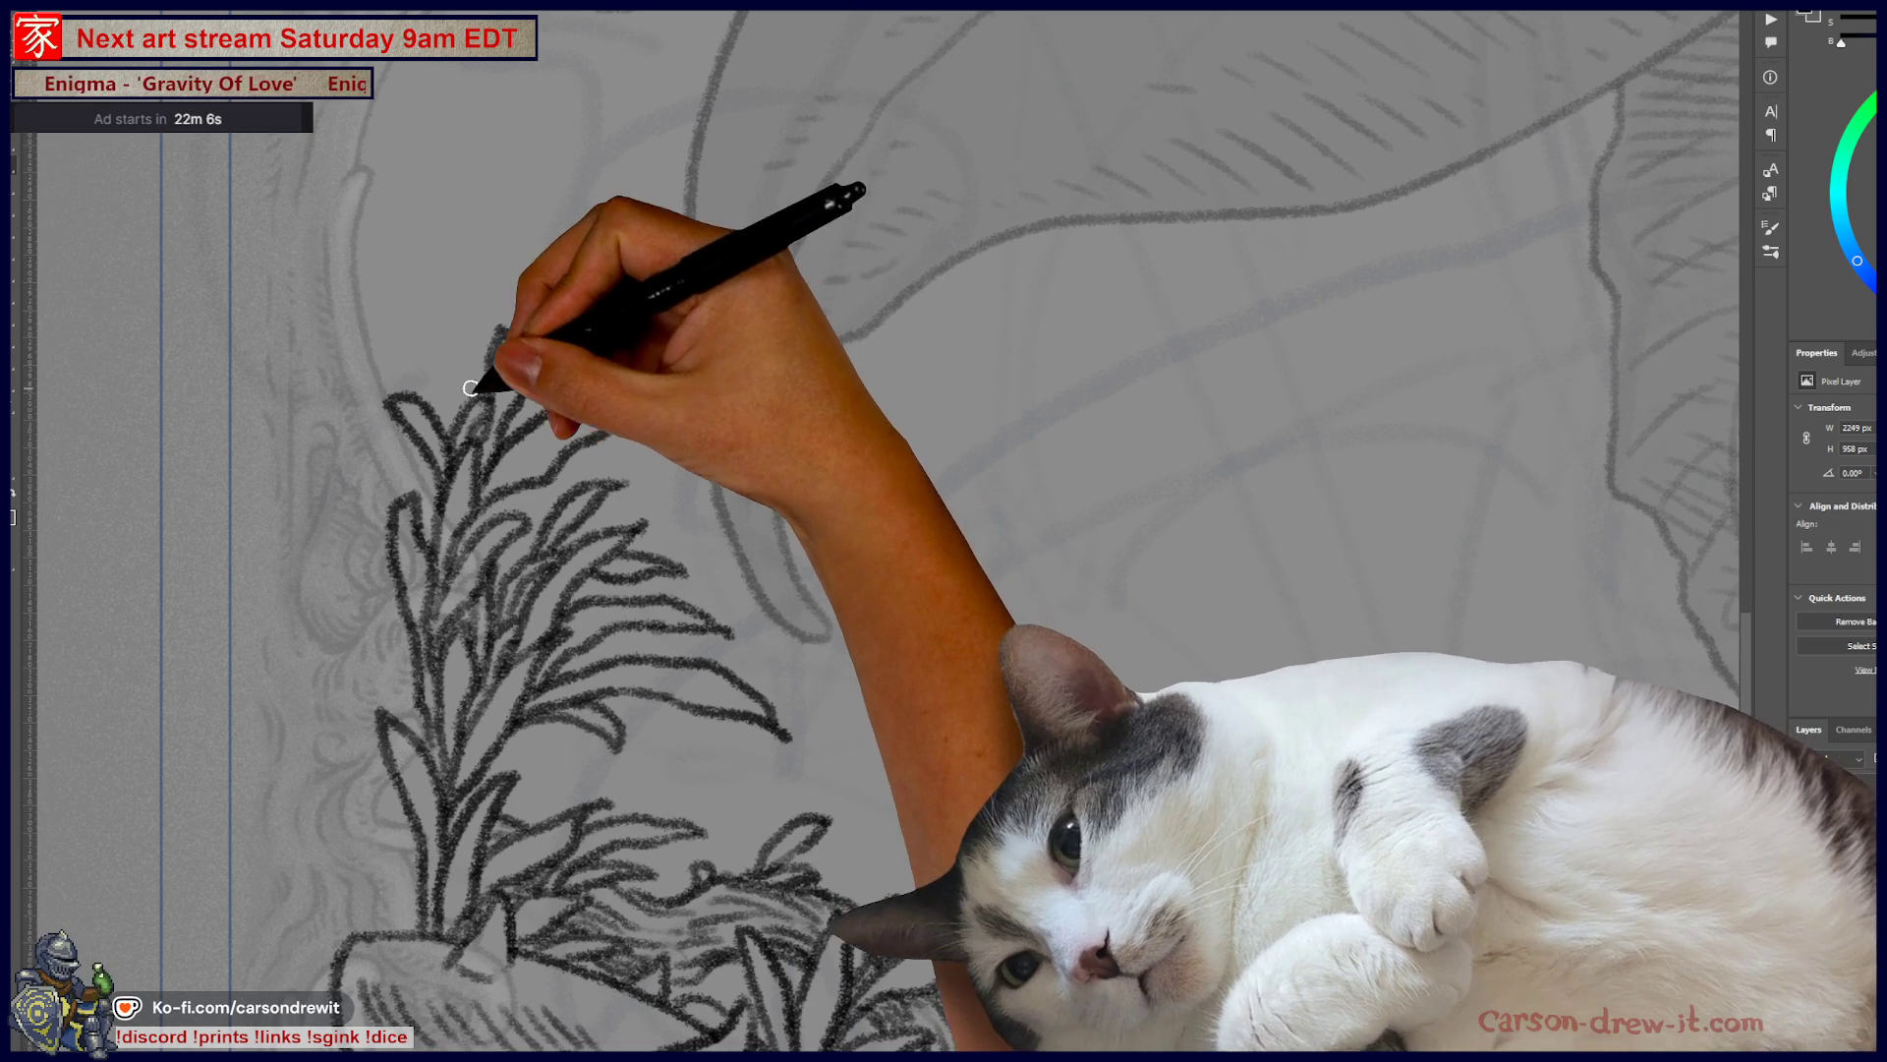
# - Ink leaf strokes on the sprig's top and a new pointed leaf curving out to the right
pyautogui.moveTo(444, 346)
pyautogui.mouseDown()
pyautogui.moveTo(535, 333)
pyautogui.moveTo(547, 349)
pyautogui.mouseUp()
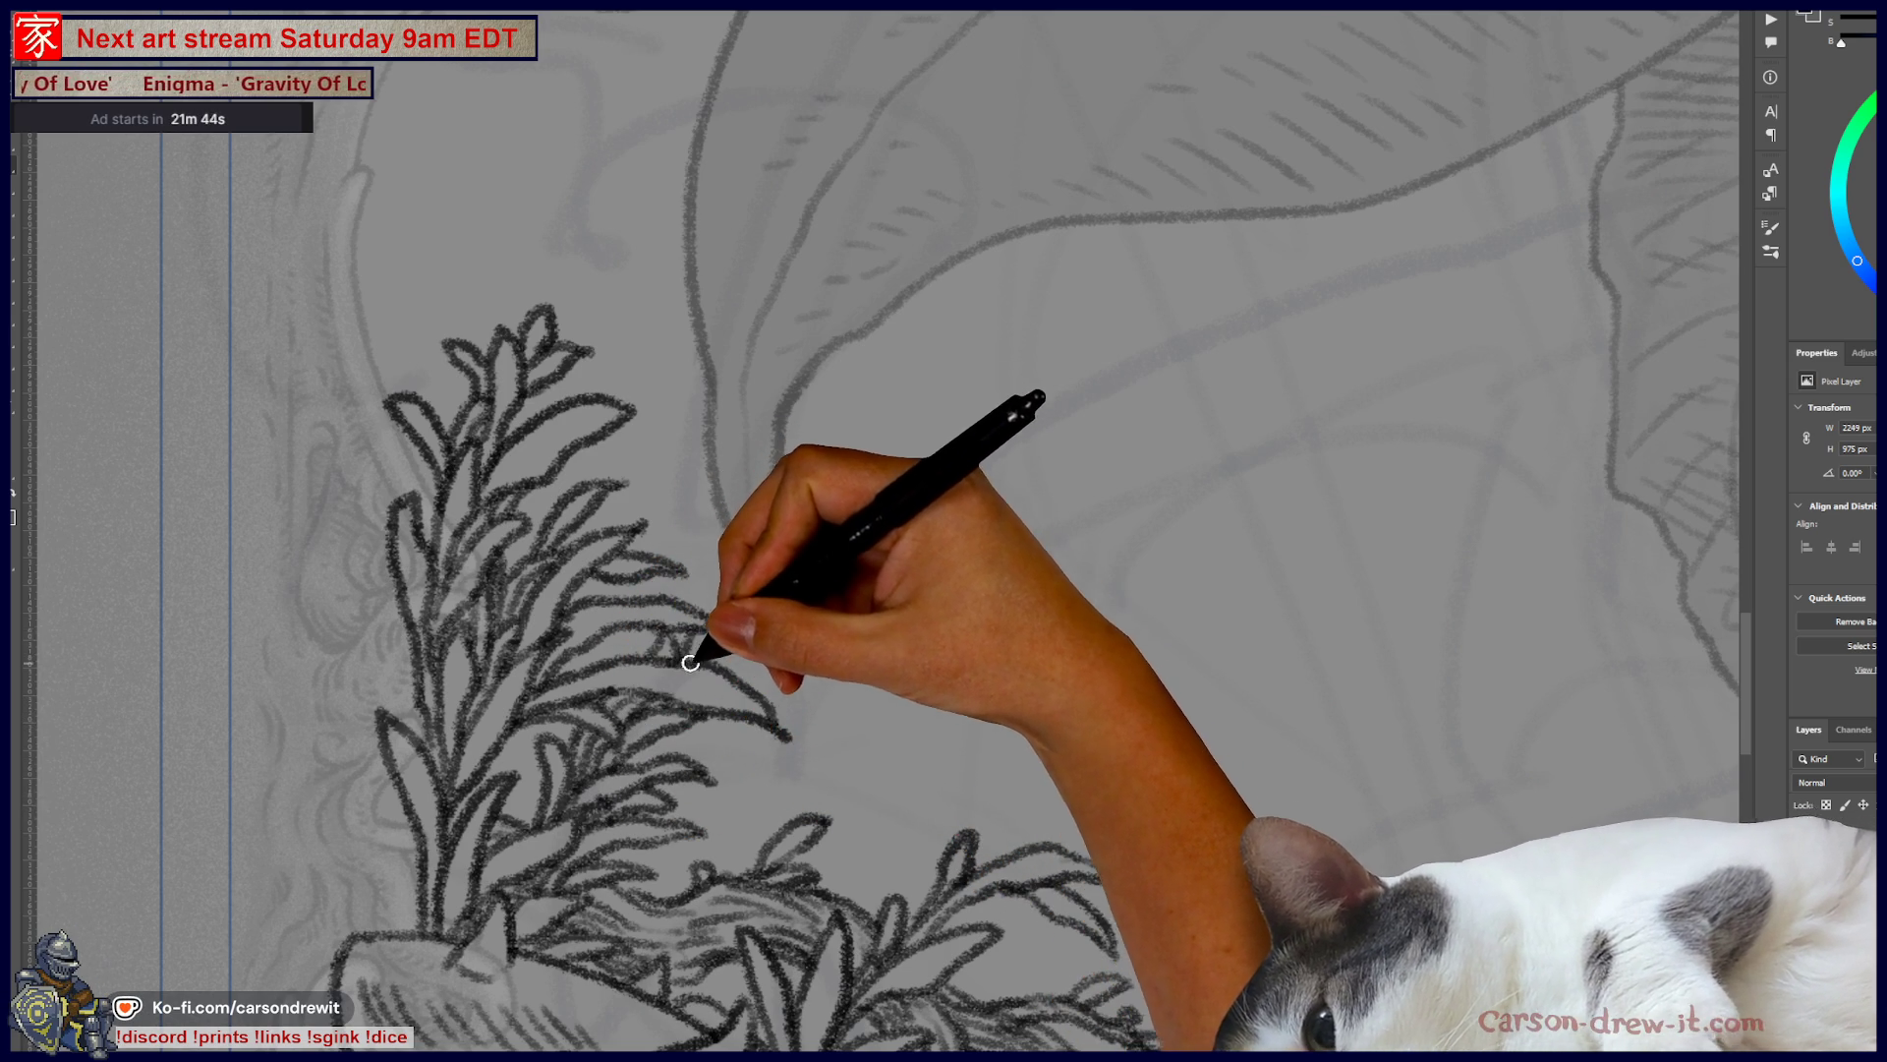
pyautogui.moveTo(752, 624); pyautogui.dragTo(864, 661)
pyautogui.moveTo(725, 623)
pyautogui.mouseDown()
pyautogui.moveTo(897, 590)
pyautogui.moveTo(935, 653)
pyautogui.moveTo(901, 658)
pyautogui.moveTo(968, 703)
pyautogui.mouseUp()
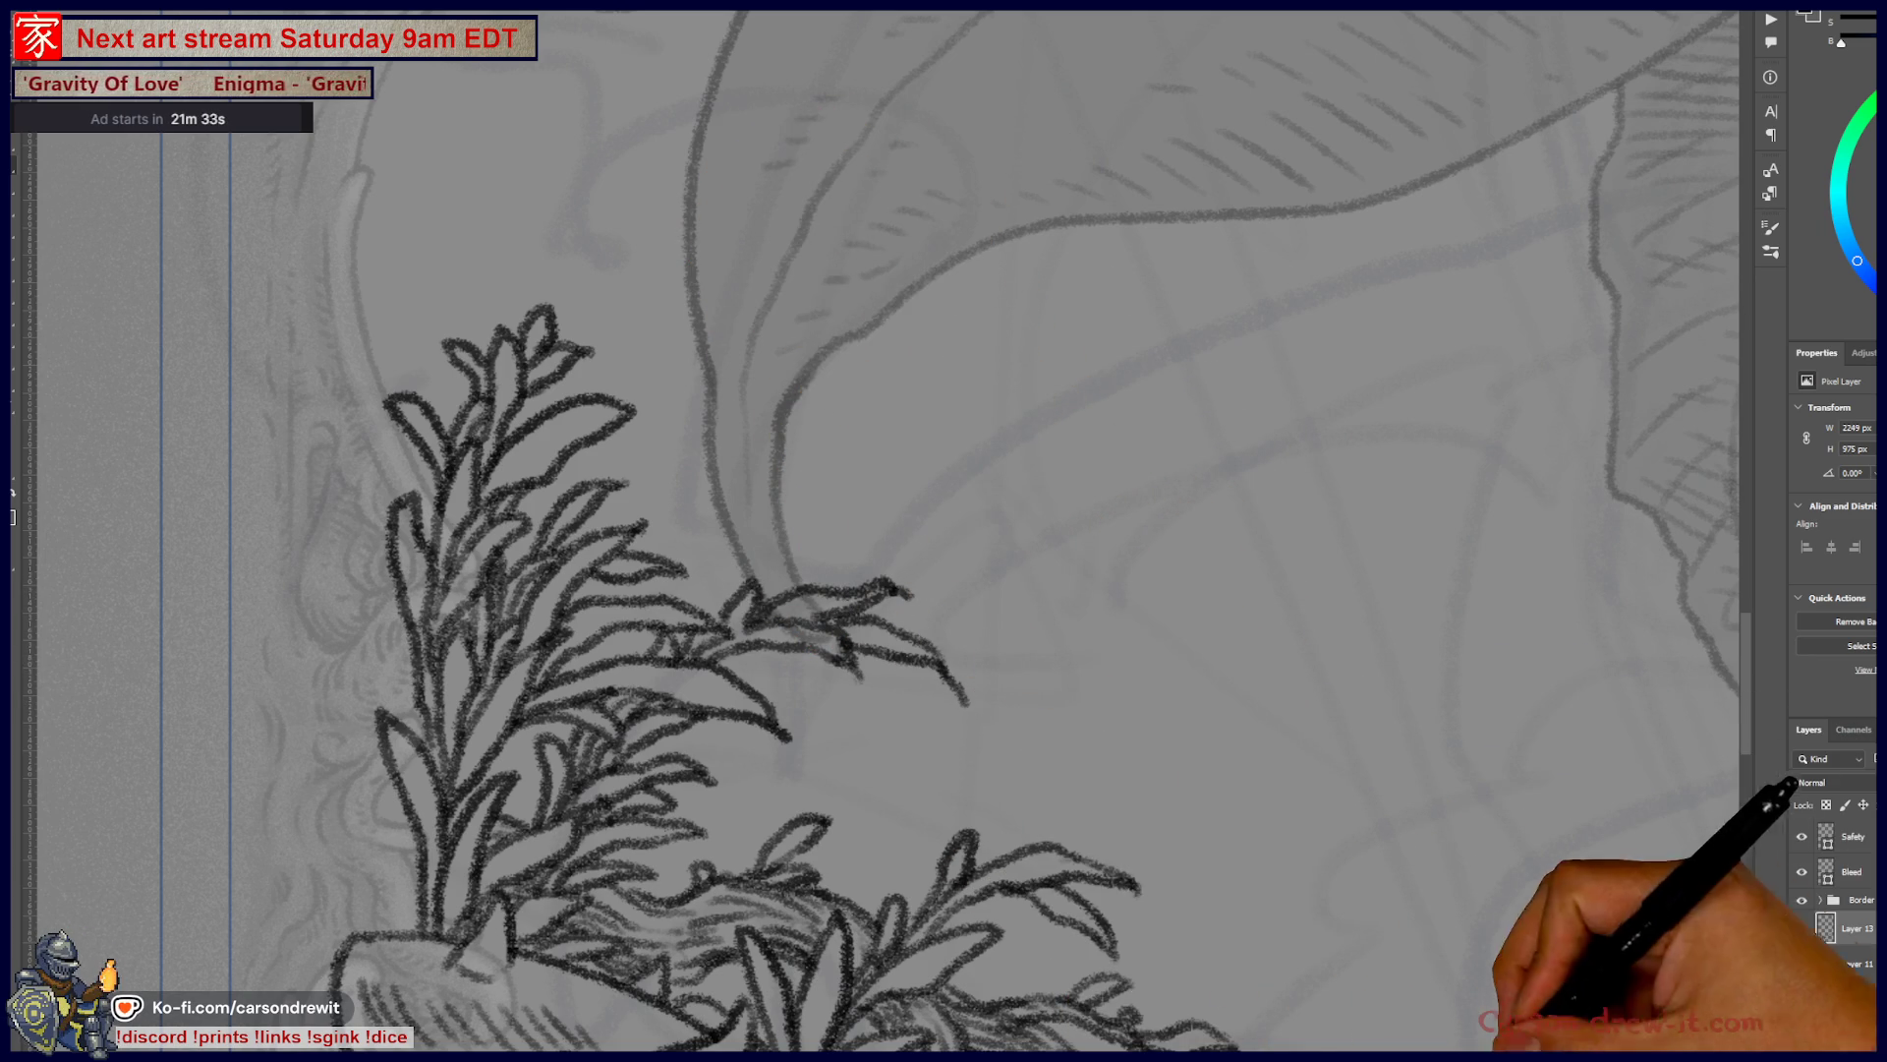
# - Zoom out to the whole card, then zoom in on the right thorn wreath
pyautogui.hotkey('ctrl', '-')
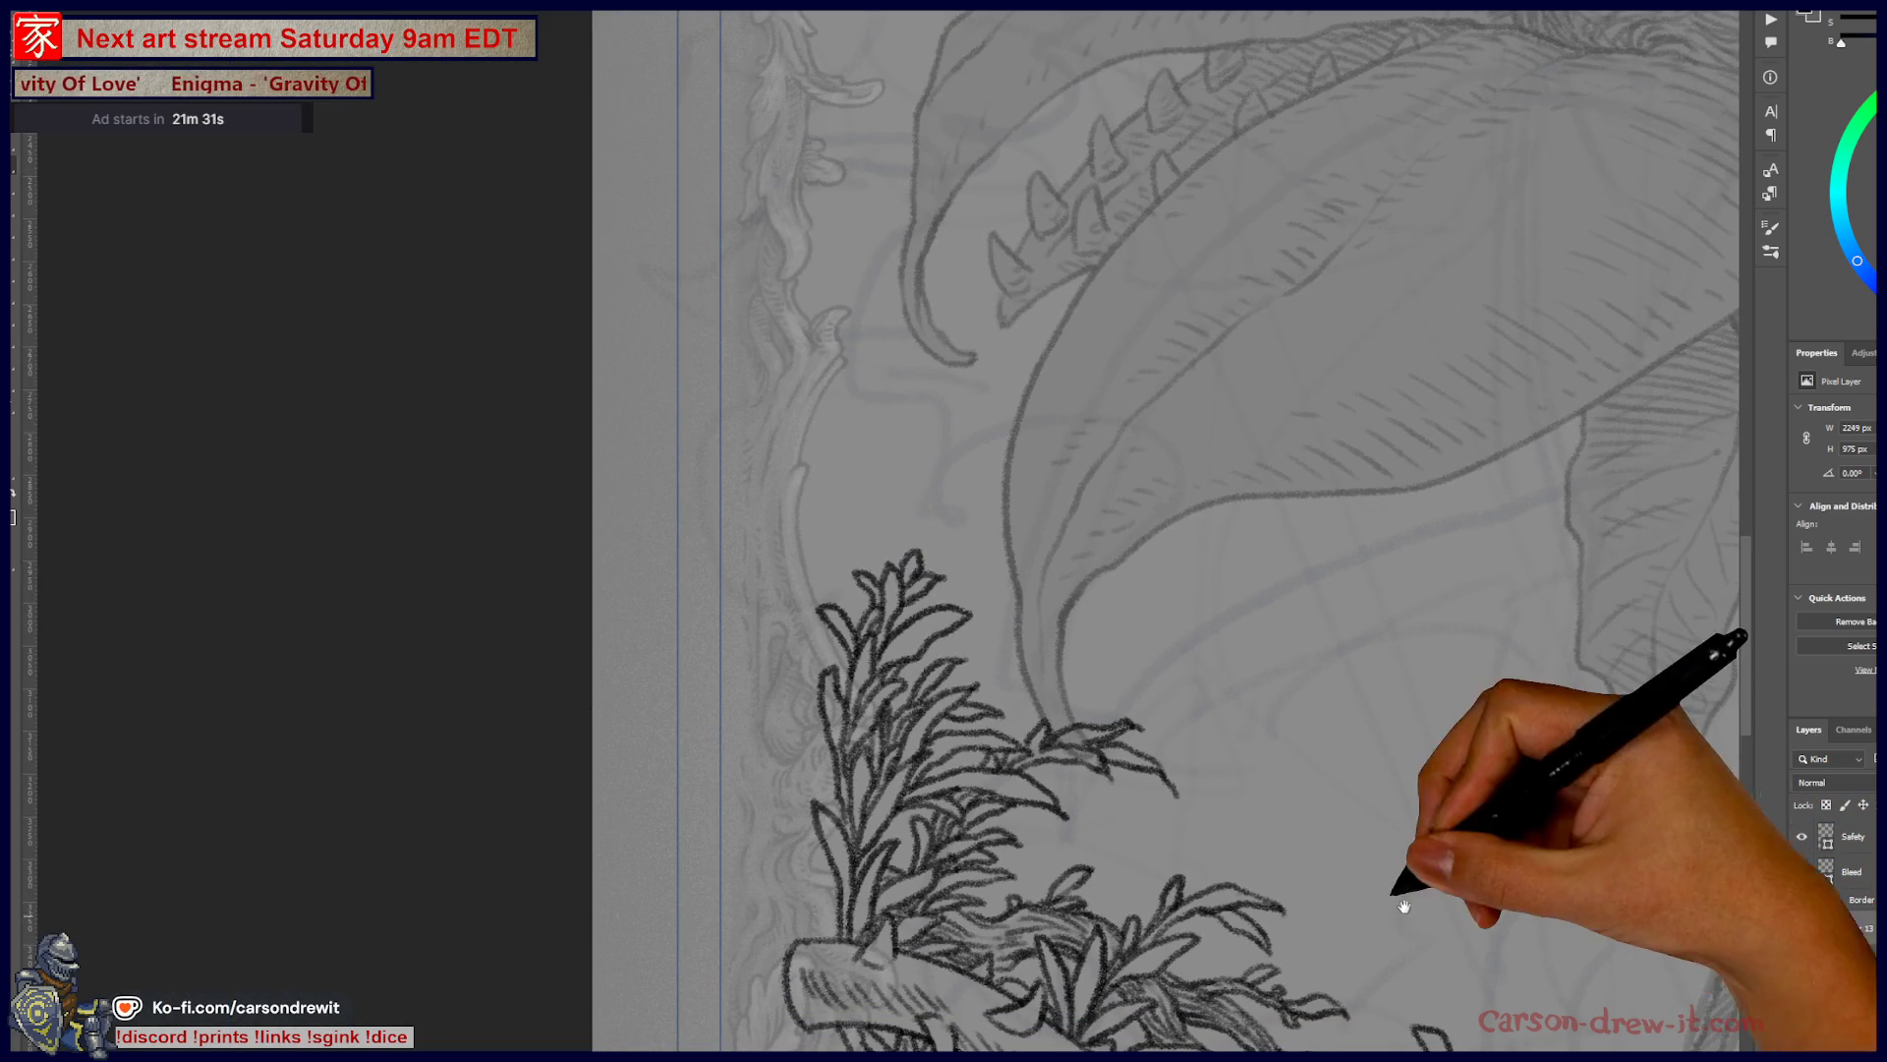
pyautogui.hotkey('ctrl', '+')
pyautogui.hotkey('ctrl', '+')
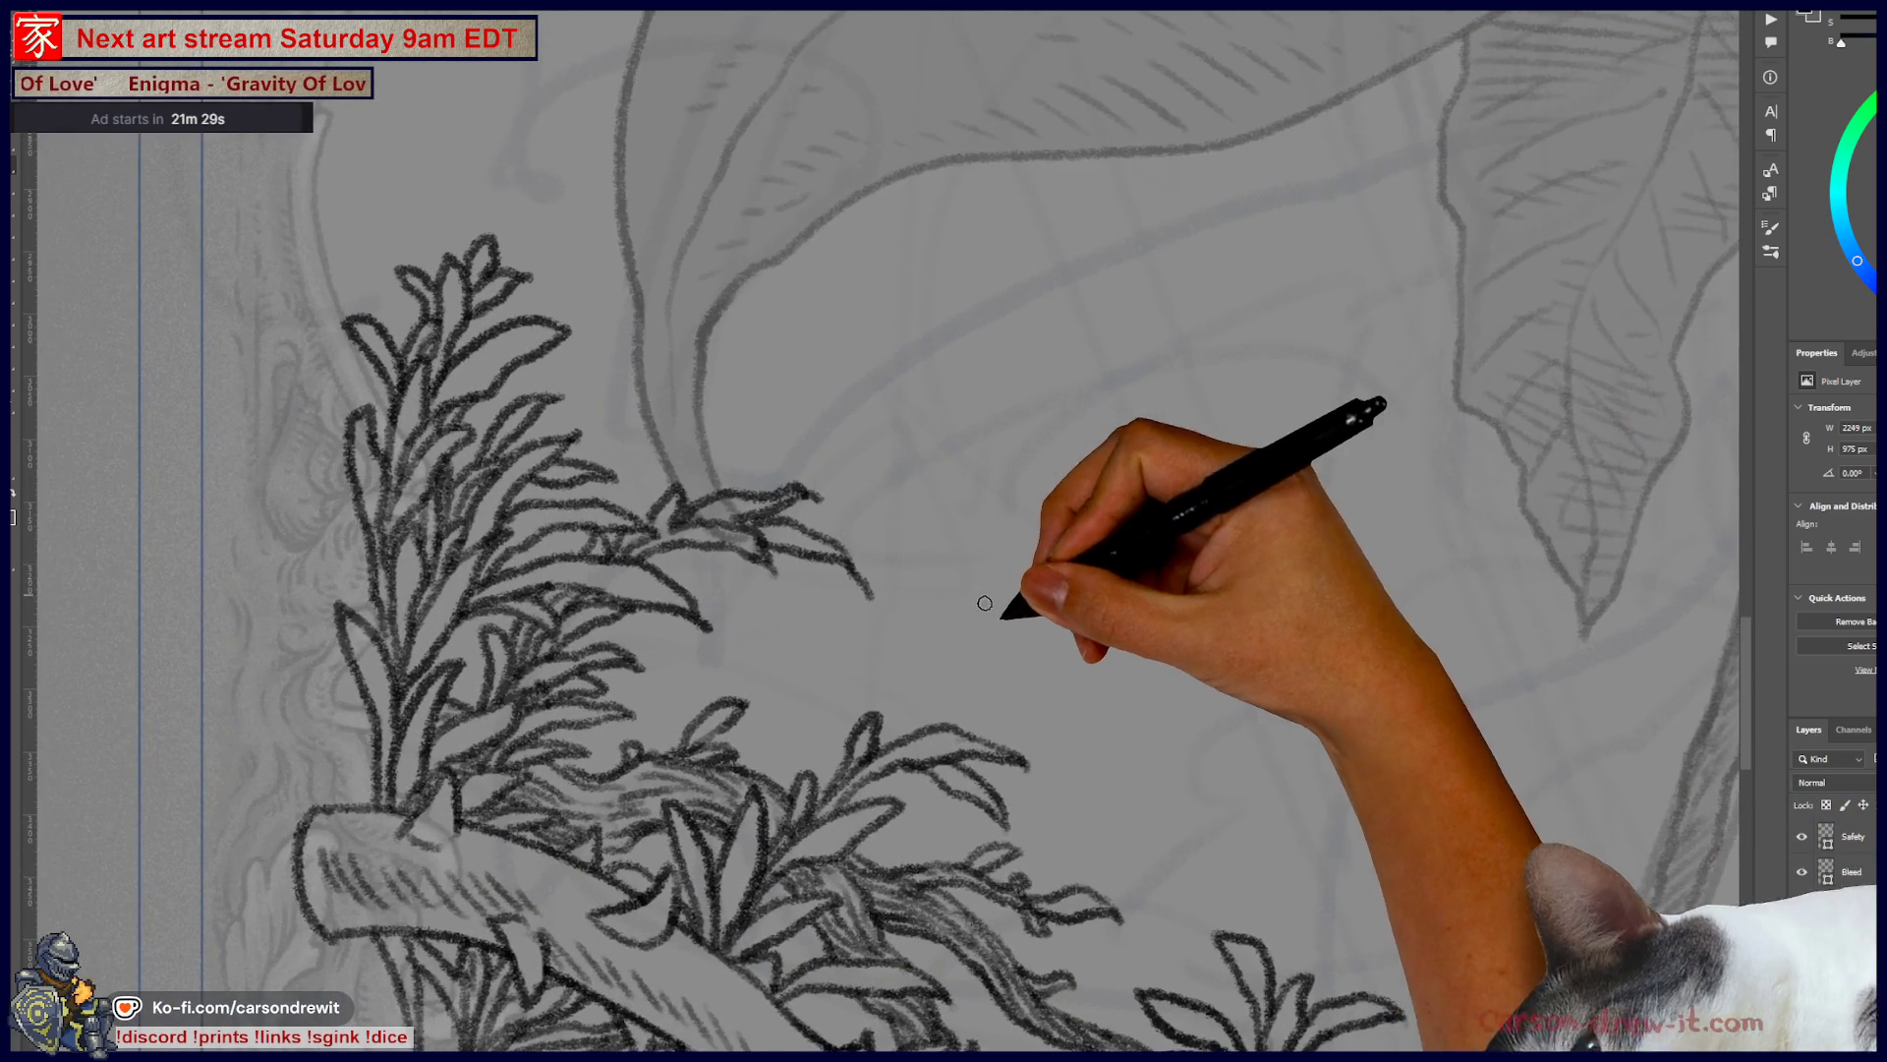
pyautogui.hotkey('ctrl', '-')
pyautogui.hotkey('ctrl', '-')
pyautogui.hotkey('ctrl', '-')
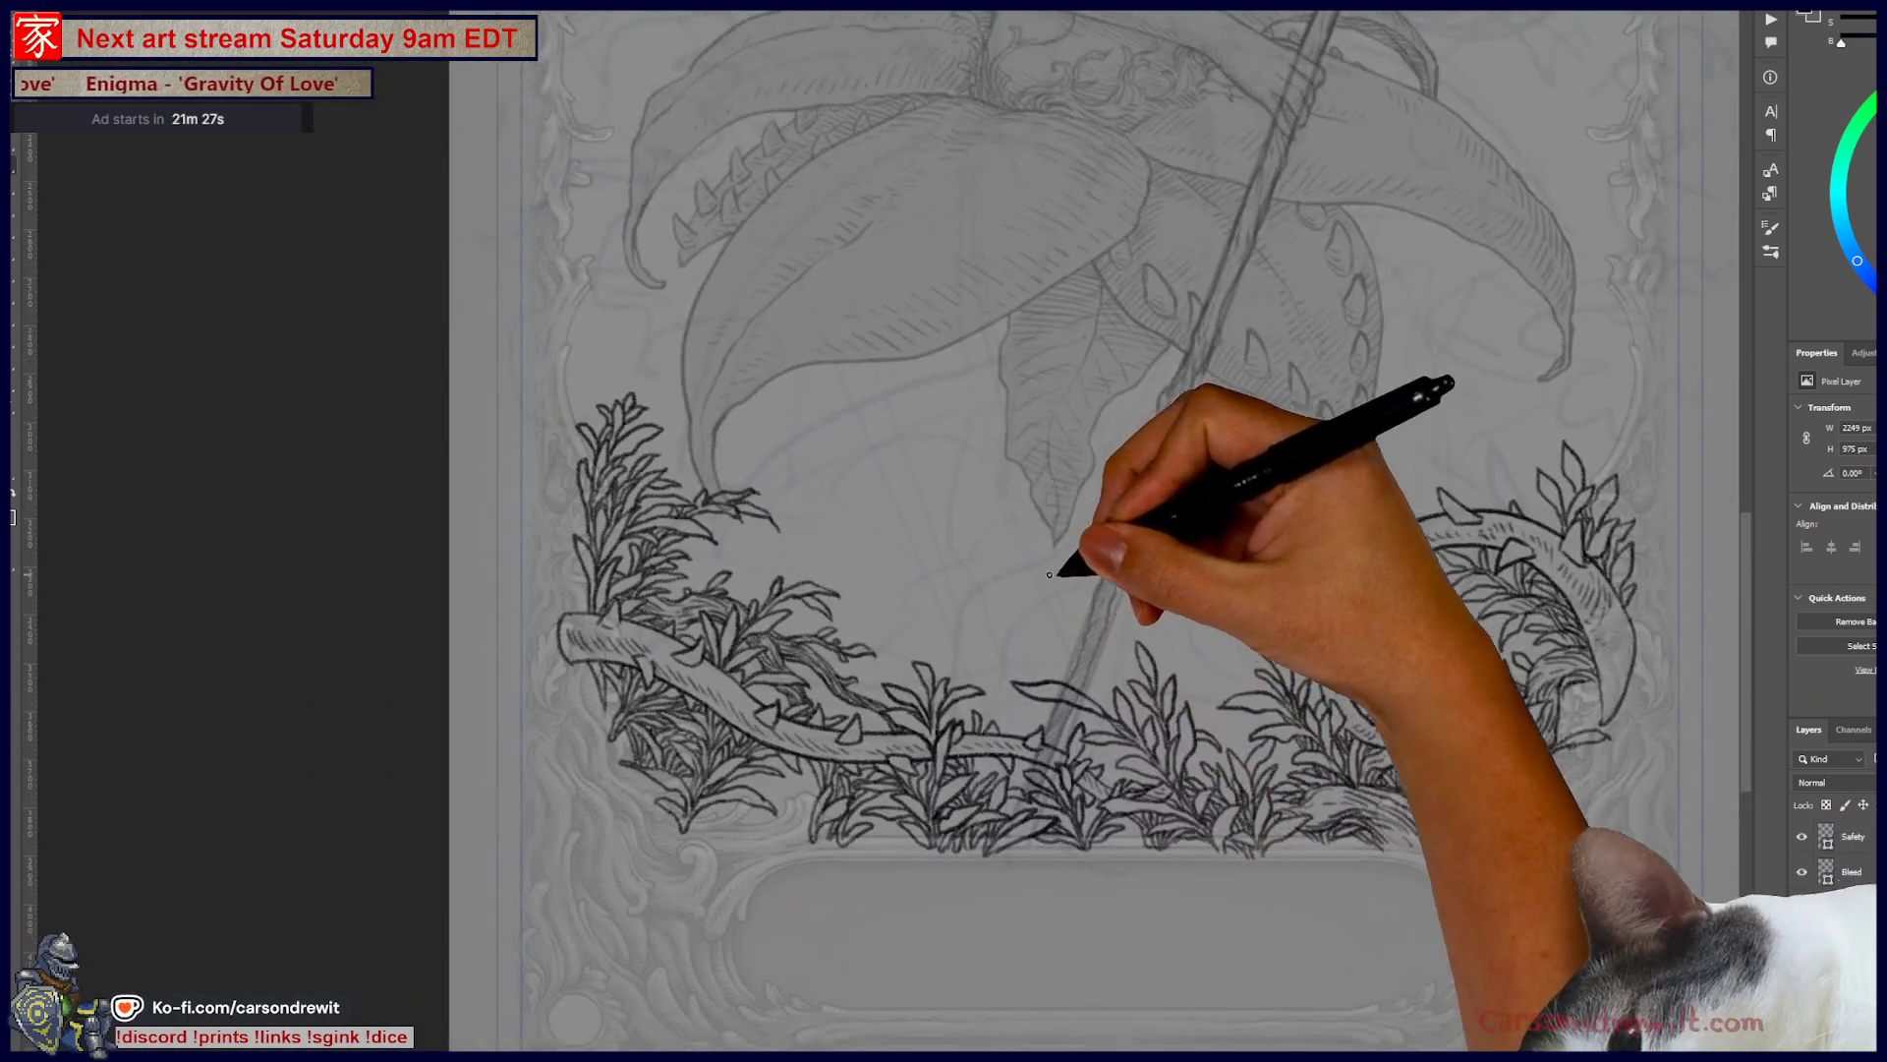
pyautogui.hotkey('ctrl', '-')
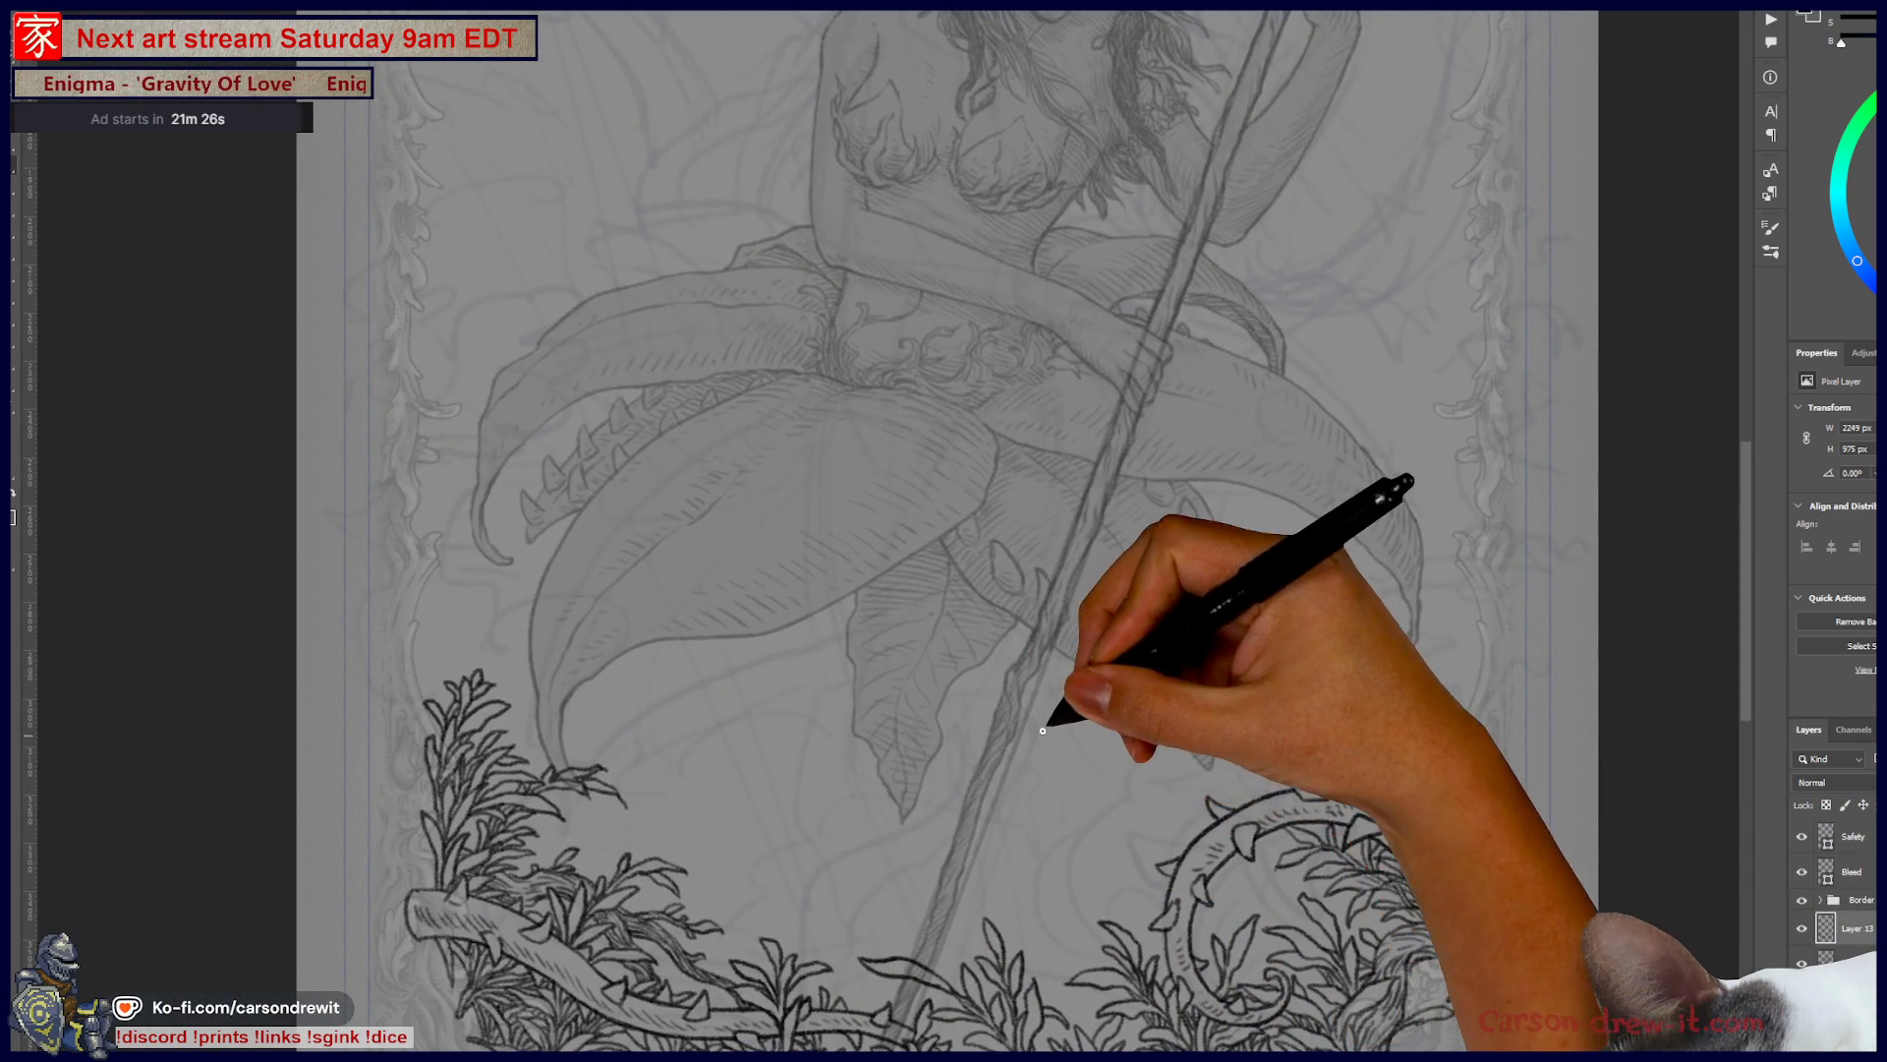
pyautogui.hotkey('ctrl', '-')
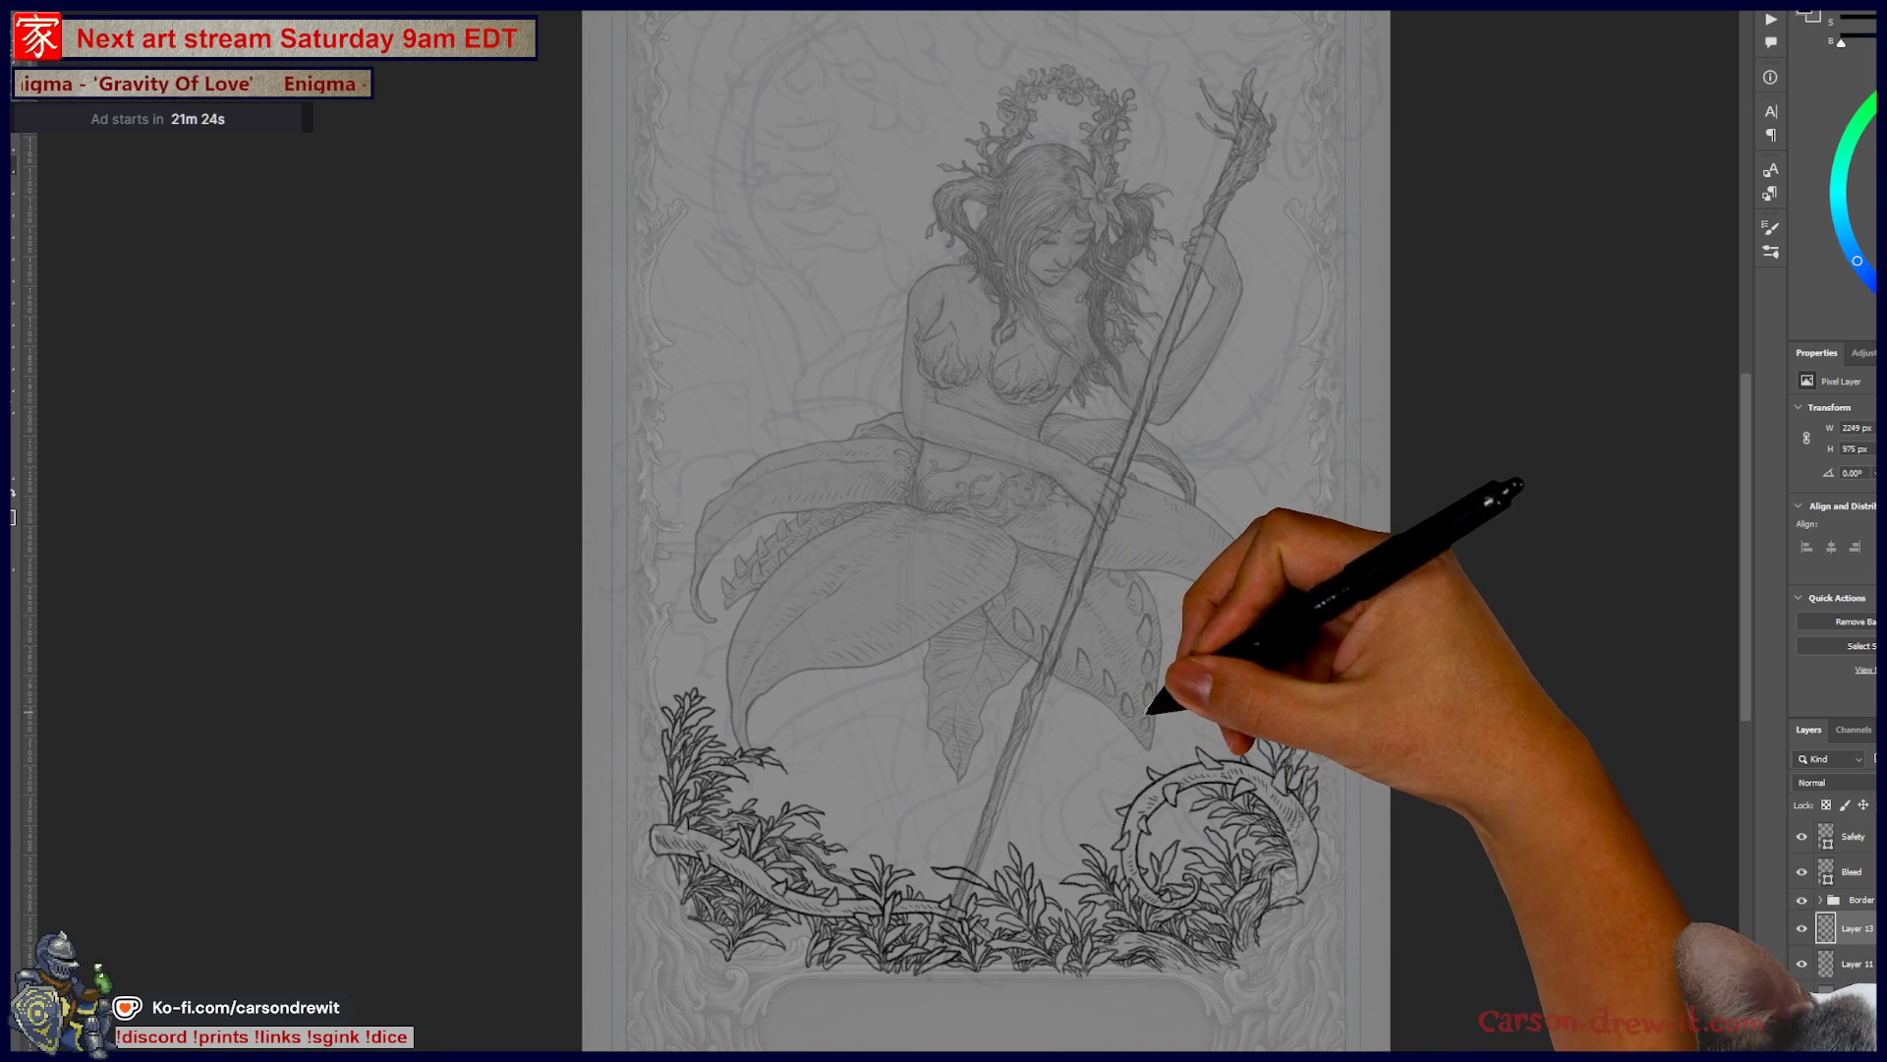
pyautogui.scroll(3, 1160, 787)
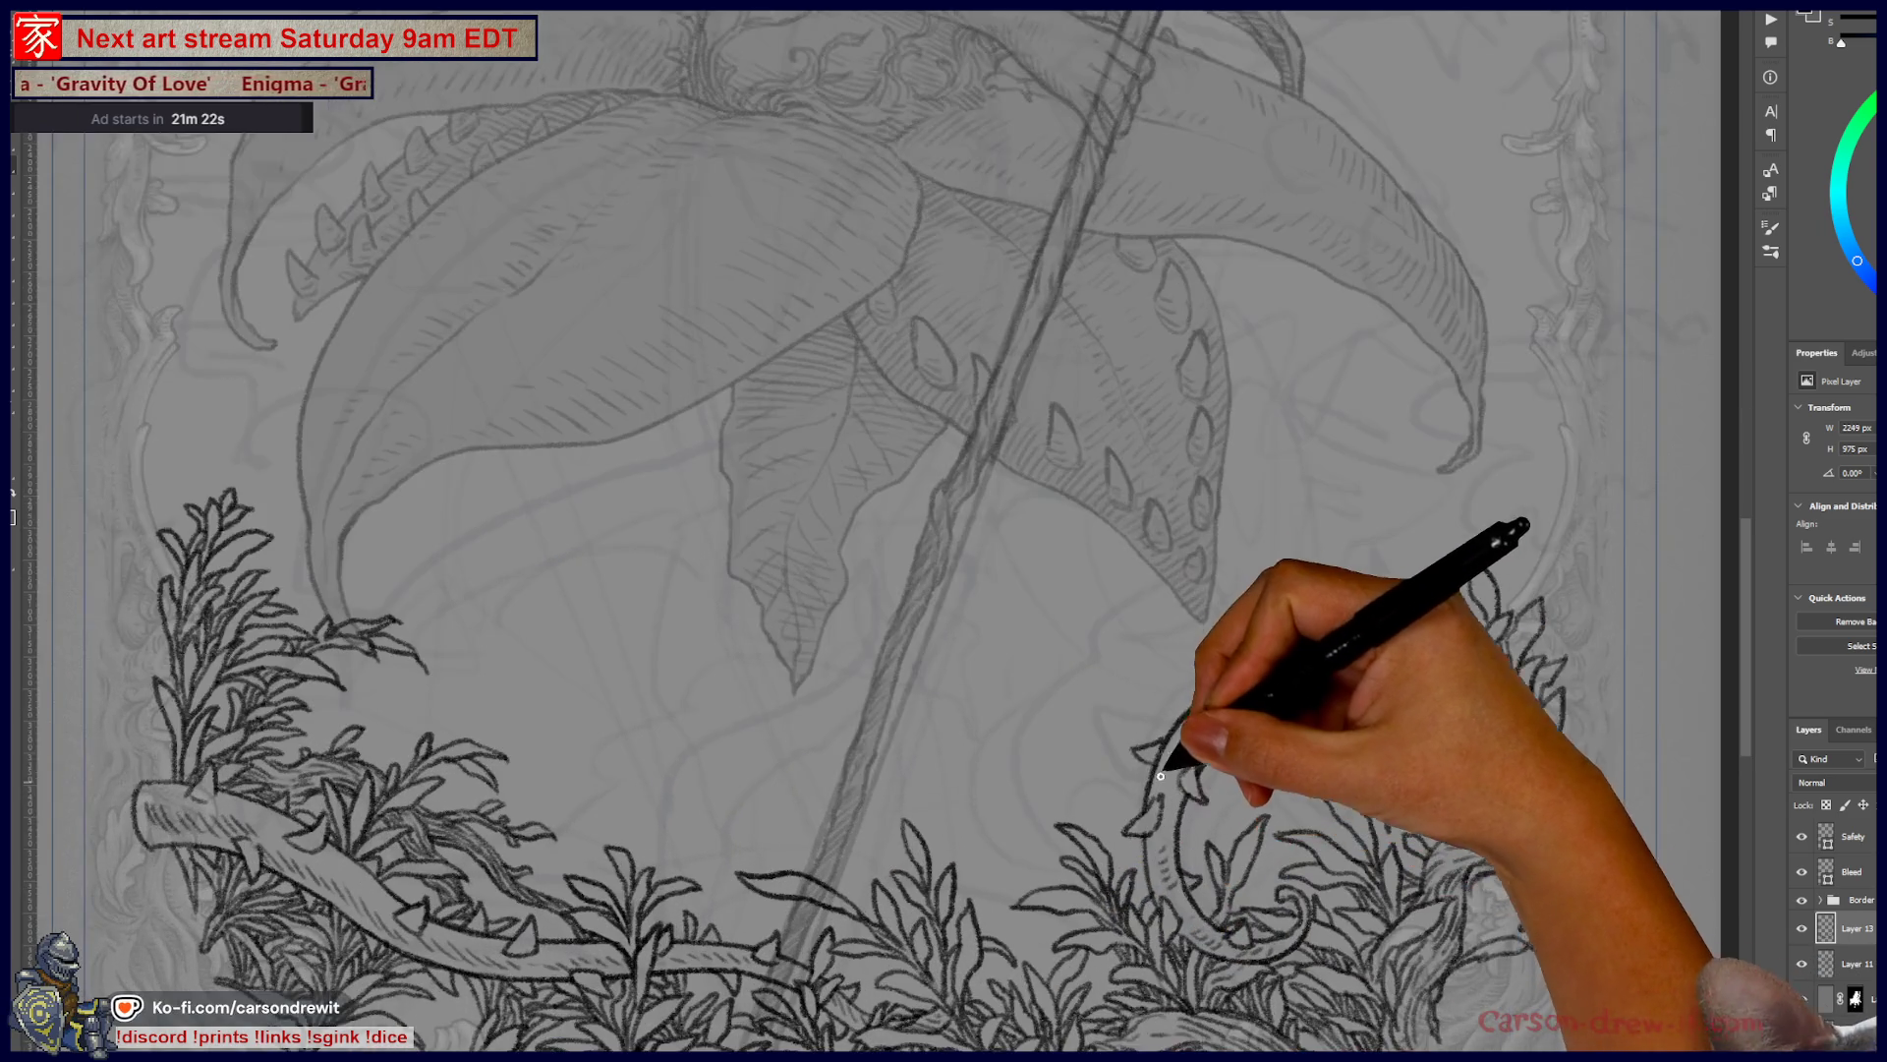
pyautogui.scroll(4, 1160, 788)
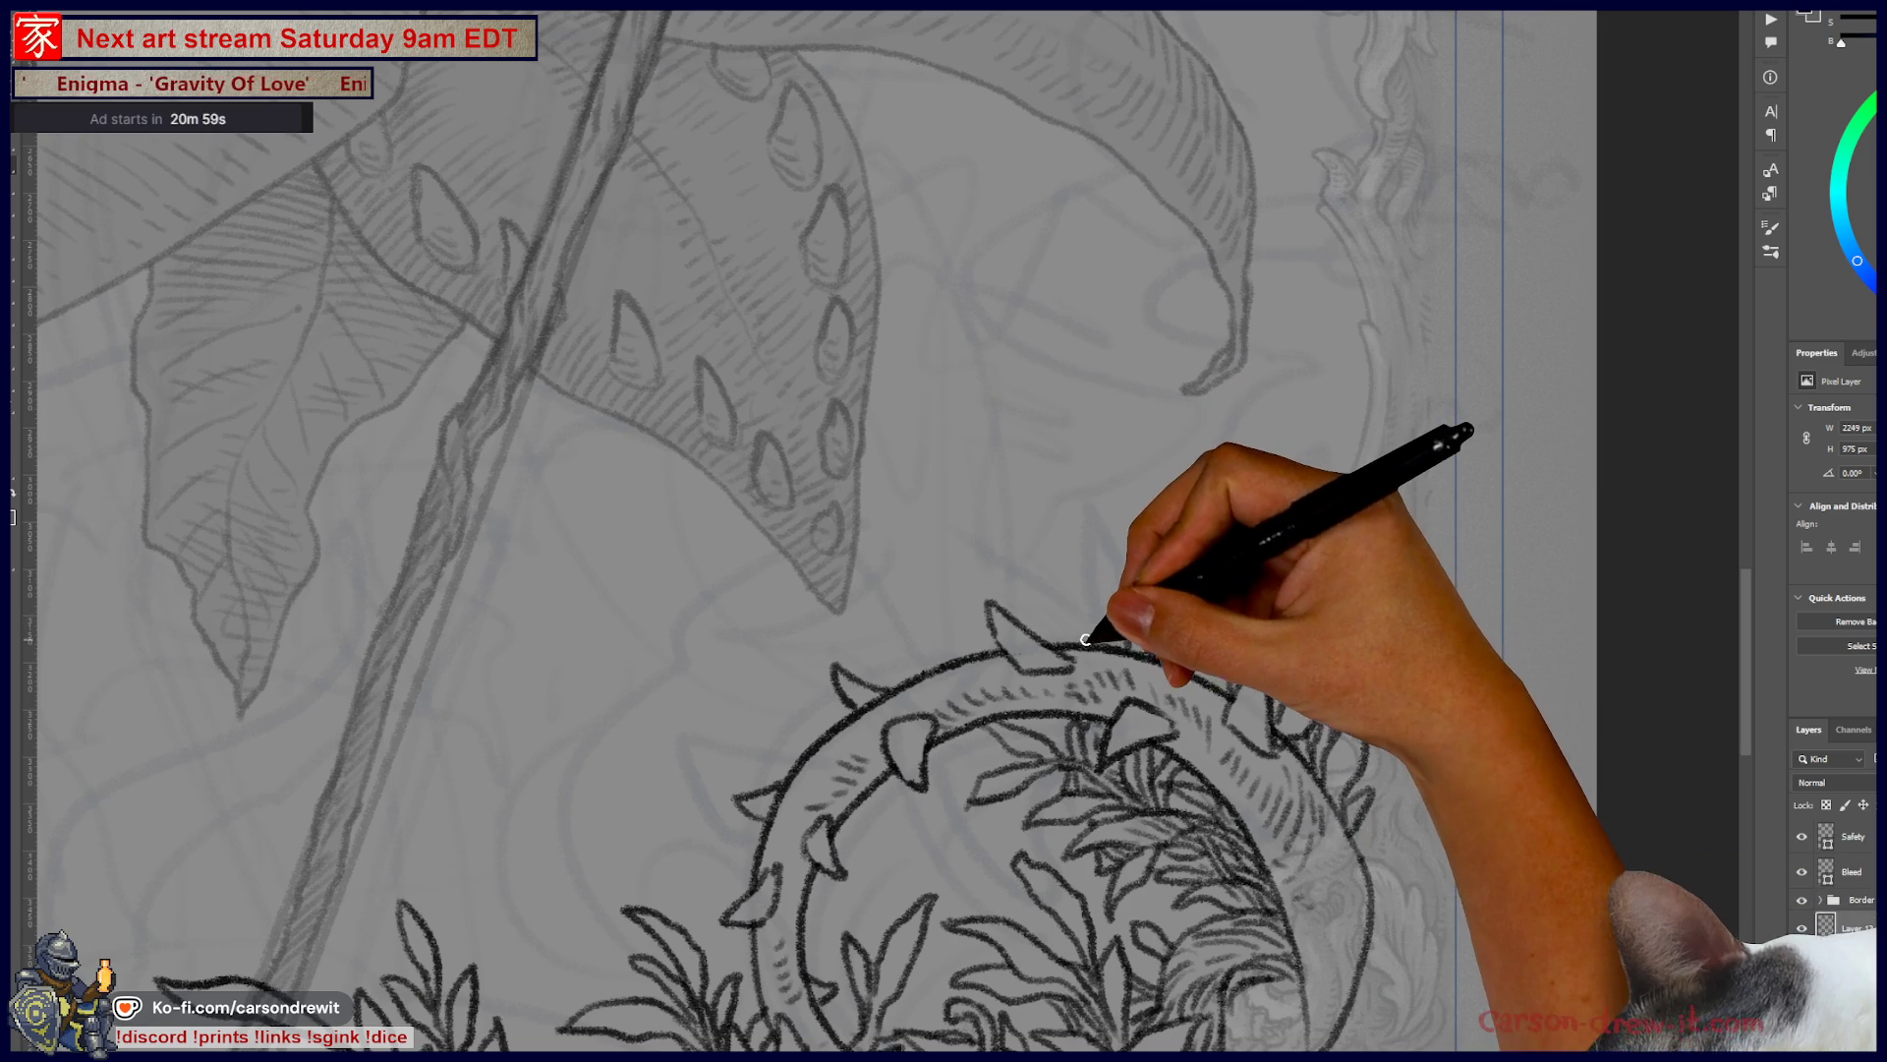
# - Ink the branch arcing up and right from the wreath top, with inner edge, curled end and hatching
pyautogui.moveTo(1079, 641)
pyautogui.mouseDown()
pyautogui.moveTo(1221, 433)
pyautogui.moveTo(1427, 397)
pyautogui.mouseUp()
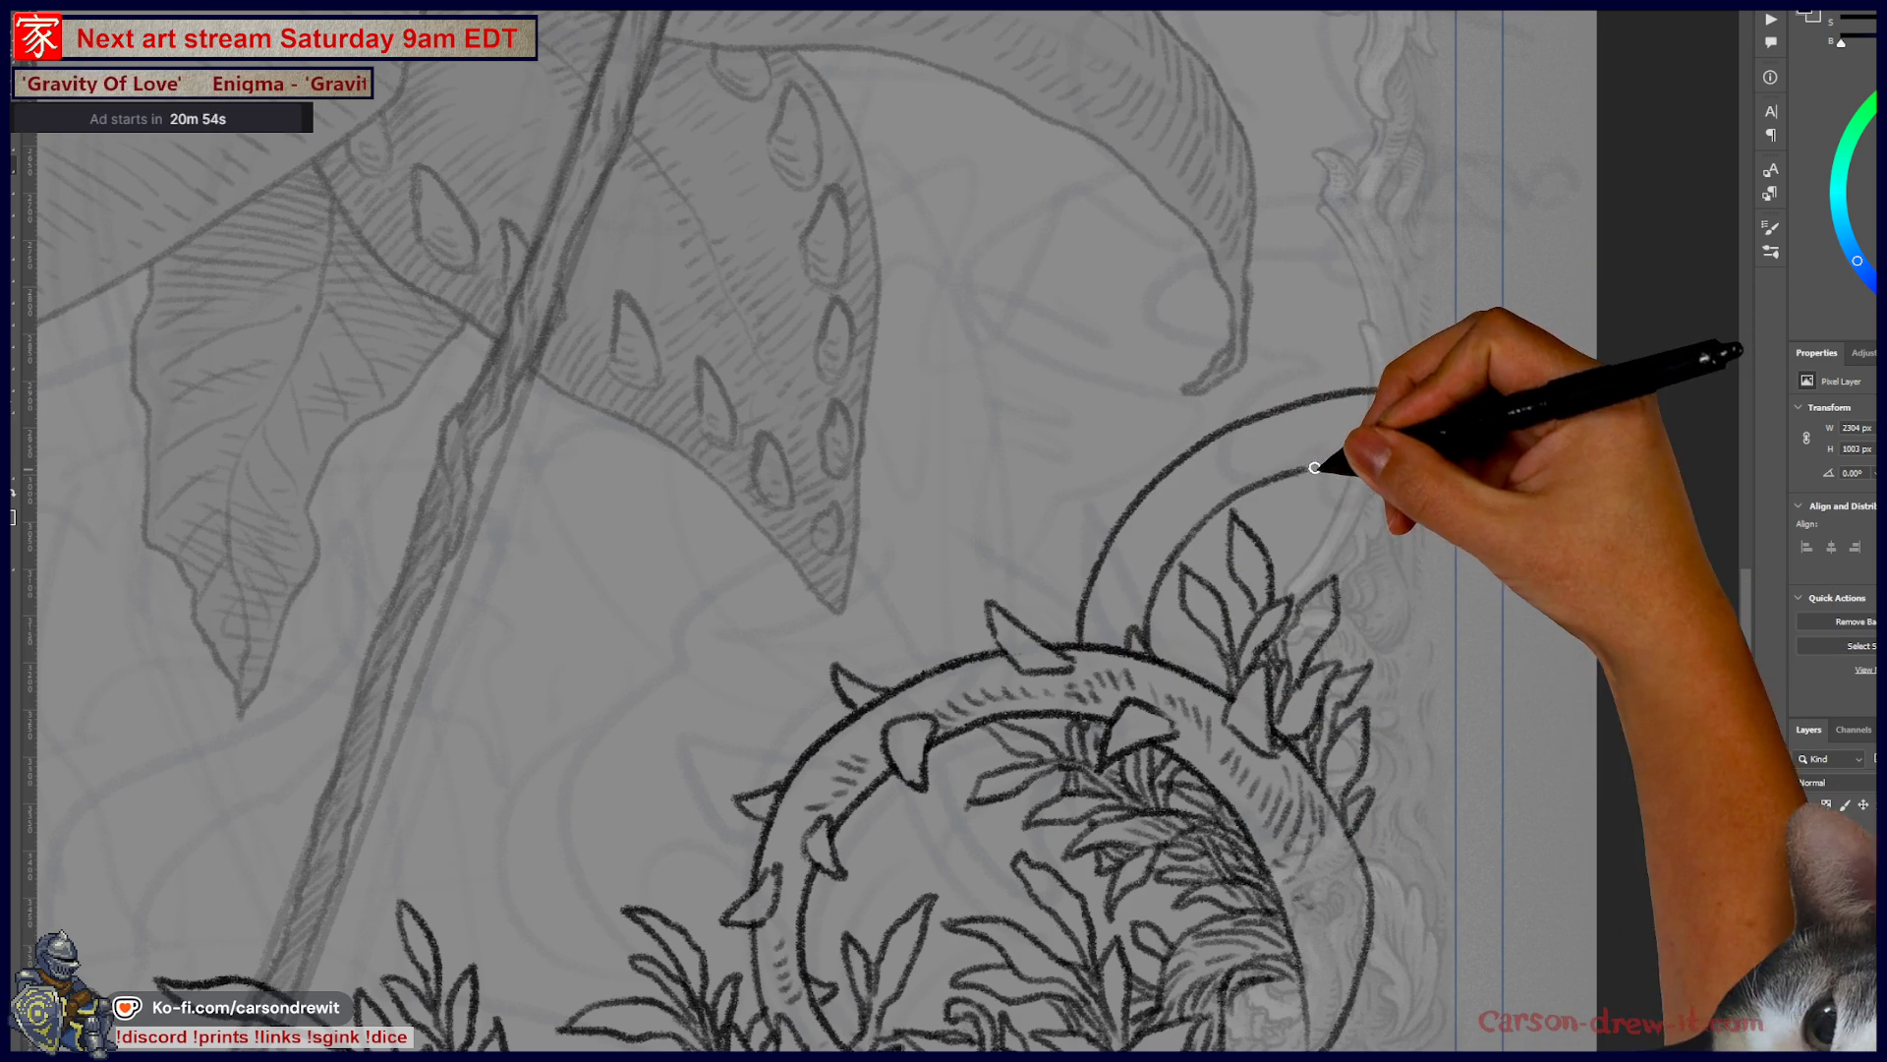
pyautogui.moveTo(1089, 646)
pyautogui.mouseDown()
pyautogui.moveTo(1222, 451)
pyautogui.moveTo(1445, 400)
pyautogui.mouseUp()
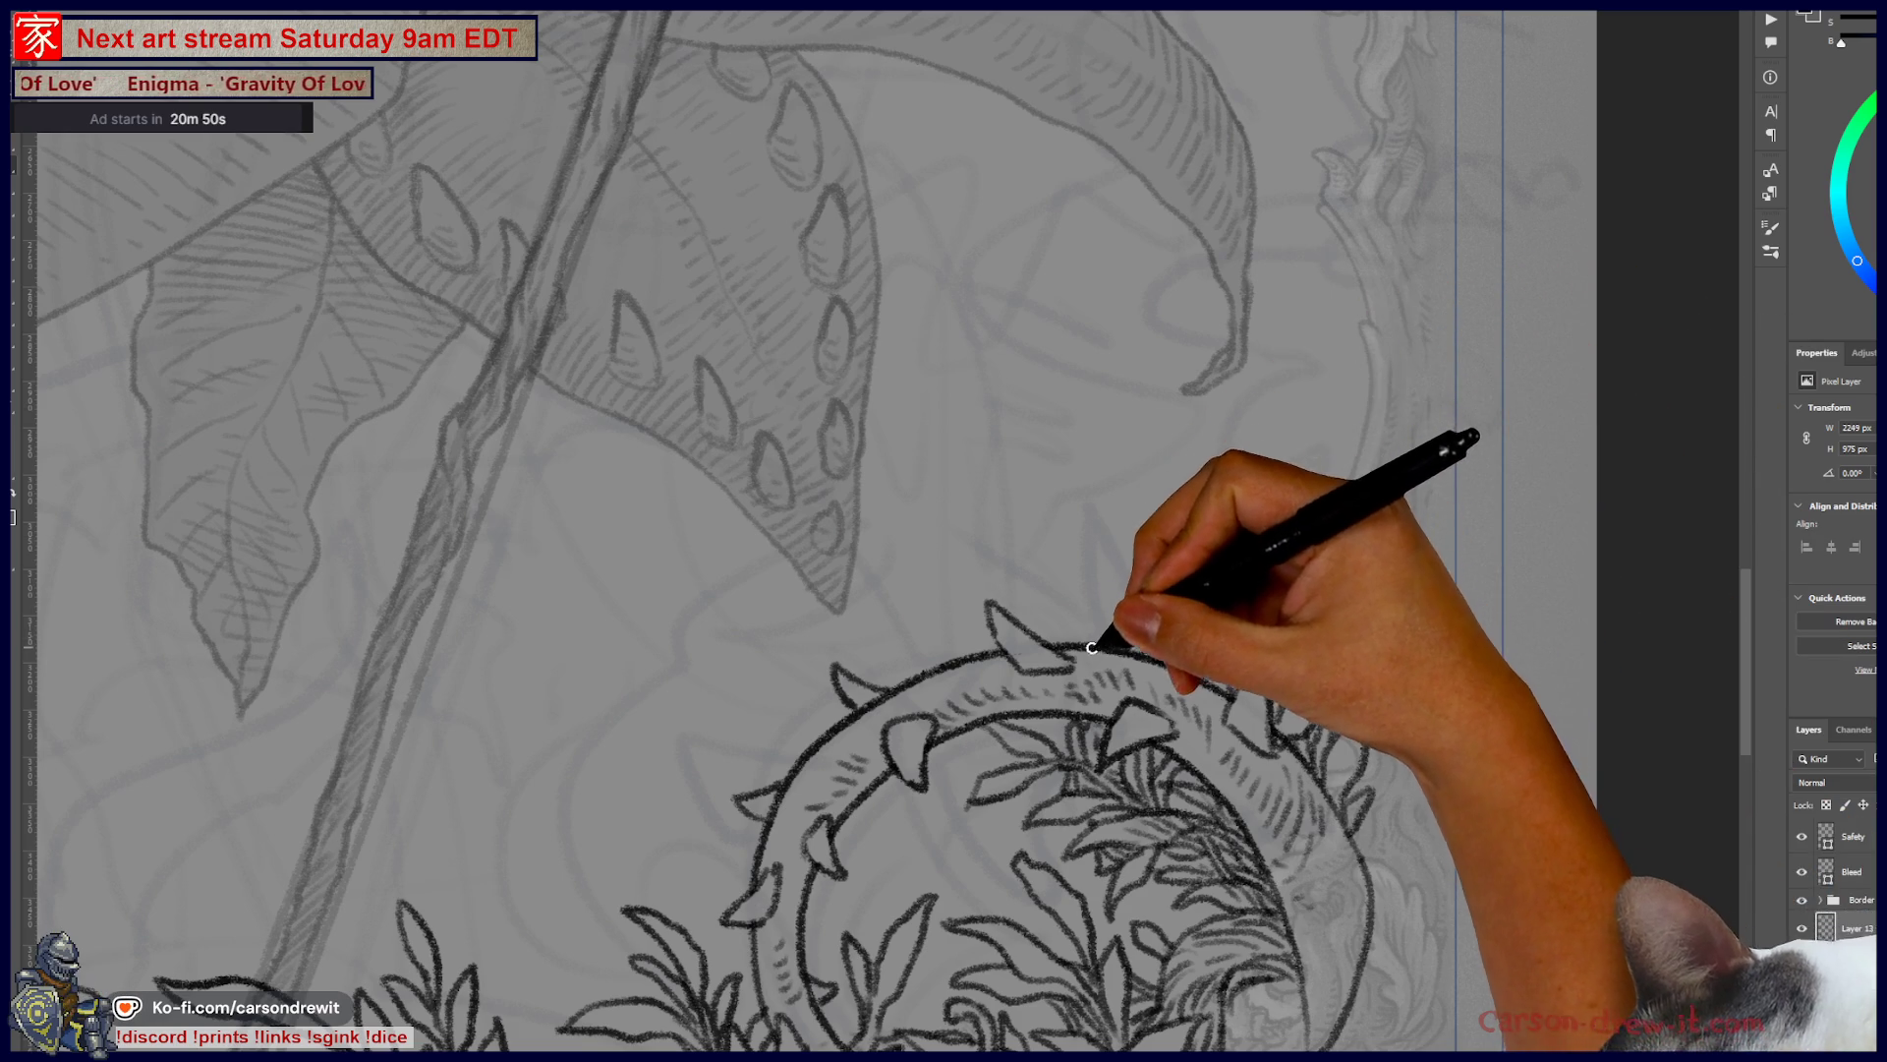
pyautogui.moveTo(1091, 644); pyautogui.dragTo(1447, 405)
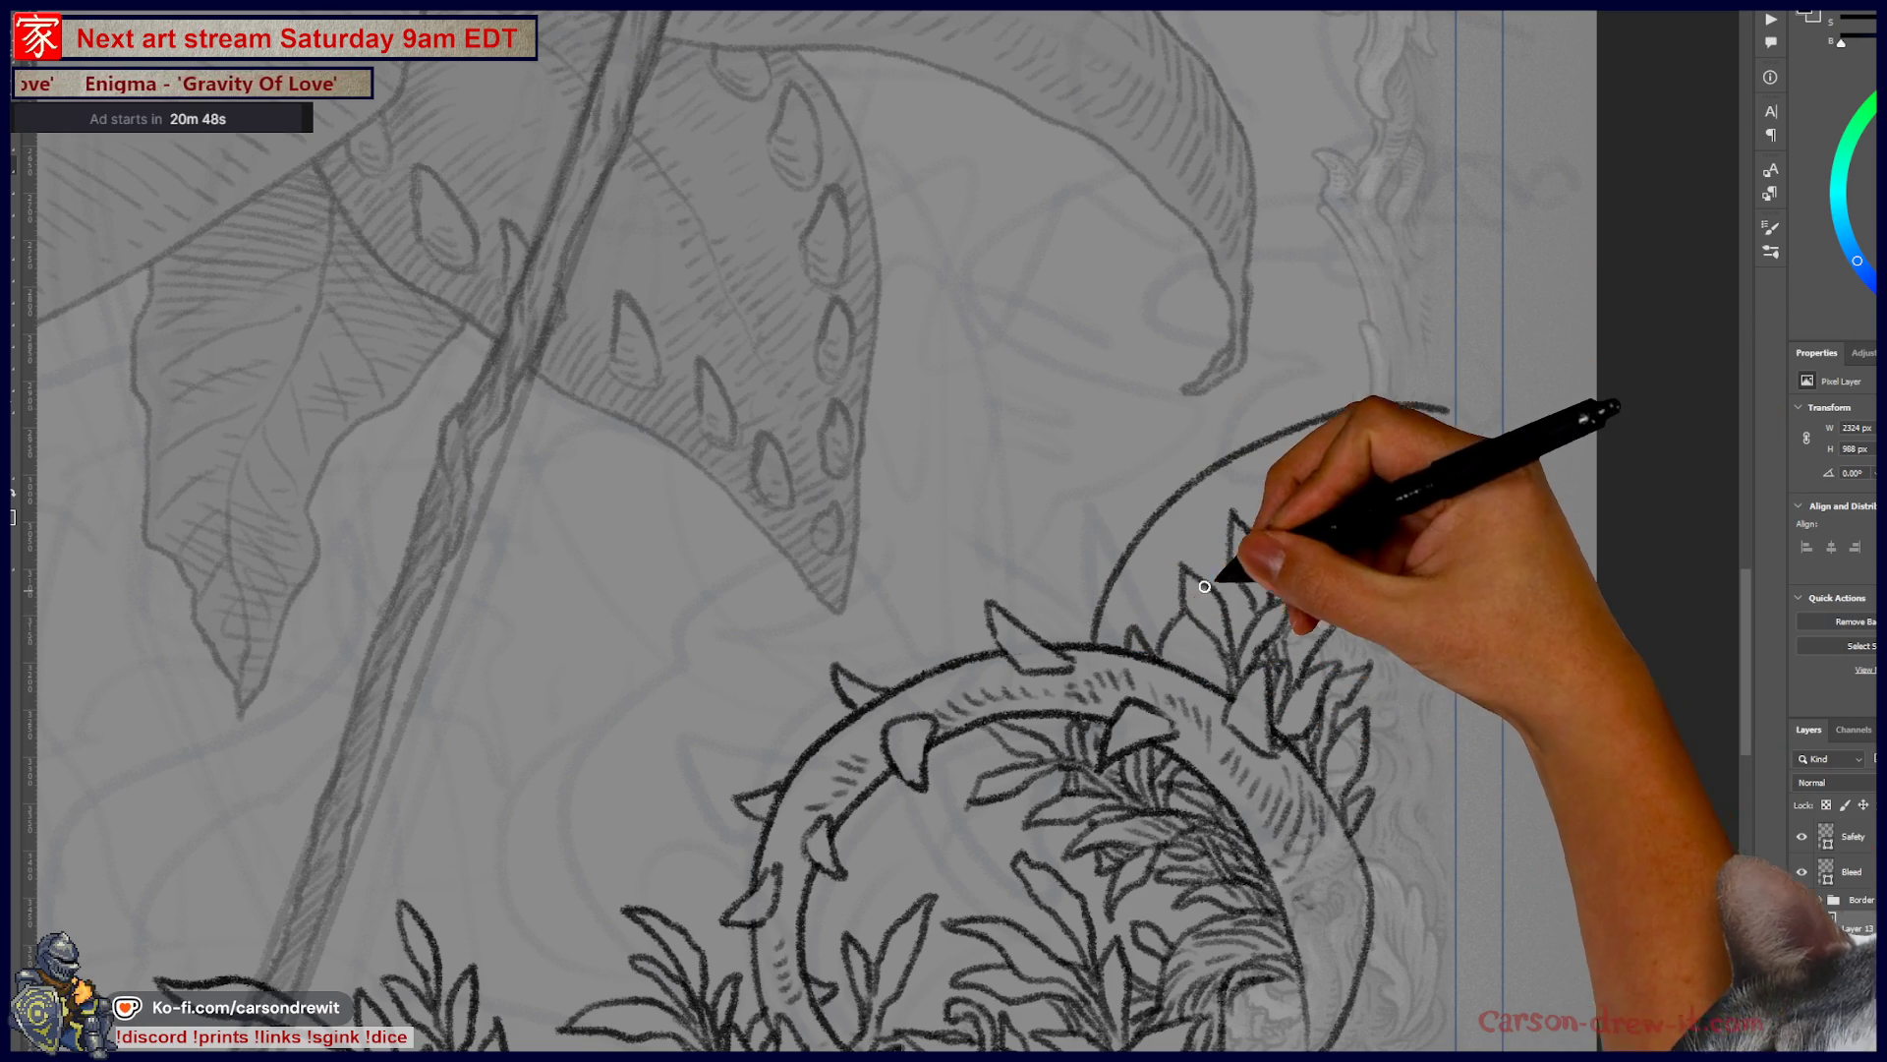
pyautogui.moveTo(1268, 542)
pyautogui.mouseDown()
pyautogui.moveTo(1432, 514)
pyautogui.moveTo(1455, 459)
pyautogui.mouseUp()
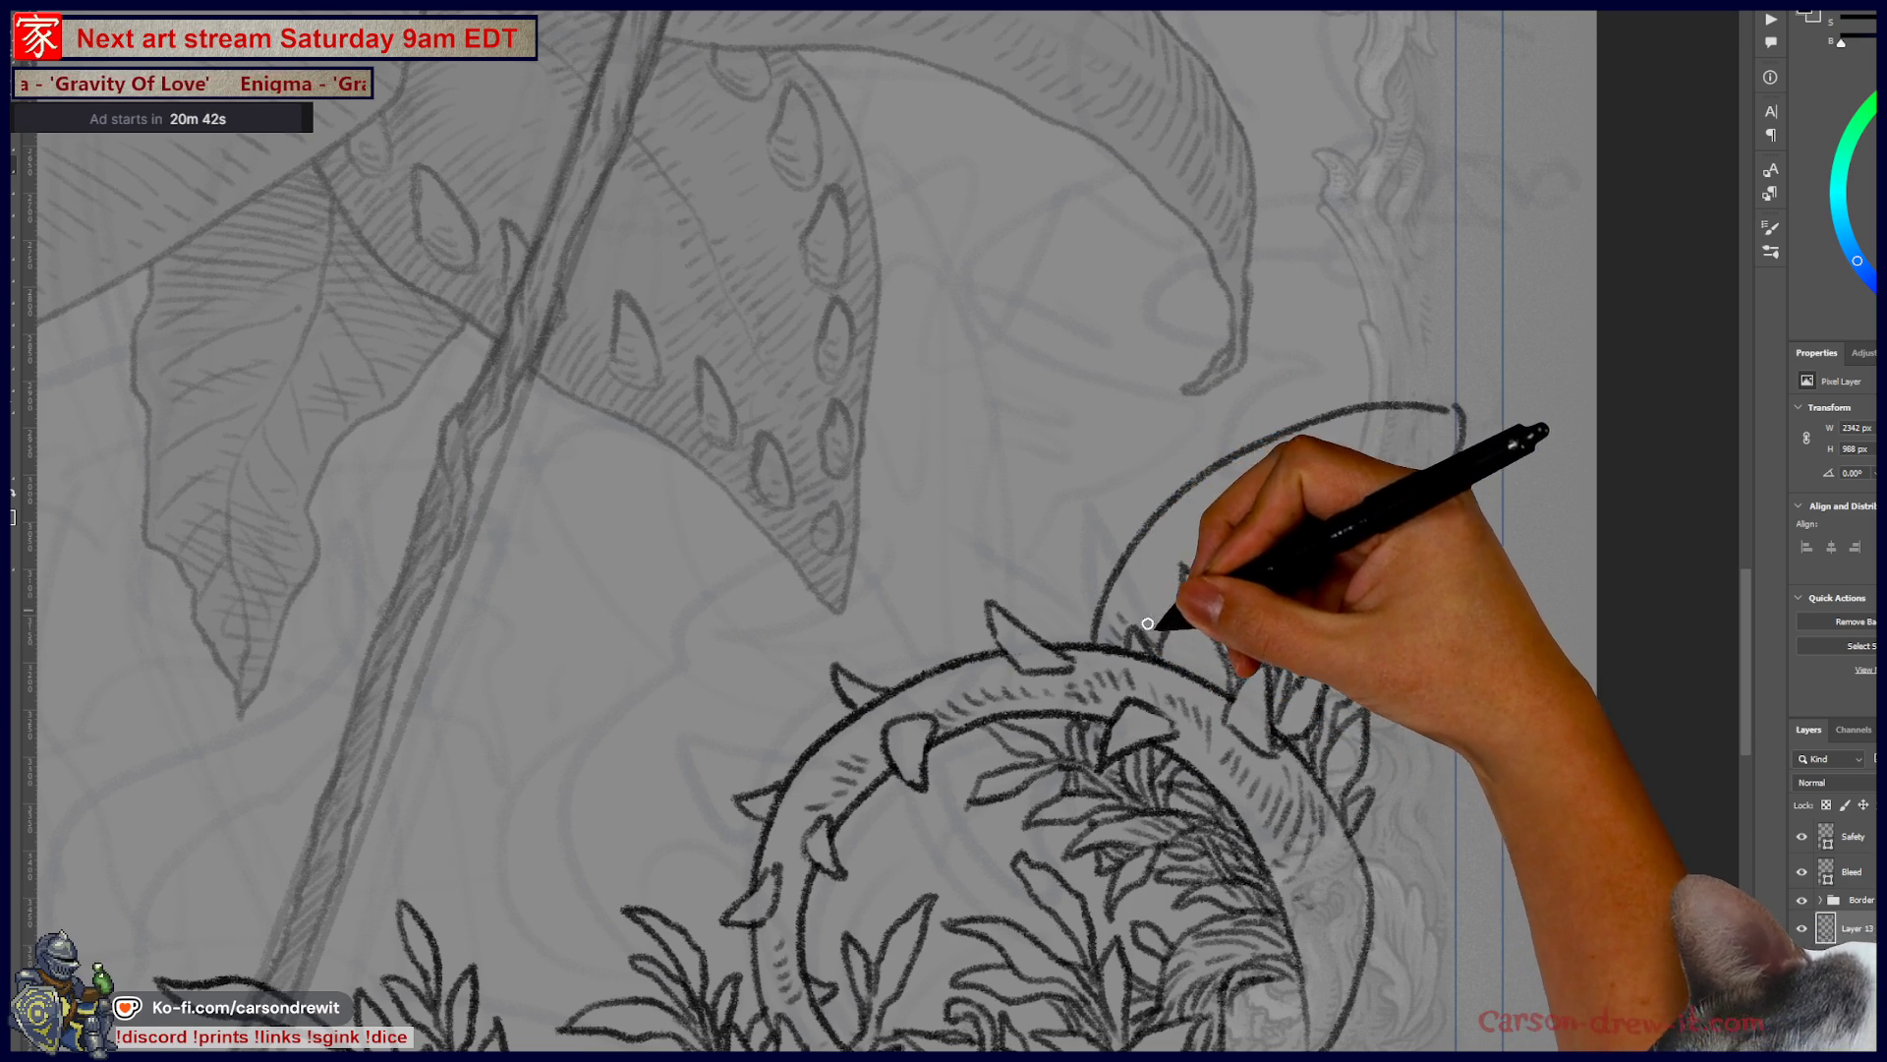
pyautogui.moveTo(1183, 532)
pyautogui.mouseDown()
pyautogui.moveTo(1289, 433)
pyautogui.moveTo(1315, 482)
pyautogui.moveTo(1372, 468)
pyautogui.moveTo(1413, 611)
pyautogui.mouseUp()
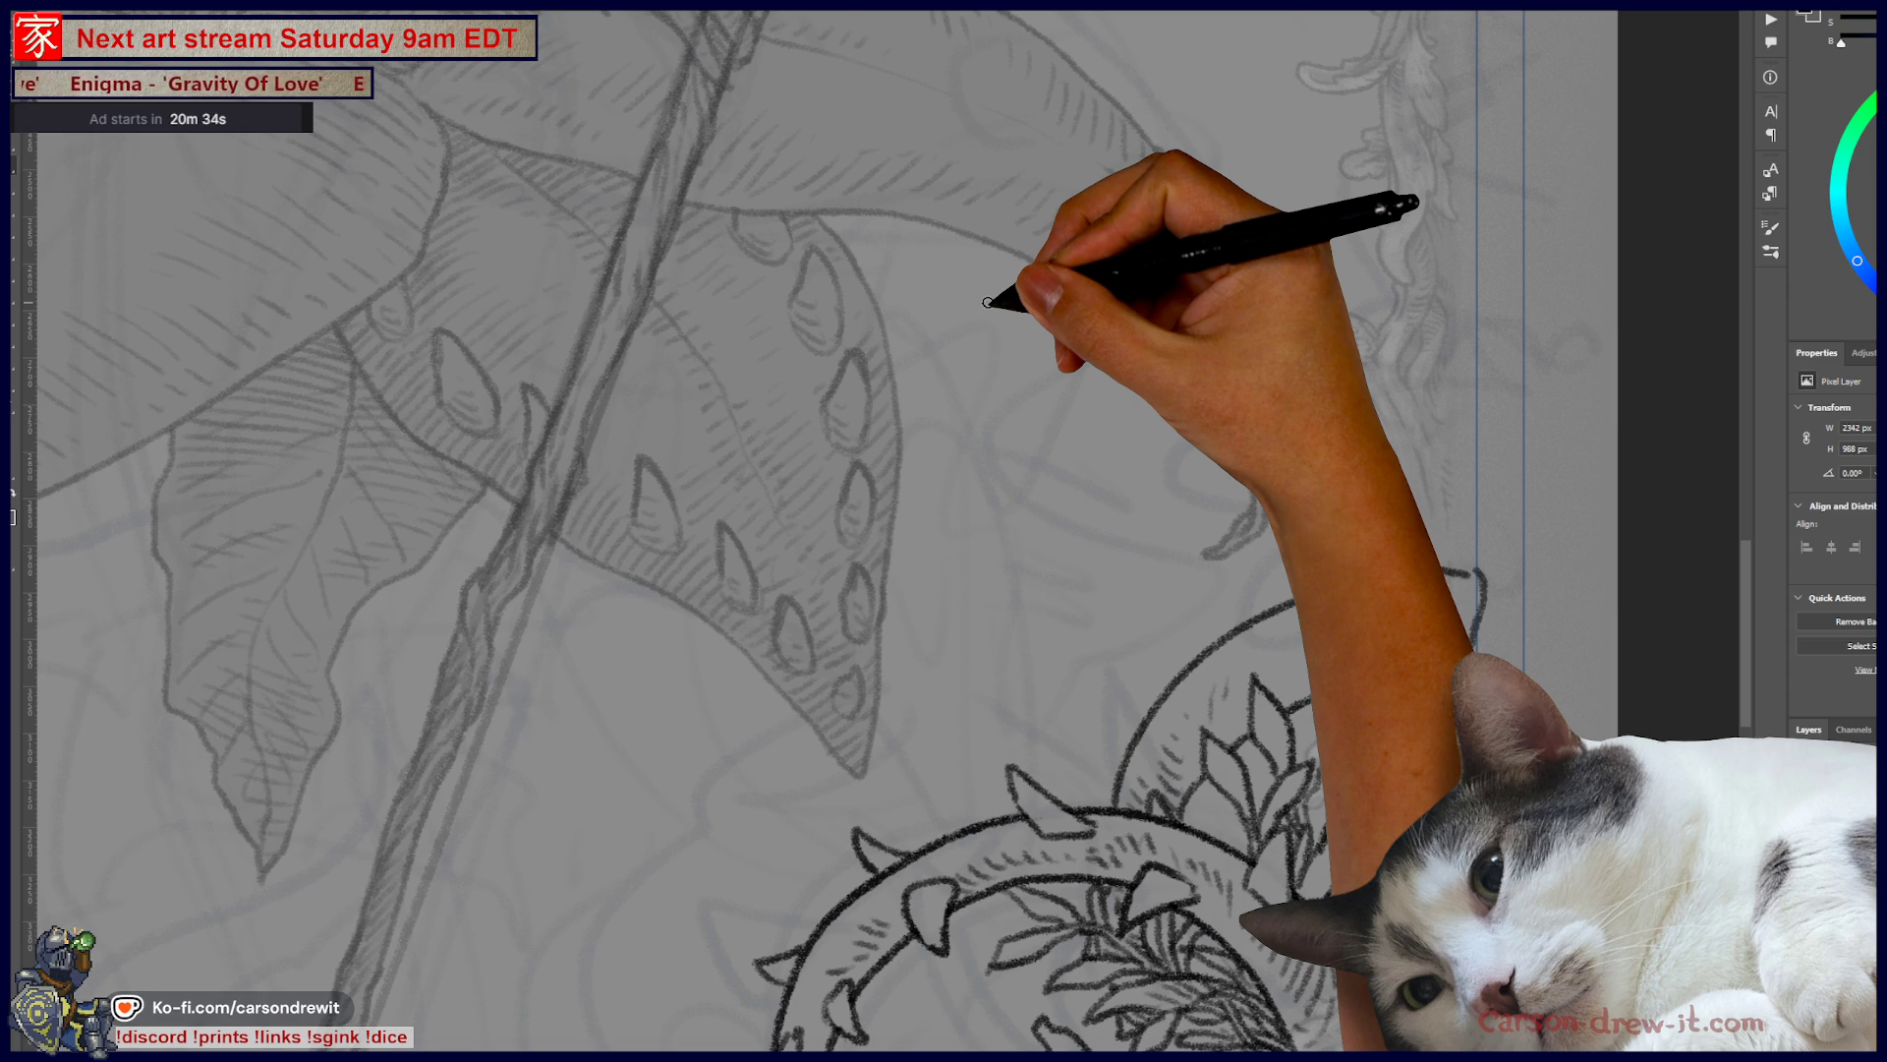
# - Add thorns and extra ink detail around the thorn ring, with a curve arching up-right
pyautogui.moveTo(1247, 623); pyautogui.dragTo(1279, 615)
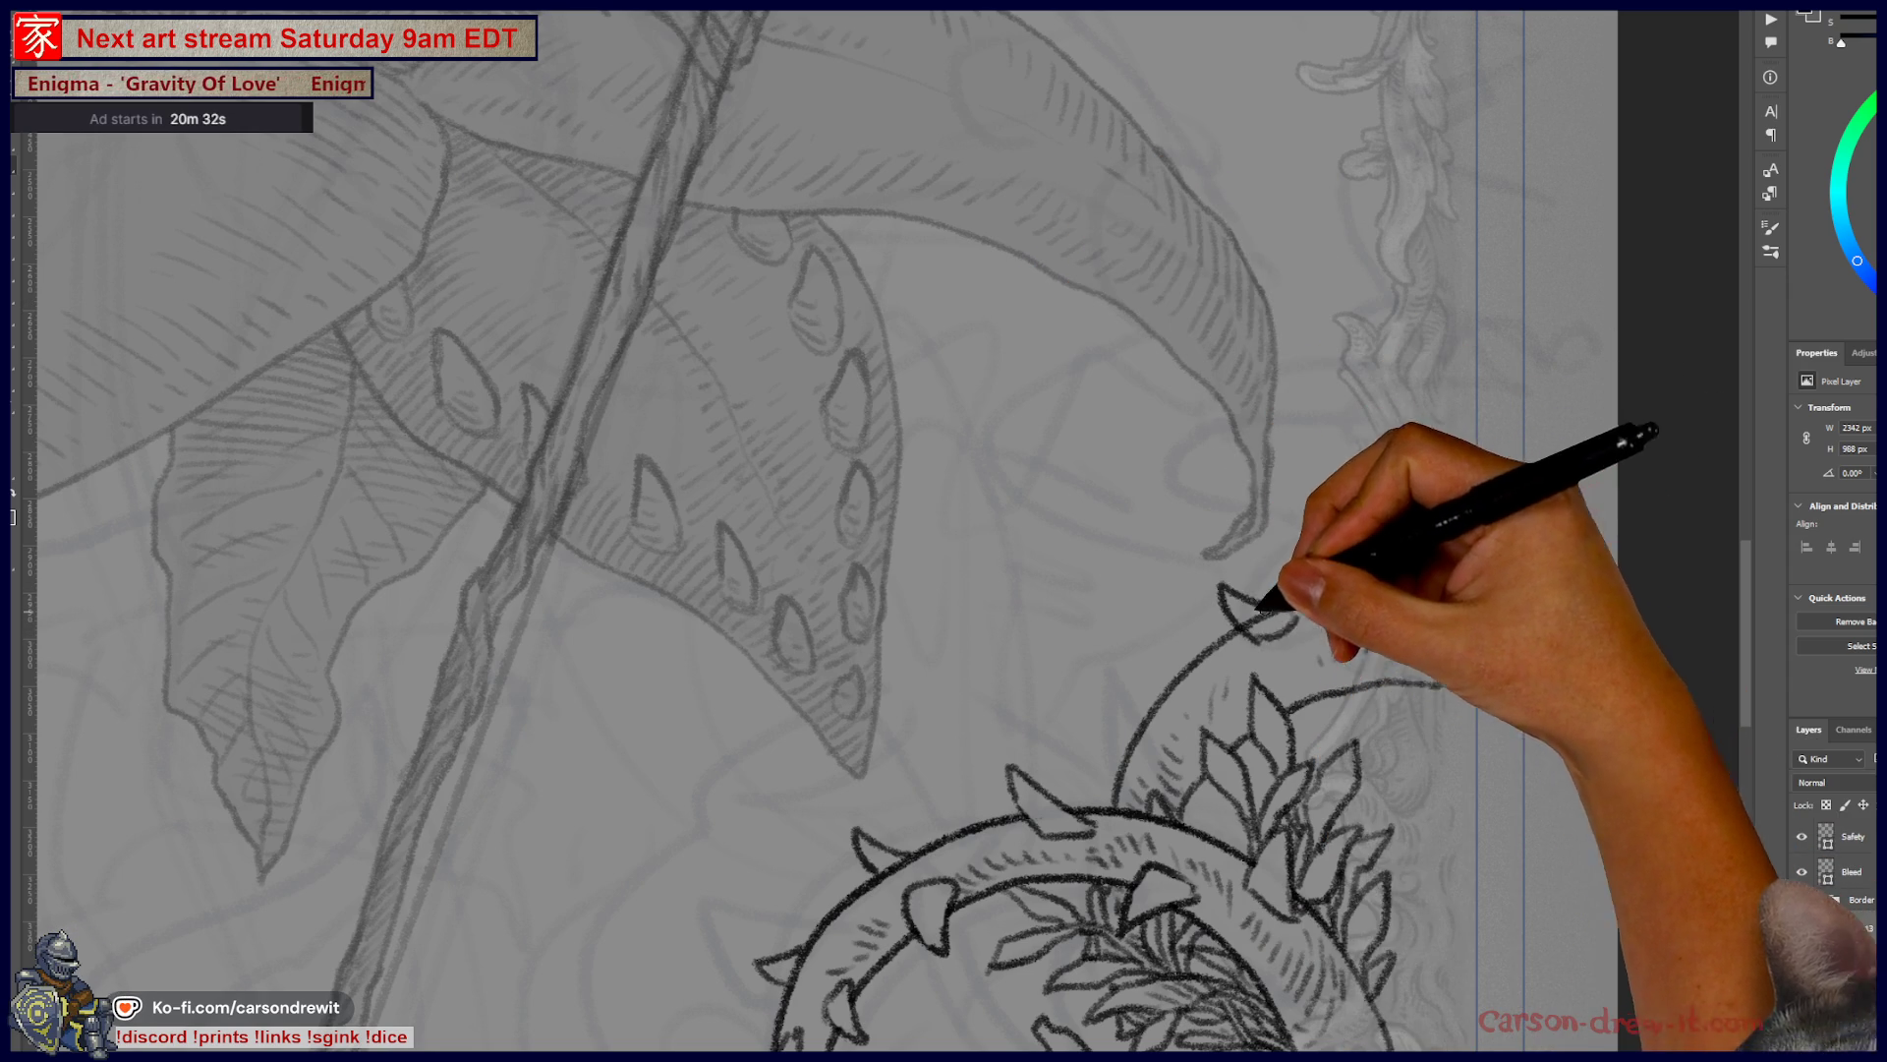
pyautogui.moveTo(1128, 725); pyautogui.dragTo(1152, 696)
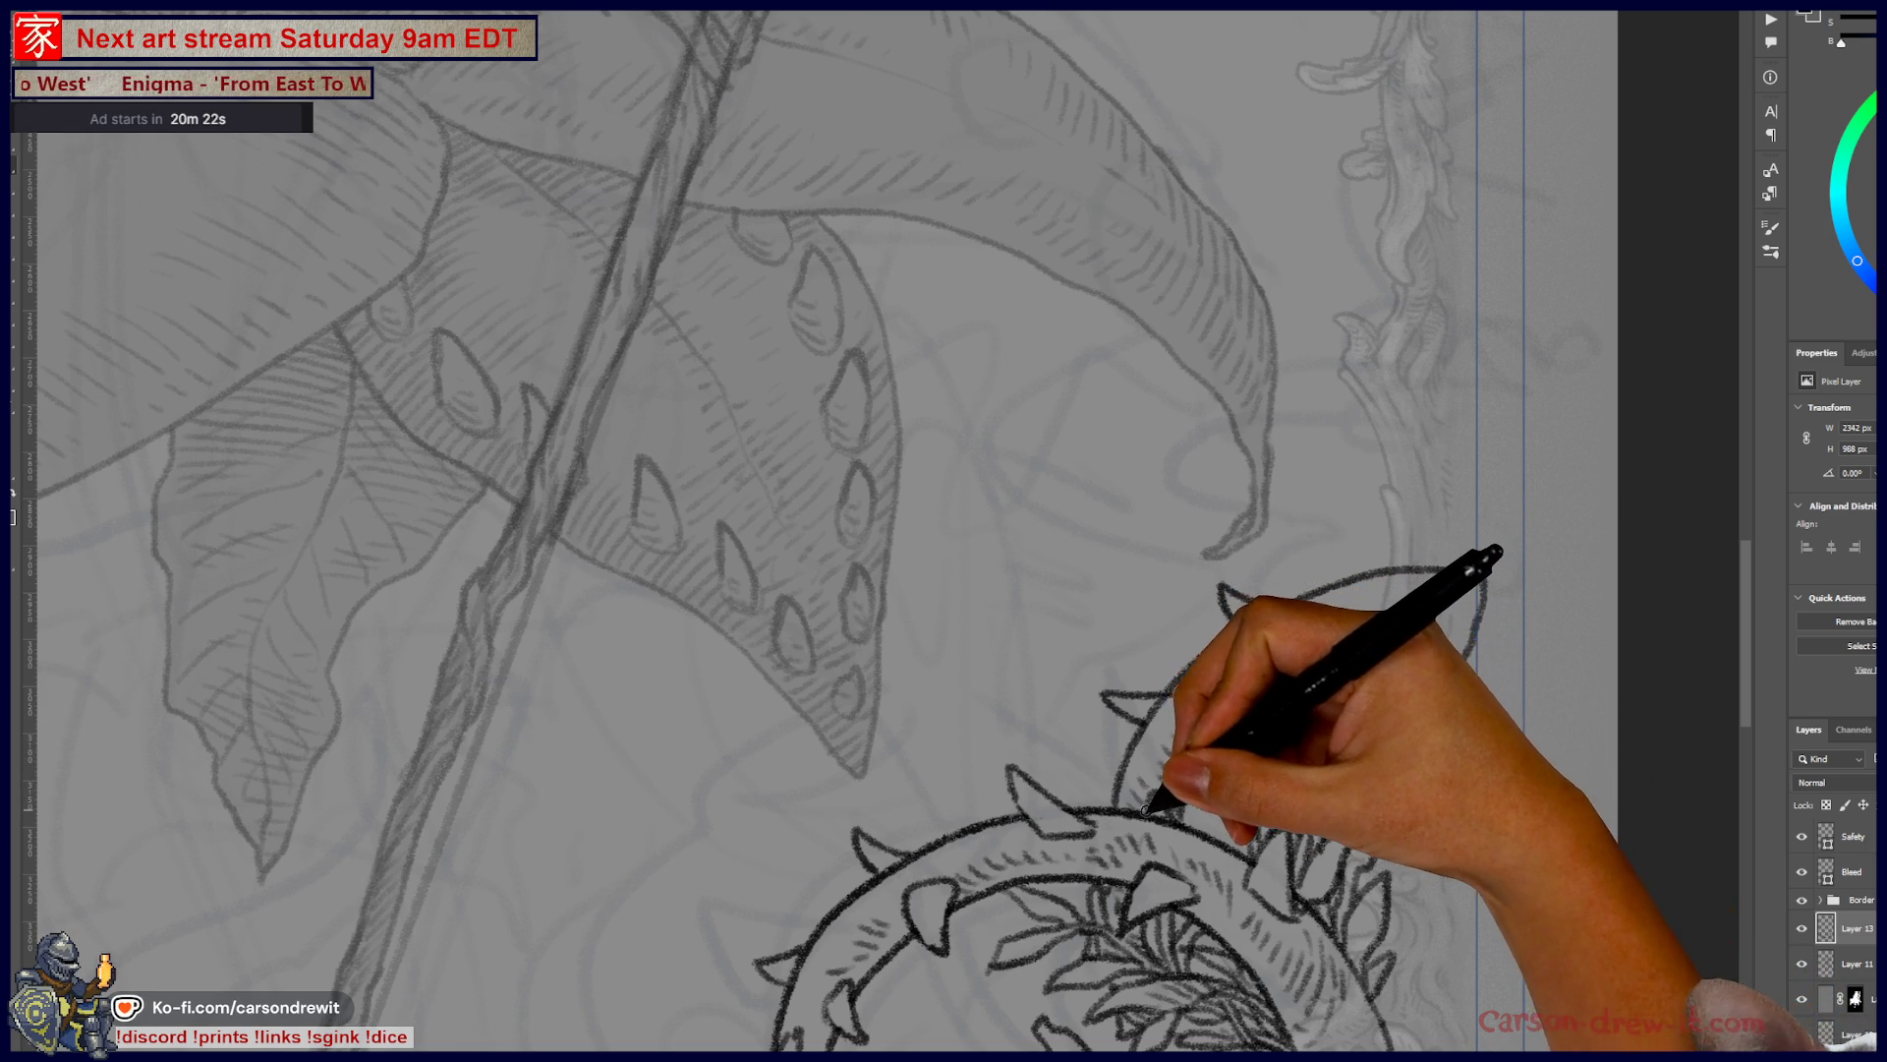
pyautogui.moveTo(1094, 792); pyautogui.dragTo(1219, 793)
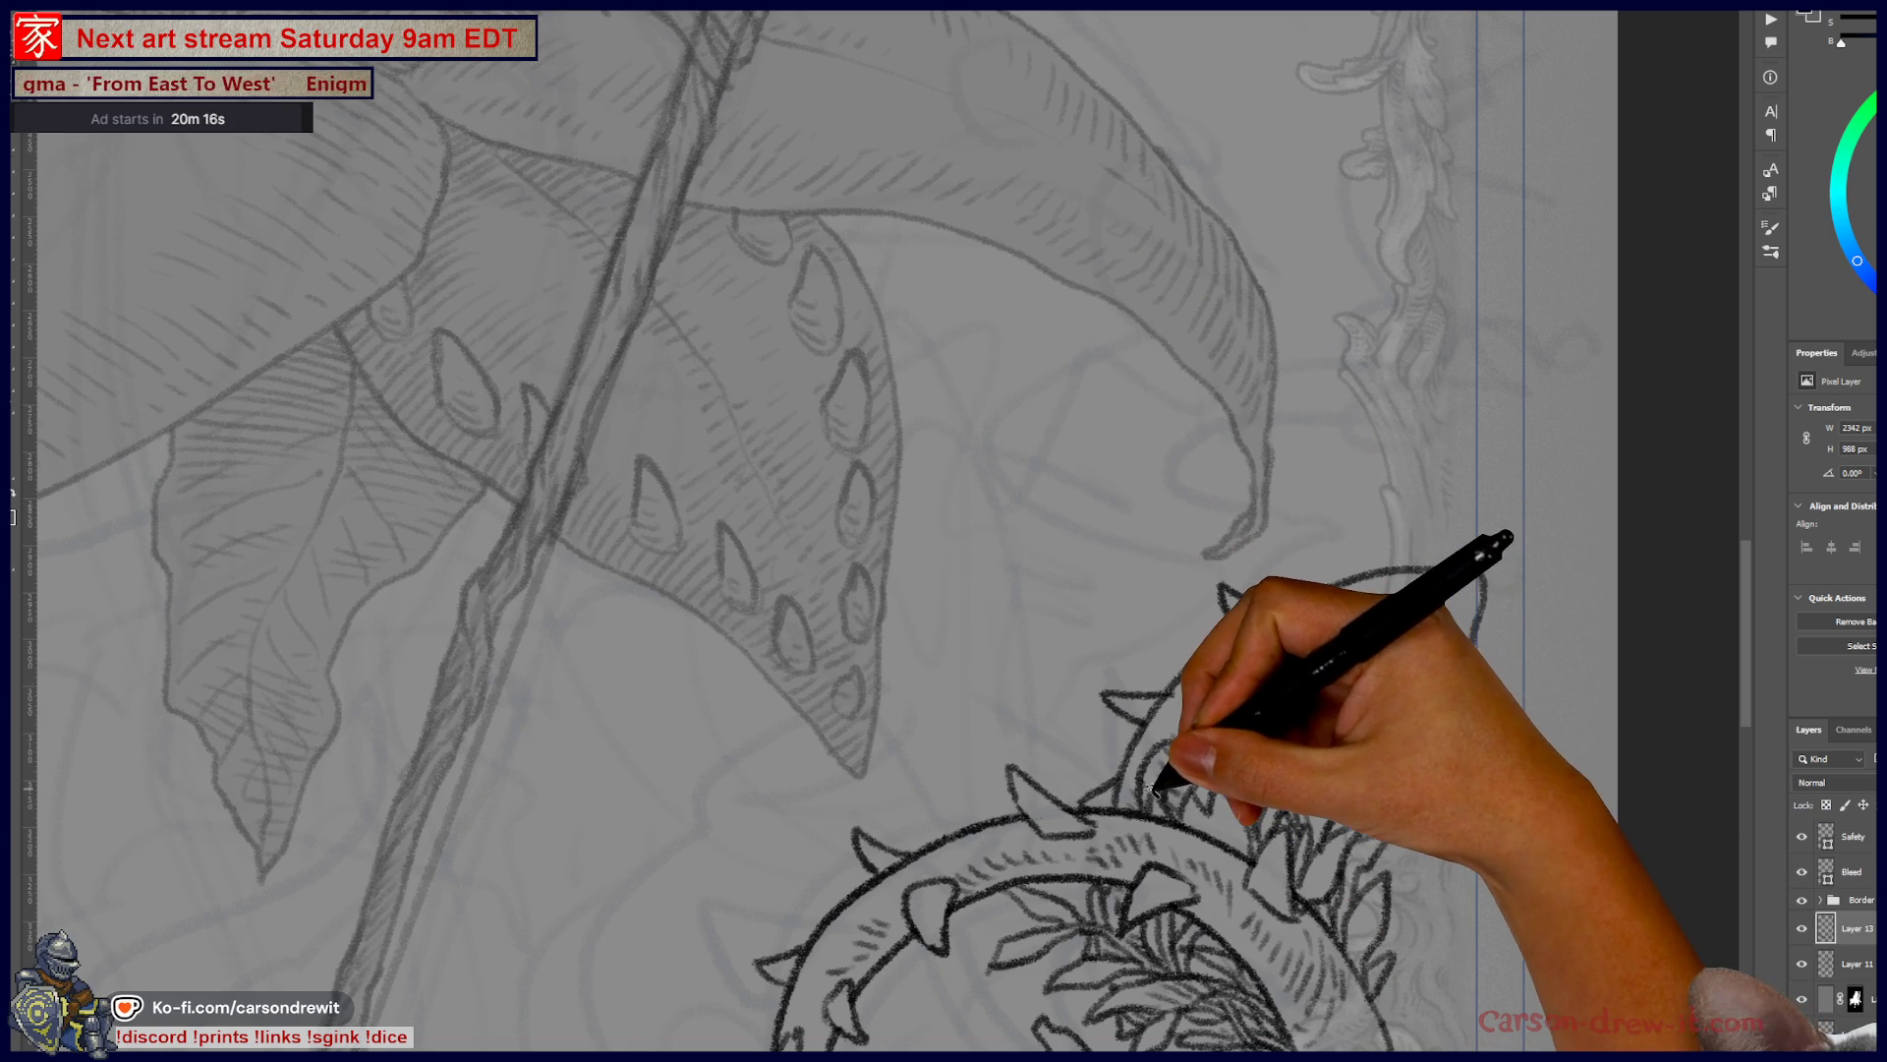
pyautogui.moveTo(1153, 777)
pyautogui.mouseDown()
pyautogui.moveTo(1169, 749)
pyautogui.moveTo(1268, 747)
pyautogui.moveTo(1357, 640)
pyautogui.moveTo(1252, 624)
pyautogui.moveTo(1416, 568)
pyautogui.mouseUp()
pyautogui.moveTo(1308, 699)
pyautogui.mouseDown()
pyautogui.moveTo(1368, 669)
pyautogui.moveTo(1326, 701)
pyautogui.mouseUp()
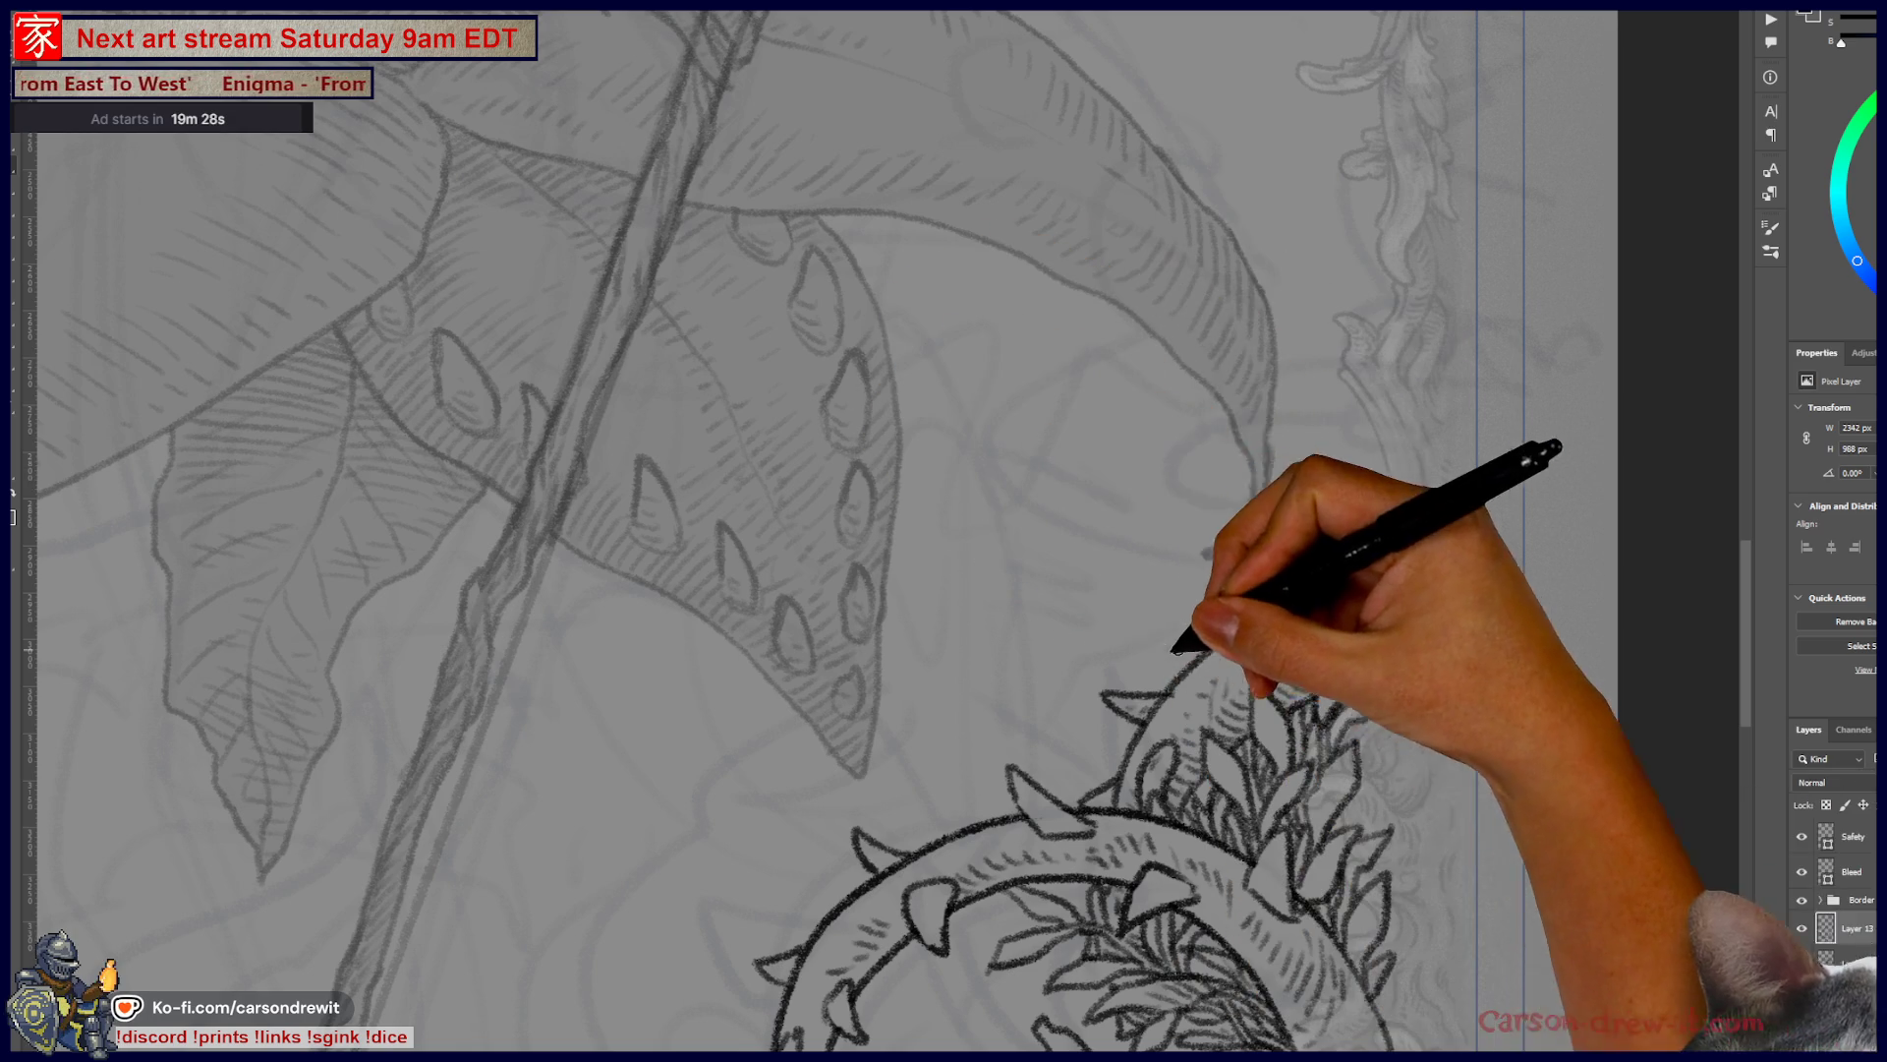
# - Add a small leaf beside the branch and extend the branch right, curling it down
pyautogui.moveTo(1073, 627); pyautogui.dragTo(1146, 633)
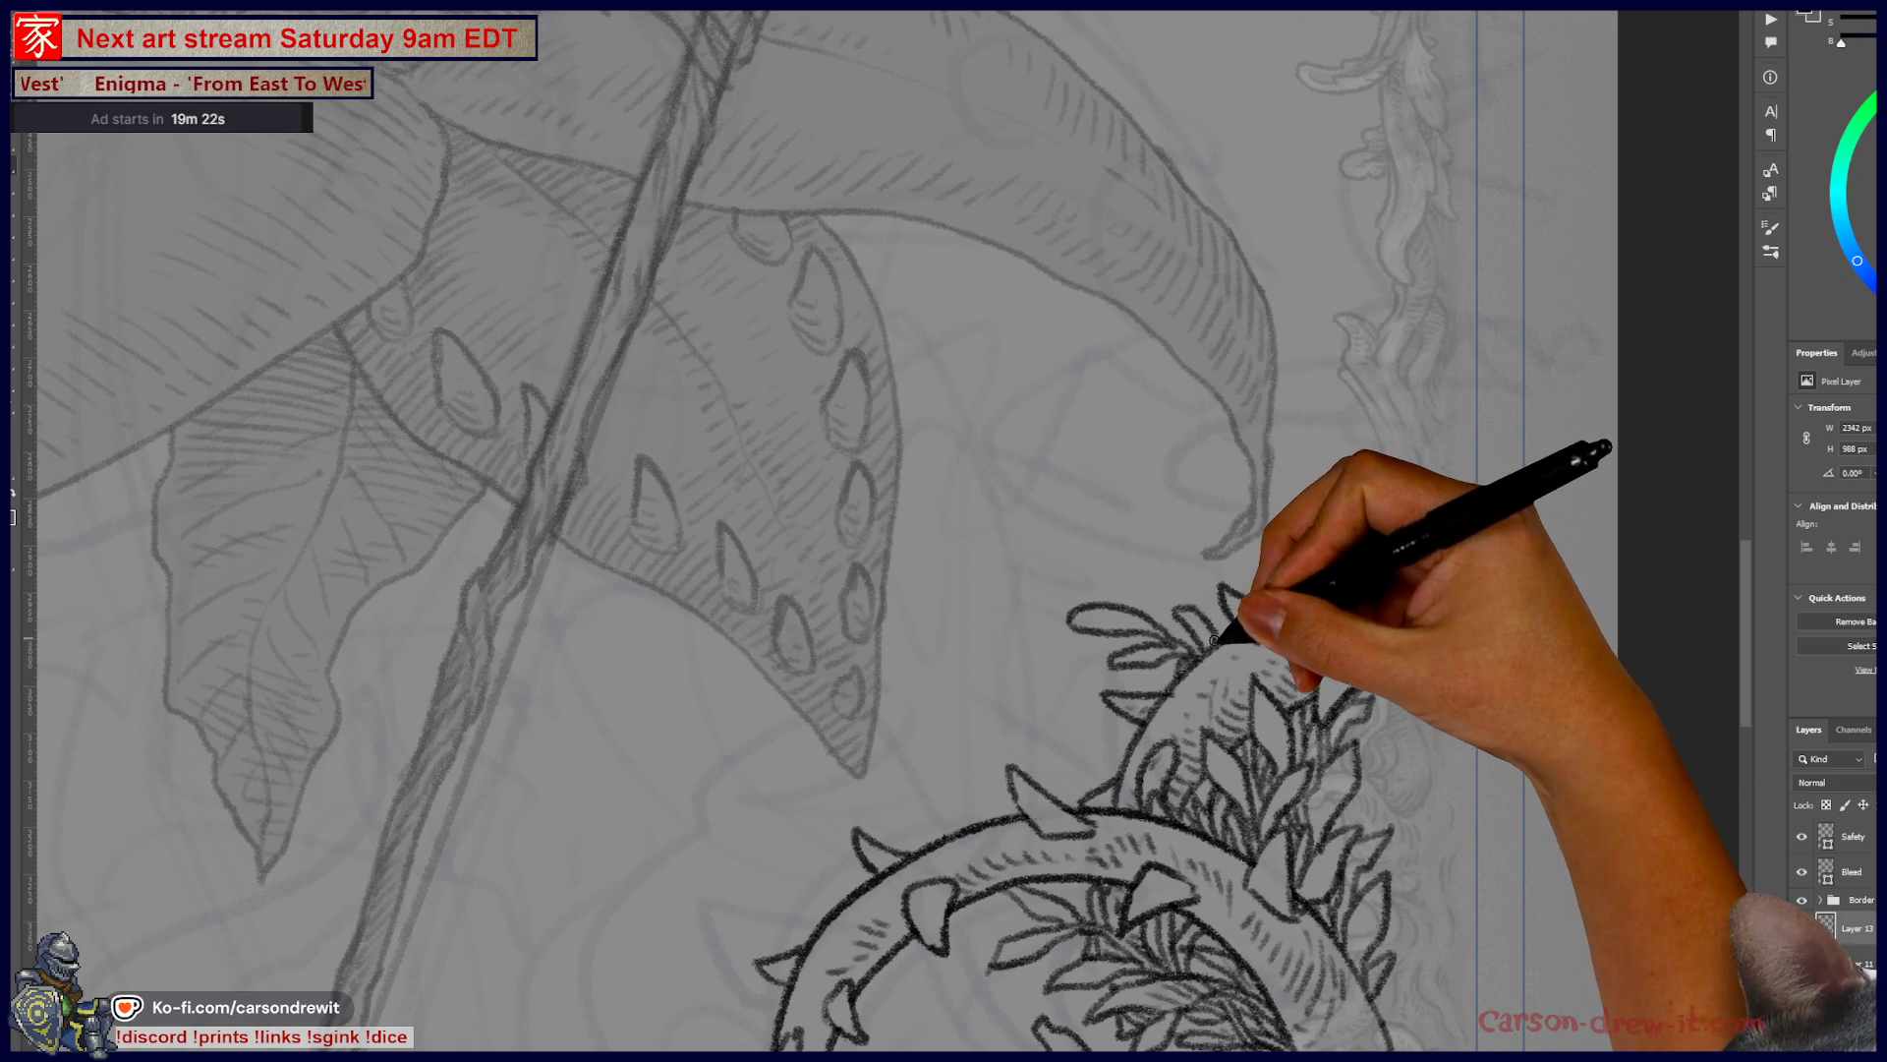
pyautogui.moveTo(1215, 637); pyautogui.dragTo(1435, 683)
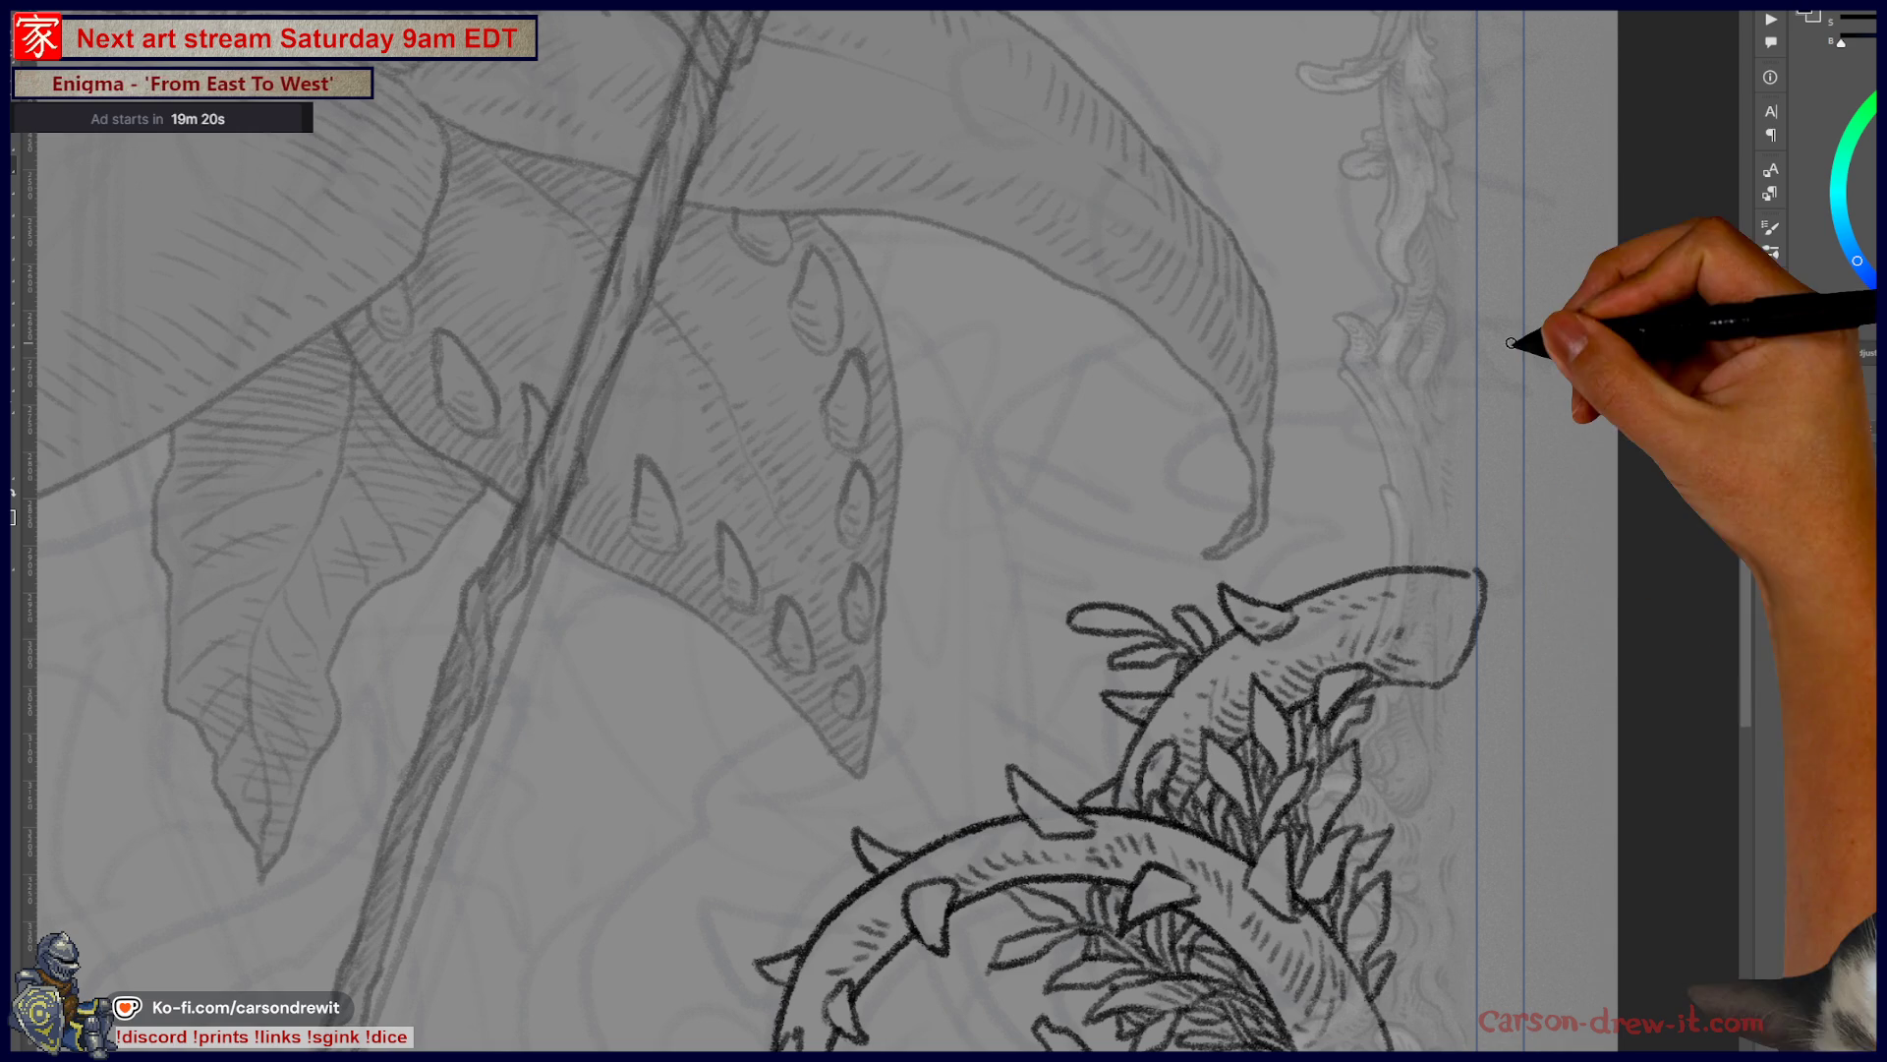
pyautogui.hotkey('ctrl', '-')
pyautogui.hotkey('ctrl', '-')
pyautogui.hotkey('ctrl', '-')
pyautogui.moveTo(1095, 399)
pyautogui.mouseDown()
pyautogui.moveTo(1281, 711)
pyautogui.moveTo(1348, 682)
pyautogui.moveTo(1310, 601)
pyautogui.moveTo(1349, 529)
pyautogui.mouseUp()
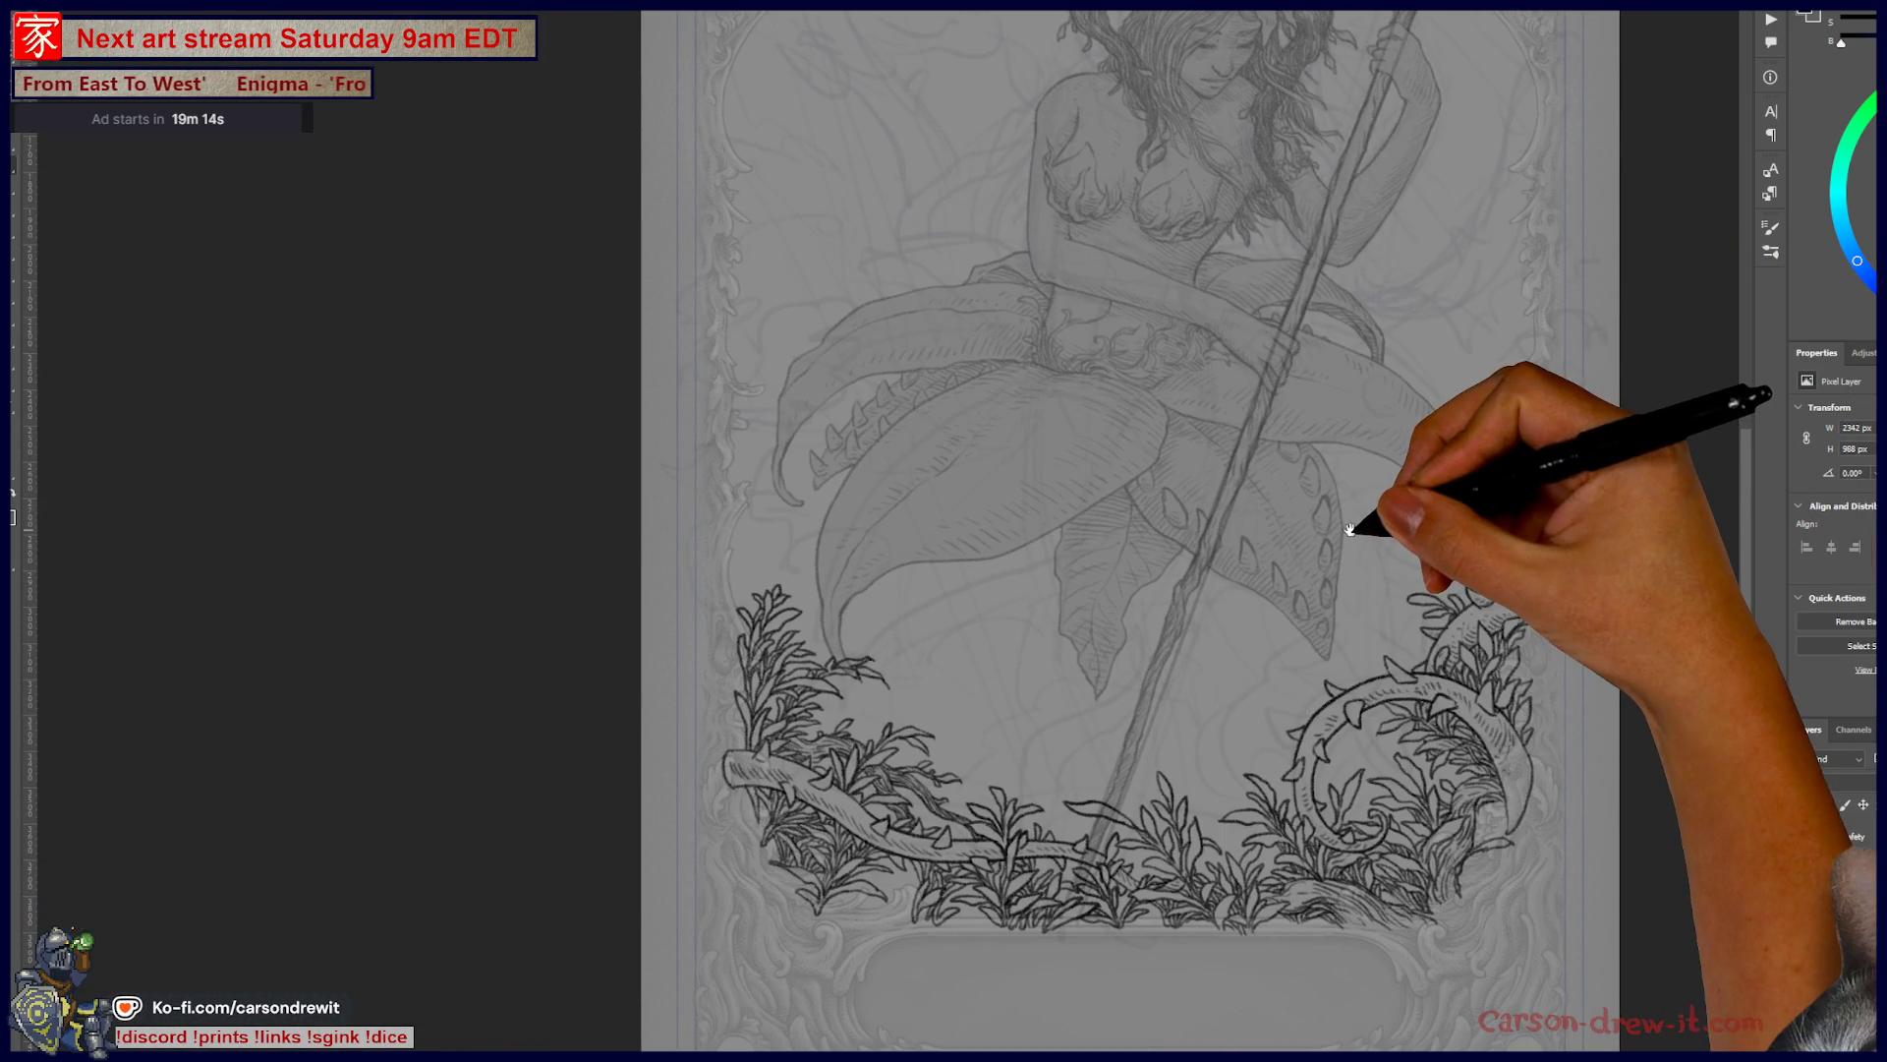
# - Pan and scrubby-zoom in on the bottom-left thorny vine and its leafy sprigs
pyautogui.moveTo(1133, 790); pyautogui.dragTo(1192, 701)
pyautogui.moveTo(1170, 791); pyautogui.dragTo(1140, 814)
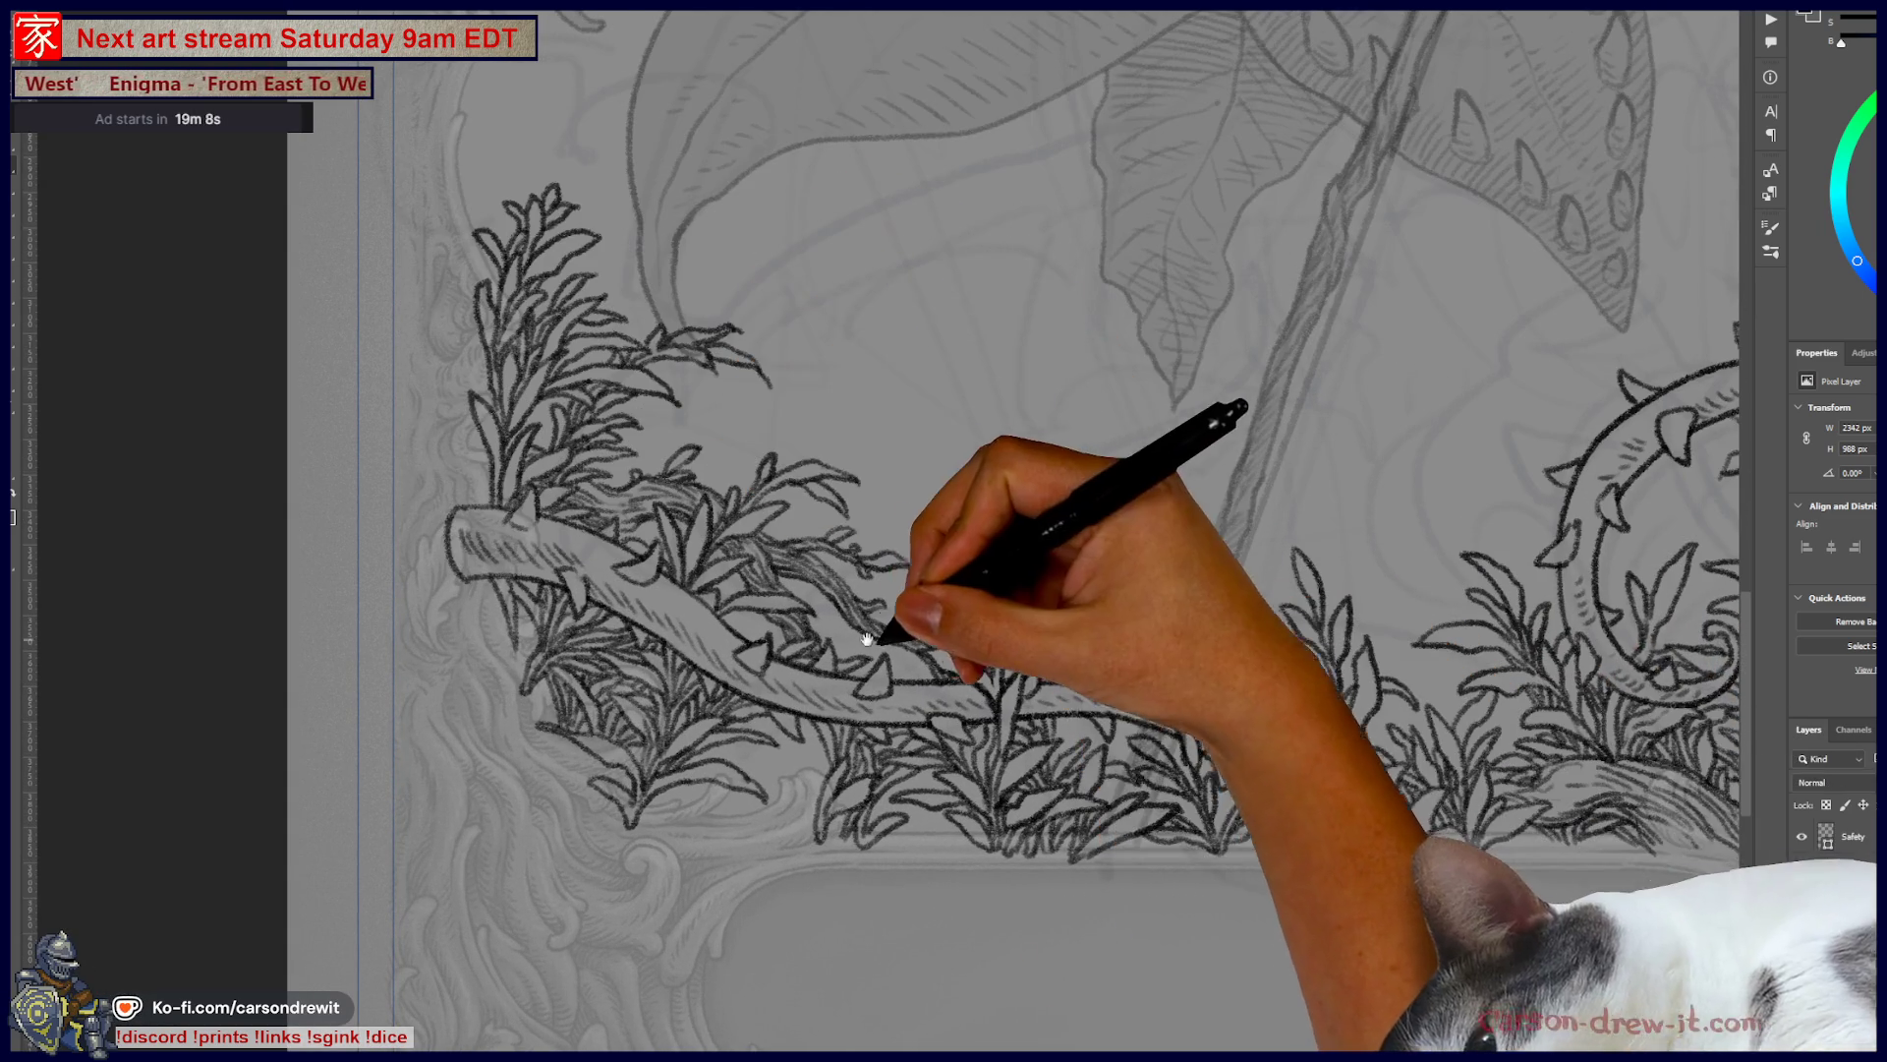
pyautogui.moveTo(876, 632); pyautogui.dragTo(953, 605)
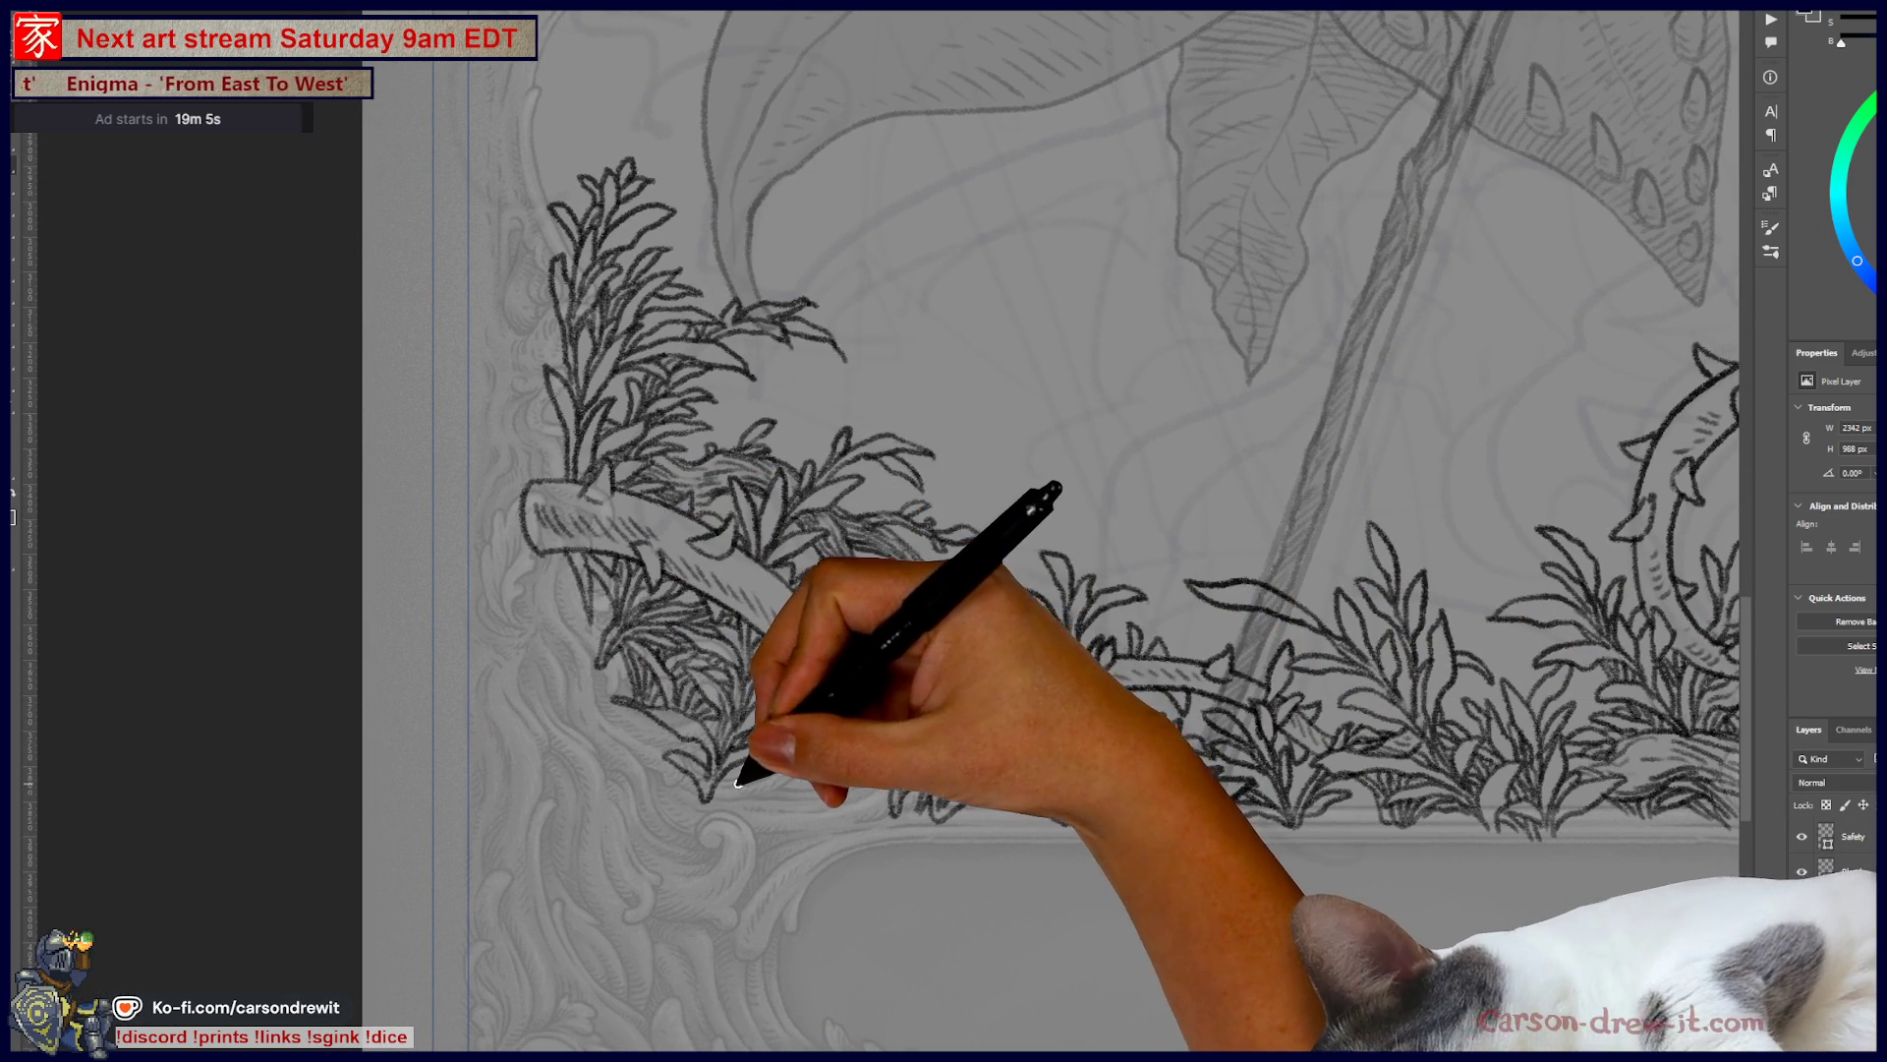
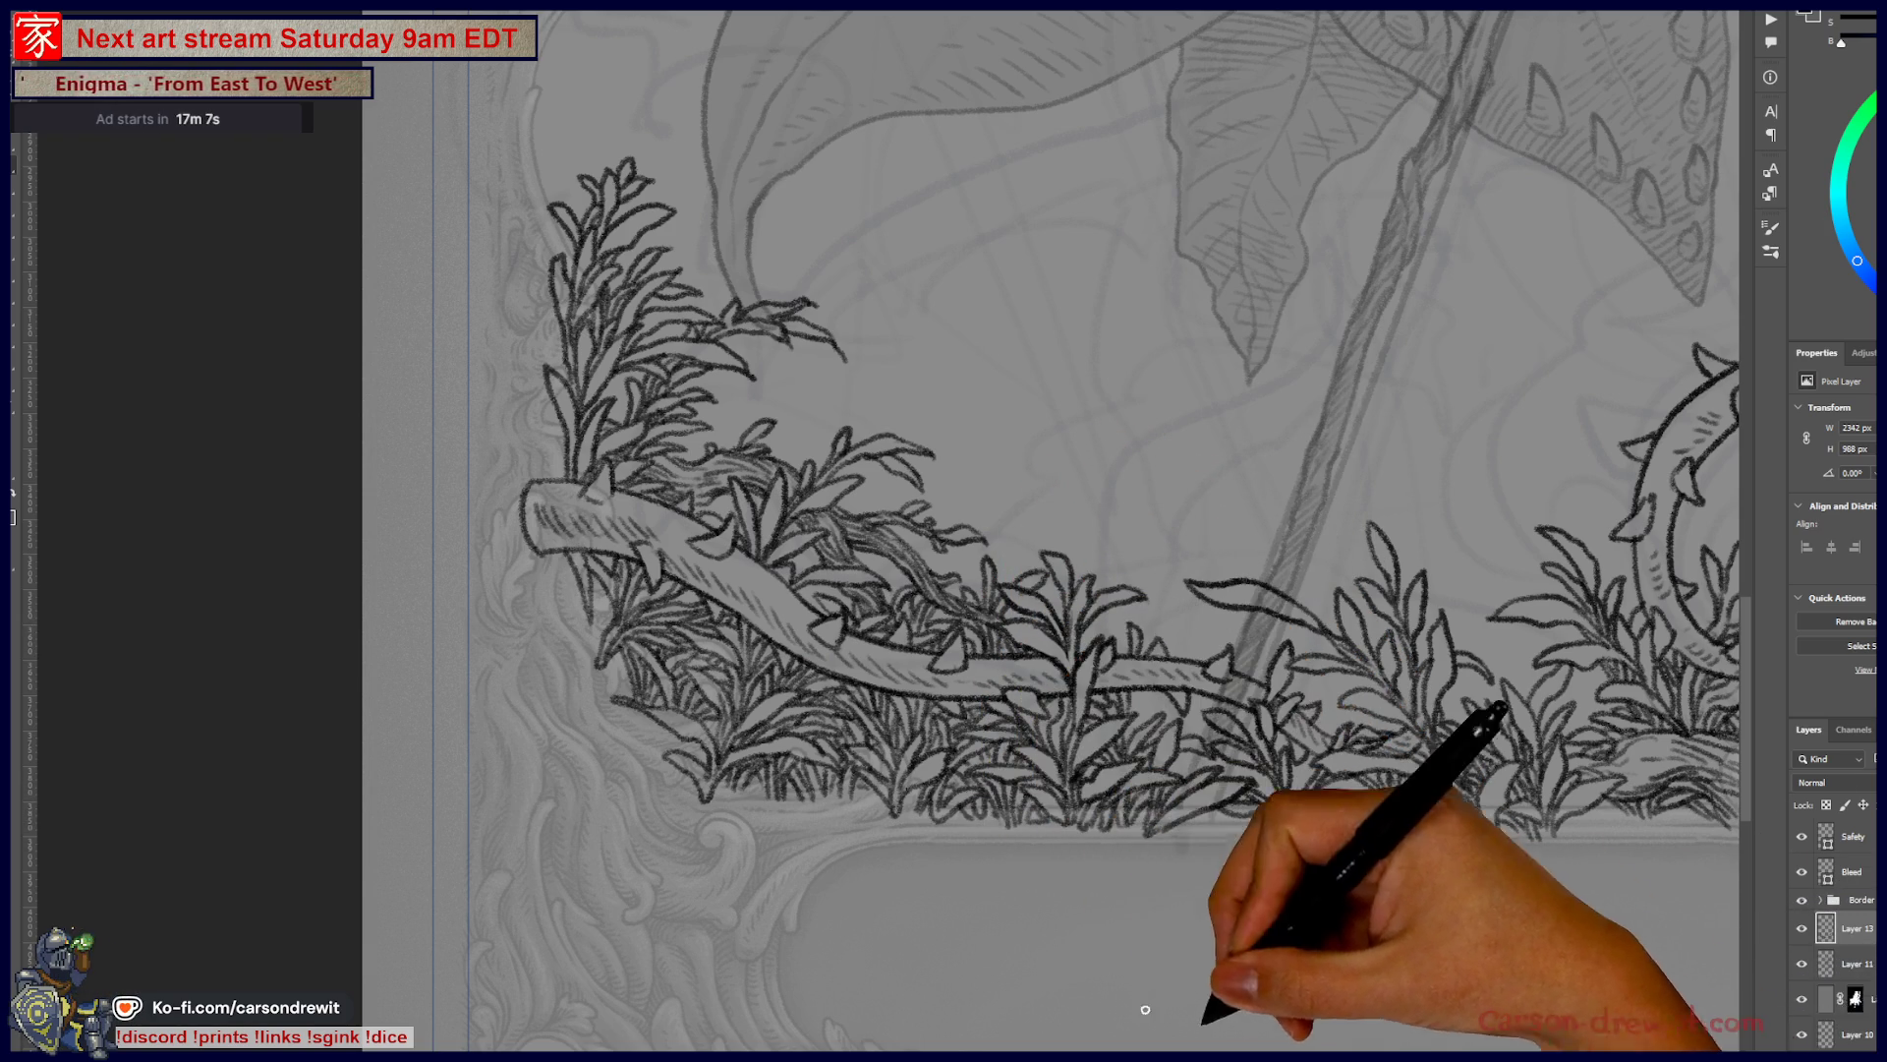
# - Ink more leafy foliage along the bottom border beneath the figure
pyautogui.moveTo(1293, 826); pyautogui.dragTo(1017, 812)
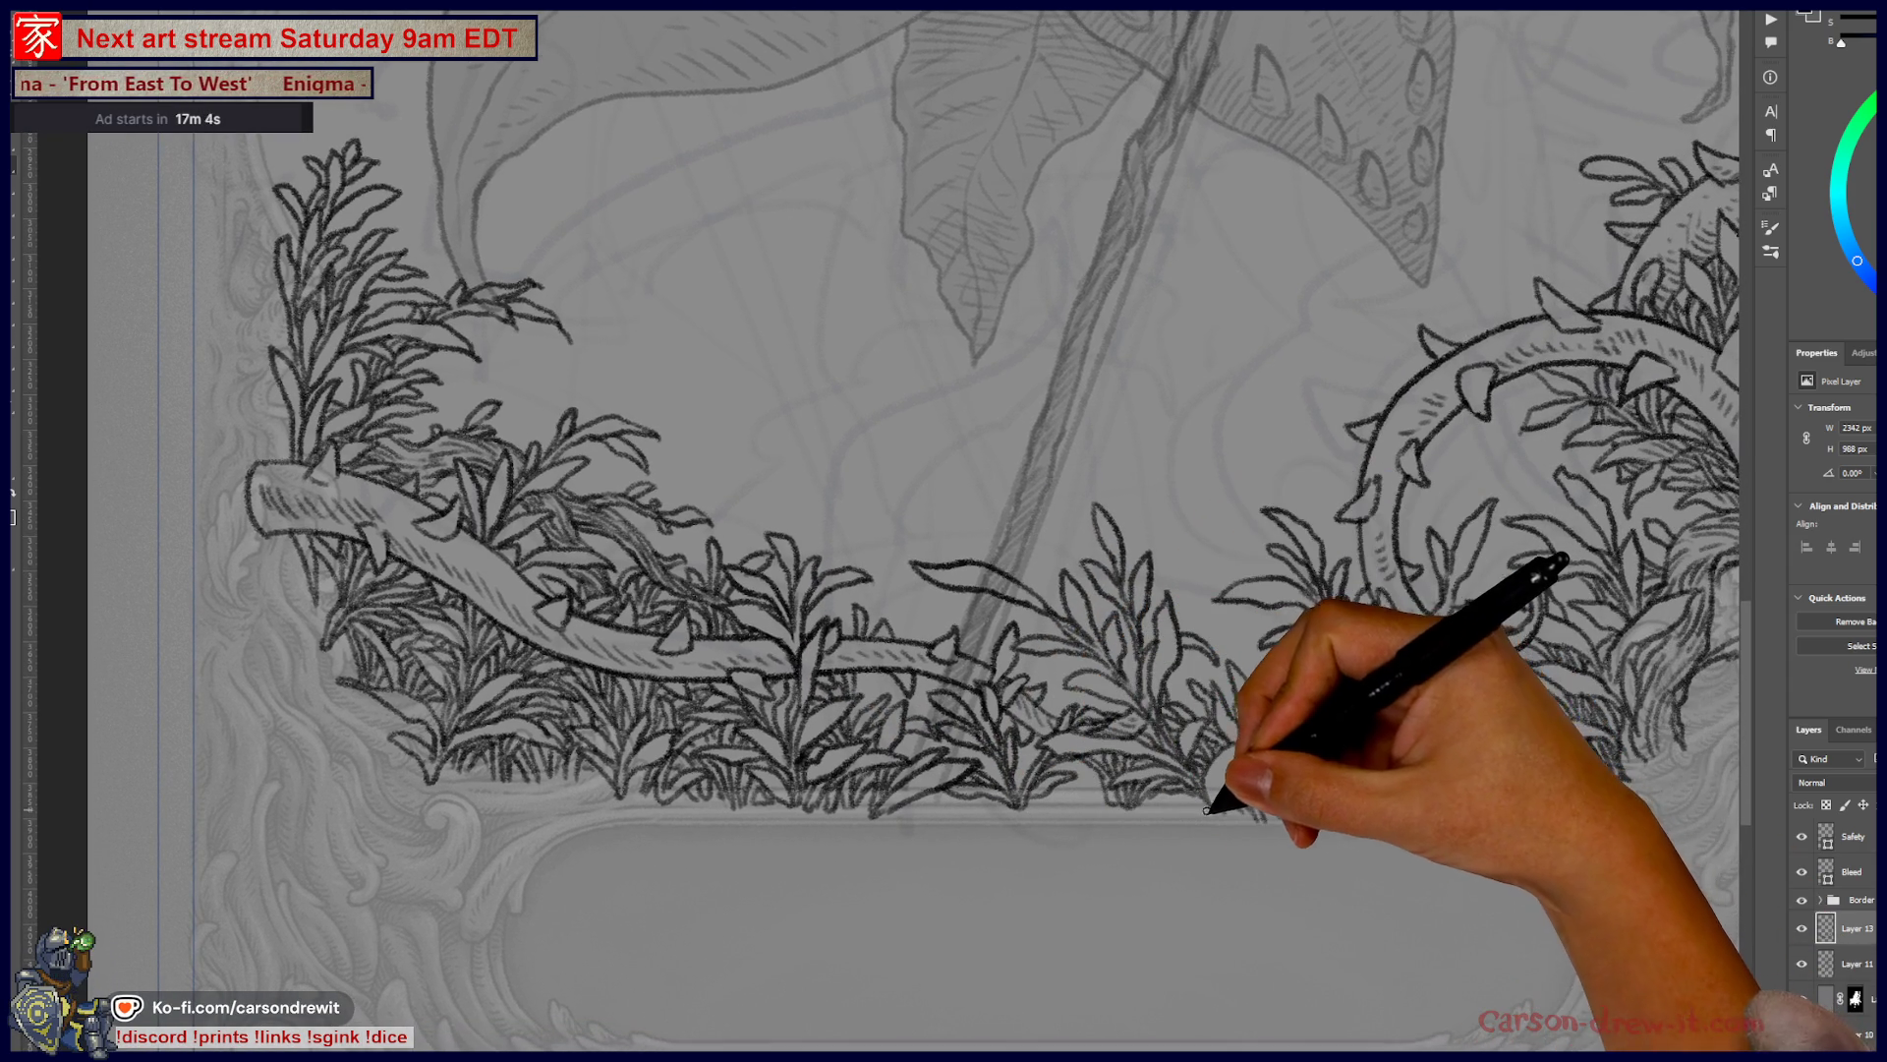
pyautogui.moveTo(1261, 822)
pyautogui.mouseDown()
pyautogui.moveTo(1327, 776)
pyautogui.moveTo(1366, 807)
pyautogui.moveTo(1441, 787)
pyautogui.moveTo(1450, 821)
pyautogui.mouseUp()
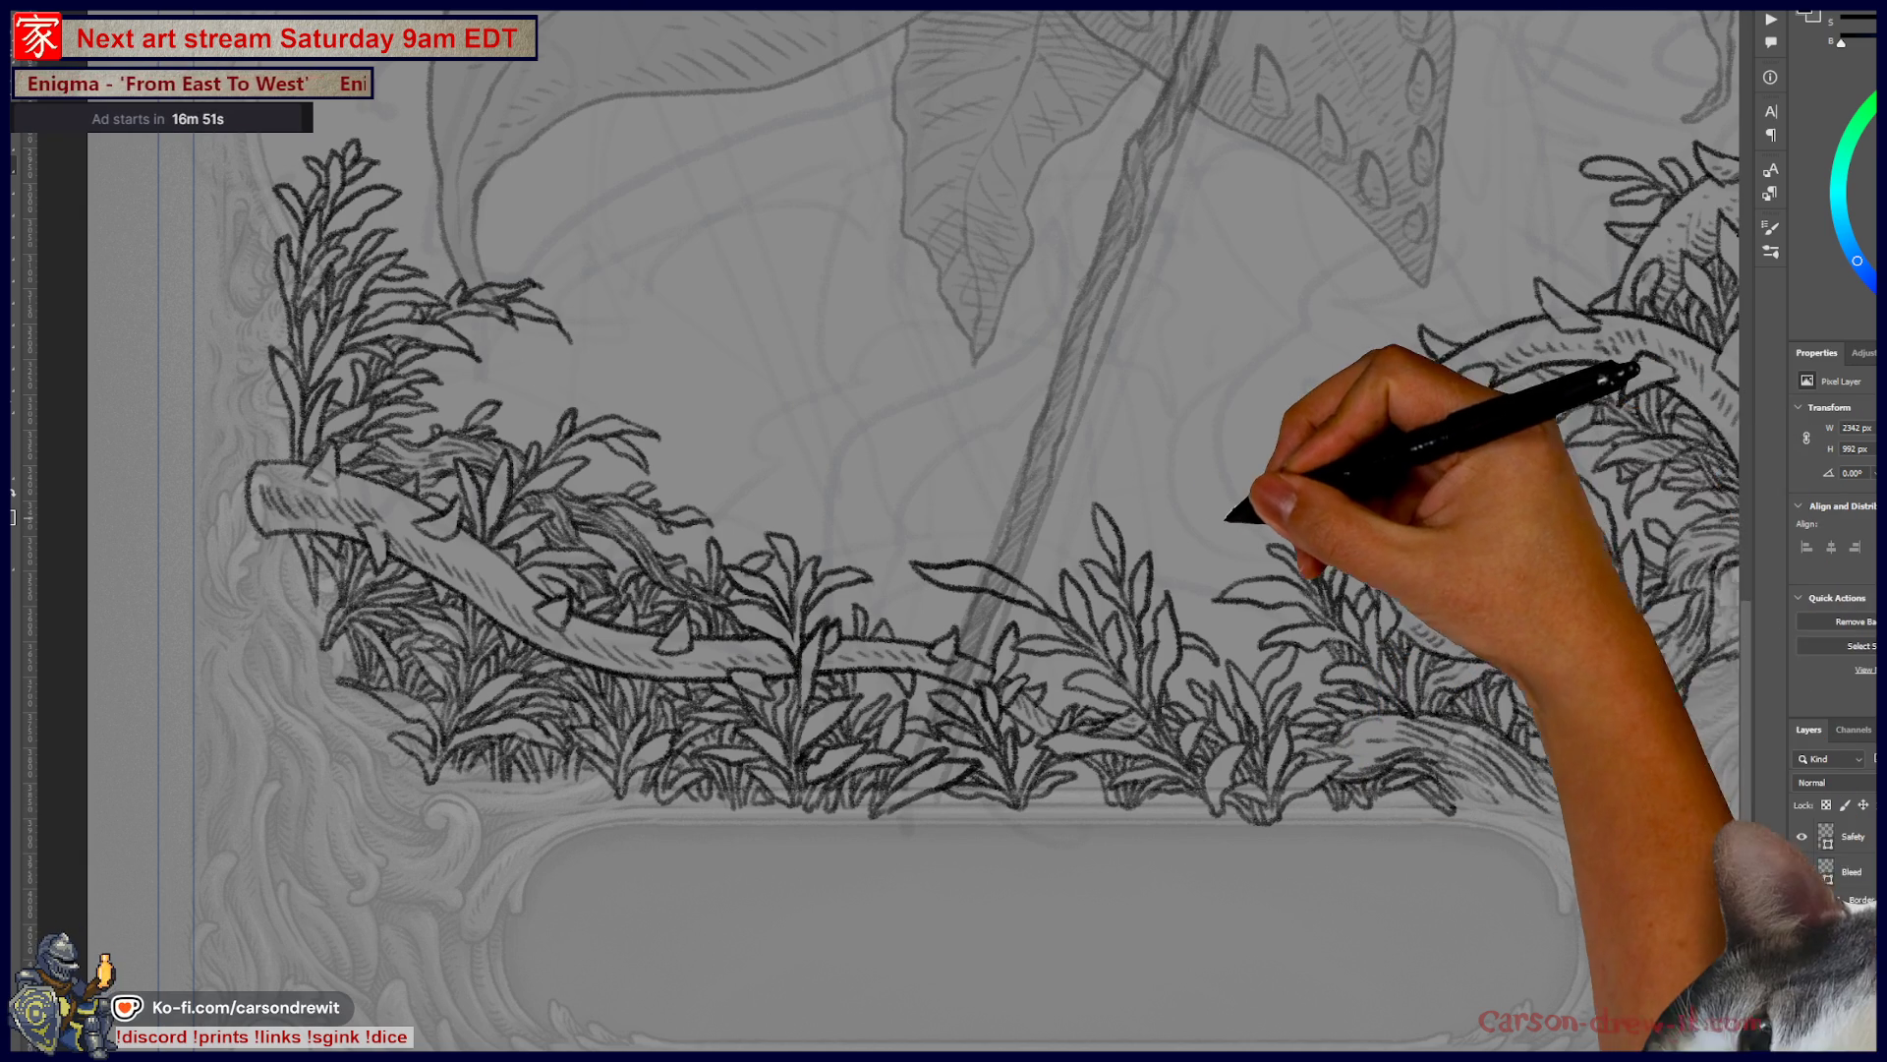
pyautogui.hotkey('ctrl', '-')
pyautogui.moveTo(1135, 509)
pyautogui.mouseDown()
pyautogui.moveTo(1272, 716)
pyautogui.moveTo(1189, 801)
pyautogui.moveTo(1236, 875)
pyautogui.moveTo(1225, 773)
pyautogui.mouseUp()
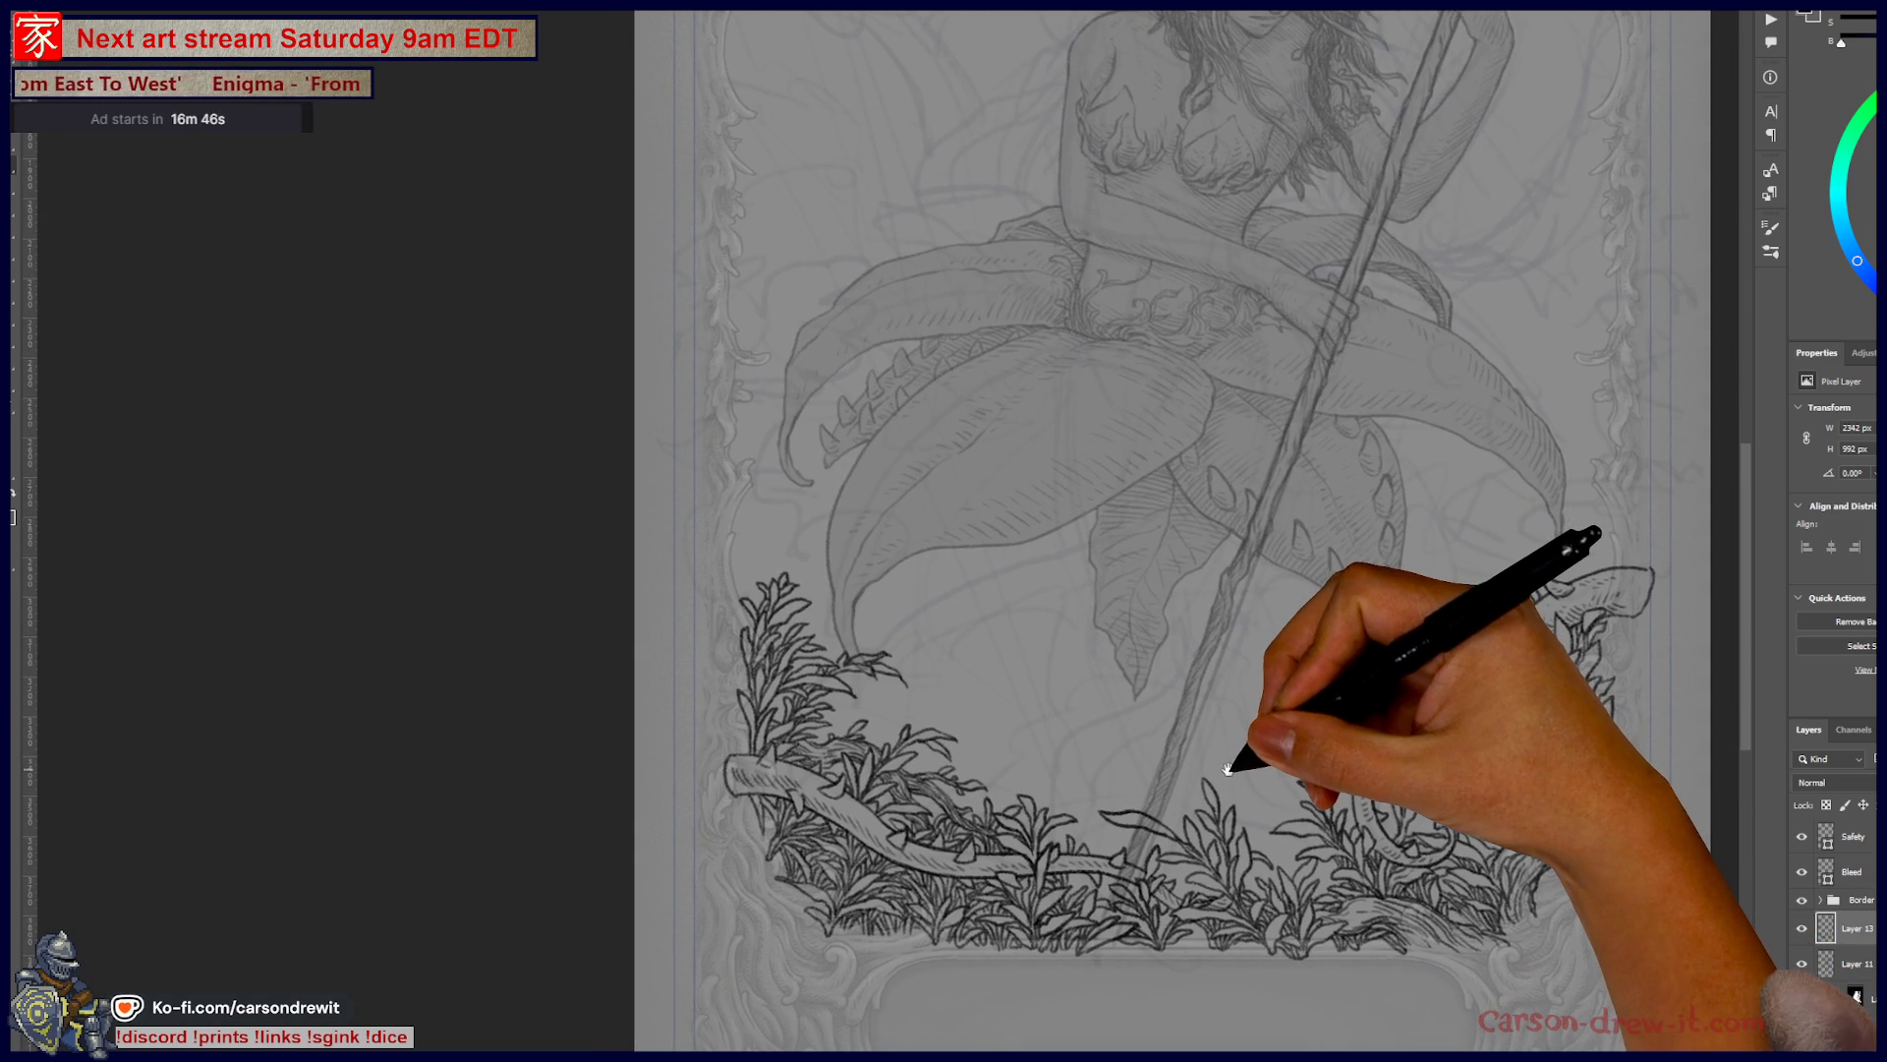
# - Zoom in on the left foliage and extend a leaf tip with a short stroke
pyautogui.keyDown('ctrl'); pyautogui.click(1028, 700); pyautogui.keyUp('ctrl')
pyautogui.moveTo(1041, 702)
pyautogui.mouseDown()
pyautogui.moveTo(1065, 741)
pyautogui.moveTo(1003, 652)
pyautogui.moveTo(1002, 734)
pyautogui.mouseUp()
pyautogui.keyDown('ctrl'); pyautogui.click(1003, 734); pyautogui.keyUp('ctrl')
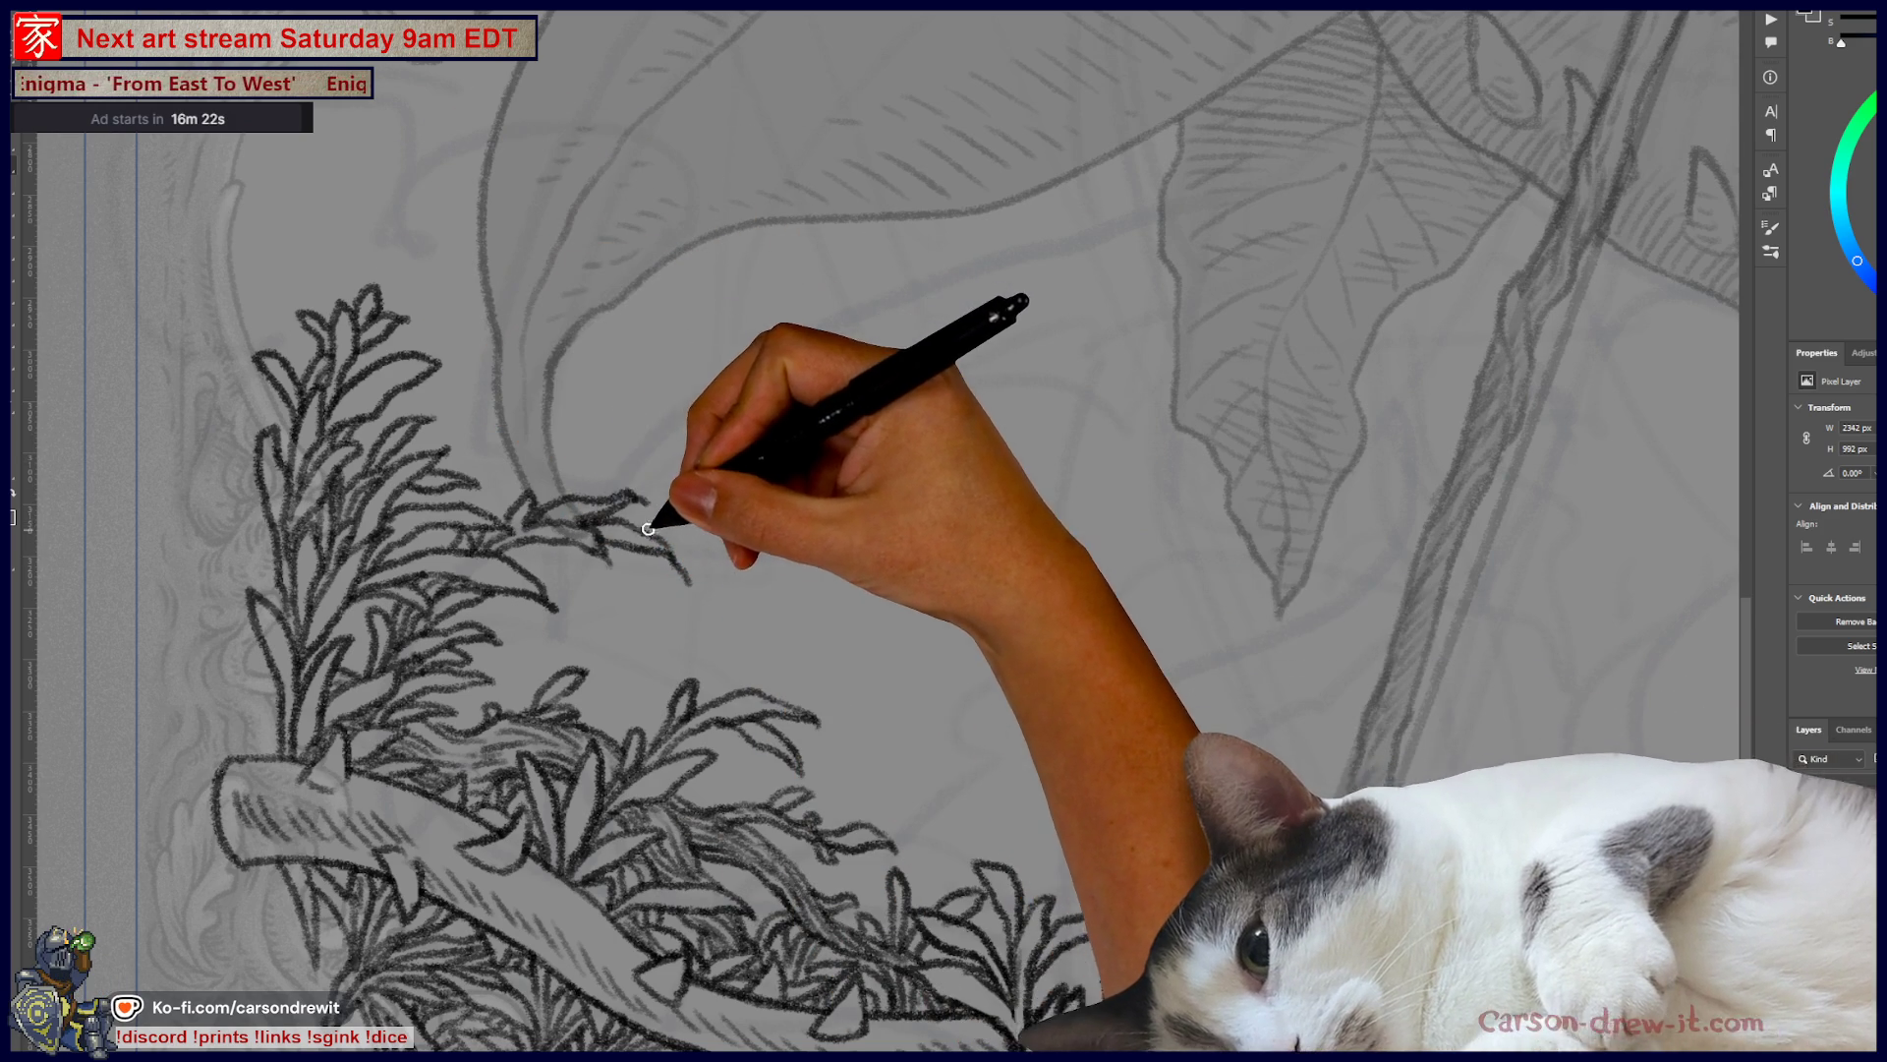
pyautogui.moveTo(556, 498)
pyautogui.mouseDown()
pyautogui.moveTo(609, 447)
pyautogui.moveTo(640, 446)
pyautogui.mouseUp()
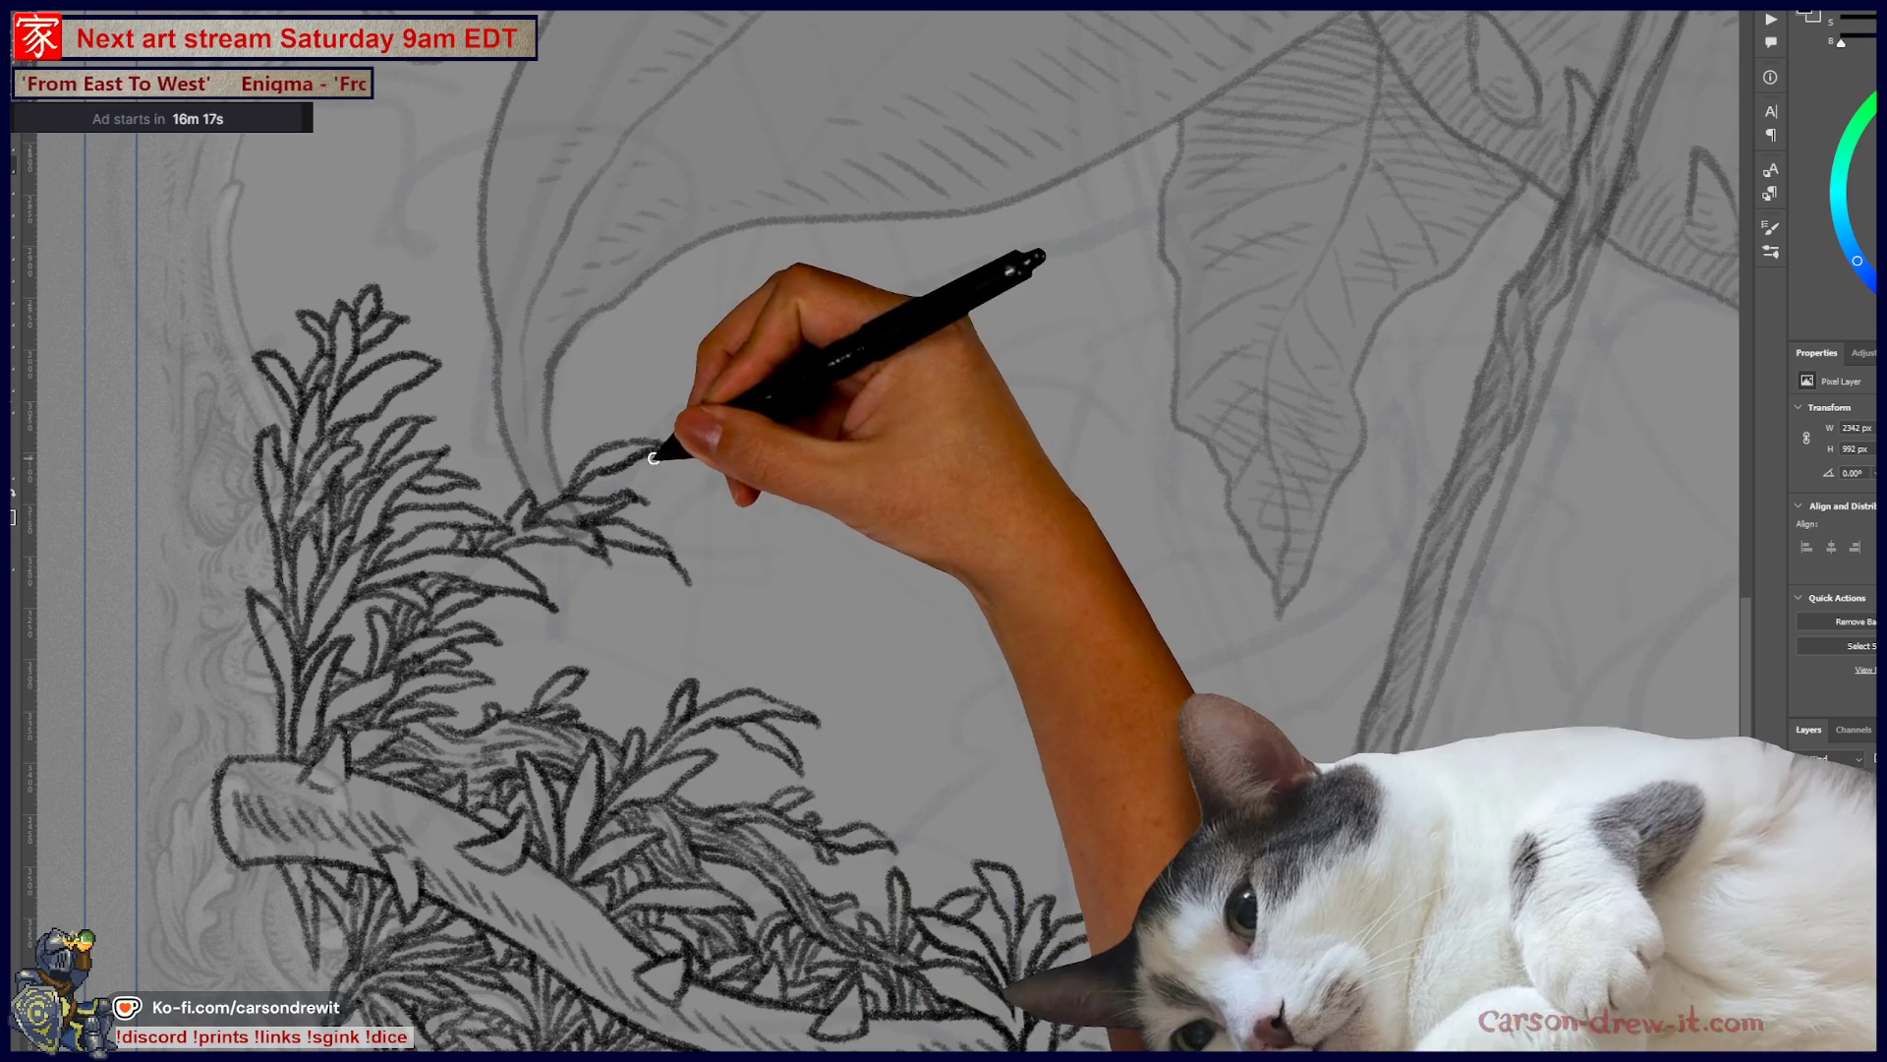
pyautogui.moveTo(792, 657)
pyautogui.mouseDown()
pyautogui.moveTo(1045, 674)
pyautogui.moveTo(1076, 701)
pyautogui.mouseUp()
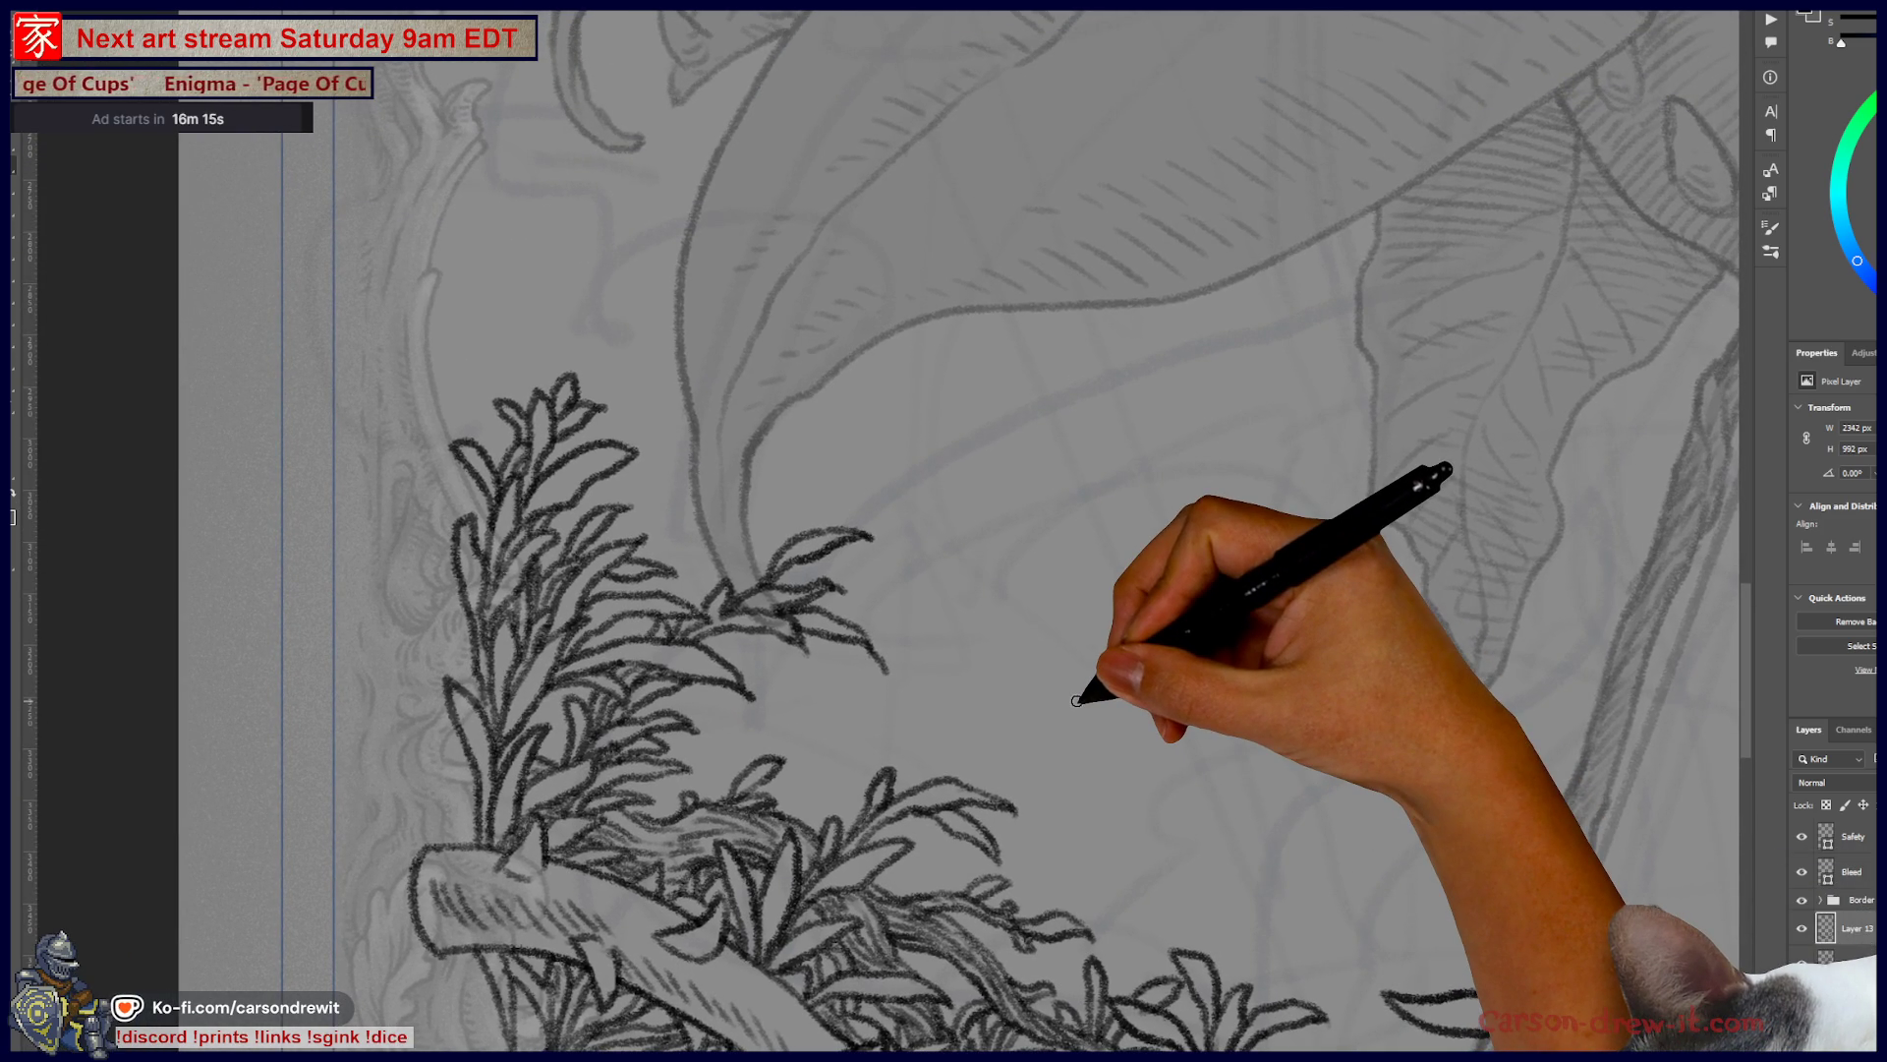
pyautogui.hotkey('ctrl', '-')
pyautogui.hotkey('ctrl', '-')
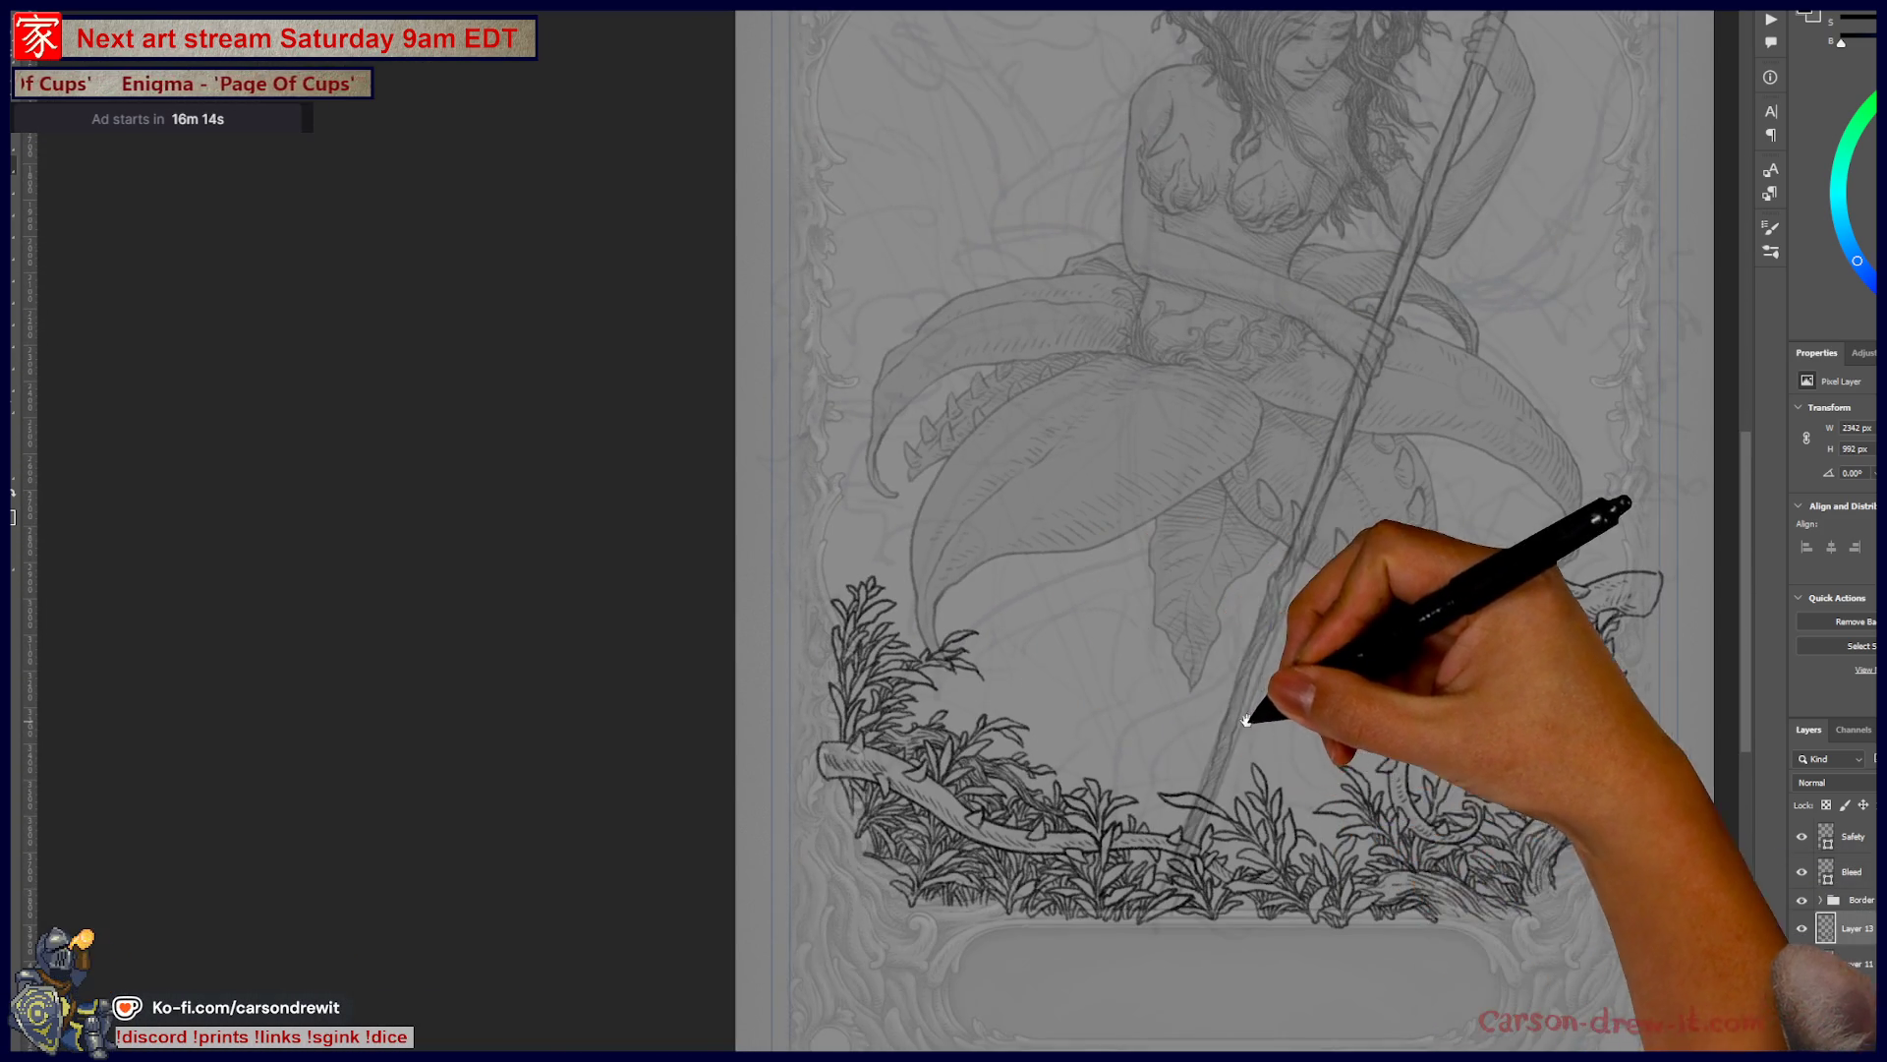
# - Ink a curled tip on the leaf above the thorny vine
pyautogui.moveTo(1256, 717); pyautogui.dragTo(1018, 721)
pyautogui.hotkey('ctrl', '+')
pyautogui.hotkey('ctrl', '+')
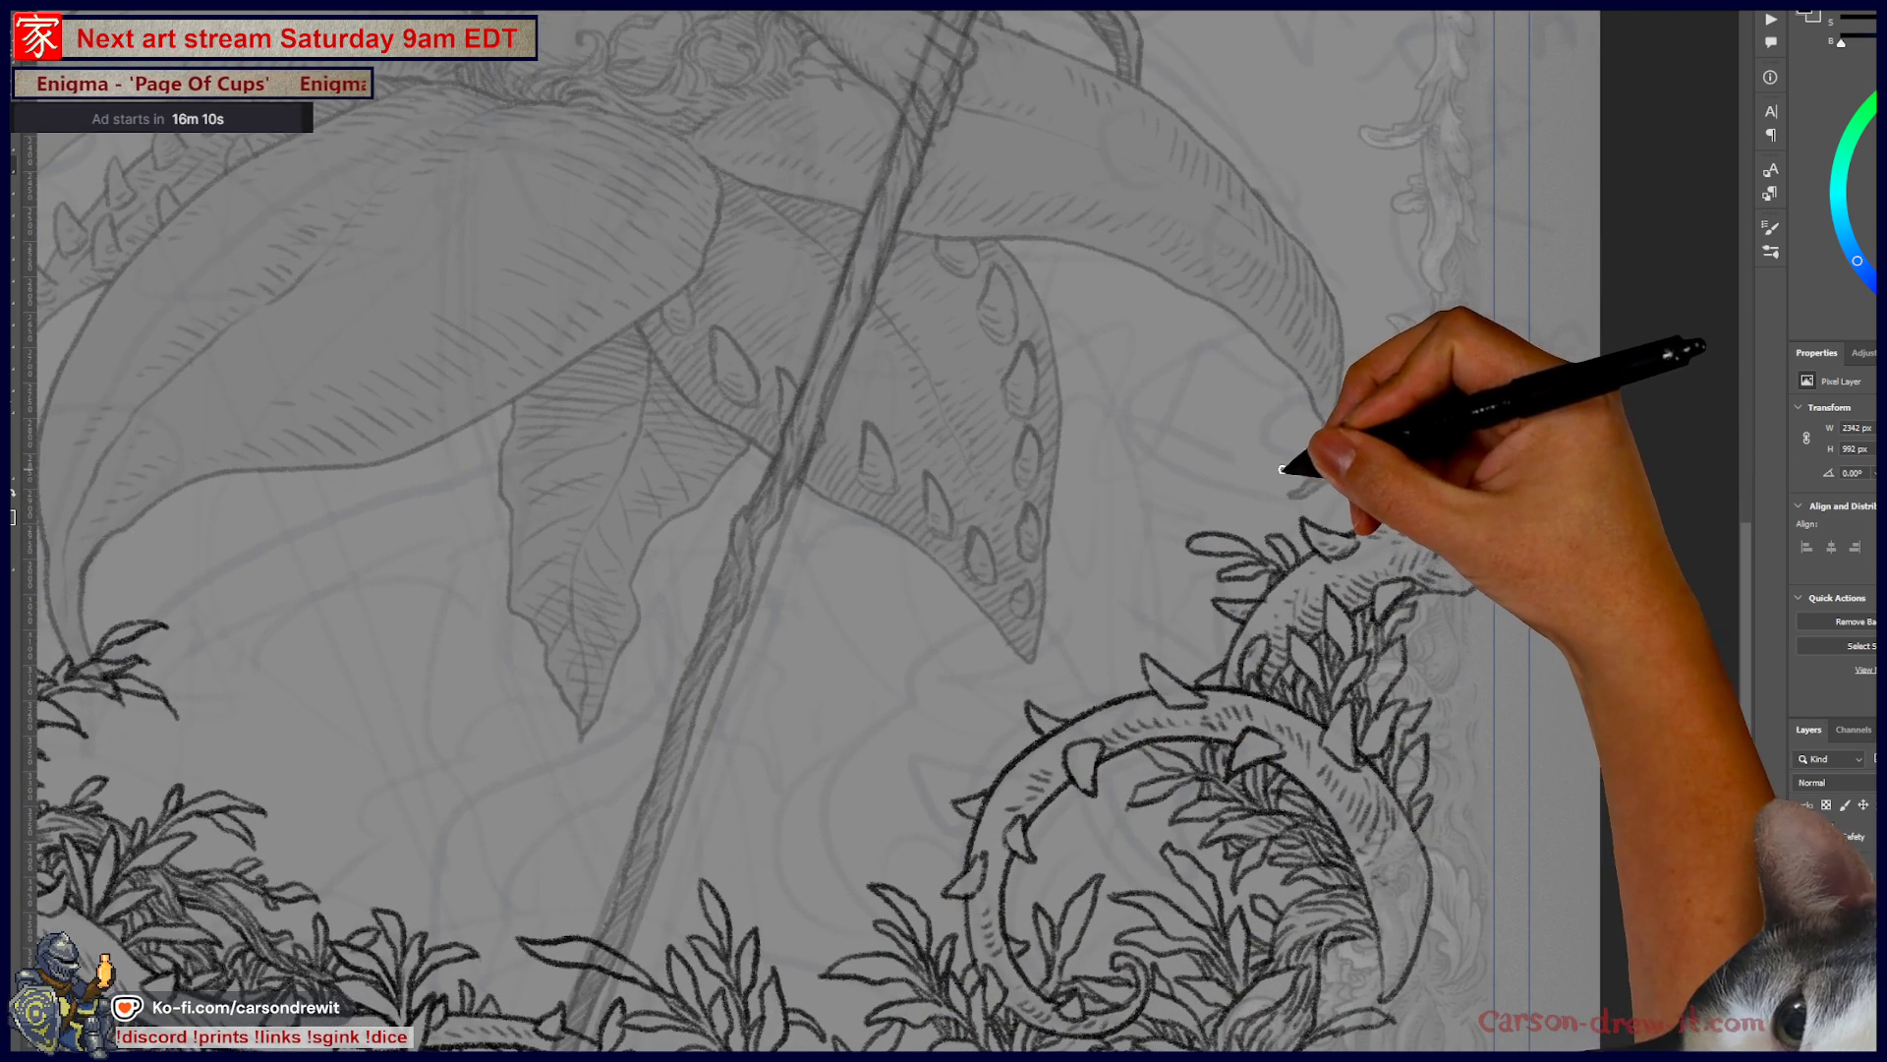
pyautogui.moveTo(1283, 467); pyautogui.dragTo(1348, 452)
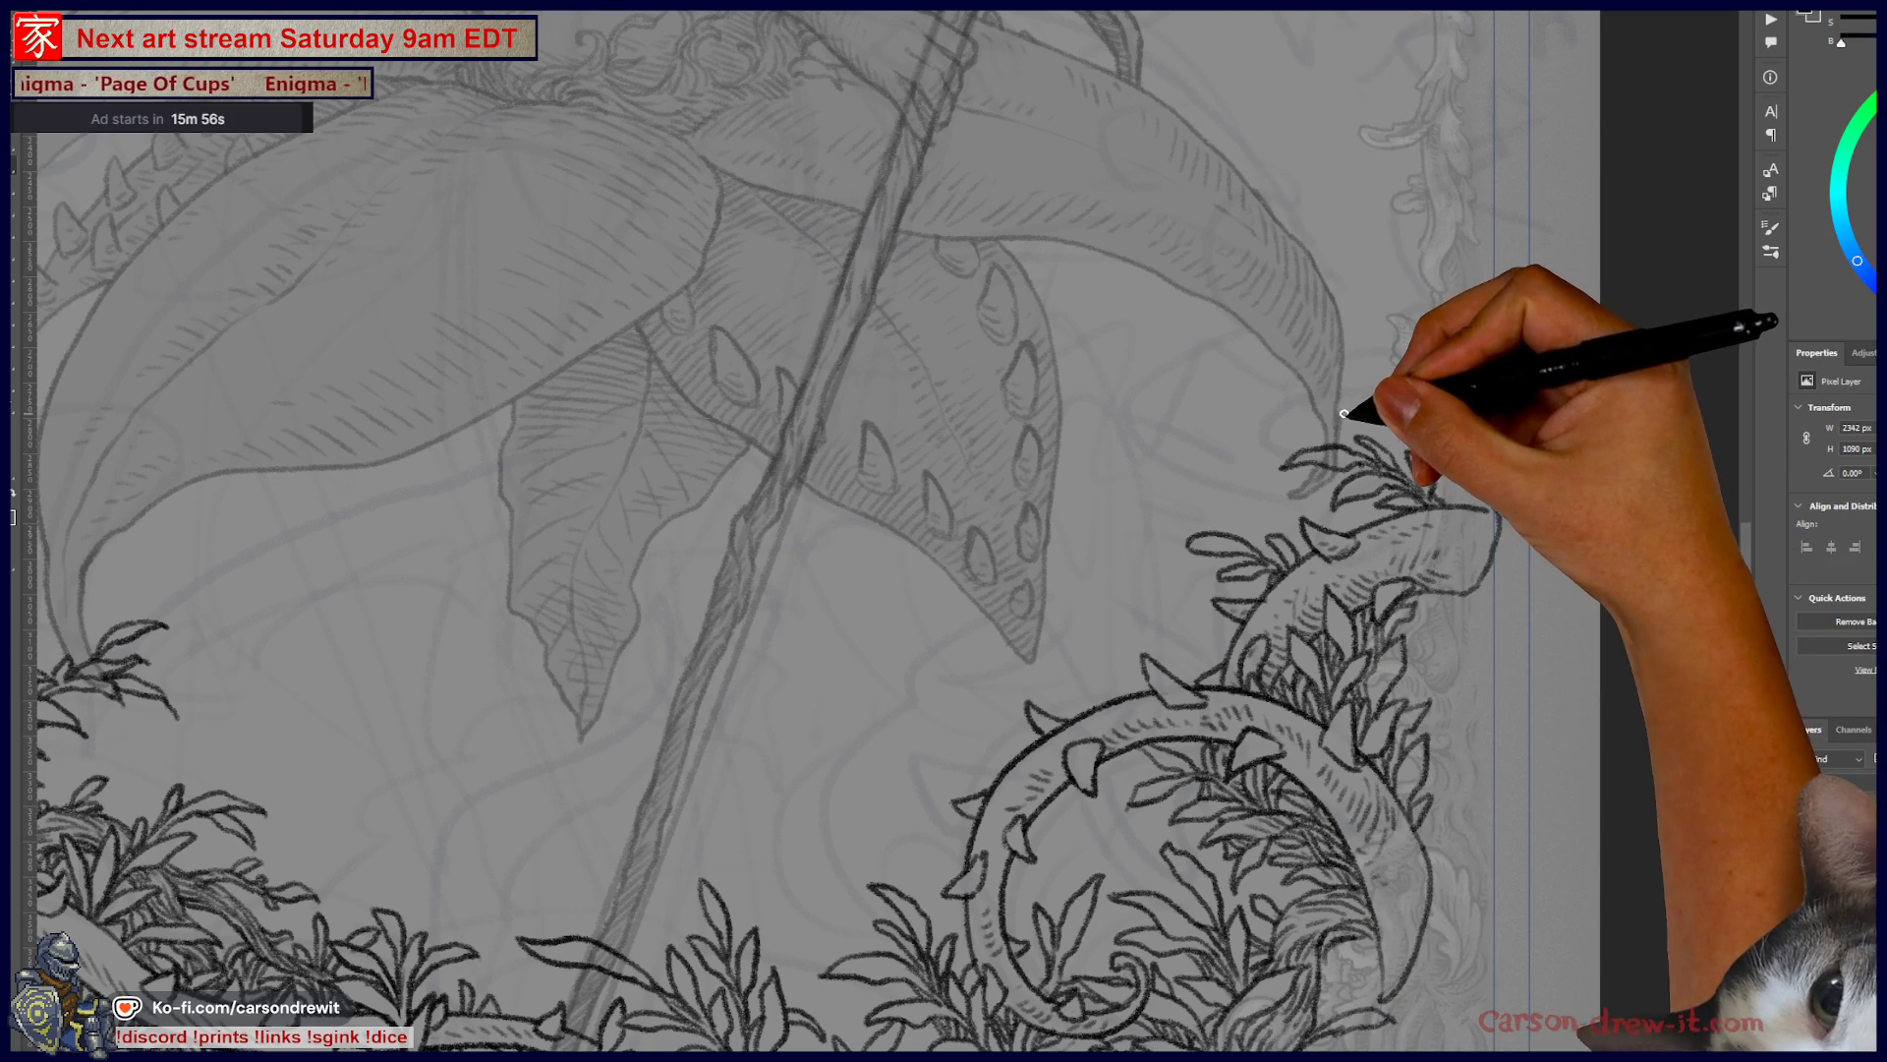
# - Ink a small new leaf on the left foliage, then zoom to the figure's midsection
pyautogui.moveTo(1037, 536); pyautogui.dragTo(1412, 539)
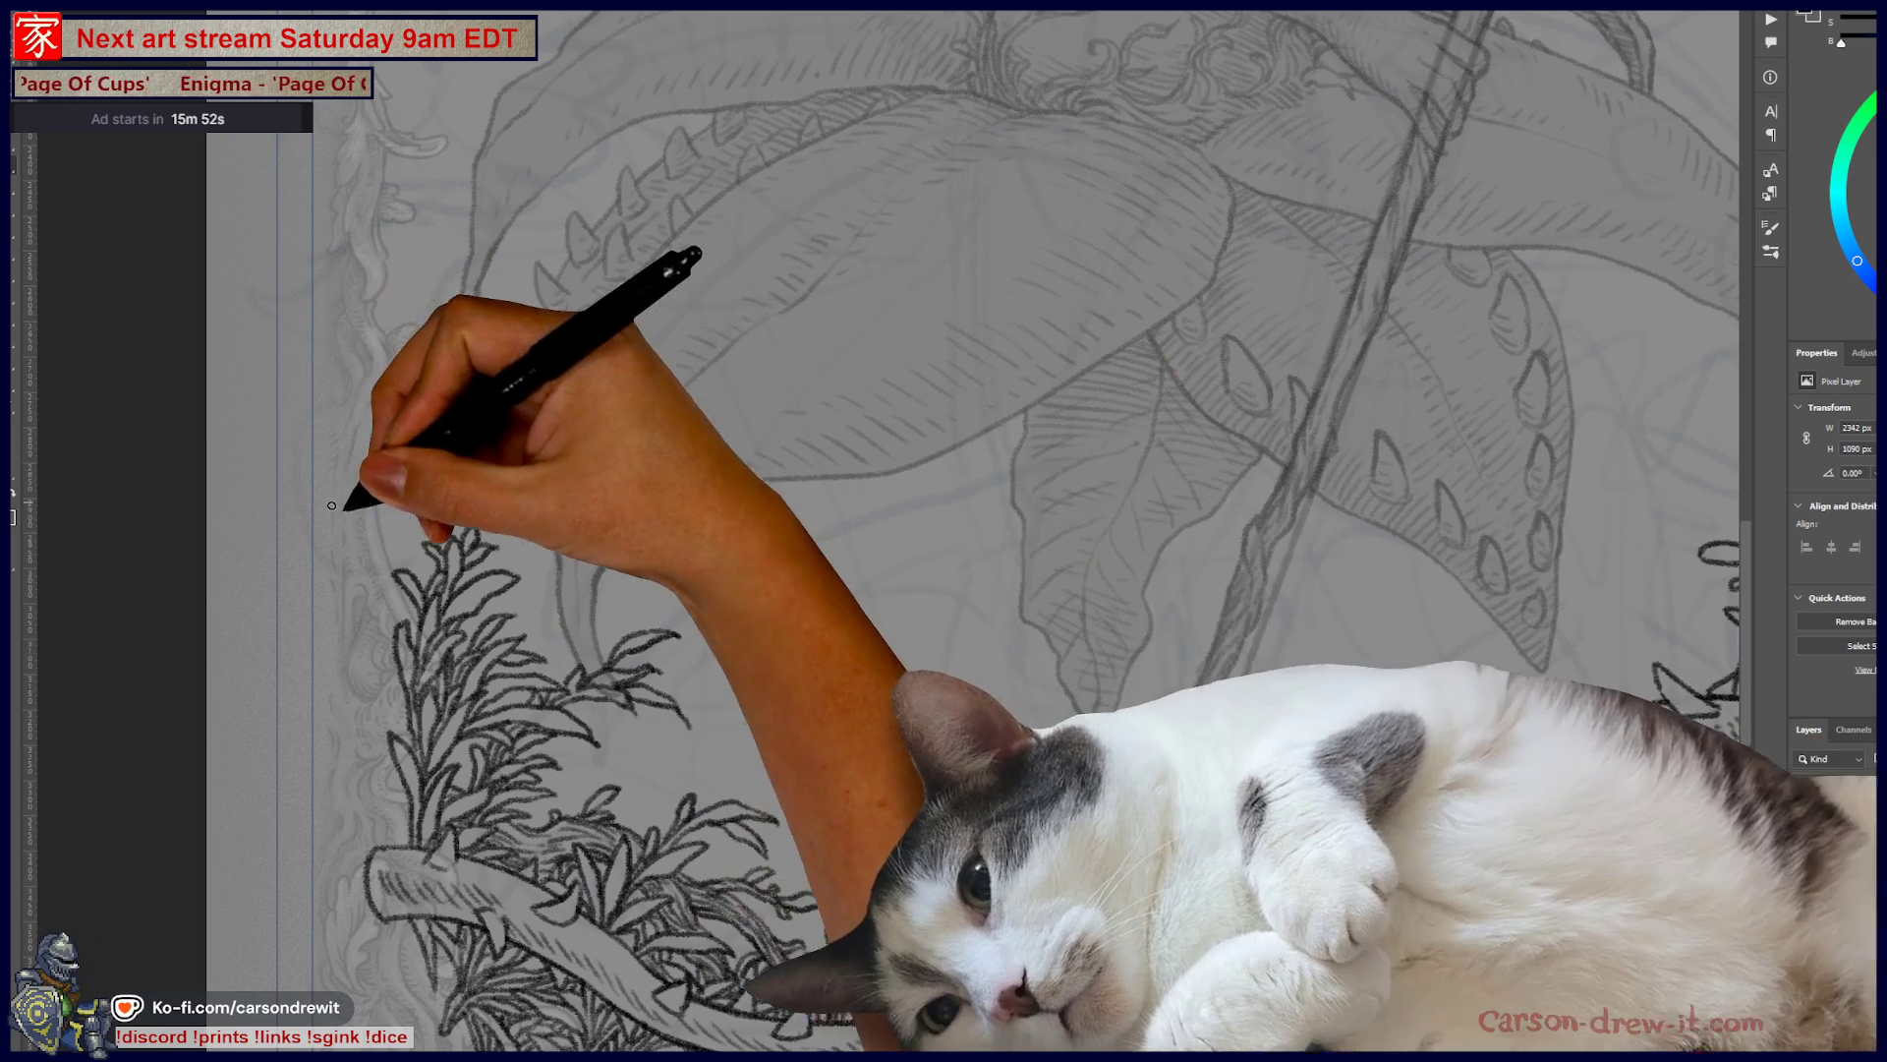
pyautogui.moveTo(372, 548); pyautogui.dragTo(422, 531)
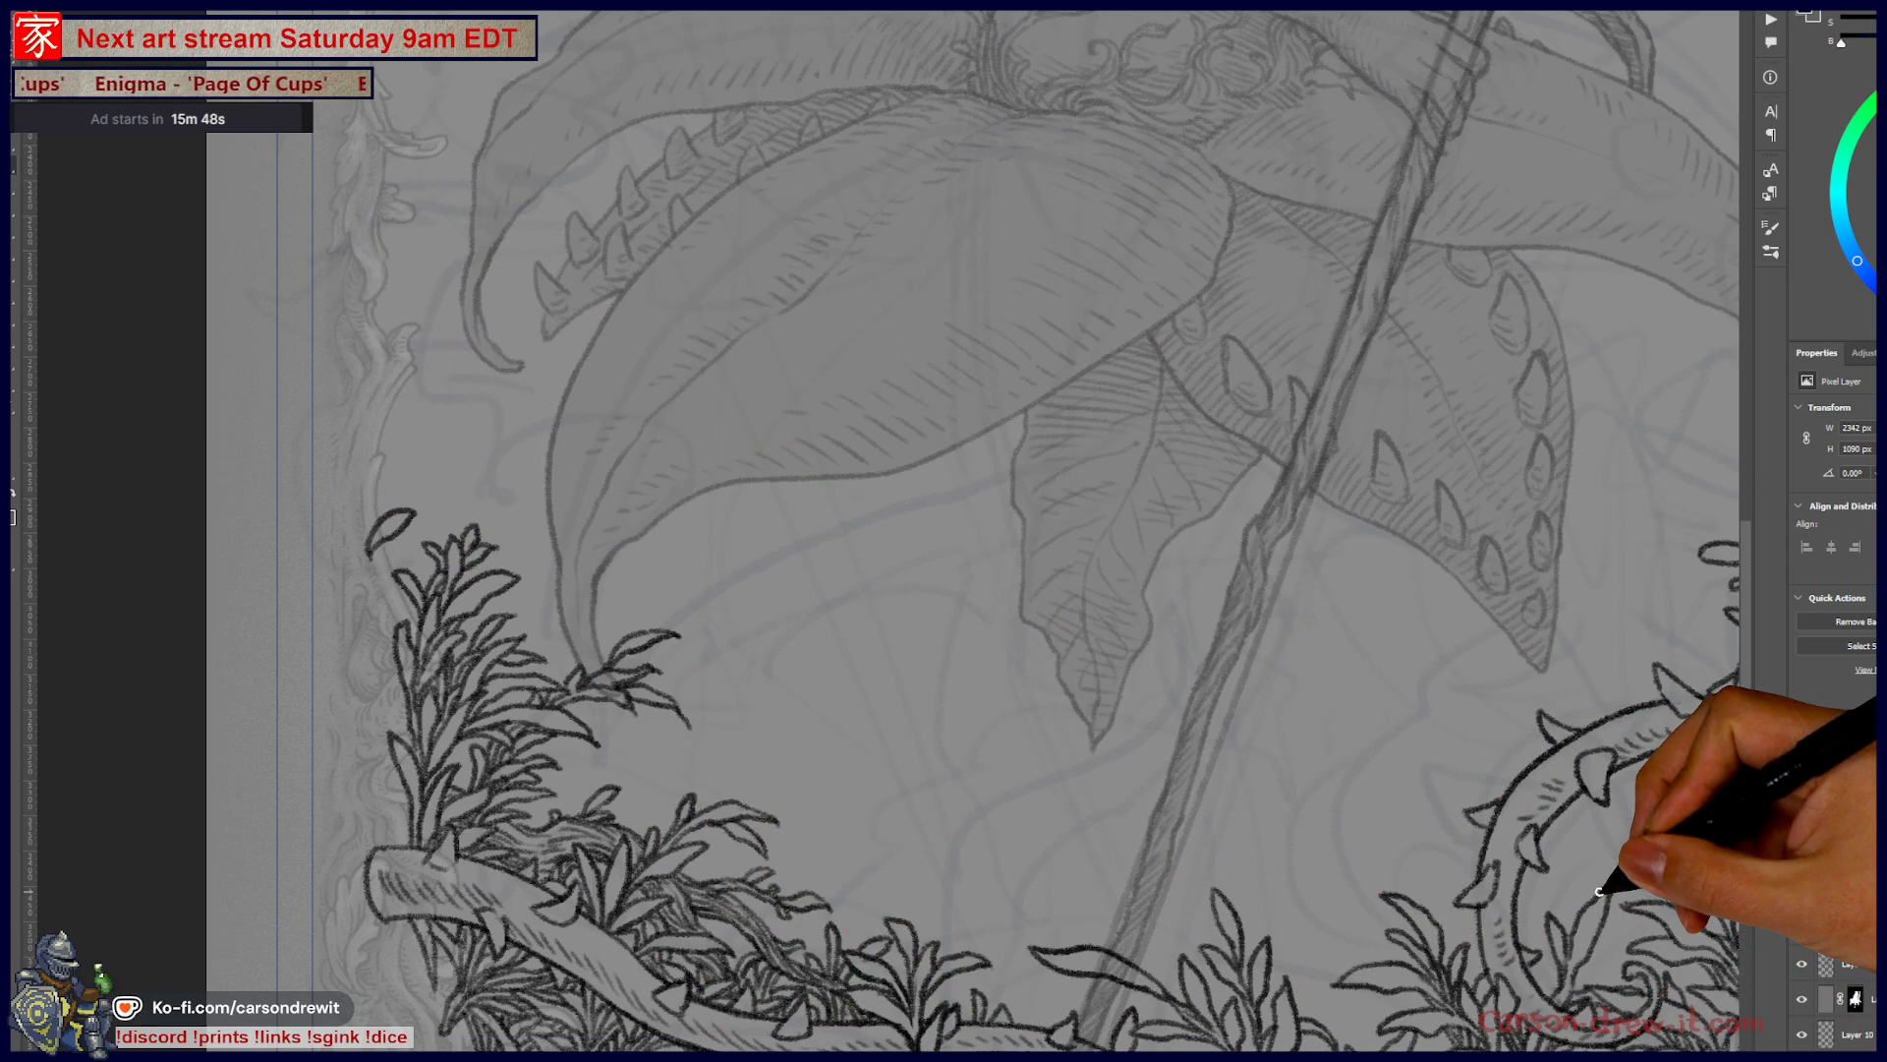
pyautogui.hotkey('ctrl', '0')
pyautogui.moveTo(986, 544)
pyautogui.mouseDown()
pyautogui.moveTo(834, 675)
pyautogui.moveTo(826, 708)
pyautogui.moveTo(893, 687)
pyautogui.moveTo(923, 757)
pyautogui.mouseUp()
pyautogui.moveTo(1194, 572); pyautogui.dragTo(1201, 603)
pyautogui.hotkey('ctrl', '+')
pyautogui.hotkey('ctrl', '+')
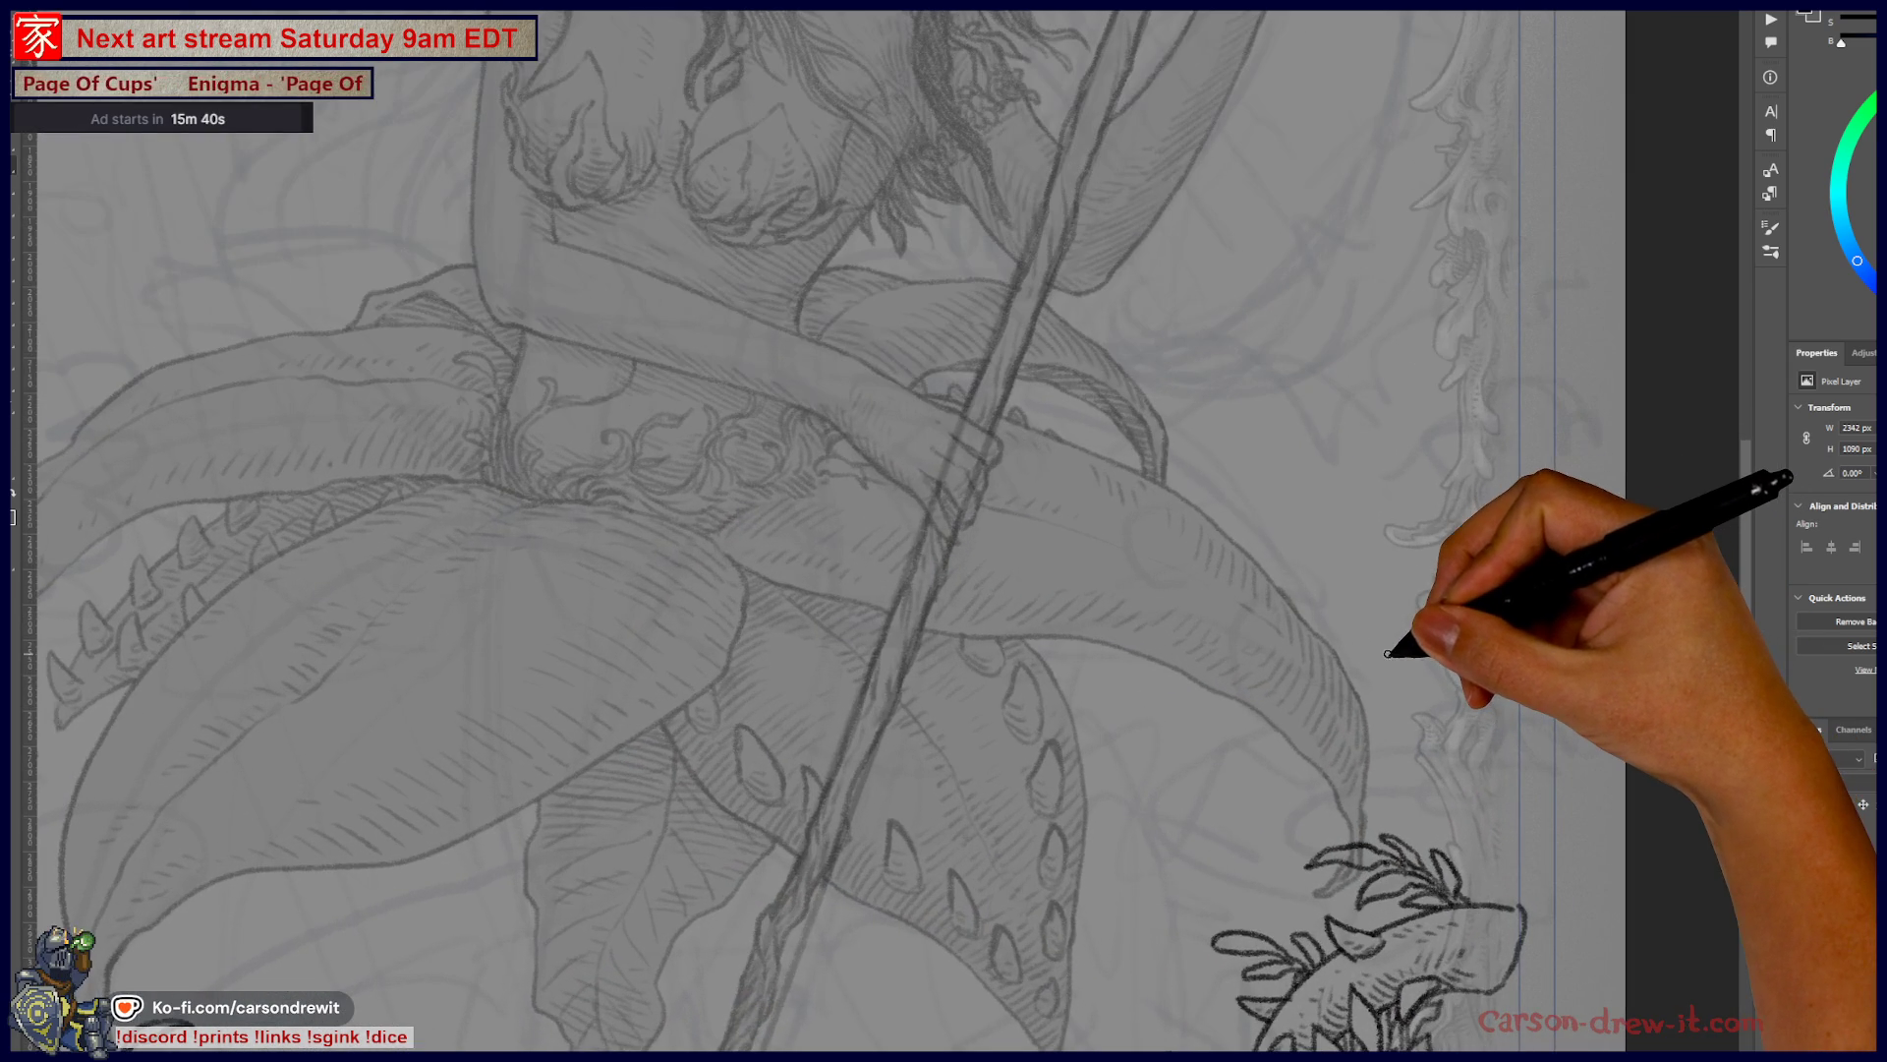
# - Outline the first oak leaves and the stem of the sprig beside the right border
pyautogui.moveTo(1396, 536)
pyautogui.mouseDown()
pyautogui.moveTo(1420, 518)
pyautogui.moveTo(1389, 590)
pyautogui.moveTo(1491, 513)
pyautogui.mouseUp()
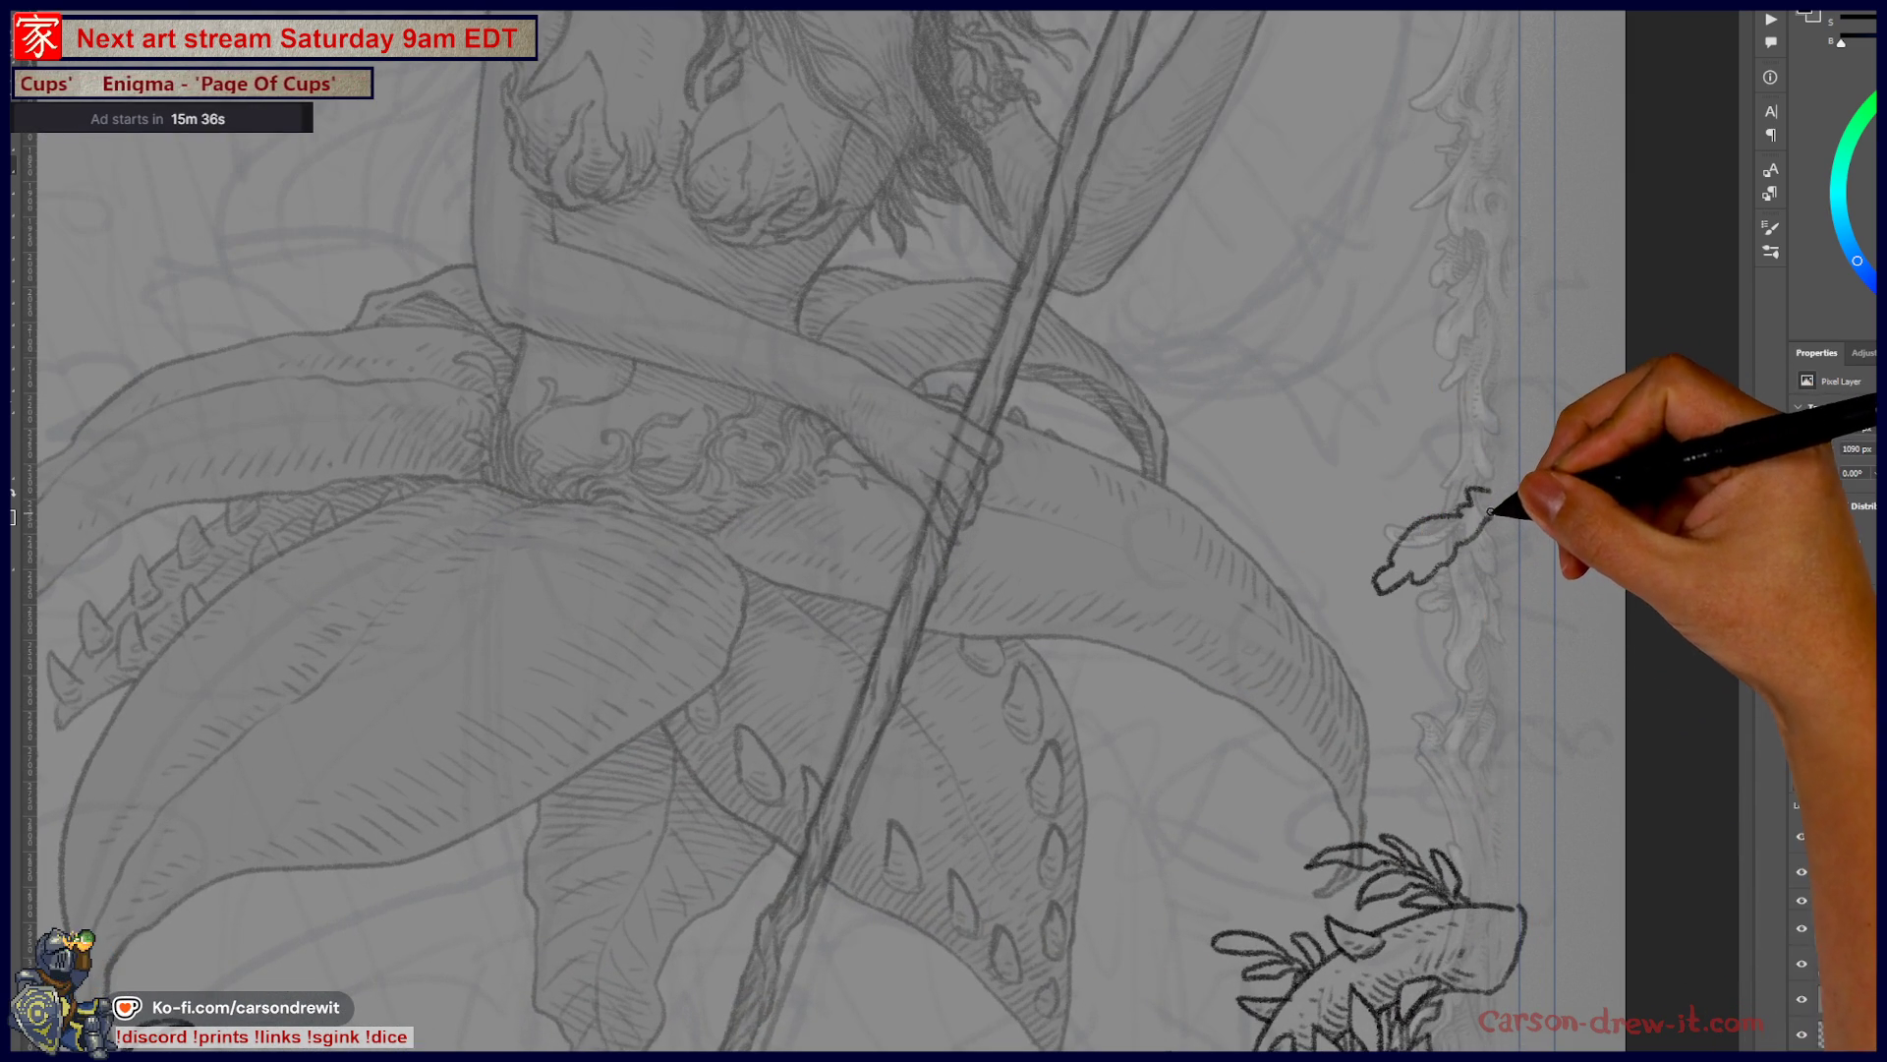
pyautogui.moveTo(1375, 591)
pyautogui.mouseDown()
pyautogui.moveTo(1318, 645)
pyautogui.moveTo(1394, 647)
pyautogui.moveTo(1385, 599)
pyautogui.mouseUp()
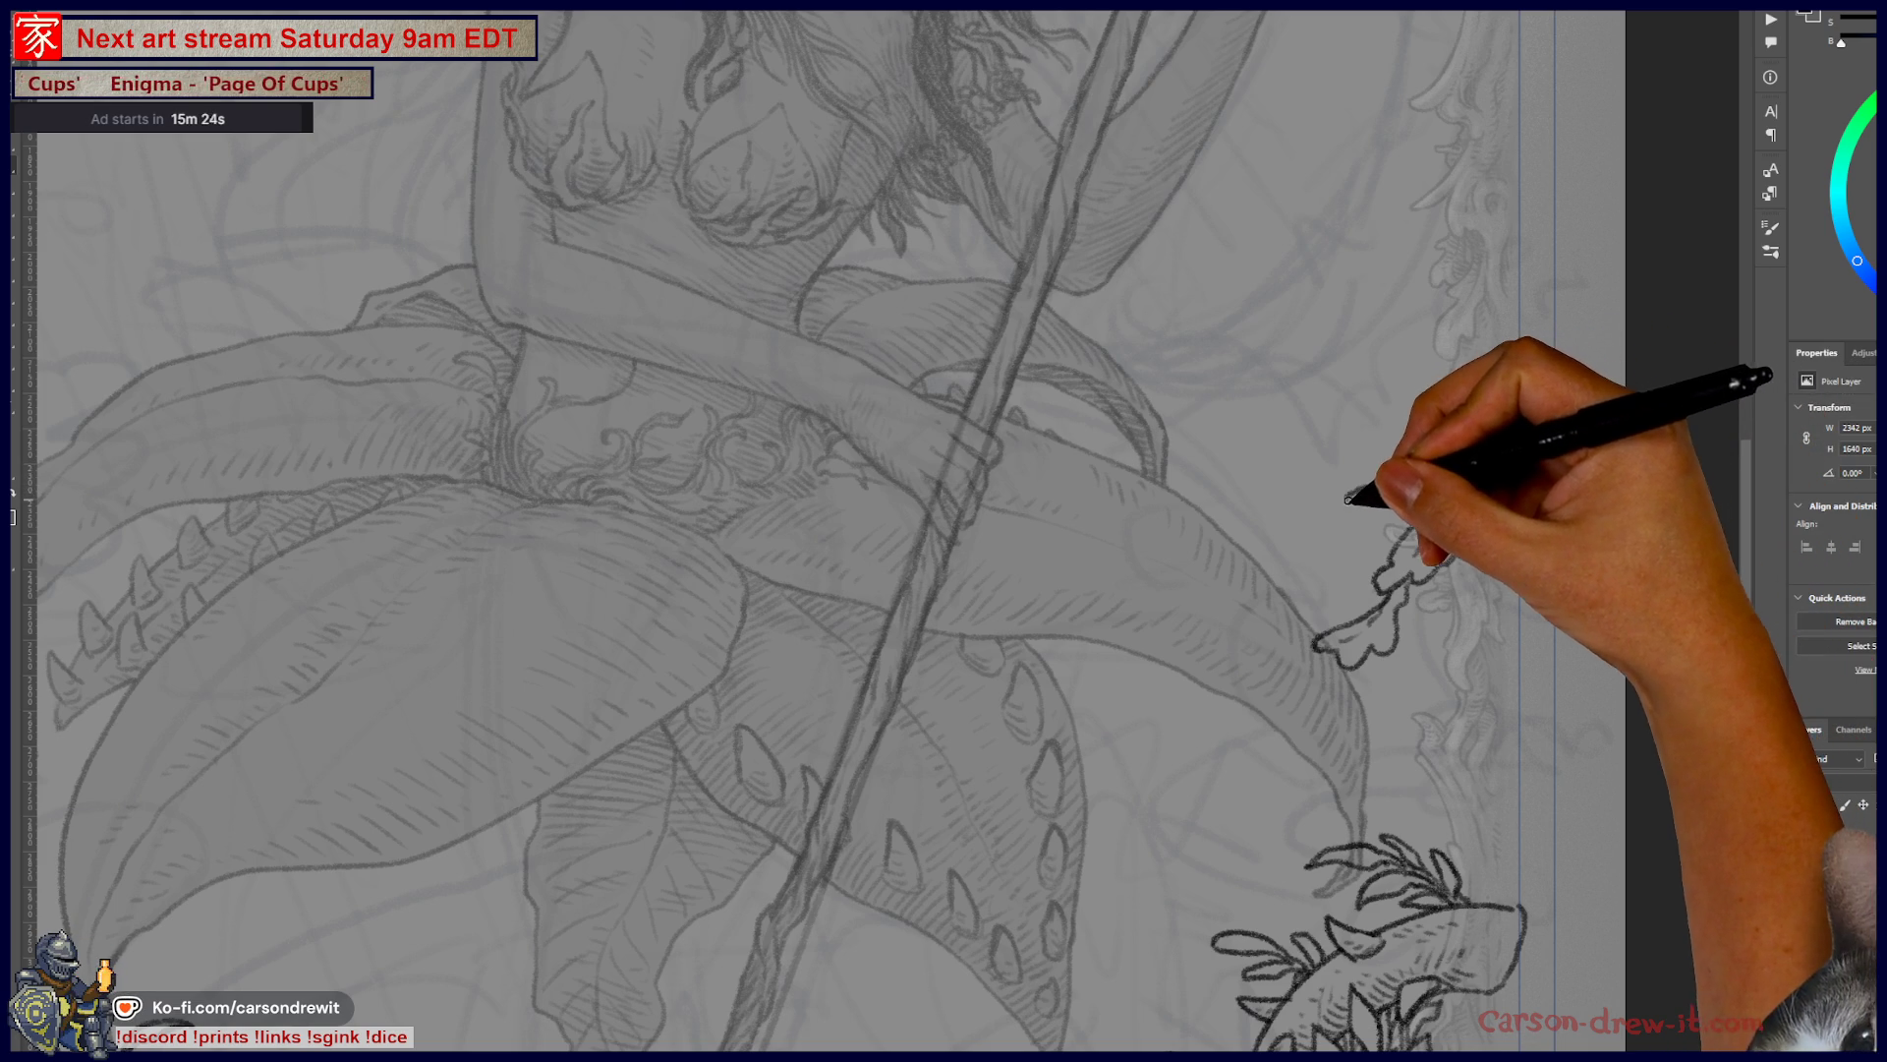
pyautogui.moveTo(1376, 488); pyautogui.dragTo(1328, 544)
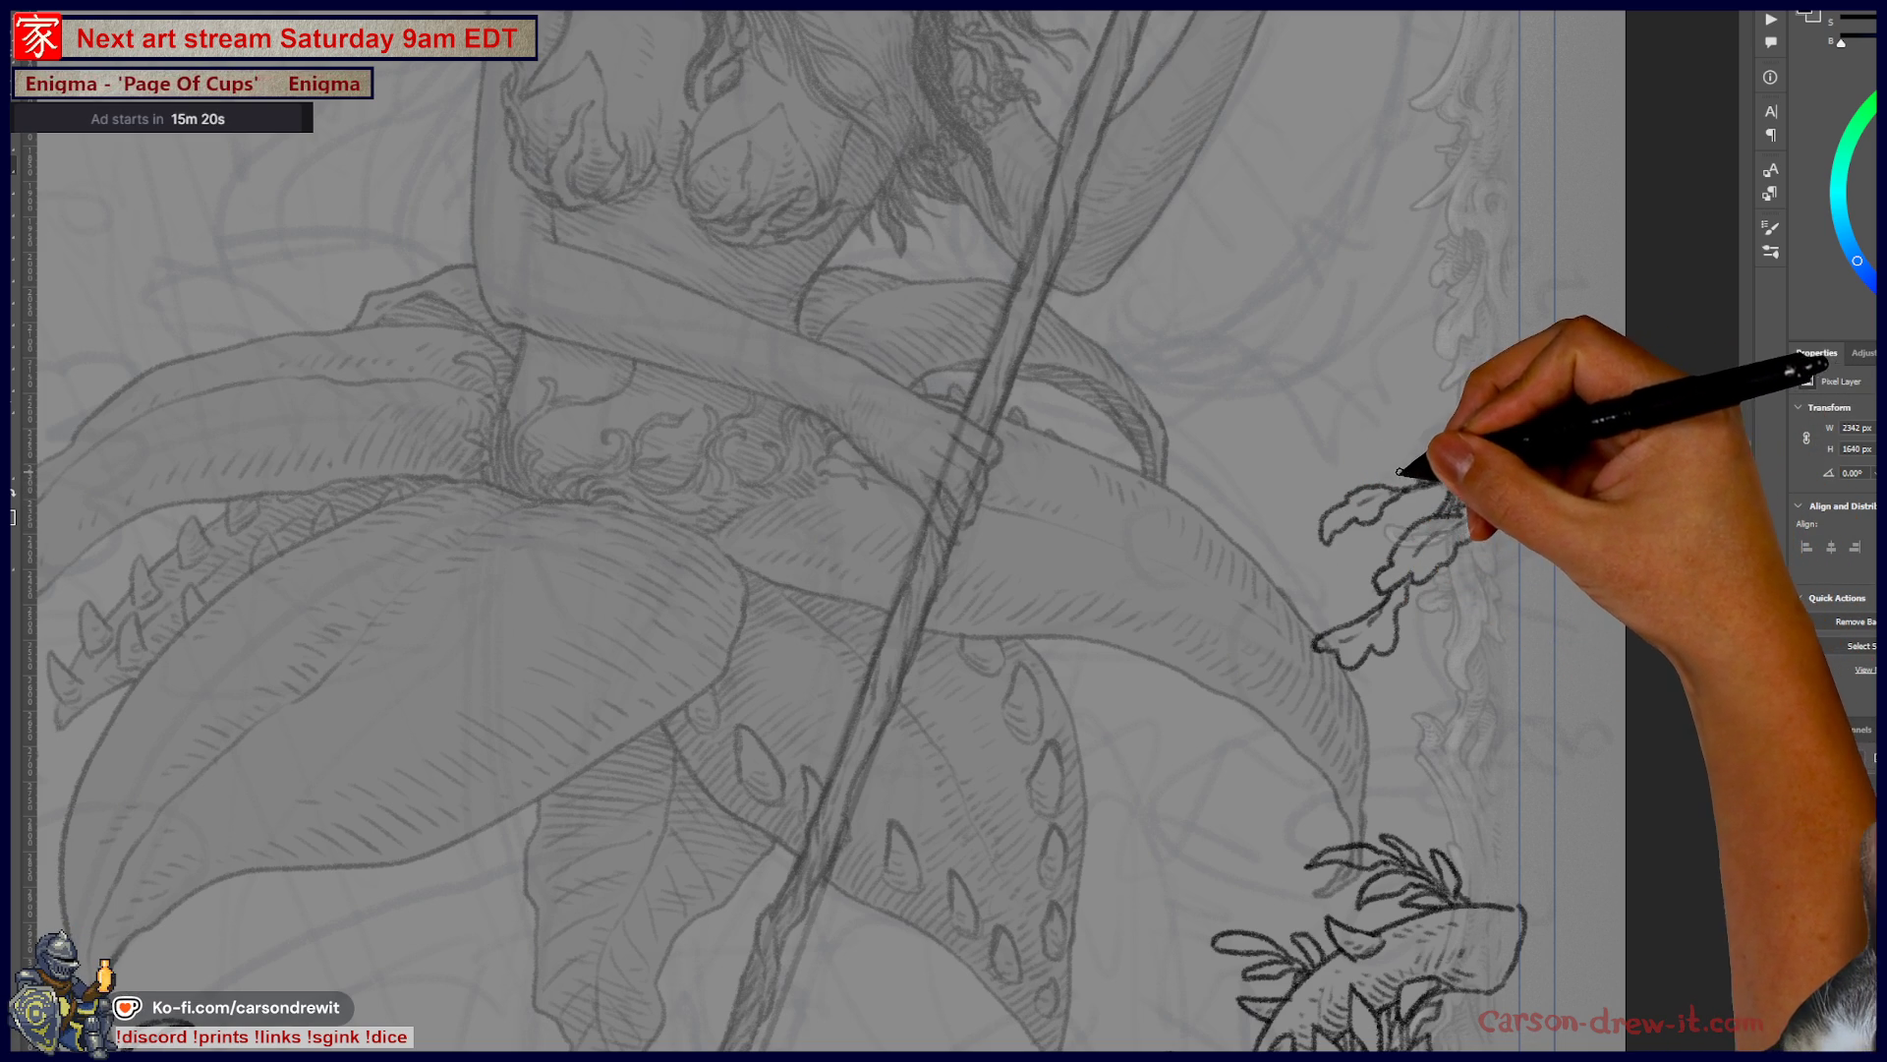
pyautogui.moveTo(1367, 462); pyautogui.dragTo(1501, 449)
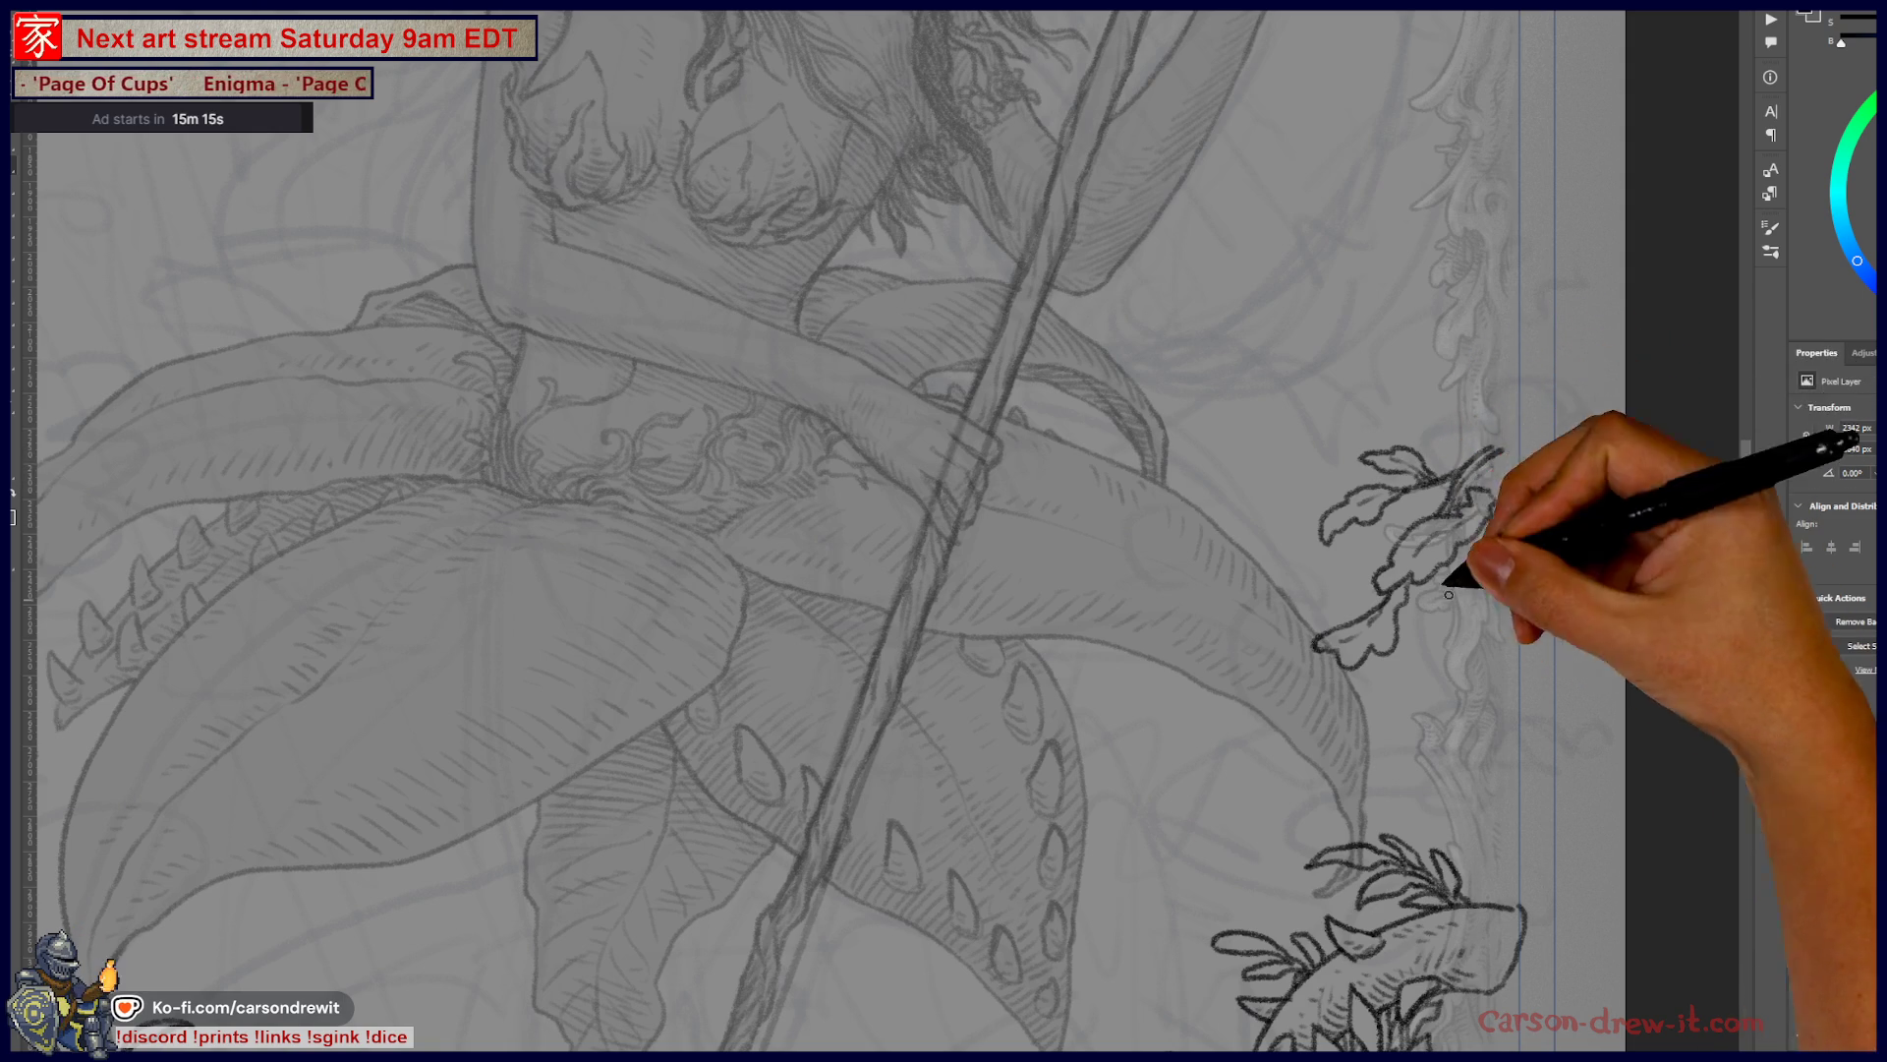
pyautogui.moveTo(1420, 531); pyautogui.dragTo(1436, 578)
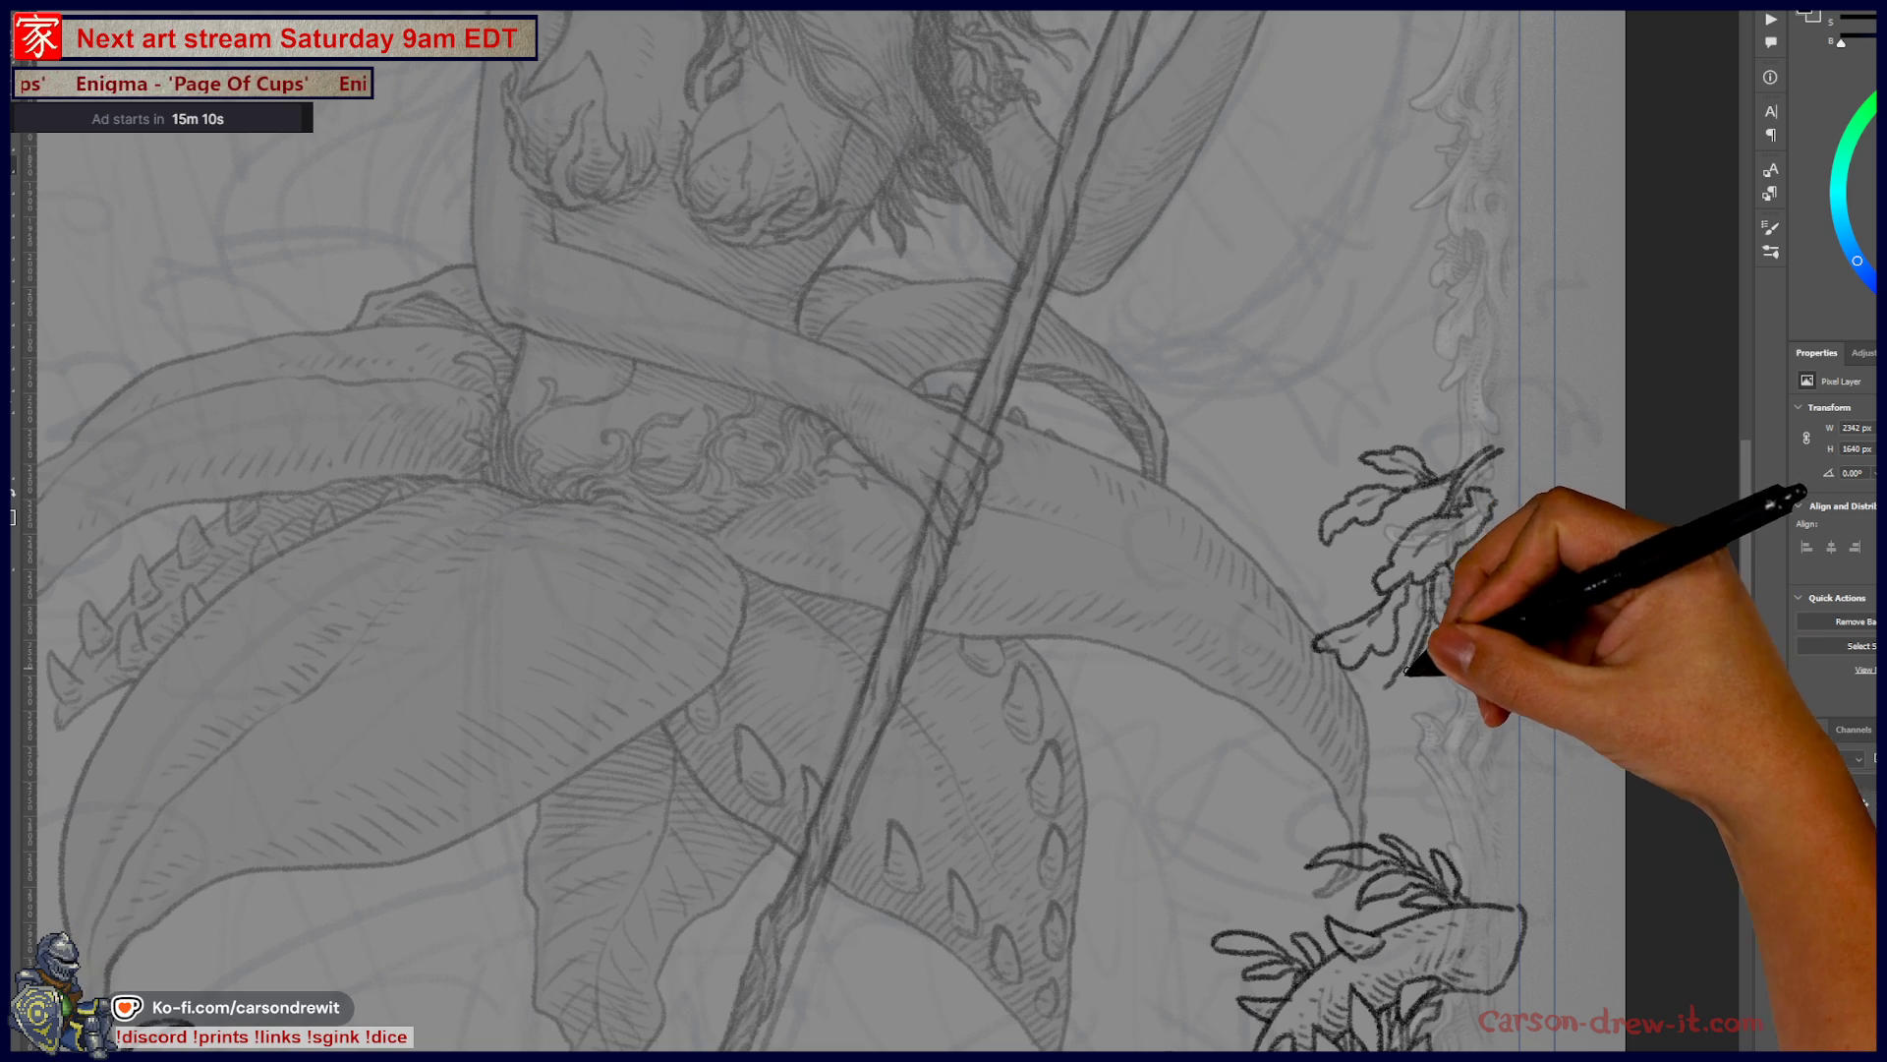
# - Add a lower leaf, a top leaf and a curling tendril to the sprig
pyautogui.moveTo(1327, 708)
pyautogui.mouseDown()
pyautogui.moveTo(1264, 747)
pyautogui.moveTo(1317, 732)
pyautogui.moveTo(1264, 771)
pyautogui.moveTo(1403, 686)
pyautogui.moveTo(1340, 792)
pyautogui.moveTo(1374, 776)
pyautogui.mouseUp()
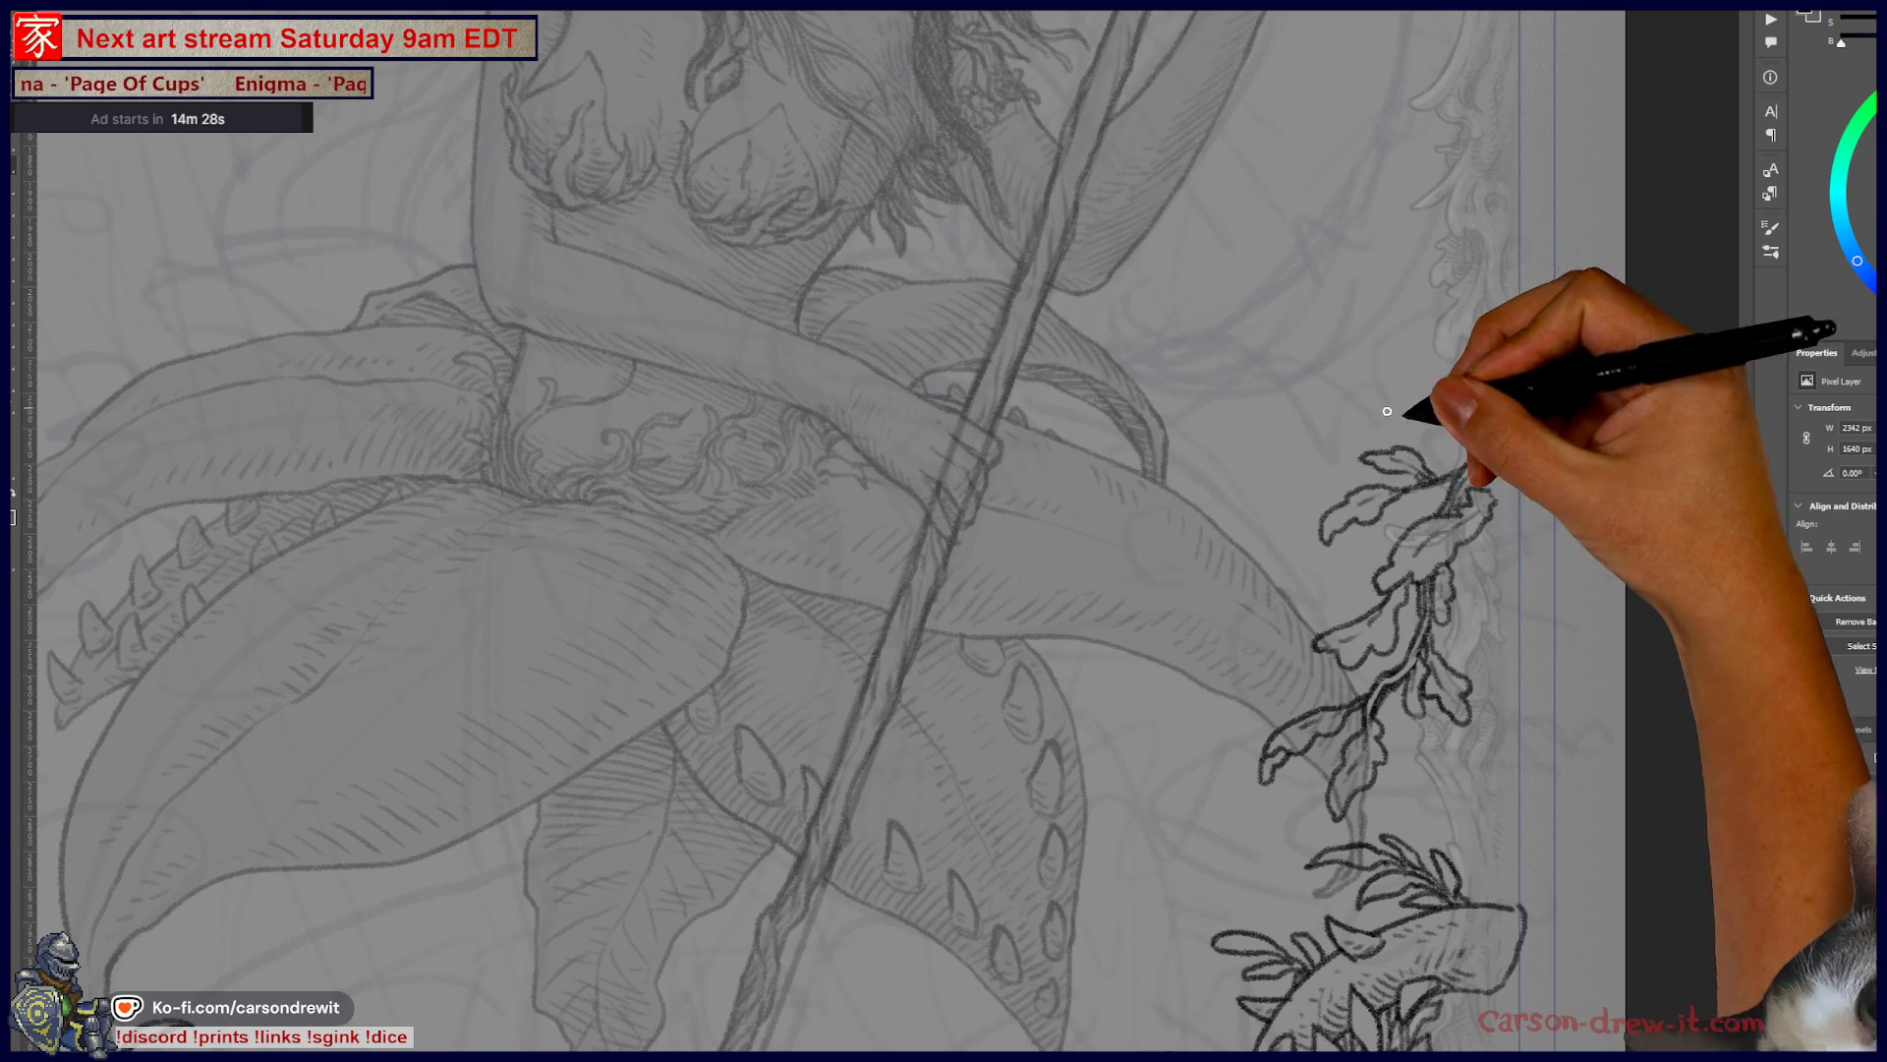
pyautogui.moveTo(1455, 439)
pyautogui.mouseDown()
pyautogui.moveTo(1438, 402)
pyautogui.moveTo(1458, 433)
pyautogui.mouseUp()
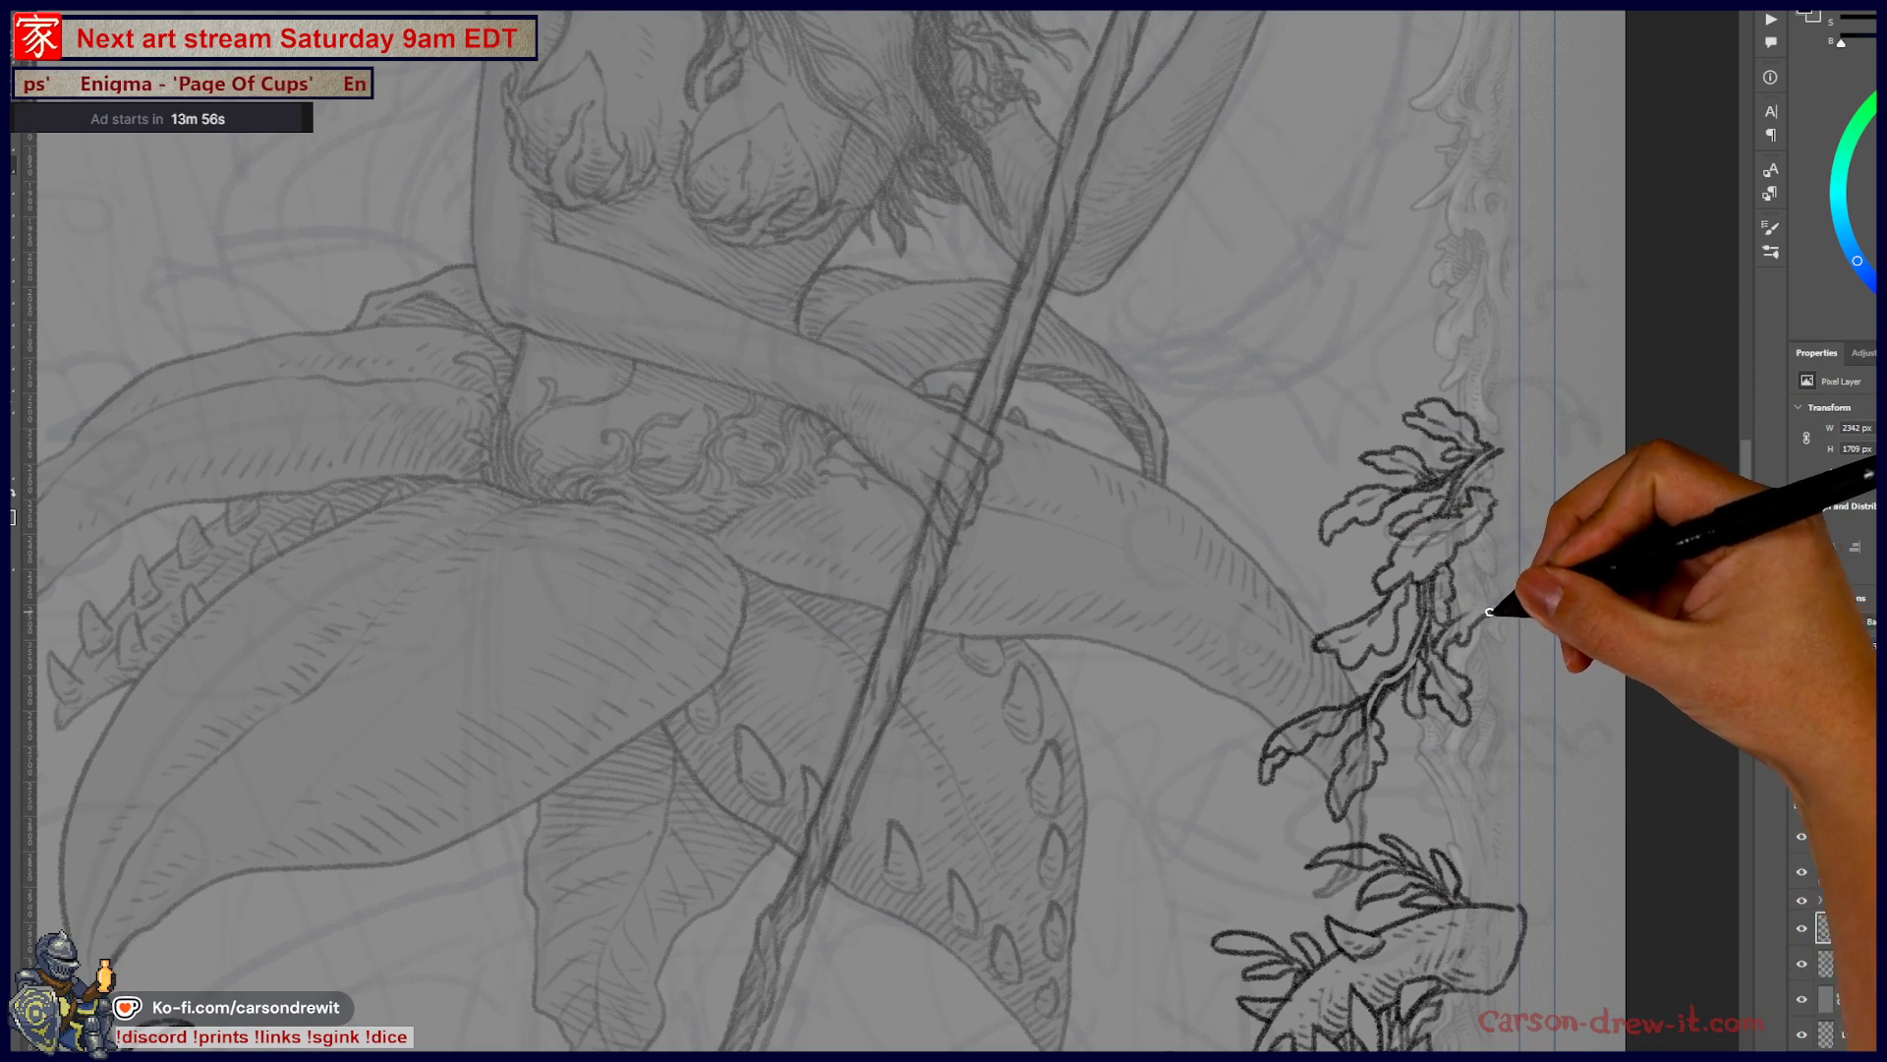
pyautogui.moveTo(1479, 616); pyautogui.dragTo(1509, 610)
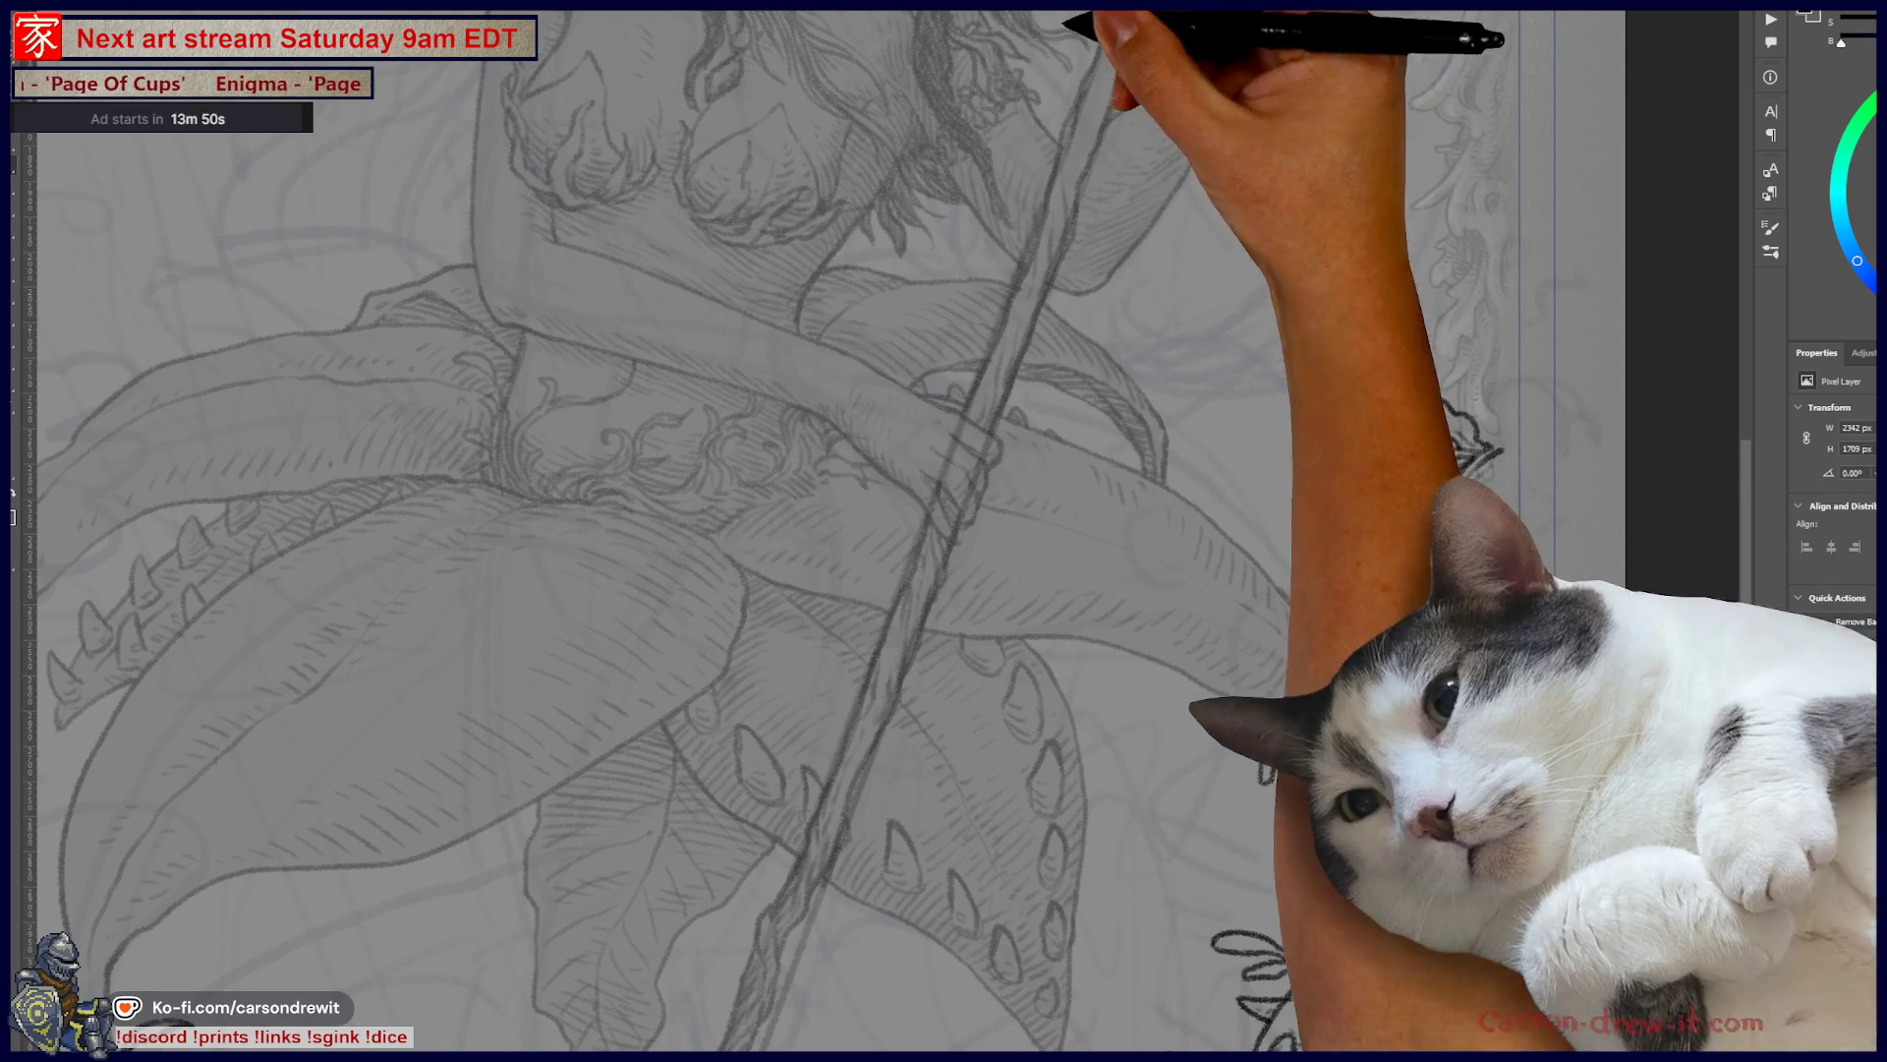
pyautogui.moveTo(1019, 645); pyautogui.dragTo(1234, 716)
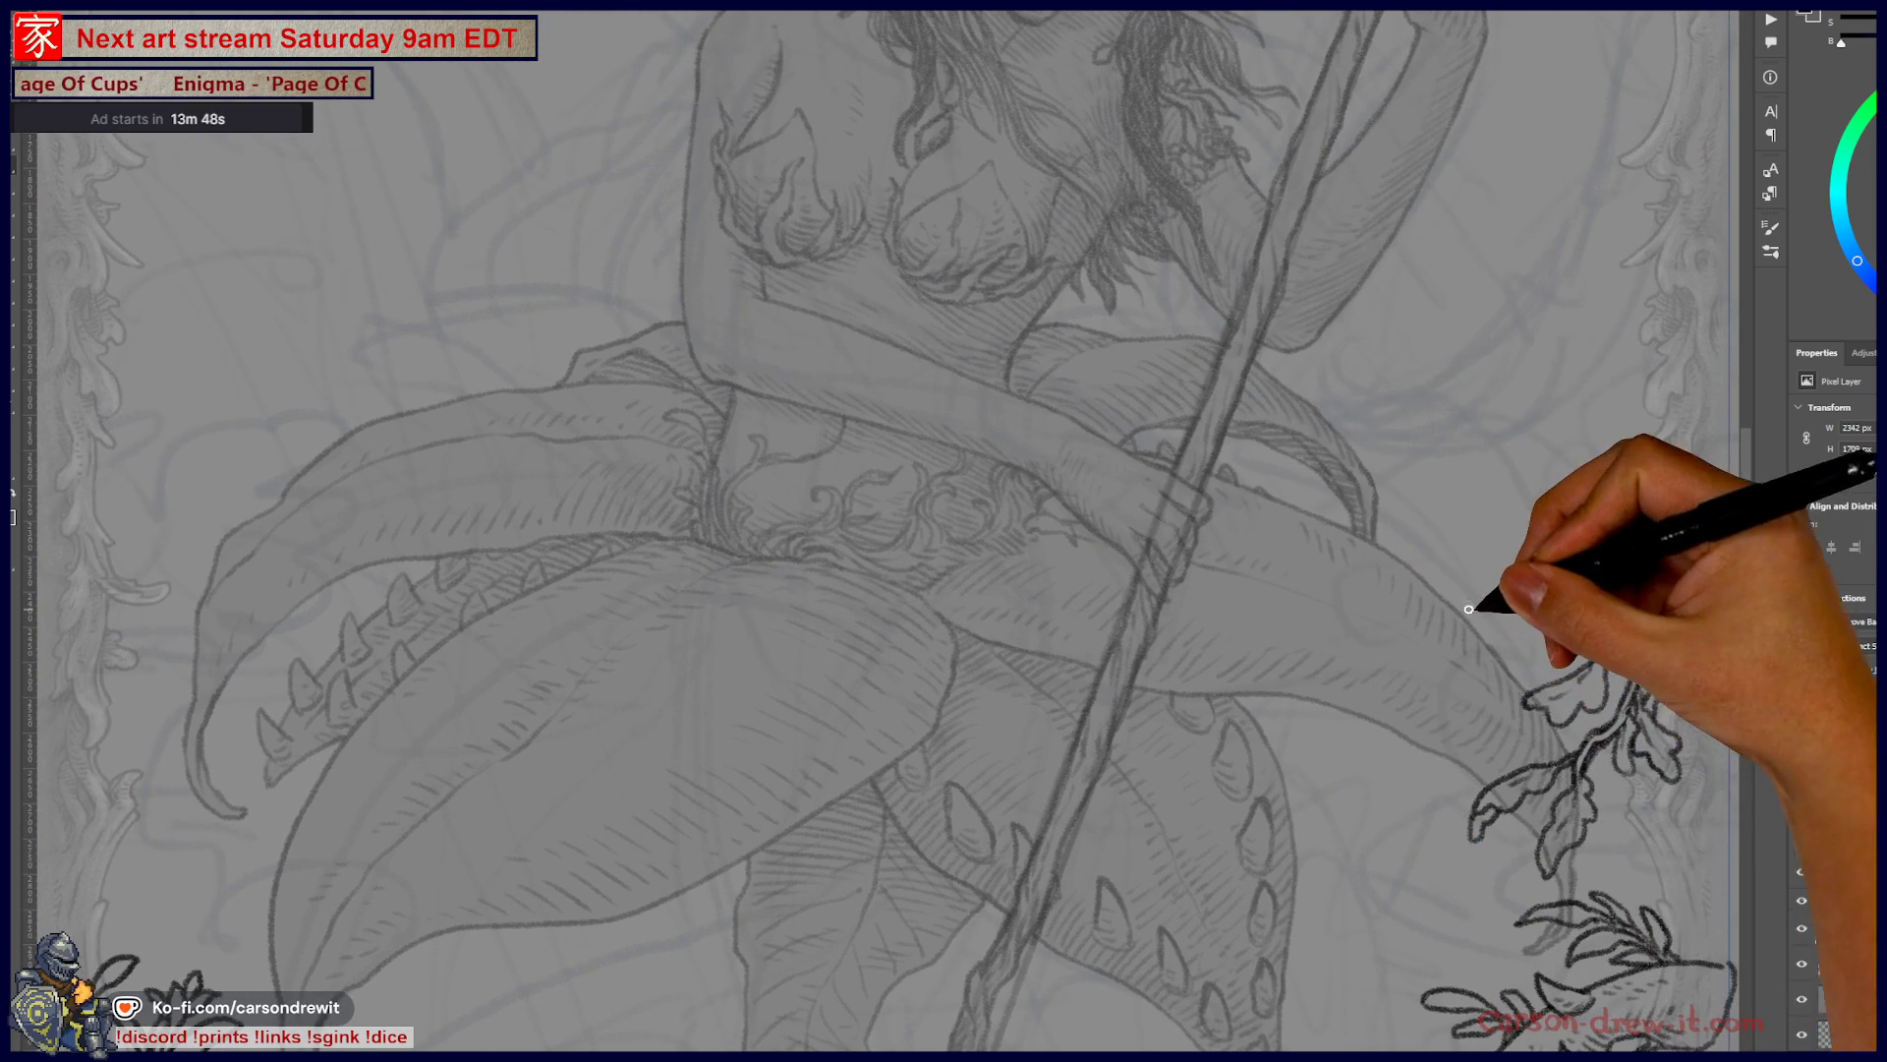
# - Add a curl at the tentacle's edge and new leaves rising from the sprig's stem tip
pyautogui.moveTo(1486, 571)
pyautogui.mouseDown()
pyautogui.moveTo(1445, 590)
pyautogui.moveTo(1464, 618)
pyautogui.moveTo(1529, 551)
pyautogui.moveTo(1543, 563)
pyautogui.moveTo(1489, 589)
pyautogui.moveTo(1518, 563)
pyautogui.moveTo(1504, 516)
pyautogui.moveTo(1551, 547)
pyautogui.moveTo(1555, 581)
pyautogui.moveTo(1580, 548)
pyautogui.moveTo(1606, 577)
pyautogui.moveTo(1566, 596)
pyautogui.moveTo(1601, 544)
pyautogui.moveTo(1710, 507)
pyautogui.mouseUp()
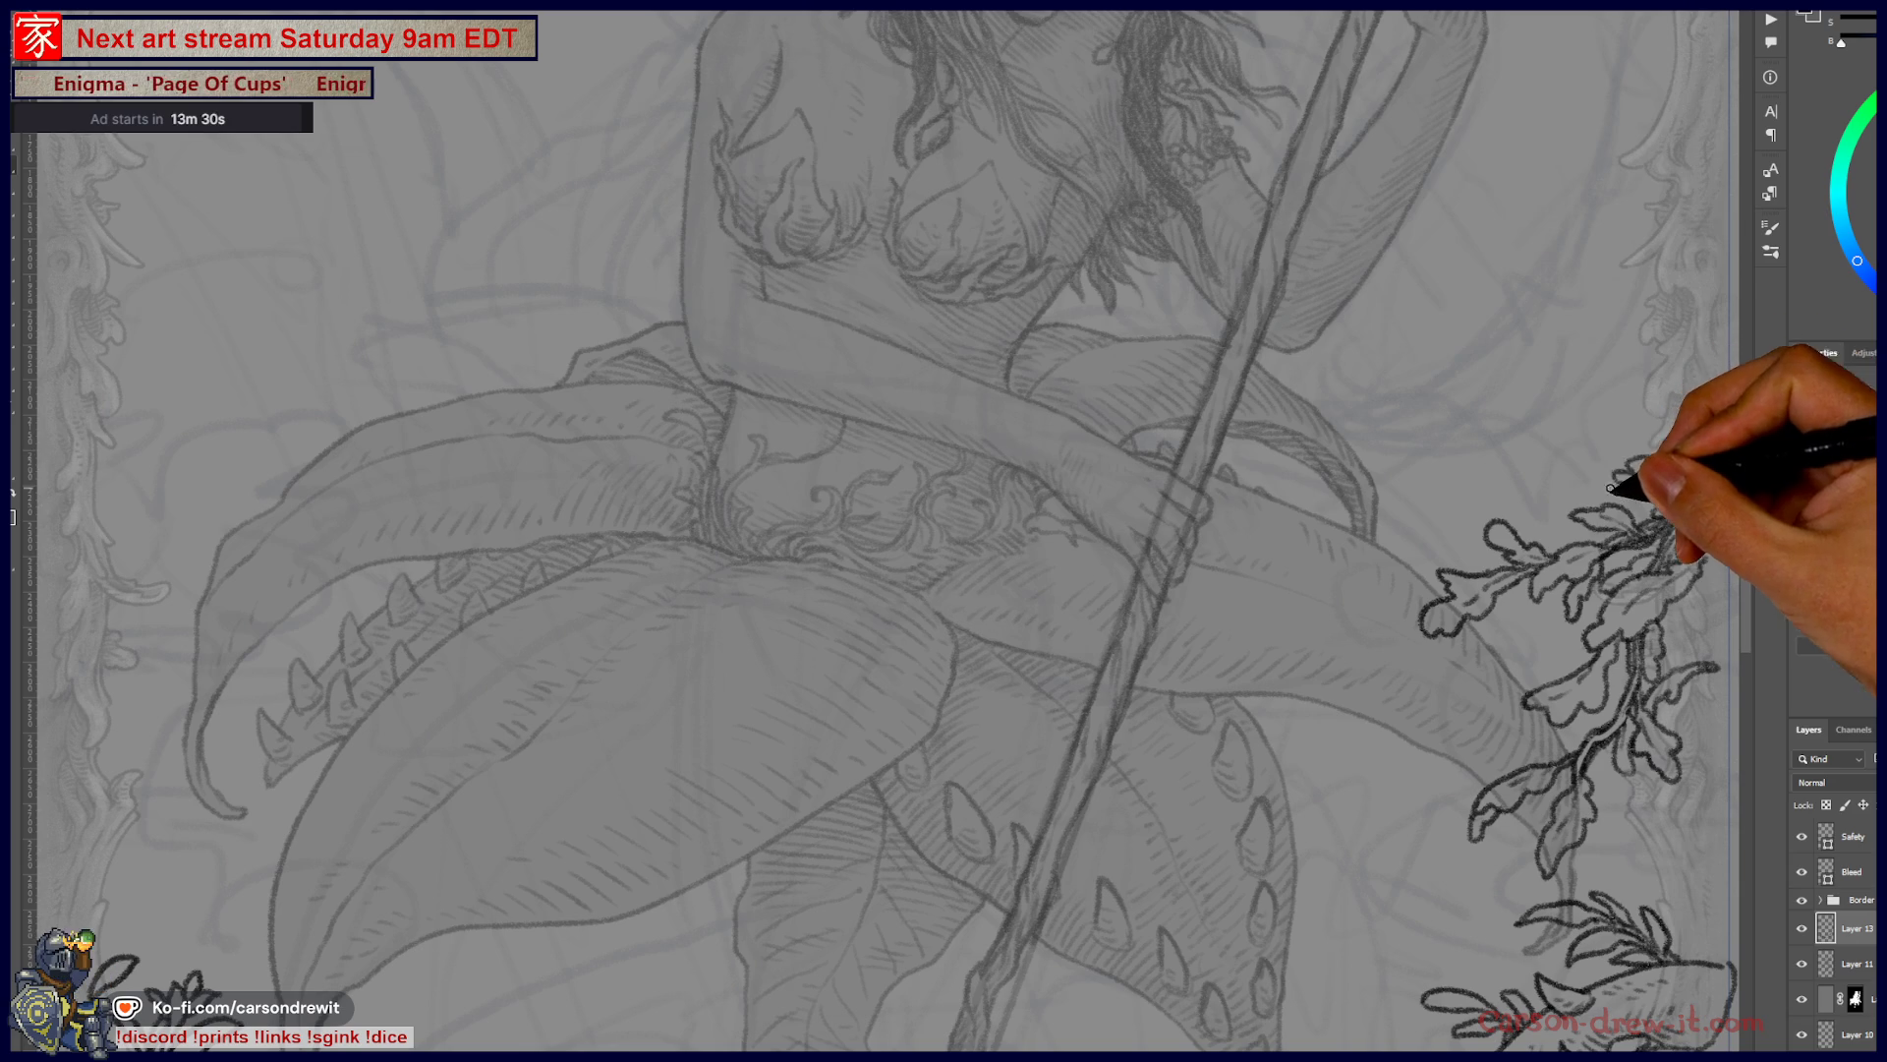
pyautogui.moveTo(1571, 450)
pyautogui.mouseDown()
pyautogui.moveTo(1535, 457)
pyautogui.moveTo(1545, 479)
pyautogui.moveTo(1668, 445)
pyautogui.mouseUp()
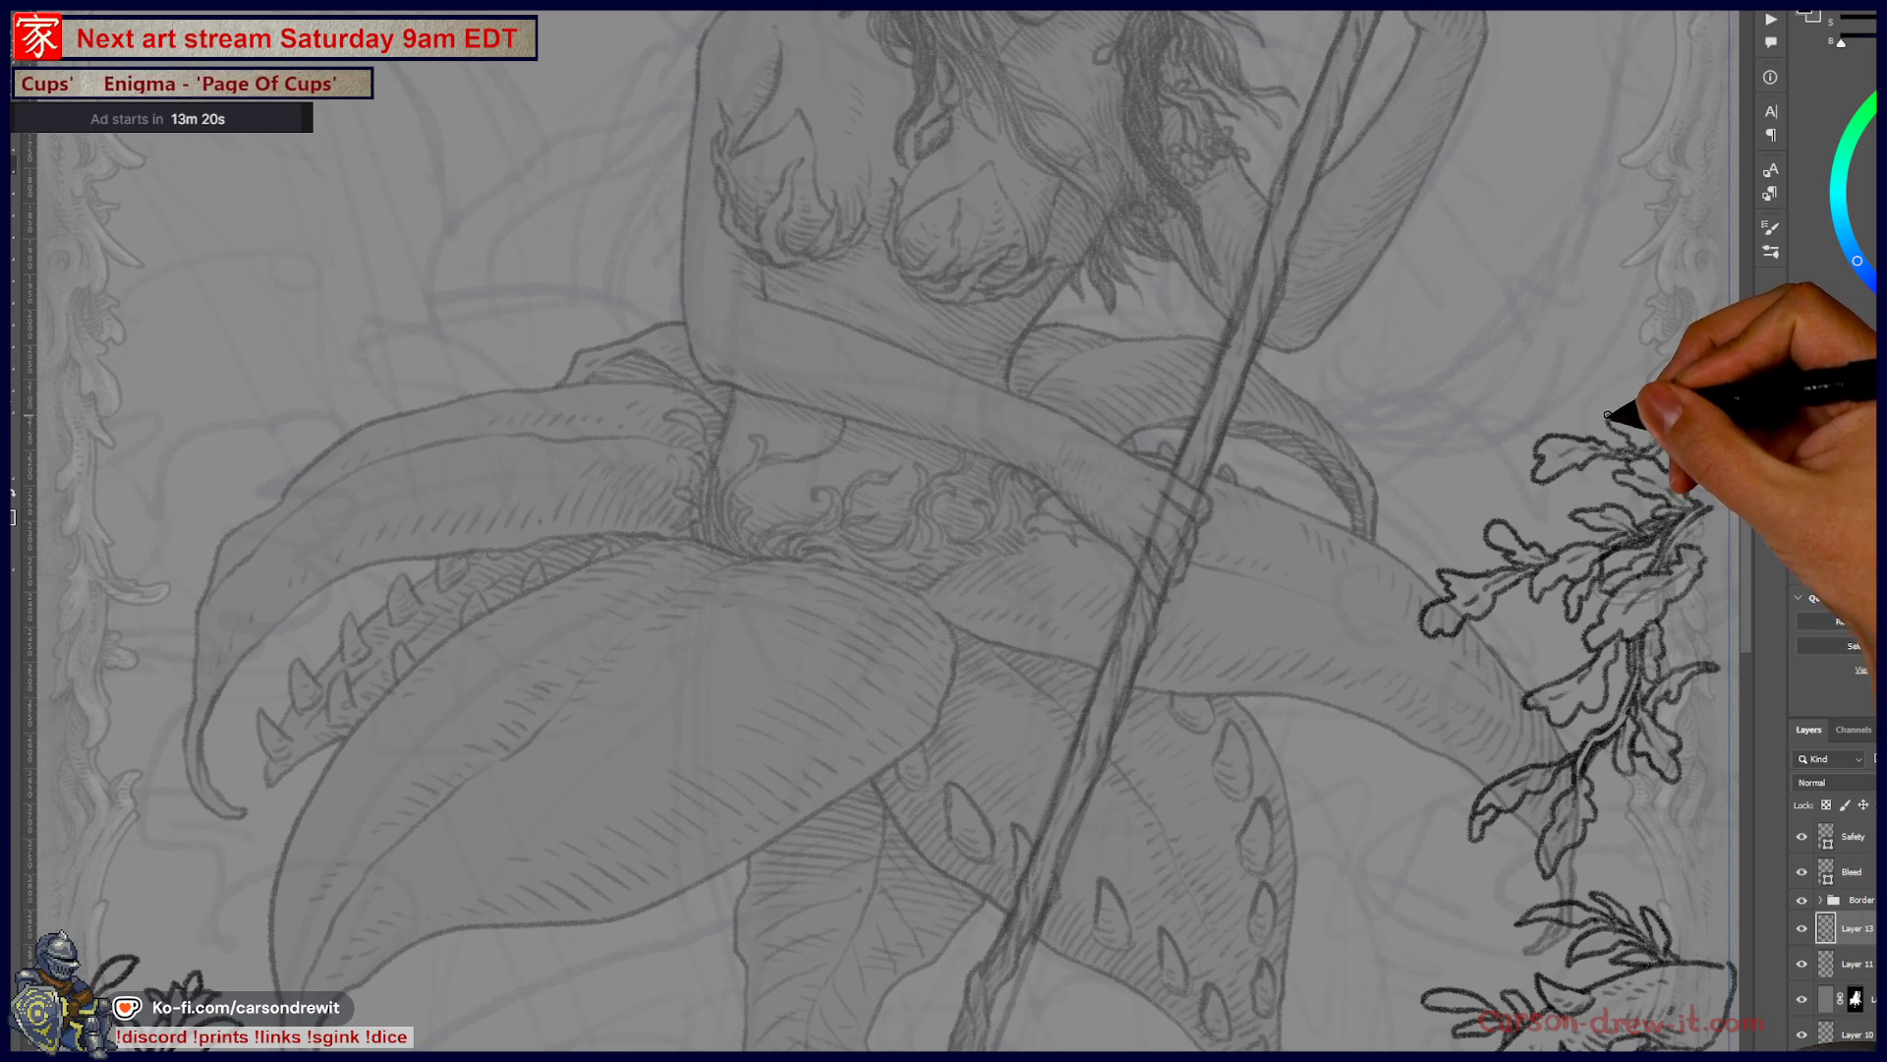
pyautogui.moveTo(1590, 398)
pyautogui.mouseDown()
pyautogui.moveTo(1617, 388)
pyautogui.moveTo(1633, 430)
pyautogui.mouseUp()
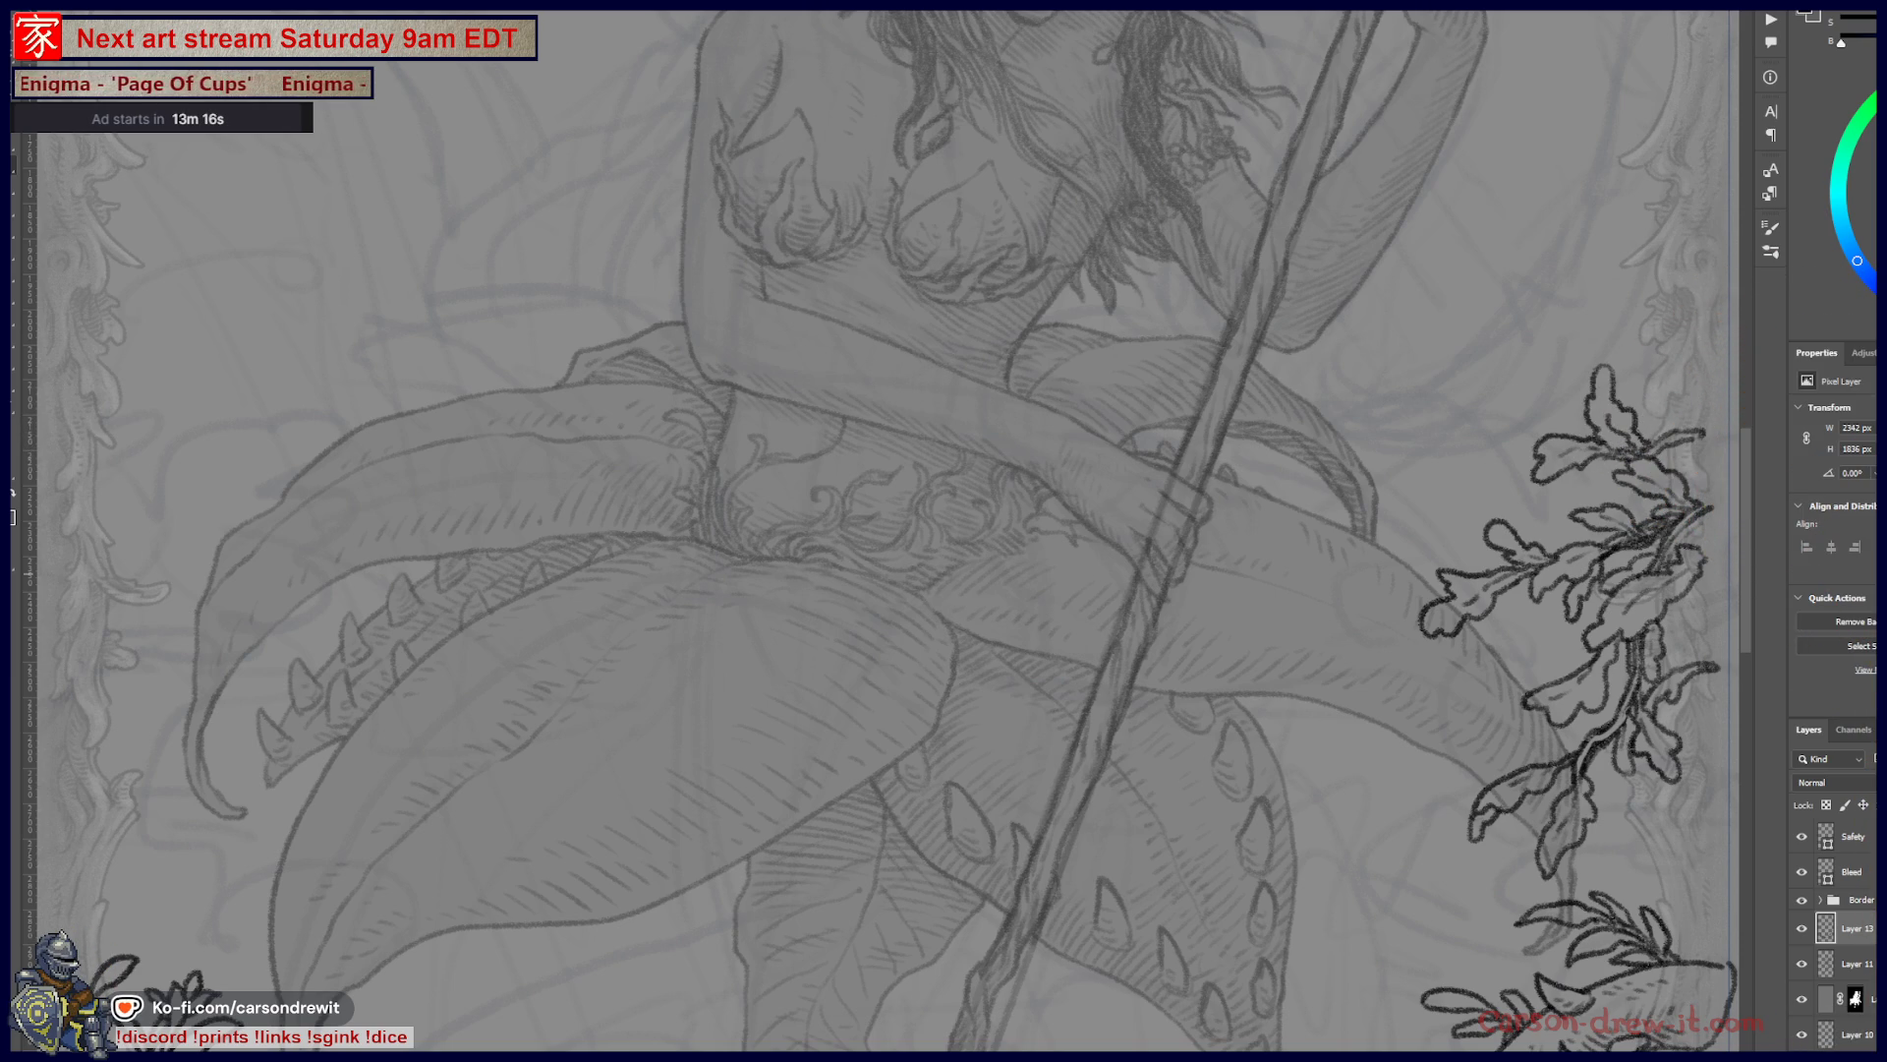
pyautogui.moveTo(1398, 649); pyautogui.dragTo(1191, 786)
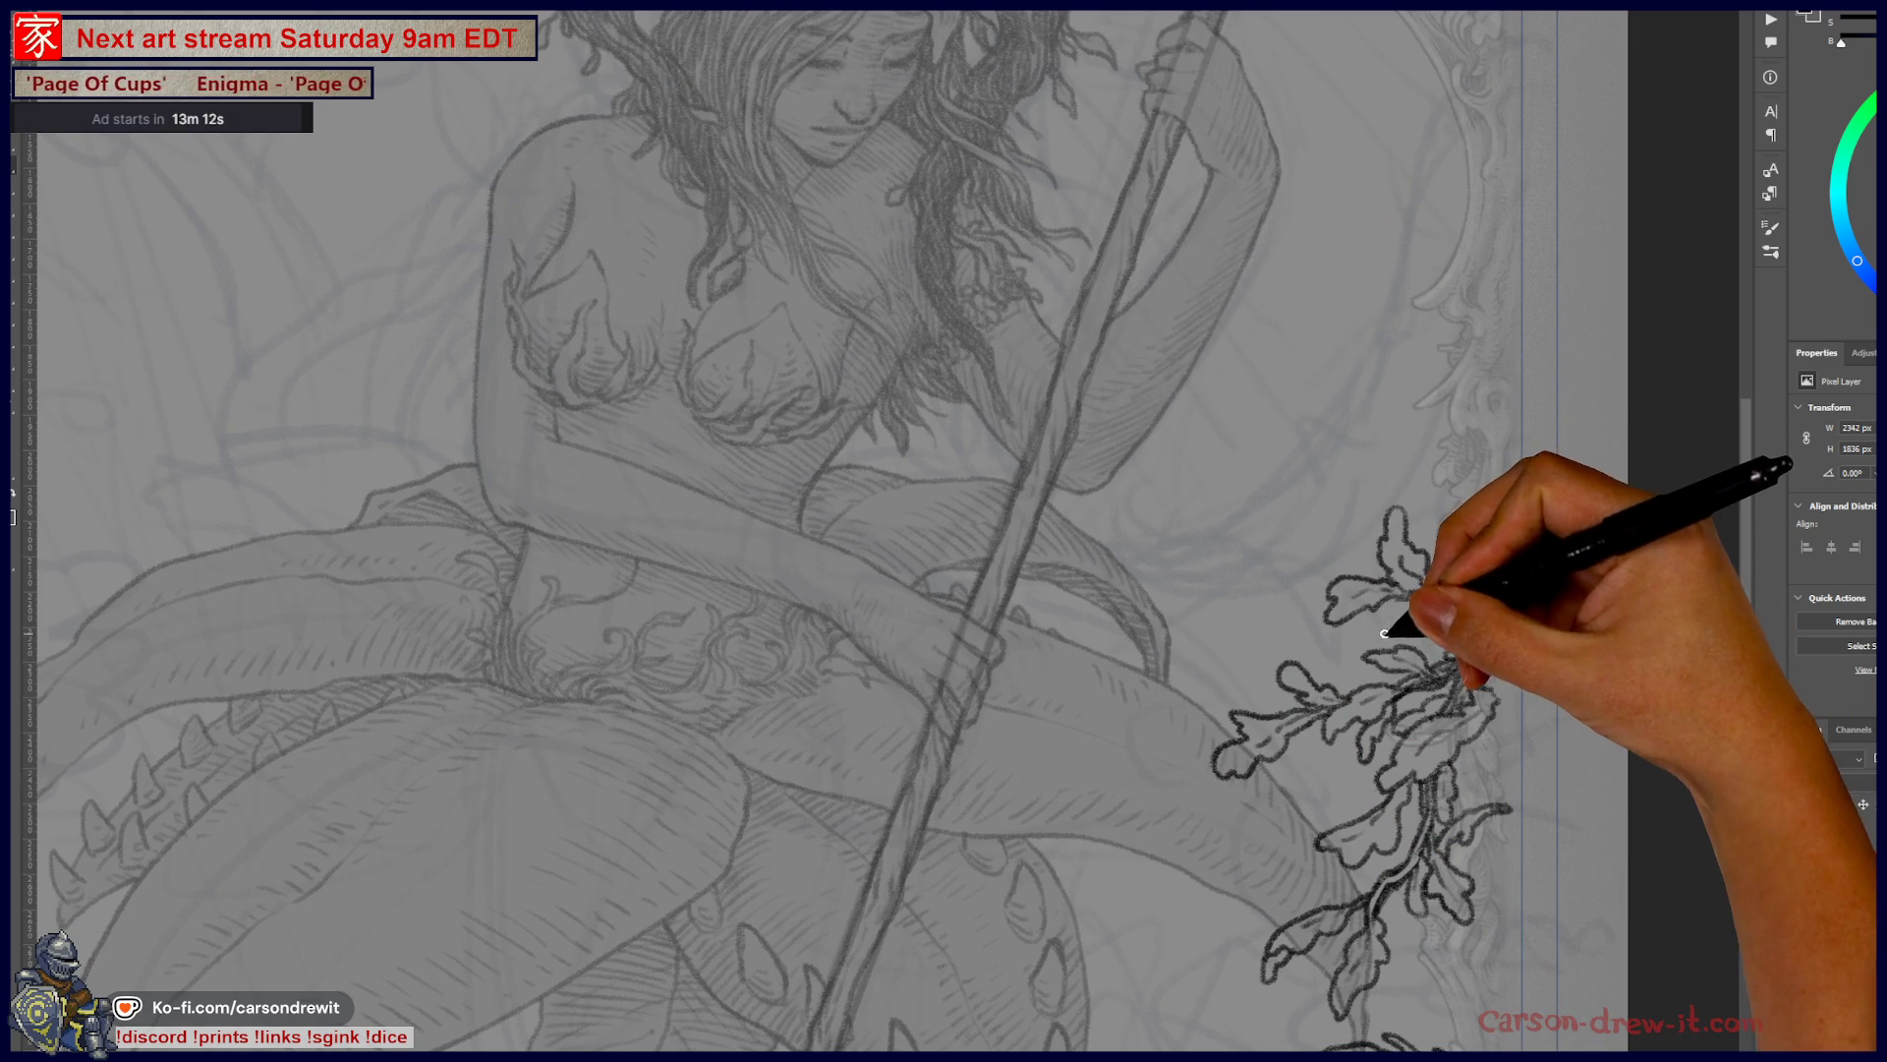
# - Hatch shading into the leaf cluster, ink a leaf above the top cluster, and view the whole card
pyautogui.moveTo(1360, 657)
pyautogui.mouseDown()
pyautogui.moveTo(1414, 661)
pyautogui.moveTo(1437, 632)
pyautogui.moveTo(1420, 603)
pyautogui.mouseUp()
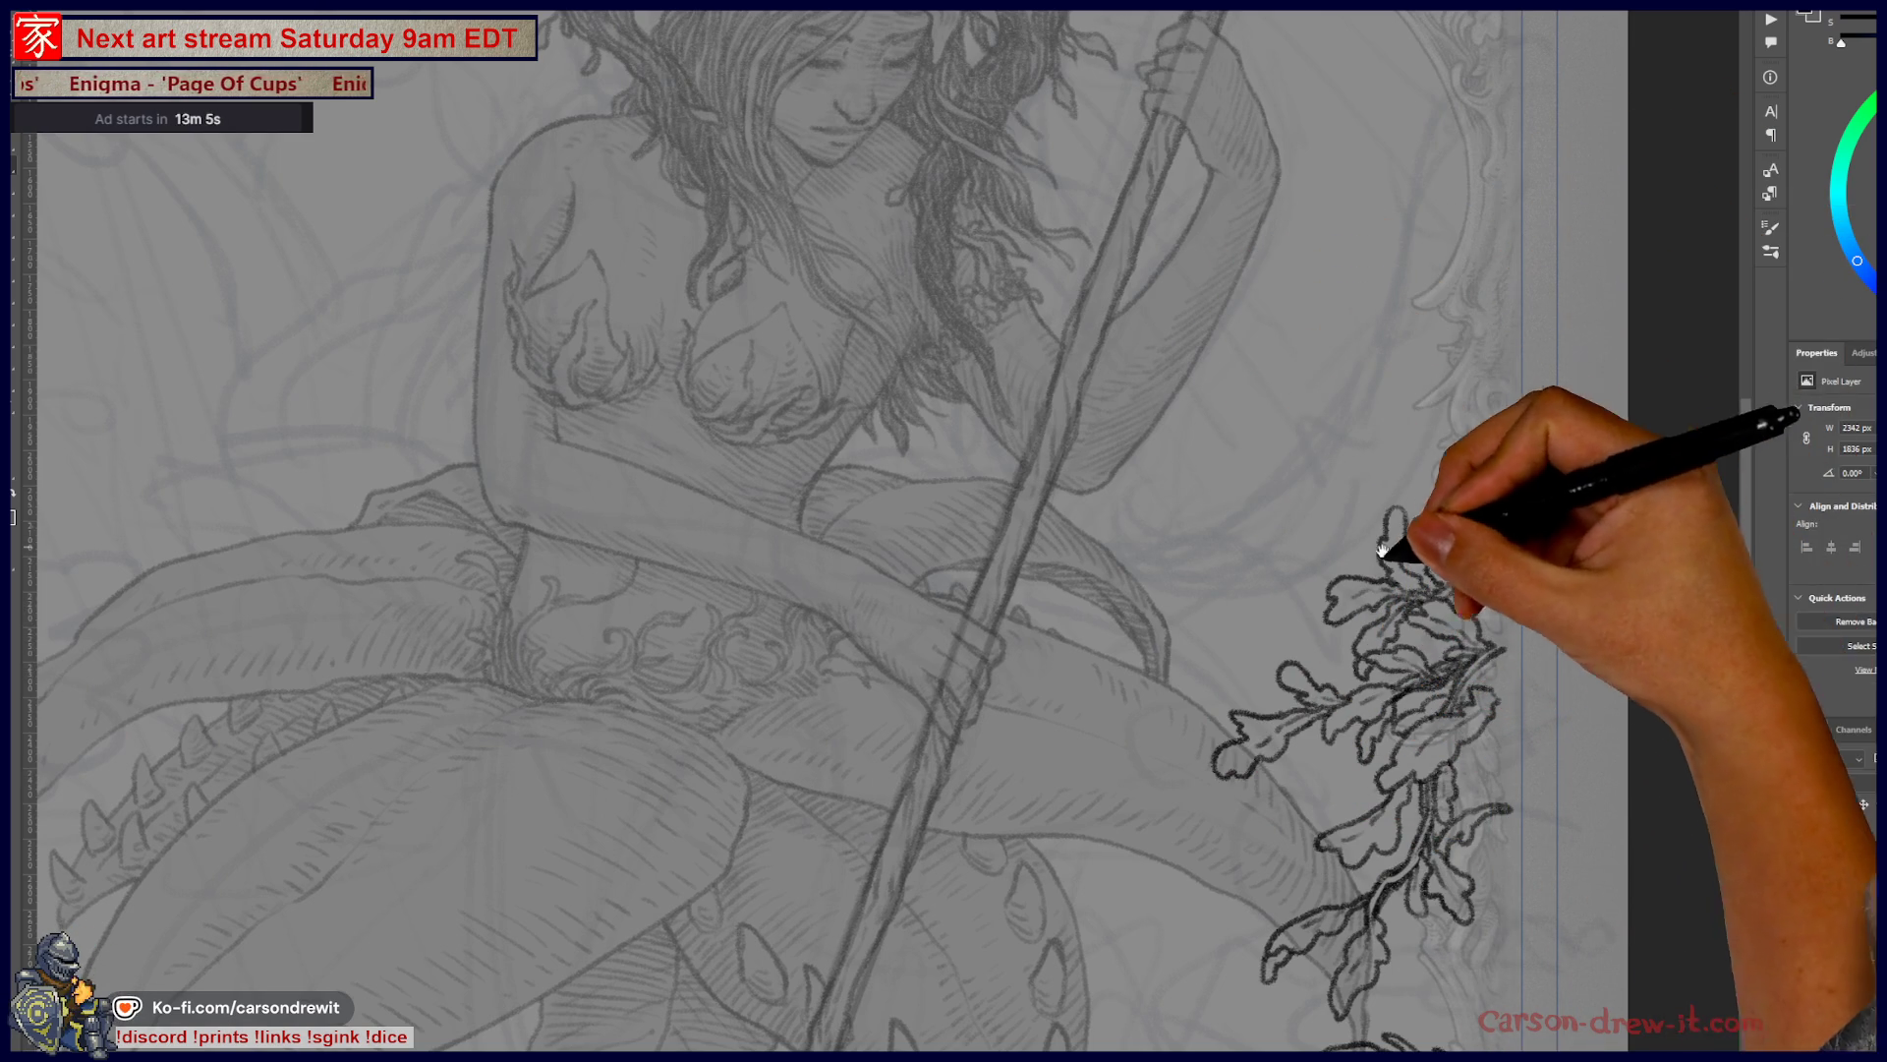
pyautogui.moveTo(1394, 525); pyautogui.dragTo(1477, 354)
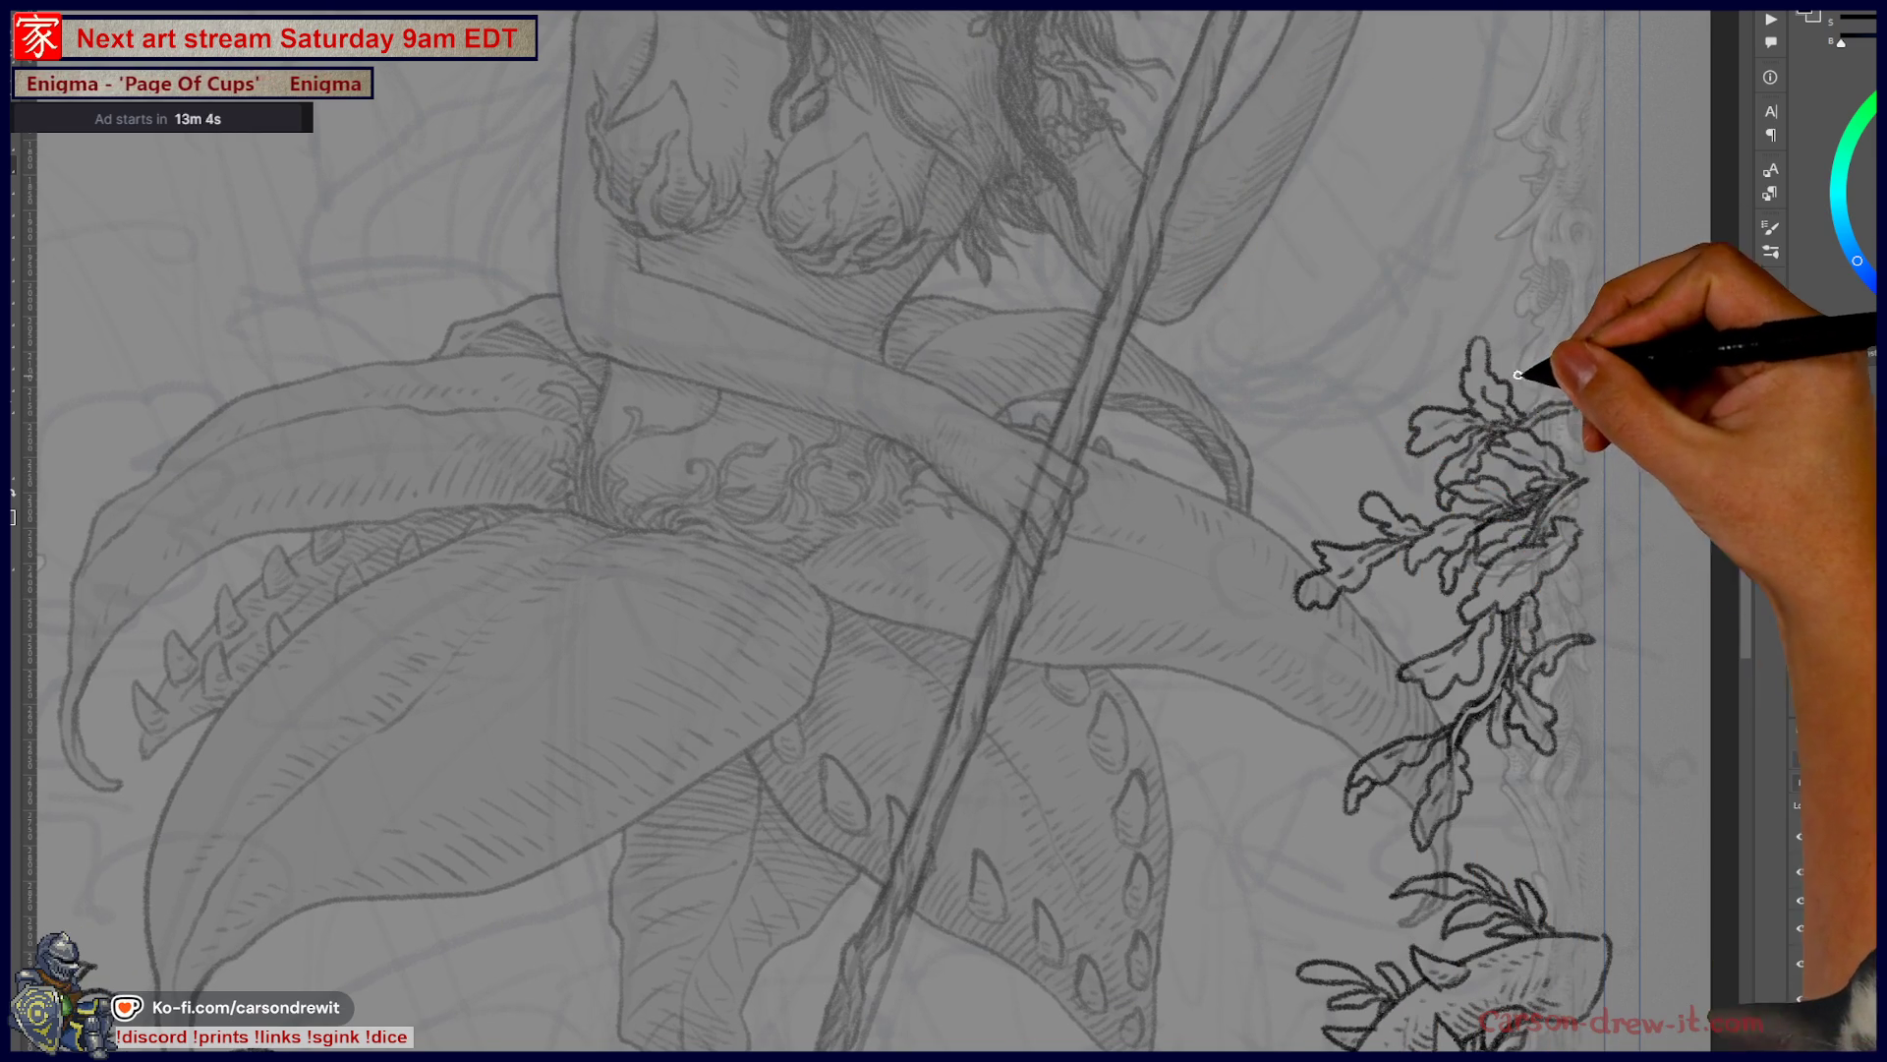
pyautogui.moveTo(1511, 352)
pyautogui.mouseDown()
pyautogui.moveTo(1519, 313)
pyautogui.moveTo(1558, 324)
pyautogui.moveTo(1571, 371)
pyautogui.moveTo(1624, 365)
pyautogui.moveTo(1583, 401)
pyautogui.moveTo(1601, 627)
pyautogui.mouseUp()
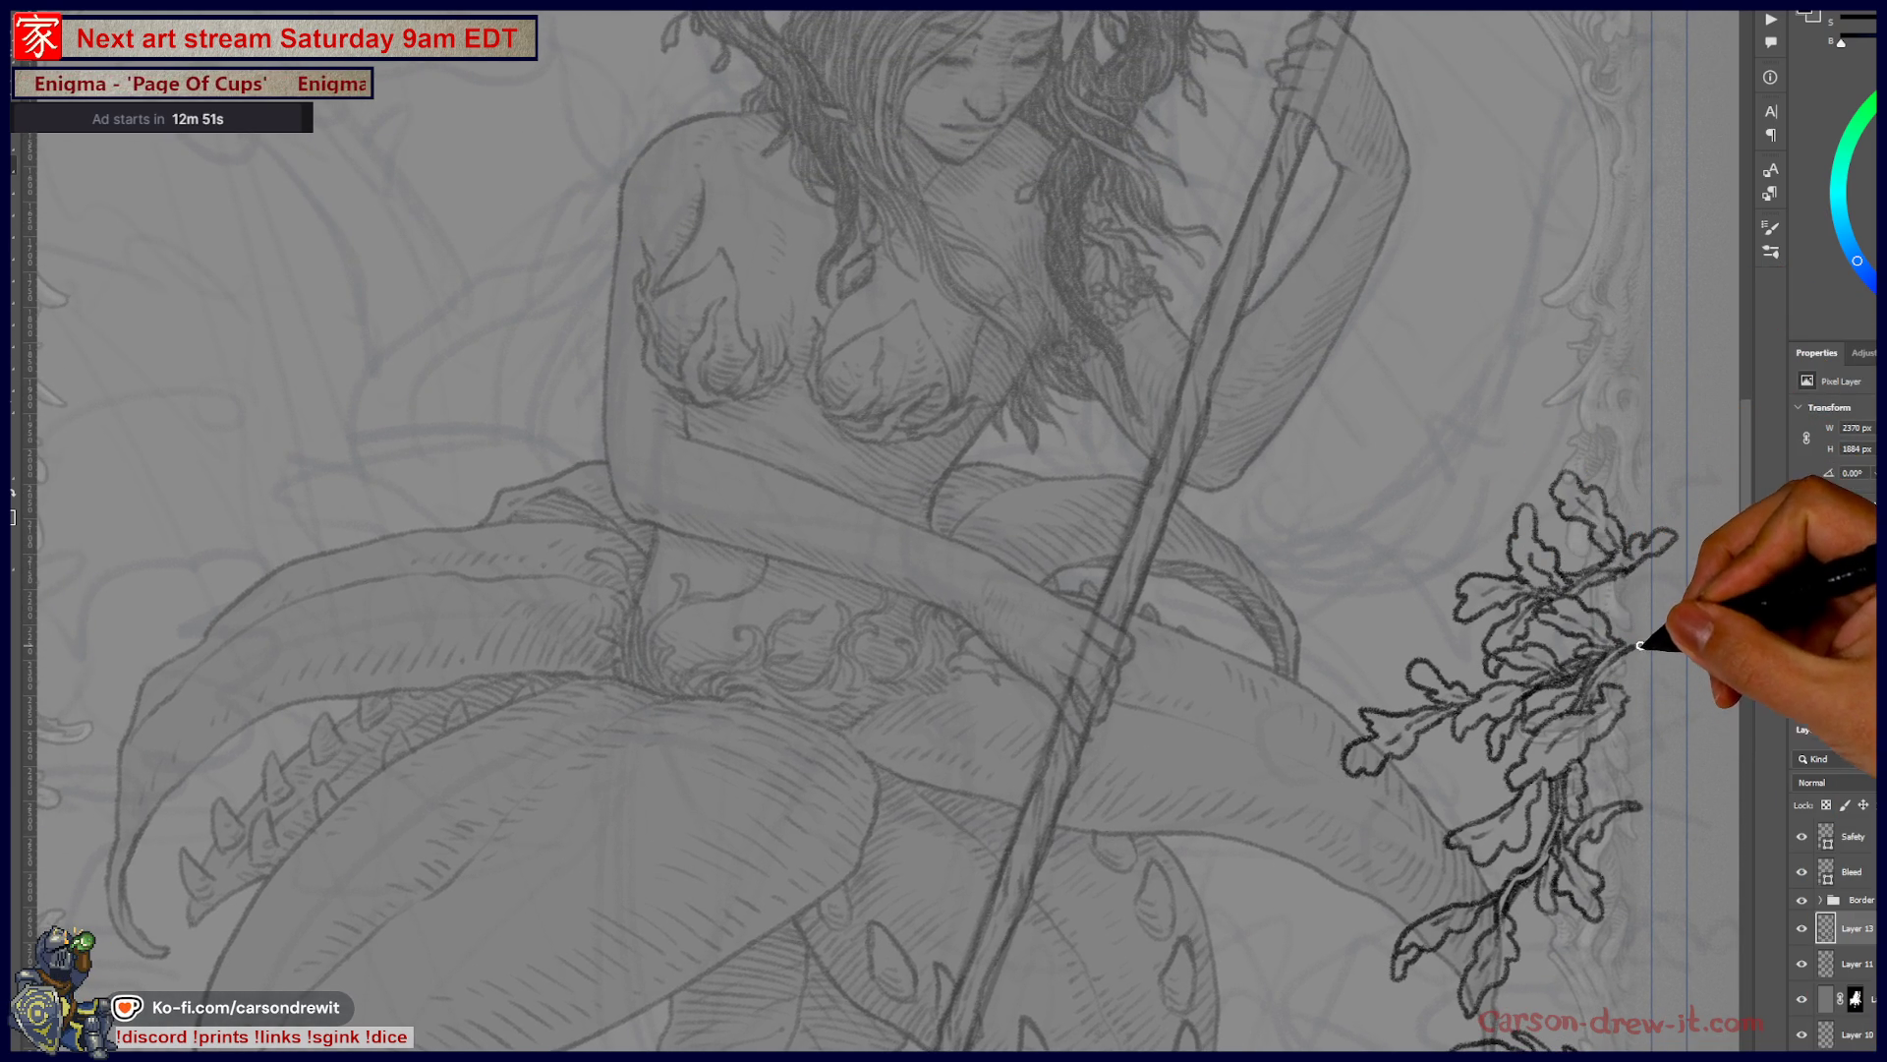
pyautogui.moveTo(1684, 715)
pyautogui.mouseDown()
pyautogui.moveTo(1664, 666)
pyautogui.moveTo(1635, 674)
pyautogui.mouseUp()
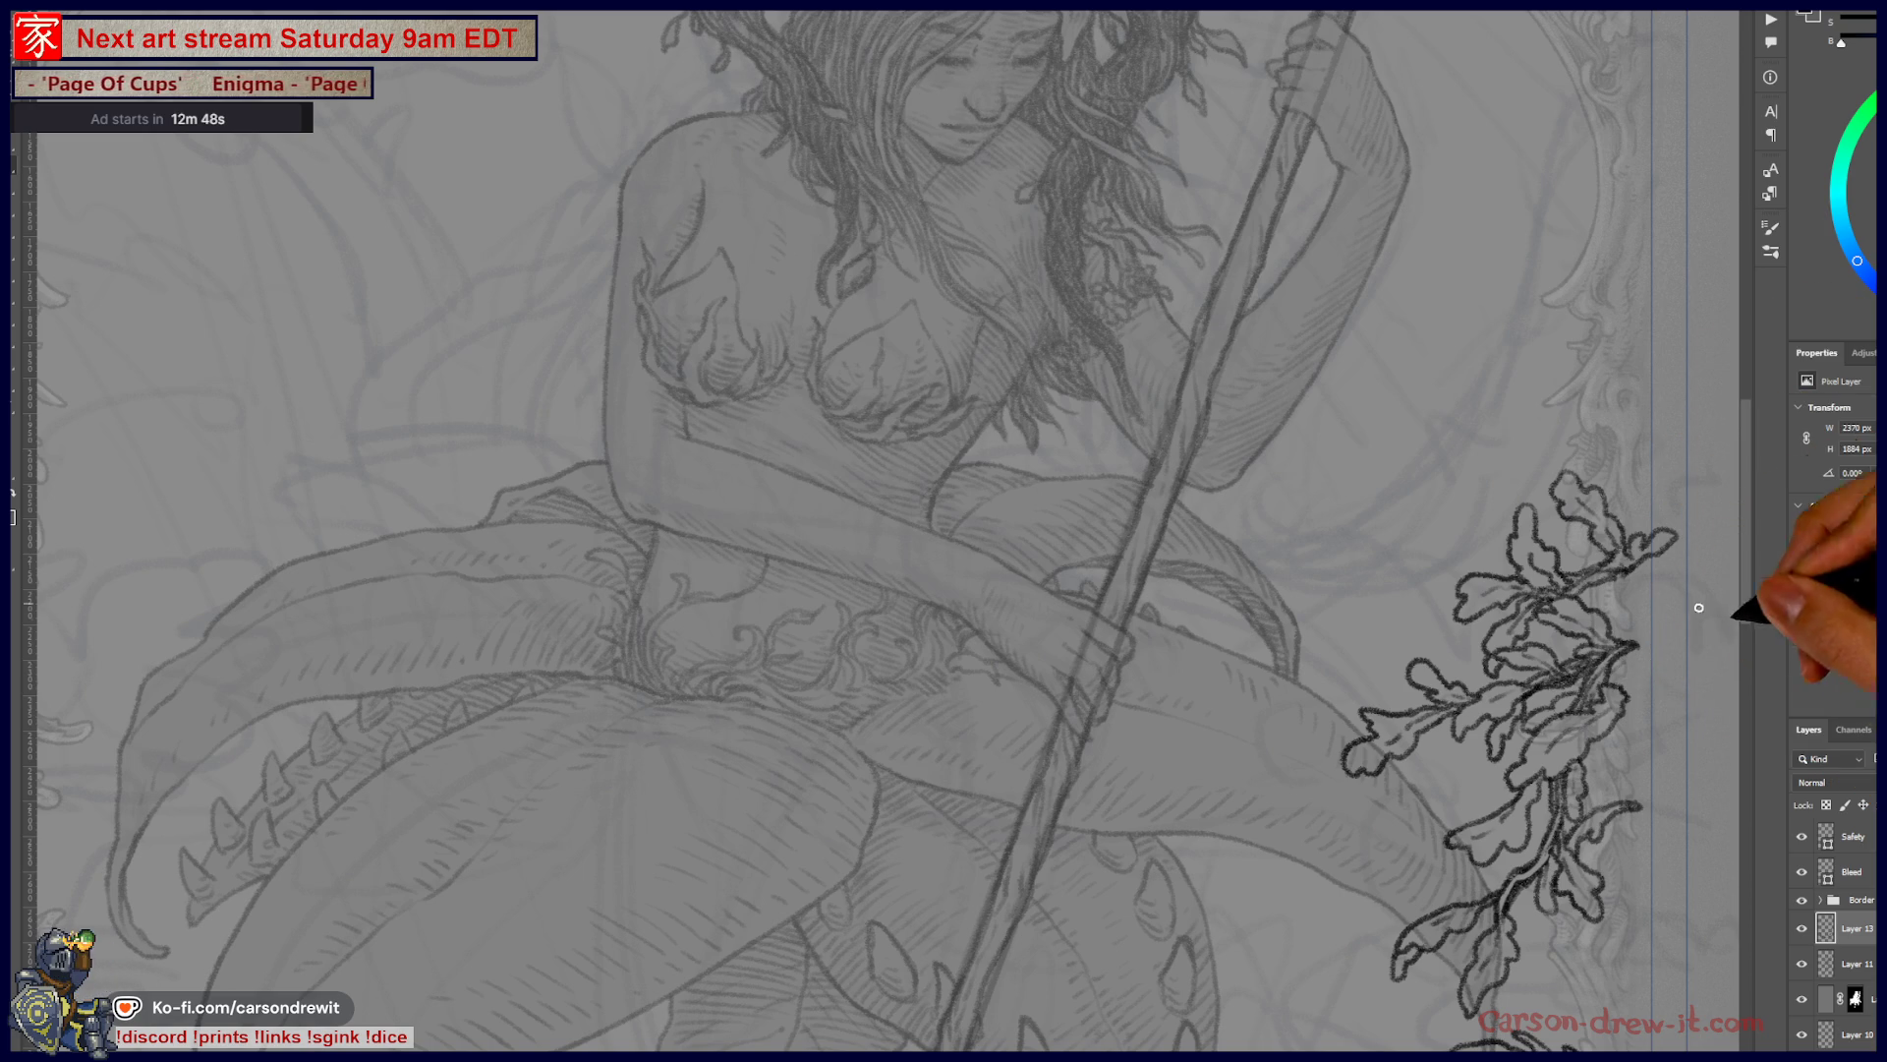
pyautogui.moveTo(1261, 898)
pyautogui.mouseDown()
pyautogui.moveTo(1306, 787)
pyautogui.moveTo(1356, 750)
pyautogui.mouseUp()
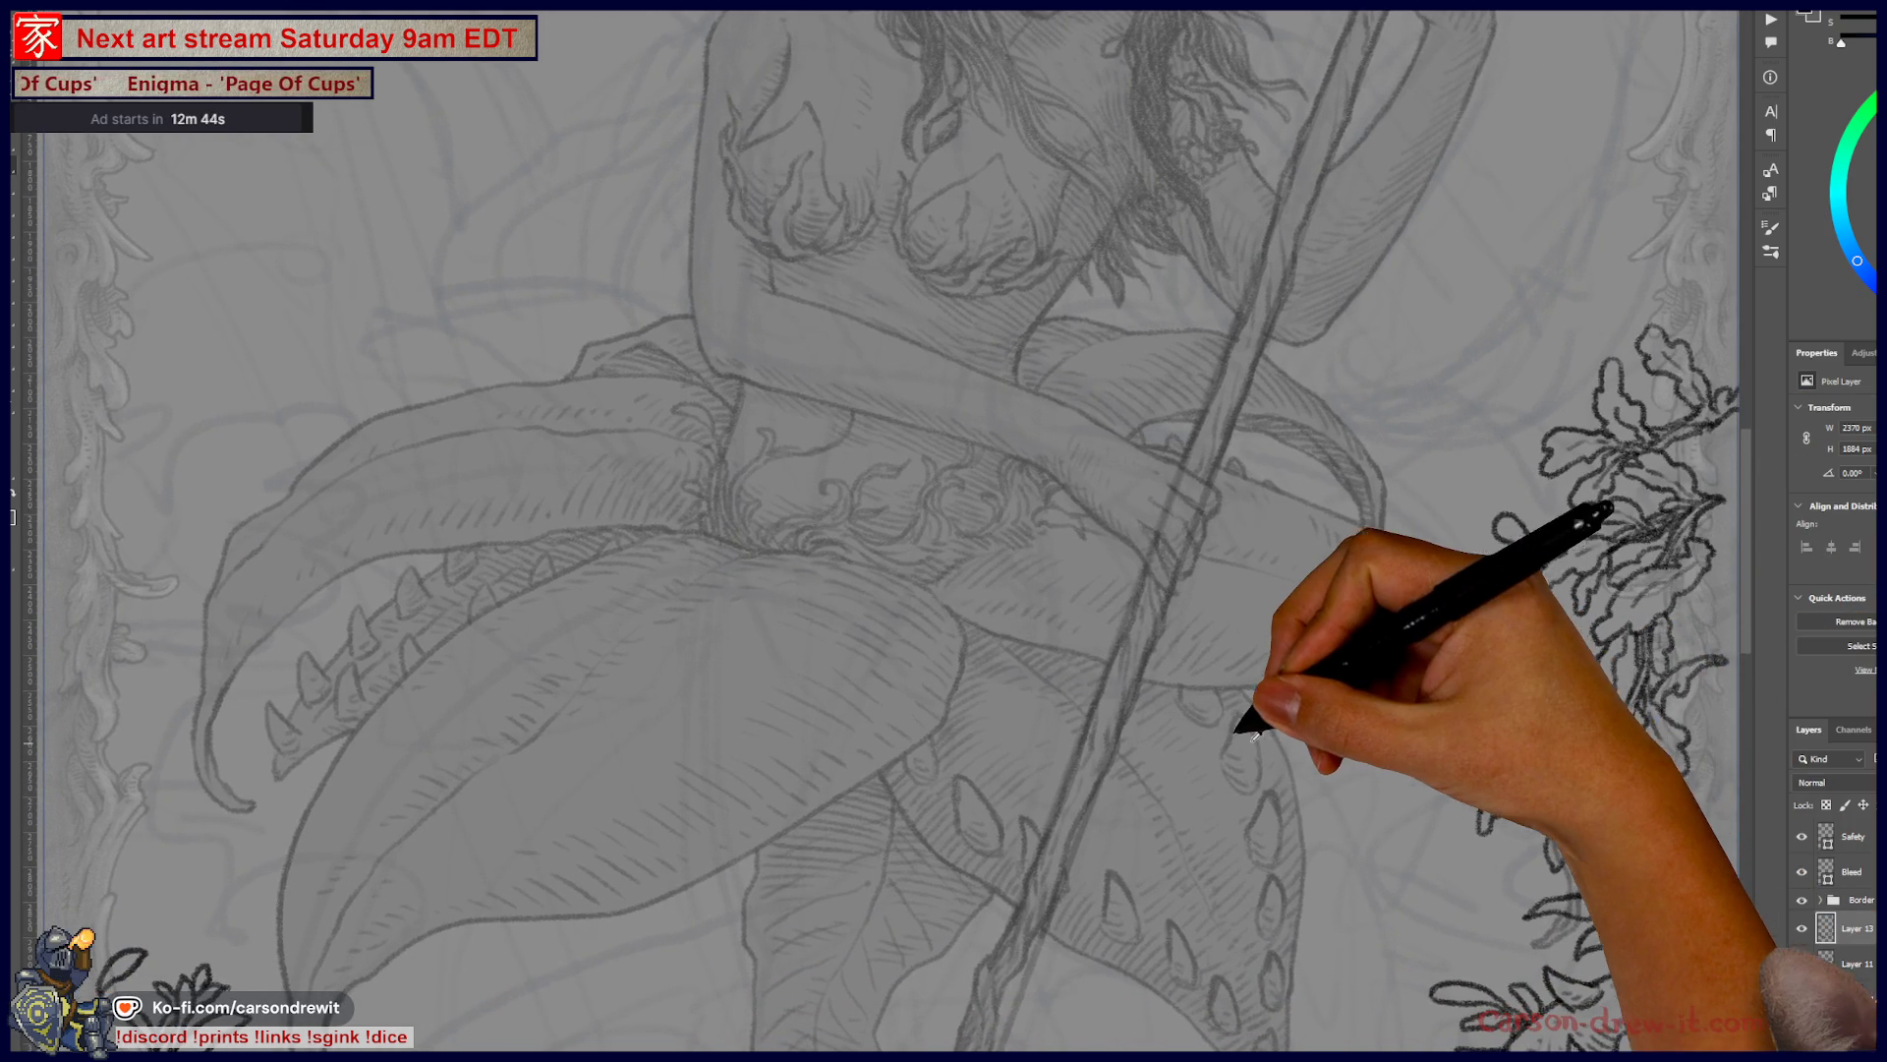
pyautogui.hotkey('ctrl', '0')
pyautogui.moveTo(1061, 620); pyautogui.dragTo(1146, 599)
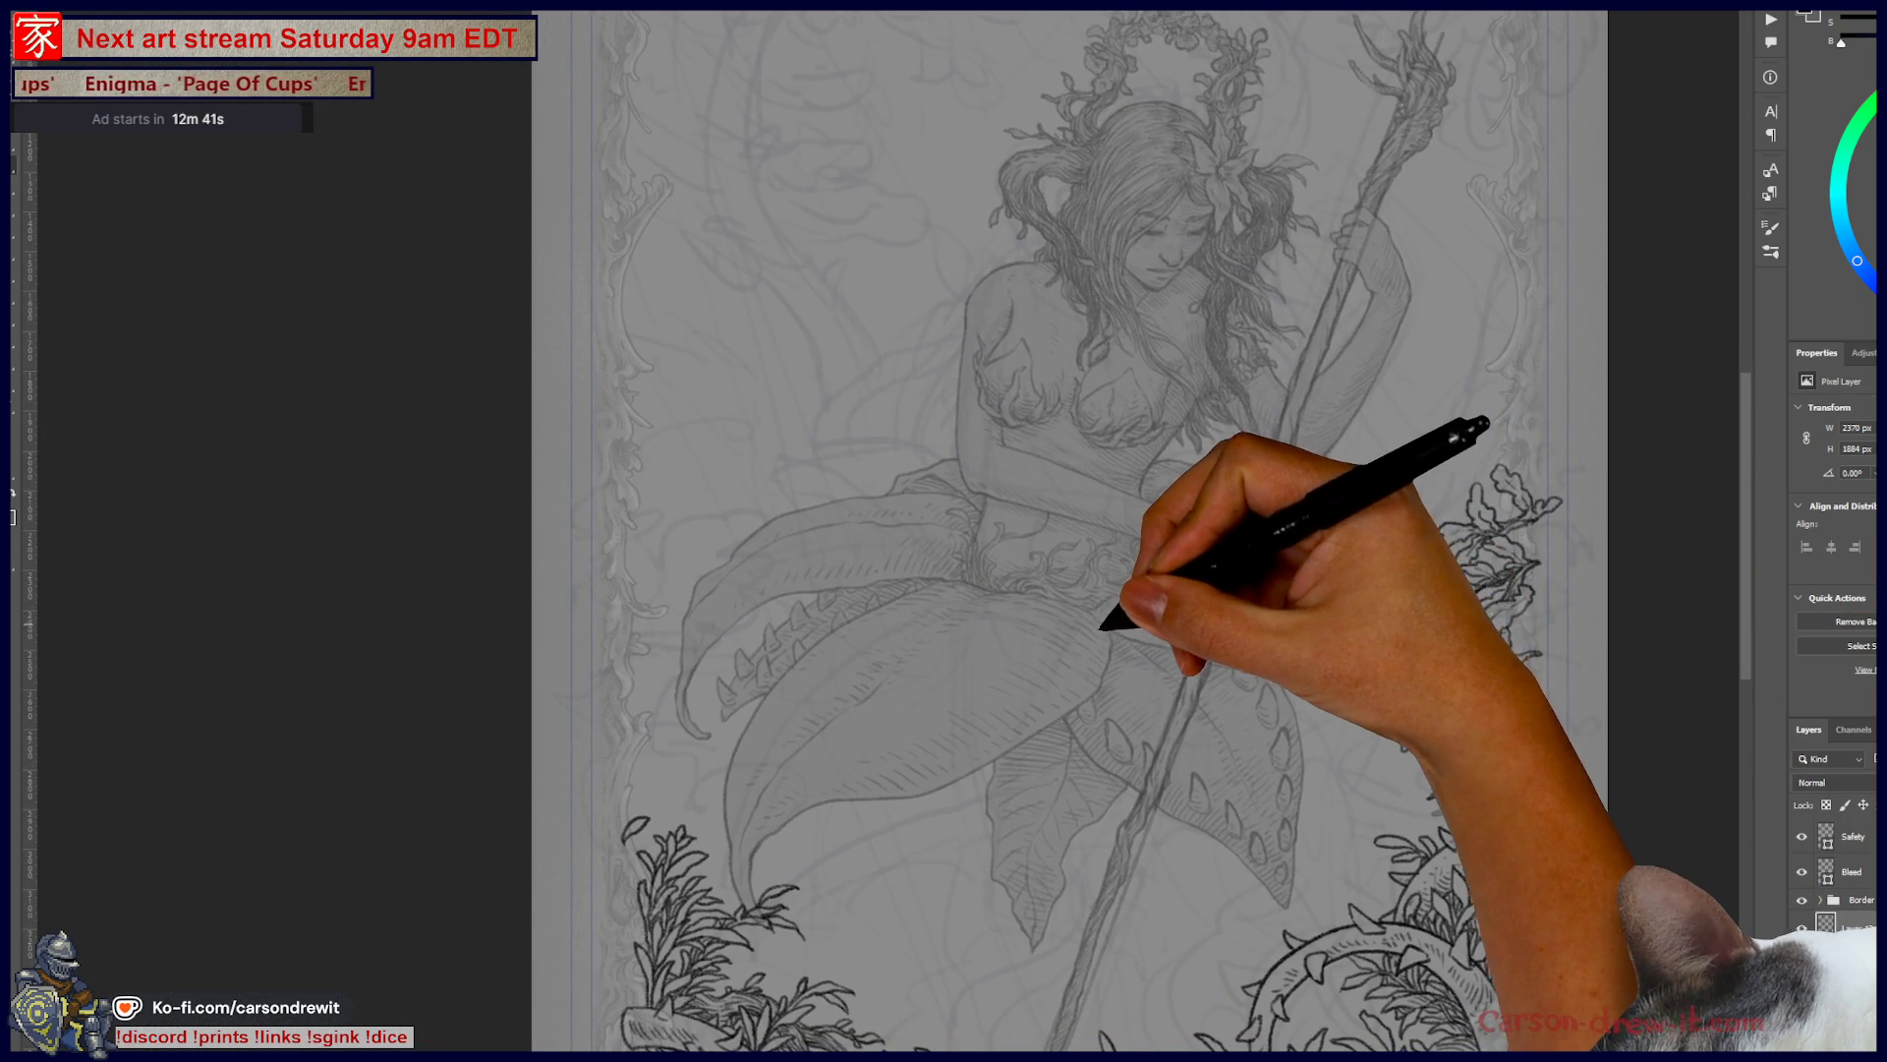
# - Draw the oak branch stem starting at the left border and curving rightward
pyautogui.scroll(1, 1109, 627)
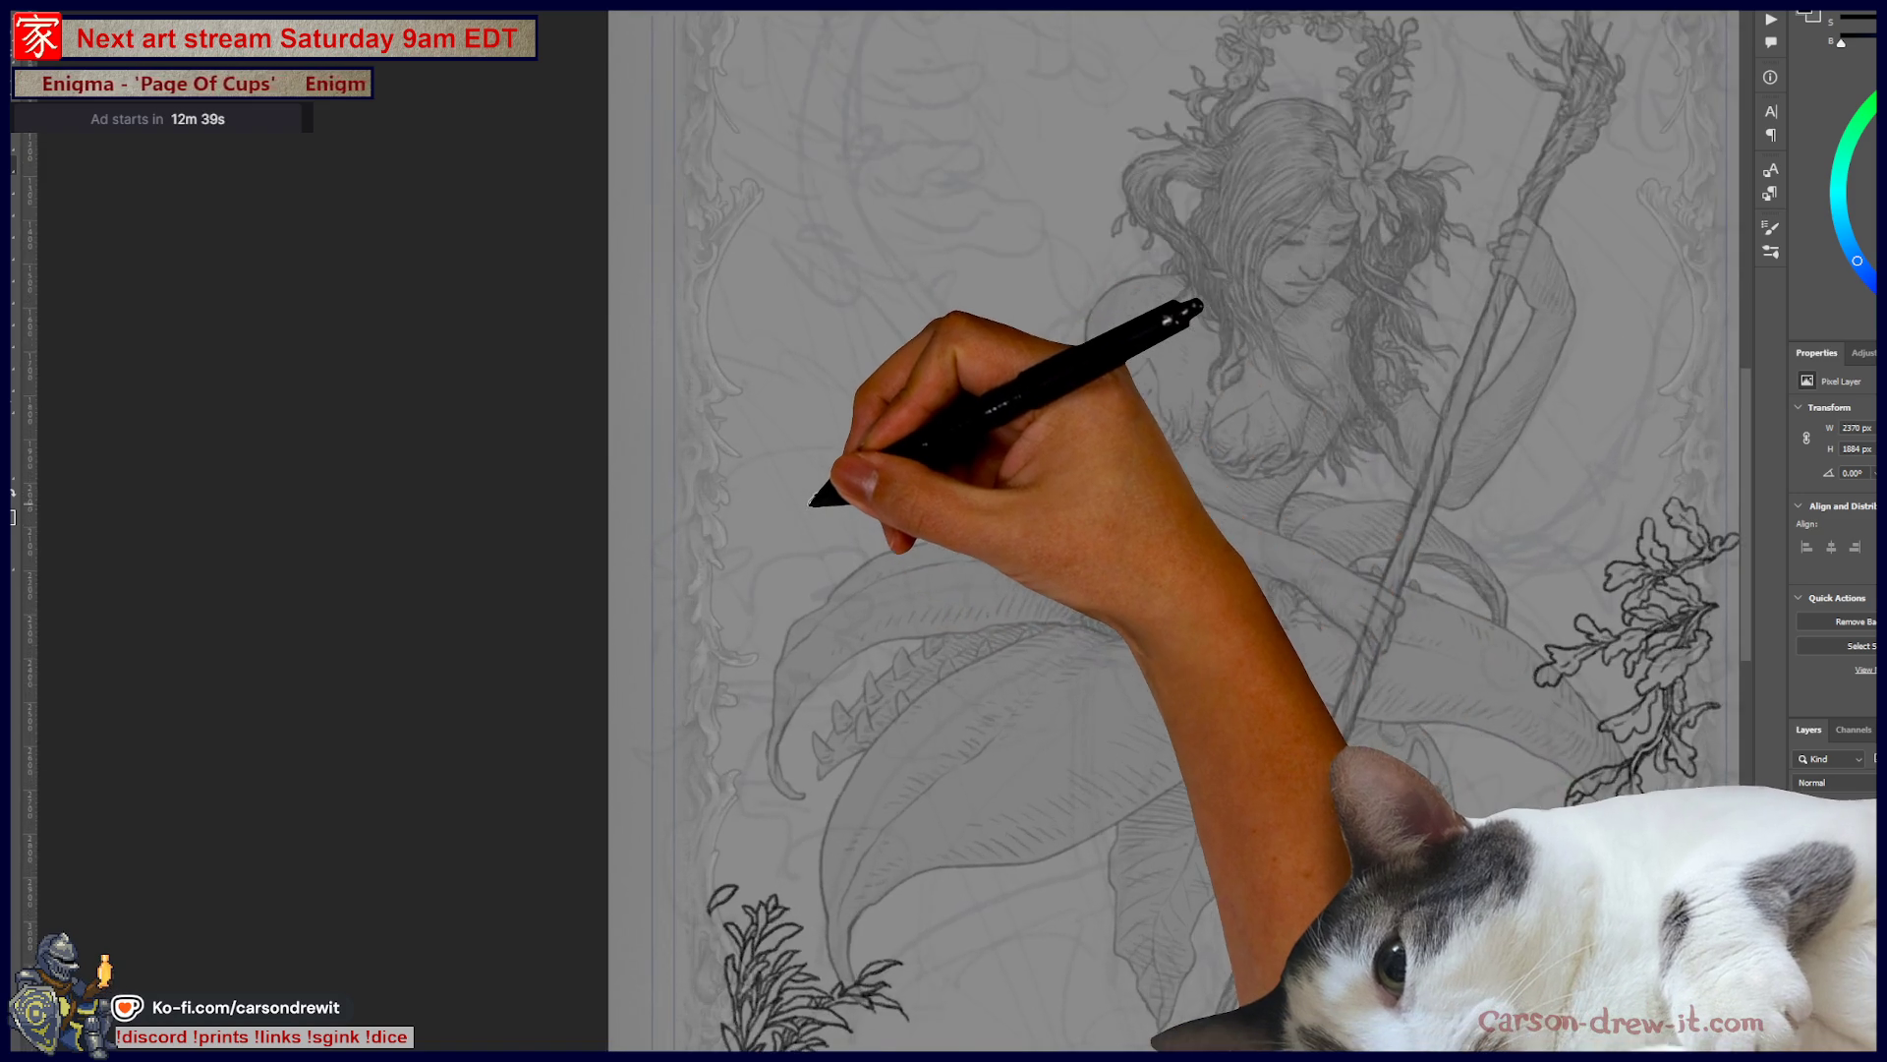
pyautogui.scroll(2, 808, 504)
pyautogui.moveTo(822, 506); pyautogui.dragTo(919, 675)
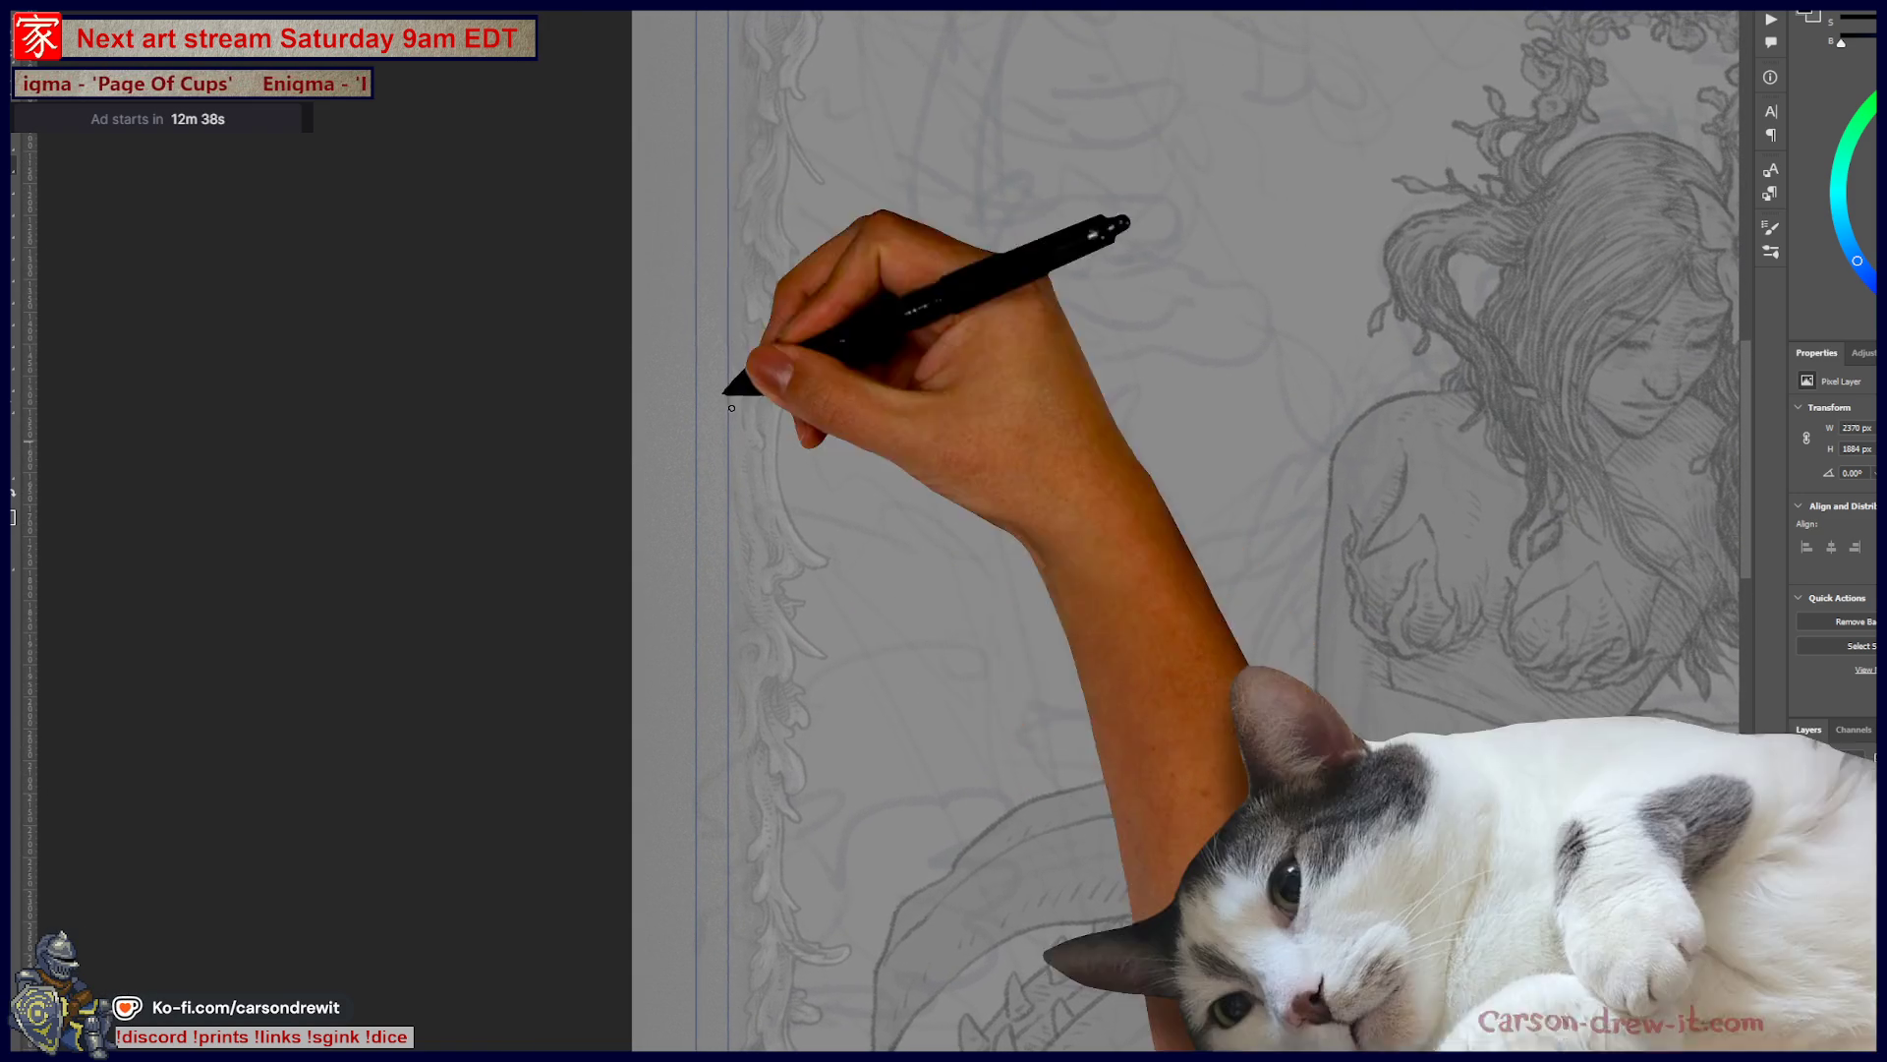
pyautogui.moveTo(742, 351)
pyautogui.mouseDown()
pyautogui.moveTo(840, 488)
pyautogui.moveTo(851, 462)
pyautogui.mouseUp()
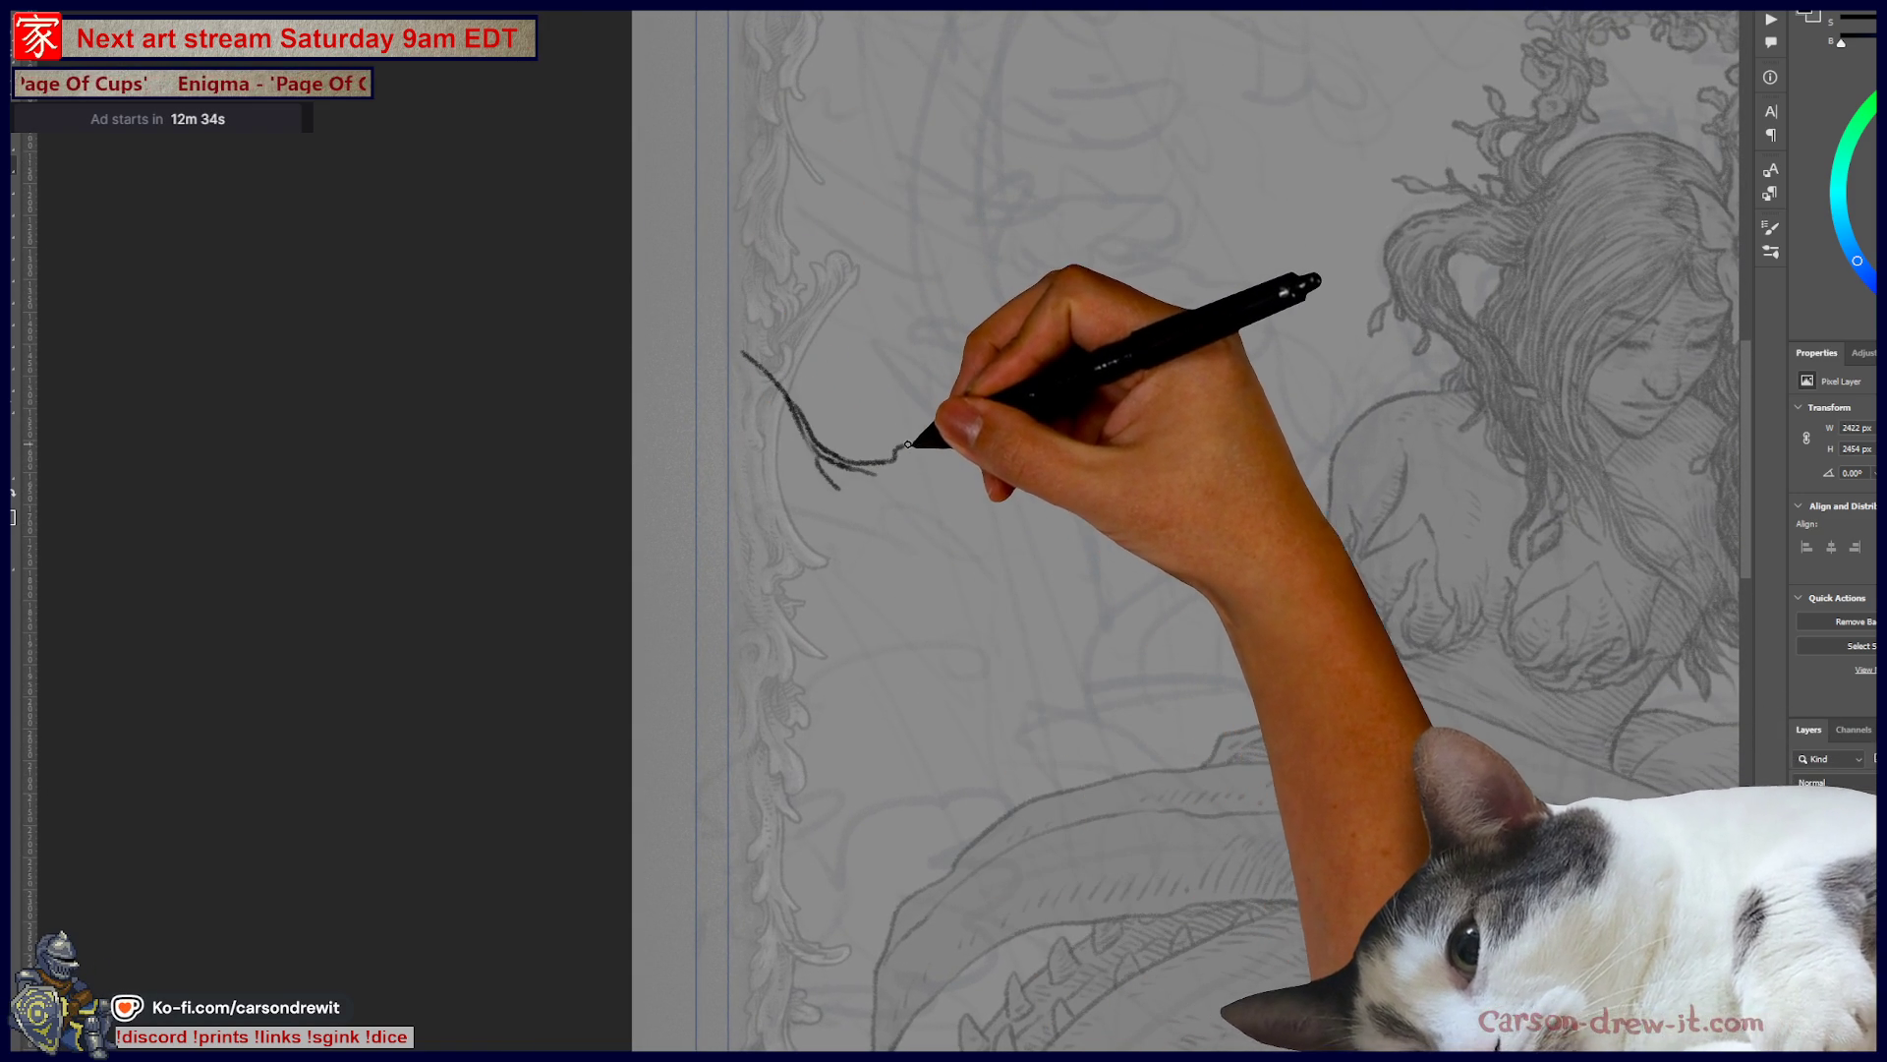
pyautogui.moveTo(899, 484)
pyautogui.mouseDown()
pyautogui.moveTo(980, 480)
pyautogui.moveTo(956, 468)
pyautogui.moveTo(970, 452)
pyautogui.mouseUp()
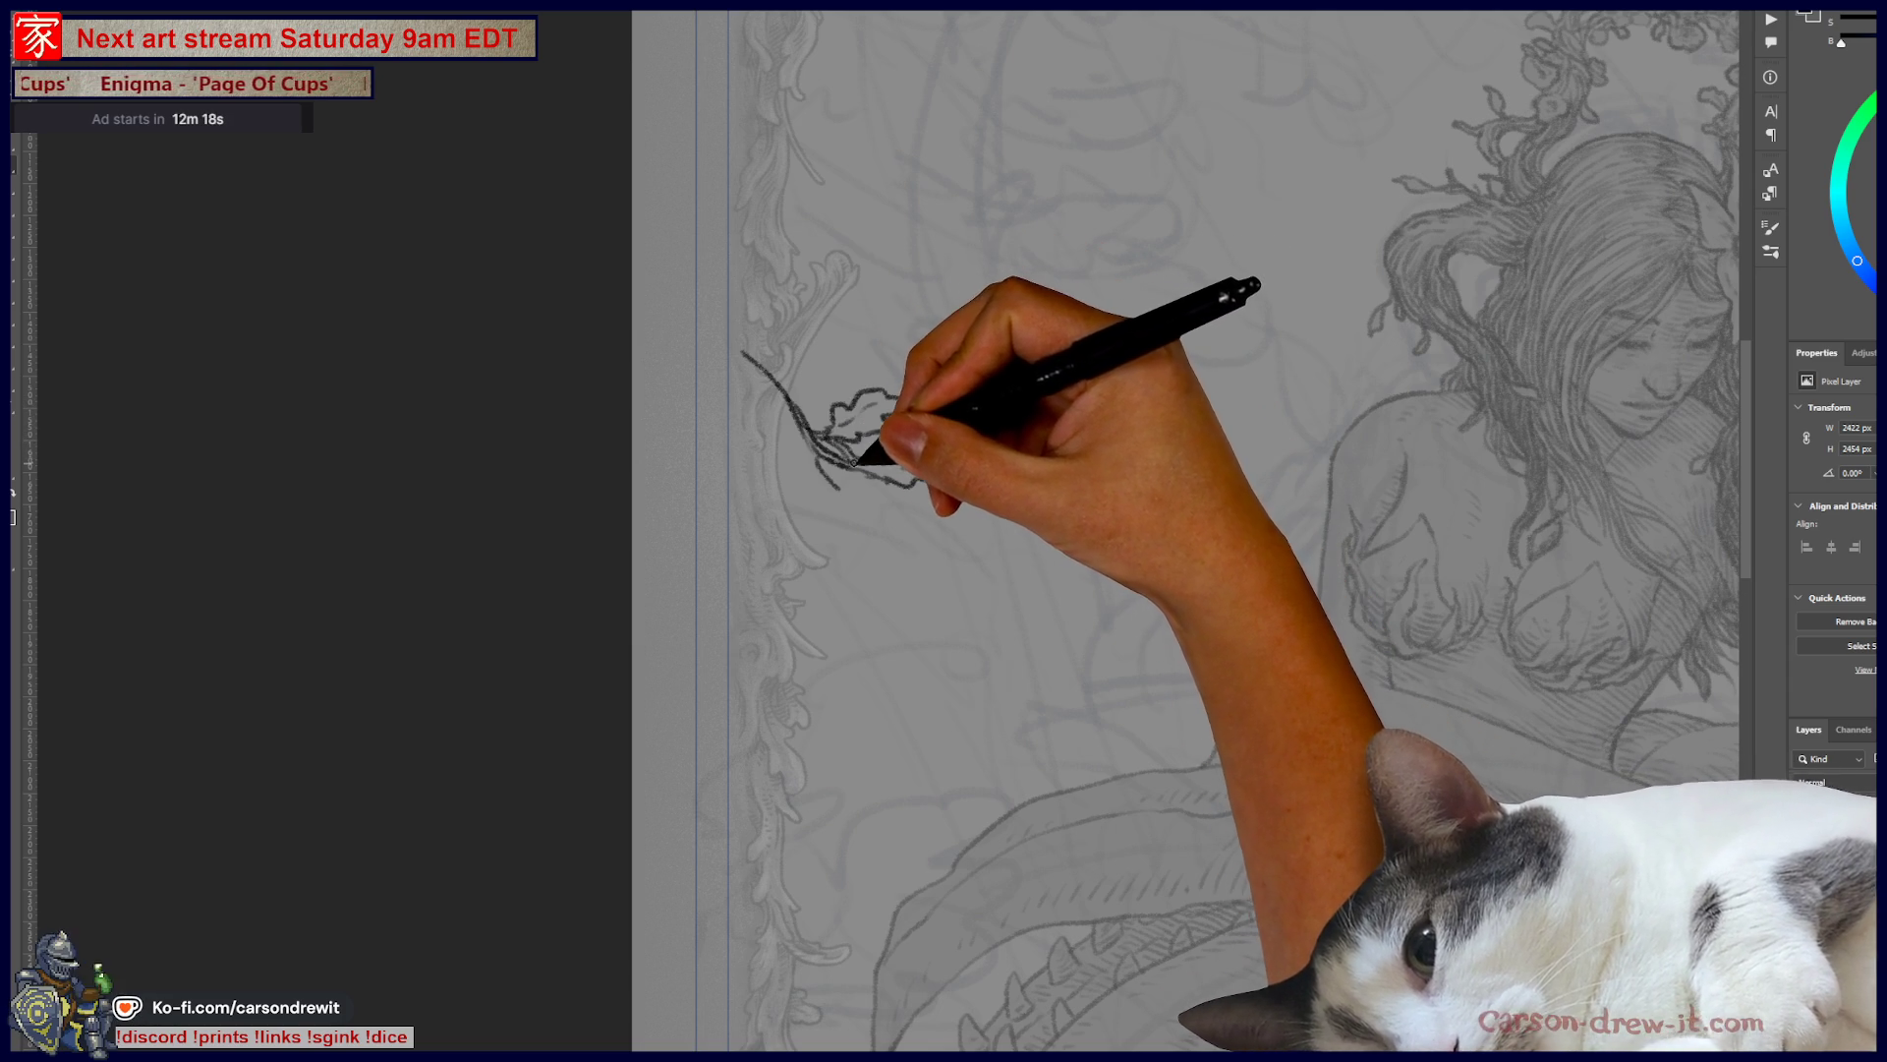
# - Add oak leaves, a stem running right, and looping leaves at the branch end
pyautogui.moveTo(869, 494)
pyautogui.mouseDown()
pyautogui.moveTo(864, 472)
pyautogui.moveTo(899, 491)
pyautogui.mouseUp()
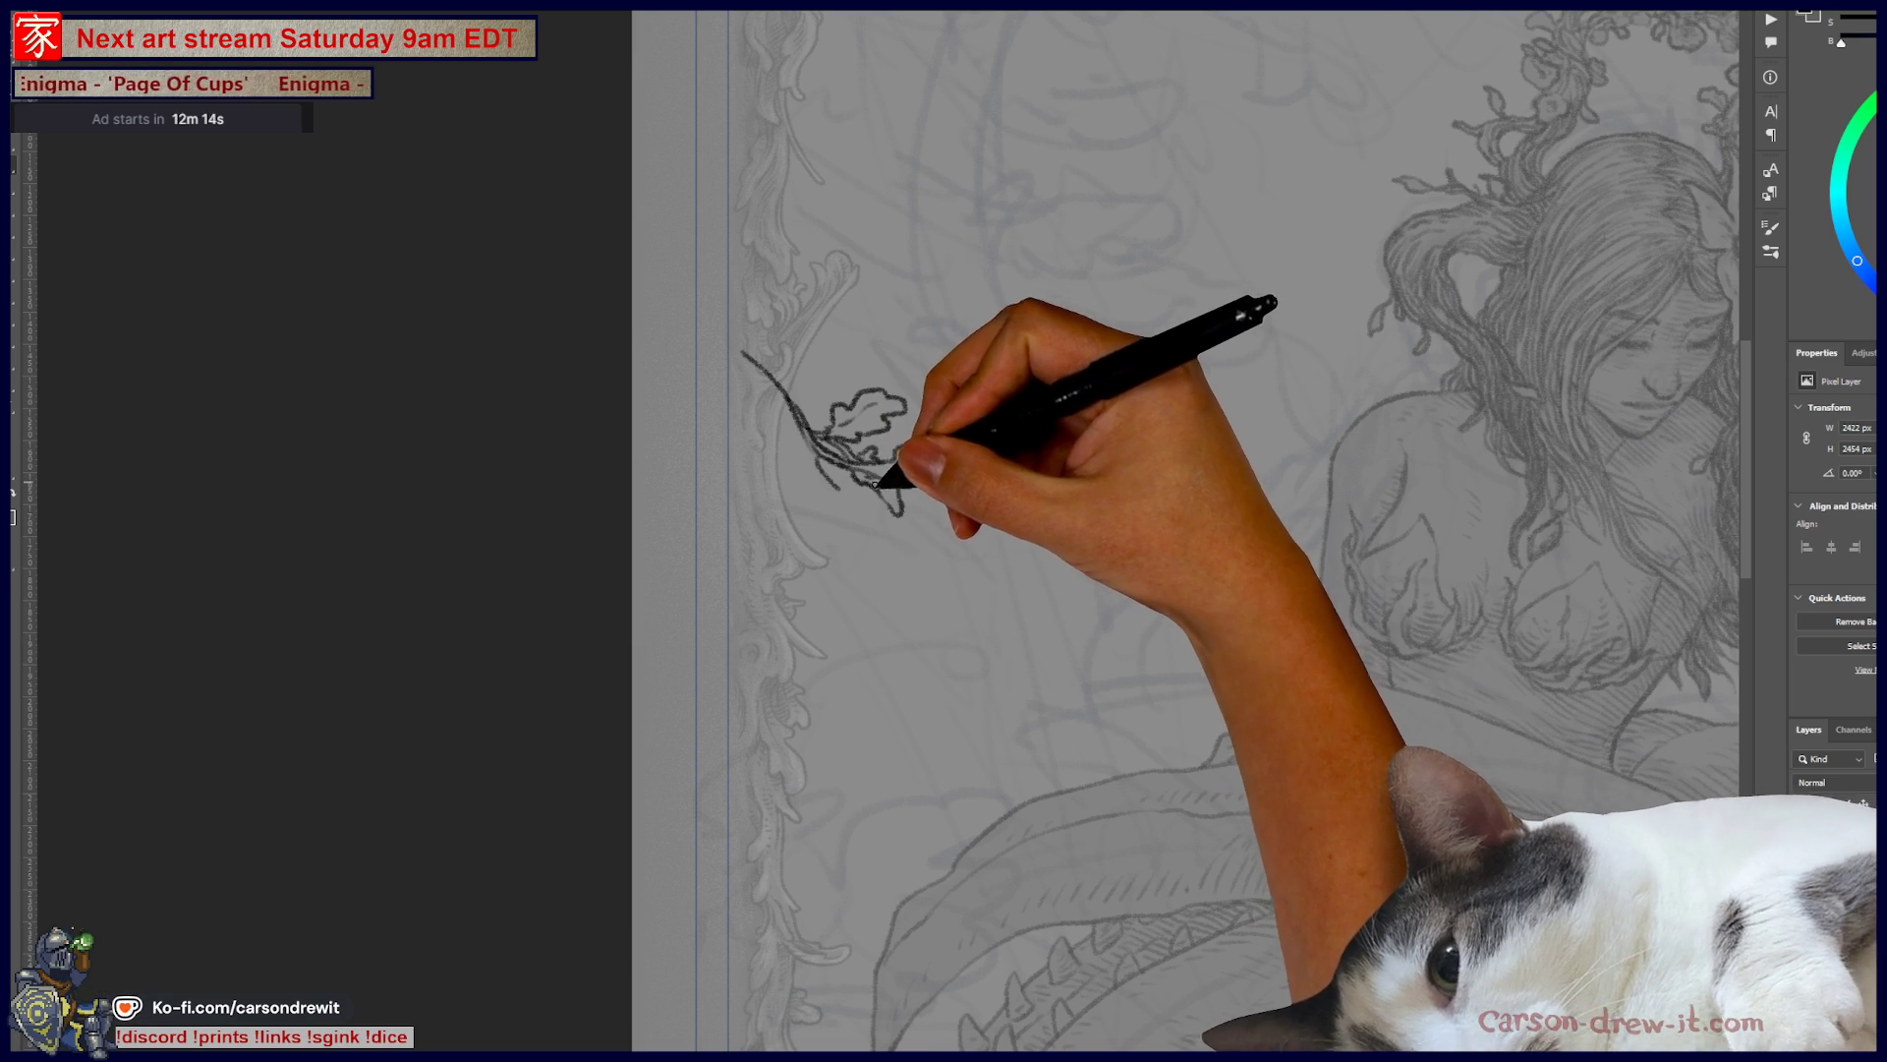
pyautogui.moveTo(833, 468)
pyautogui.mouseDown()
pyautogui.moveTo(890, 487)
pyautogui.moveTo(878, 501)
pyautogui.moveTo(830, 472)
pyautogui.moveTo(837, 505)
pyautogui.moveTo(918, 497)
pyautogui.moveTo(929, 519)
pyautogui.moveTo(938, 504)
pyautogui.mouseUp()
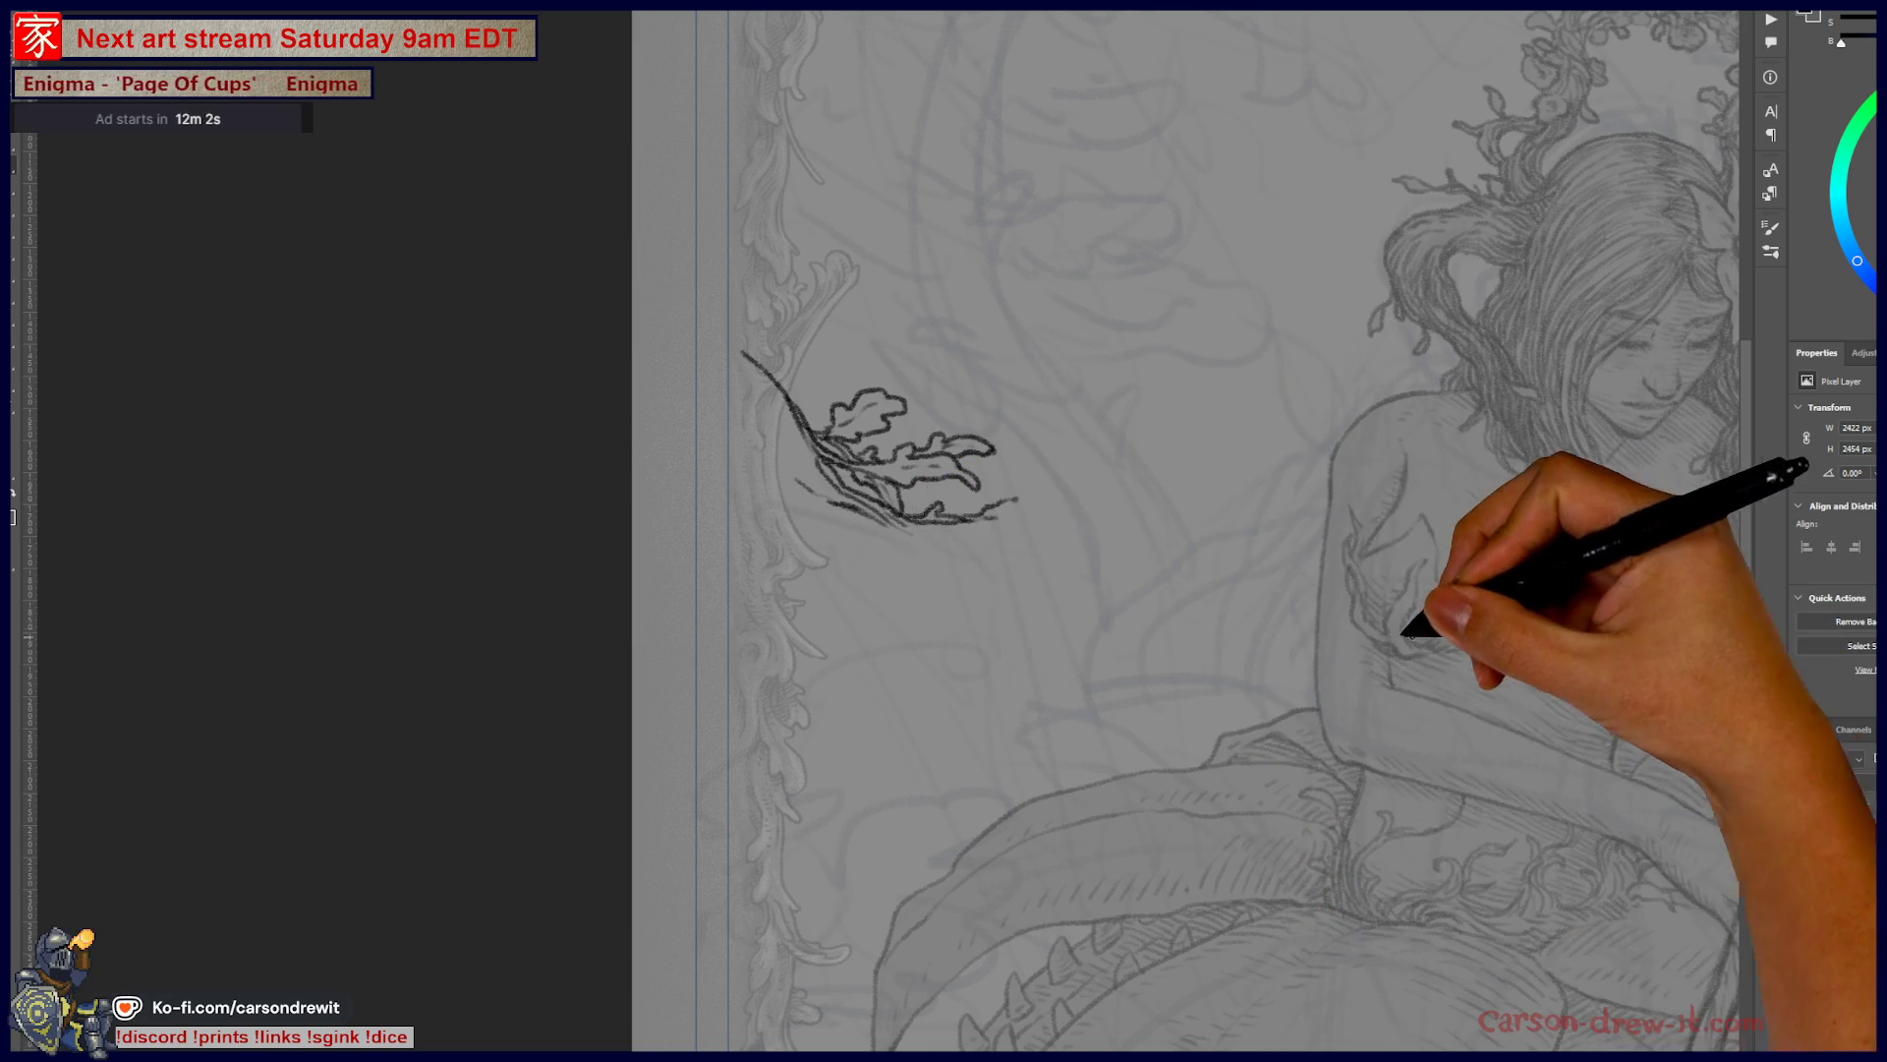
pyautogui.moveTo(988, 509)
pyautogui.mouseDown()
pyautogui.moveTo(1019, 491)
pyautogui.moveTo(1106, 522)
pyautogui.moveTo(1012, 509)
pyautogui.moveTo(1080, 511)
pyautogui.mouseUp()
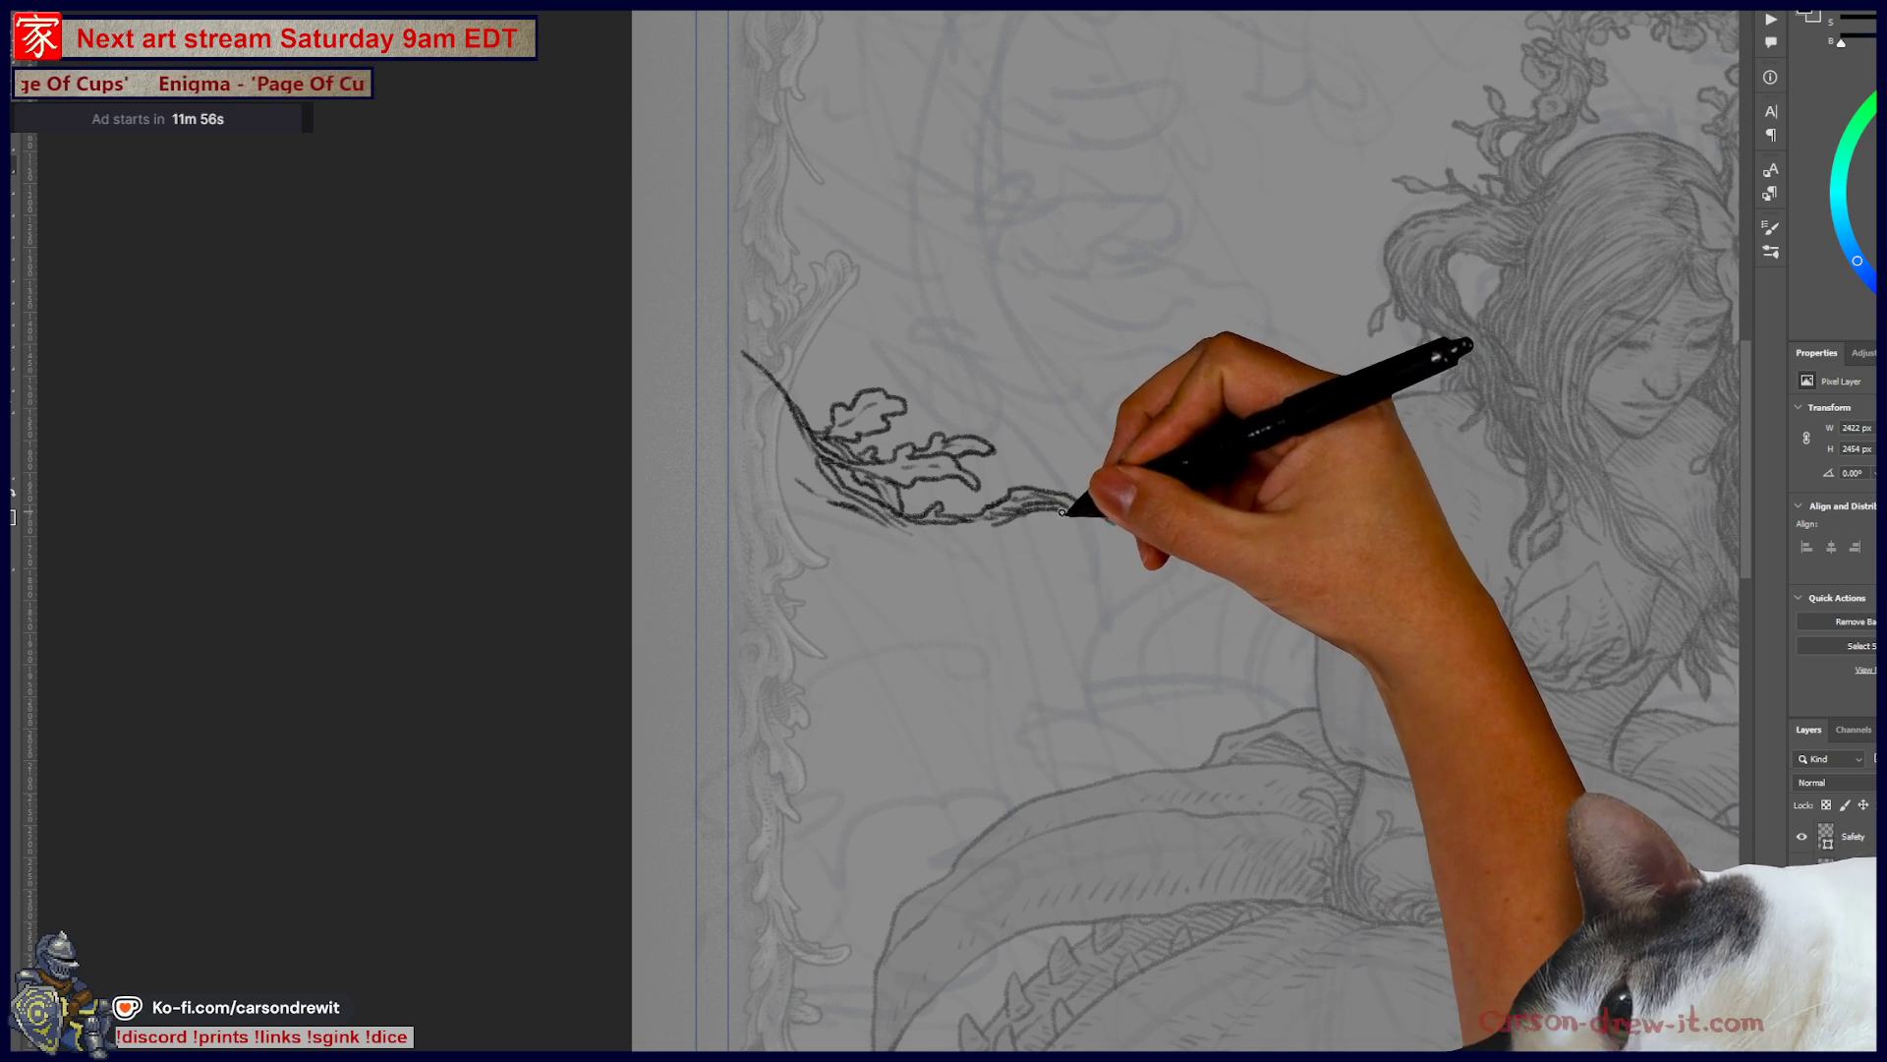
pyautogui.moveTo(1108, 535)
pyautogui.mouseDown()
pyautogui.moveTo(1132, 542)
pyautogui.moveTo(1111, 520)
pyautogui.moveTo(1228, 551)
pyautogui.moveTo(1171, 548)
pyautogui.moveTo(1200, 565)
pyautogui.moveTo(1155, 539)
pyautogui.mouseUp()
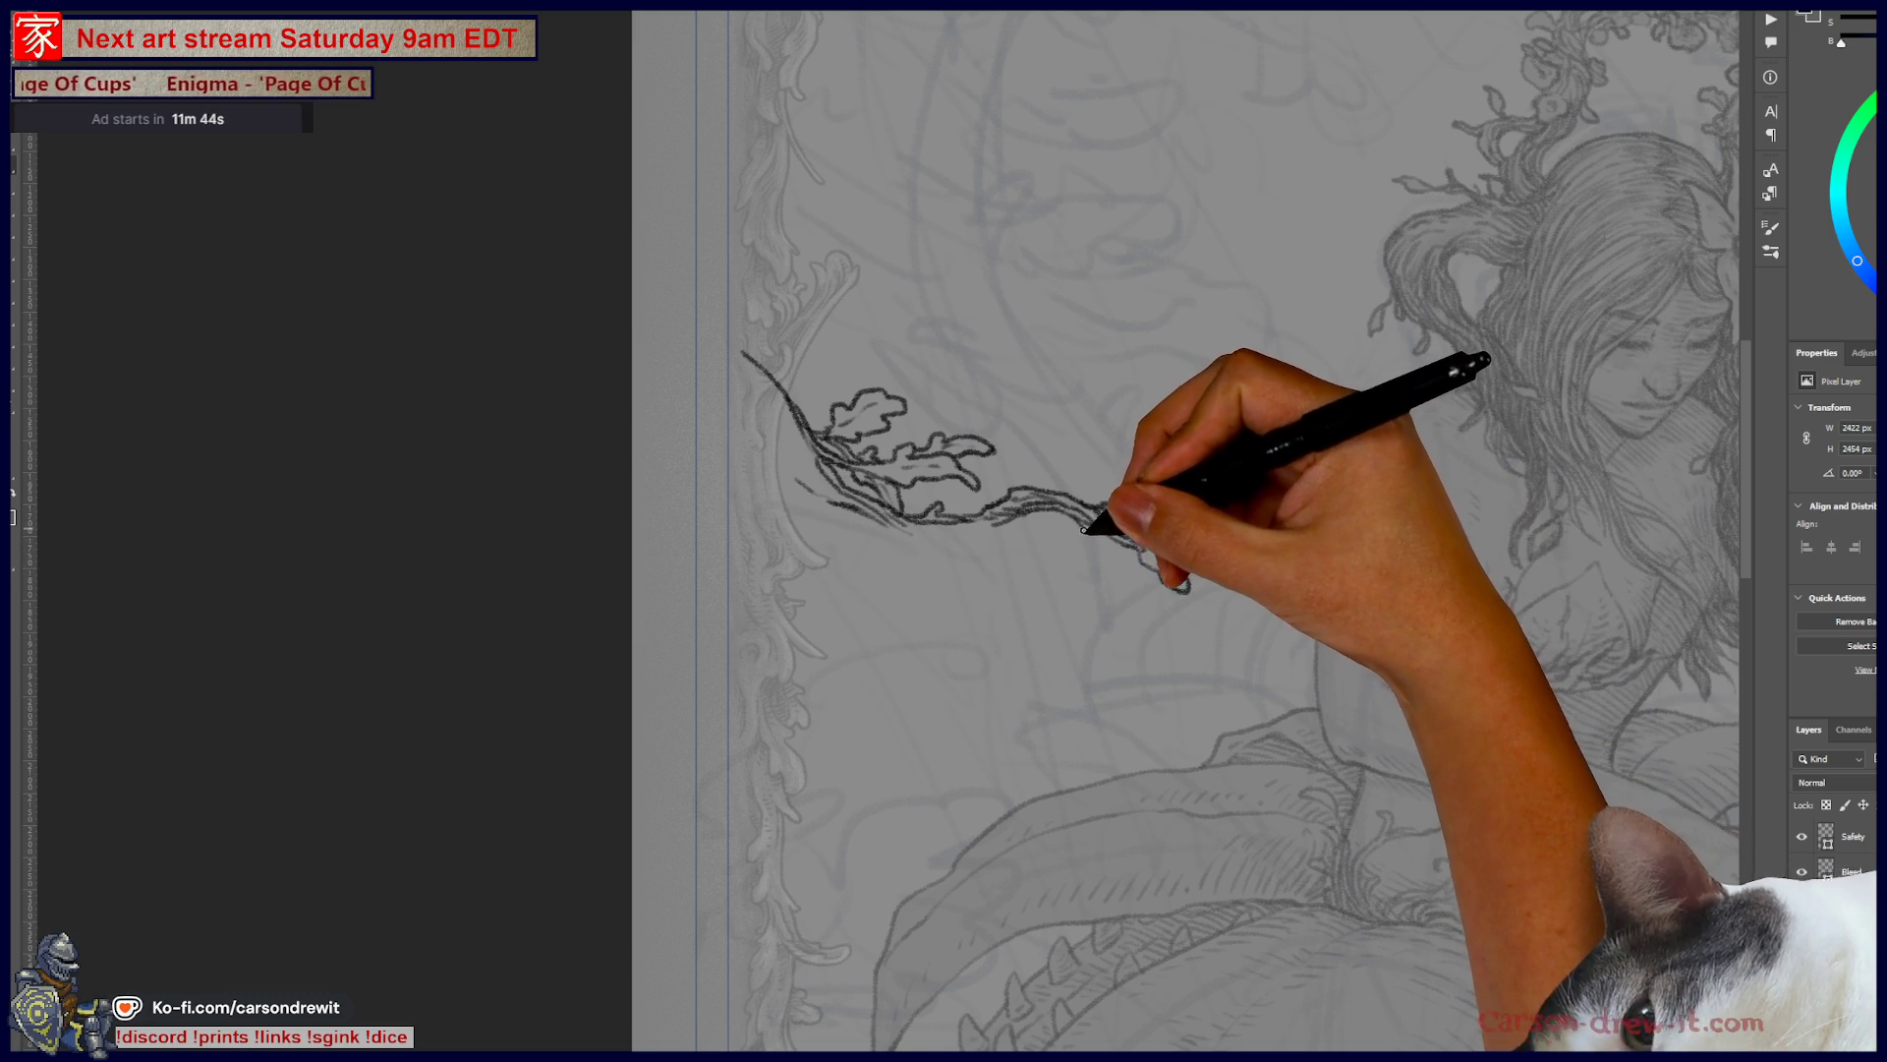
pyautogui.moveTo(1078, 547)
pyautogui.mouseDown()
pyautogui.moveTo(1072, 585)
pyautogui.moveTo(1099, 627)
pyautogui.moveTo(1105, 602)
pyautogui.mouseUp()
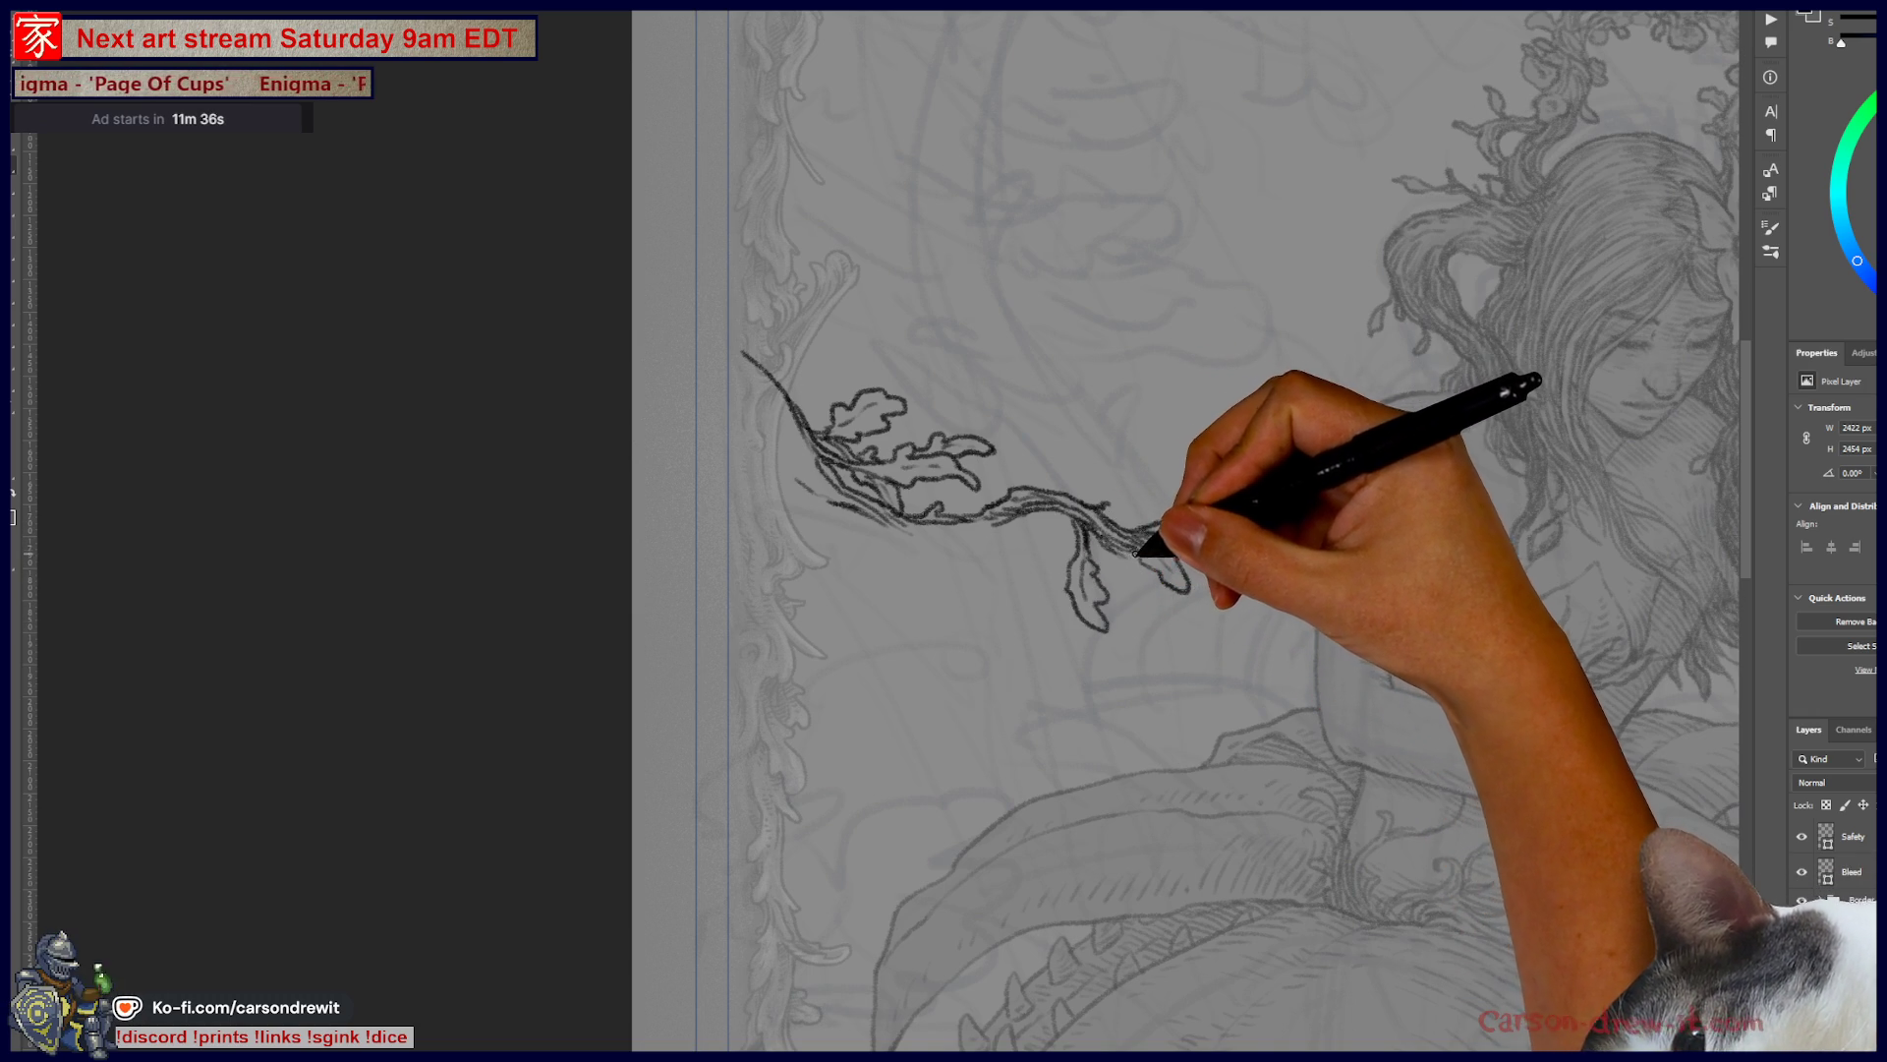
pyautogui.moveTo(1147, 568)
pyautogui.mouseDown()
pyautogui.moveTo(1236, 603)
pyautogui.moveTo(1200, 595)
pyautogui.moveTo(1252, 590)
pyautogui.moveTo(1268, 621)
pyautogui.moveTo(1264, 603)
pyautogui.mouseUp()
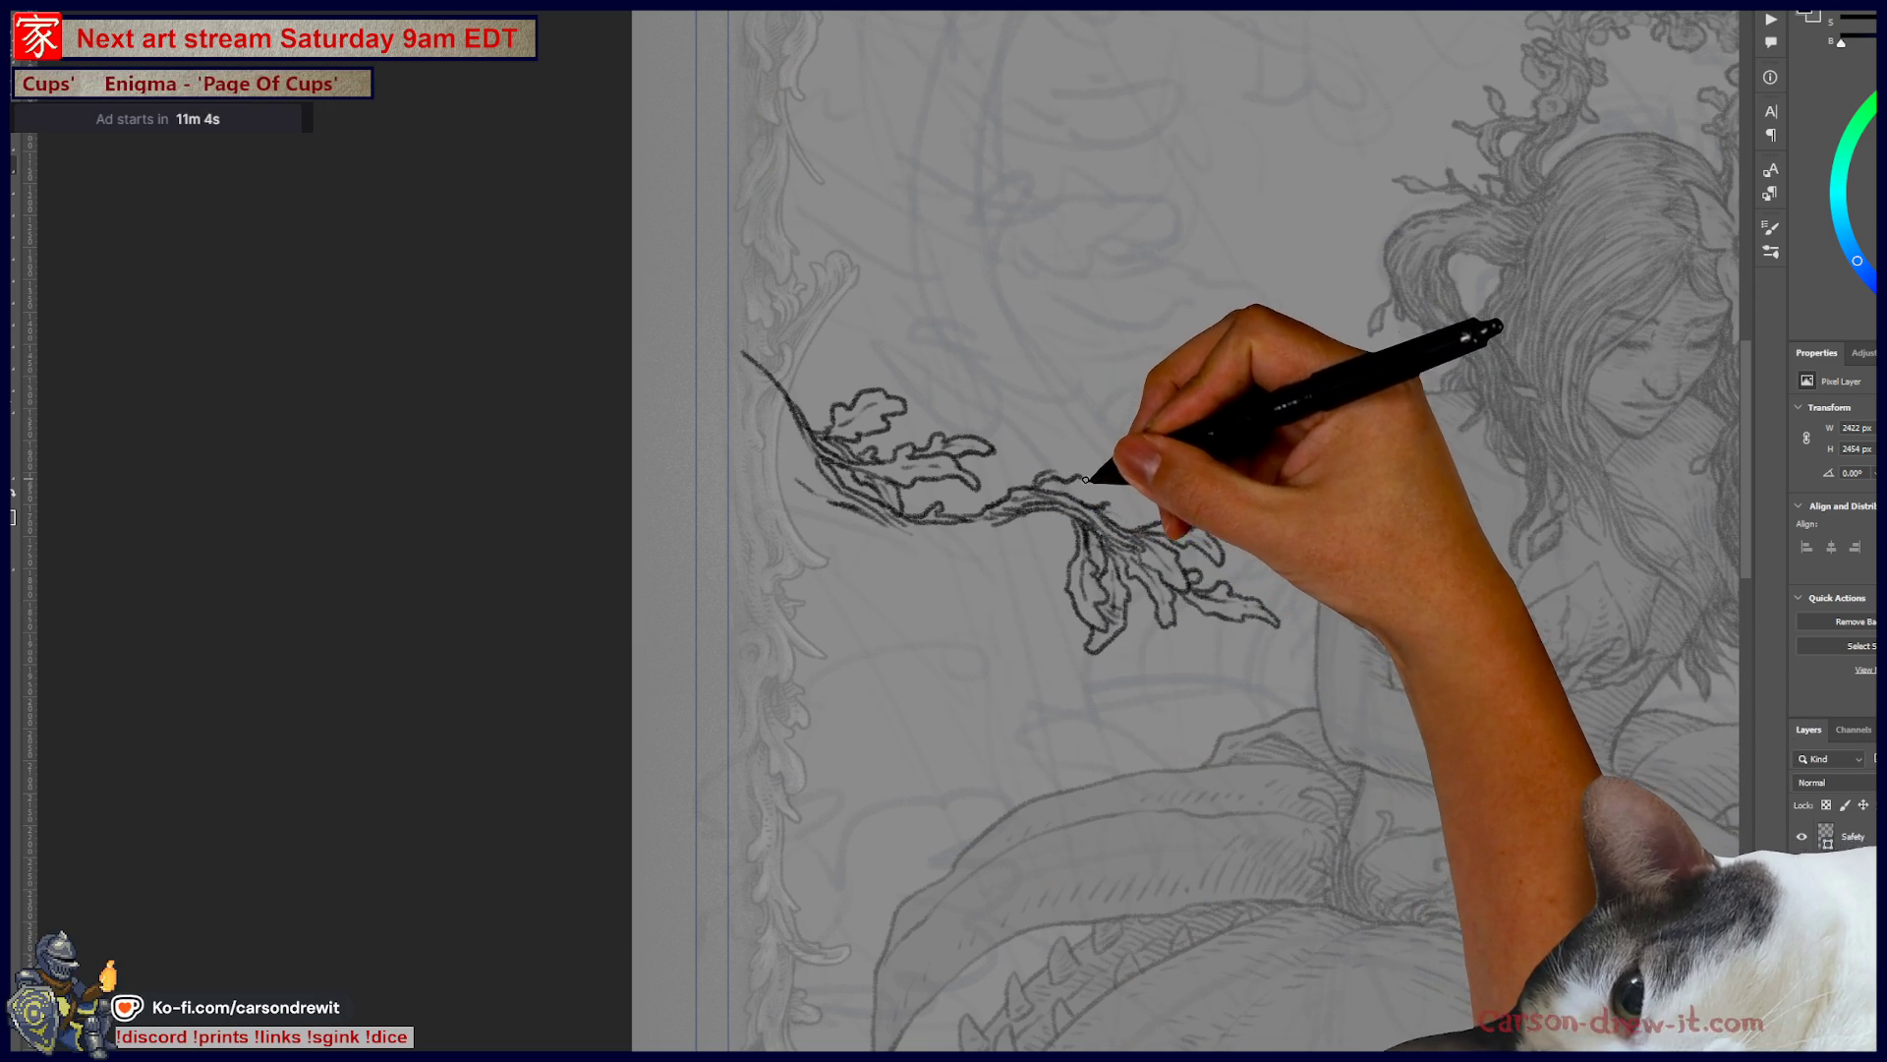
pyautogui.moveTo(1057, 473); pyautogui.dragTo(1121, 488)
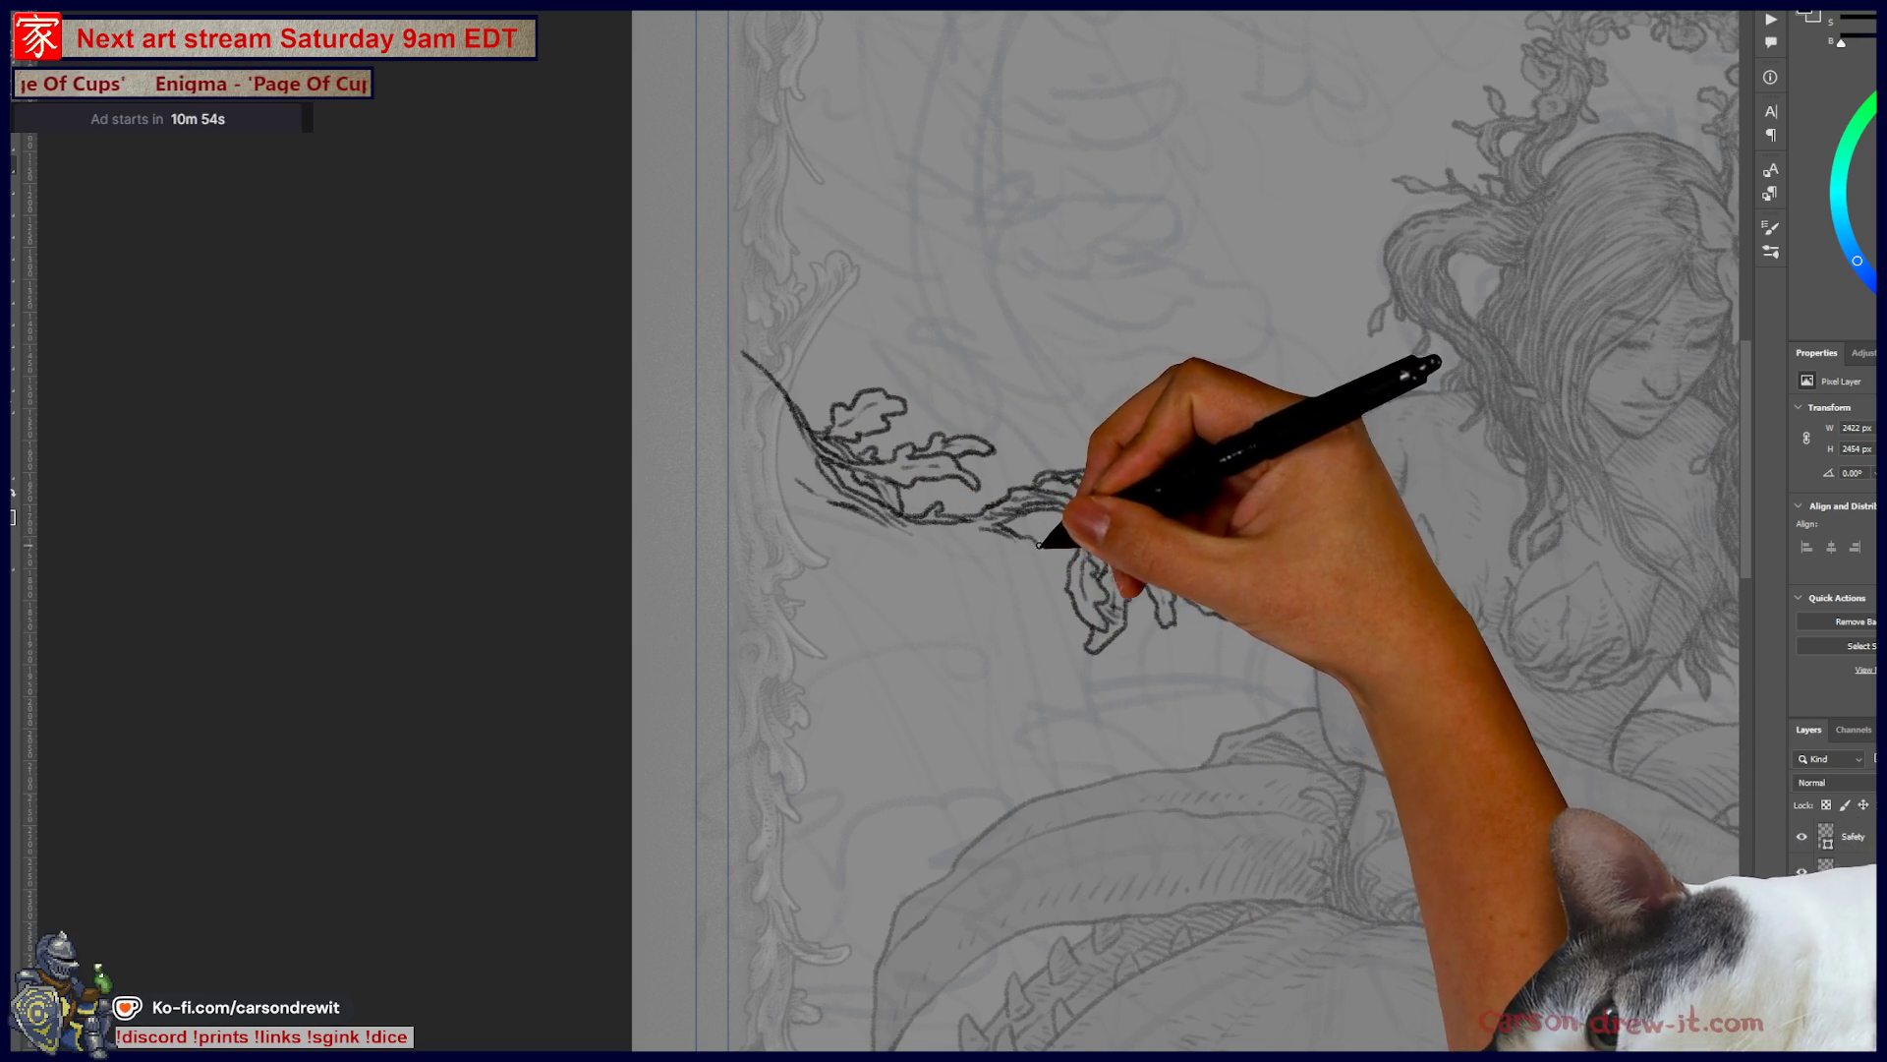
# - Draw a hanging leaf loop with vein lines below the branch and ink more branch strokes
pyautogui.moveTo(1019, 563)
pyautogui.mouseDown()
pyautogui.moveTo(1023, 629)
pyautogui.moveTo(1042, 565)
pyautogui.moveTo(1025, 591)
pyautogui.mouseUp()
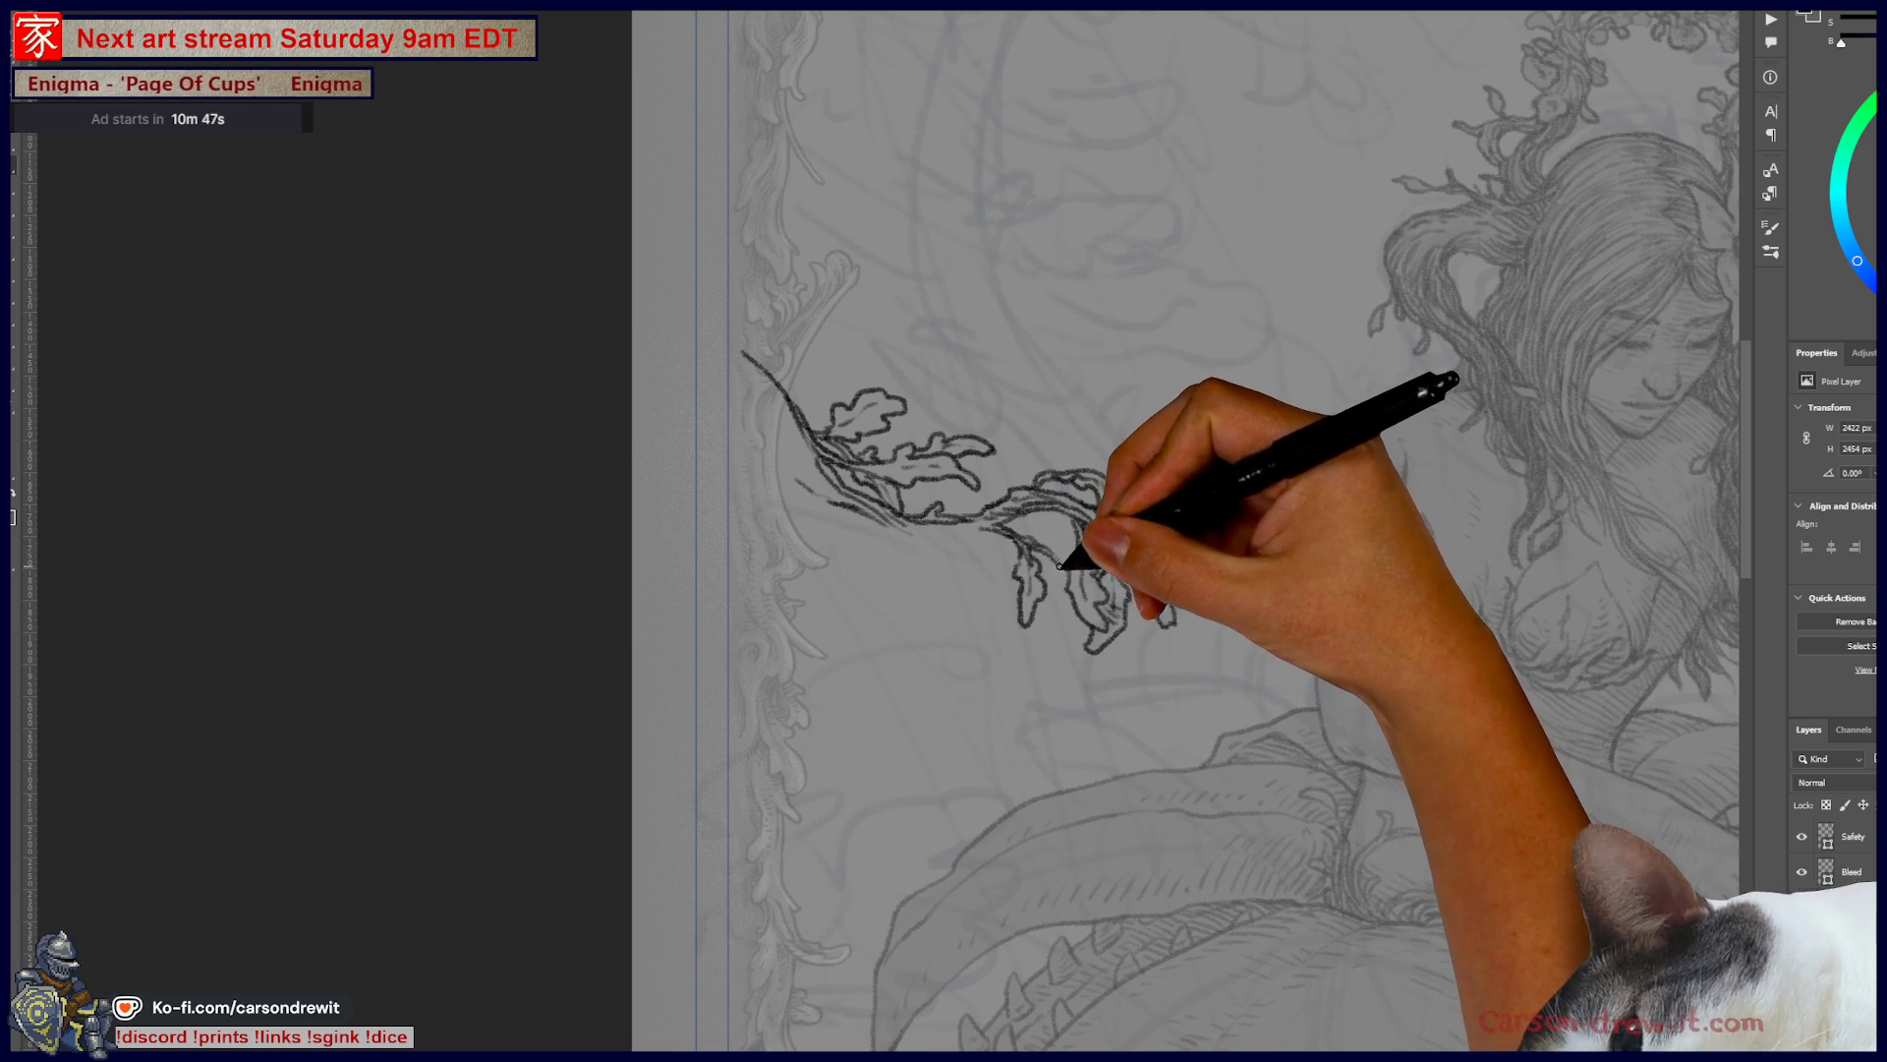
pyautogui.moveTo(1087, 547); pyautogui.dragTo(1087, 591)
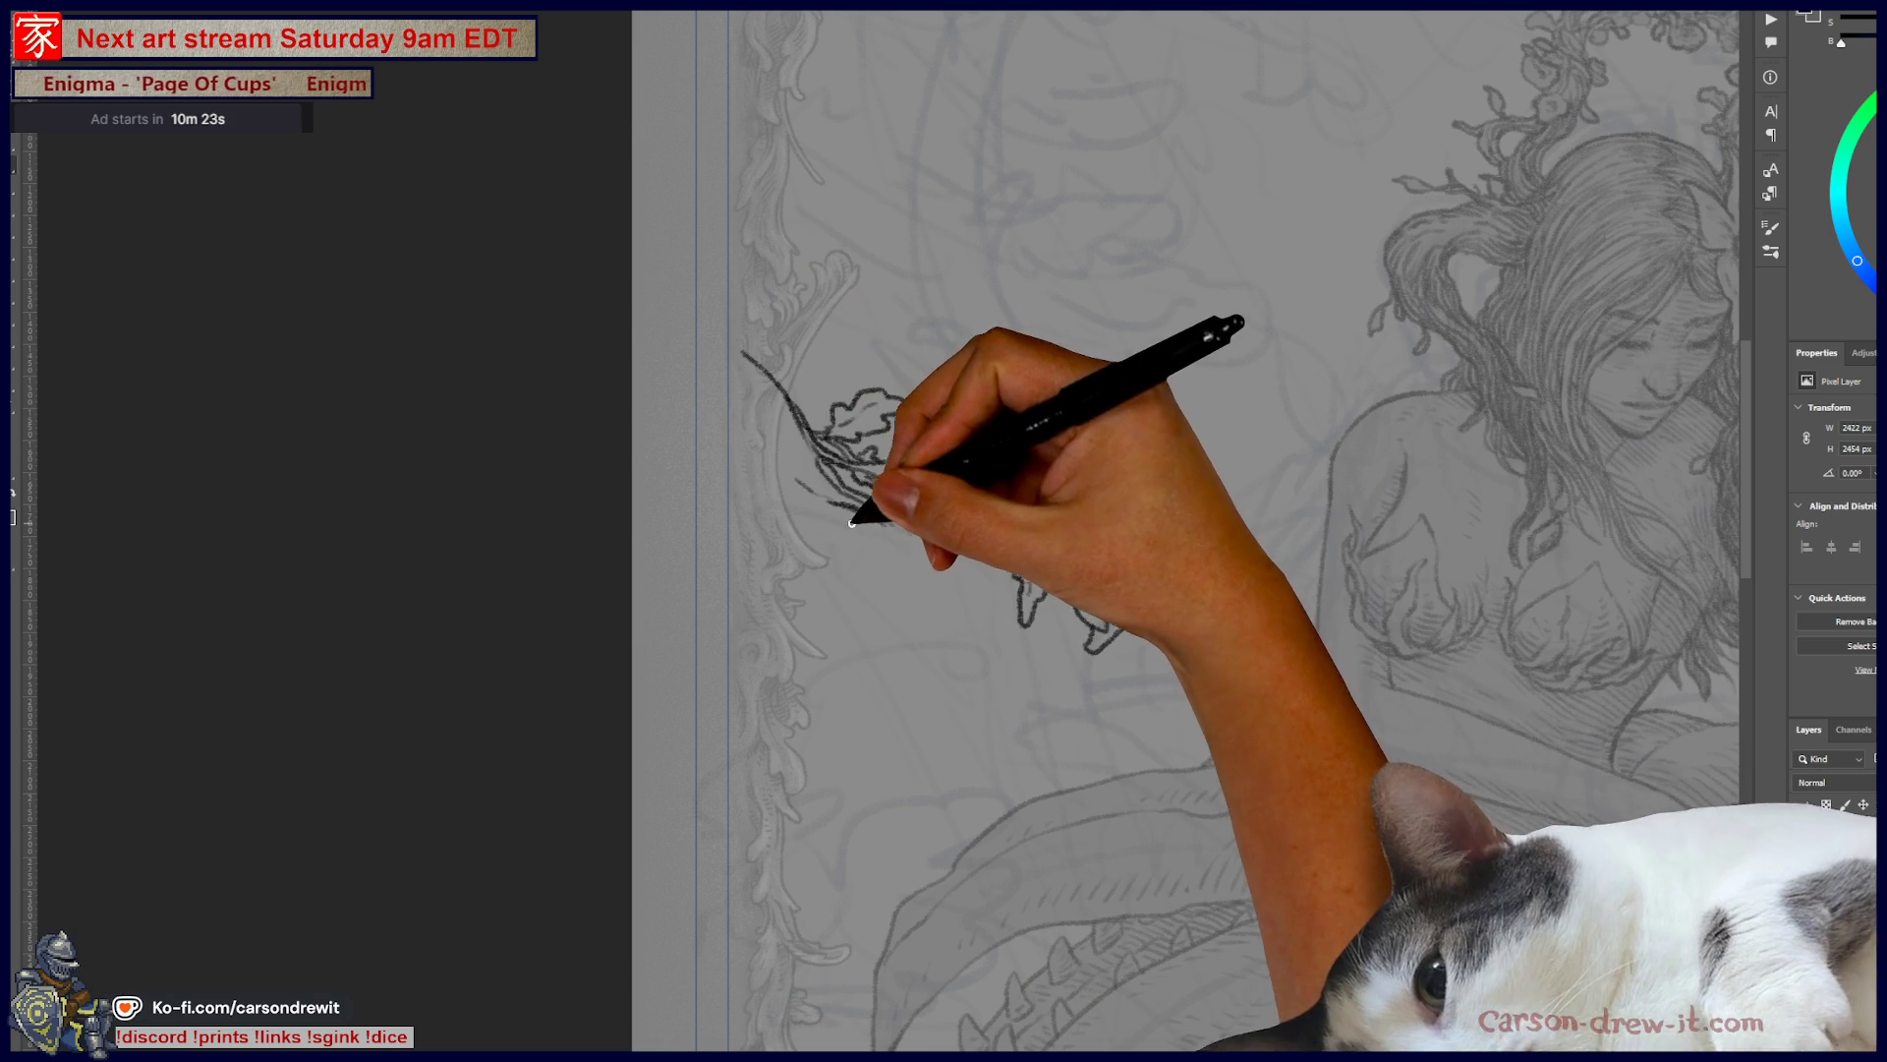
pyautogui.moveTo(837, 508)
pyautogui.mouseDown()
pyautogui.moveTo(890, 538)
pyautogui.moveTo(999, 522)
pyautogui.moveTo(966, 524)
pyautogui.mouseUp()
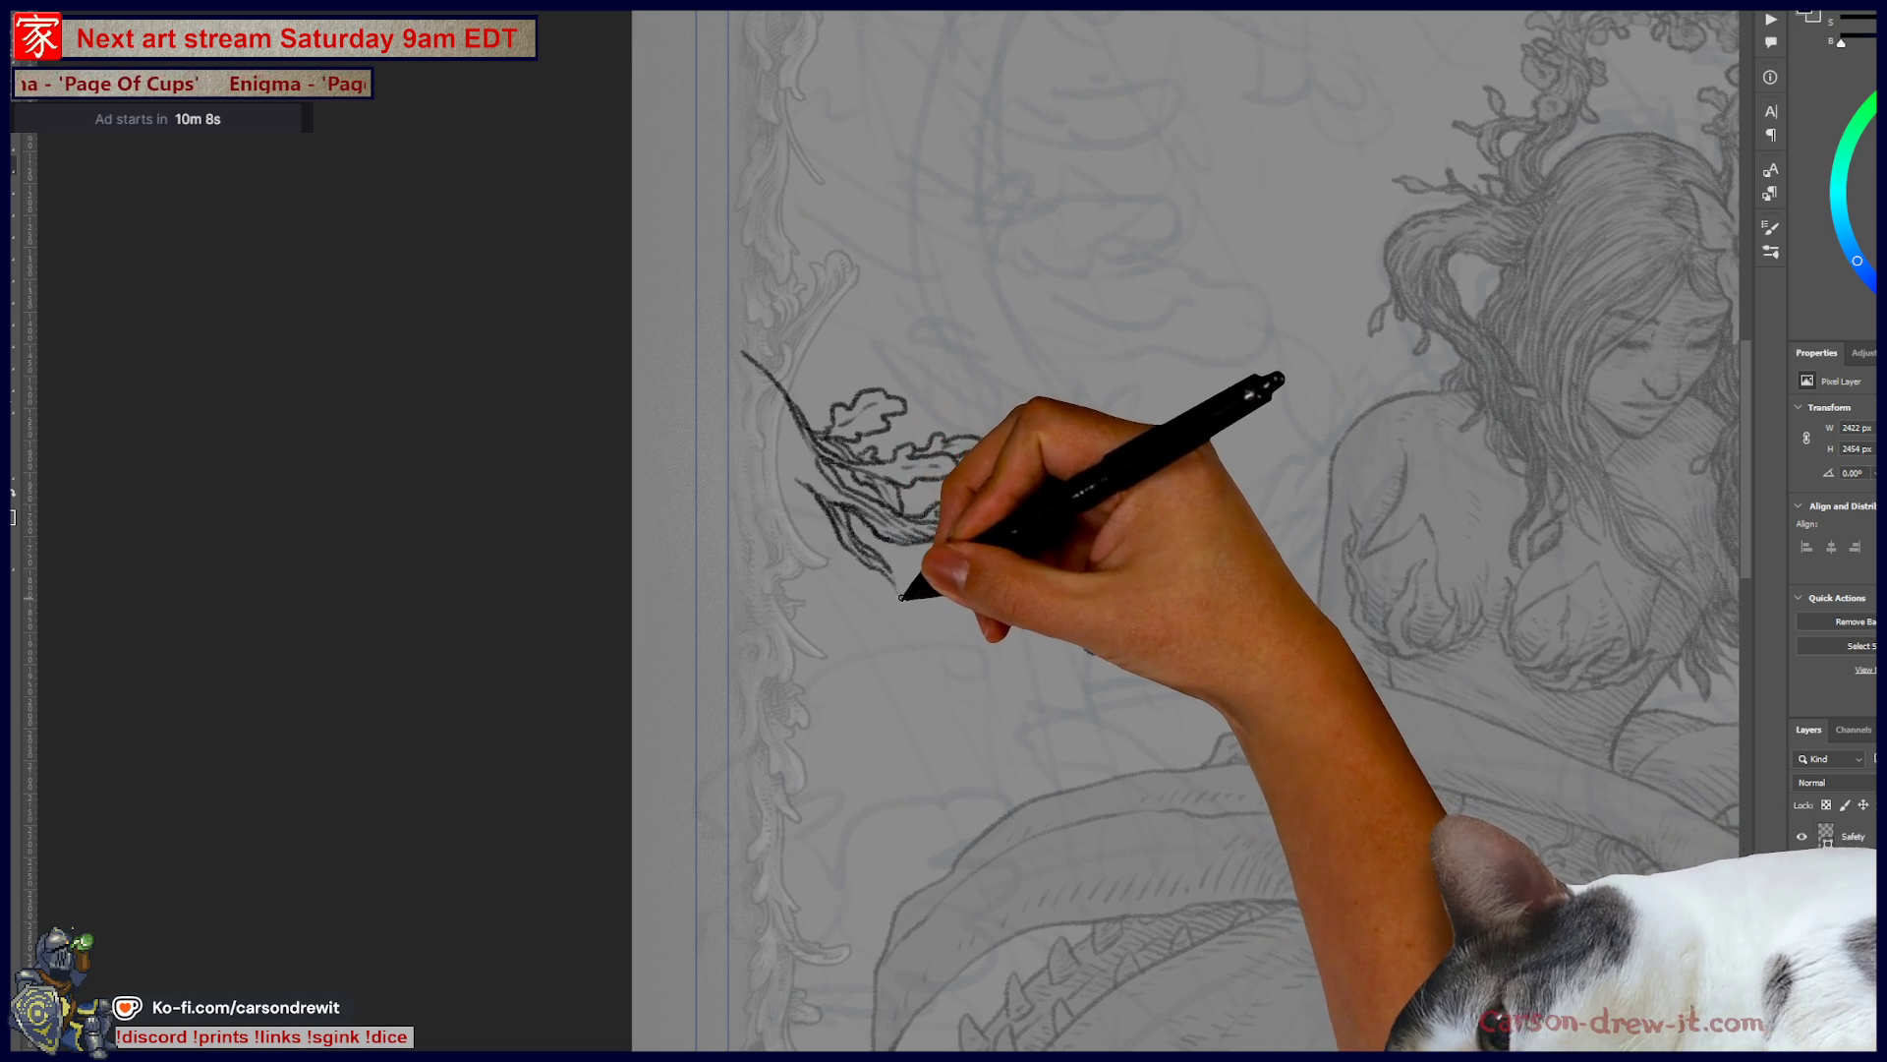
# - Draw a lower curling leaf cluster, extend the central stems, and hatch shading on the vine stems
pyautogui.moveTo(854, 572)
pyautogui.mouseDown()
pyautogui.moveTo(822, 632)
pyautogui.moveTo(849, 649)
pyautogui.moveTo(862, 593)
pyautogui.mouseUp()
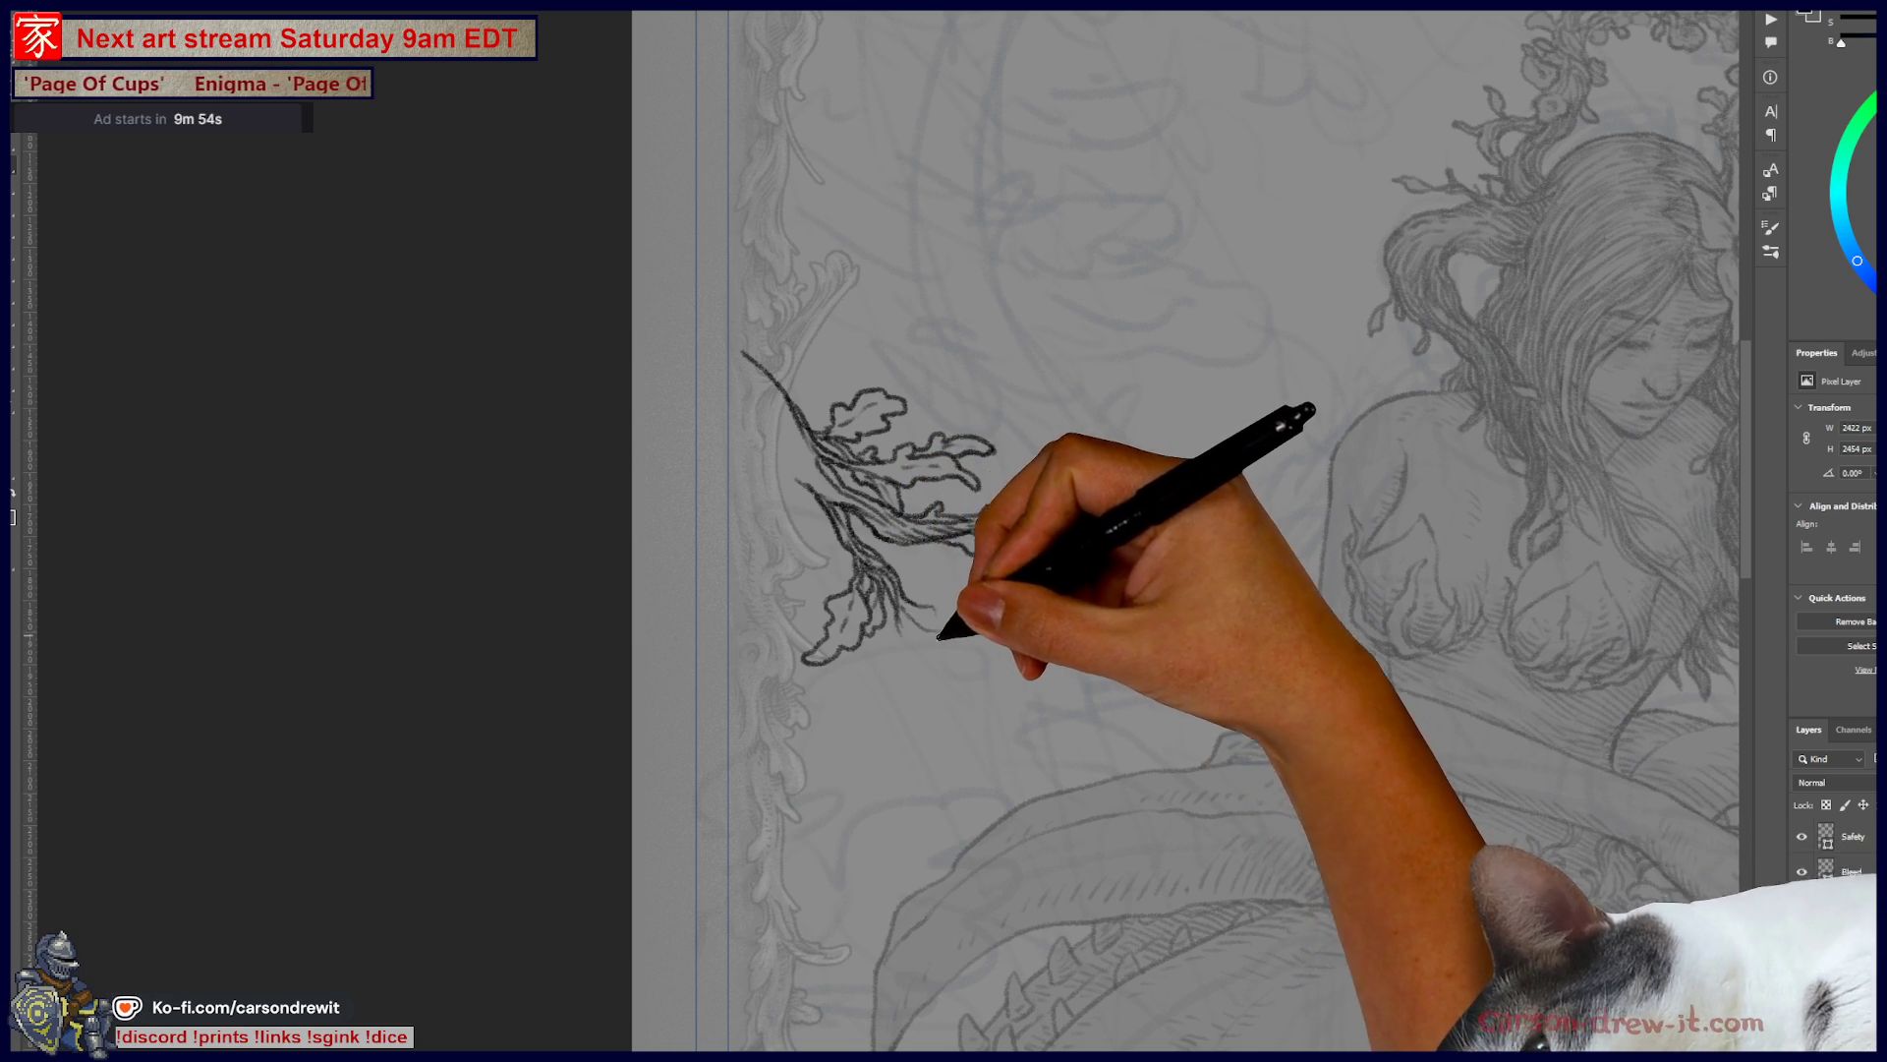
pyautogui.moveTo(912, 642)
pyautogui.mouseDown()
pyautogui.moveTo(952, 623)
pyautogui.moveTo(969, 632)
pyautogui.moveTo(906, 632)
pyautogui.moveTo(972, 640)
pyautogui.mouseUp()
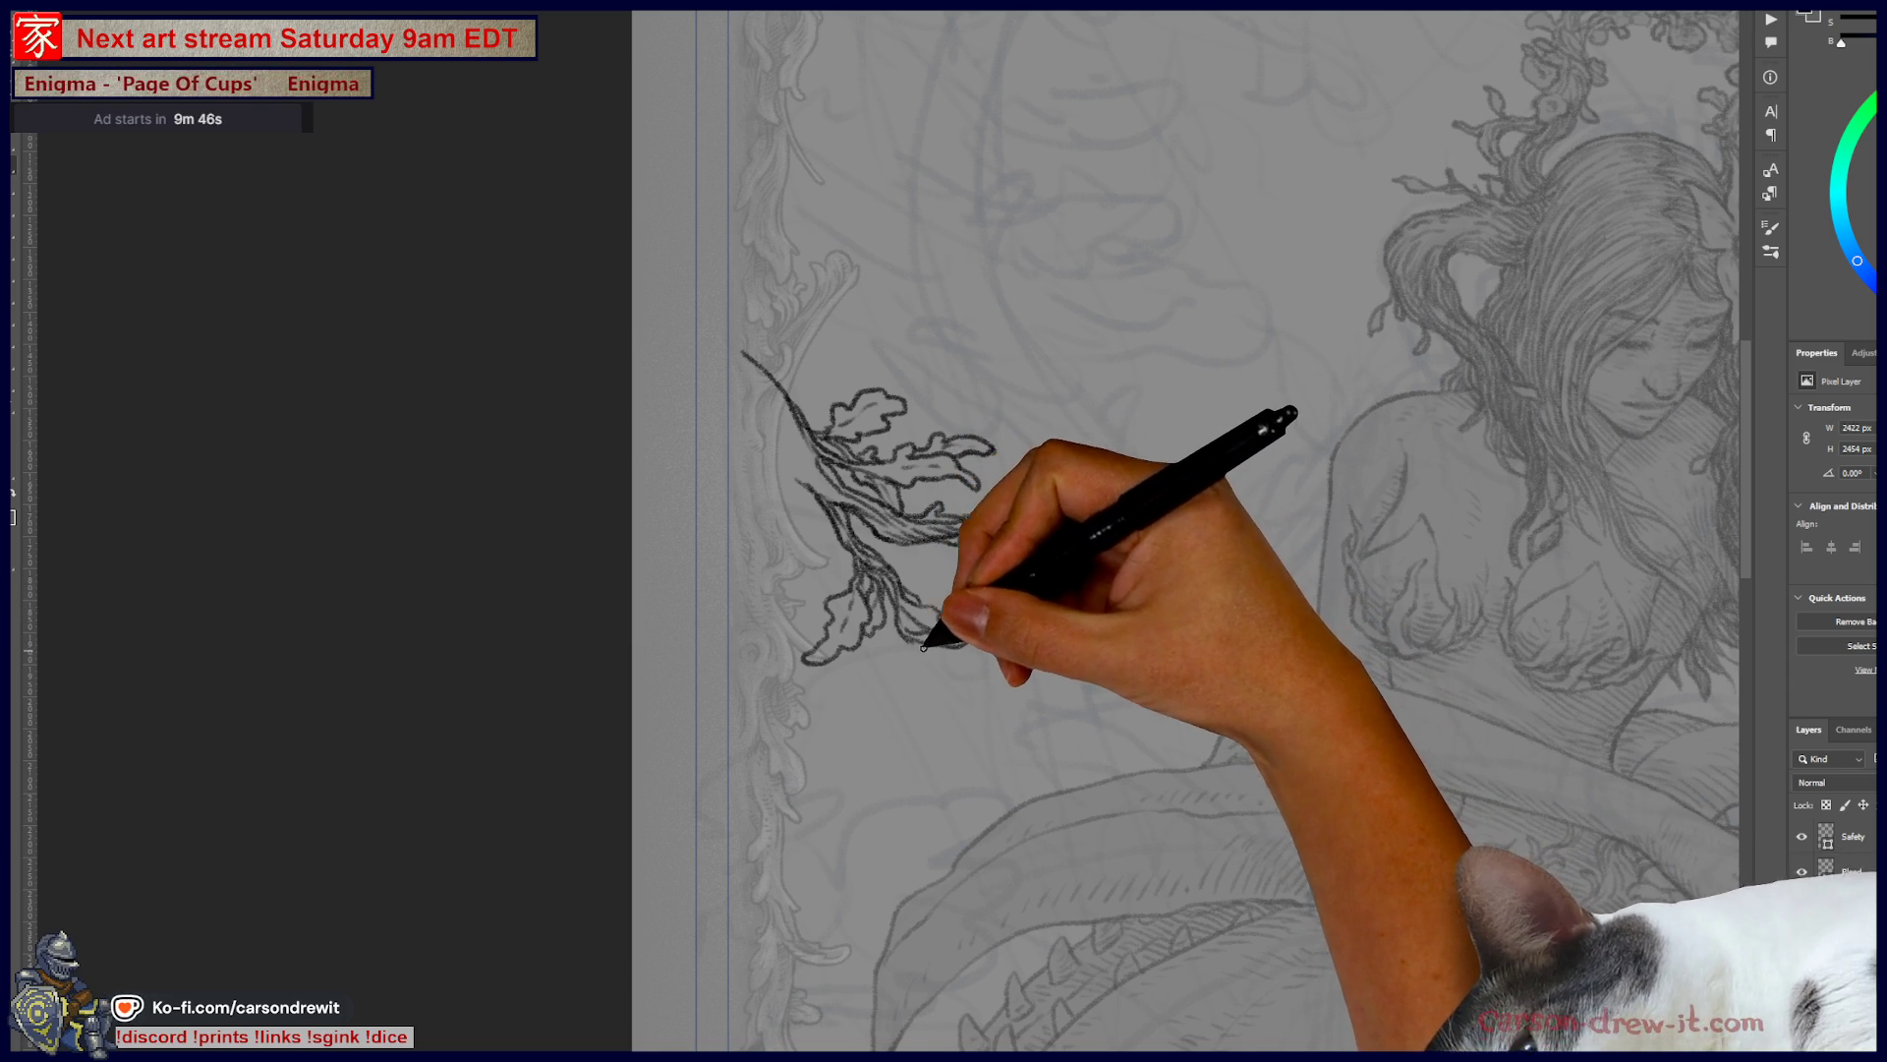
pyautogui.moveTo(909, 651); pyautogui.dragTo(942, 674)
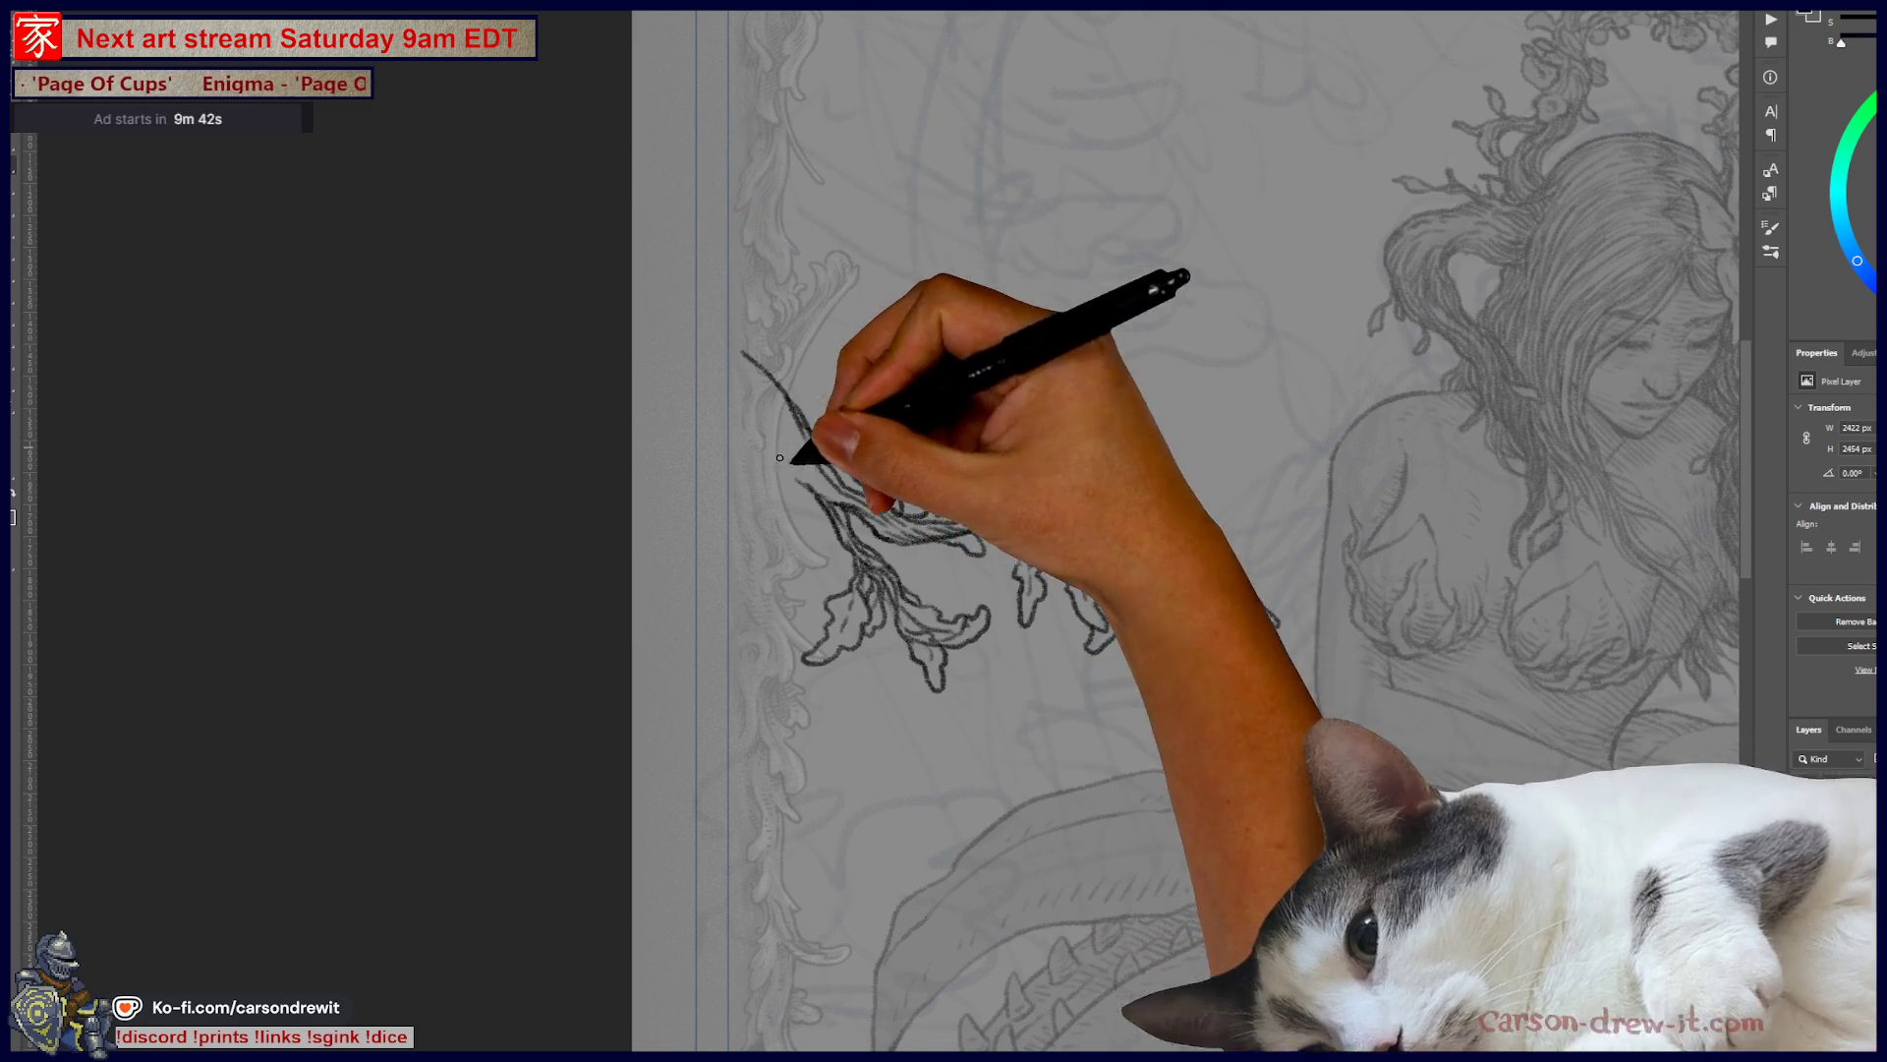
pyautogui.moveTo(902, 539)
pyautogui.mouseDown()
pyautogui.moveTo(927, 540)
pyautogui.moveTo(945, 593)
pyautogui.mouseUp()
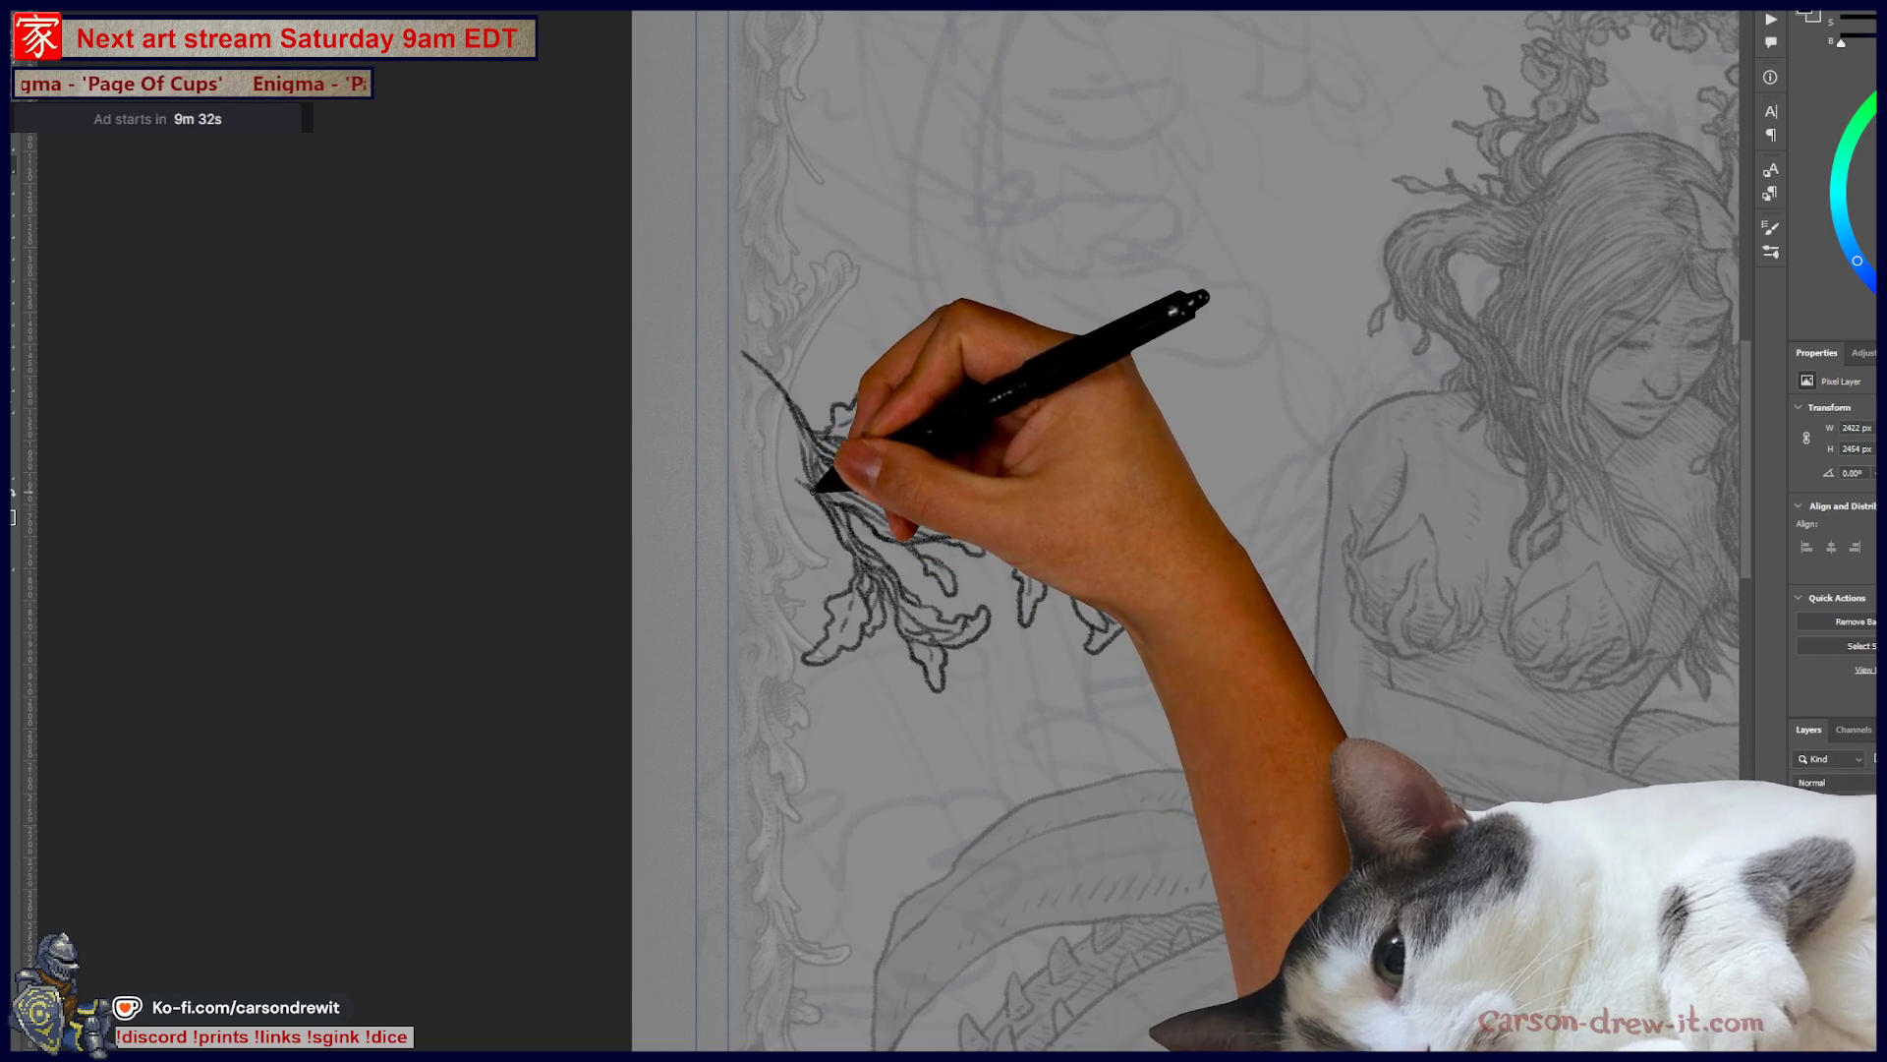
pyautogui.moveTo(769, 410)
pyautogui.mouseDown()
pyautogui.moveTo(793, 422)
pyautogui.moveTo(735, 350)
pyautogui.mouseUp()
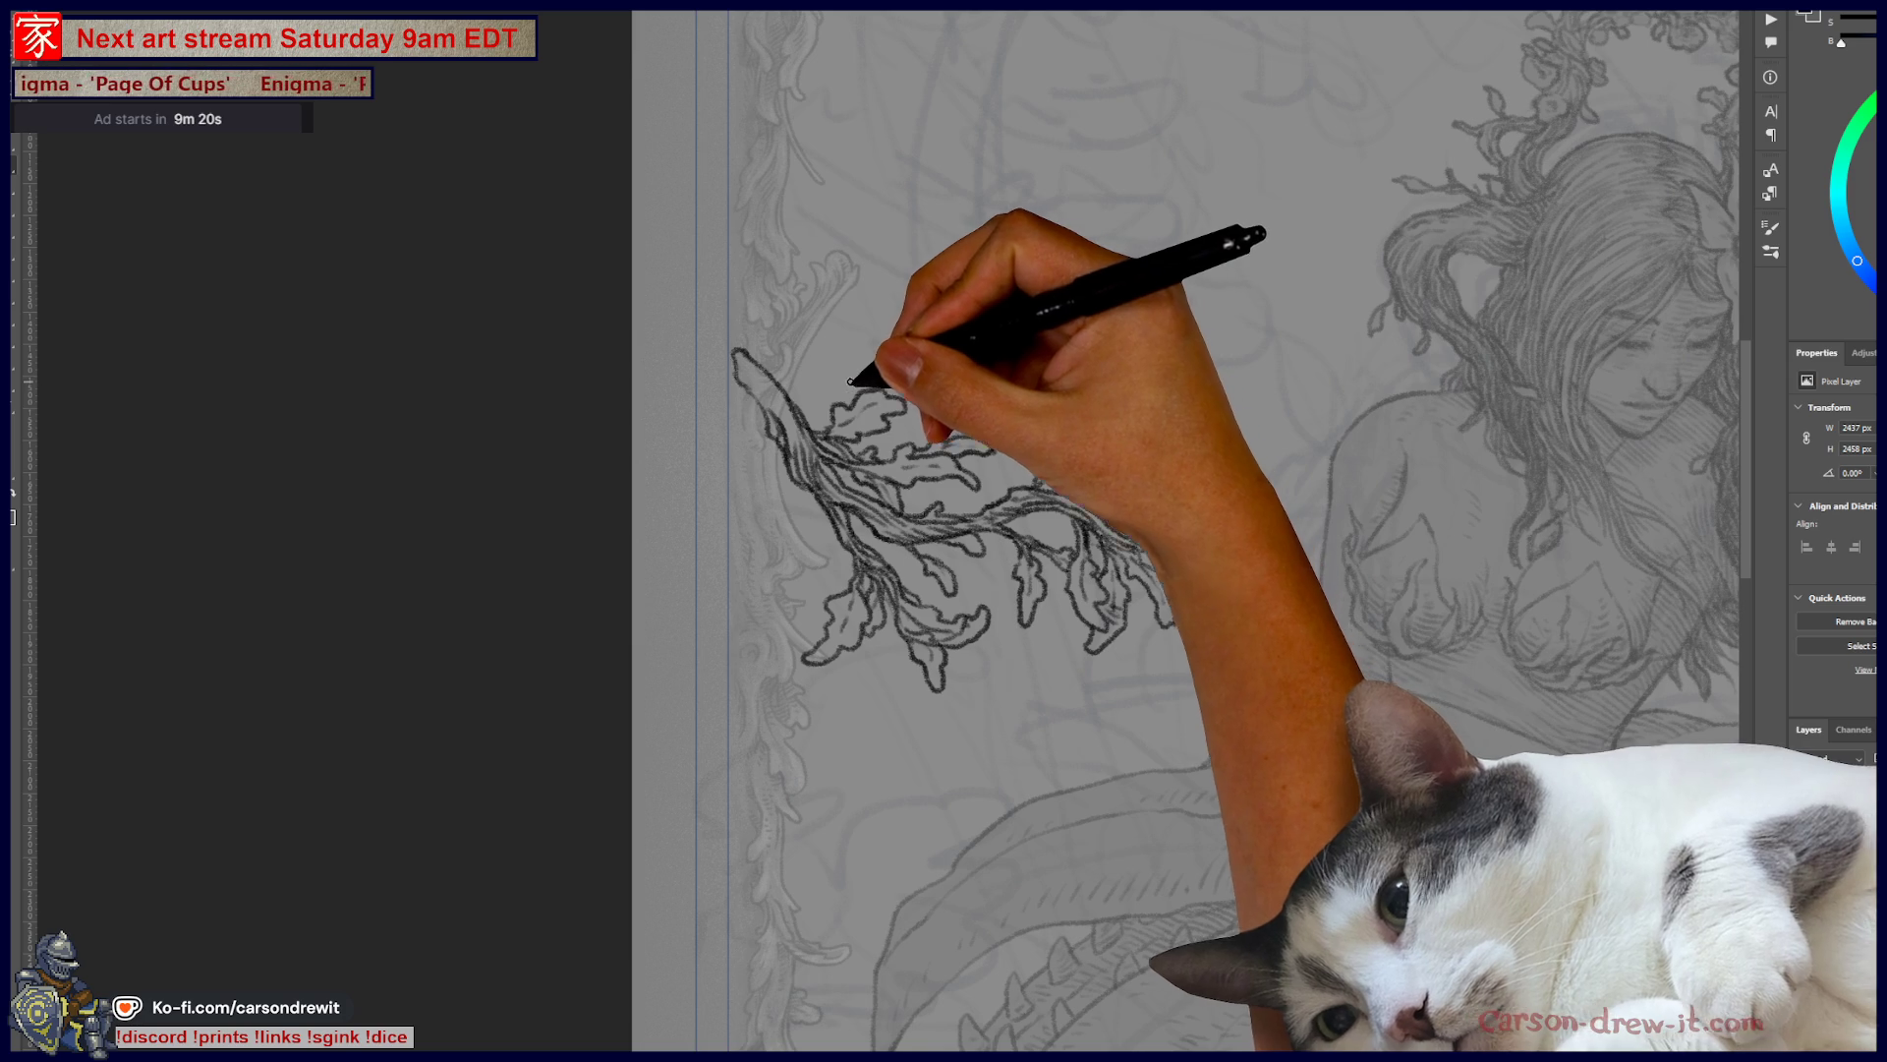
pyautogui.moveTo(788, 383)
pyautogui.mouseDown()
pyautogui.moveTo(413, 447)
pyautogui.moveTo(373, 363)
pyautogui.mouseUp()
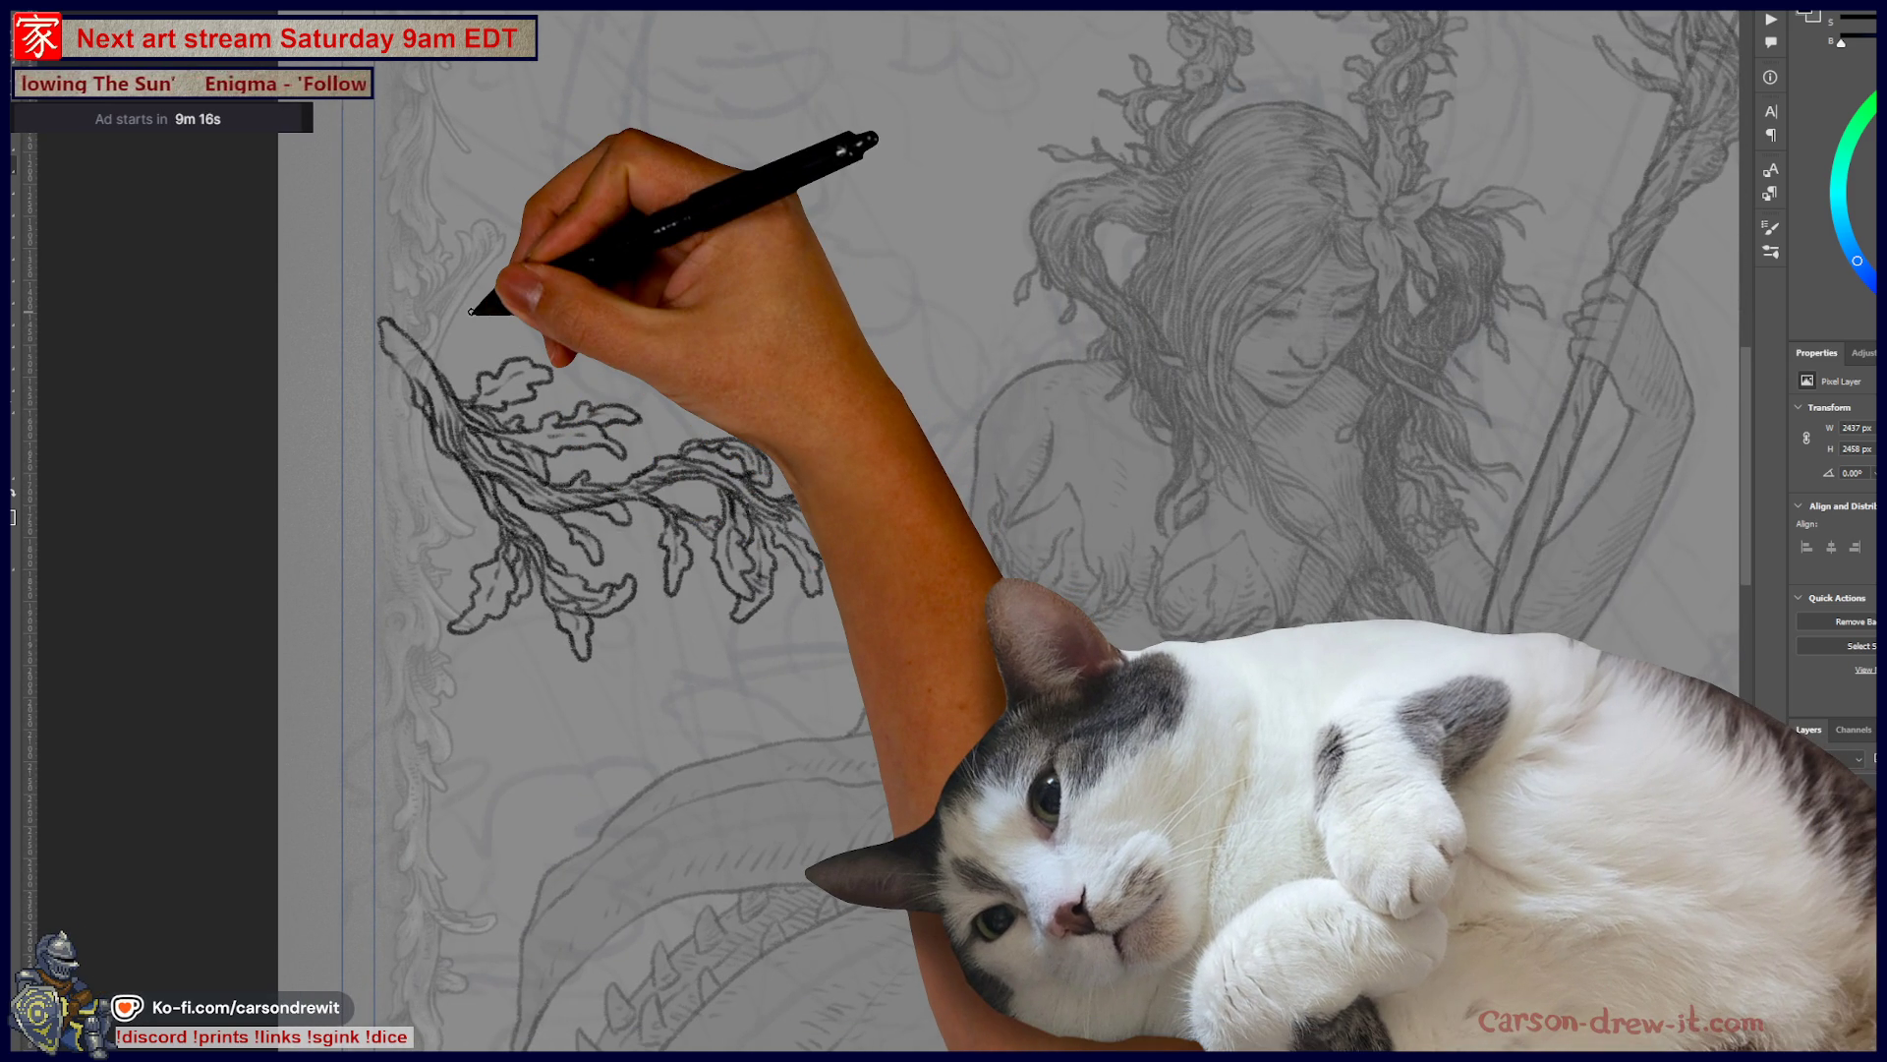
pyautogui.hotkey('ctrl', '0')
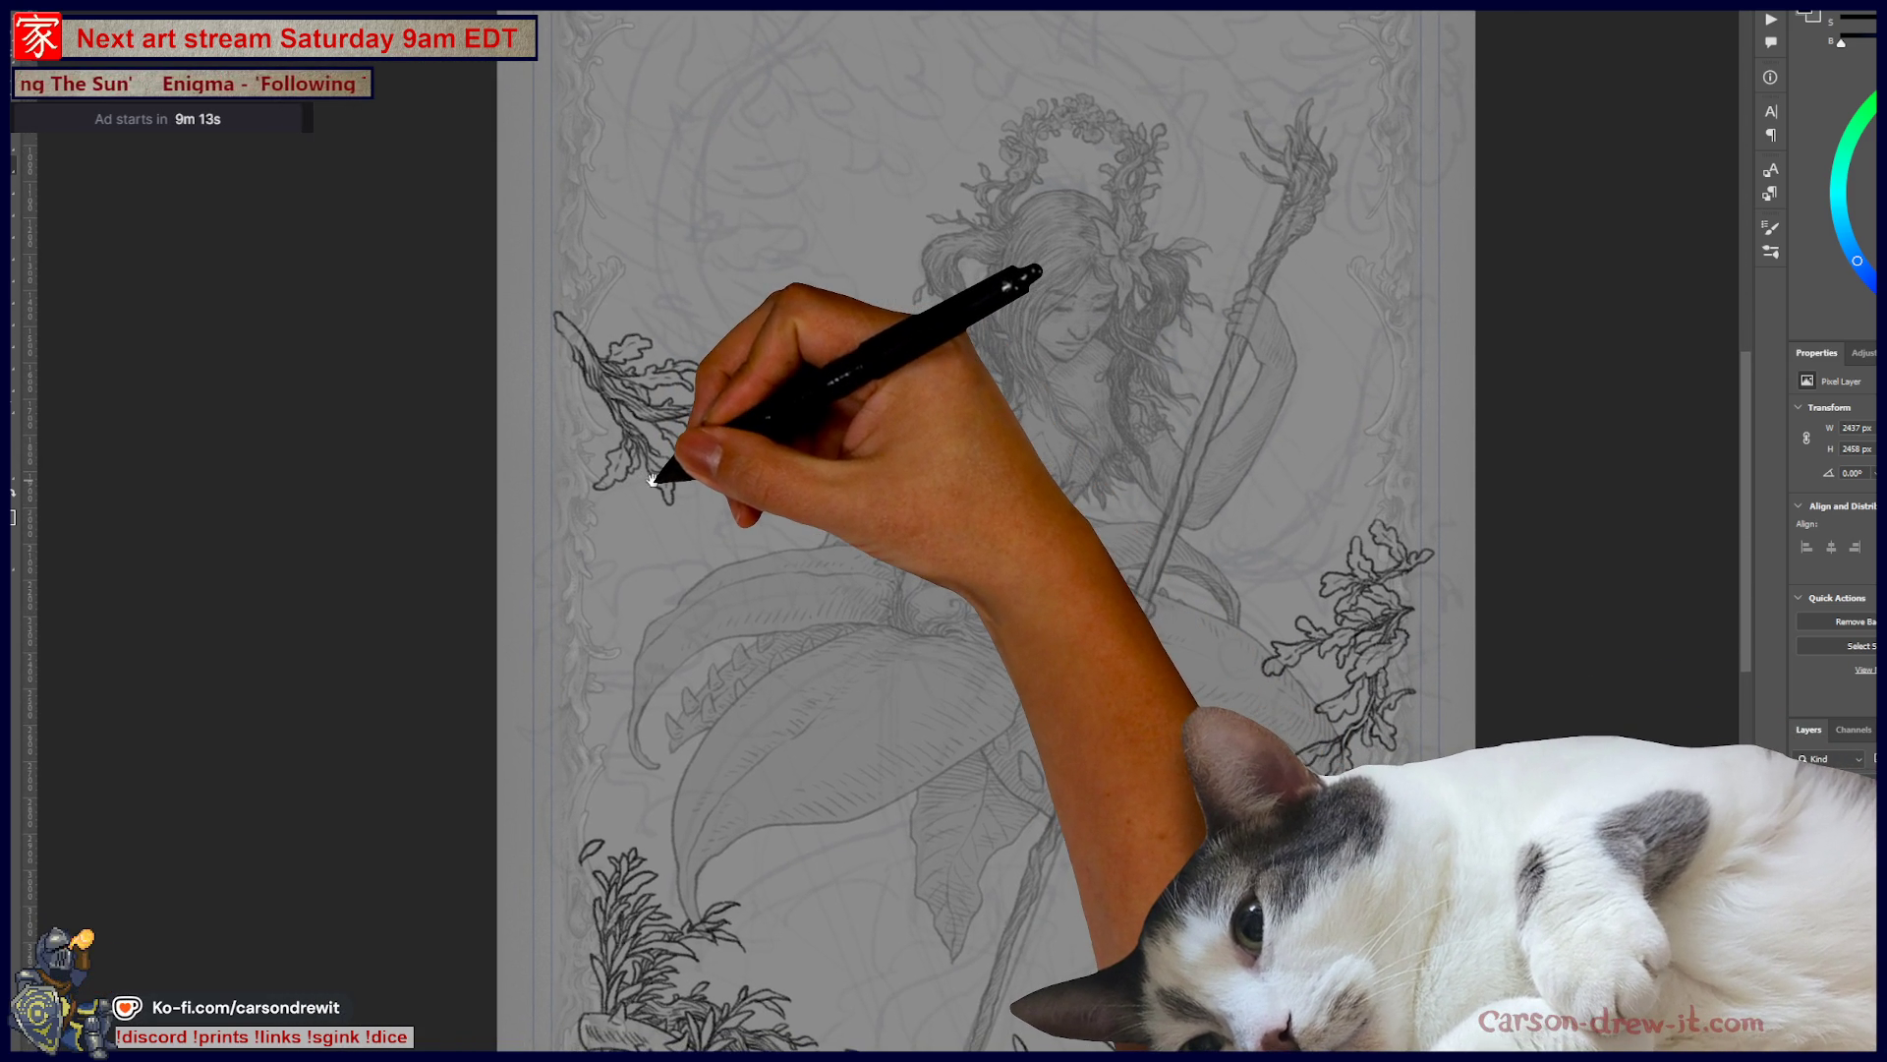
# - Add a short stroke below the vine tip and leafy strokes extending the branch rightward
pyautogui.scroll(3, 629, 413)
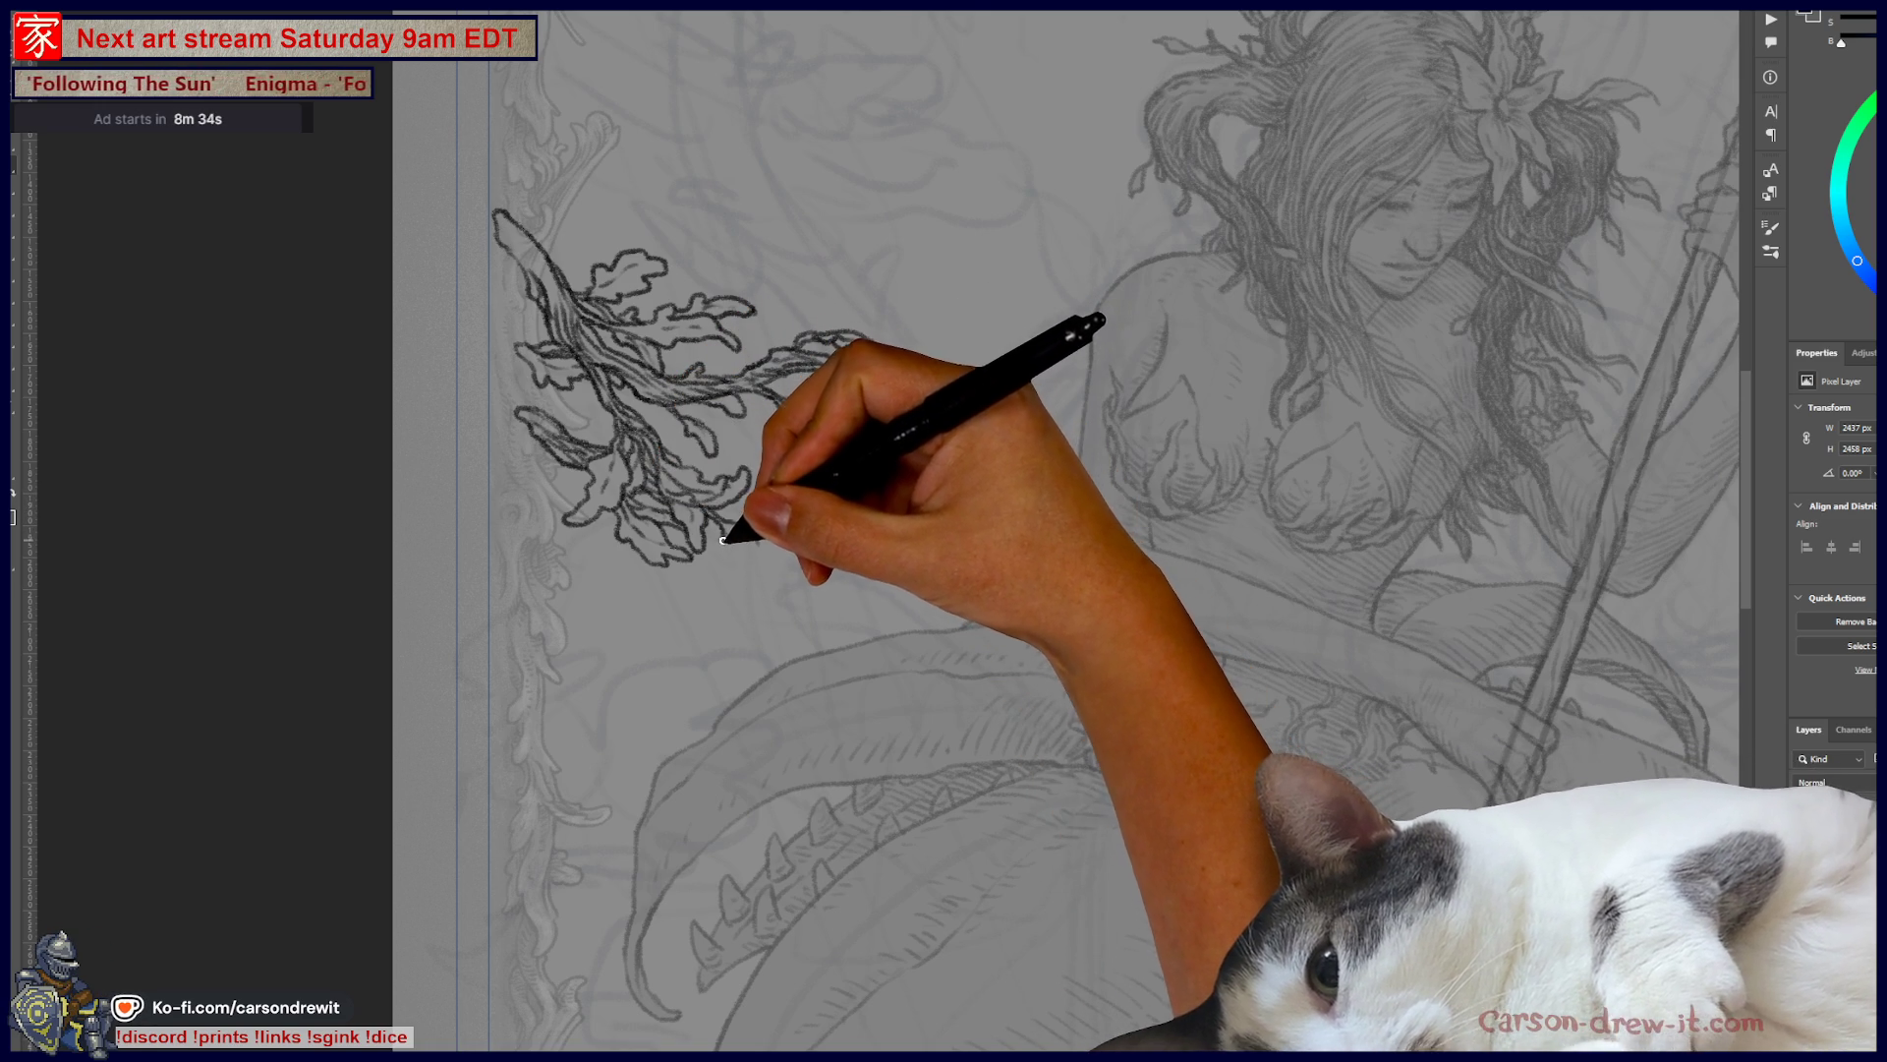
pyautogui.moveTo(751, 572); pyautogui.dragTo(766, 595)
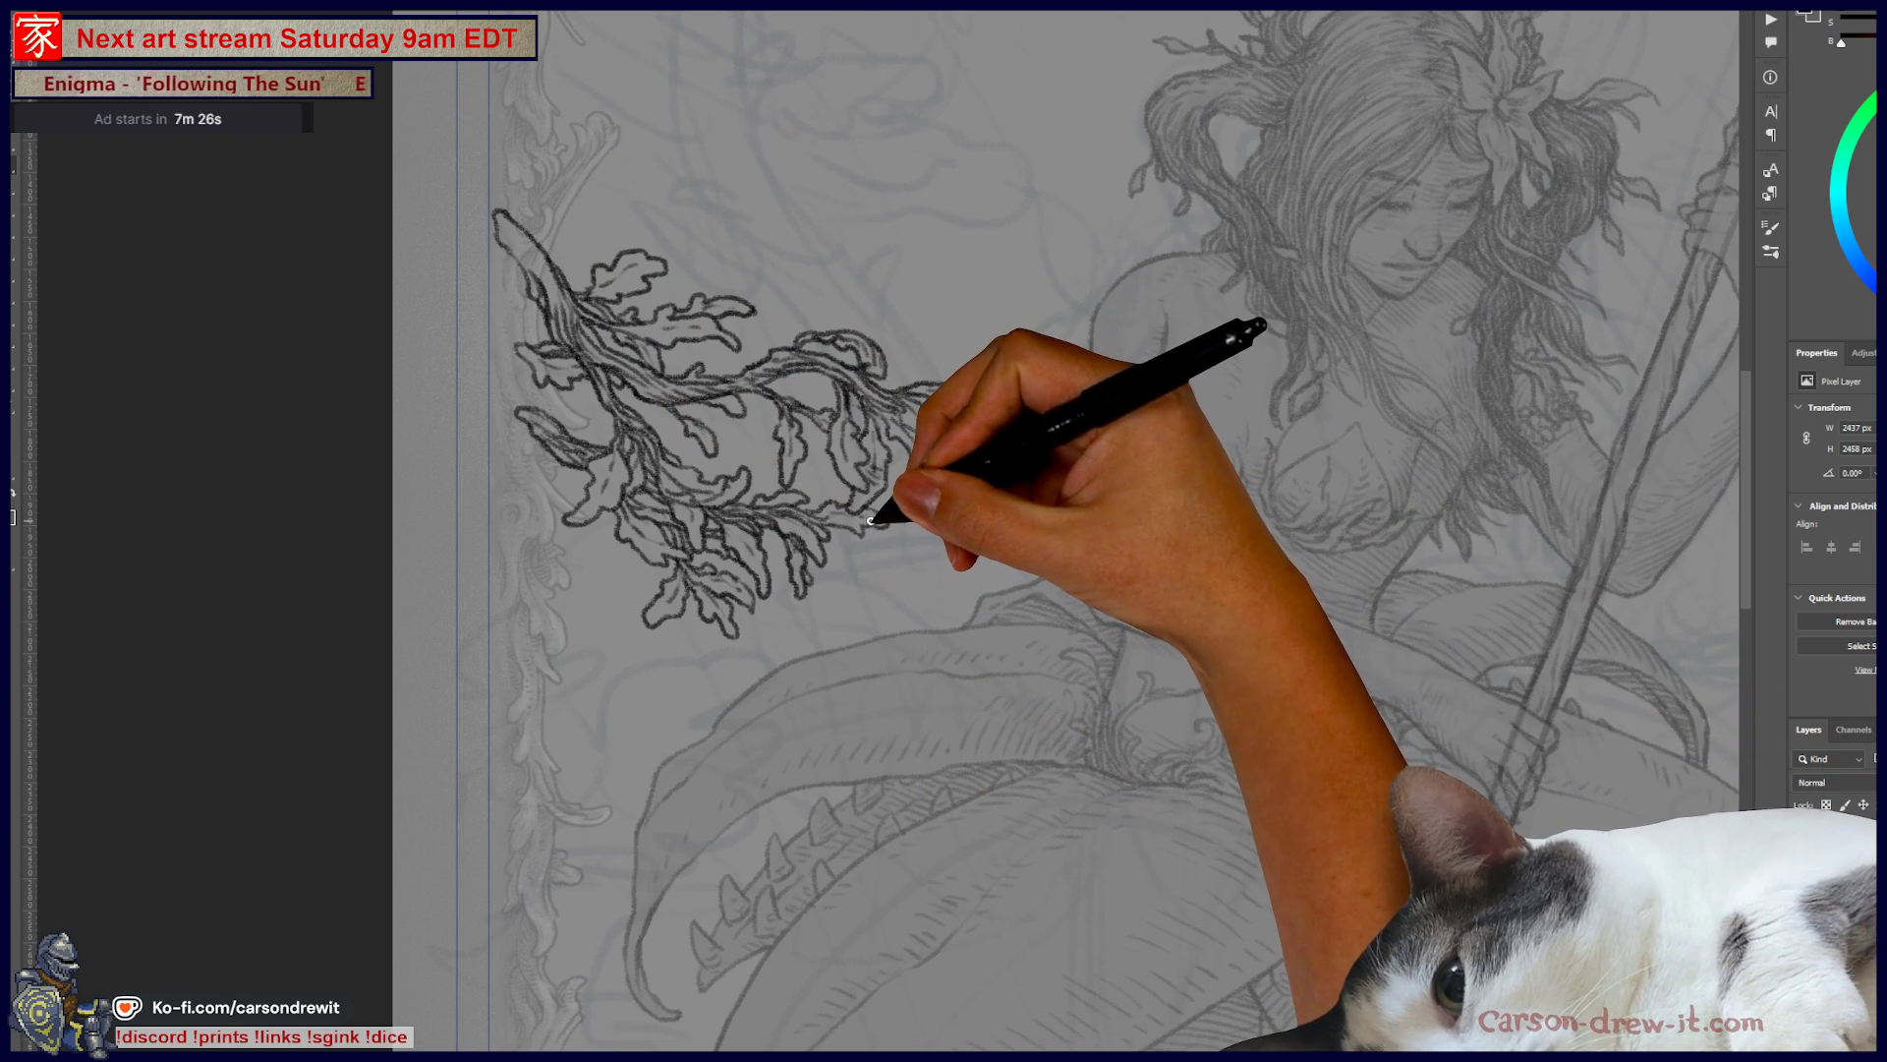
pyautogui.moveTo(862, 509)
pyautogui.mouseDown()
pyautogui.moveTo(873, 455)
pyautogui.moveTo(982, 337)
pyautogui.mouseUp()
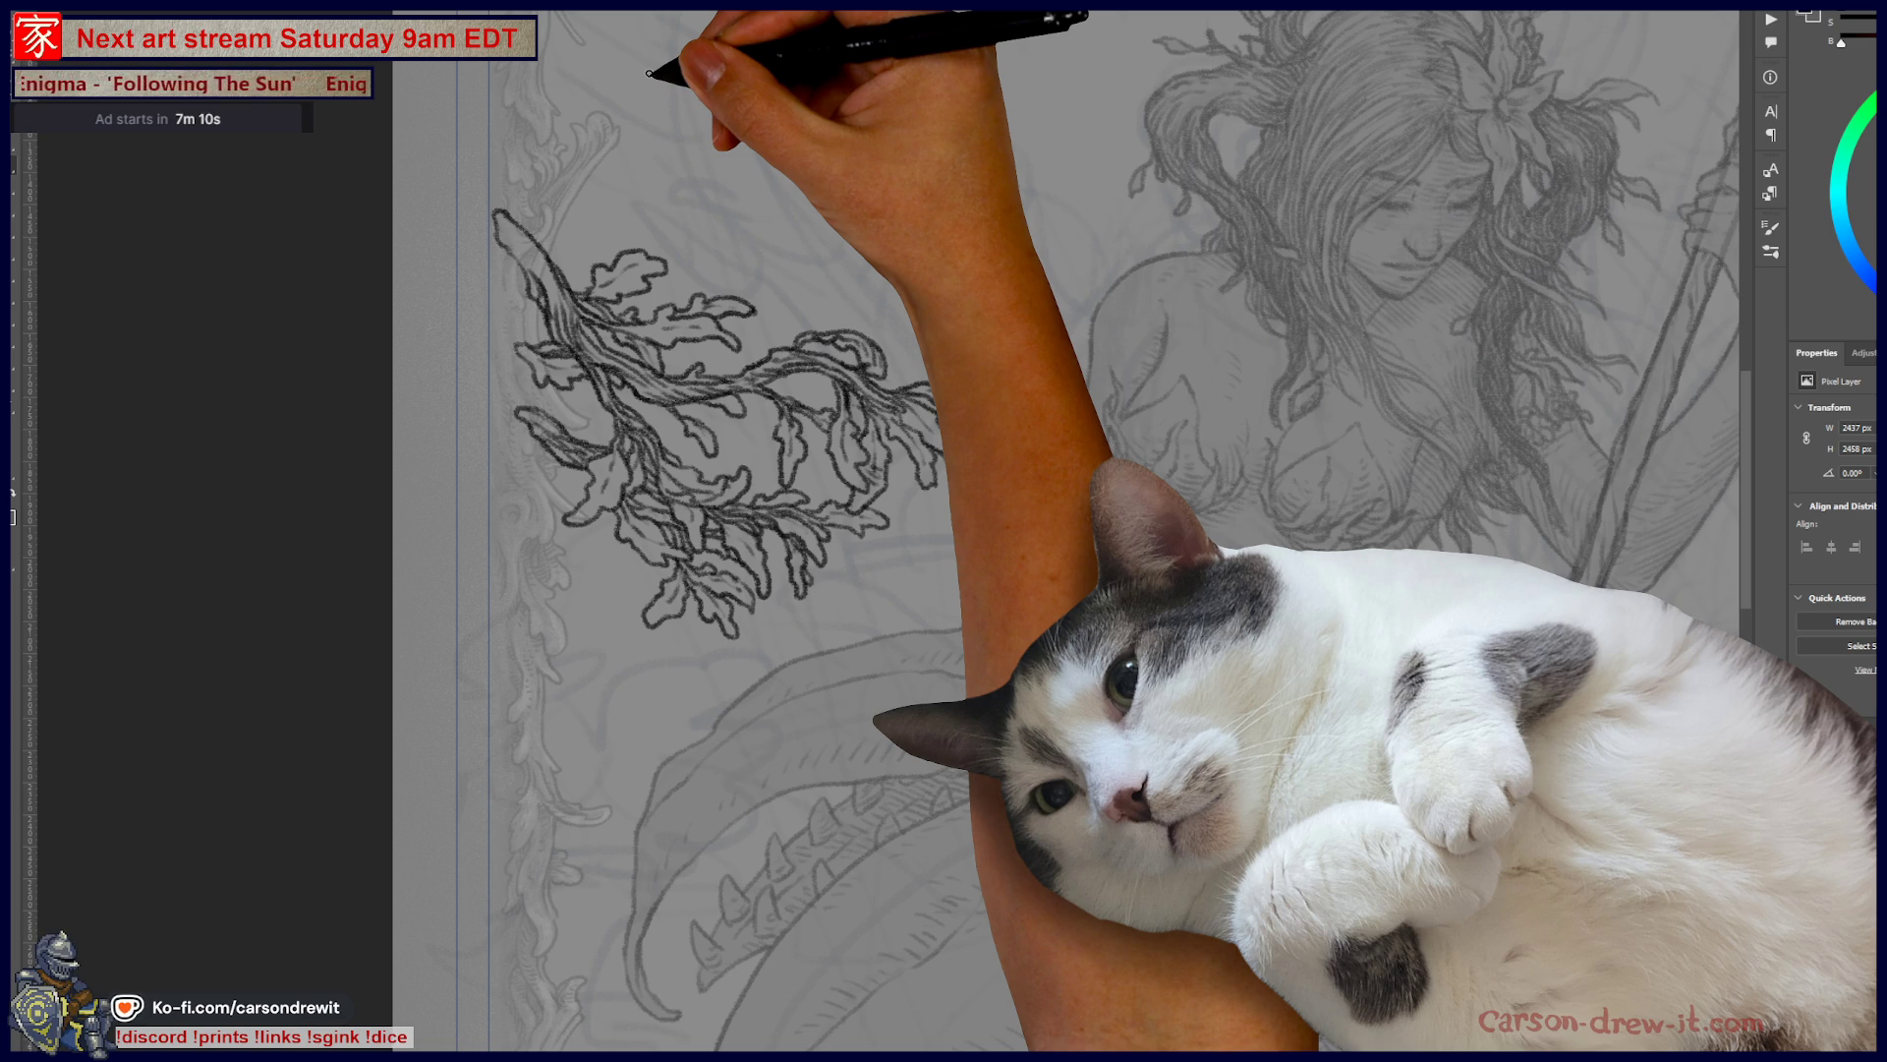
pyautogui.moveTo(924, 475)
pyautogui.mouseDown()
pyautogui.moveTo(924, 637)
pyautogui.moveTo(1037, 986)
pyautogui.mouseUp()
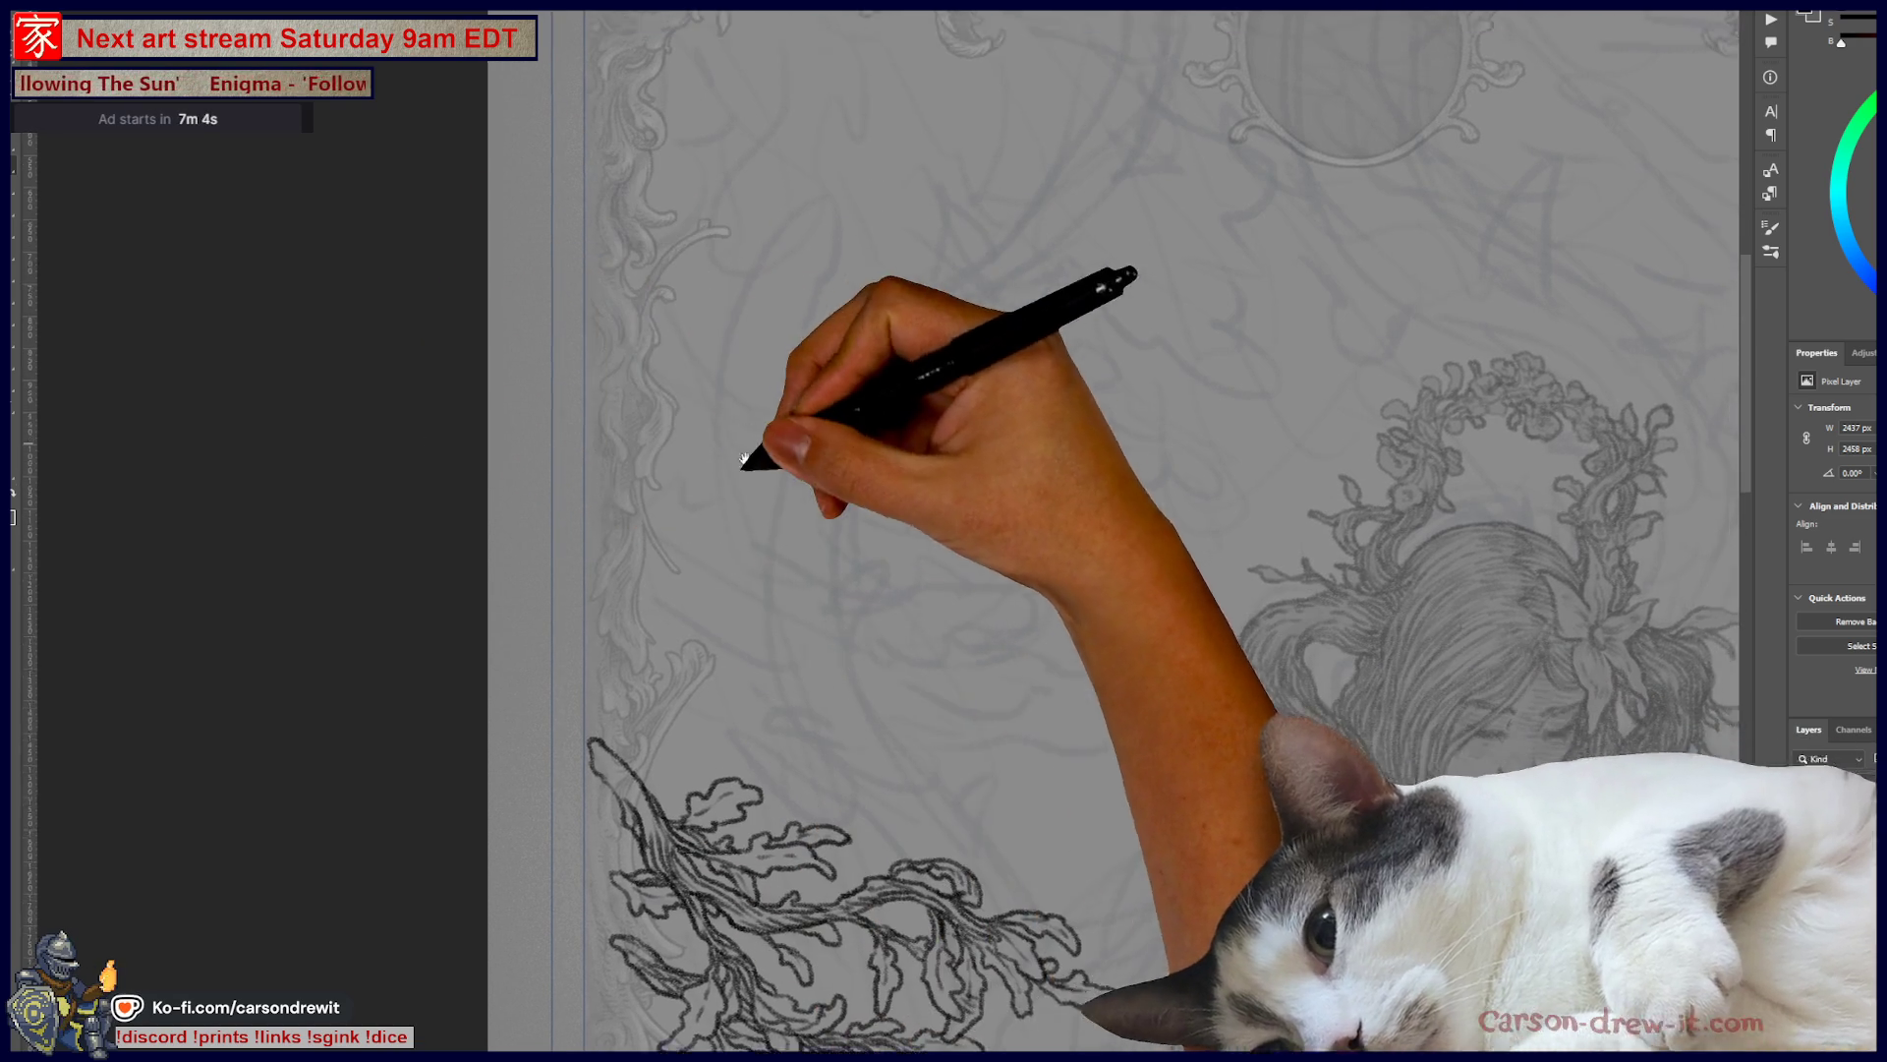
pyautogui.moveTo(750, 455); pyautogui.dragTo(666, 771)
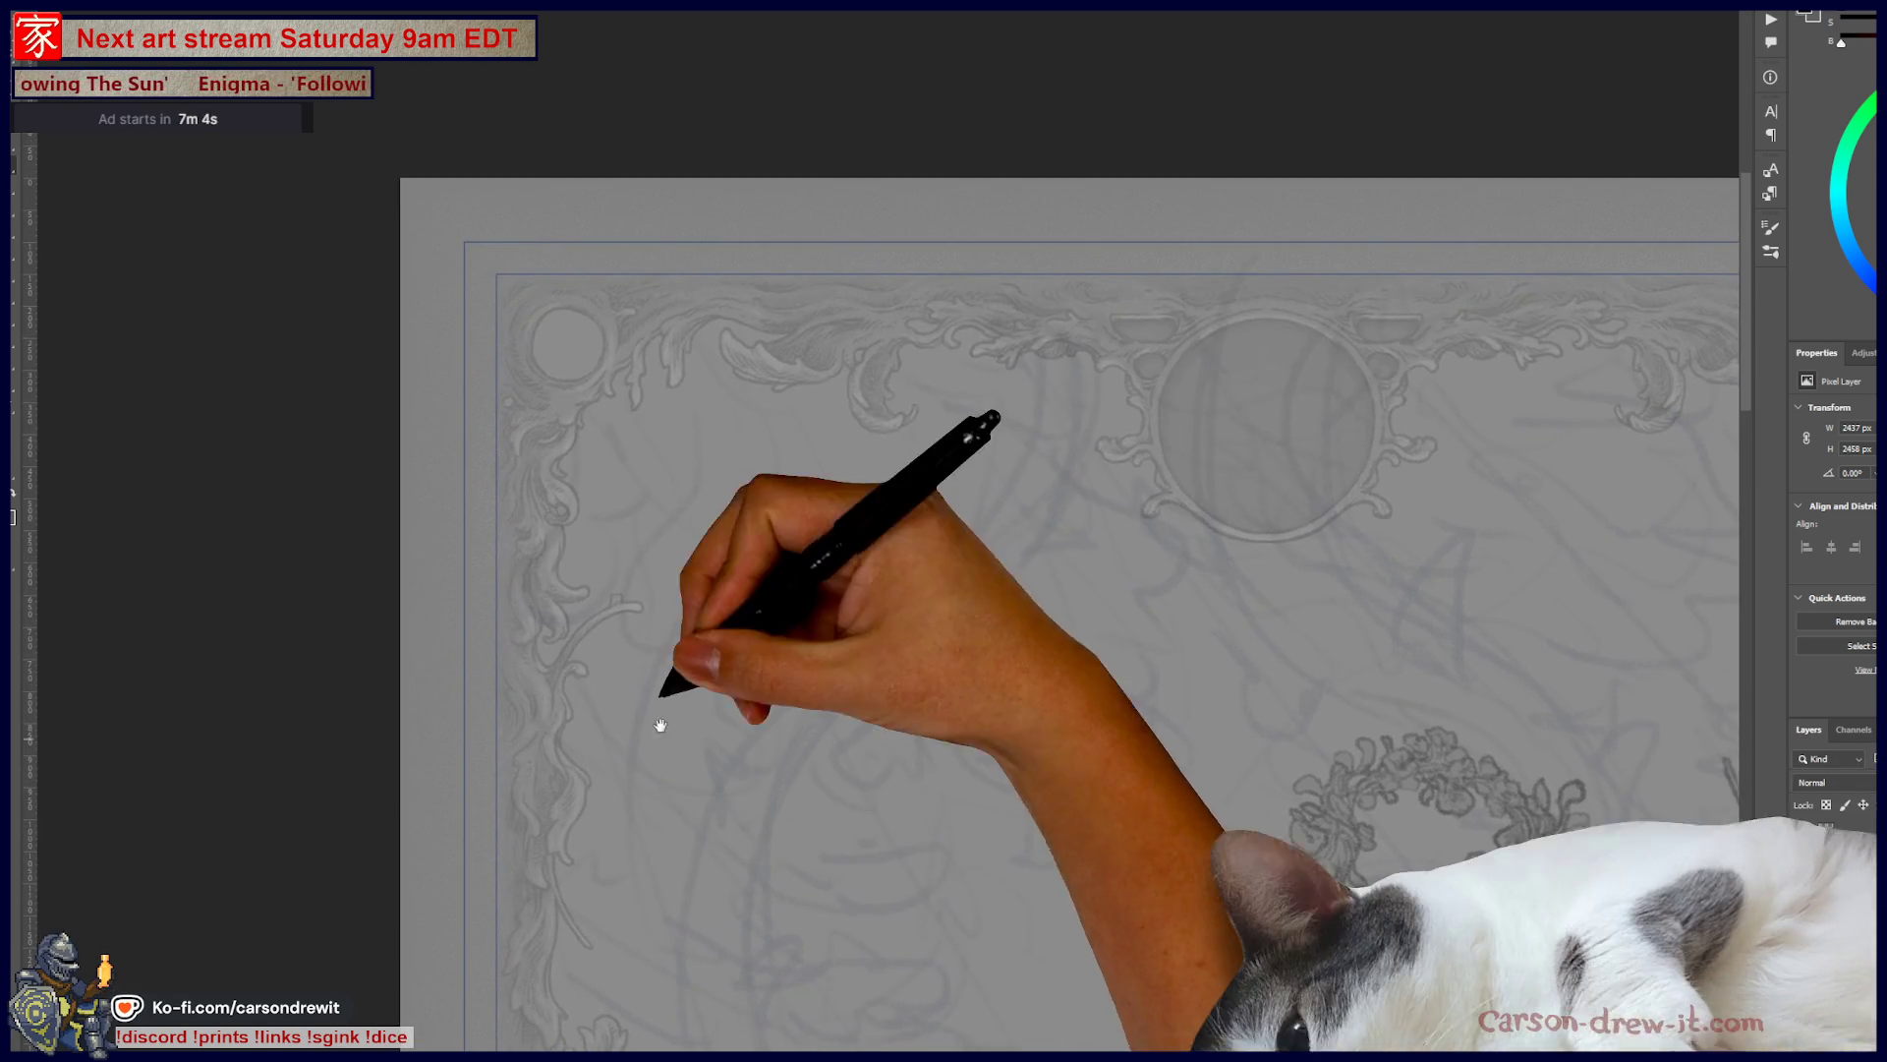
pyautogui.moveTo(679, 536); pyautogui.dragTo(649, 469)
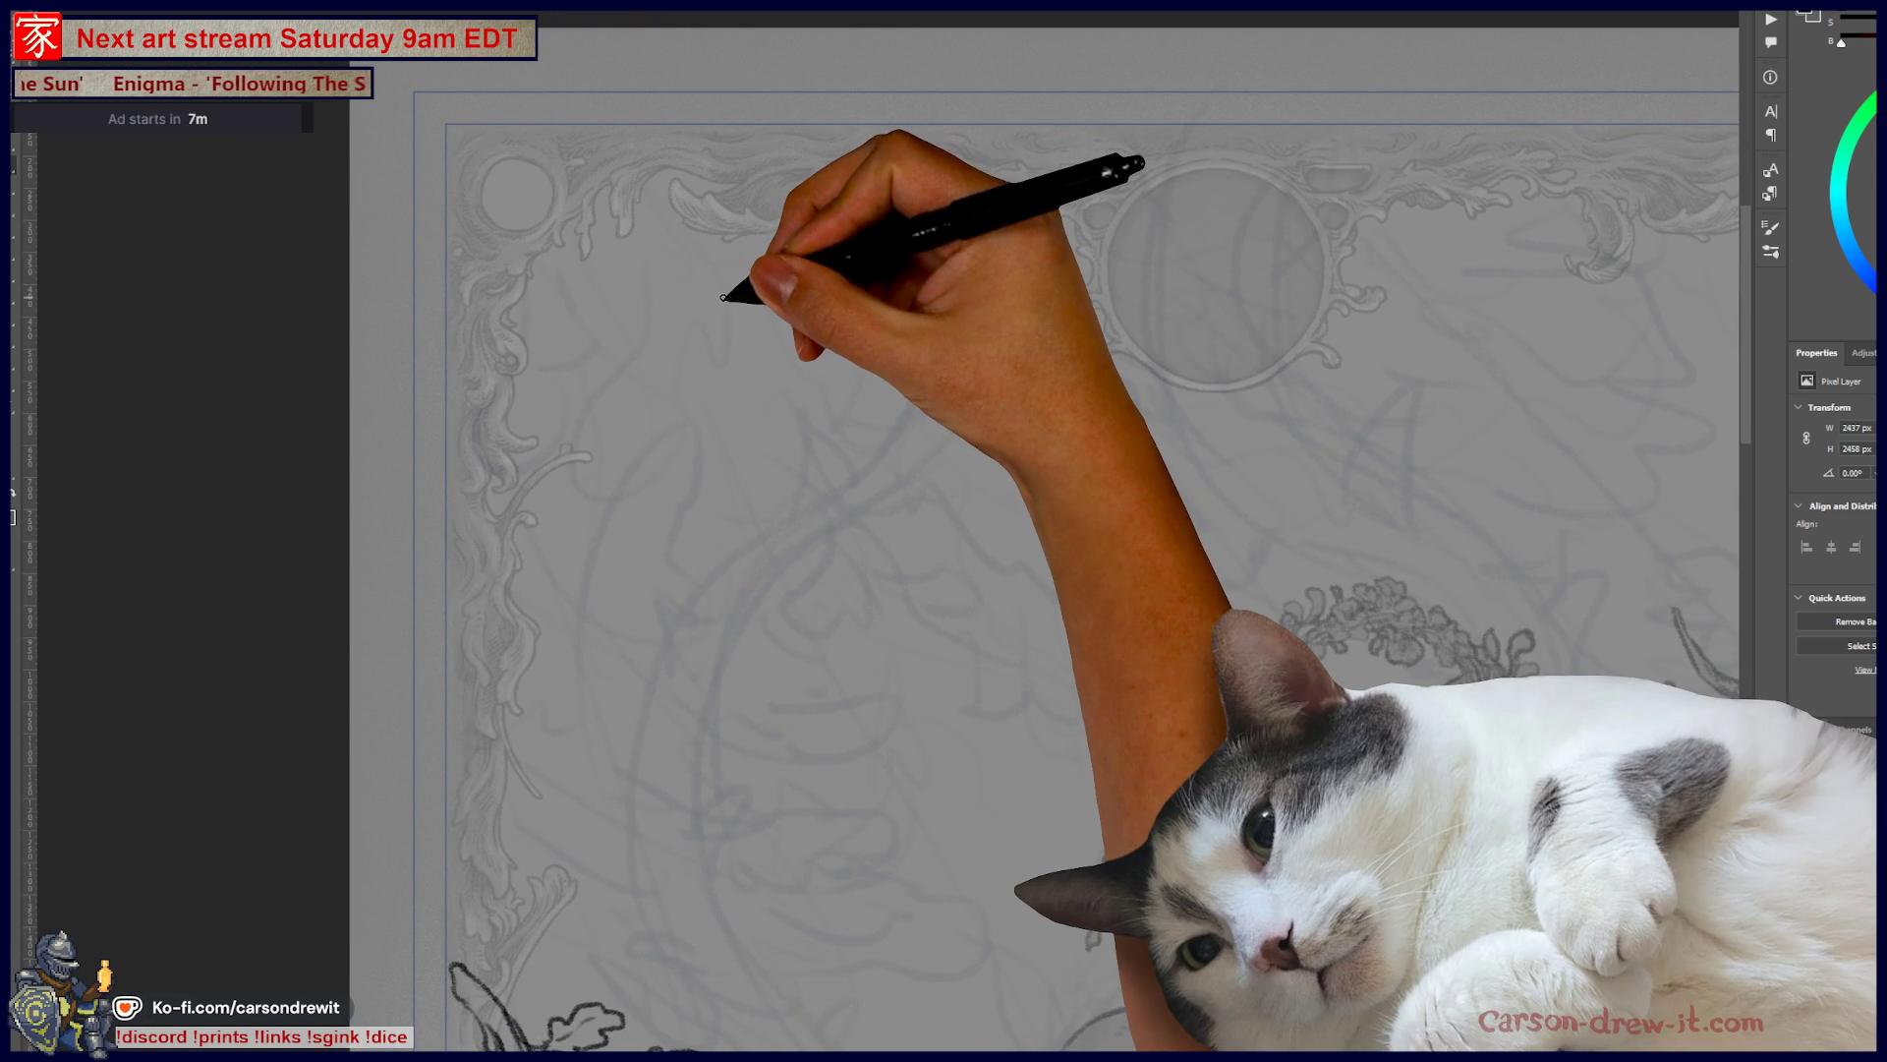
pyautogui.scroll(-2, 737, 379)
pyautogui.scroll(-1, 739, 454)
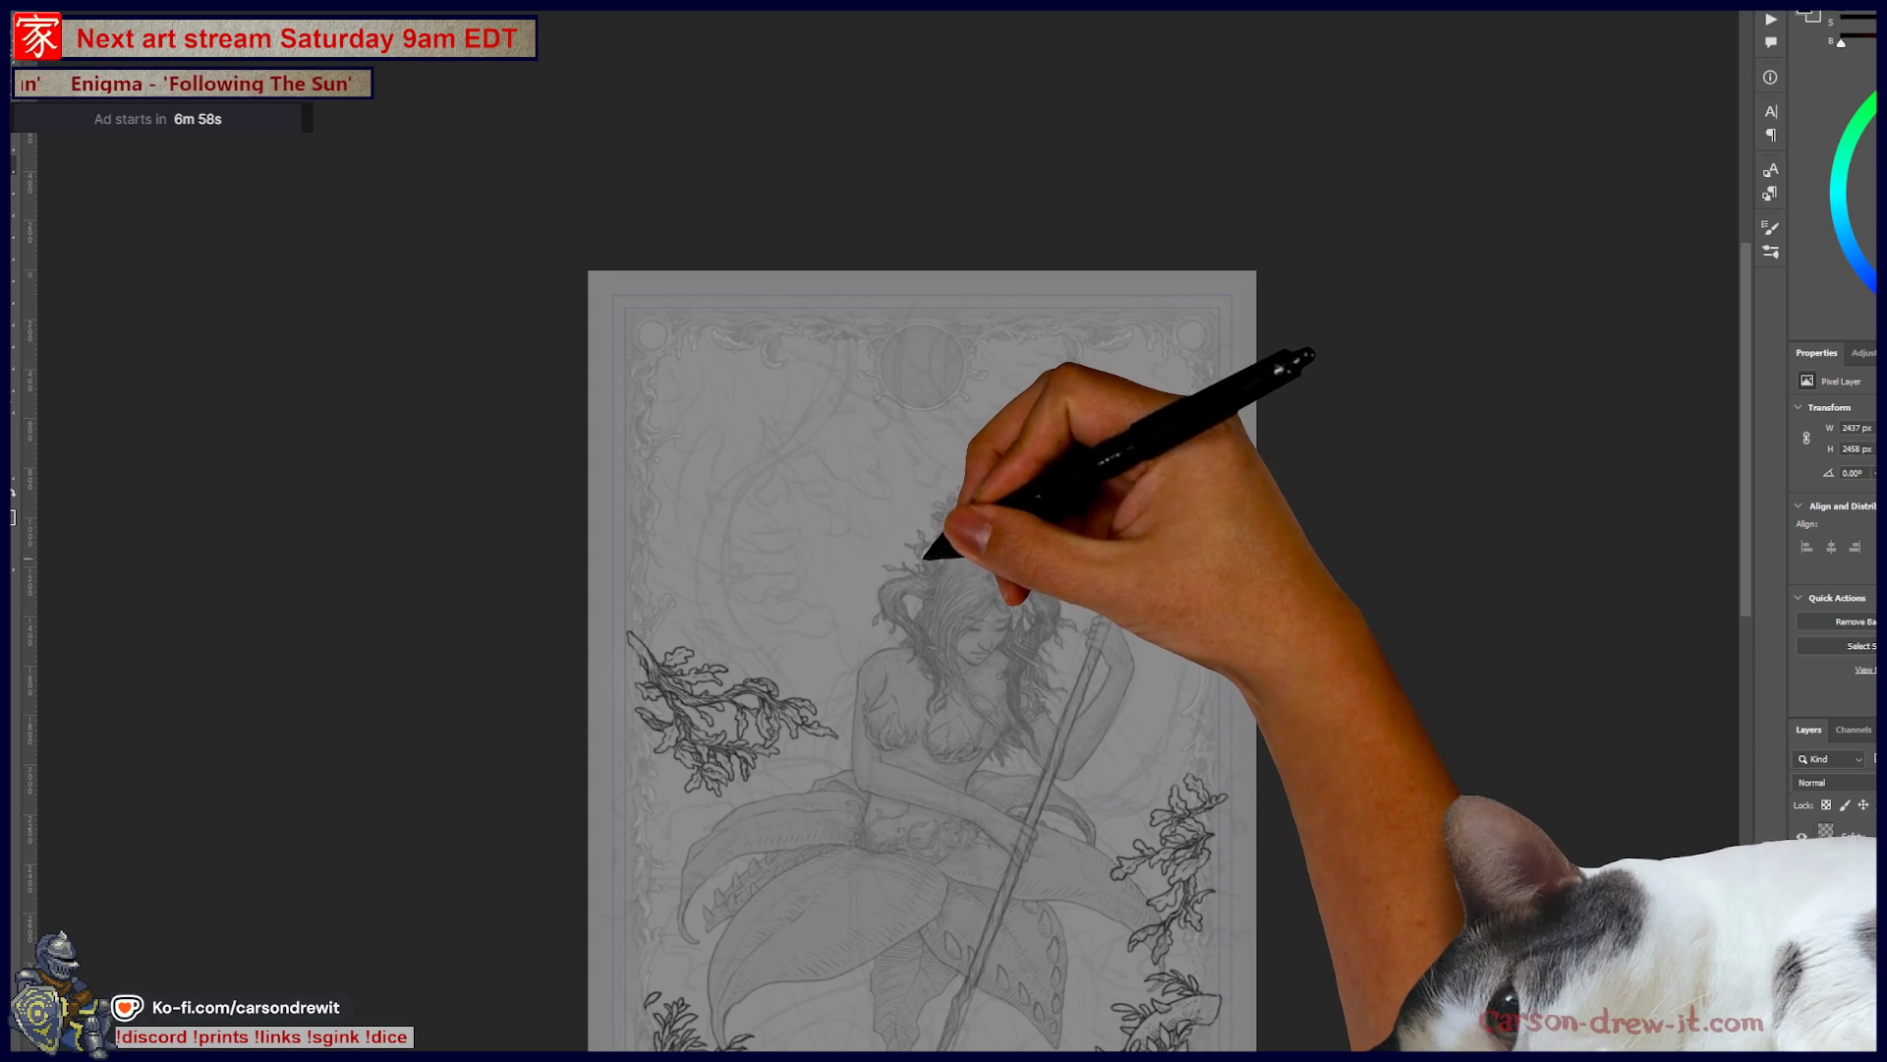
pyautogui.scroll(2, 890, 546)
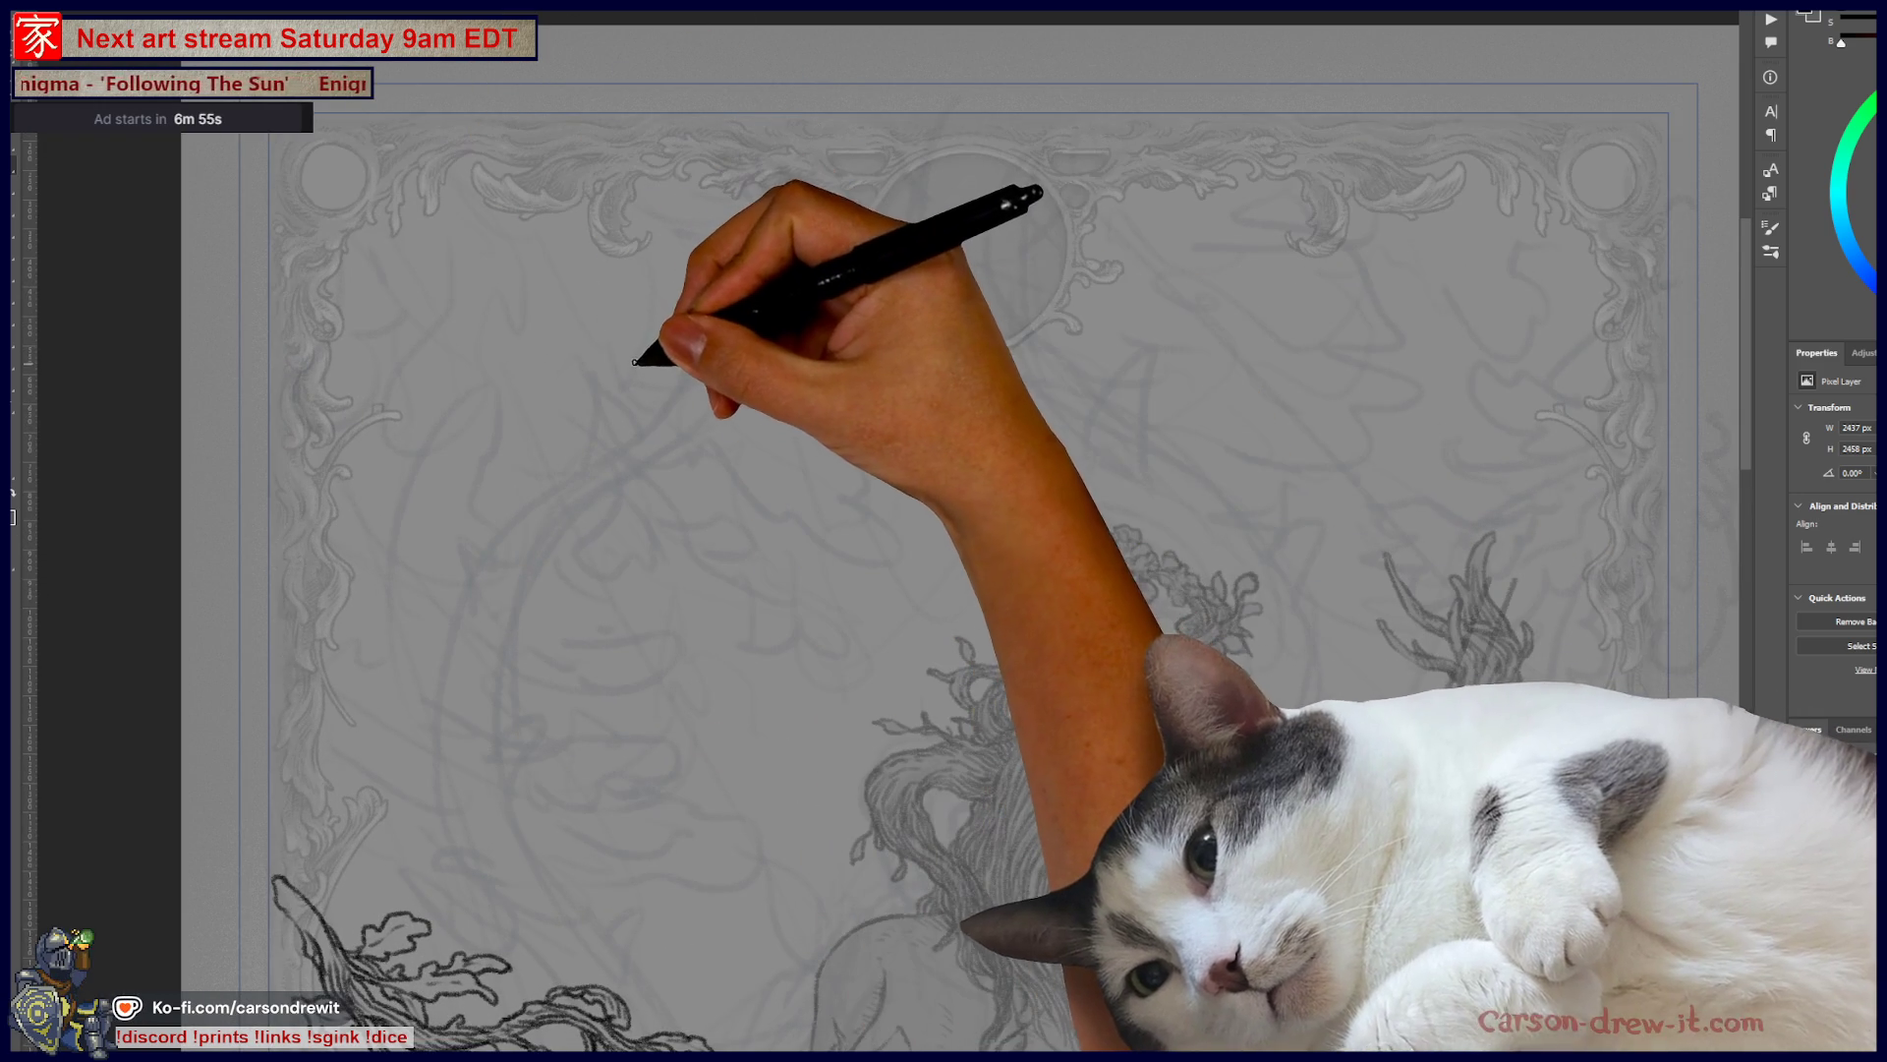
# - Ink the first curling oak-leaf outline near the top-left border
pyautogui.moveTo(634, 362)
pyautogui.mouseDown()
pyautogui.moveTo(657, 397)
pyautogui.moveTo(680, 348)
pyautogui.moveTo(634, 306)
pyautogui.mouseUp()
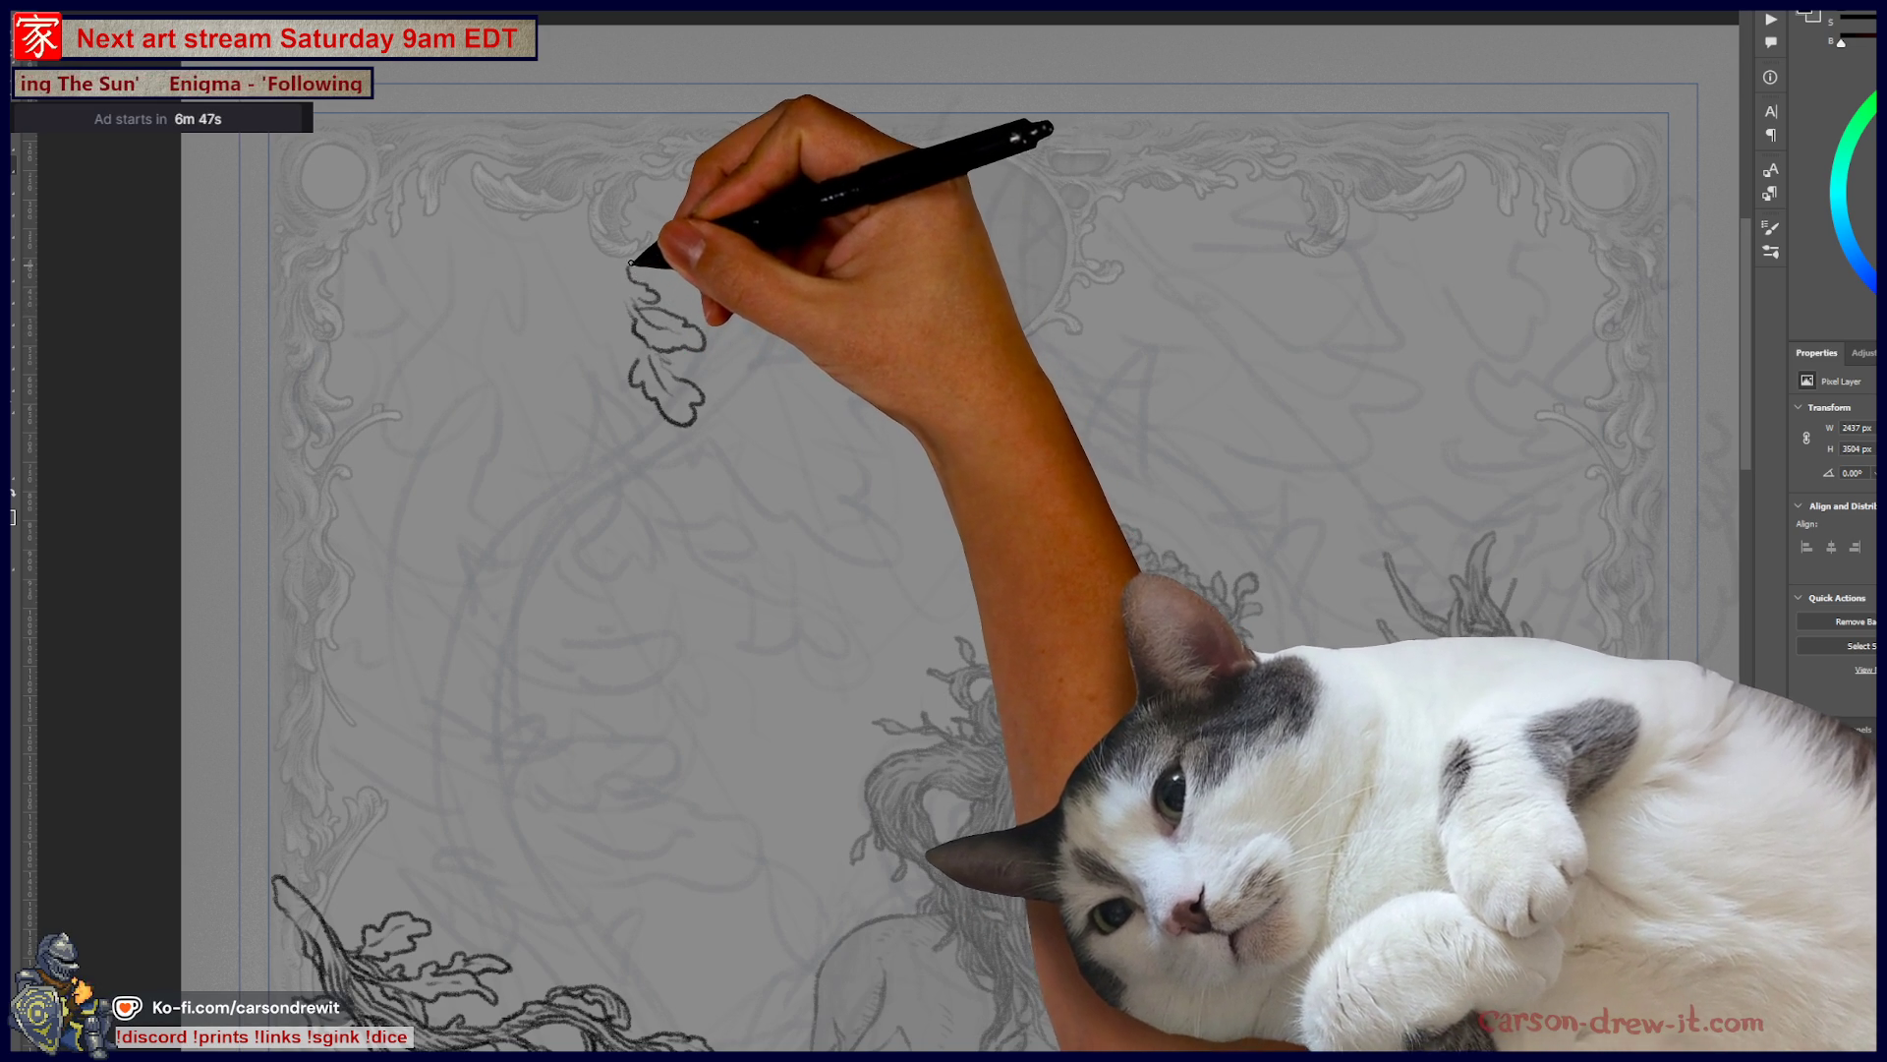
pyautogui.moveTo(661, 274)
pyautogui.mouseDown()
pyautogui.moveTo(619, 261)
pyautogui.moveTo(639, 276)
pyautogui.mouseUp()
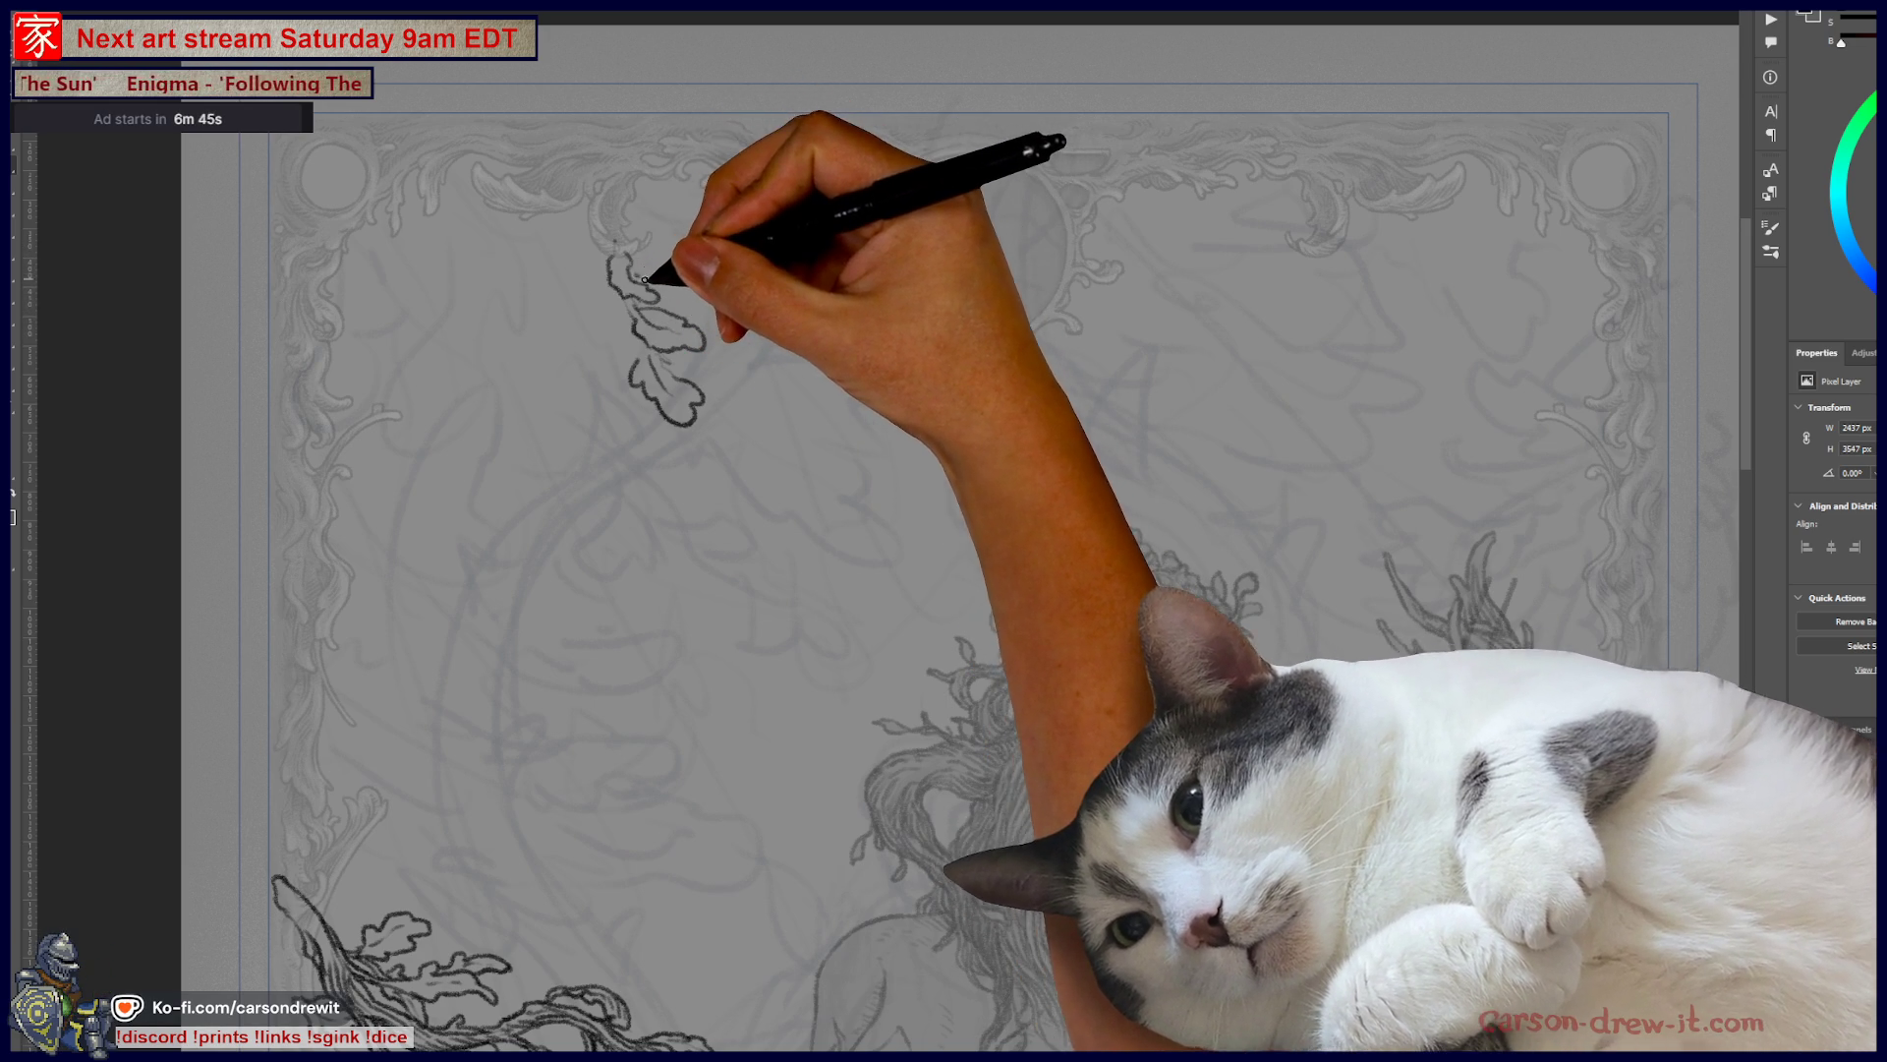
pyautogui.moveTo(674, 295)
pyautogui.mouseDown()
pyautogui.moveTo(695, 286)
pyautogui.moveTo(708, 323)
pyautogui.mouseUp()
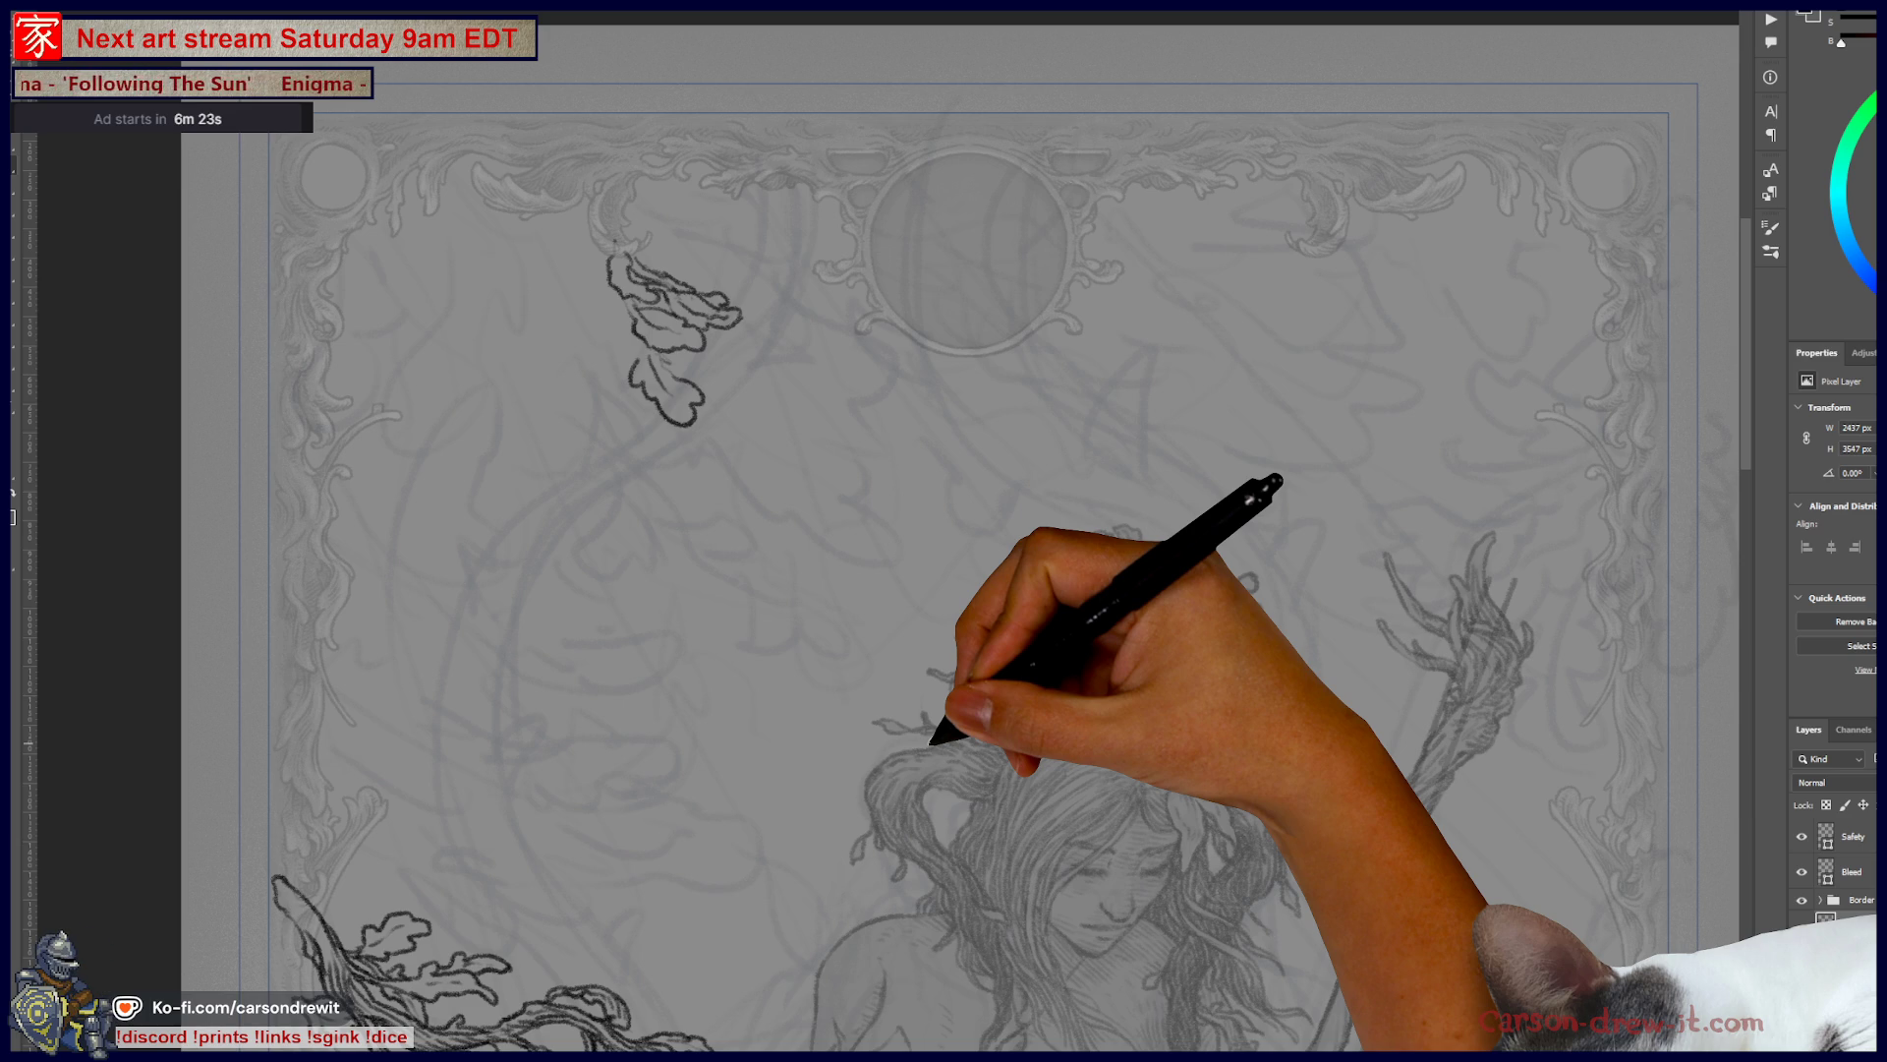
# - Resize the brush and add more strokes to the top-left oak-leaf sketch
pyautogui.press('alt')
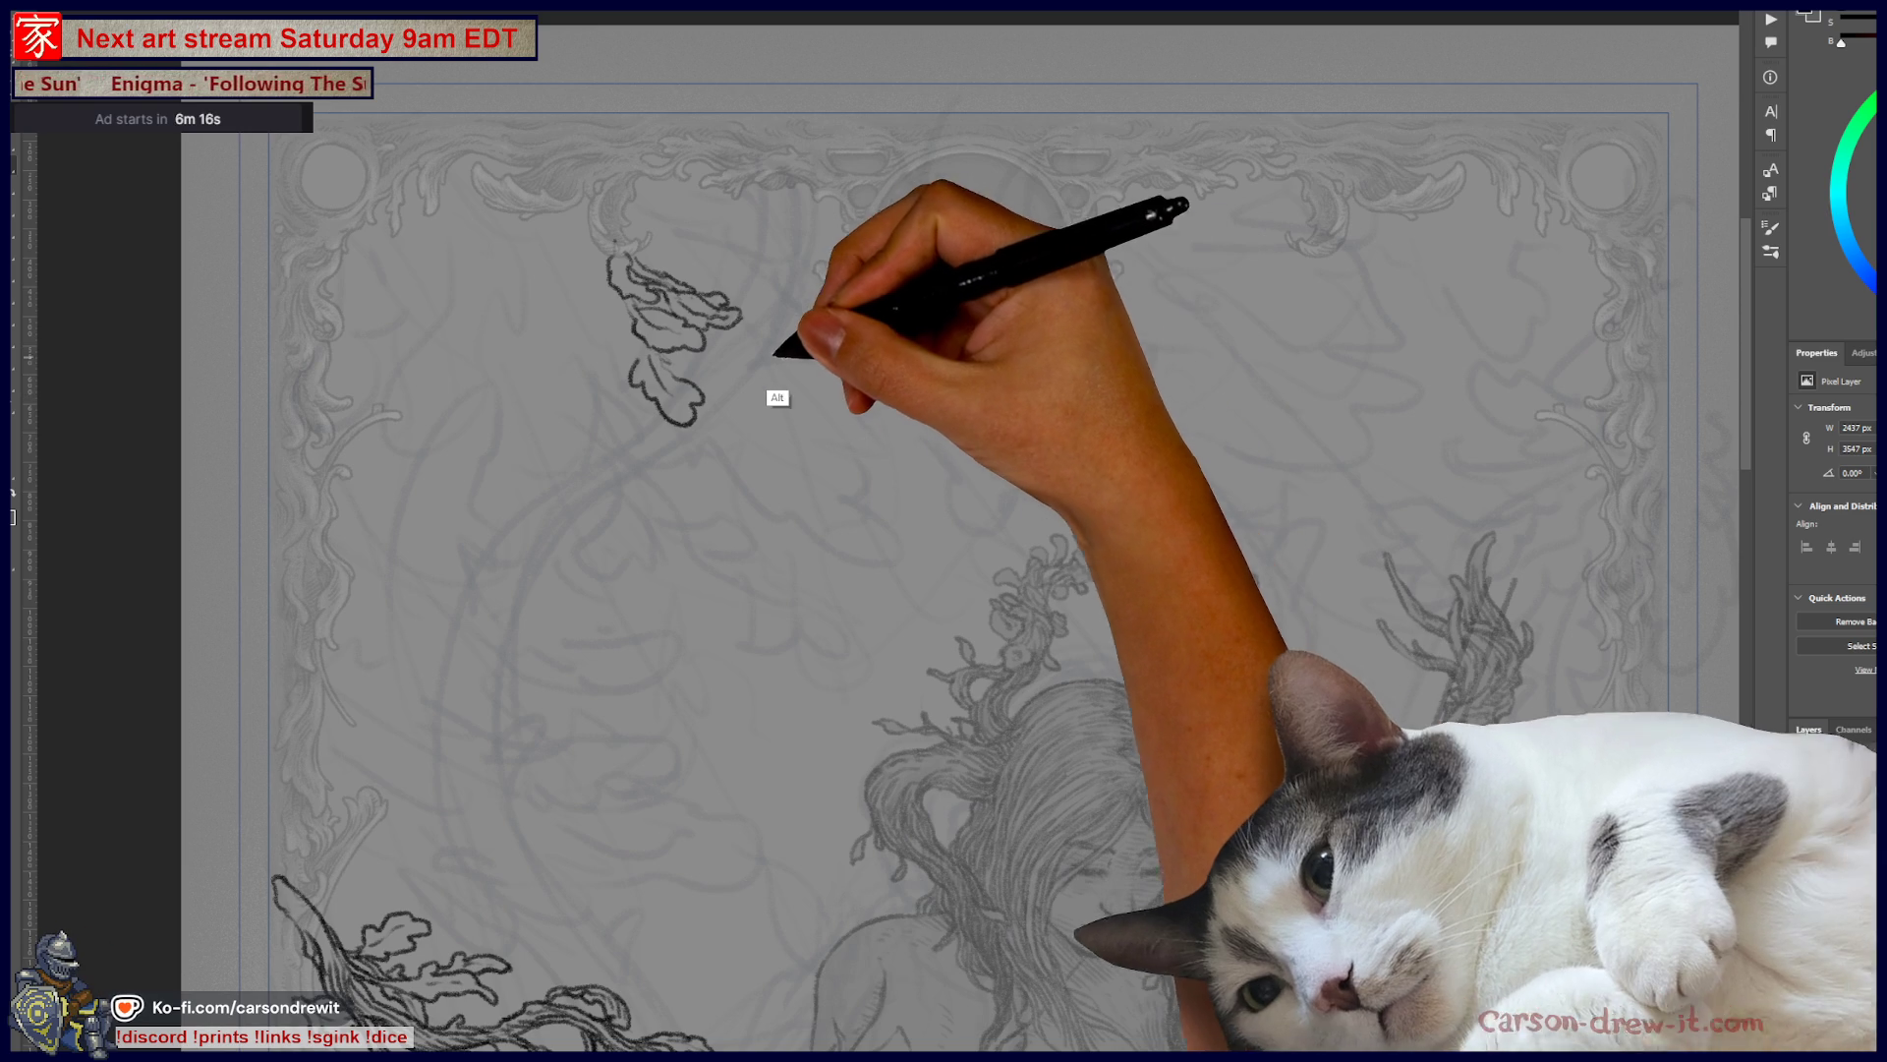
pyautogui.moveTo(649, 339); pyautogui.dragTo(639, 356)
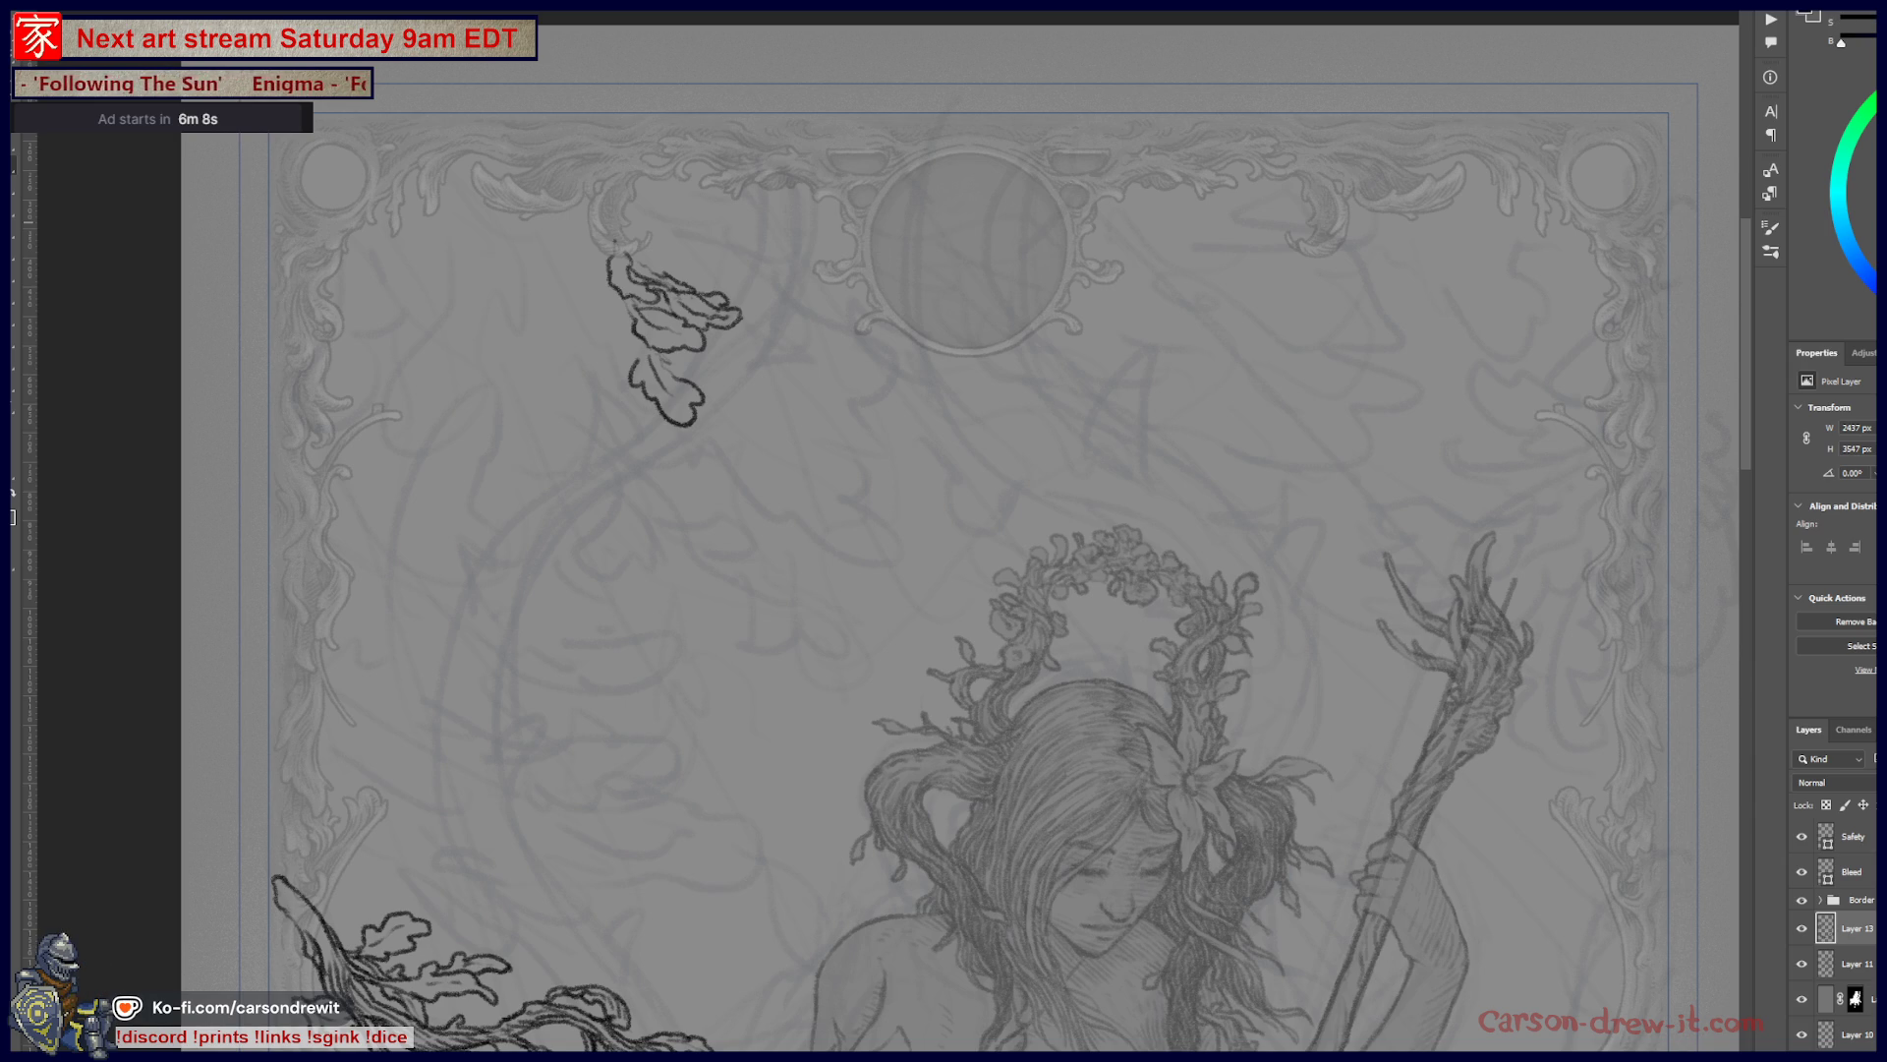
pyautogui.moveTo(638, 343)
pyautogui.mouseDown()
pyautogui.moveTo(632, 329)
pyautogui.moveTo(674, 345)
pyautogui.moveTo(673, 371)
pyautogui.moveTo(676, 334)
pyautogui.moveTo(722, 324)
pyautogui.mouseUp()
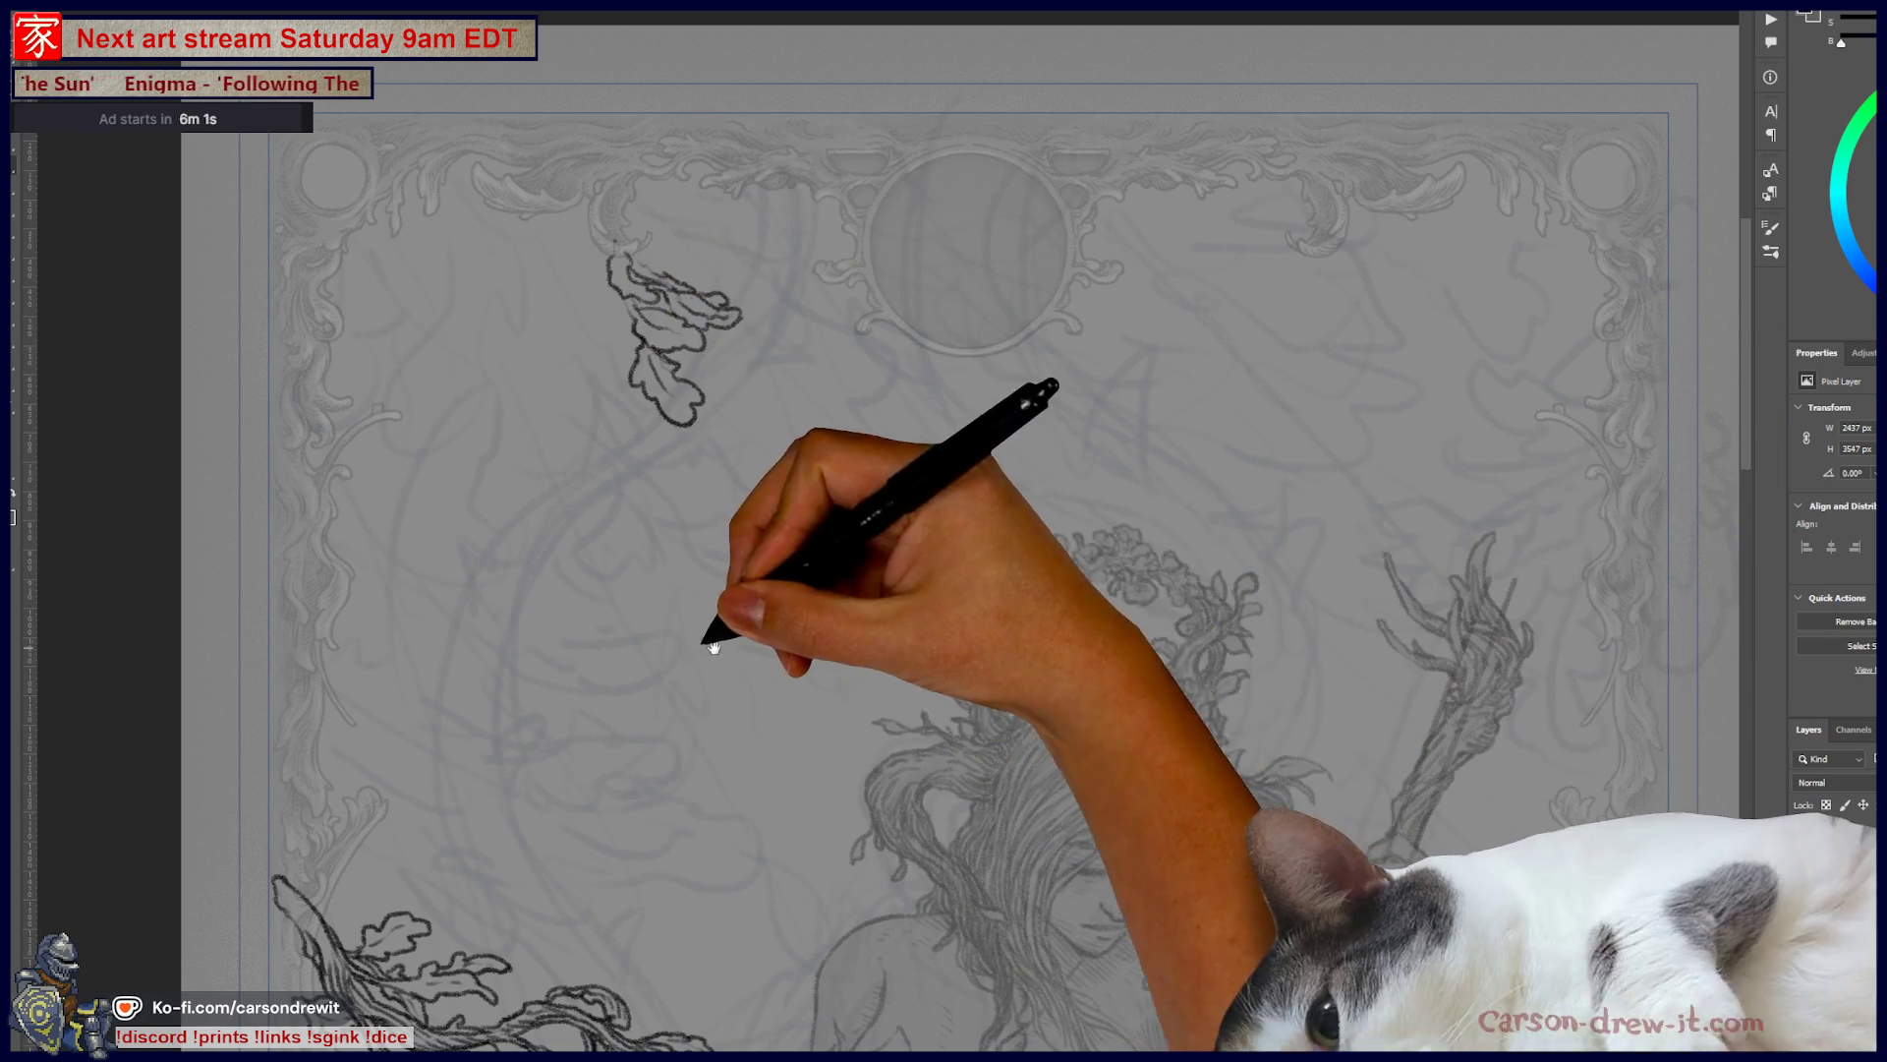
pyautogui.moveTo(750, 652); pyautogui.dragTo(897, 734)
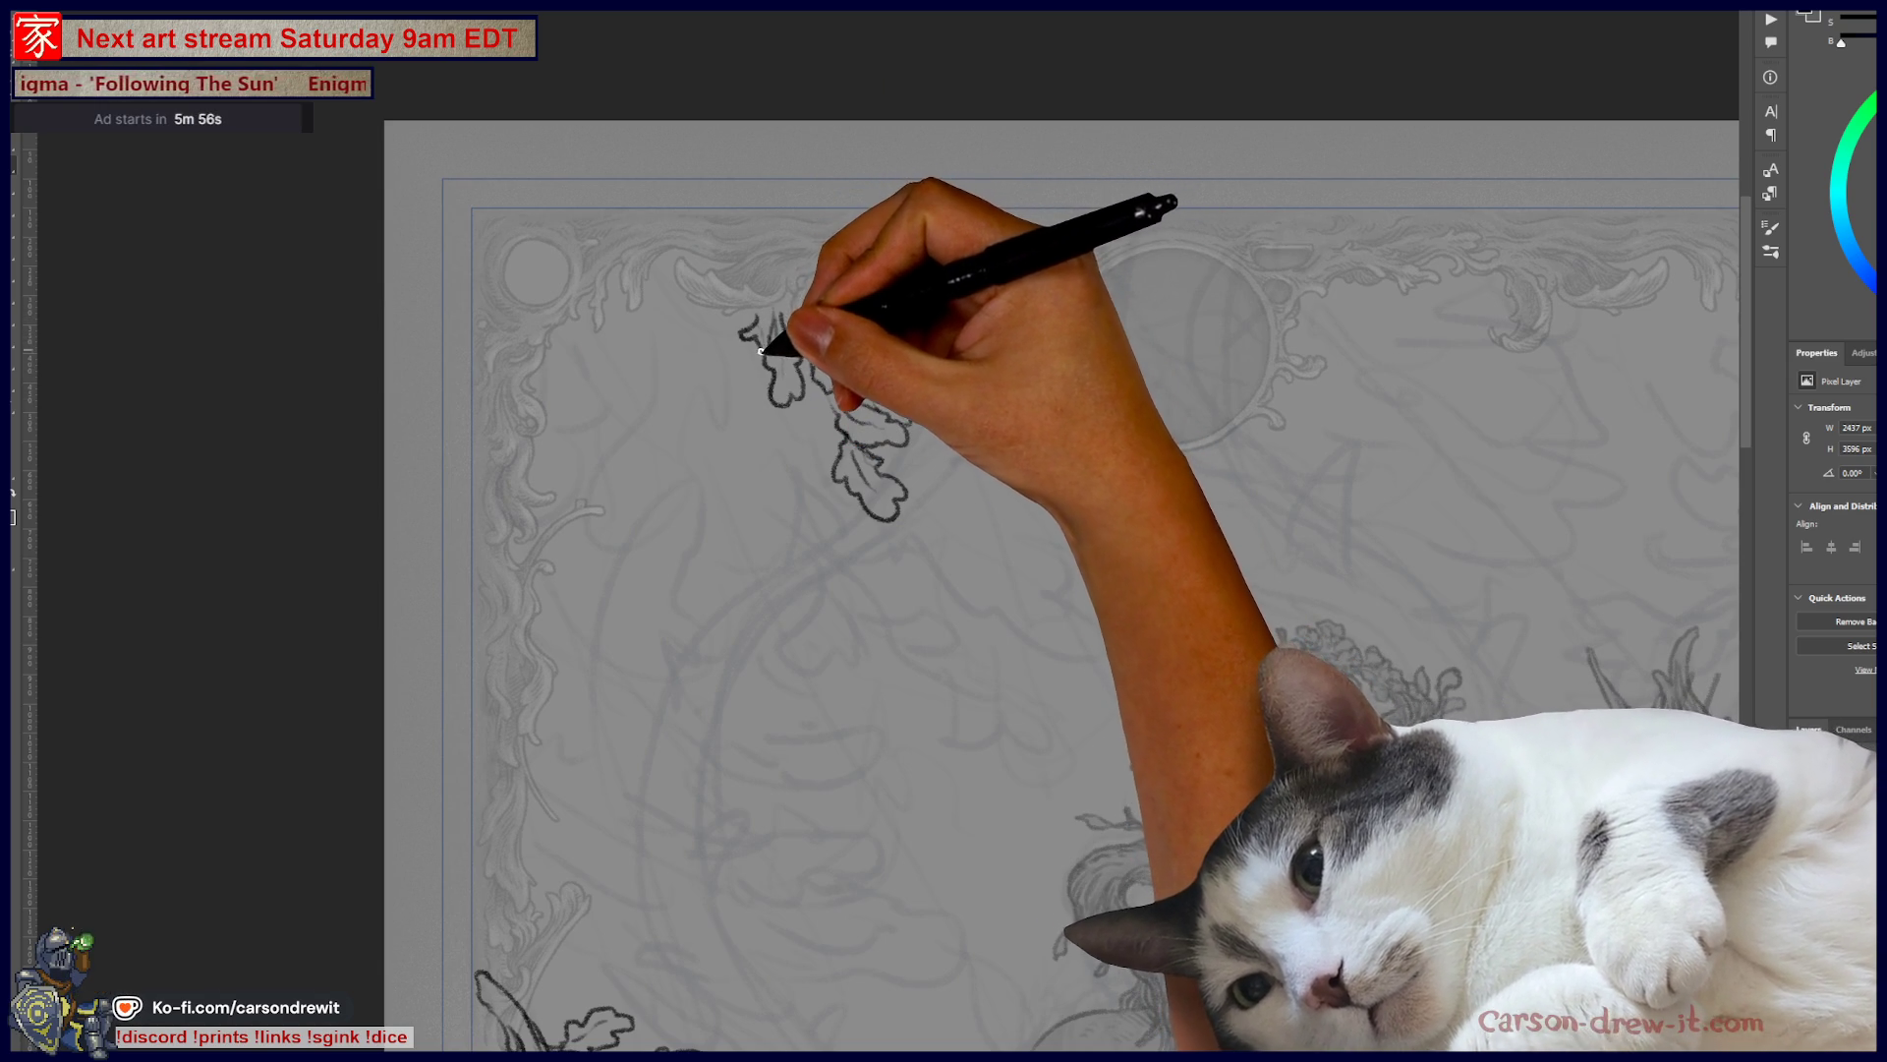
pyautogui.moveTo(800, 322)
pyautogui.mouseDown()
pyautogui.moveTo(800, 286)
pyautogui.moveTo(769, 278)
pyautogui.mouseUp()
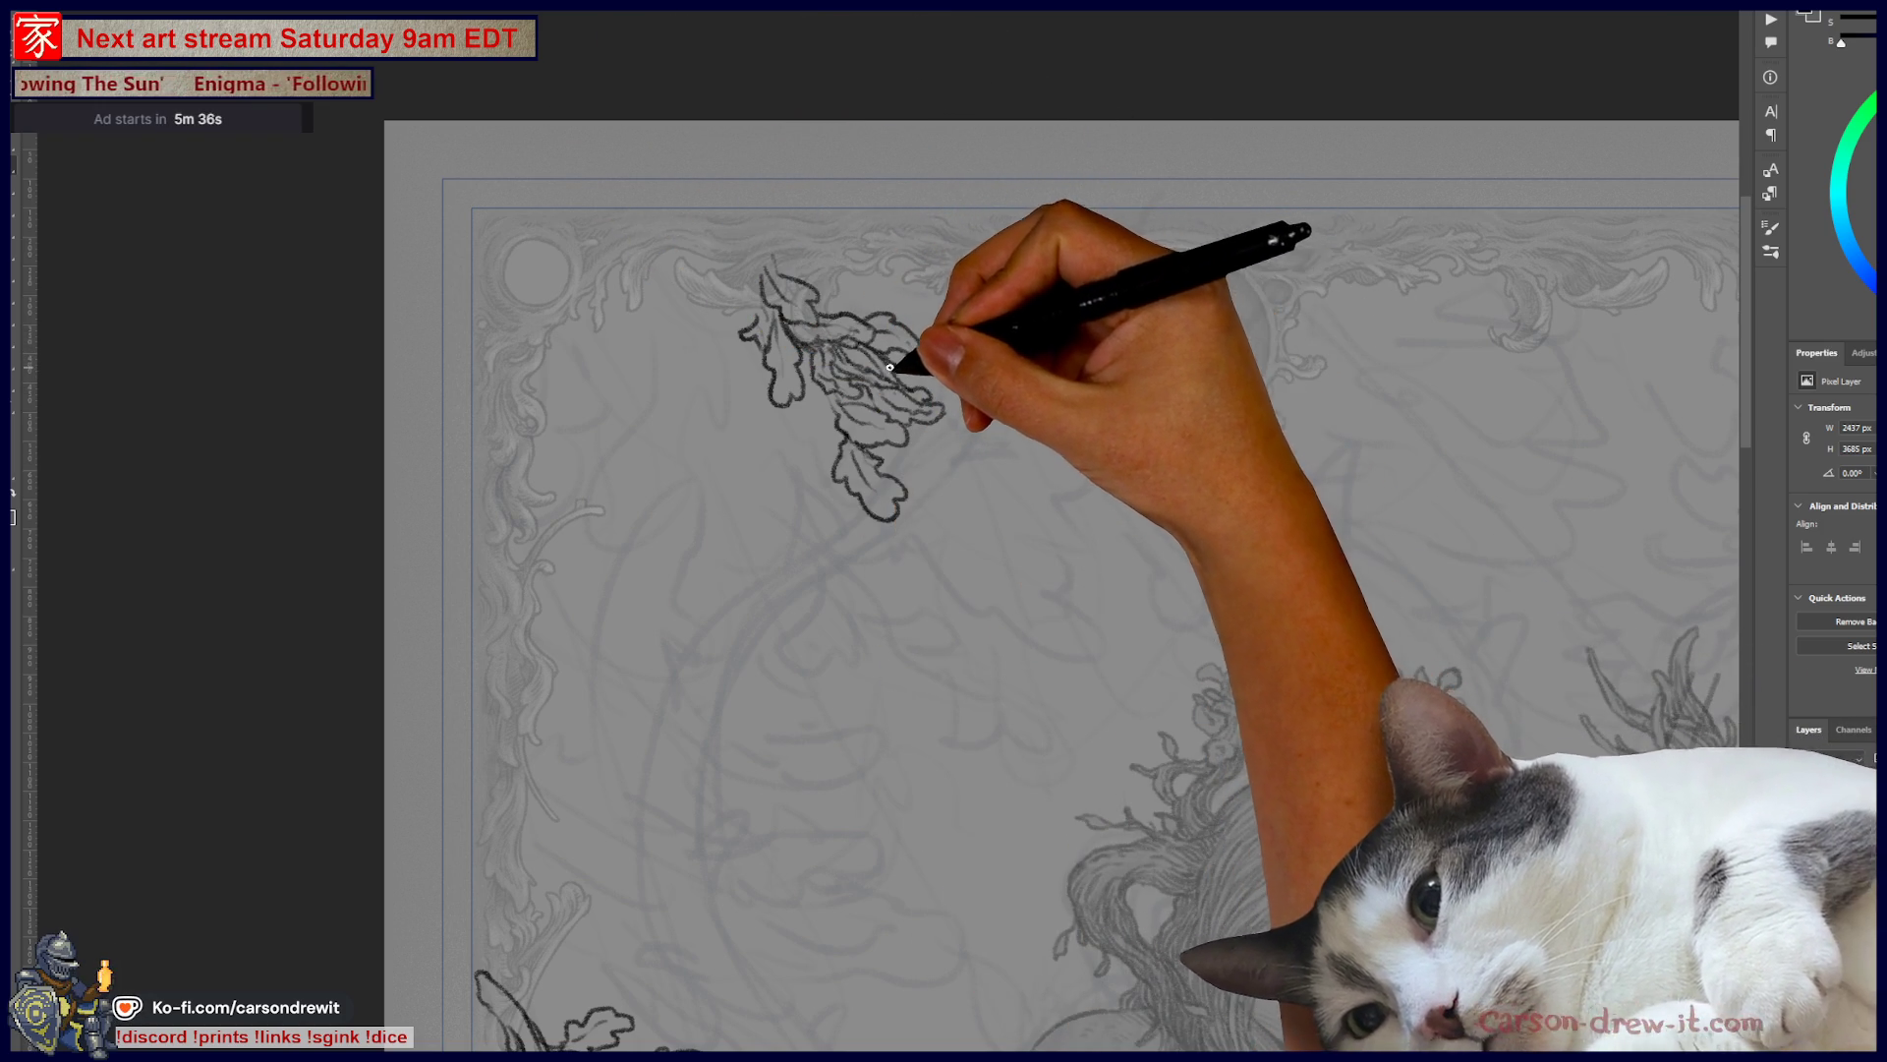
# - Add another leaf stroke to the right of the upper-left oak cluster
pyautogui.moveTo(969, 383); pyautogui.dragTo(991, 405)
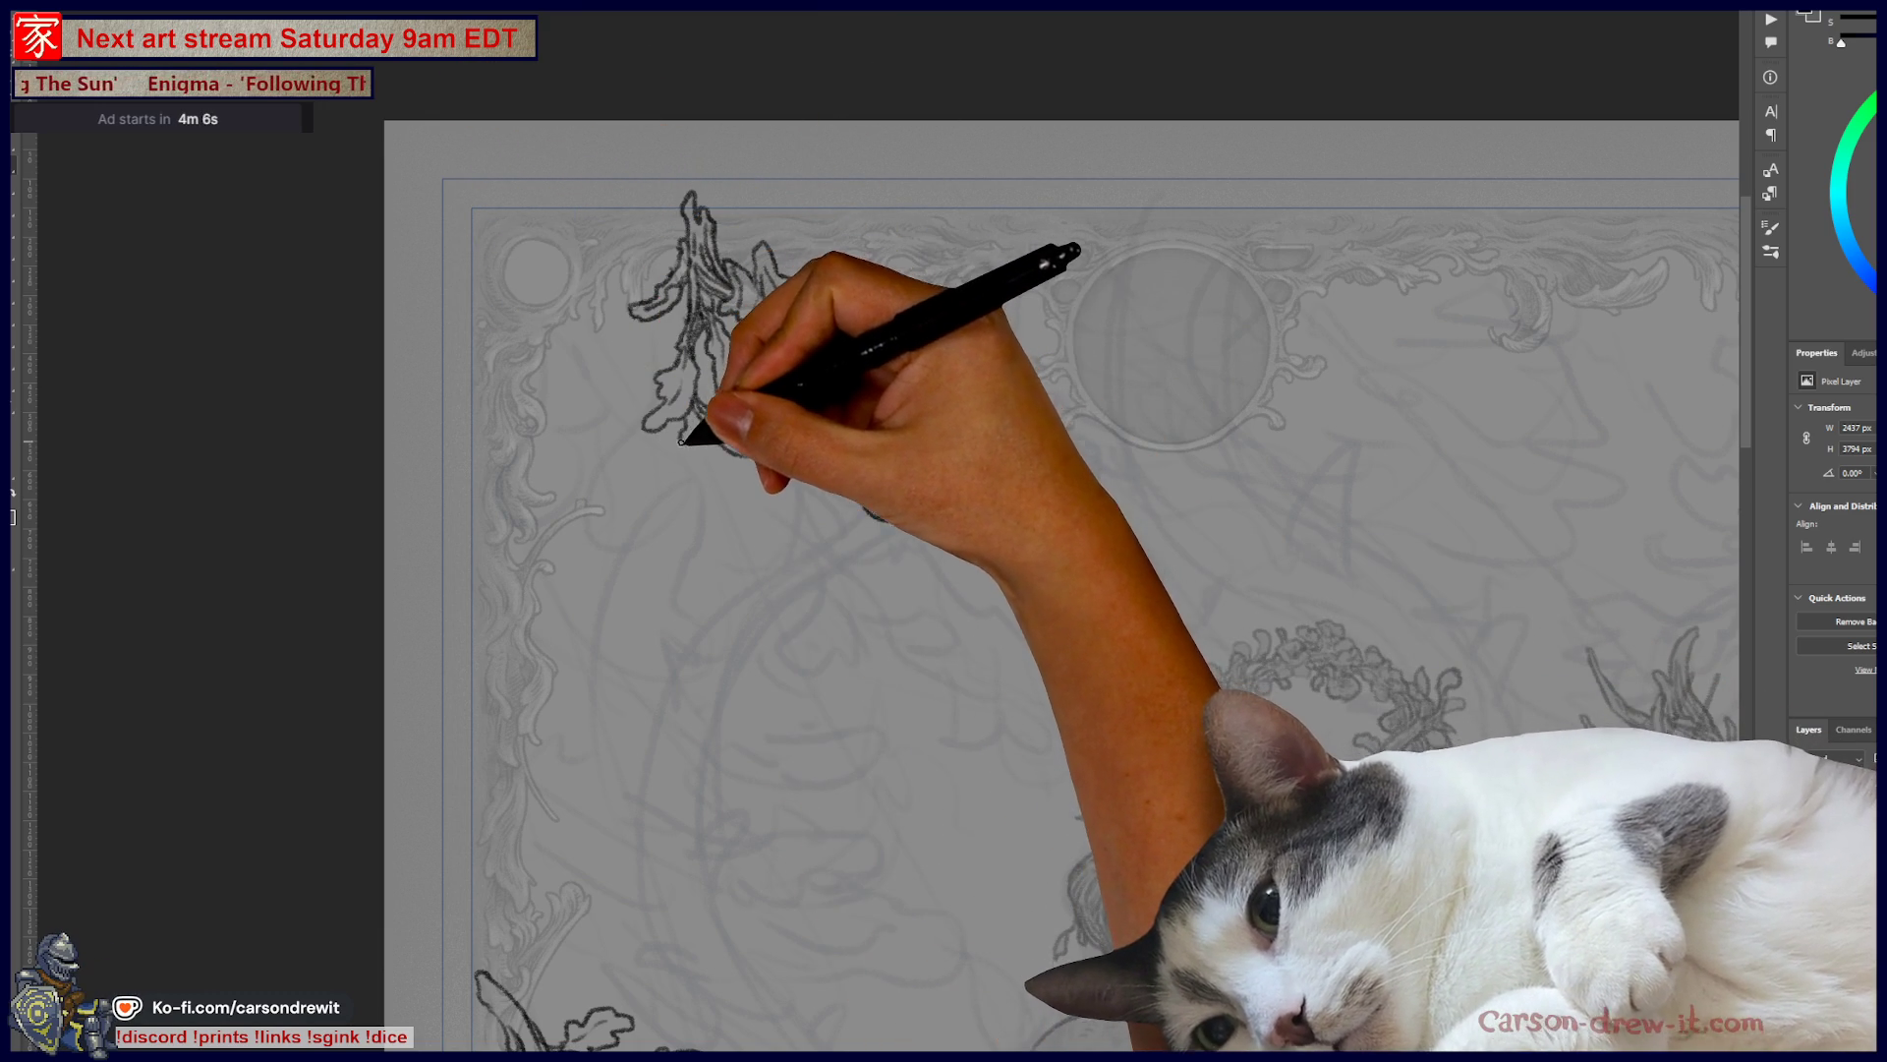
# - Ink more leaves on the upper-left oak branch, including a tall leaf through the ornament
pyautogui.moveTo(680, 441); pyautogui.dragTo(681, 481)
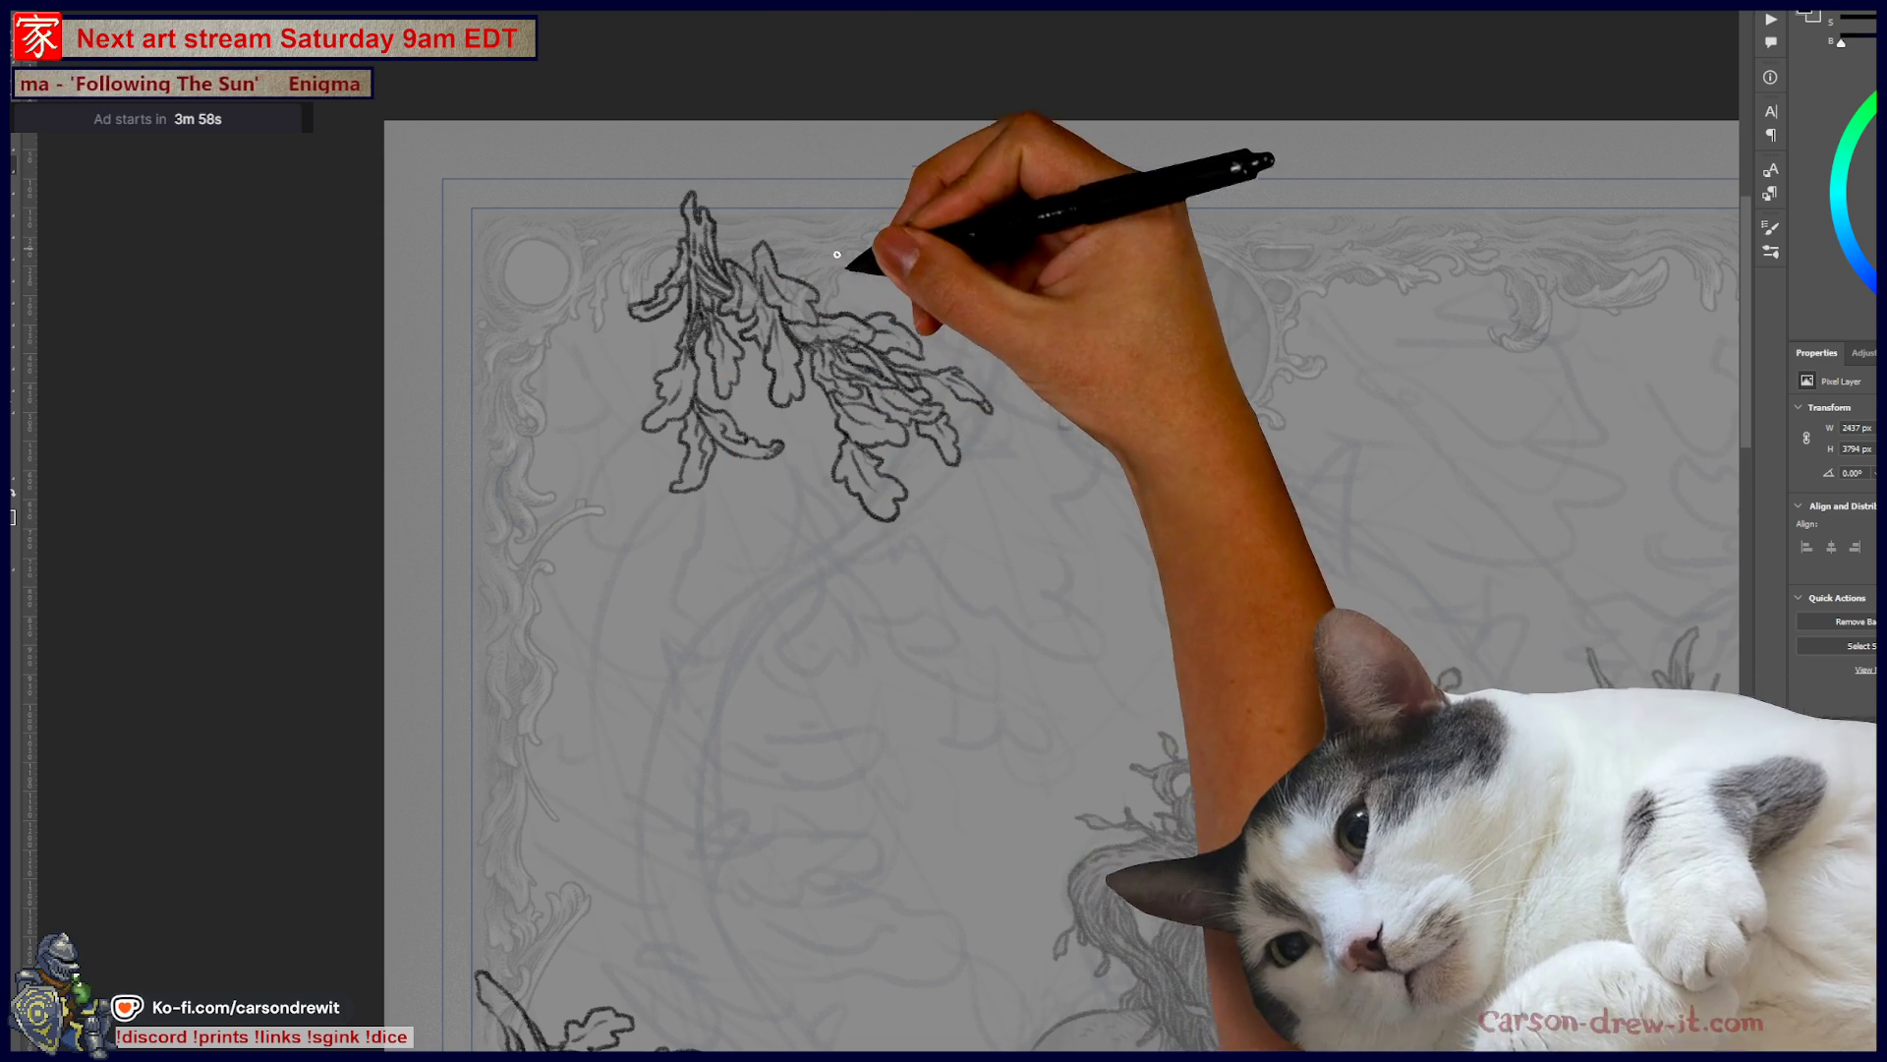
pyautogui.moveTo(869, 262)
pyautogui.mouseDown()
pyautogui.moveTo(872, 296)
pyautogui.moveTo(915, 274)
pyautogui.moveTo(937, 315)
pyautogui.mouseUp()
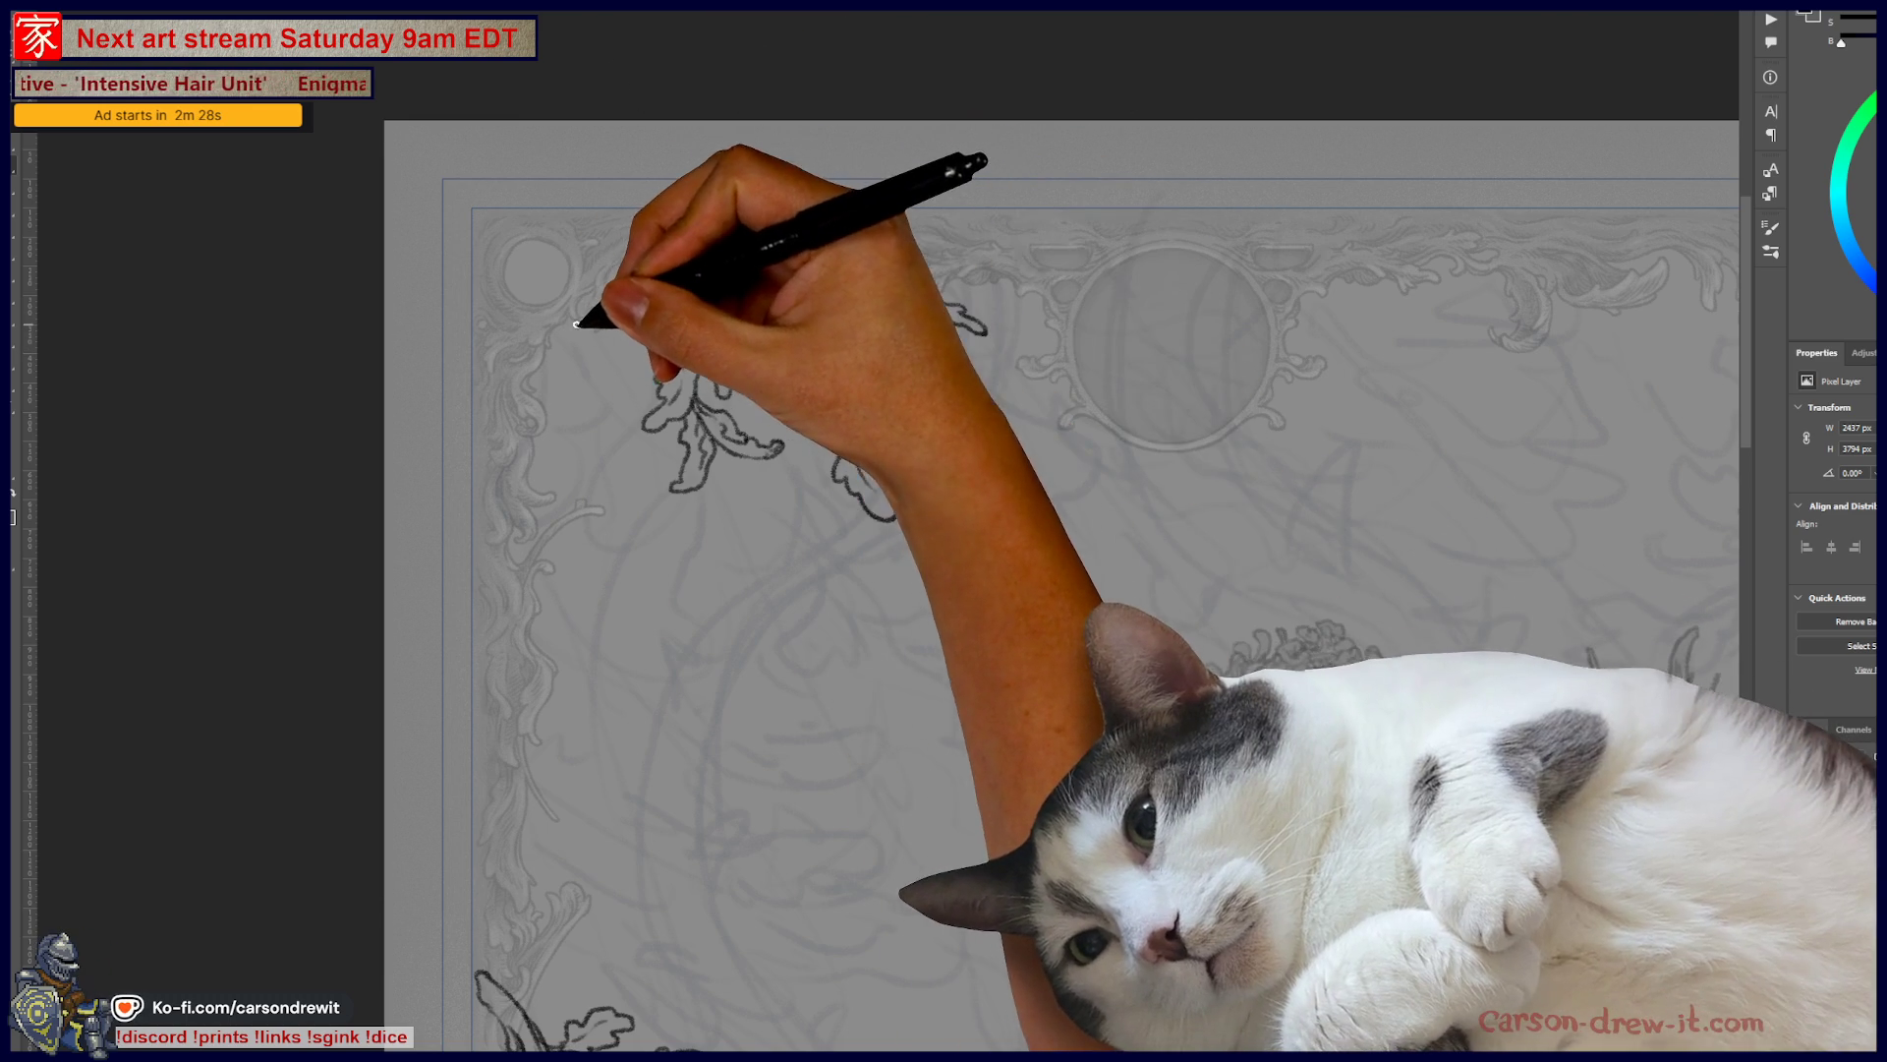
pyautogui.moveTo(560, 315); pyautogui.dragTo(594, 348)
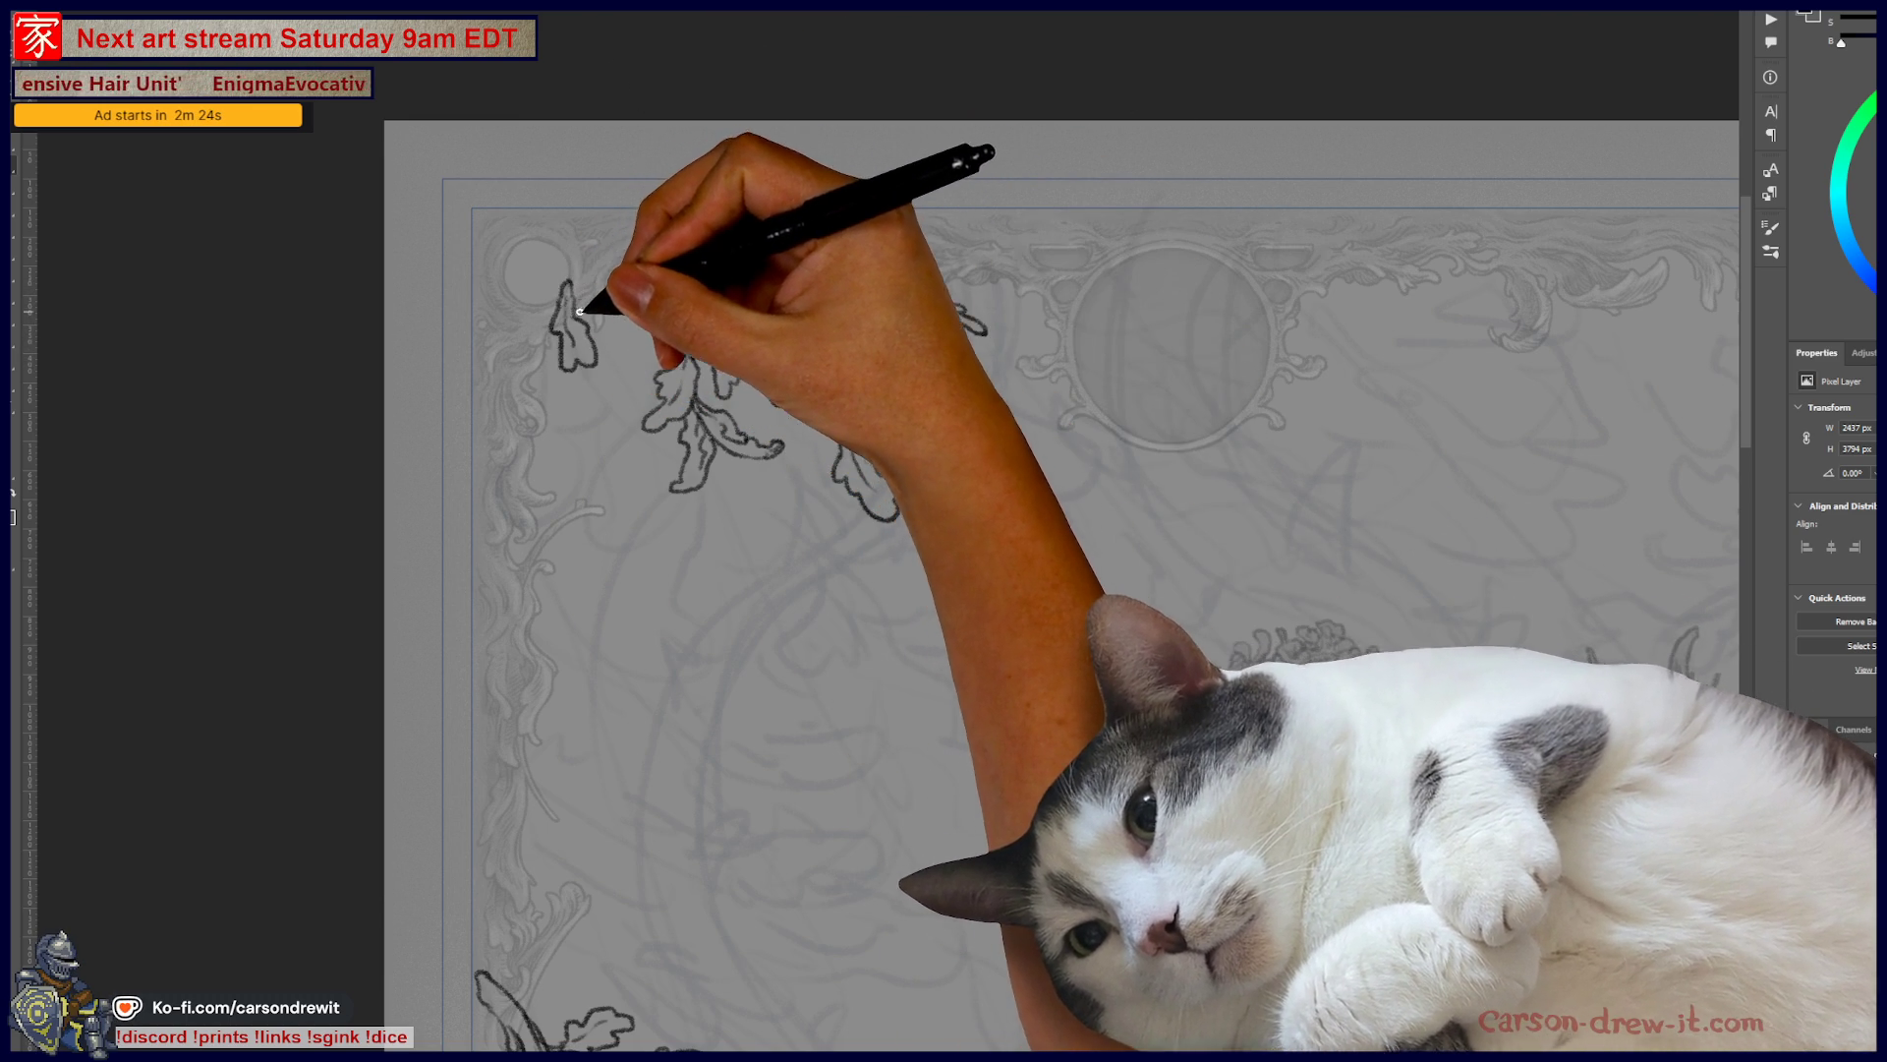
pyautogui.hotkey('ctrl', 'z')
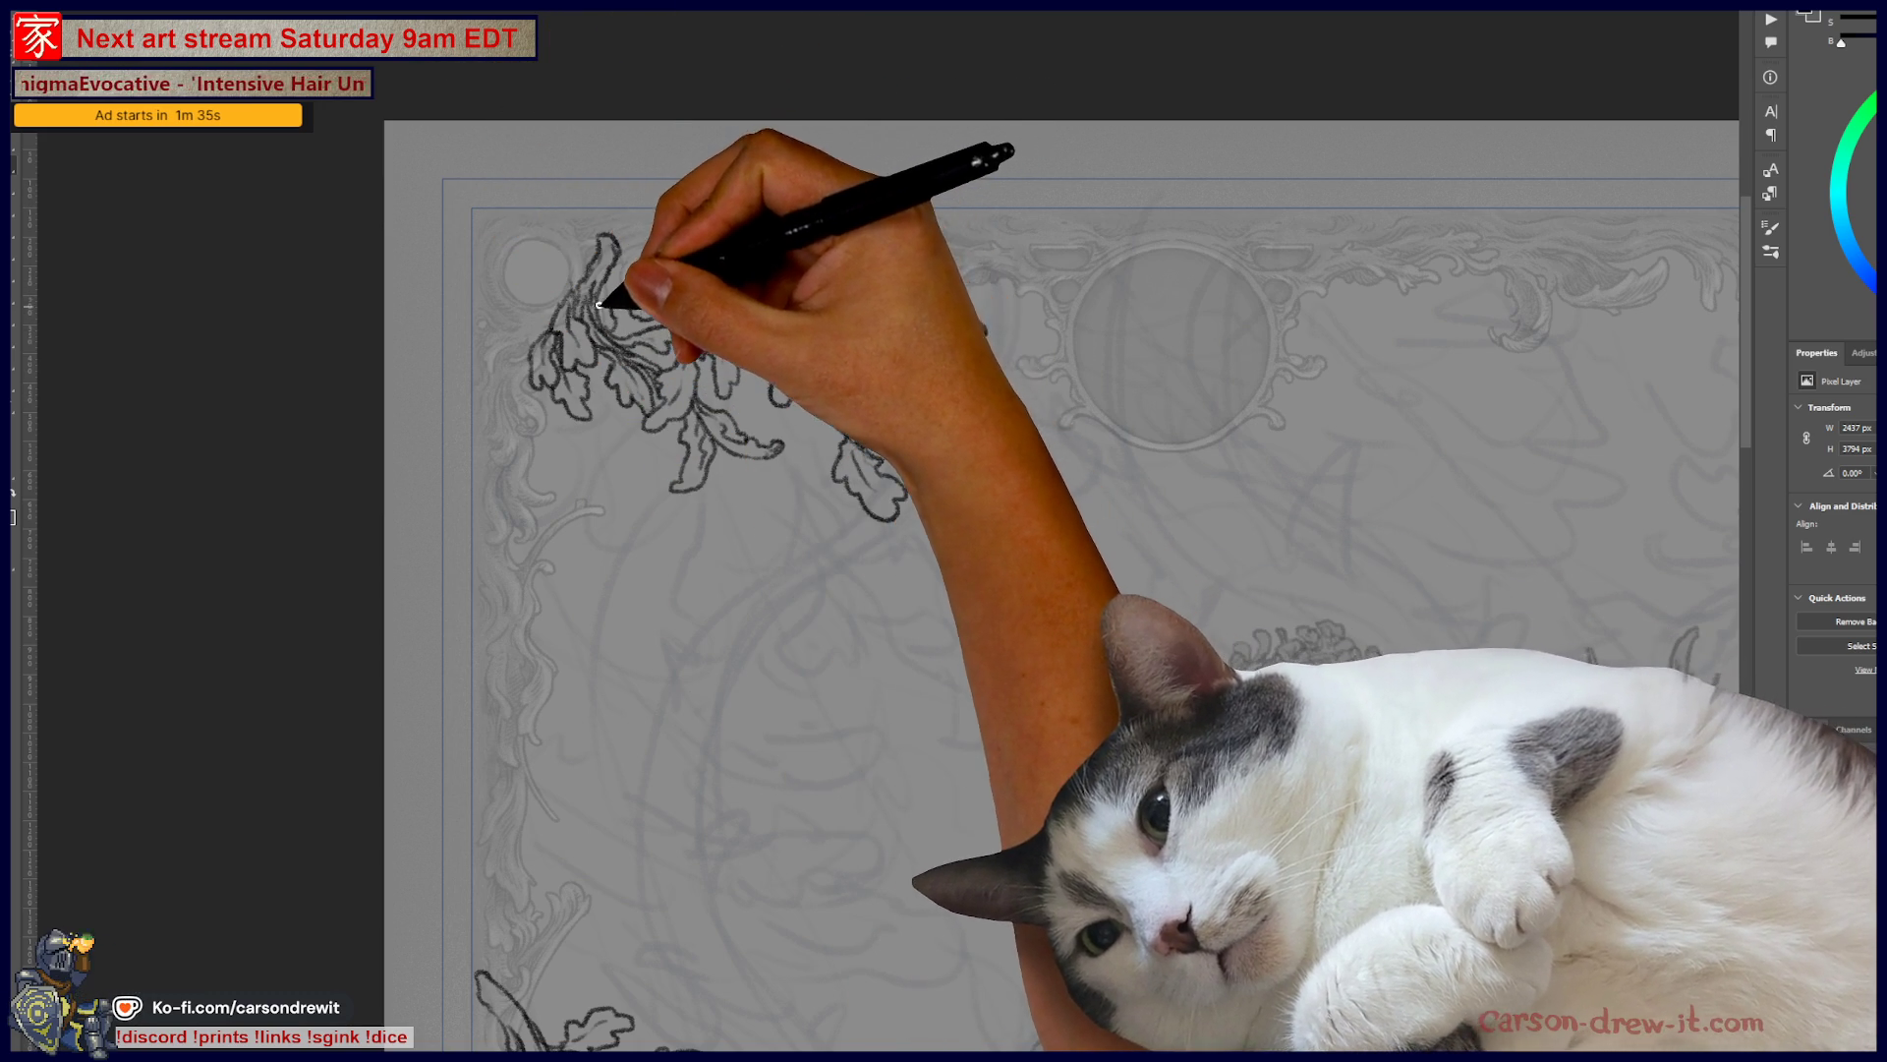
pyautogui.moveTo(635, 266)
pyautogui.mouseDown()
pyautogui.moveTo(640, 324)
pyautogui.moveTo(695, 303)
pyautogui.moveTo(687, 347)
pyautogui.mouseUp()
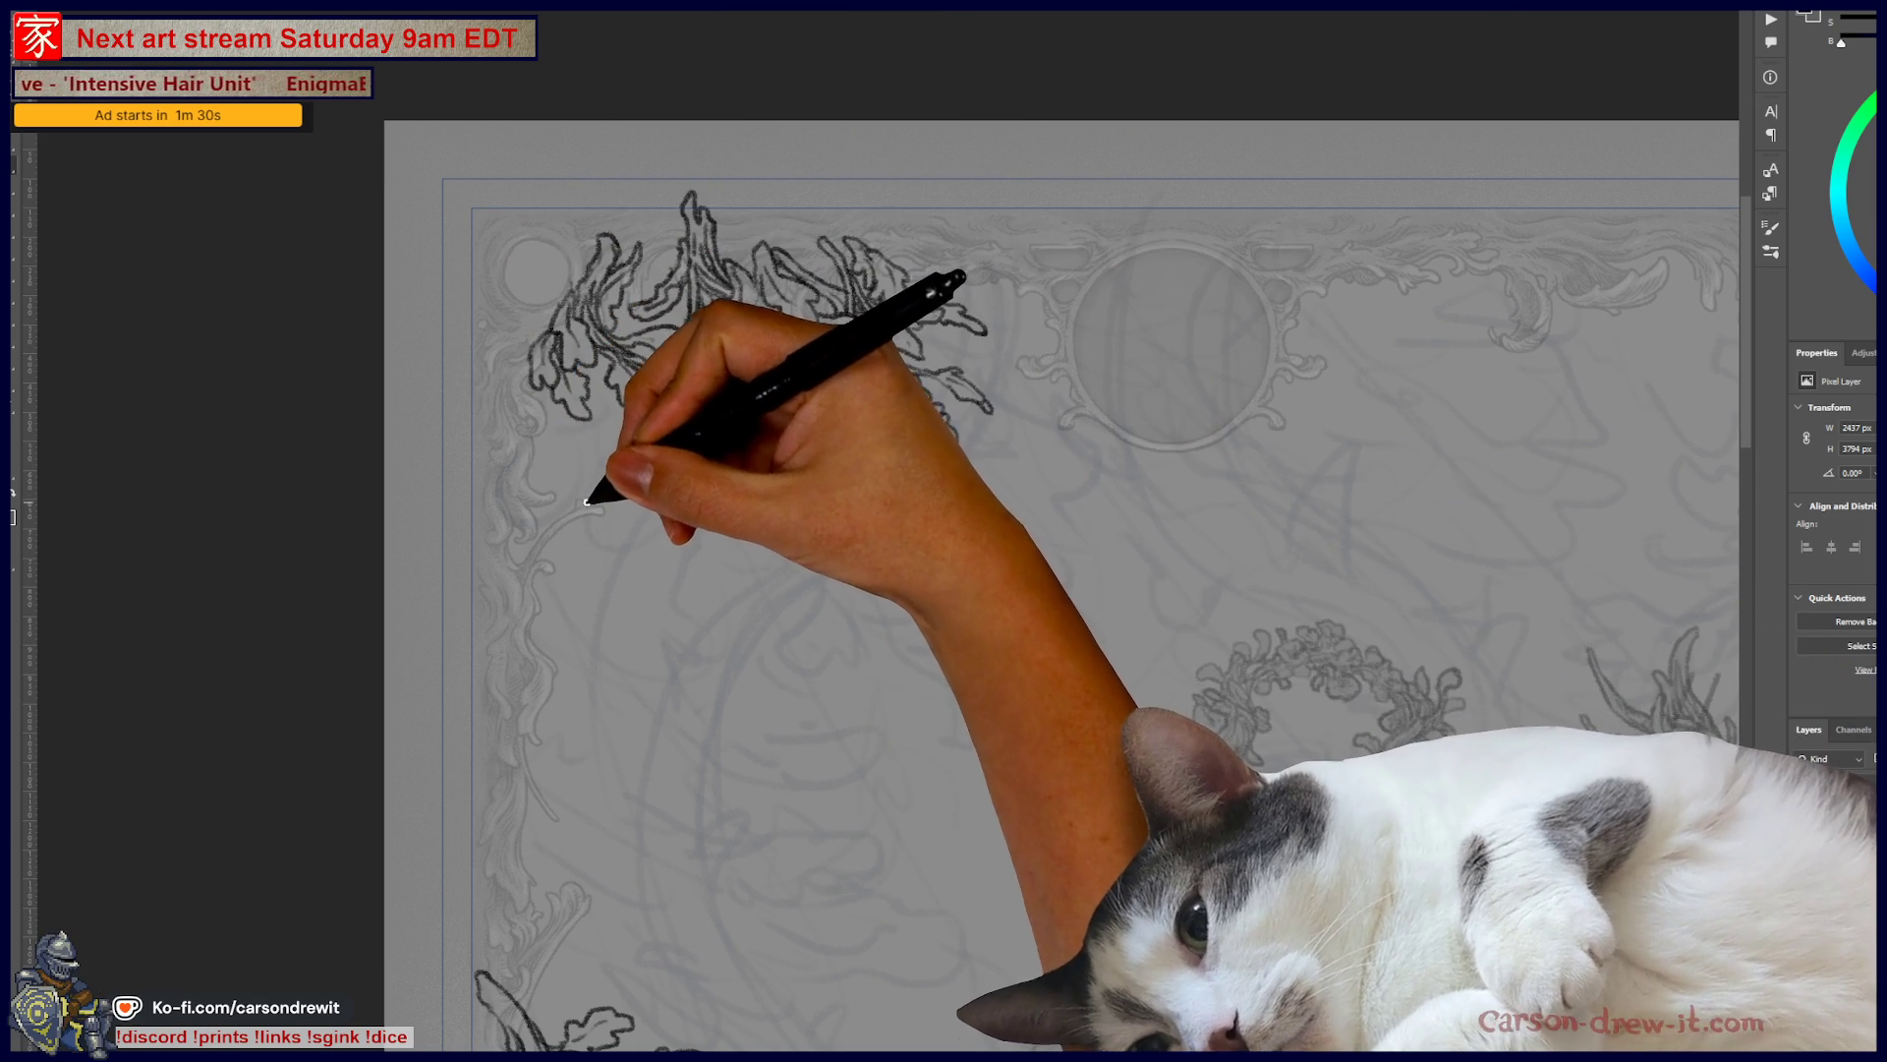
pyautogui.moveTo(518, 436); pyautogui.dragTo(554, 476)
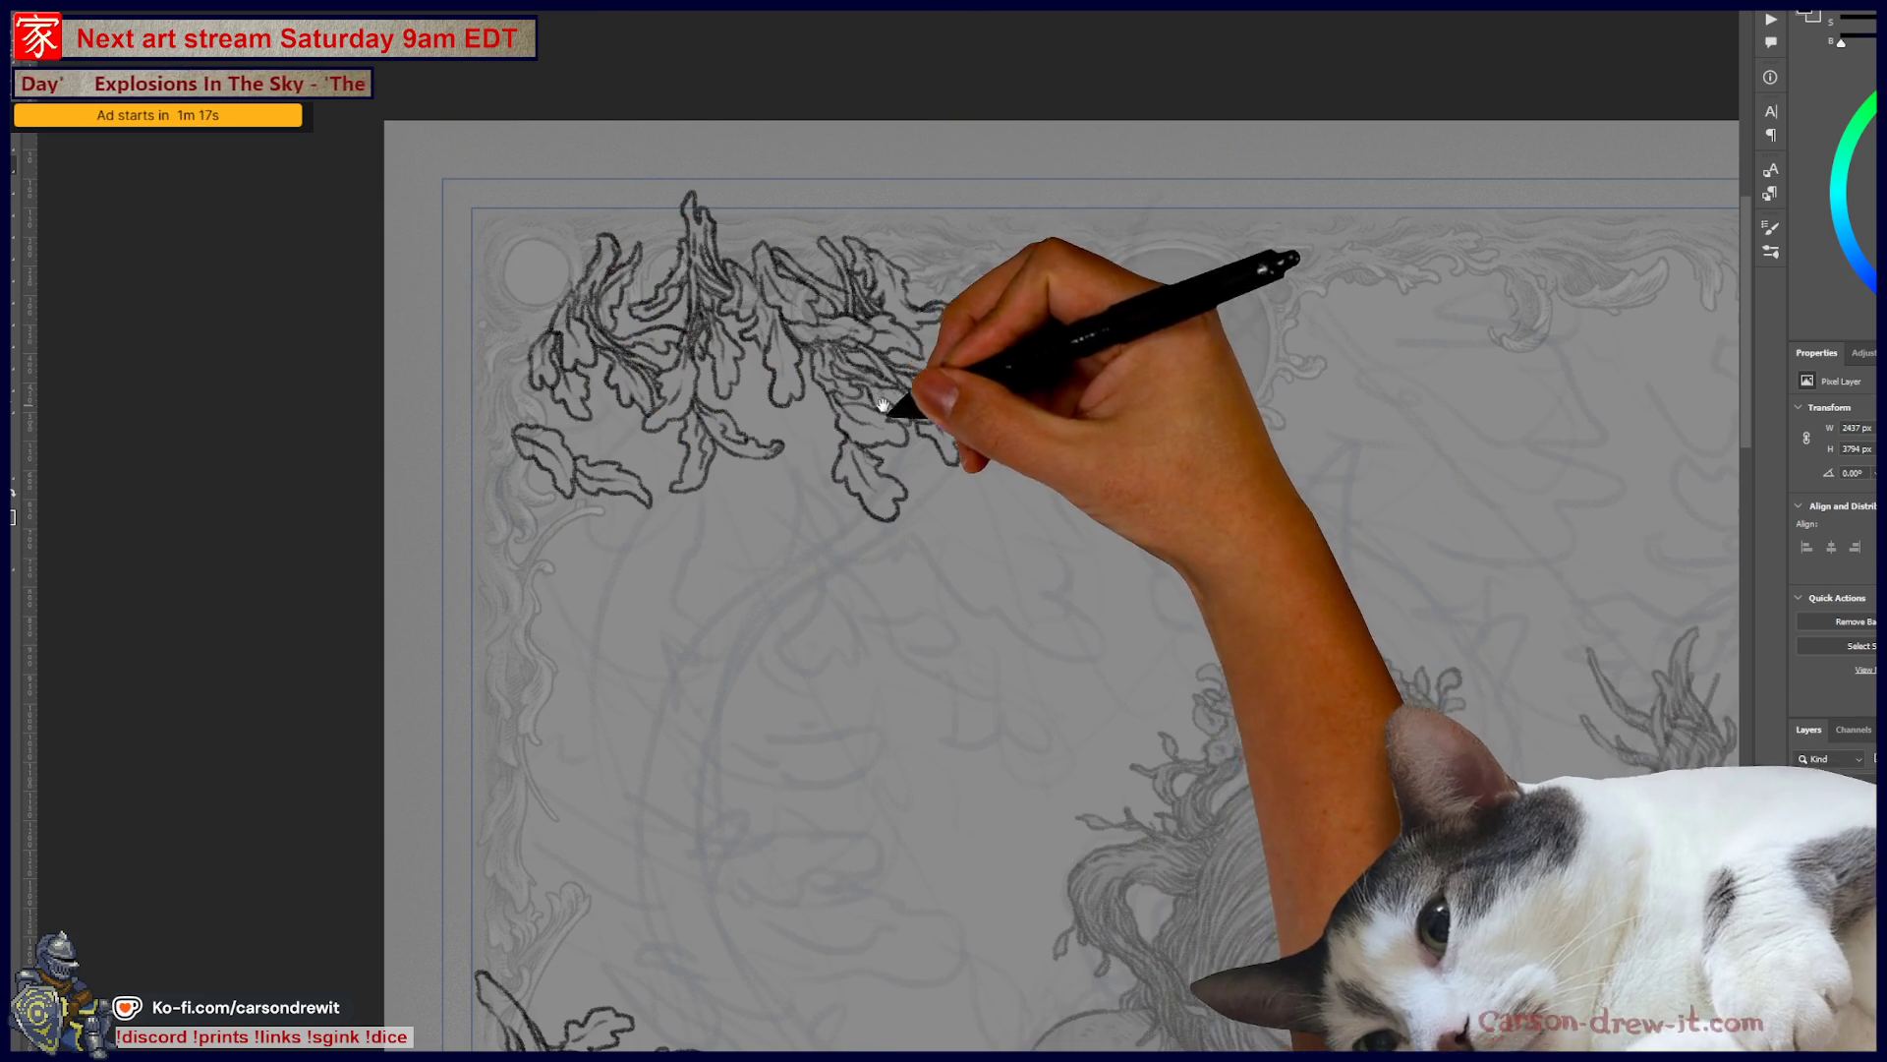
# - Fit the whole tarot card in view to check it, then switch to the score board document
pyautogui.moveTo(884, 427); pyautogui.dragTo(675, 376)
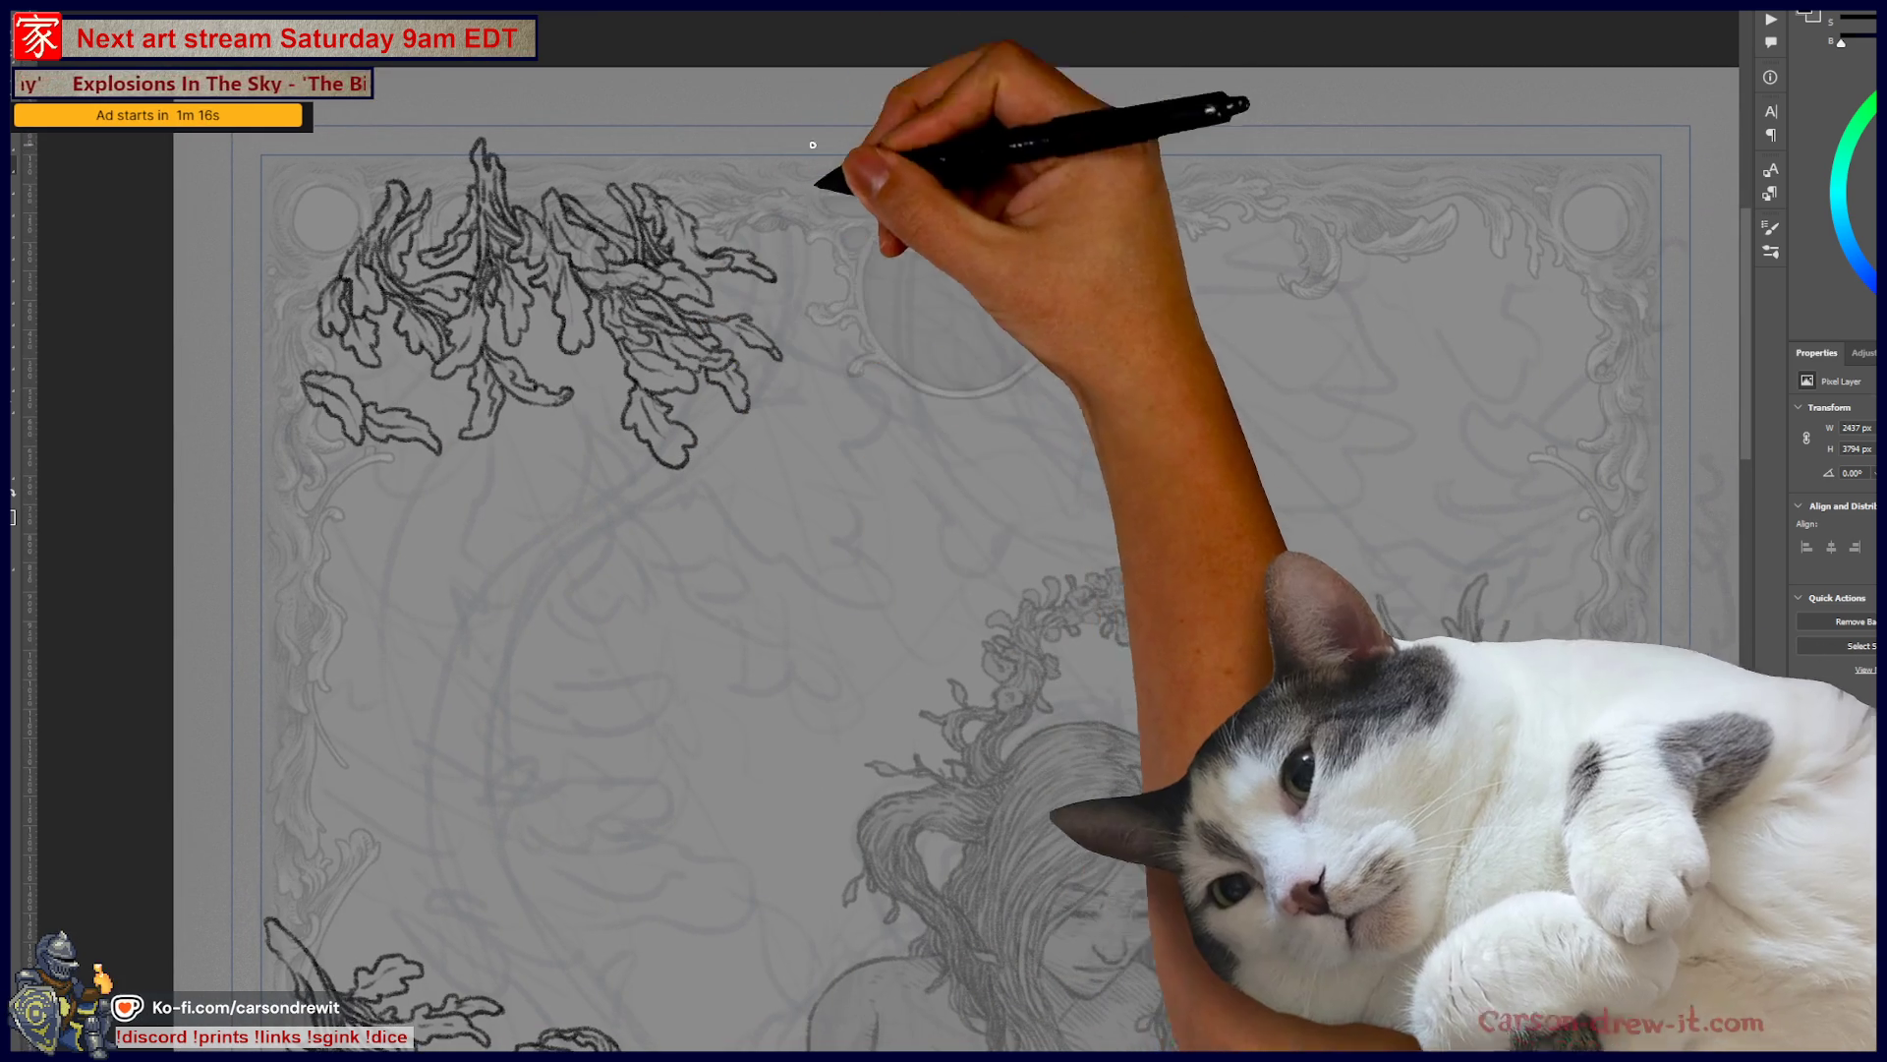
pyautogui.moveTo(855, 330); pyautogui.dragTo(873, 304)
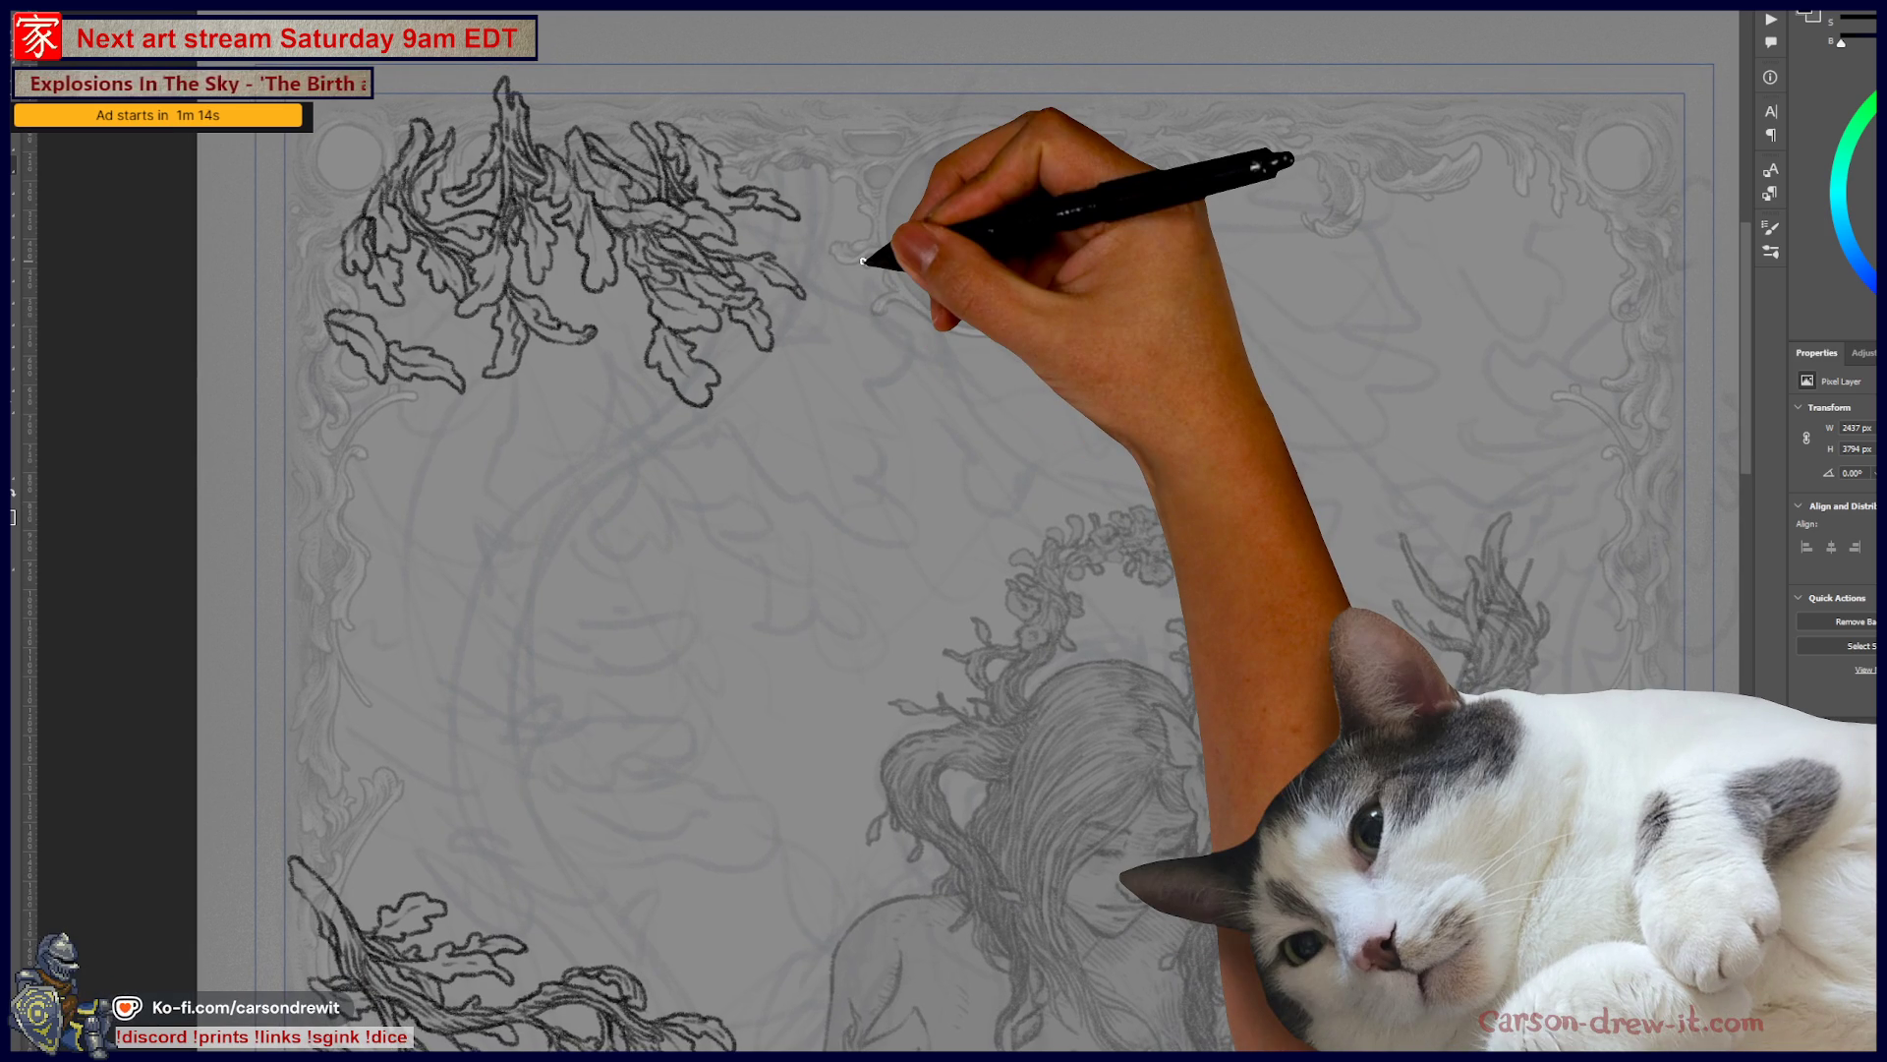
pyautogui.hotkey('ctrl', '0')
pyautogui.scroll(2, 1114, 321)
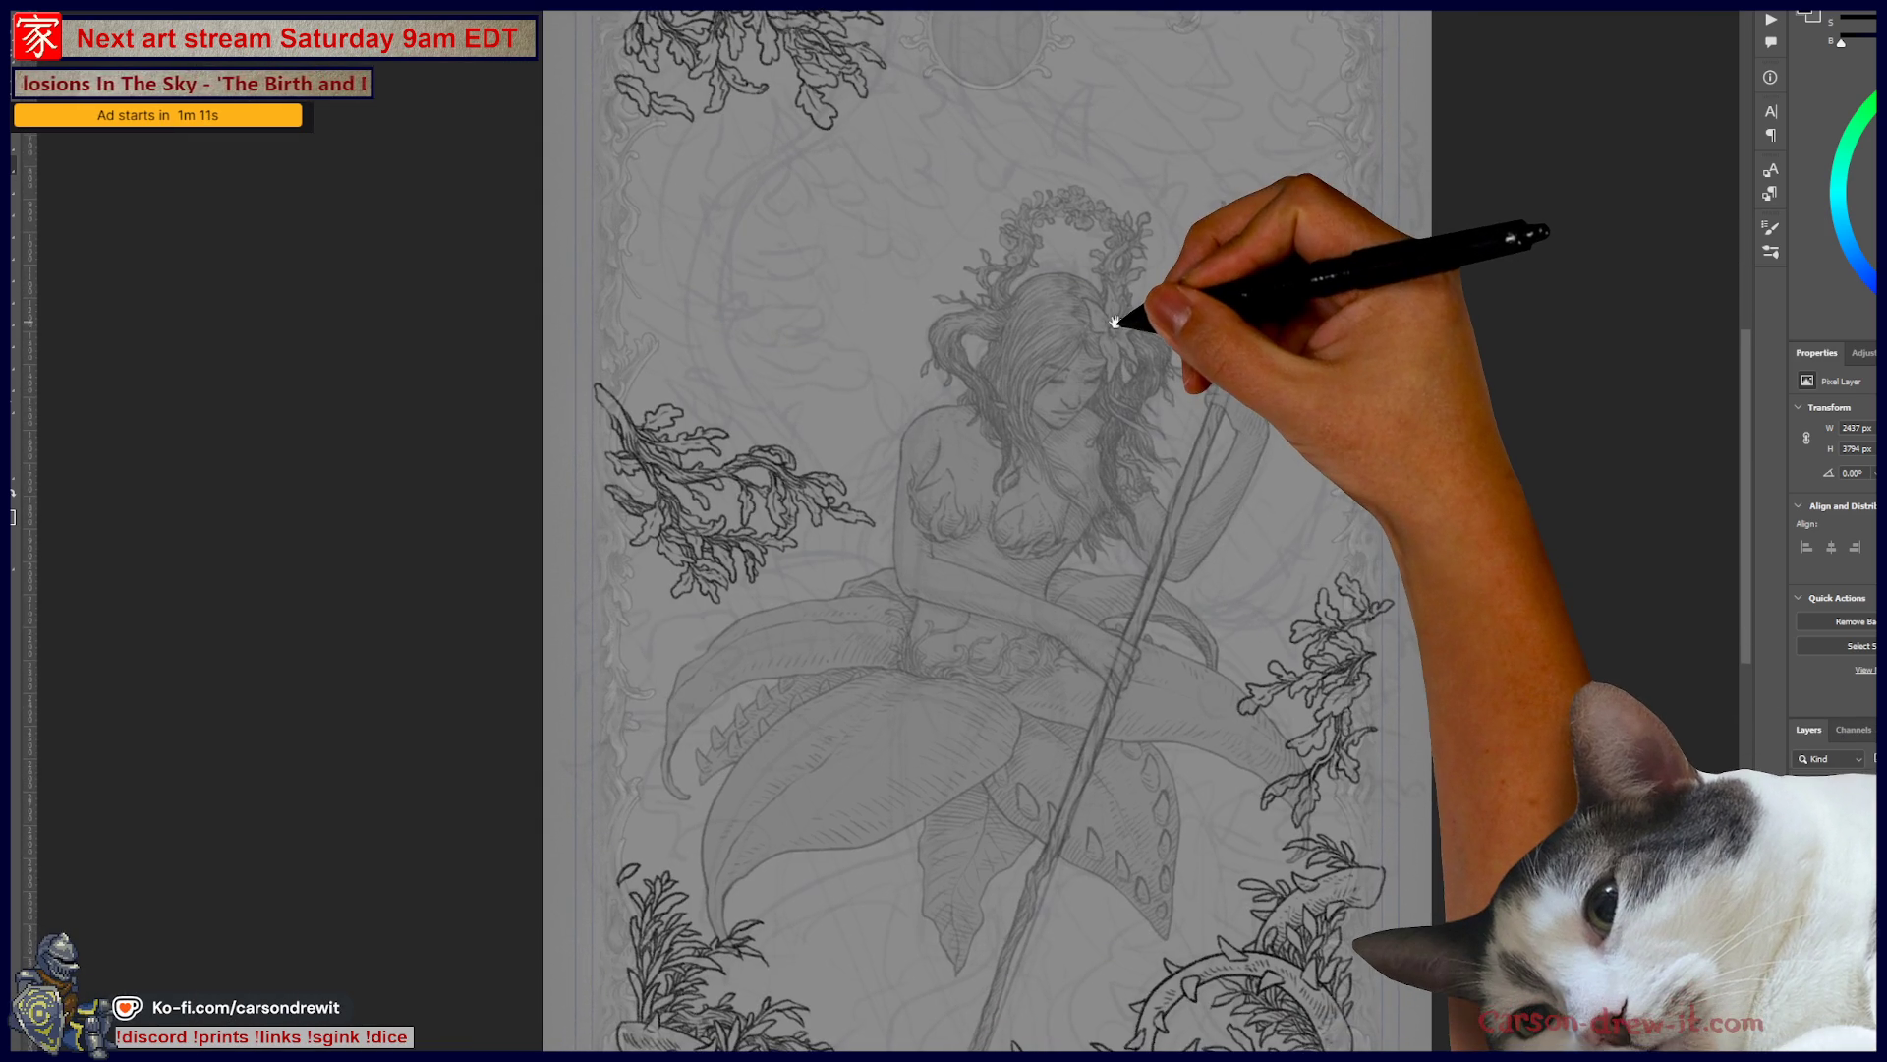
pyautogui.scroll(-2, 1115, 321)
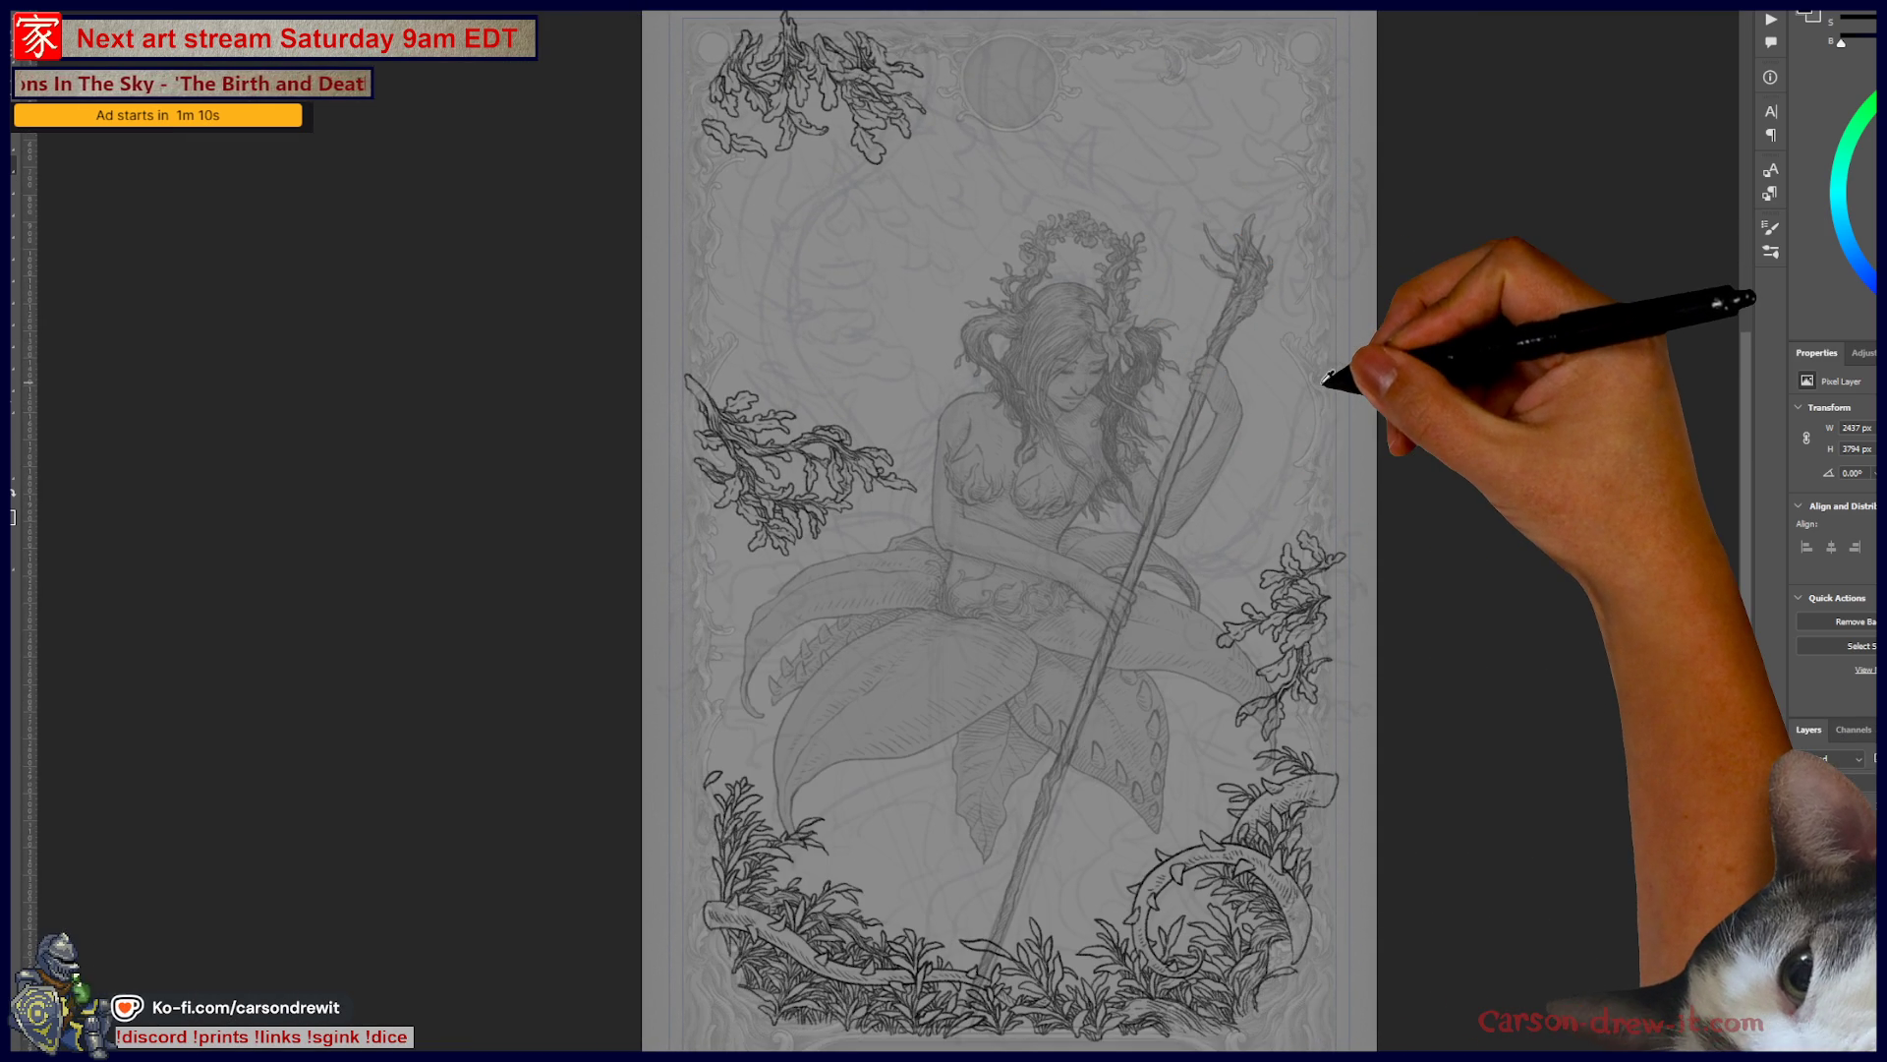
pyautogui.scroll(3, 1310, 287)
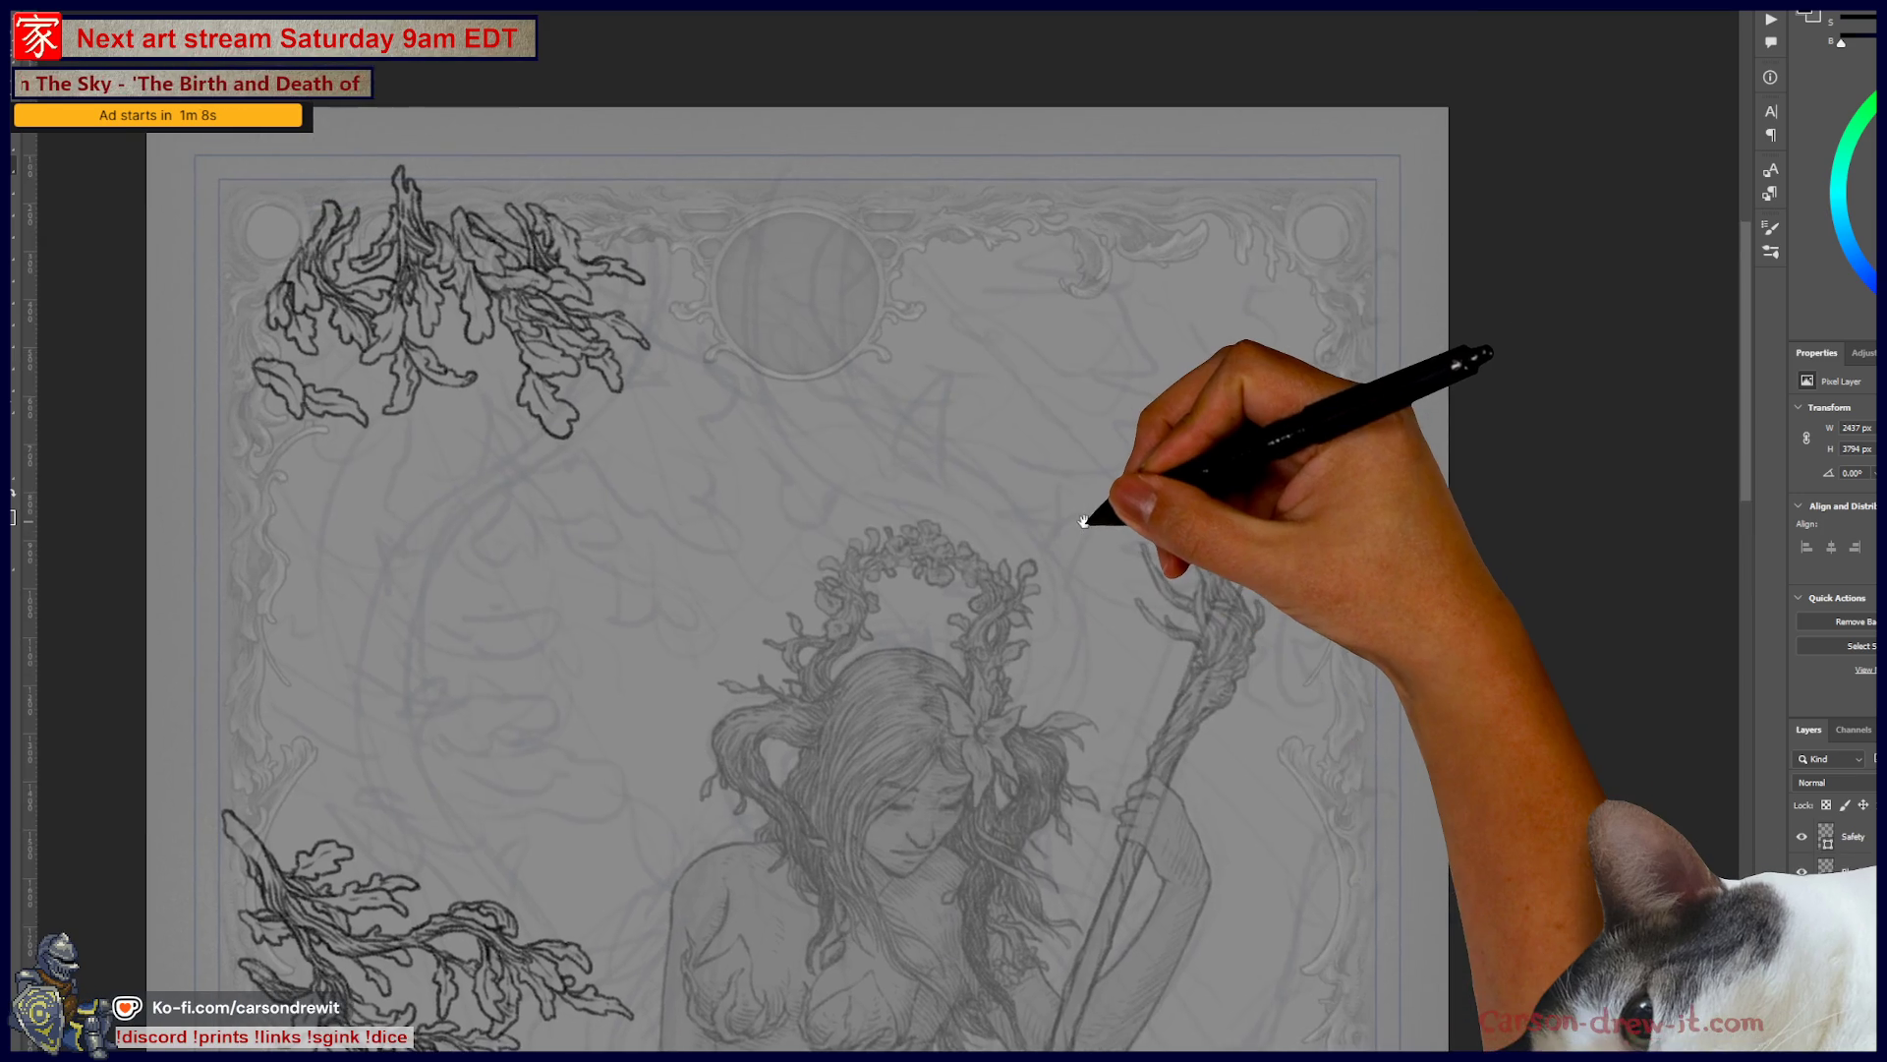
pyautogui.scroll(-1, 1084, 521)
pyautogui.scroll(-2, 1012, 326)
pyautogui.scroll(1, 1053, 254)
pyautogui.scroll(1, 1054, 253)
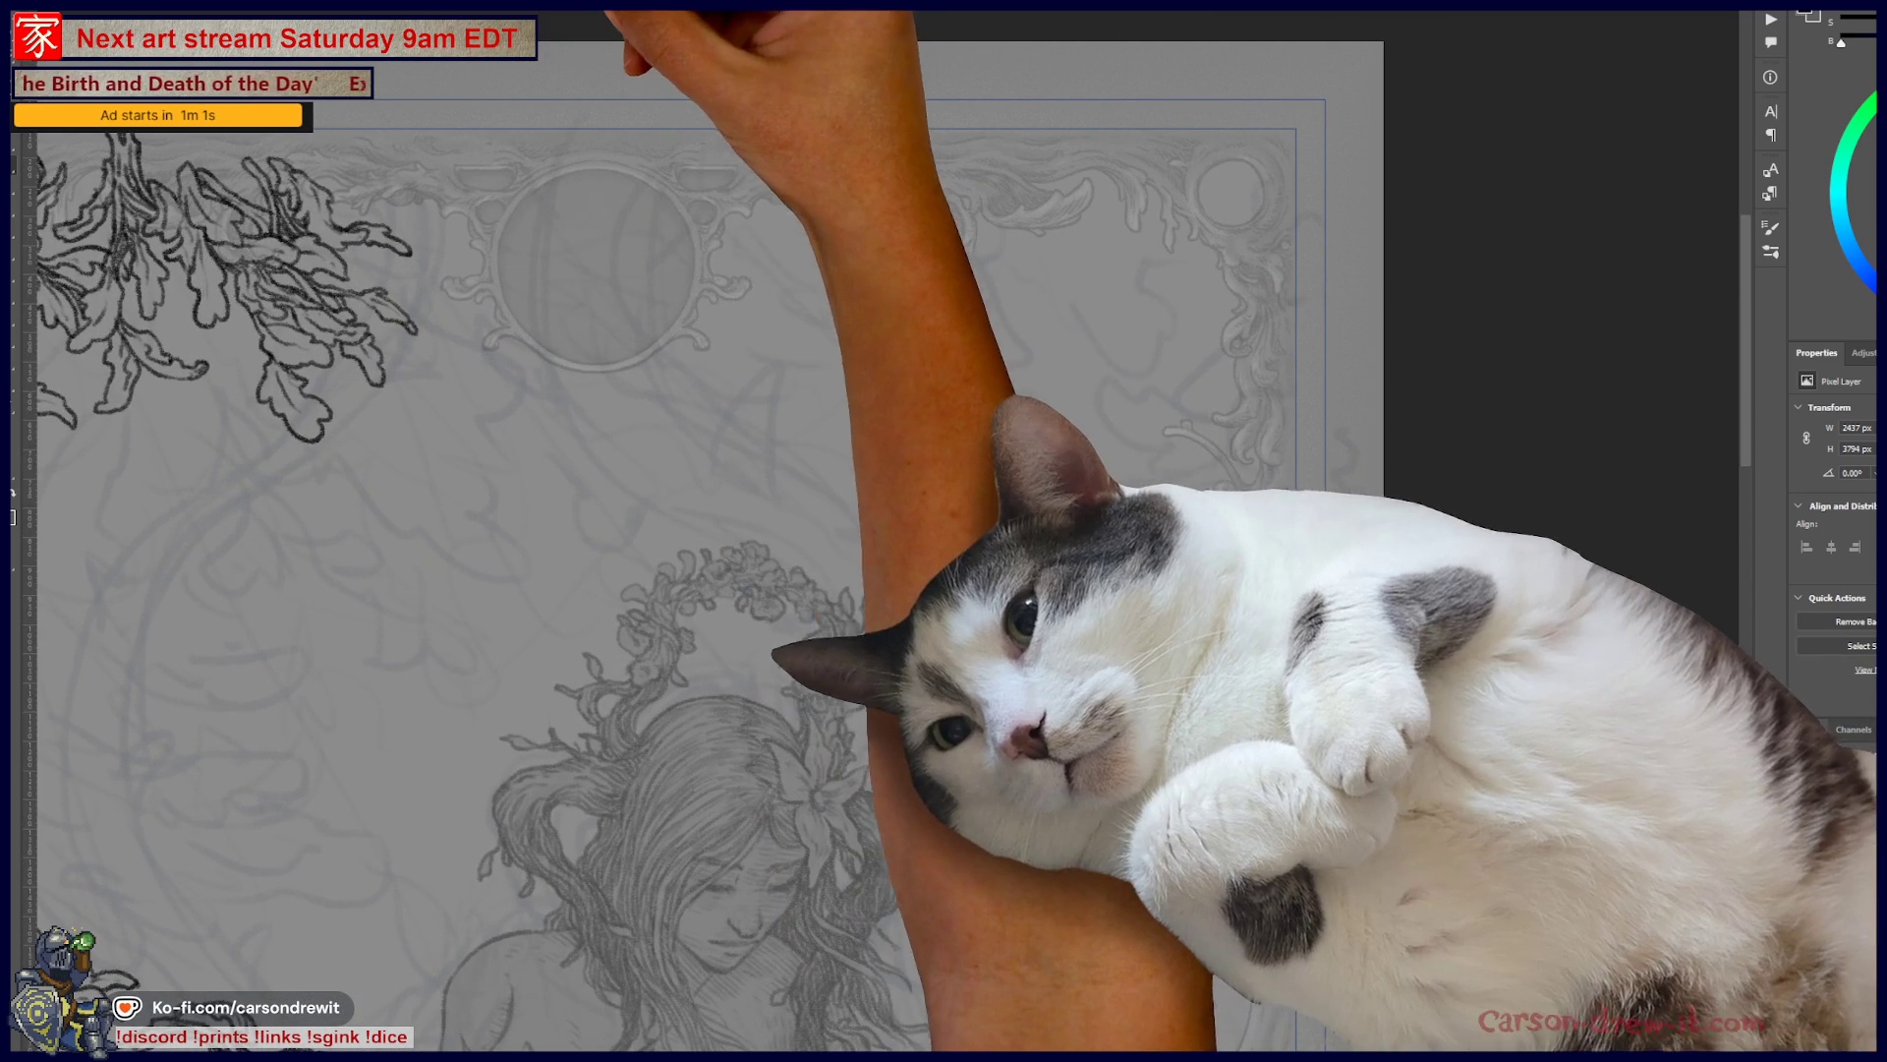
pyautogui.hotkey('ctrl', 'Tab')
# - Fit the score board in view, pick a brush preset, and zoom in on the category icon row
pyautogui.hotkey('ctrl', '0')
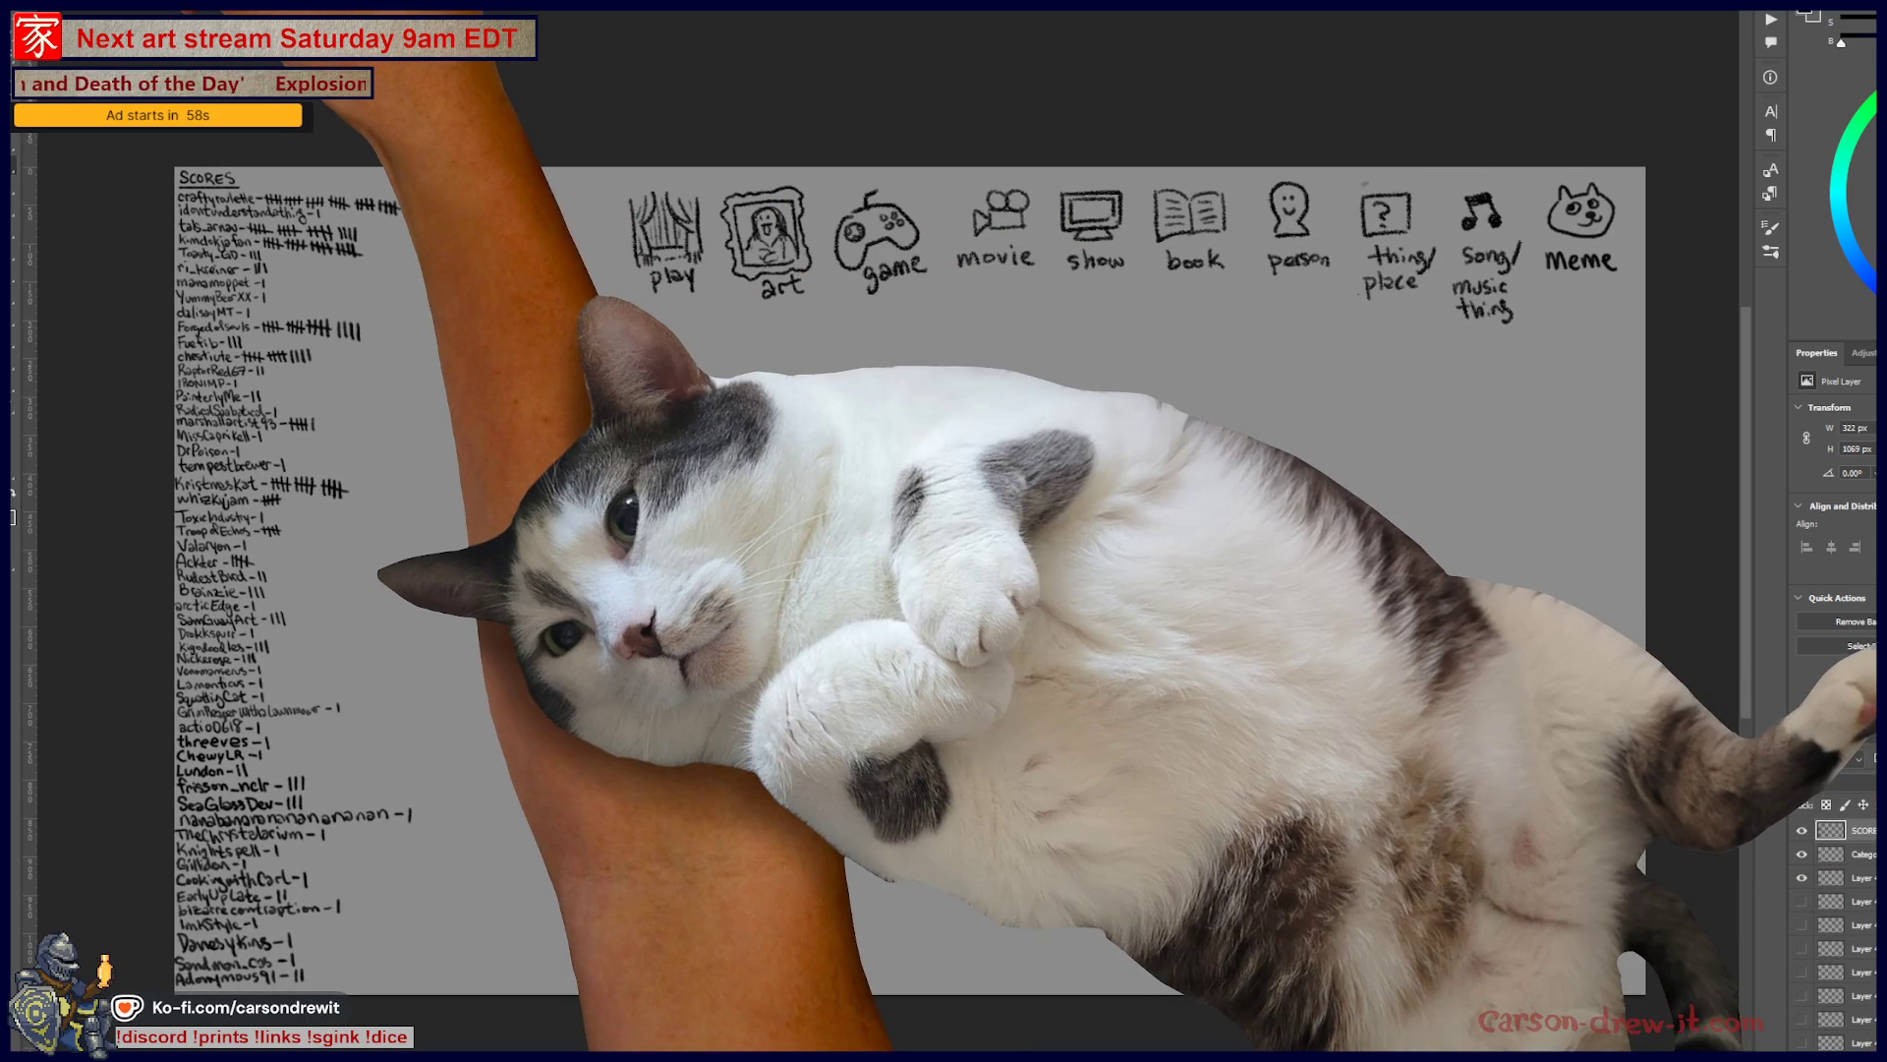
pyautogui.click(69, 44)
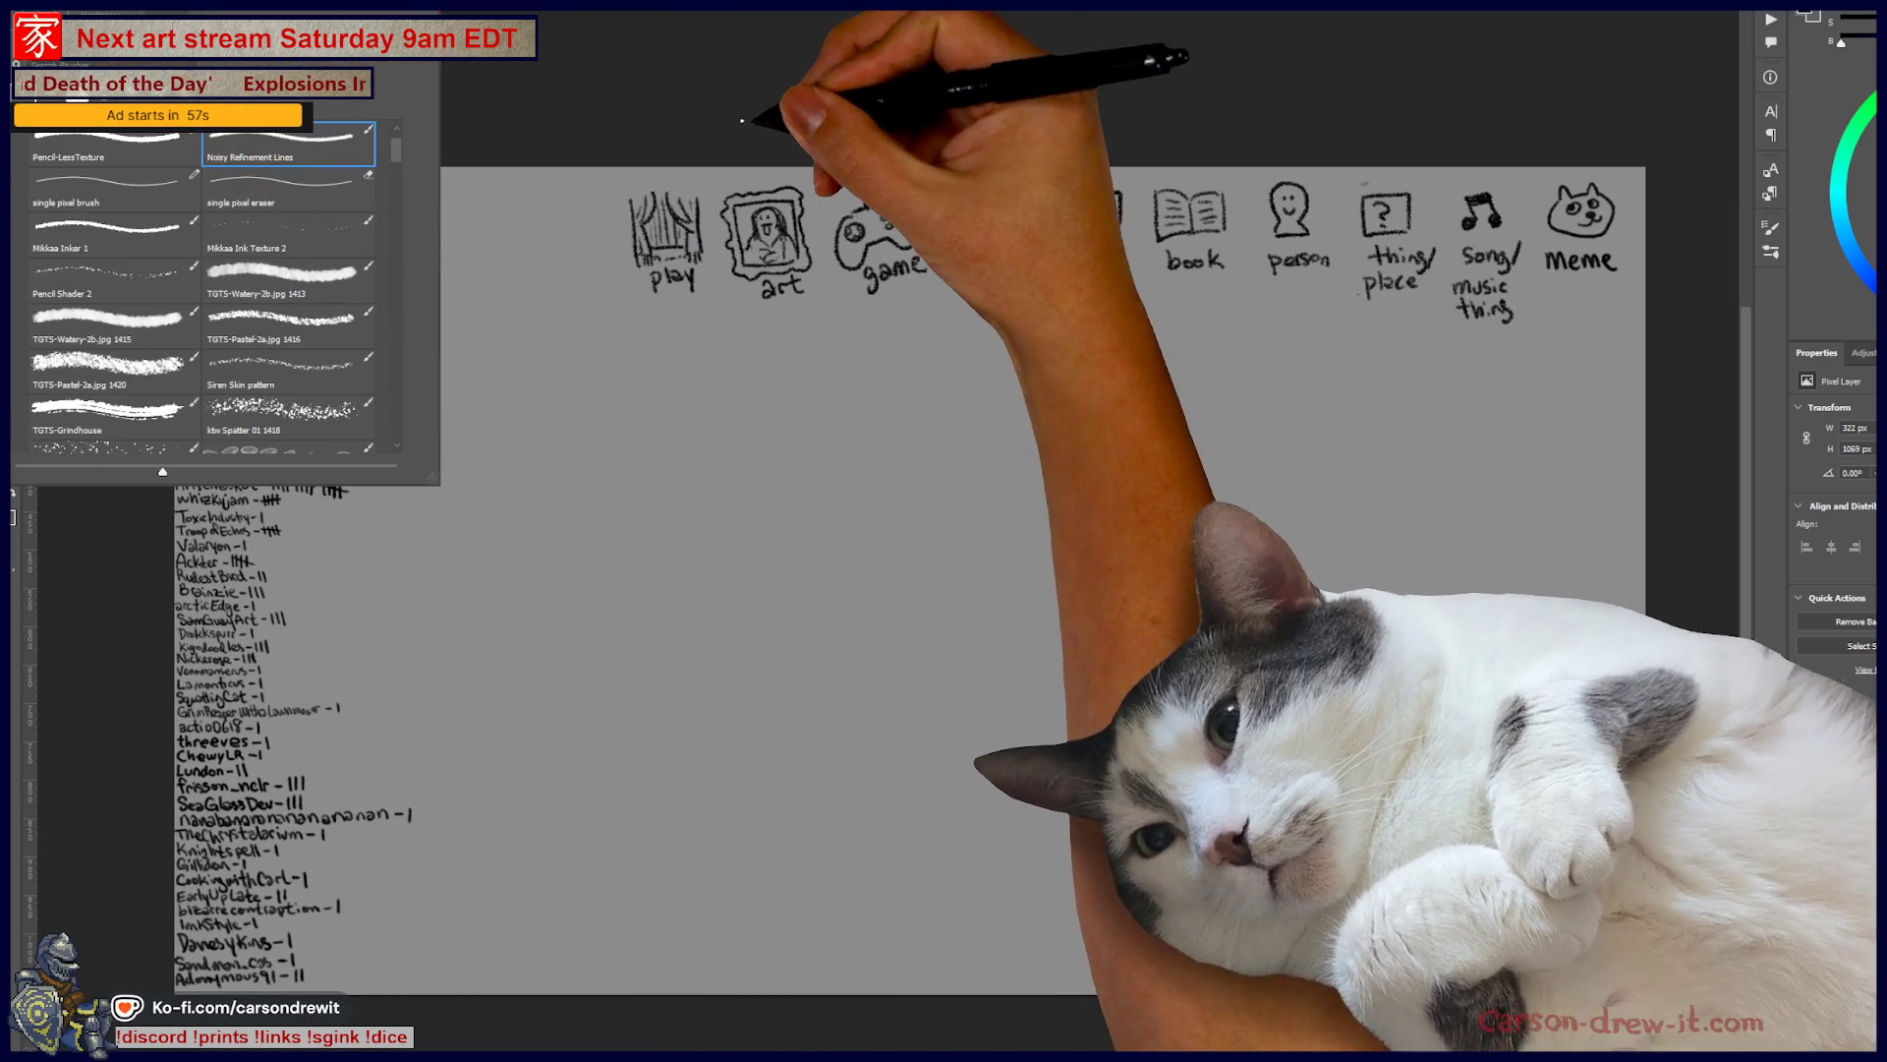
pyautogui.click(742, 121)
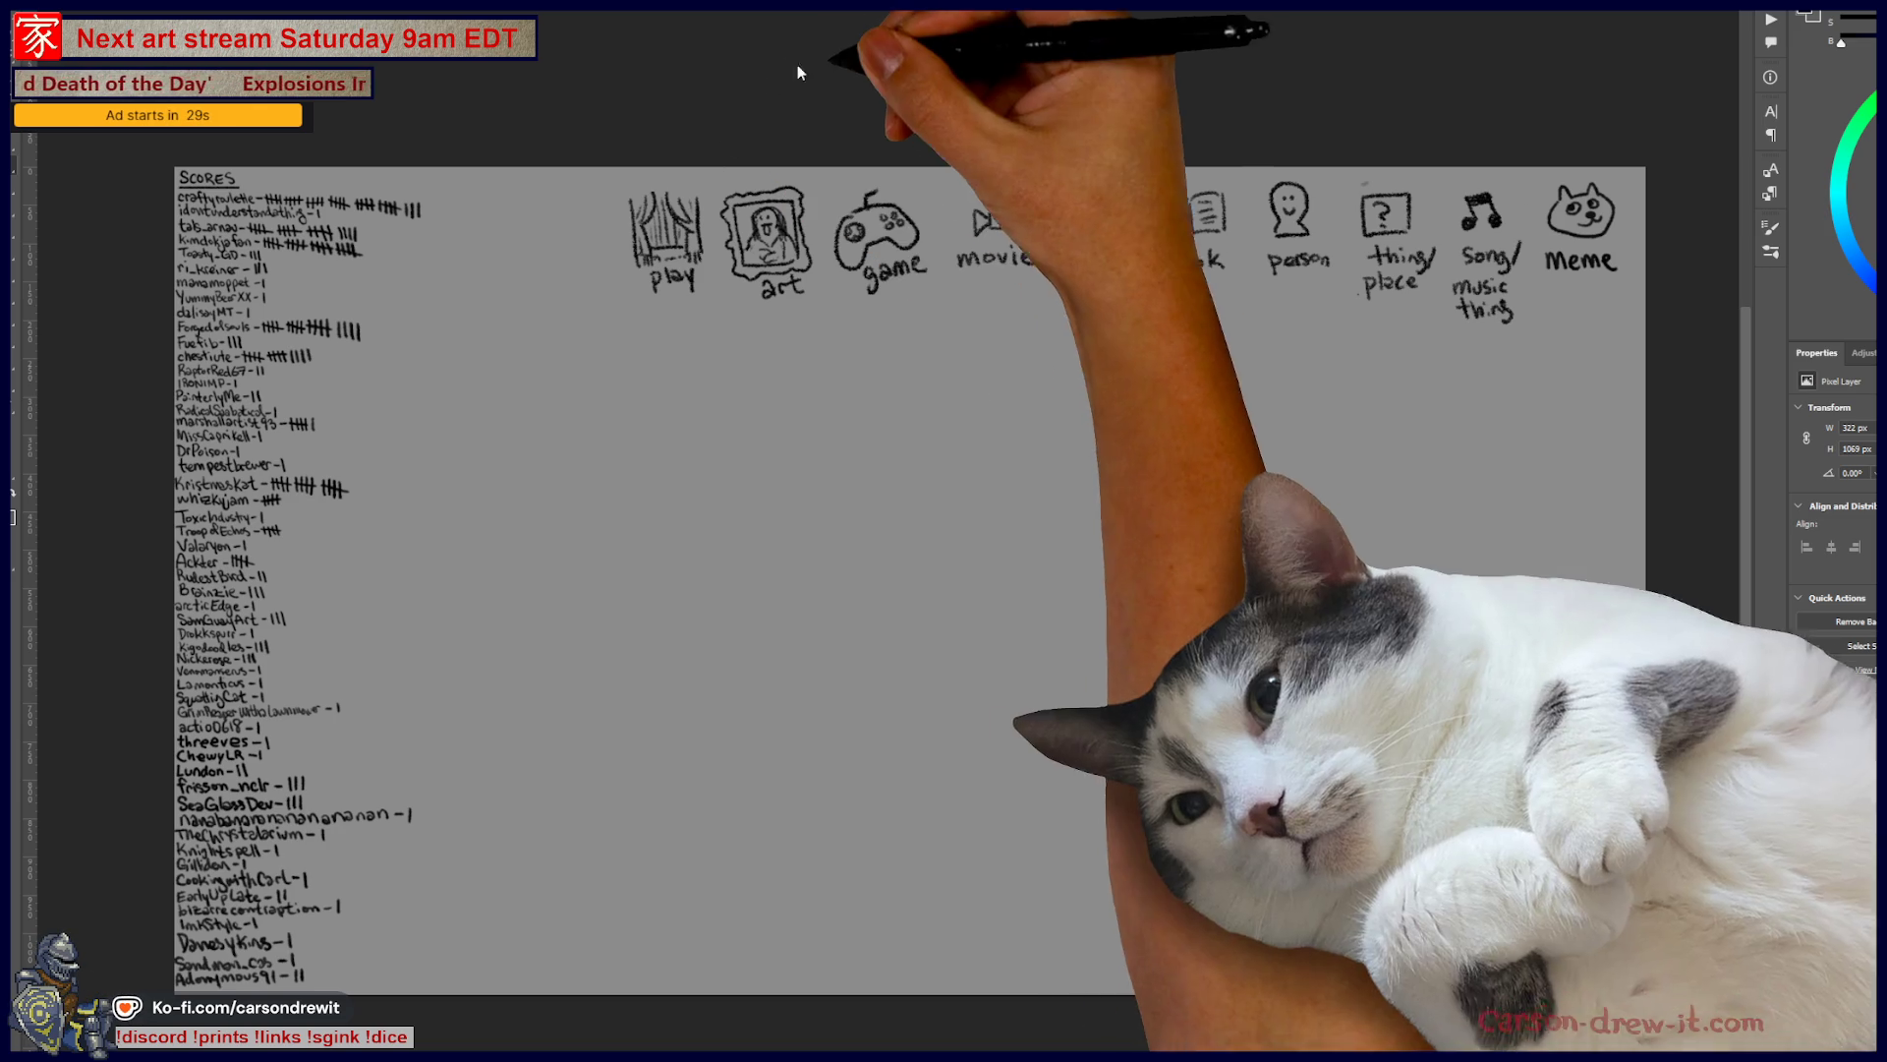
pyautogui.scroll(5, 1034, 340)
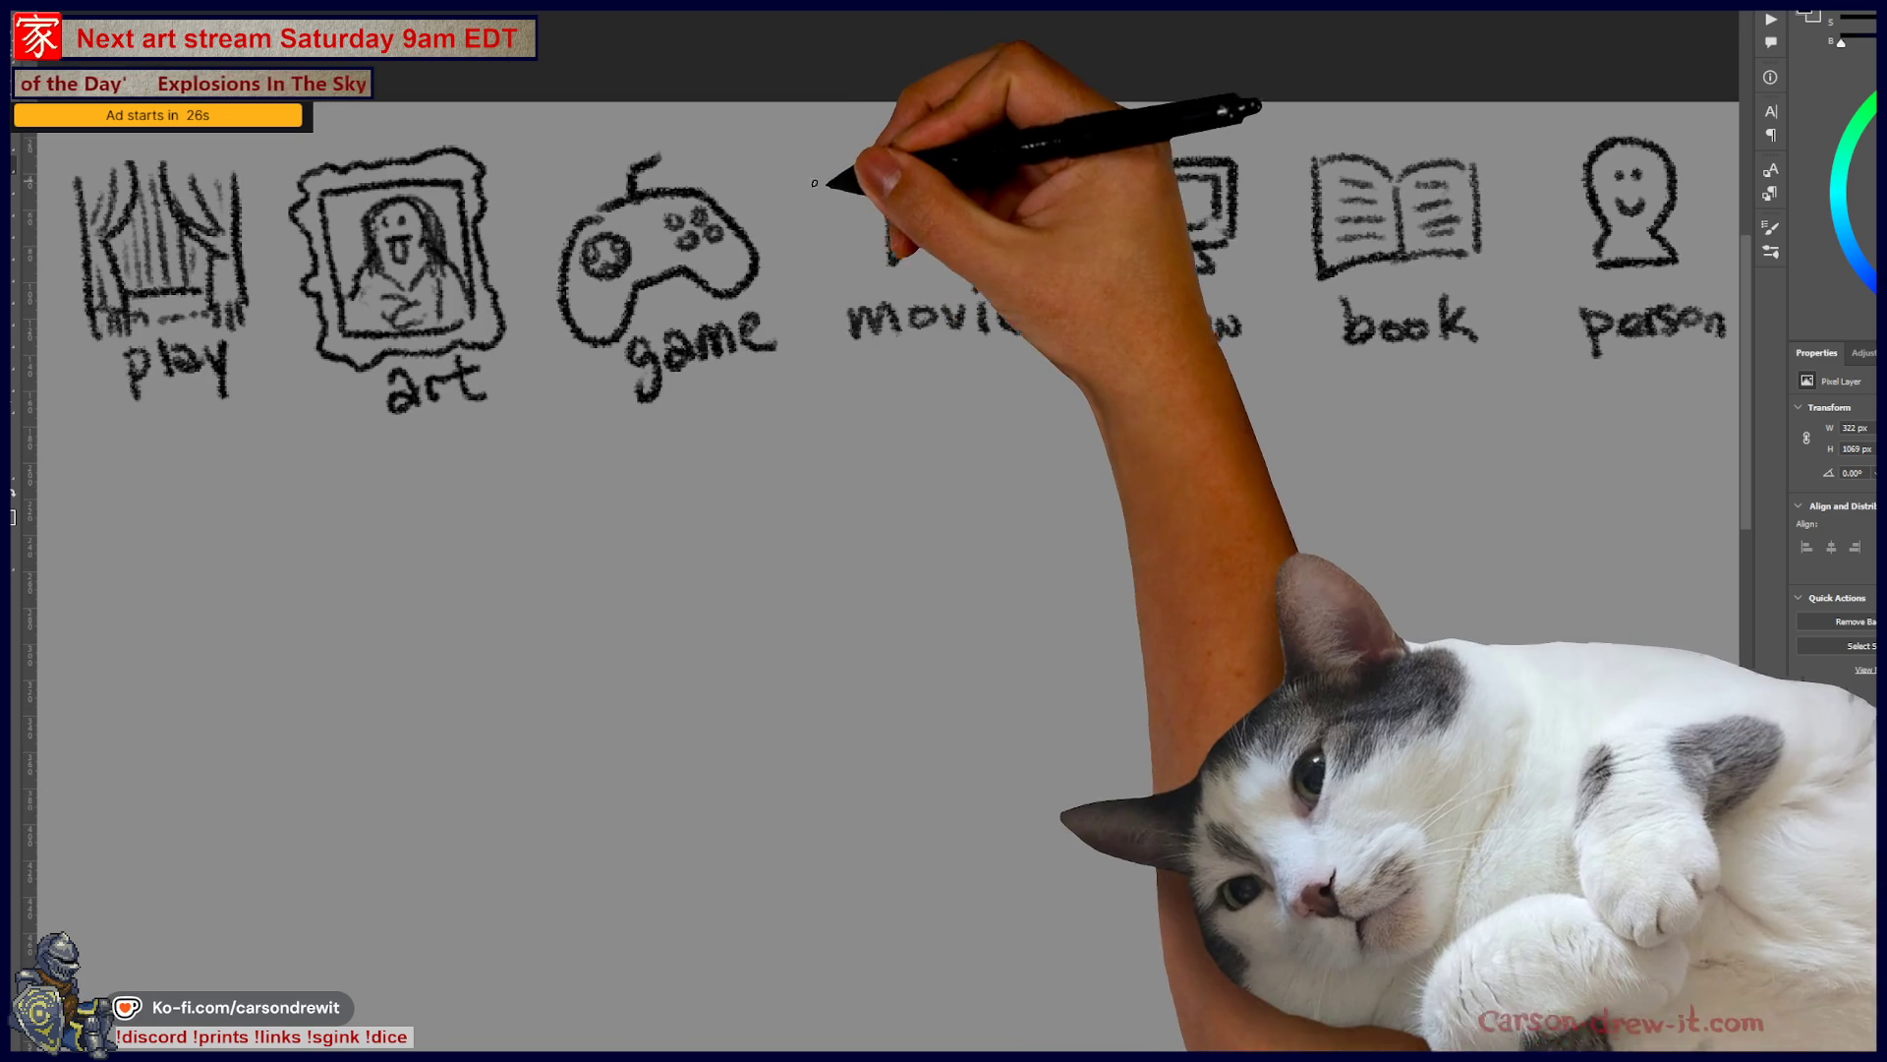
# - Circle the movie category and draw an answer blank beneath it
pyautogui.moveTo(891, 124)
pyautogui.mouseDown()
pyautogui.moveTo(1060, 293)
pyautogui.moveTo(844, 139)
pyautogui.mouseUp()
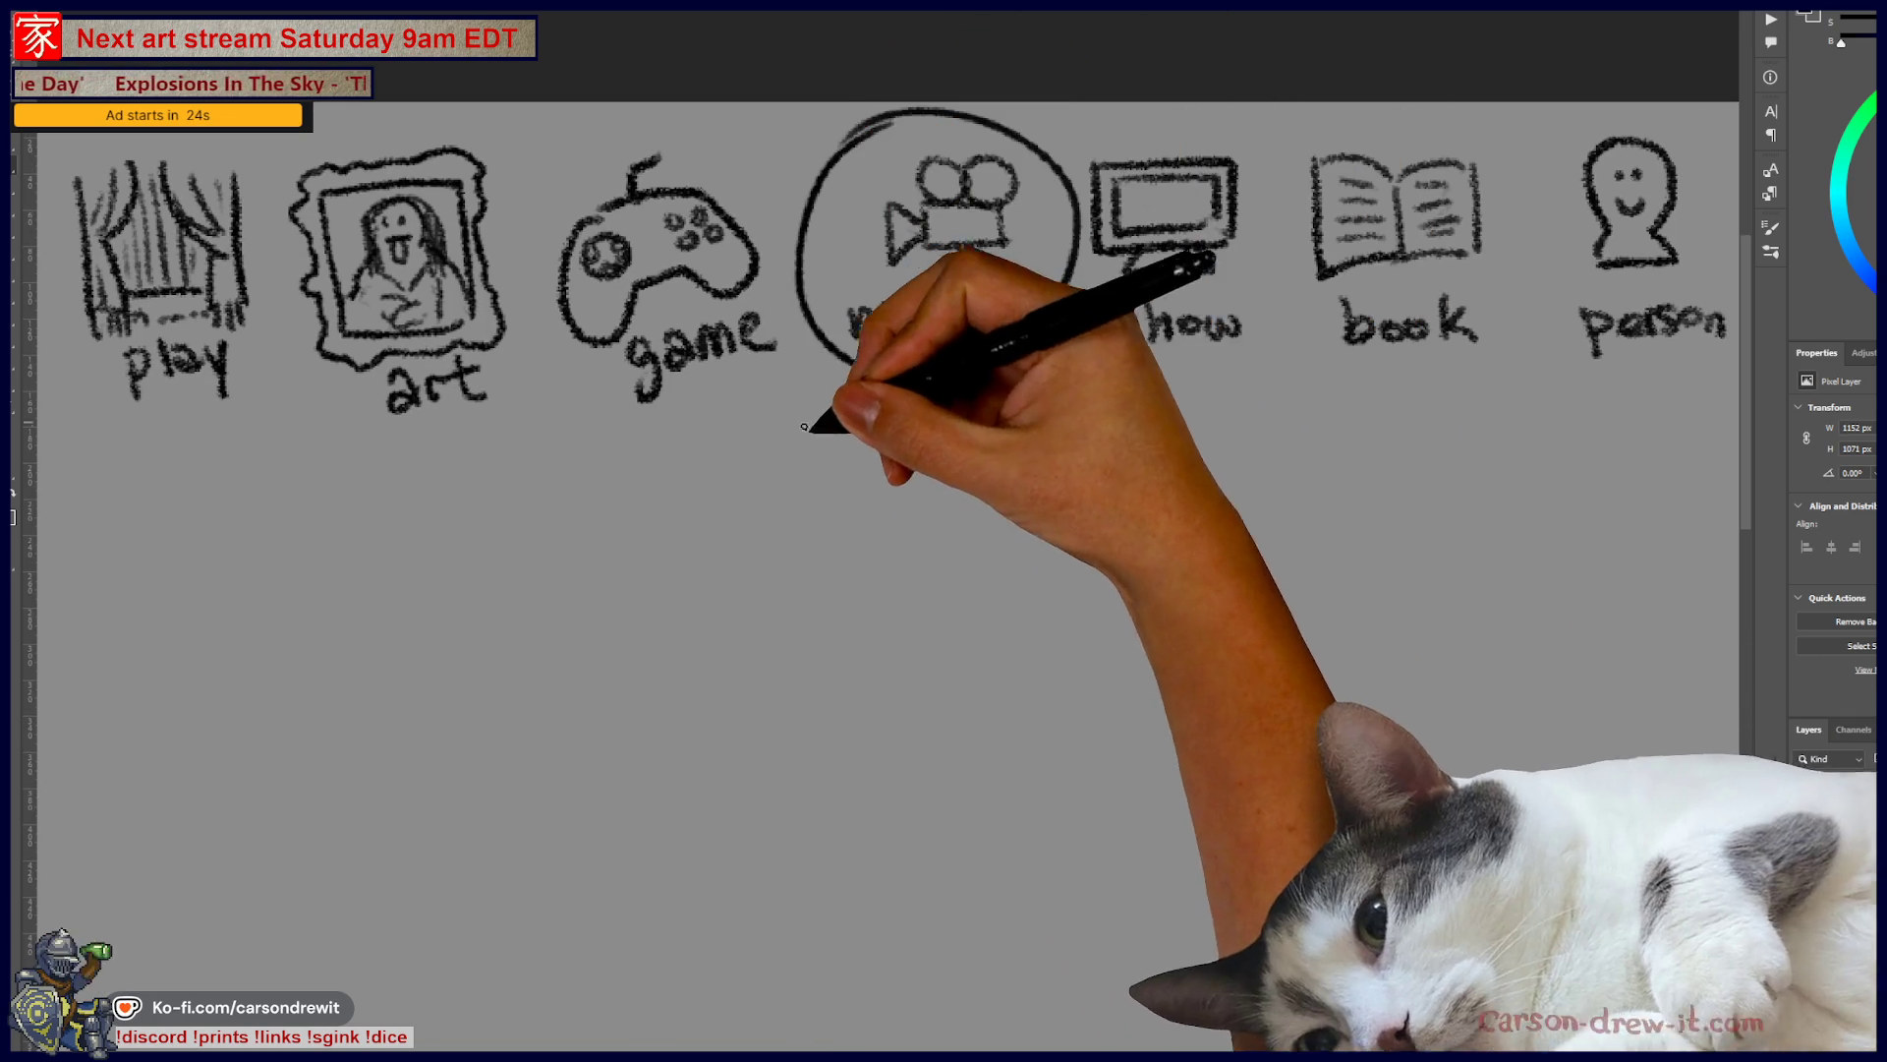
pyautogui.moveTo(821, 478); pyautogui.dragTo(1207, 488)
pyautogui.moveTo(1173, 598); pyautogui.dragTo(1130, 434)
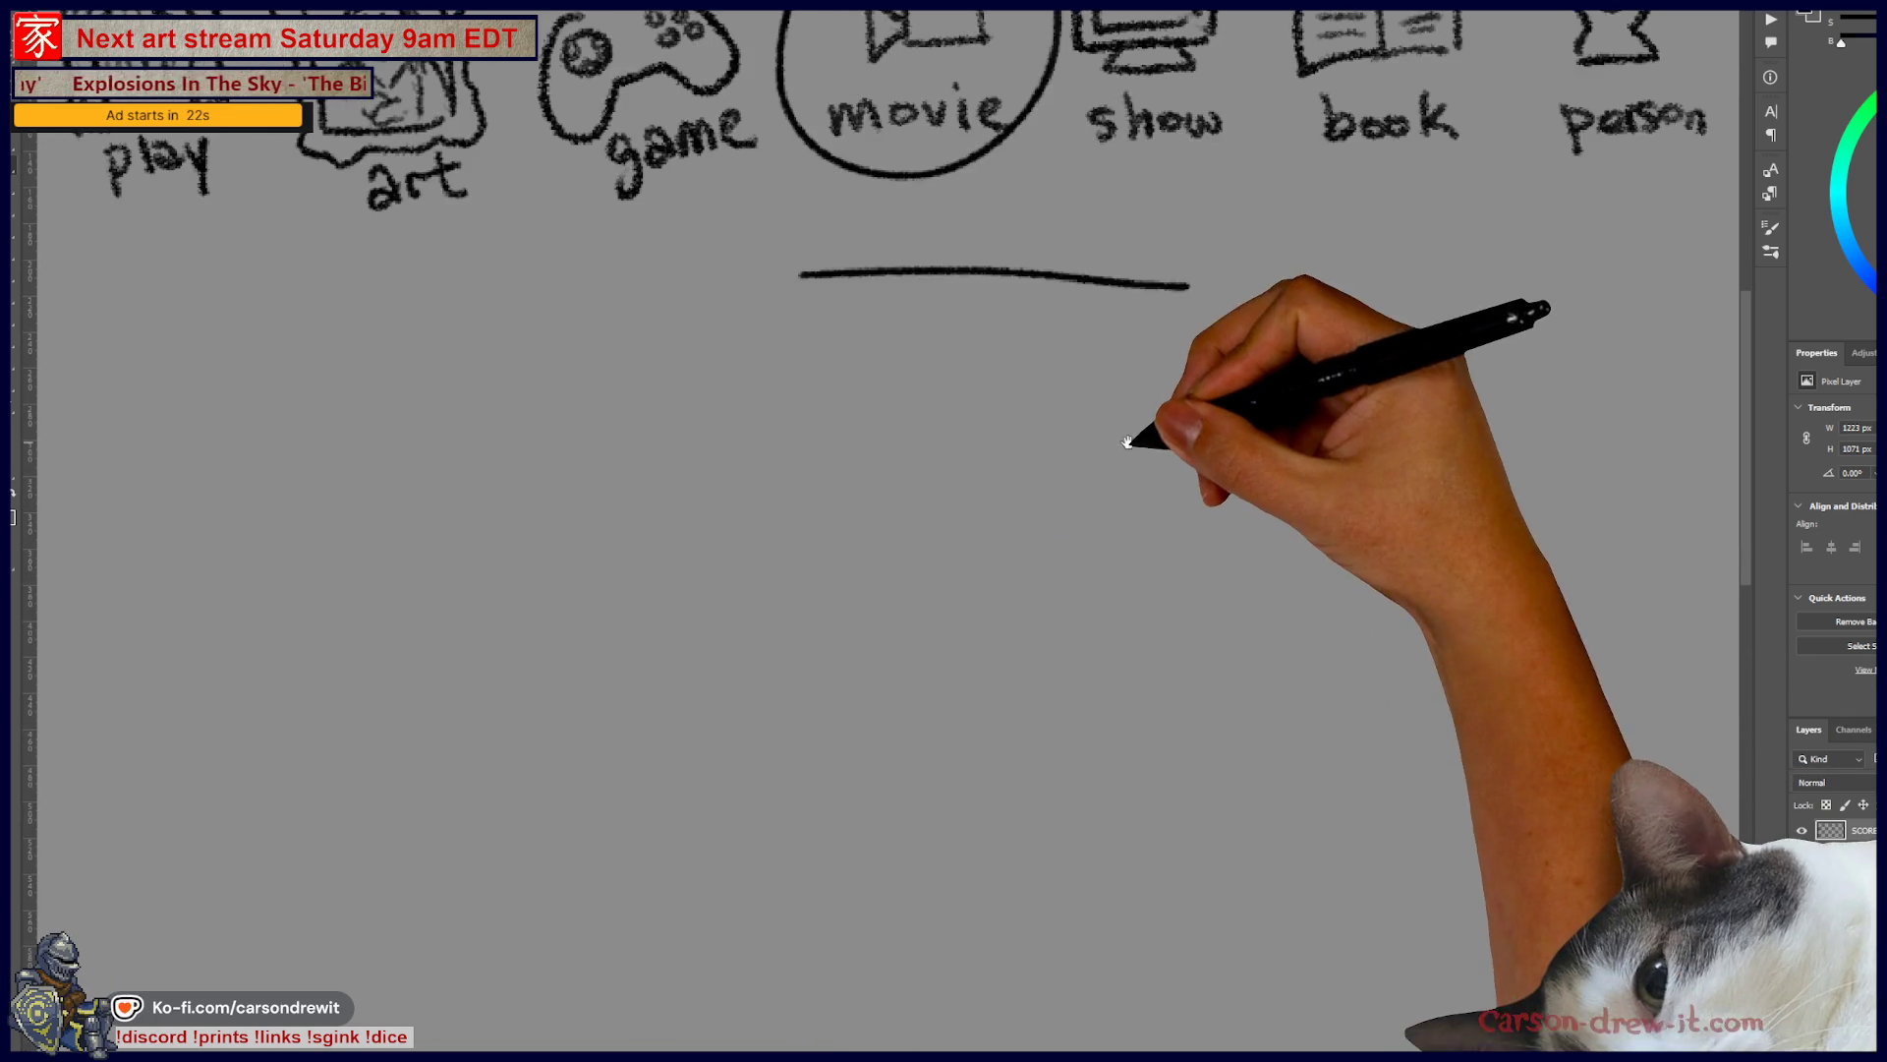
pyautogui.scroll(-2, 917, 245)
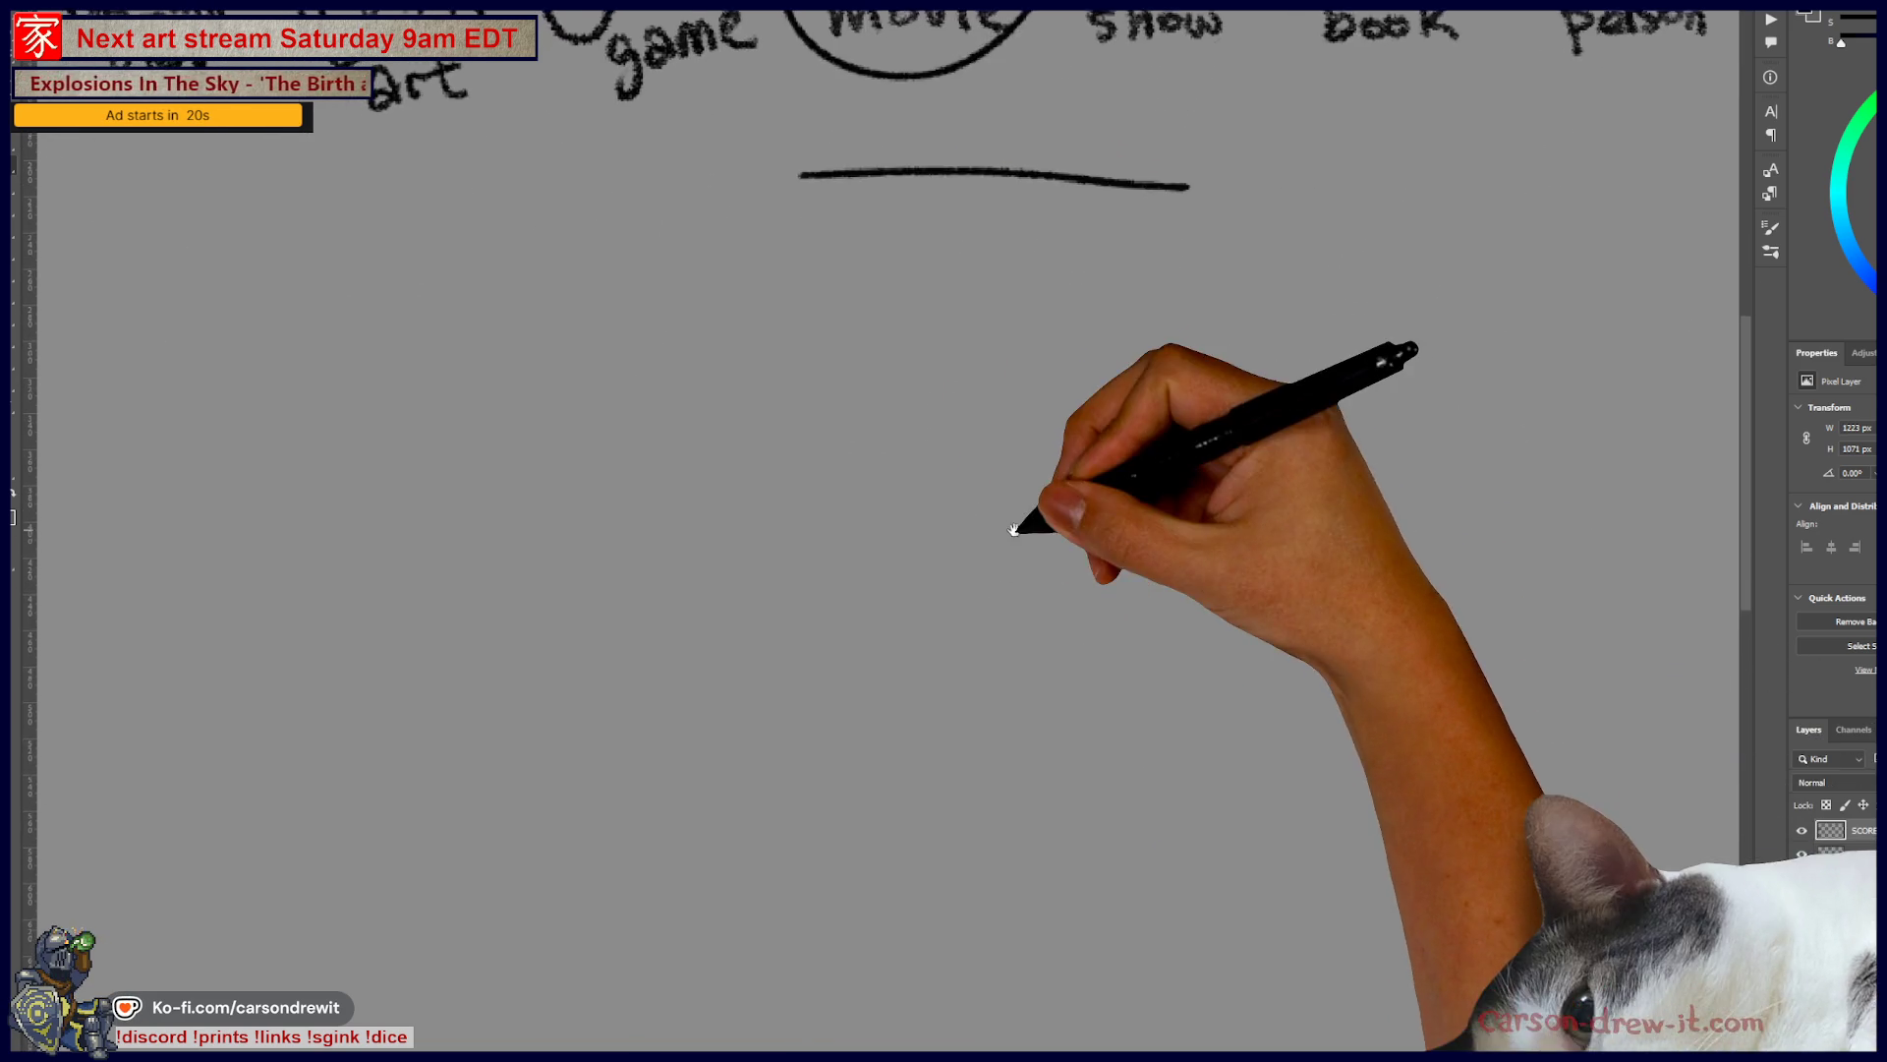
# - Sketch the shaggy wolf head outline with a brow line and sunglasses
pyautogui.moveTo(823, 518)
pyautogui.mouseDown()
pyautogui.moveTo(824, 478)
pyautogui.moveTo(903, 490)
pyautogui.moveTo(883, 506)
pyautogui.moveTo(934, 463)
pyautogui.moveTo(1012, 457)
pyautogui.moveTo(1096, 539)
pyautogui.mouseUp()
pyautogui.moveTo(1032, 497)
pyautogui.mouseDown()
pyautogui.moveTo(1185, 566)
pyautogui.moveTo(1180, 610)
pyautogui.mouseUp()
pyautogui.moveTo(786, 536)
pyautogui.mouseDown()
pyautogui.moveTo(744, 697)
pyautogui.moveTo(814, 739)
pyautogui.mouseUp()
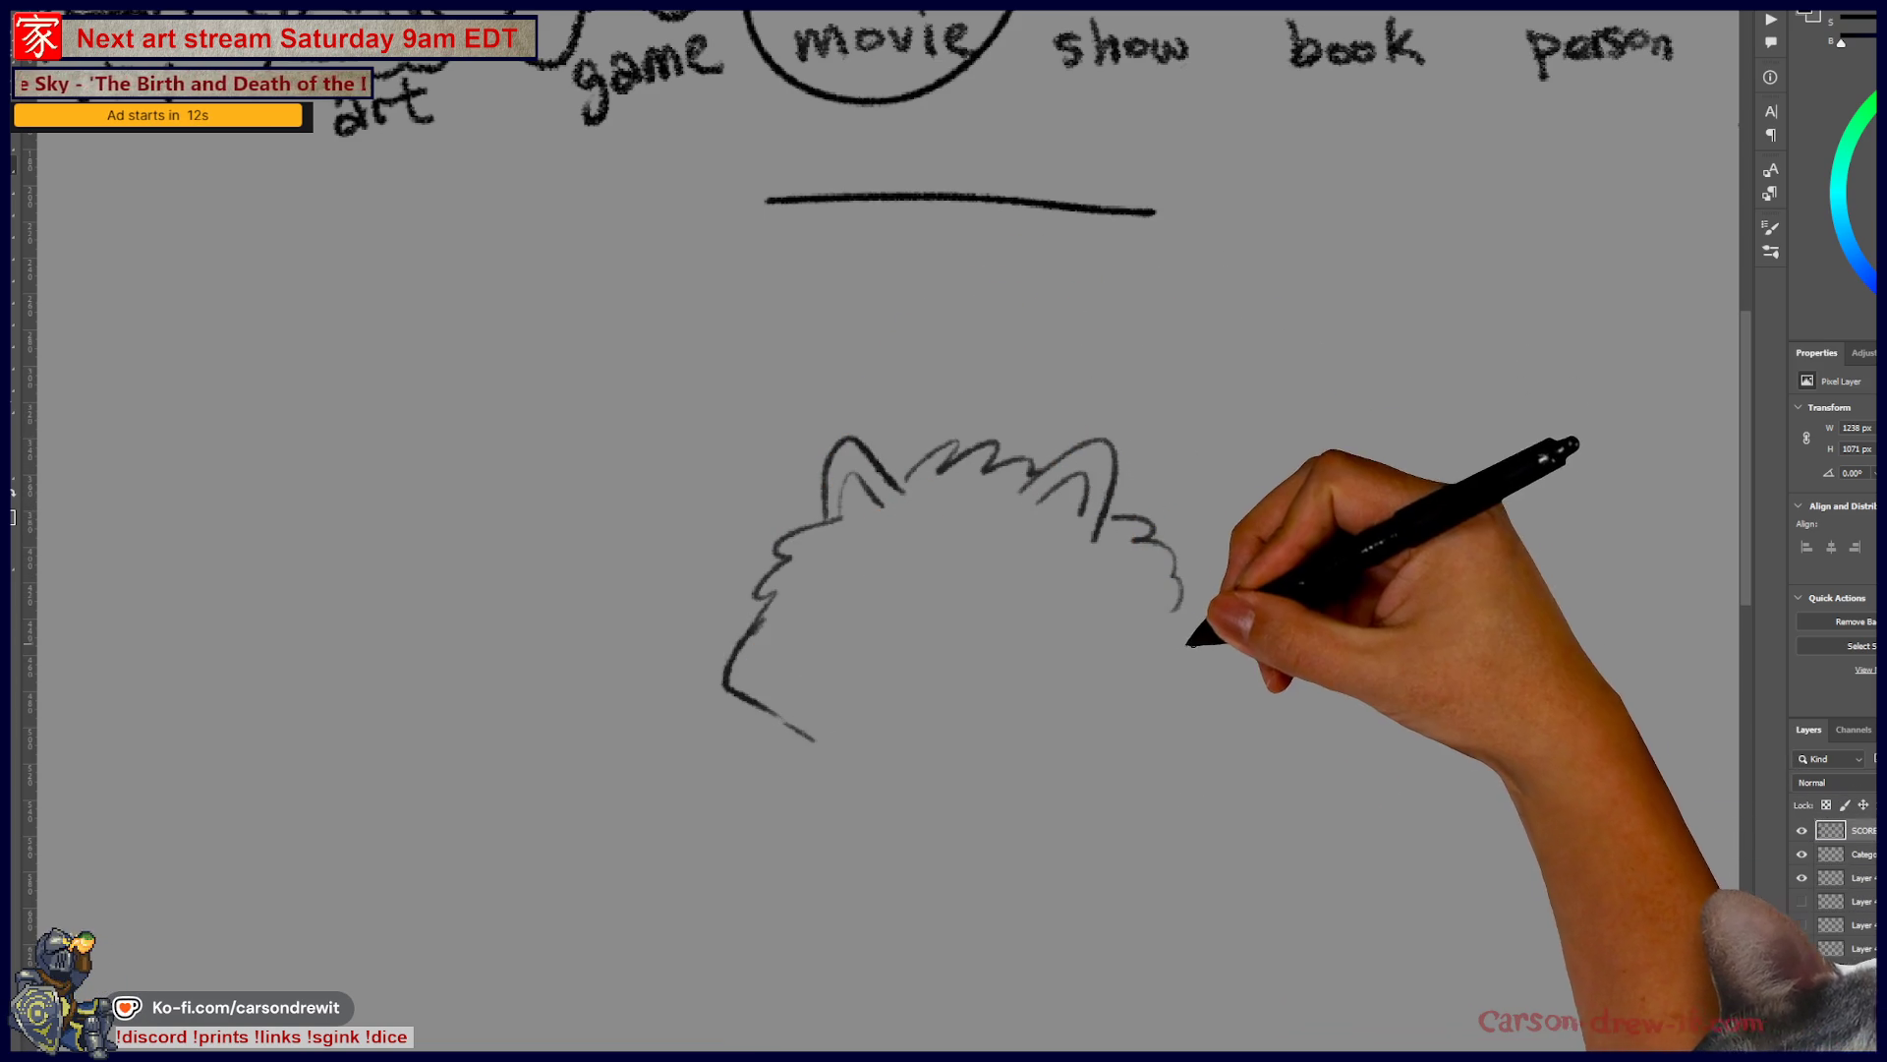
pyautogui.moveTo(1168, 700); pyautogui.dragTo(1104, 737)
pyautogui.moveTo(828, 595); pyautogui.dragTo(1052, 592)
pyautogui.moveTo(833, 601)
pyautogui.mouseDown()
pyautogui.moveTo(946, 632)
pyautogui.moveTo(1052, 617)
pyautogui.mouseUp()
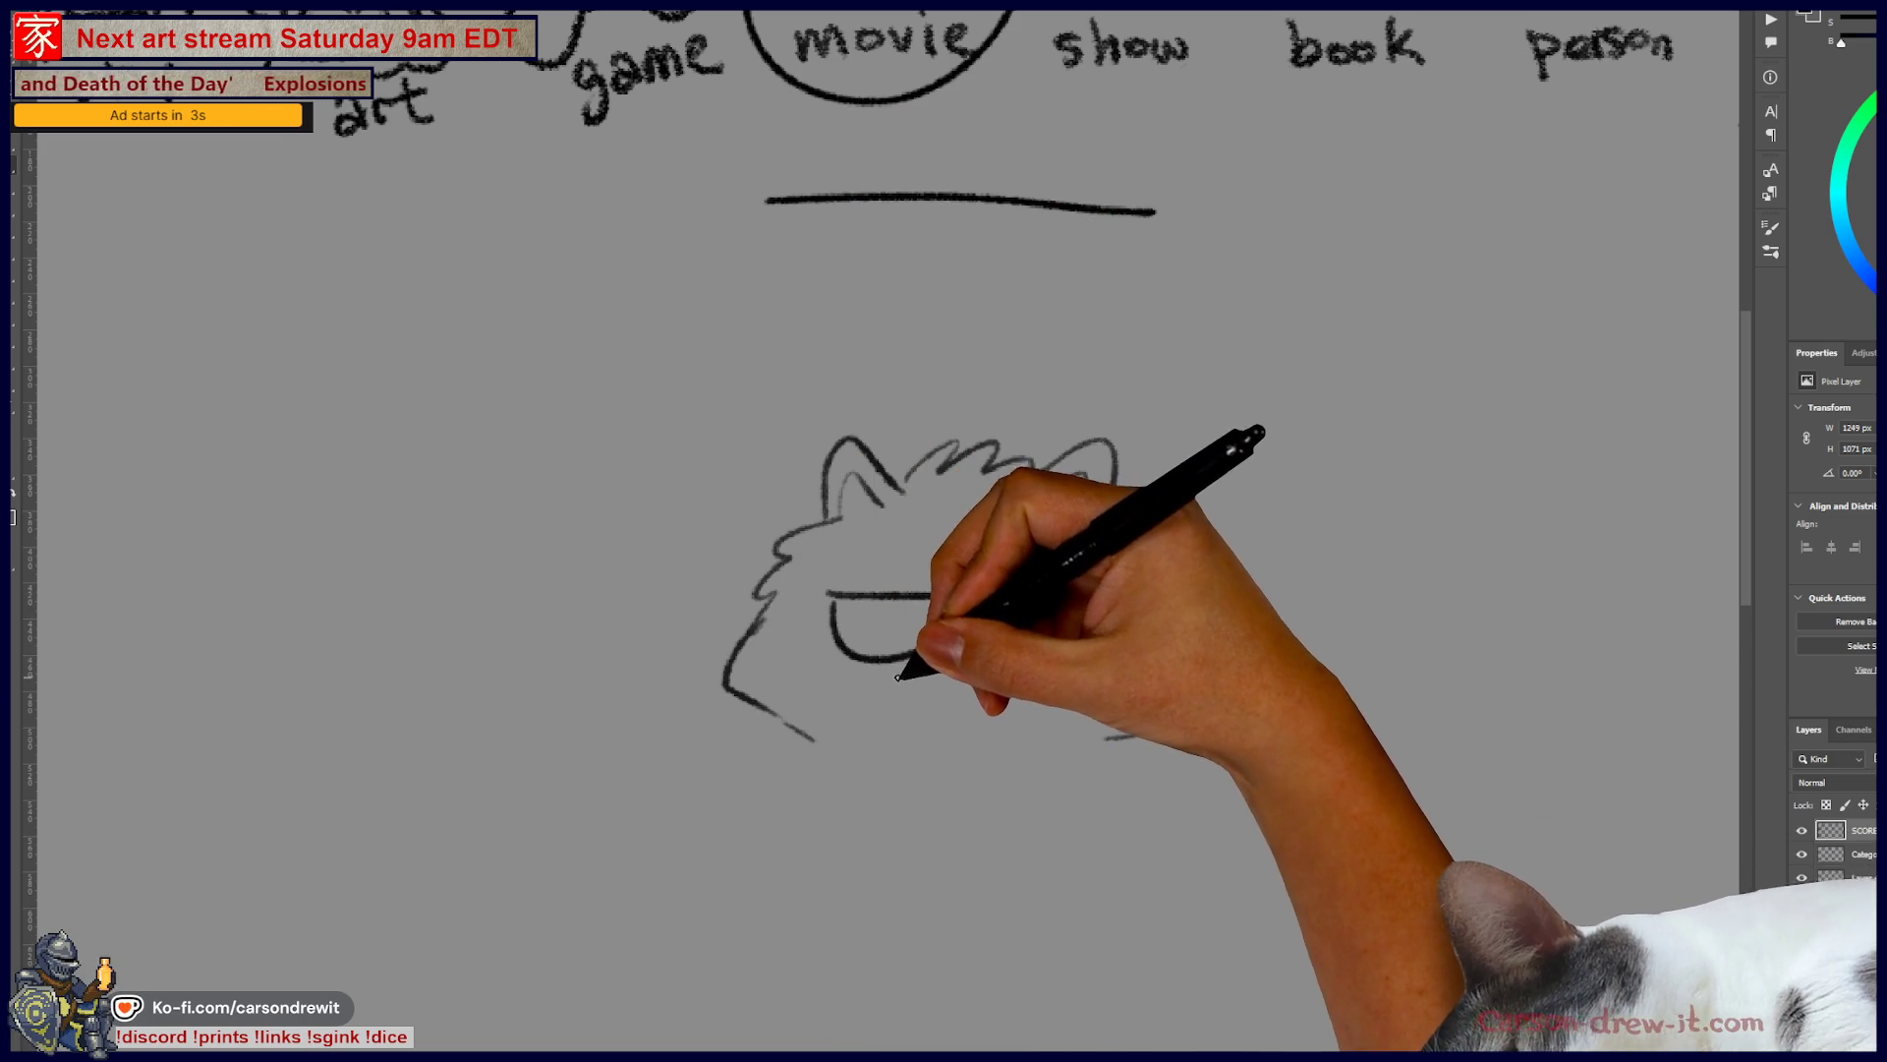
pyautogui.moveTo(942, 639); pyautogui.dragTo(963, 563)
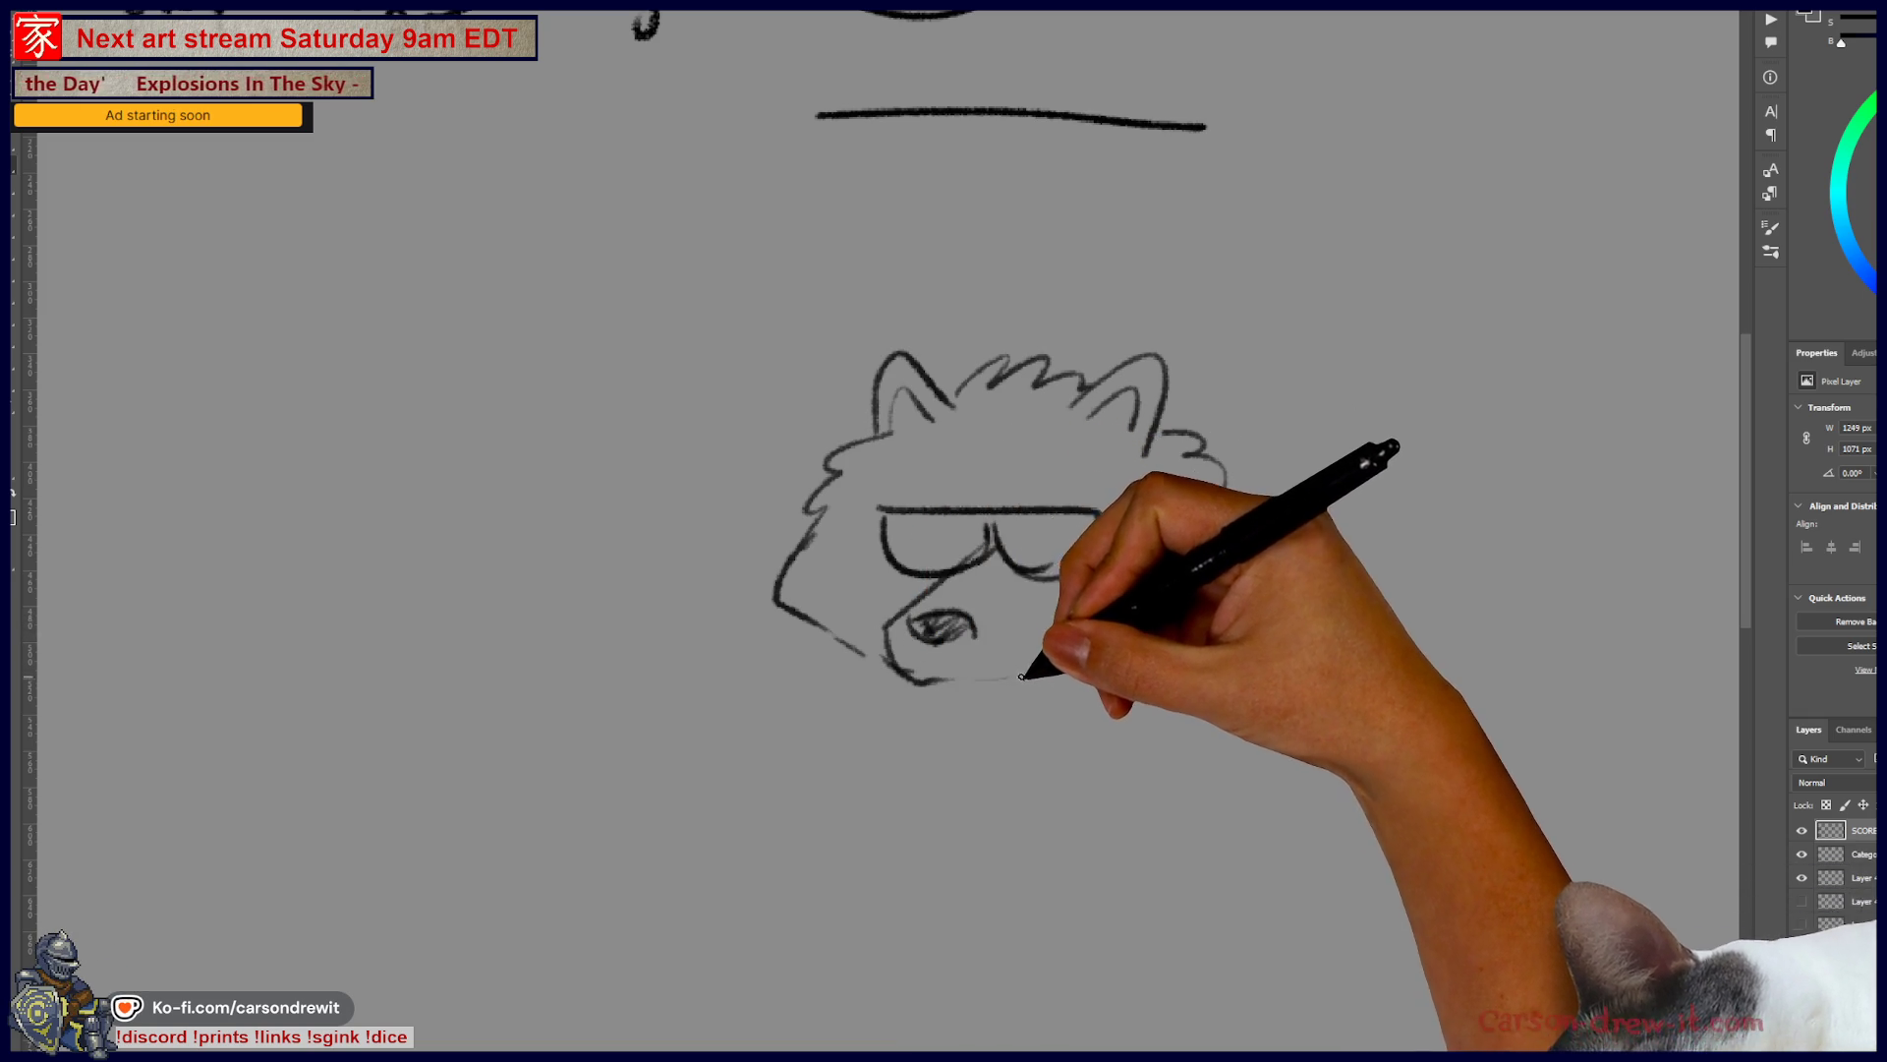
# - Add the snout, bared teeth, jaw and cheek fur, and a neck stroke to the wolf
pyautogui.moveTo(1007, 683); pyautogui.dragTo(1045, 656)
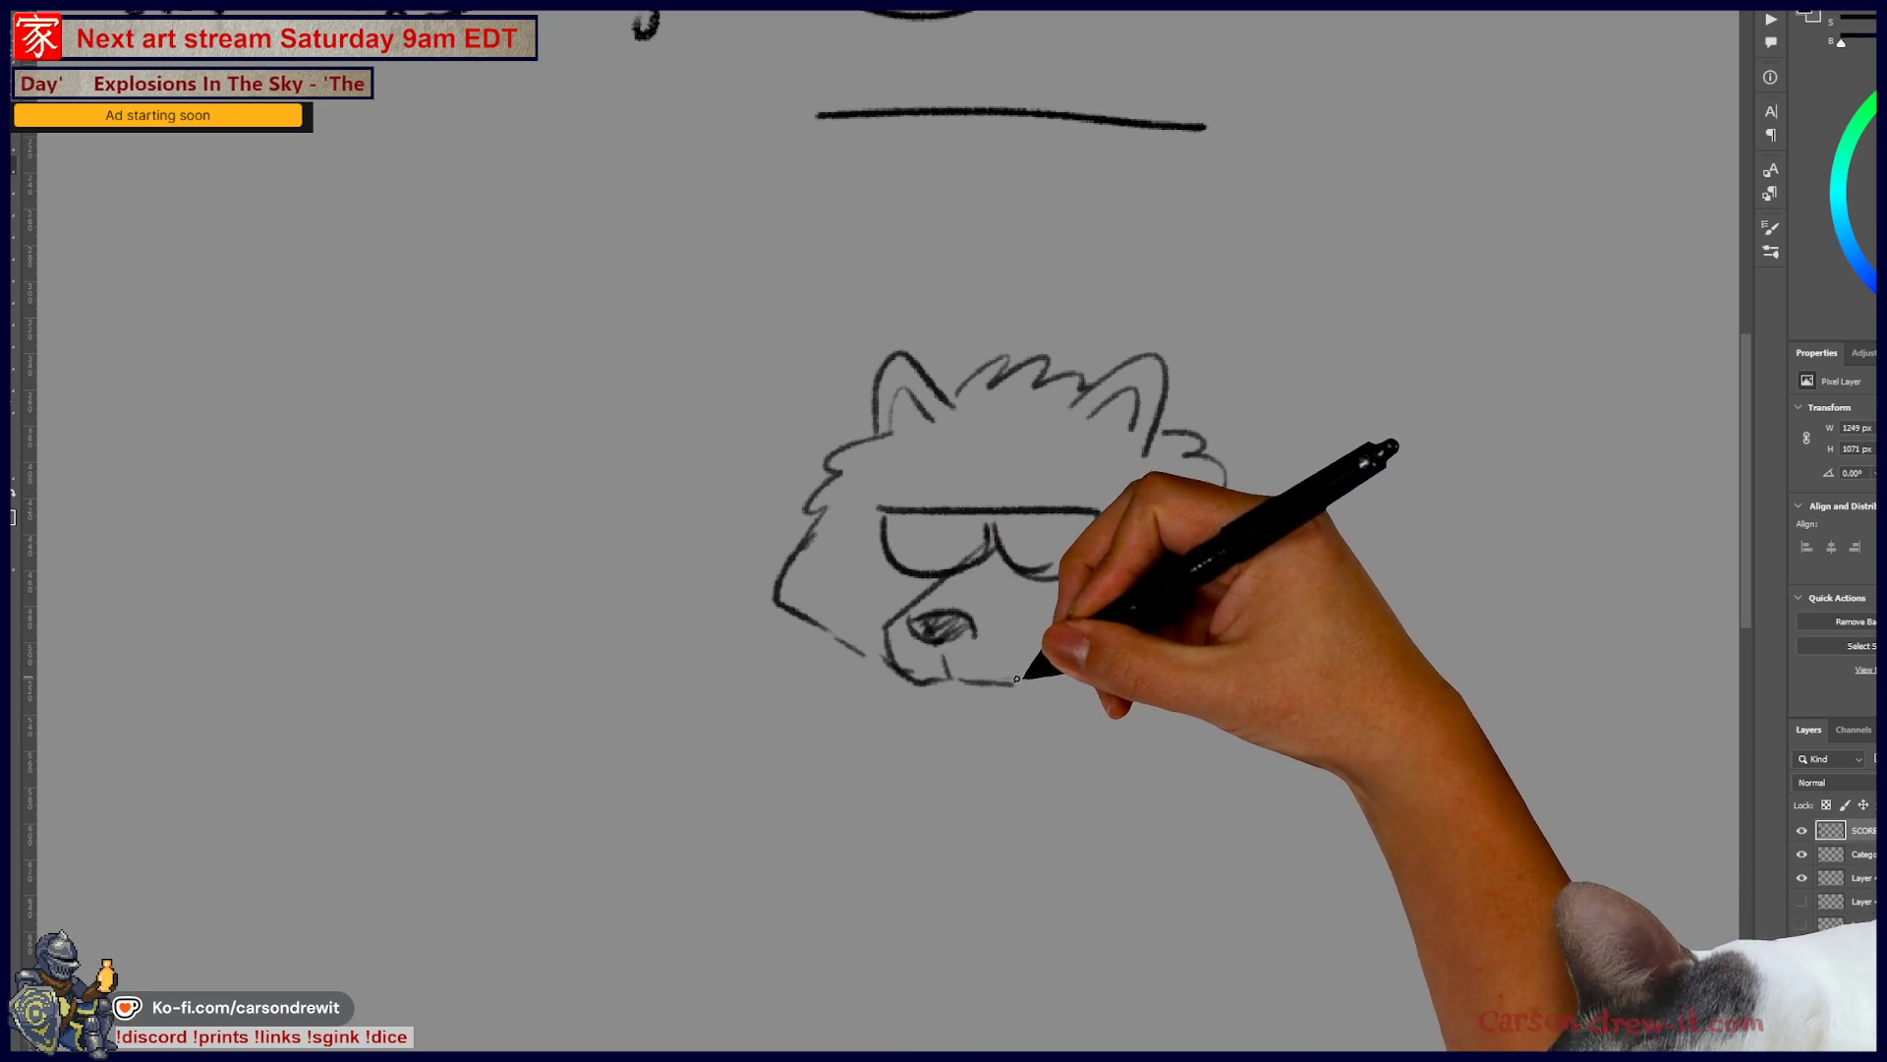
pyautogui.moveTo(863, 562)
pyautogui.mouseDown()
pyautogui.moveTo(876, 590)
pyautogui.moveTo(960, 560)
pyautogui.moveTo(1116, 624)
pyautogui.moveTo(1153, 606)
pyautogui.mouseUp()
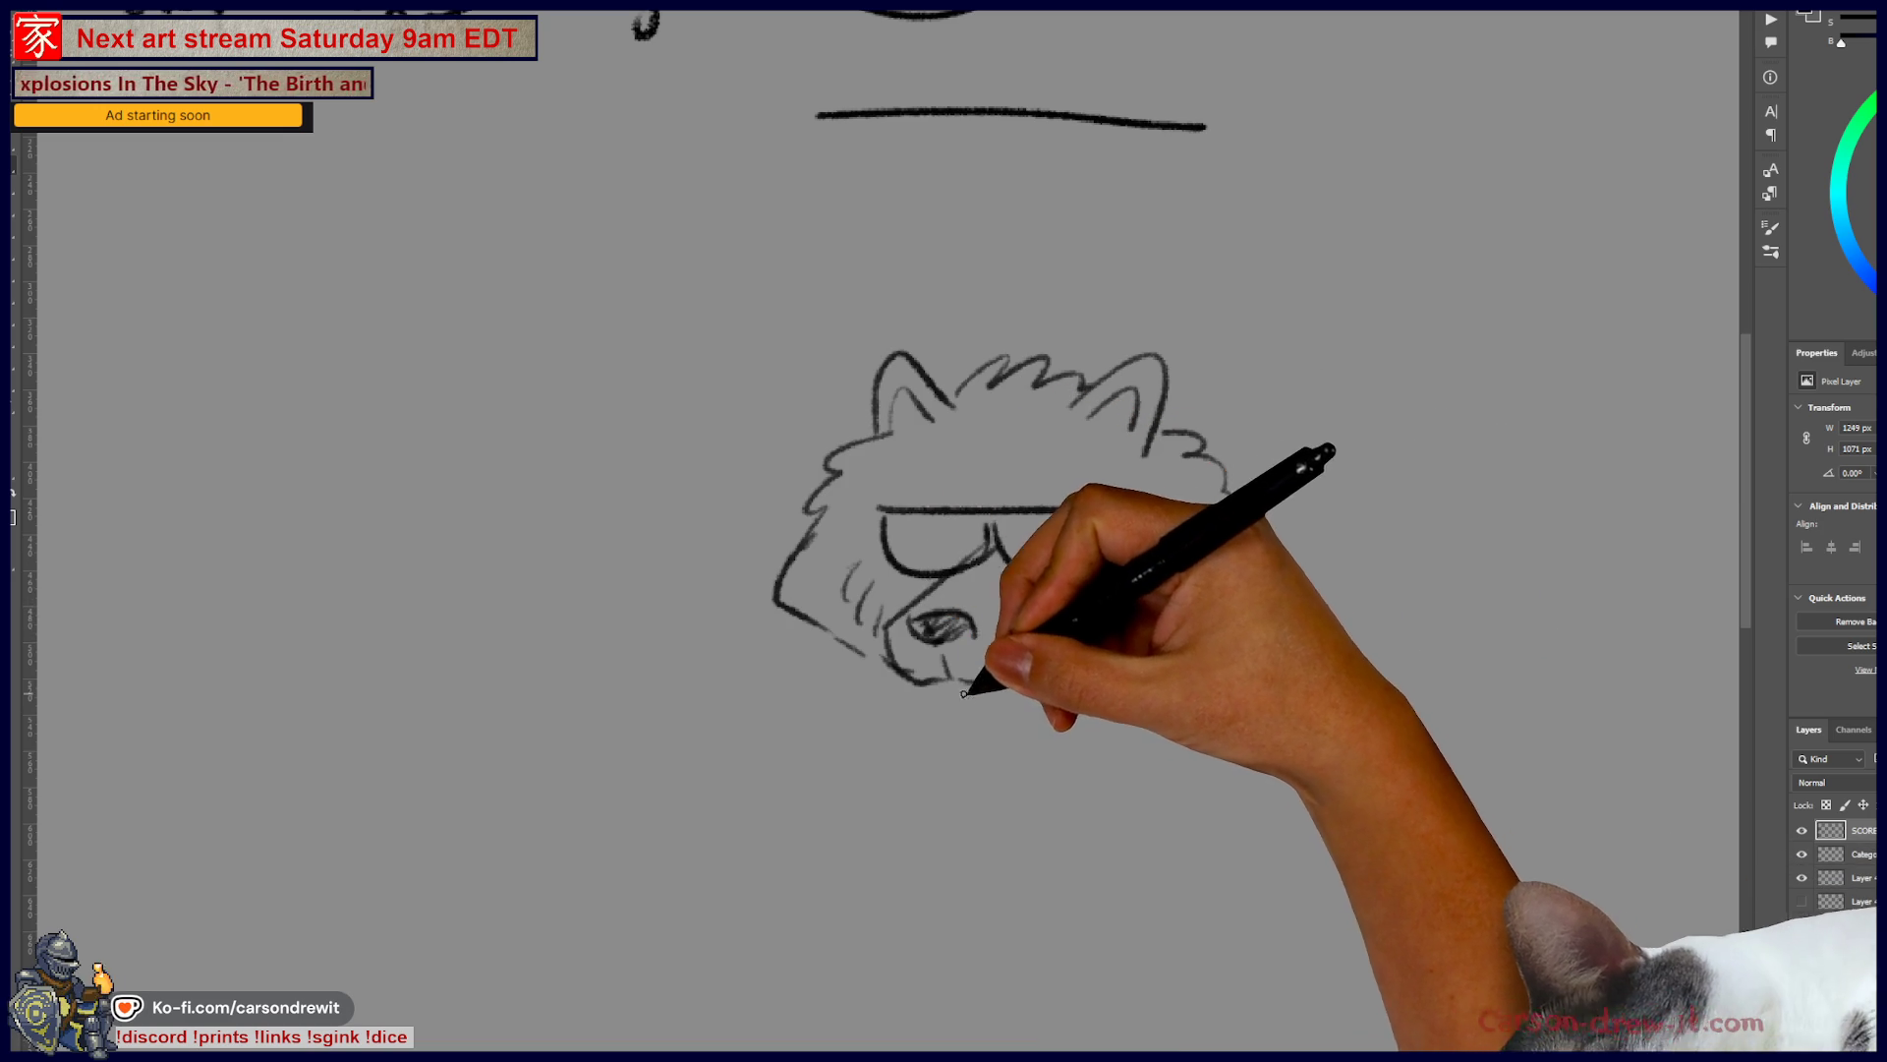
pyautogui.moveTo(972, 701); pyautogui.dragTo(1009, 702)
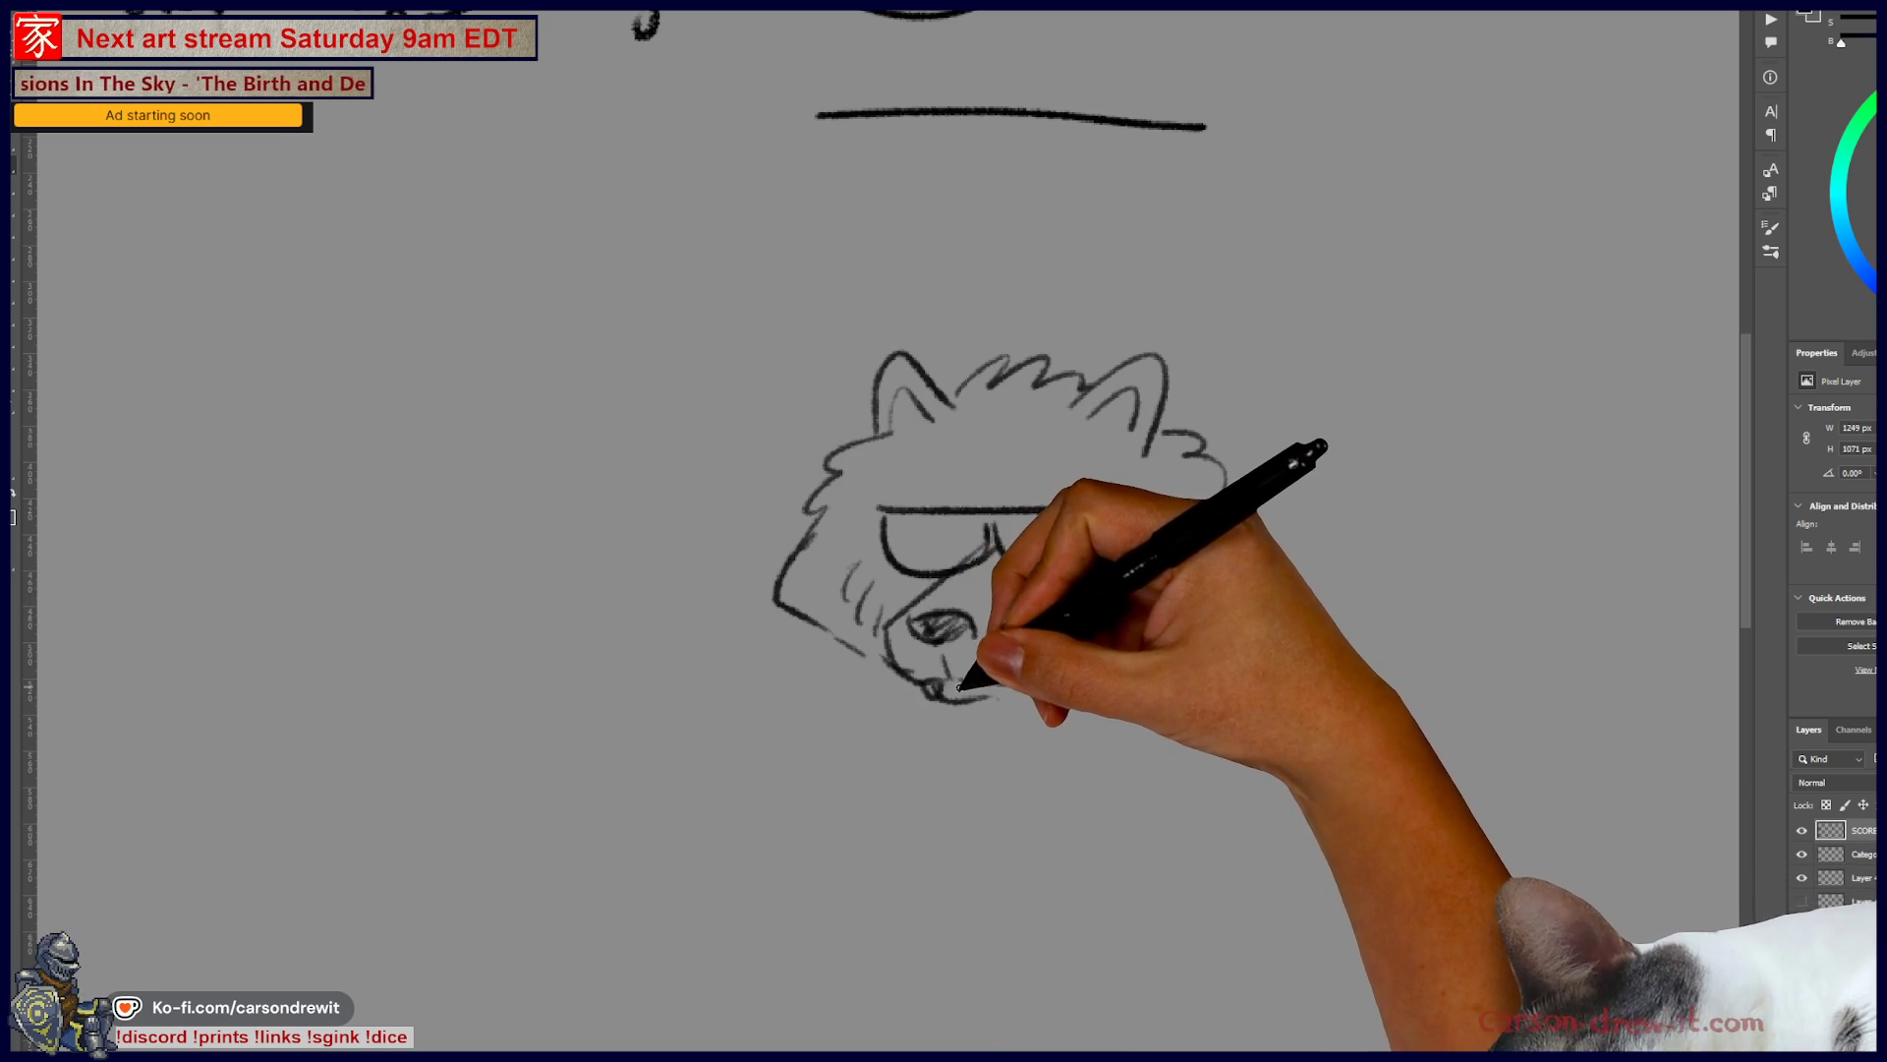
pyautogui.moveTo(939, 696); pyautogui.dragTo(1005, 716)
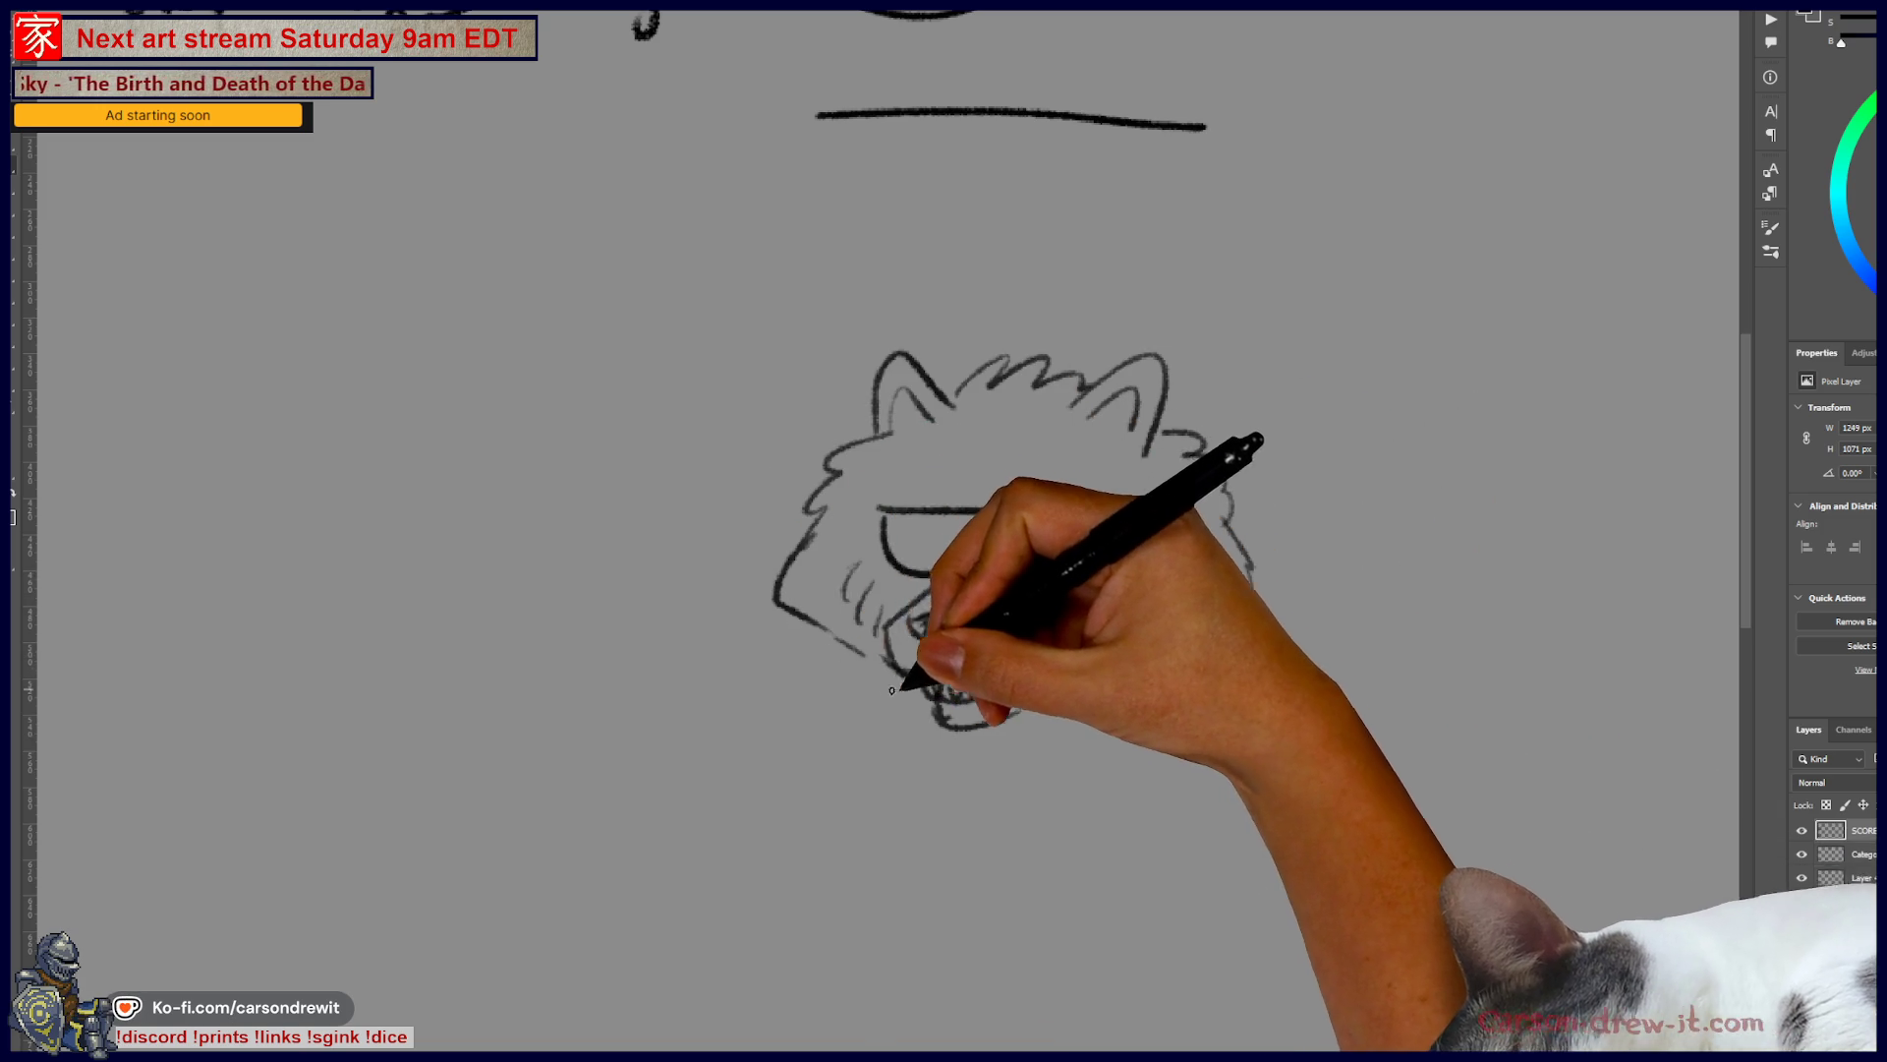
pyautogui.moveTo(864, 645)
pyautogui.mouseDown()
pyautogui.moveTo(893, 750)
pyautogui.moveTo(1114, 717)
pyautogui.mouseUp()
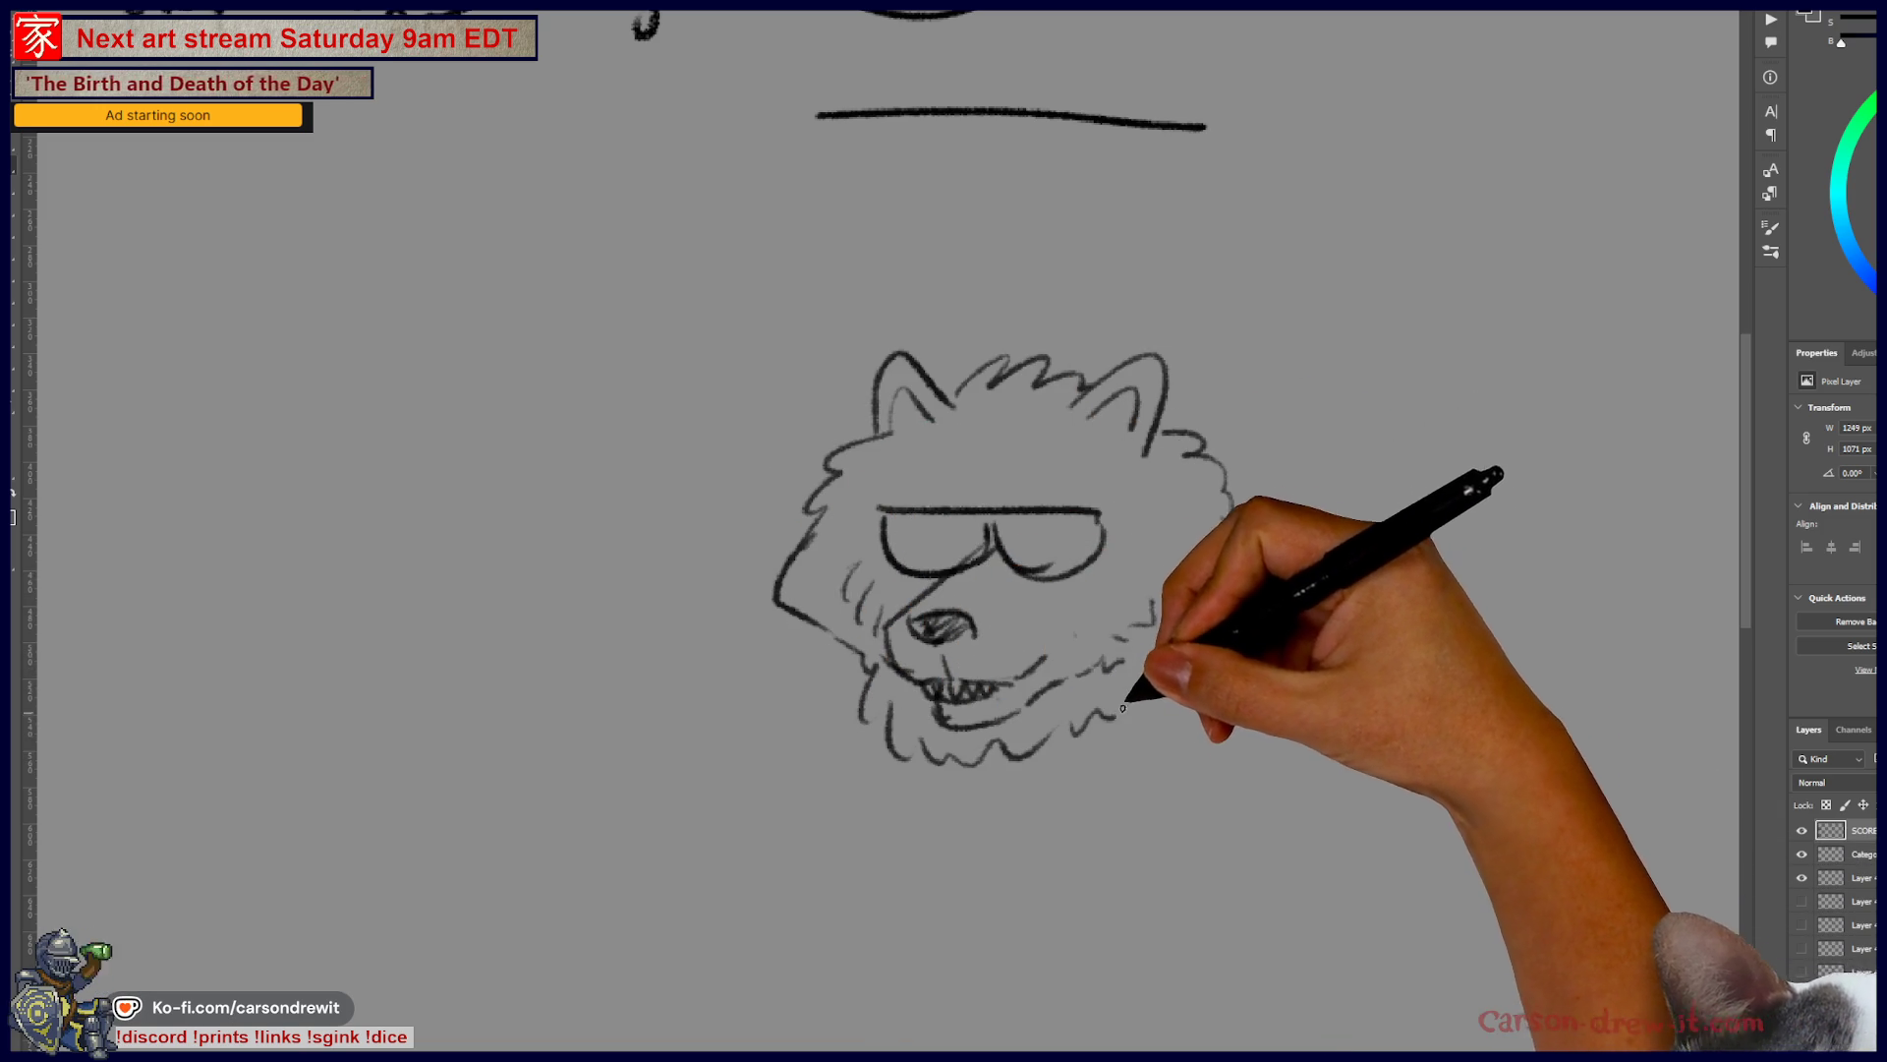
pyautogui.moveTo(1152, 654)
pyautogui.mouseDown()
pyautogui.moveTo(1158, 707)
pyautogui.moveTo(1133, 733)
pyautogui.mouseUp()
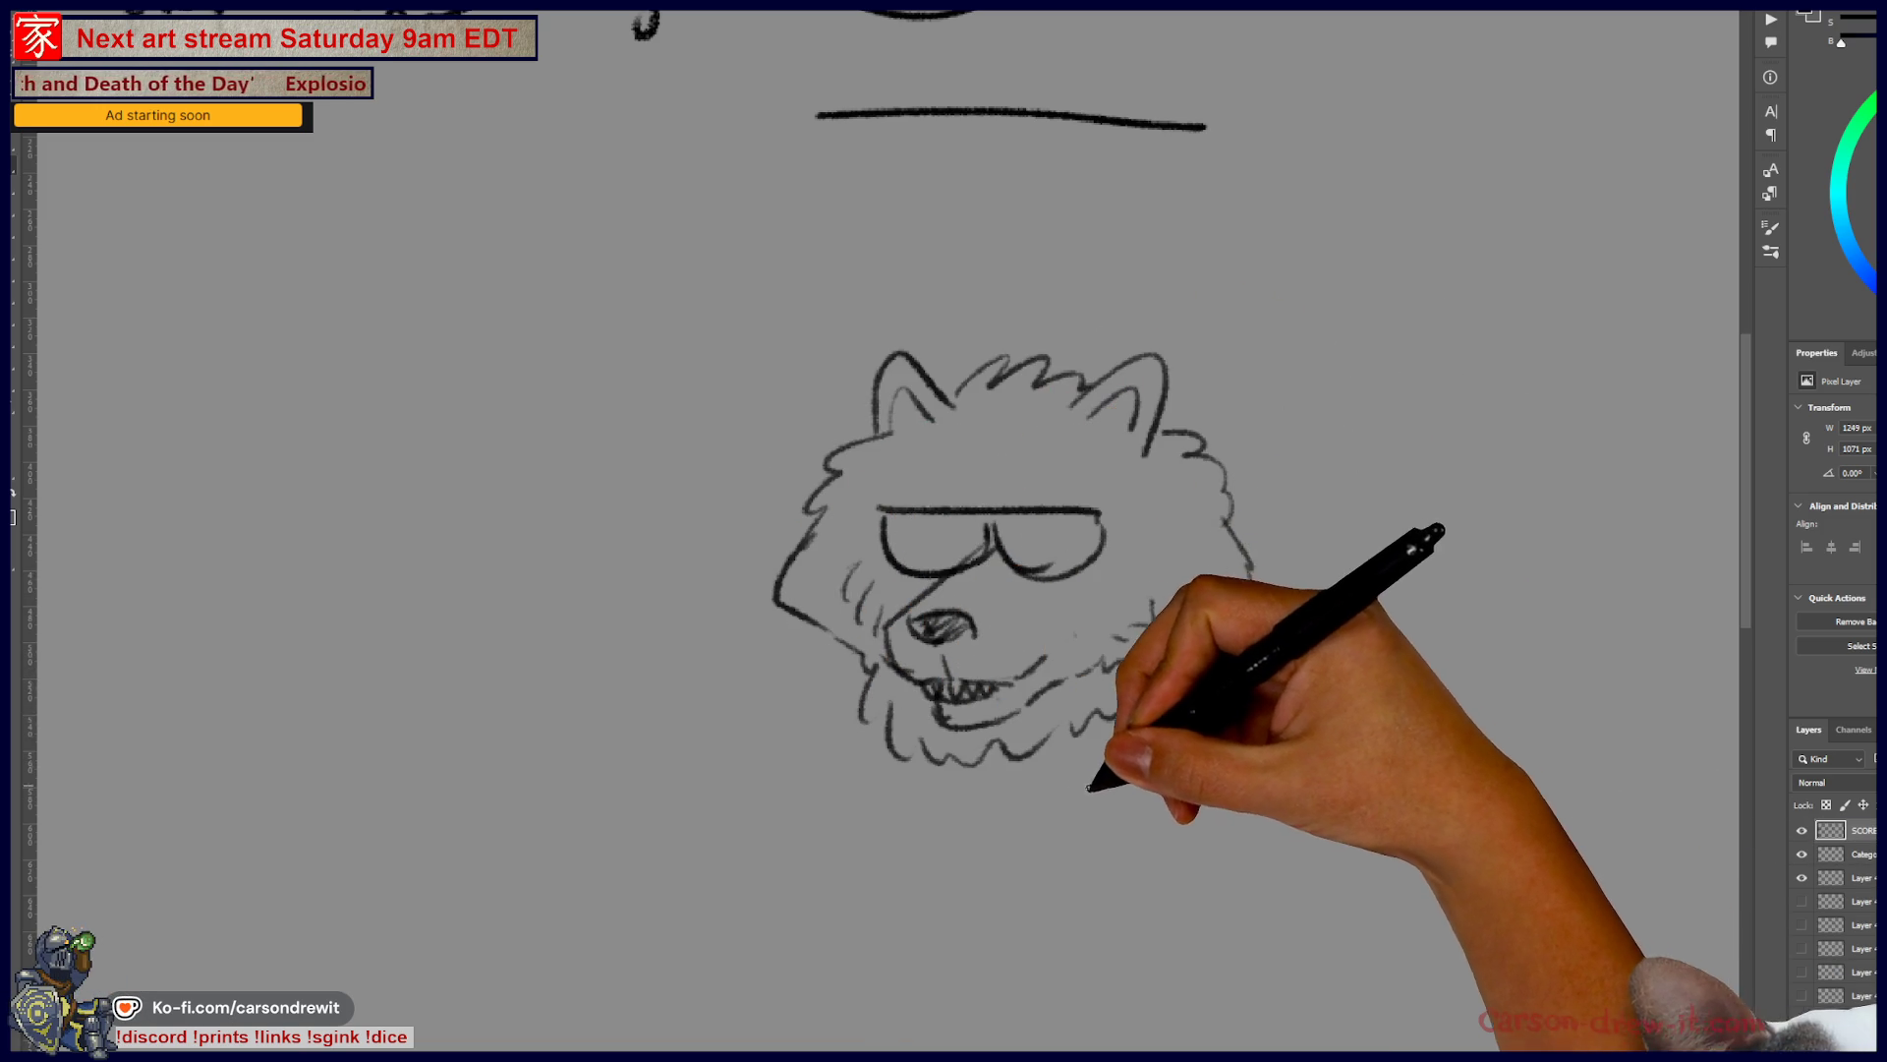
pyautogui.moveTo(1029, 763); pyautogui.dragTo(1029, 821)
pyautogui.hotkey('ctrl', '-')
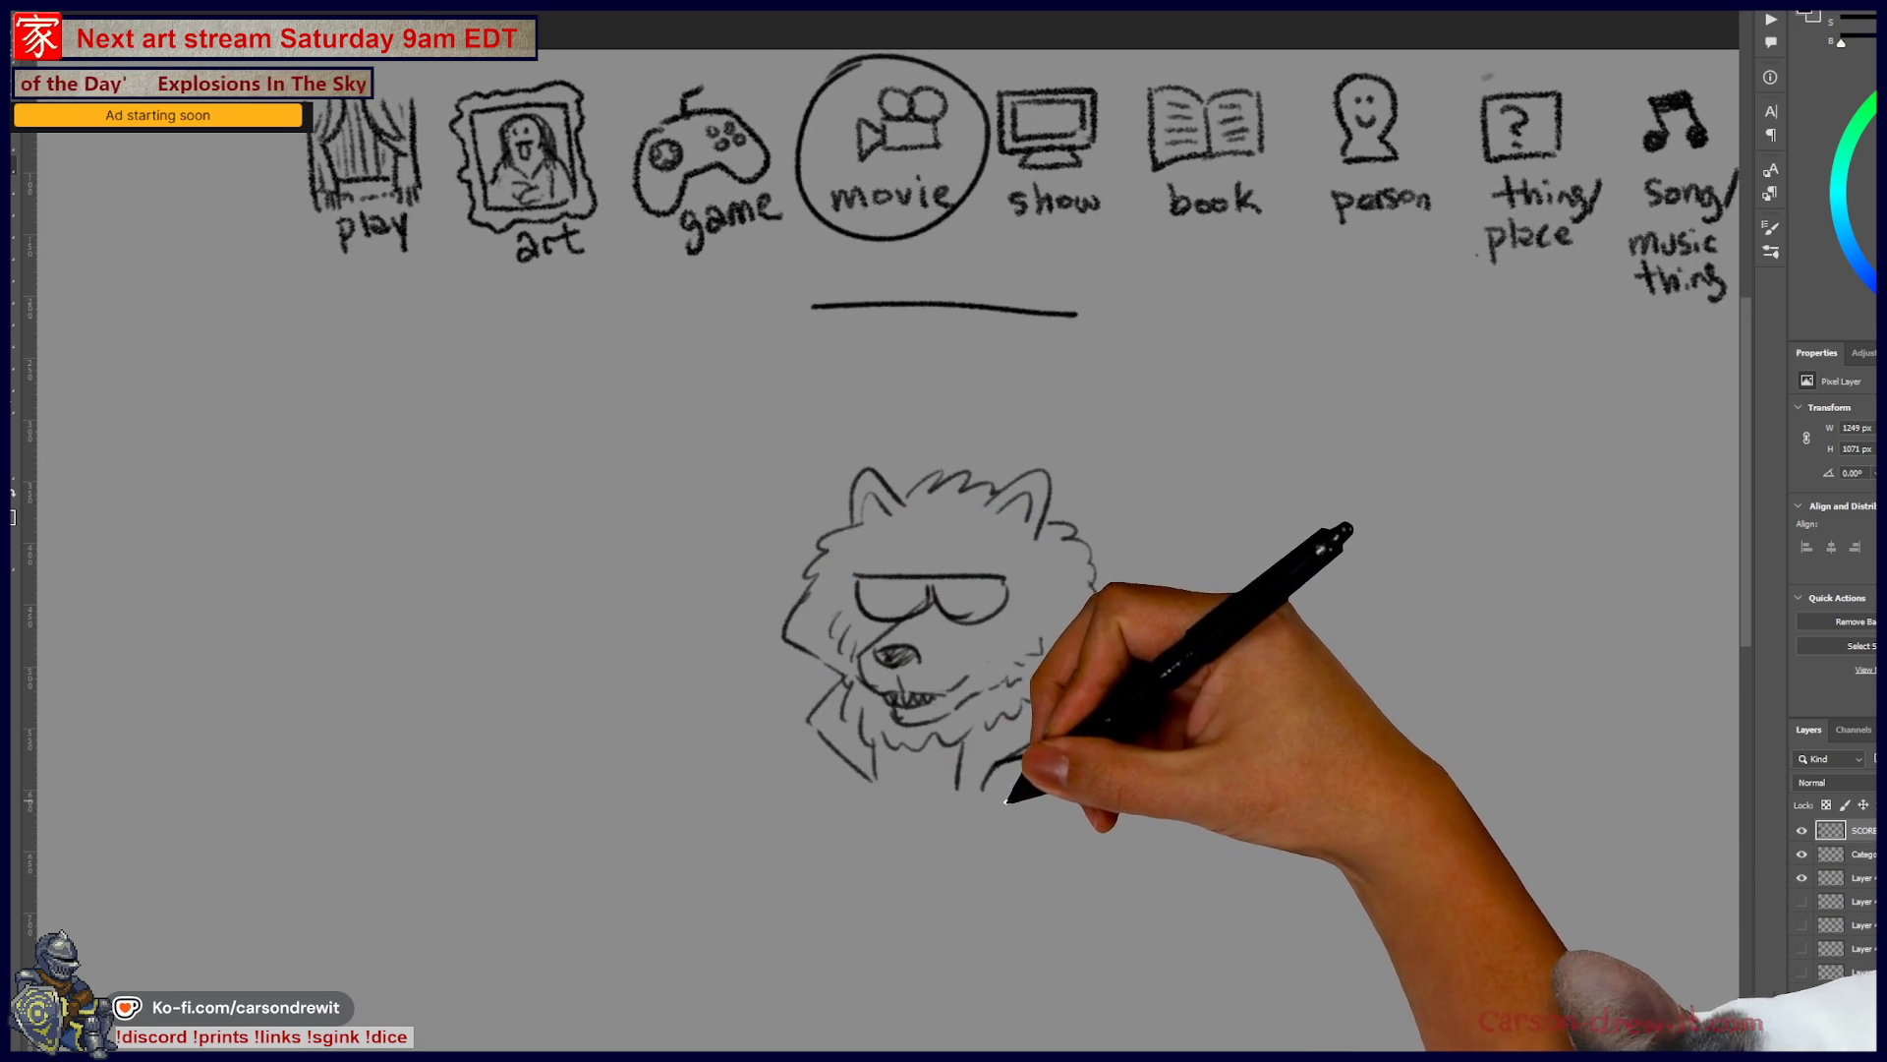
# - Add a necktie and paw below the wolf, and a hand gripping a tall hatched box at left
pyautogui.moveTo(995, 824); pyautogui.dragTo(1053, 789)
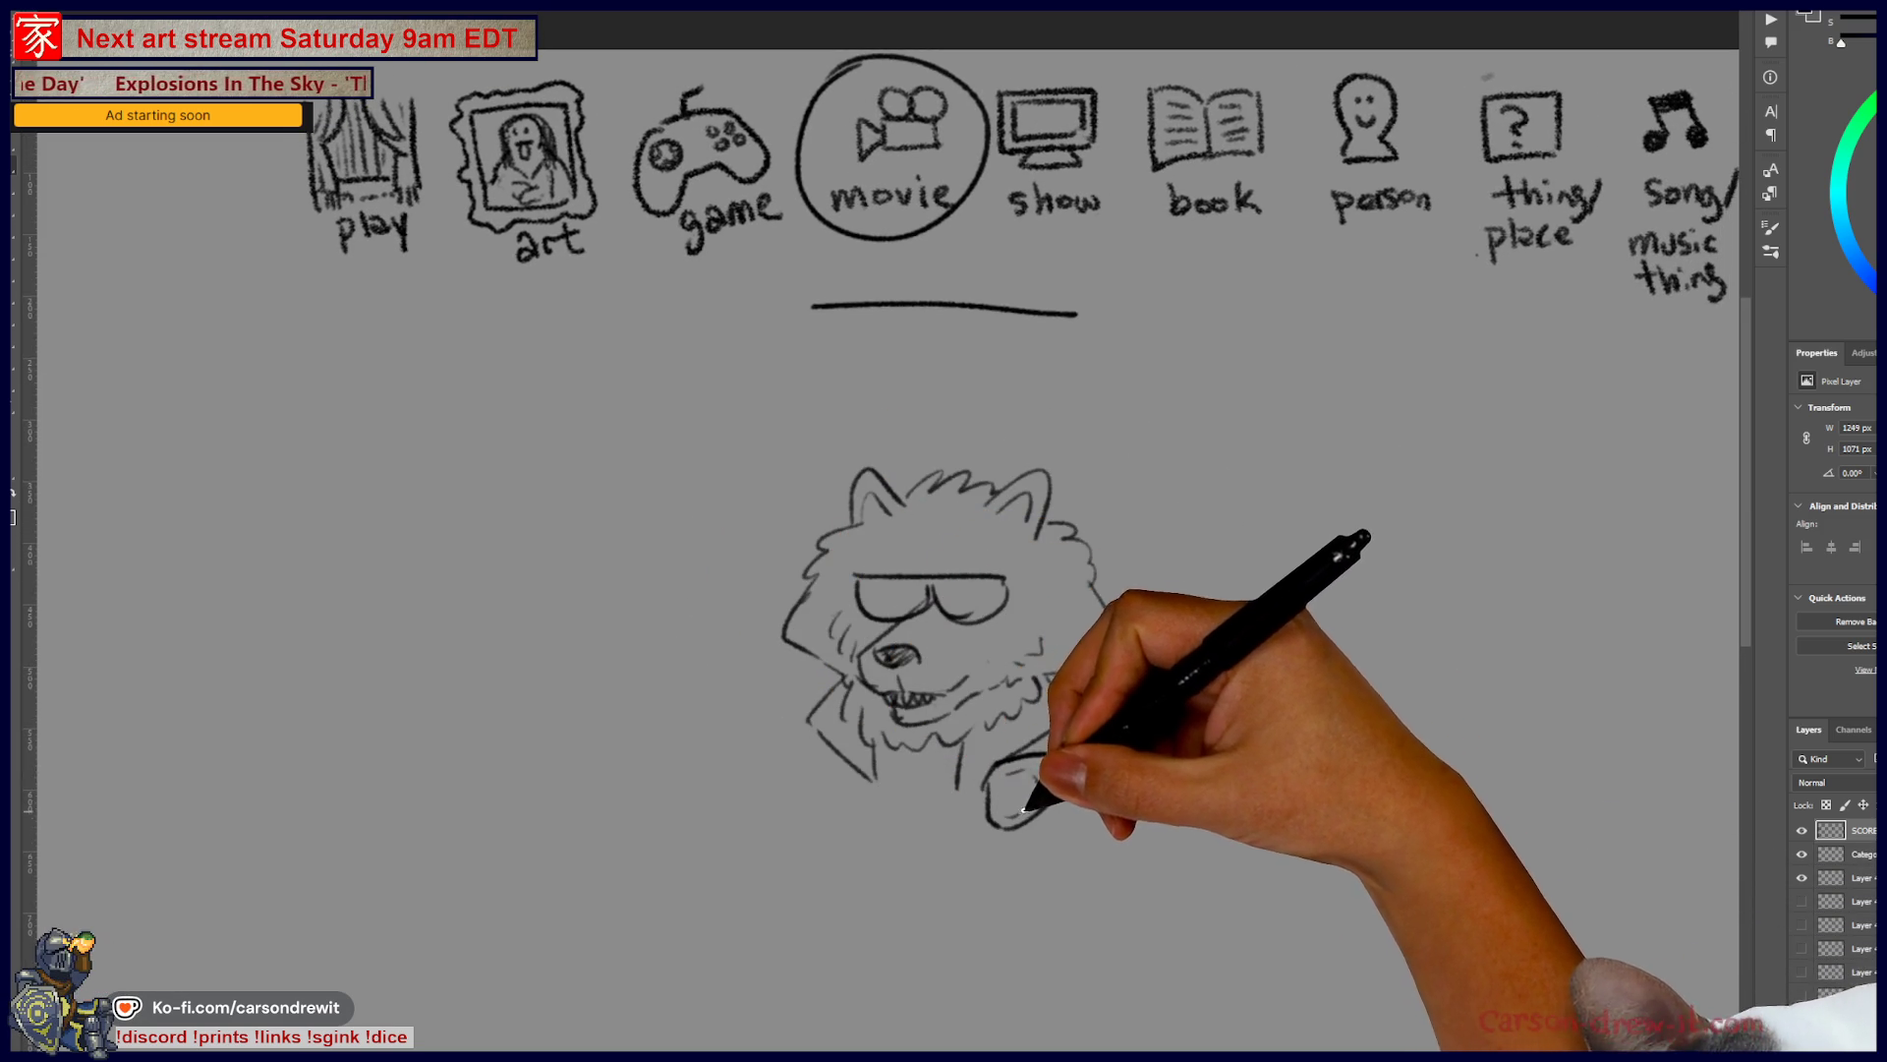
pyautogui.moveTo(958, 747)
pyautogui.mouseDown()
pyautogui.moveTo(918, 758)
pyautogui.moveTo(885, 864)
pyautogui.moveTo(960, 842)
pyautogui.moveTo(902, 765)
pyautogui.moveTo(927, 780)
pyautogui.moveTo(897, 872)
pyautogui.mouseUp()
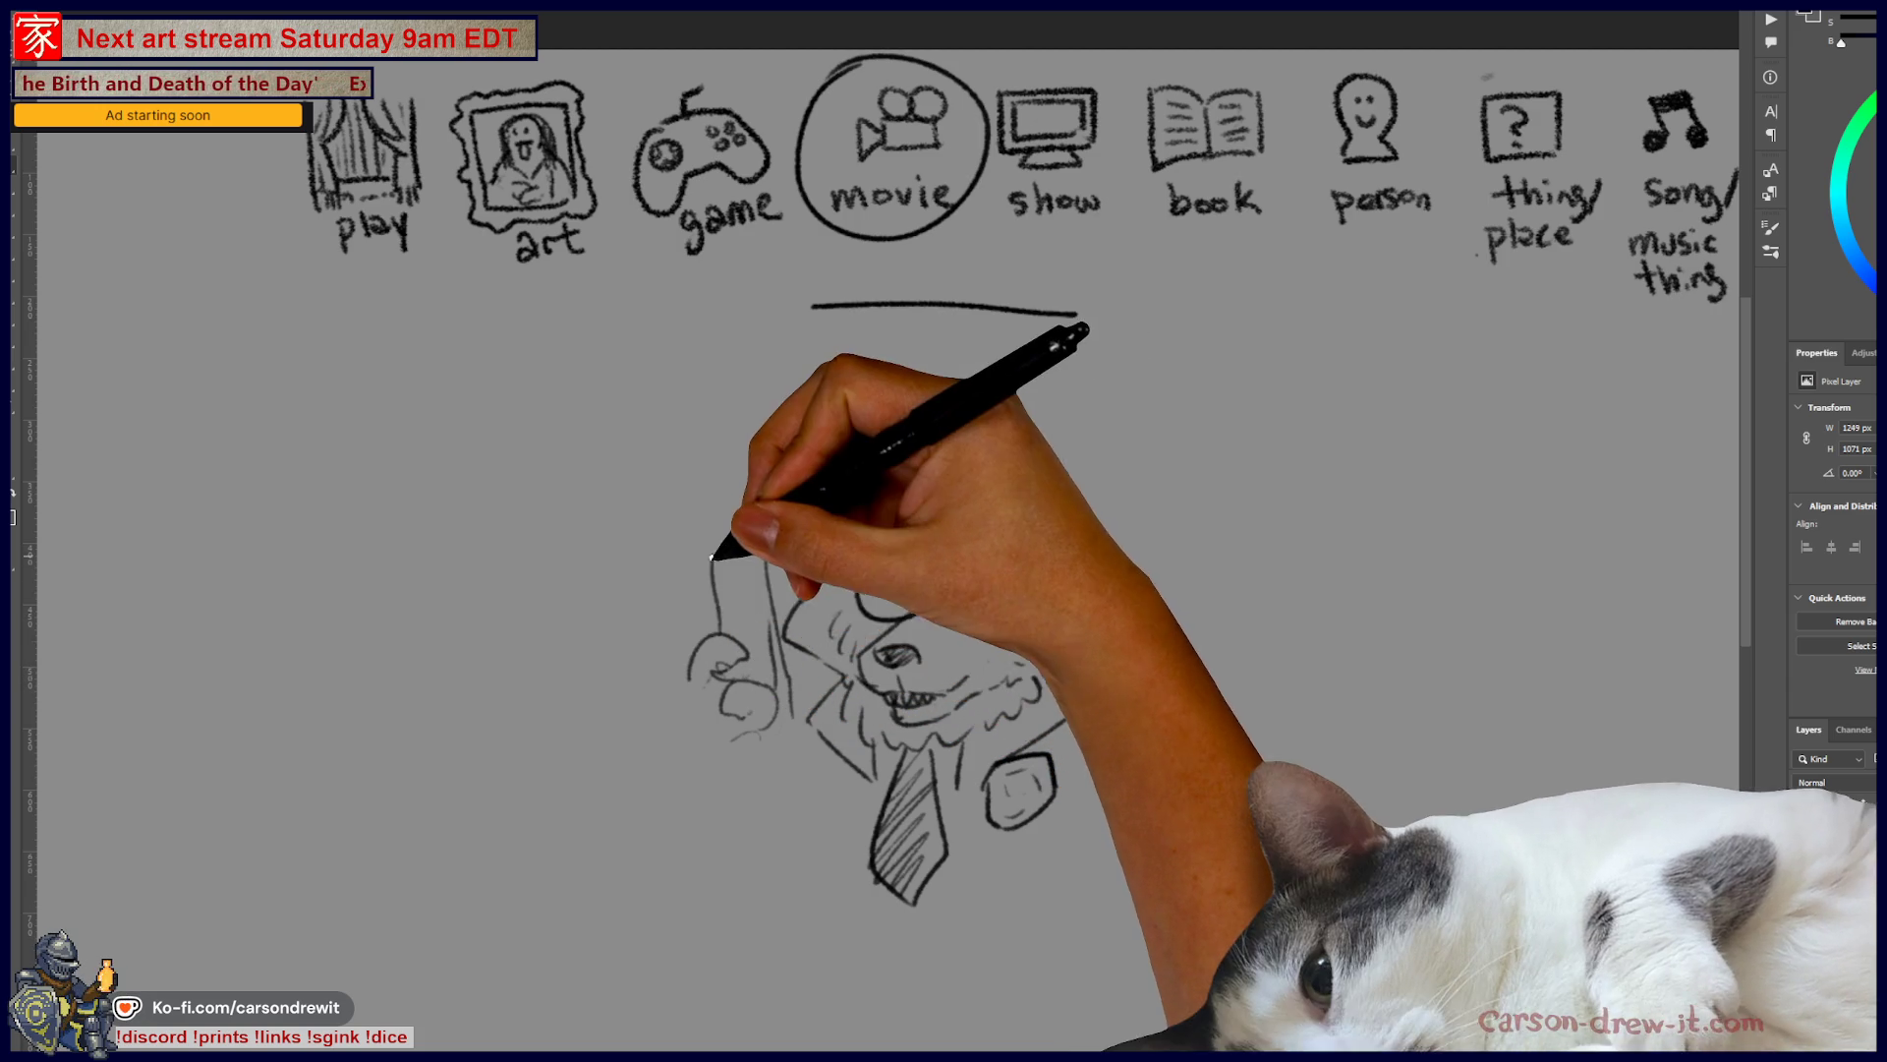
pyautogui.moveTo(716, 629)
pyautogui.mouseDown()
pyautogui.moveTo(710, 562)
pyautogui.moveTo(763, 522)
pyautogui.moveTo(799, 680)
pyautogui.mouseUp()
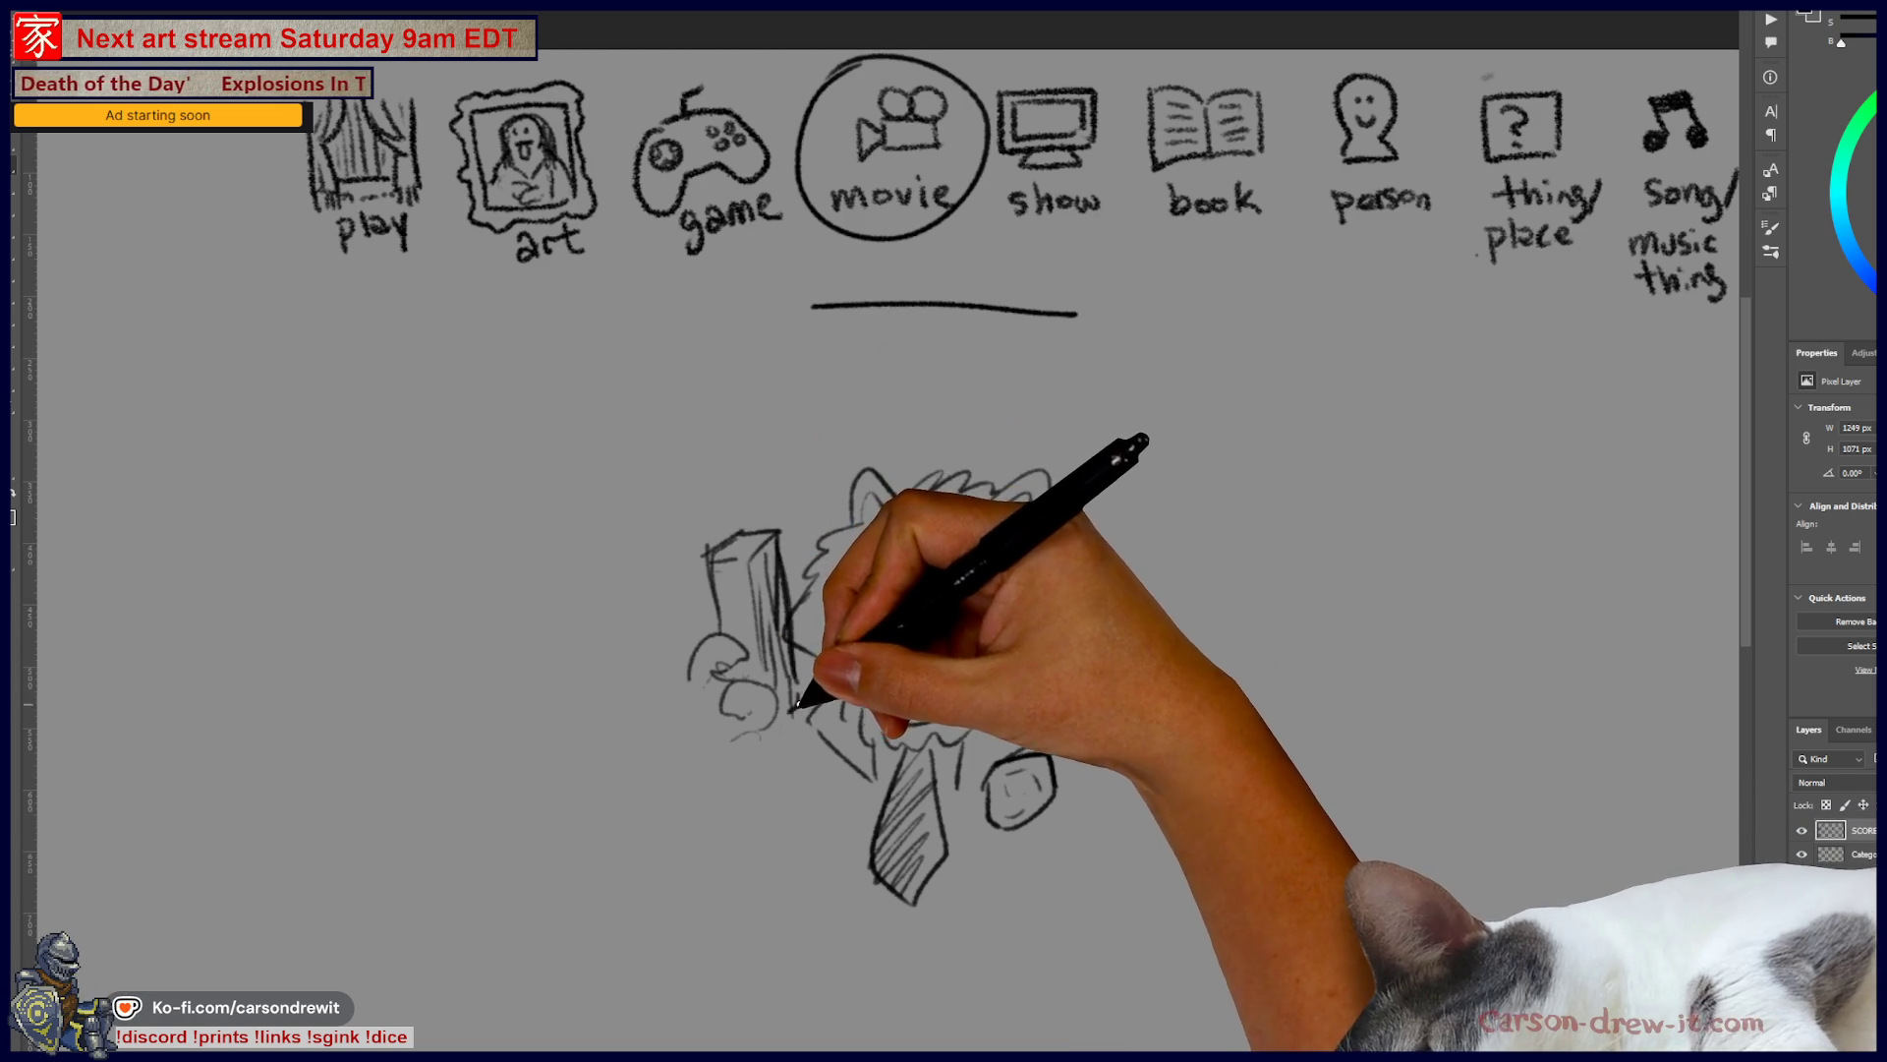
pyautogui.moveTo(772, 584); pyautogui.dragTo(771, 661)
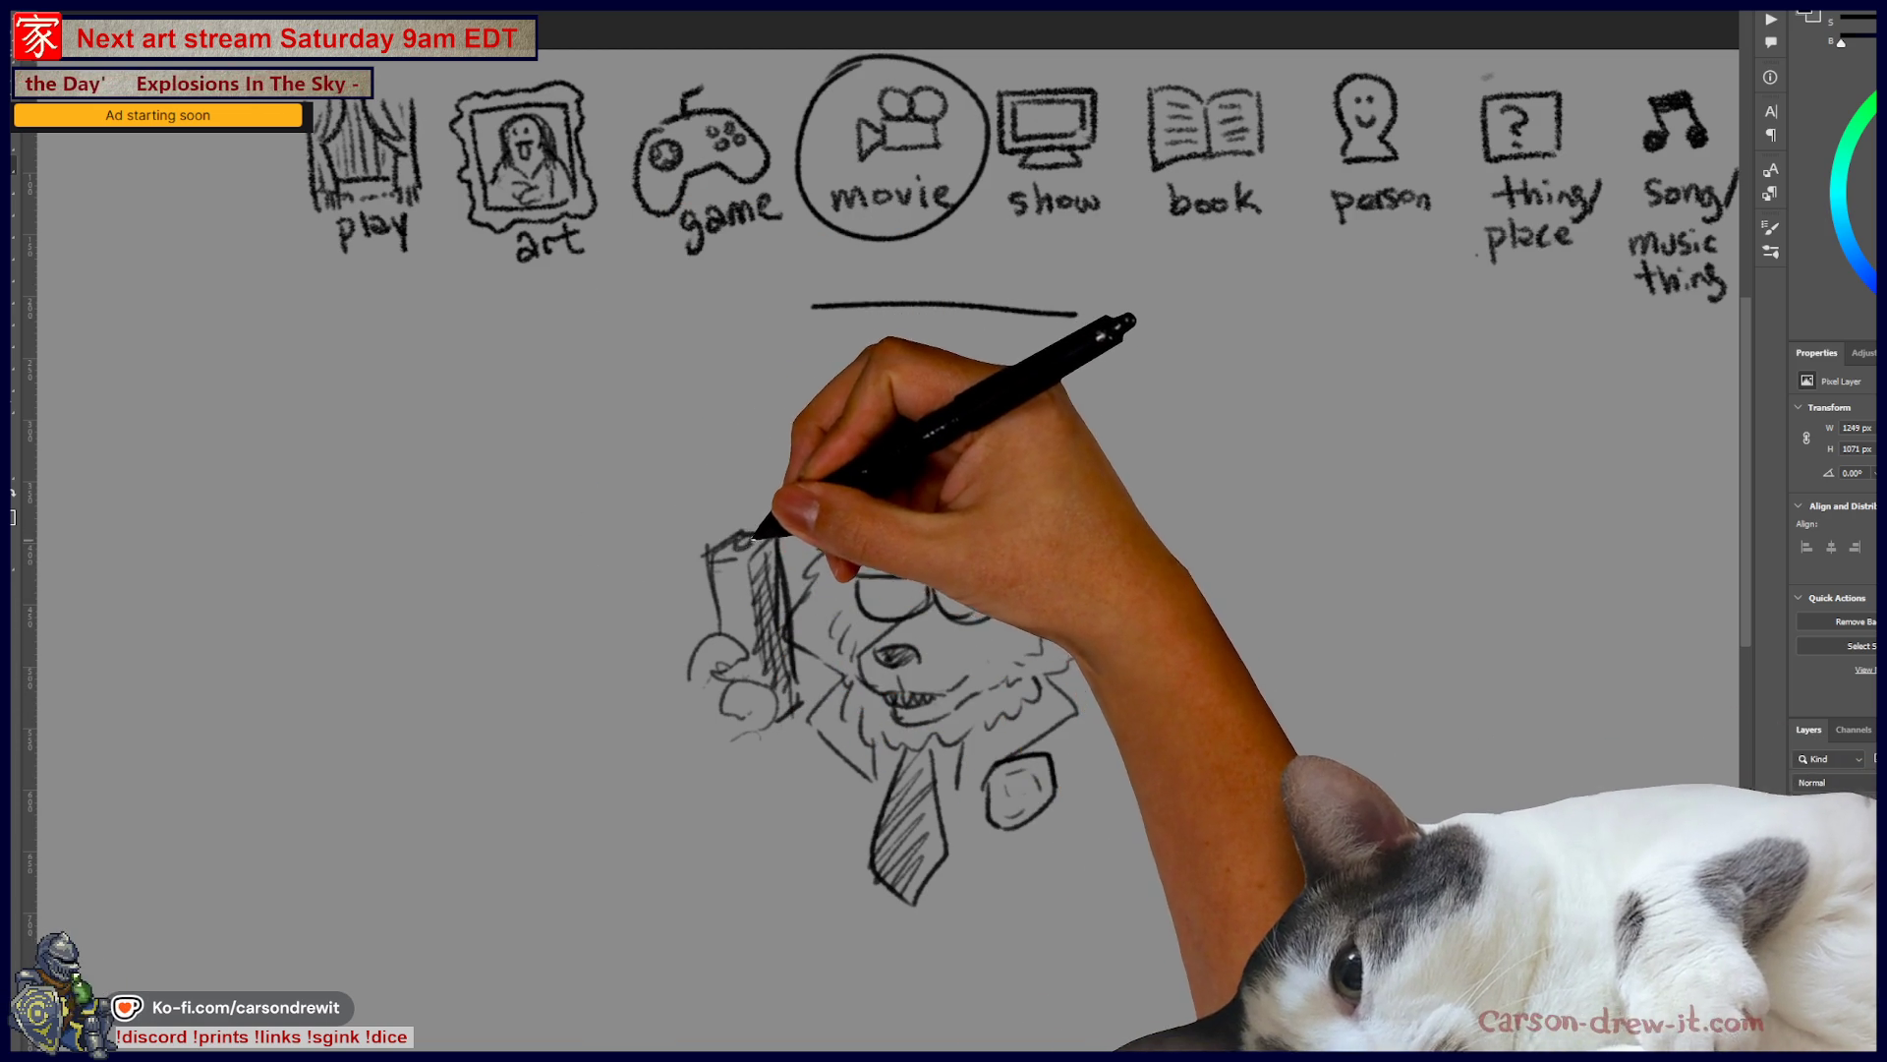
pyautogui.moveTo(716, 674)
pyautogui.mouseDown()
pyautogui.moveTo(675, 708)
pyautogui.moveTo(707, 709)
pyautogui.moveTo(677, 755)
pyautogui.moveTo(693, 732)
pyautogui.moveTo(757, 771)
pyautogui.moveTo(735, 790)
pyautogui.mouseUp()
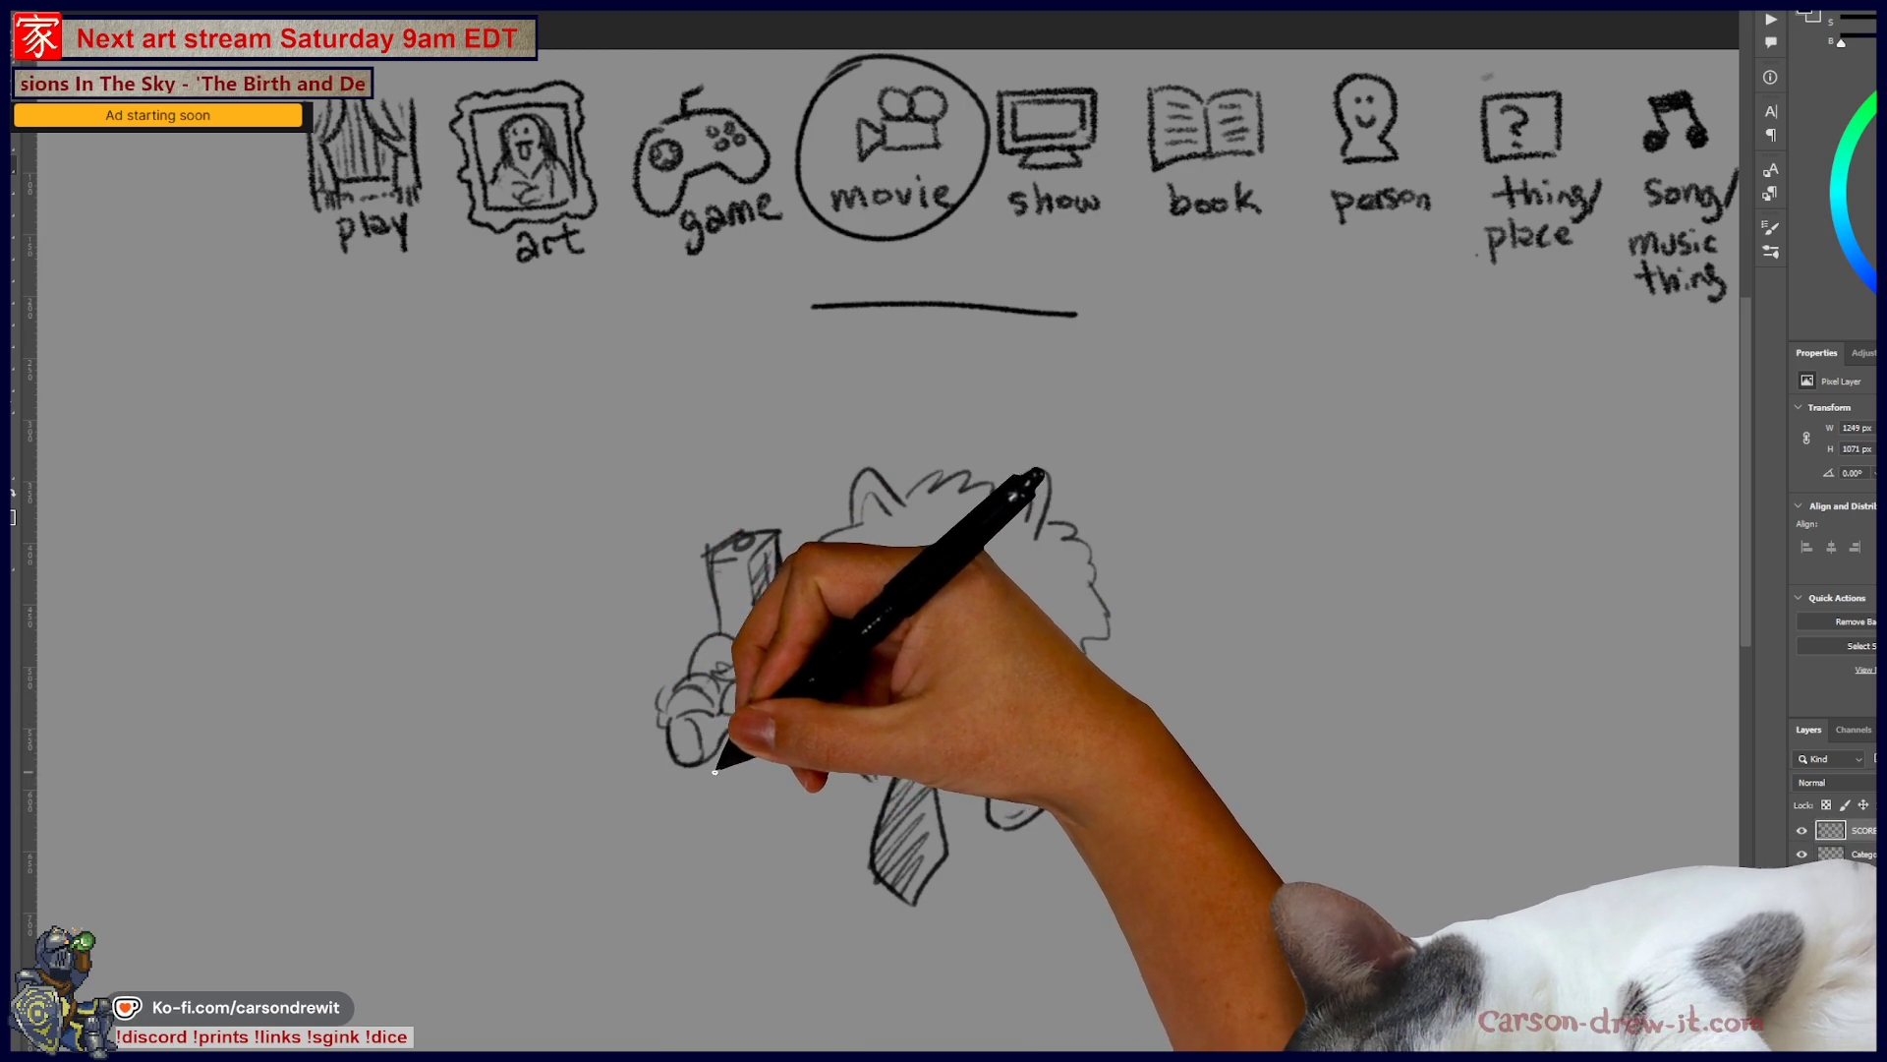
pyautogui.moveTo(676, 772)
pyautogui.mouseDown()
pyautogui.moveTo(712, 831)
pyautogui.moveTo(791, 806)
pyautogui.moveTo(779, 722)
pyautogui.mouseUp()
pyautogui.moveTo(728, 855)
pyautogui.mouseDown()
pyautogui.moveTo(750, 842)
pyautogui.moveTo(725, 903)
pyautogui.mouseUp()
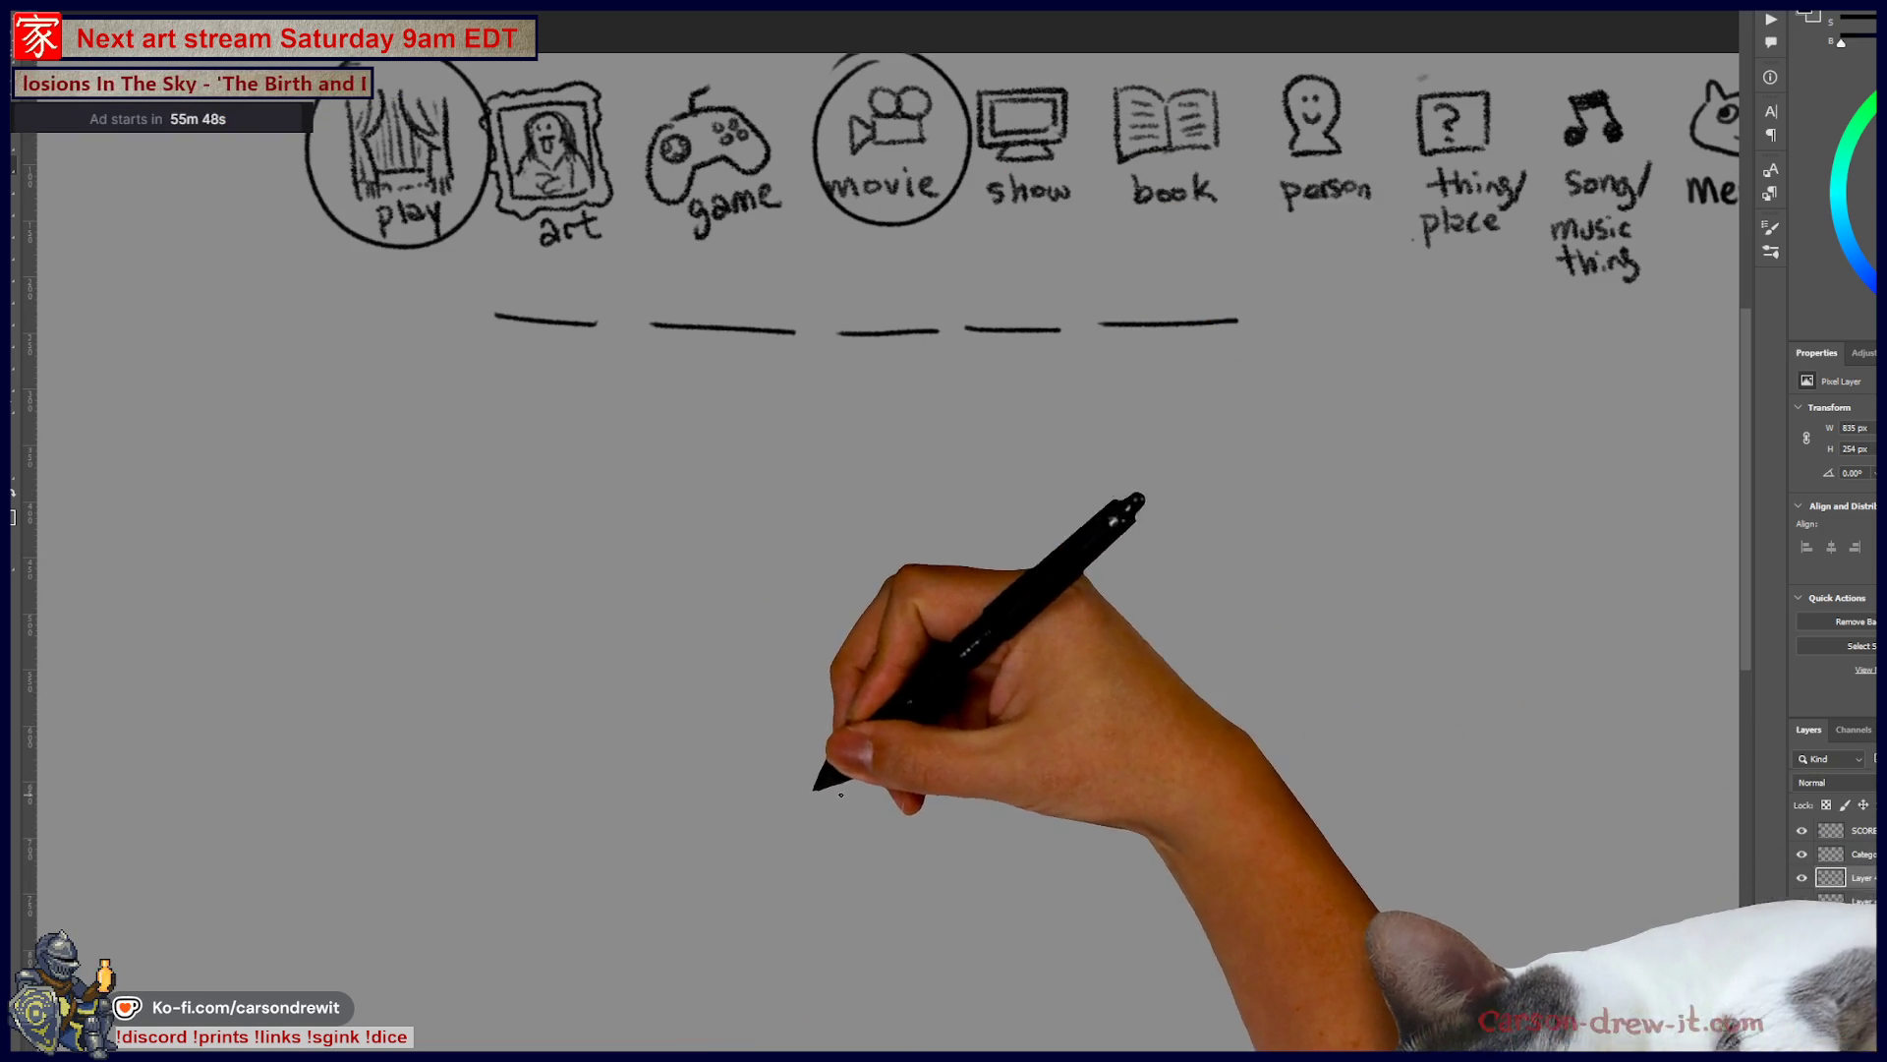
# - Draw a long railing line with a scalloped stage curve beneath it
pyautogui.moveTo(657, 687); pyautogui.dragTo(1133, 655)
pyautogui.moveTo(696, 870); pyautogui.dragTo(1243, 779)
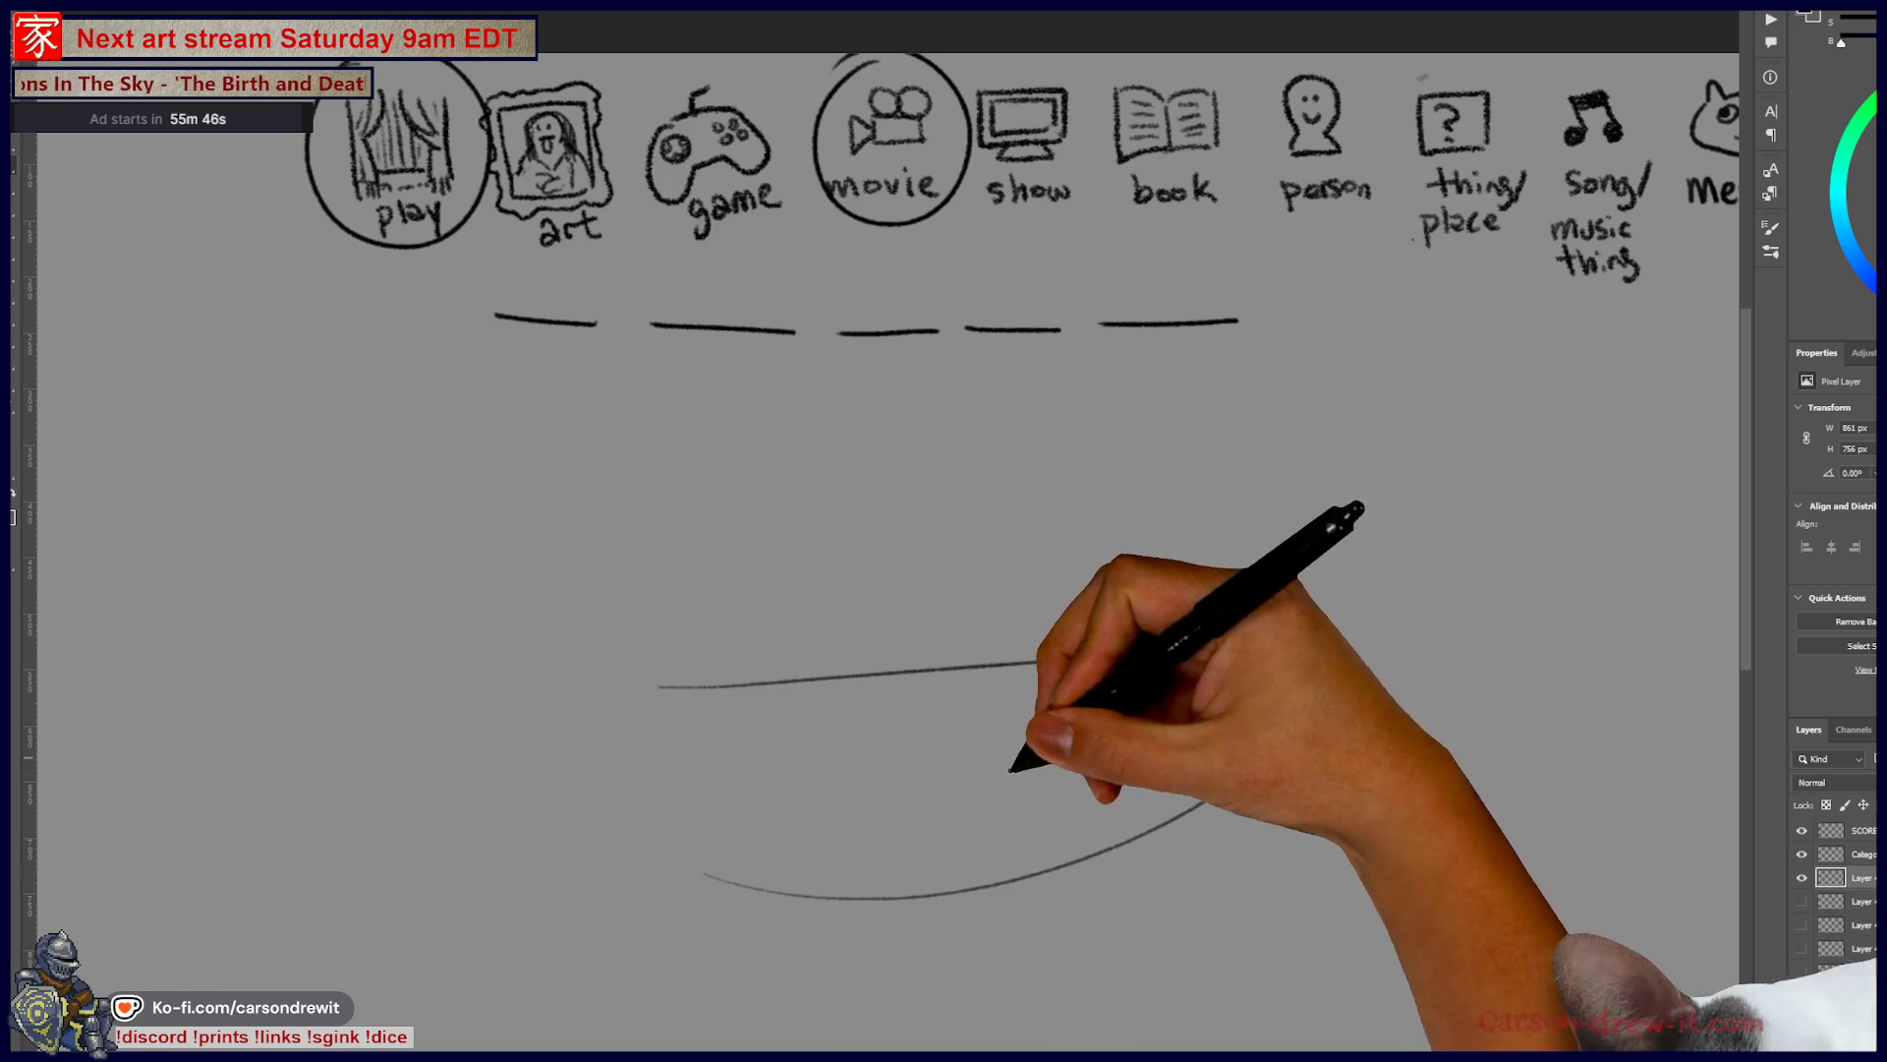
pyautogui.moveTo(691, 857); pyautogui.dragTo(839, 889)
pyautogui.moveTo(901, 891); pyautogui.dragTo(1081, 843)
pyautogui.moveTo(1139, 826); pyautogui.dragTo(1200, 796)
pyautogui.moveTo(1204, 788); pyautogui.dragTo(1261, 754)
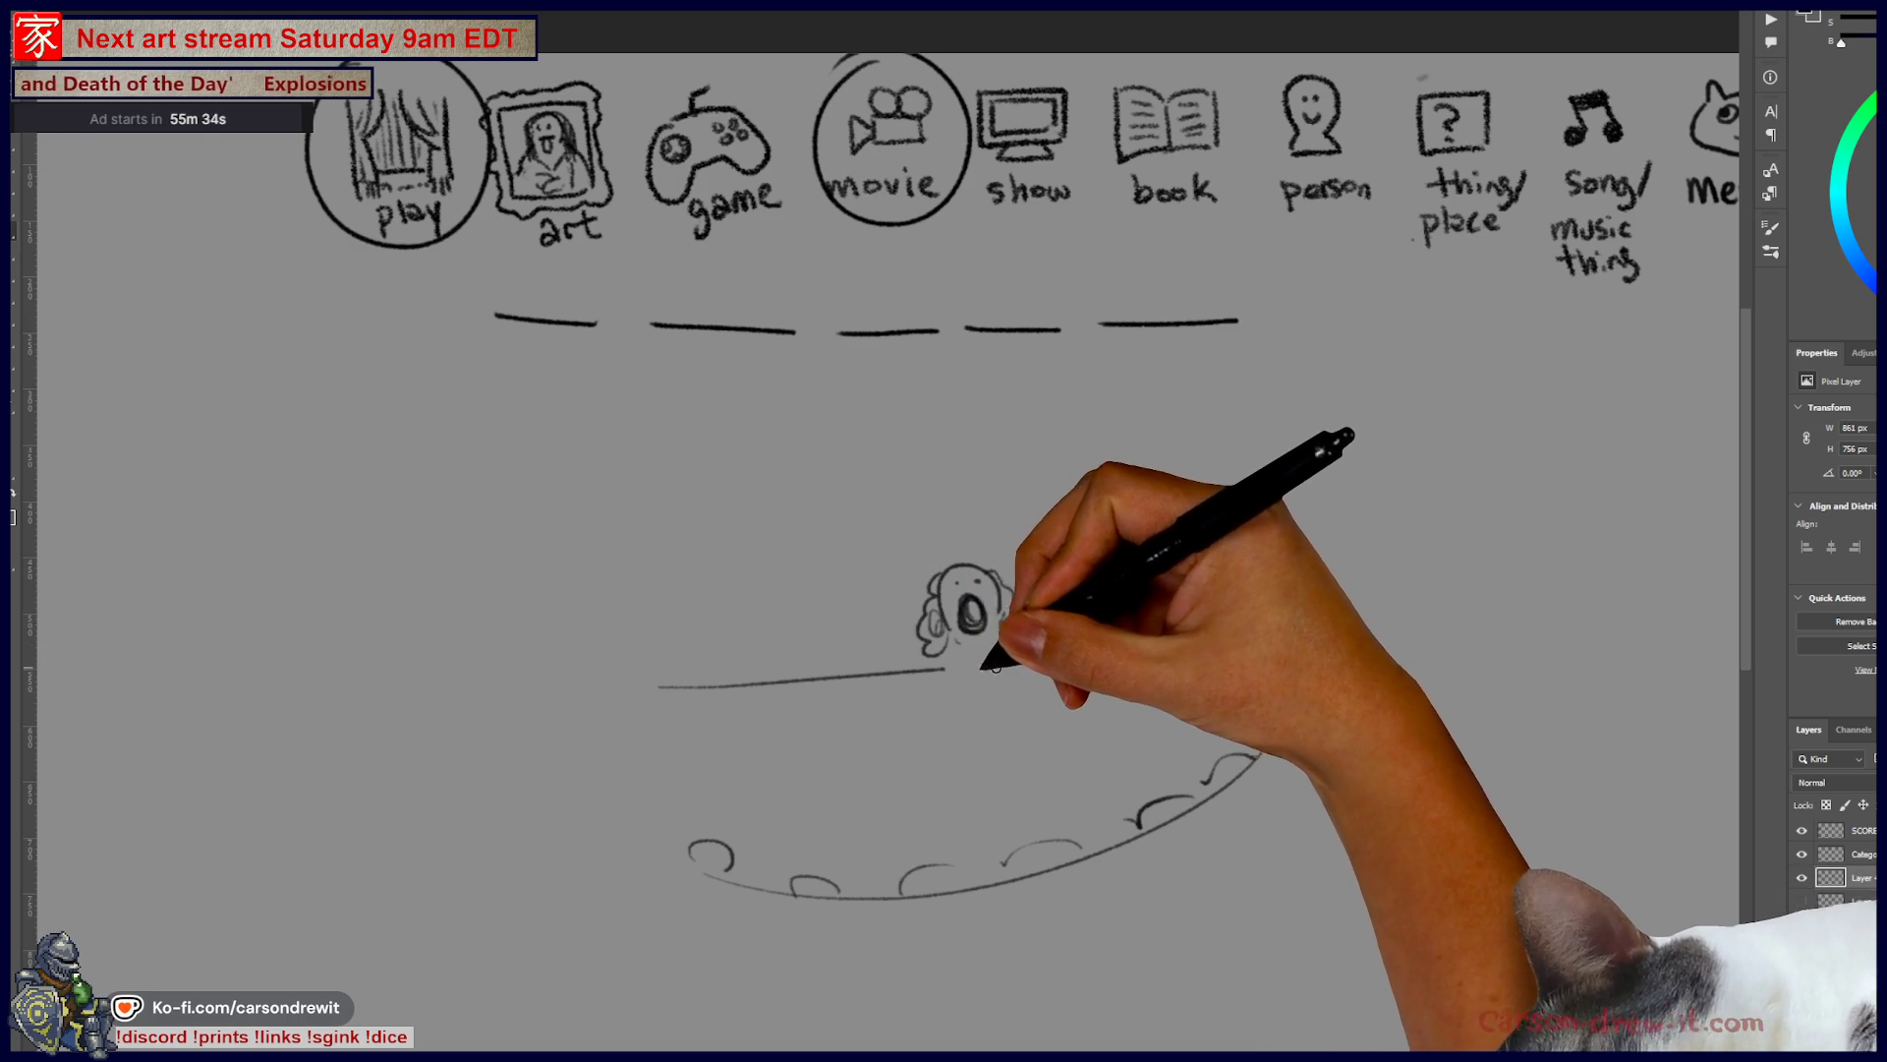
# - Sketch the gowned singer and a small head peeking over the railing, then toggle that layer's visibility
pyautogui.moveTo(947, 669)
pyautogui.mouseDown()
pyautogui.moveTo(960, 633)
pyautogui.moveTo(1013, 672)
pyautogui.mouseUp()
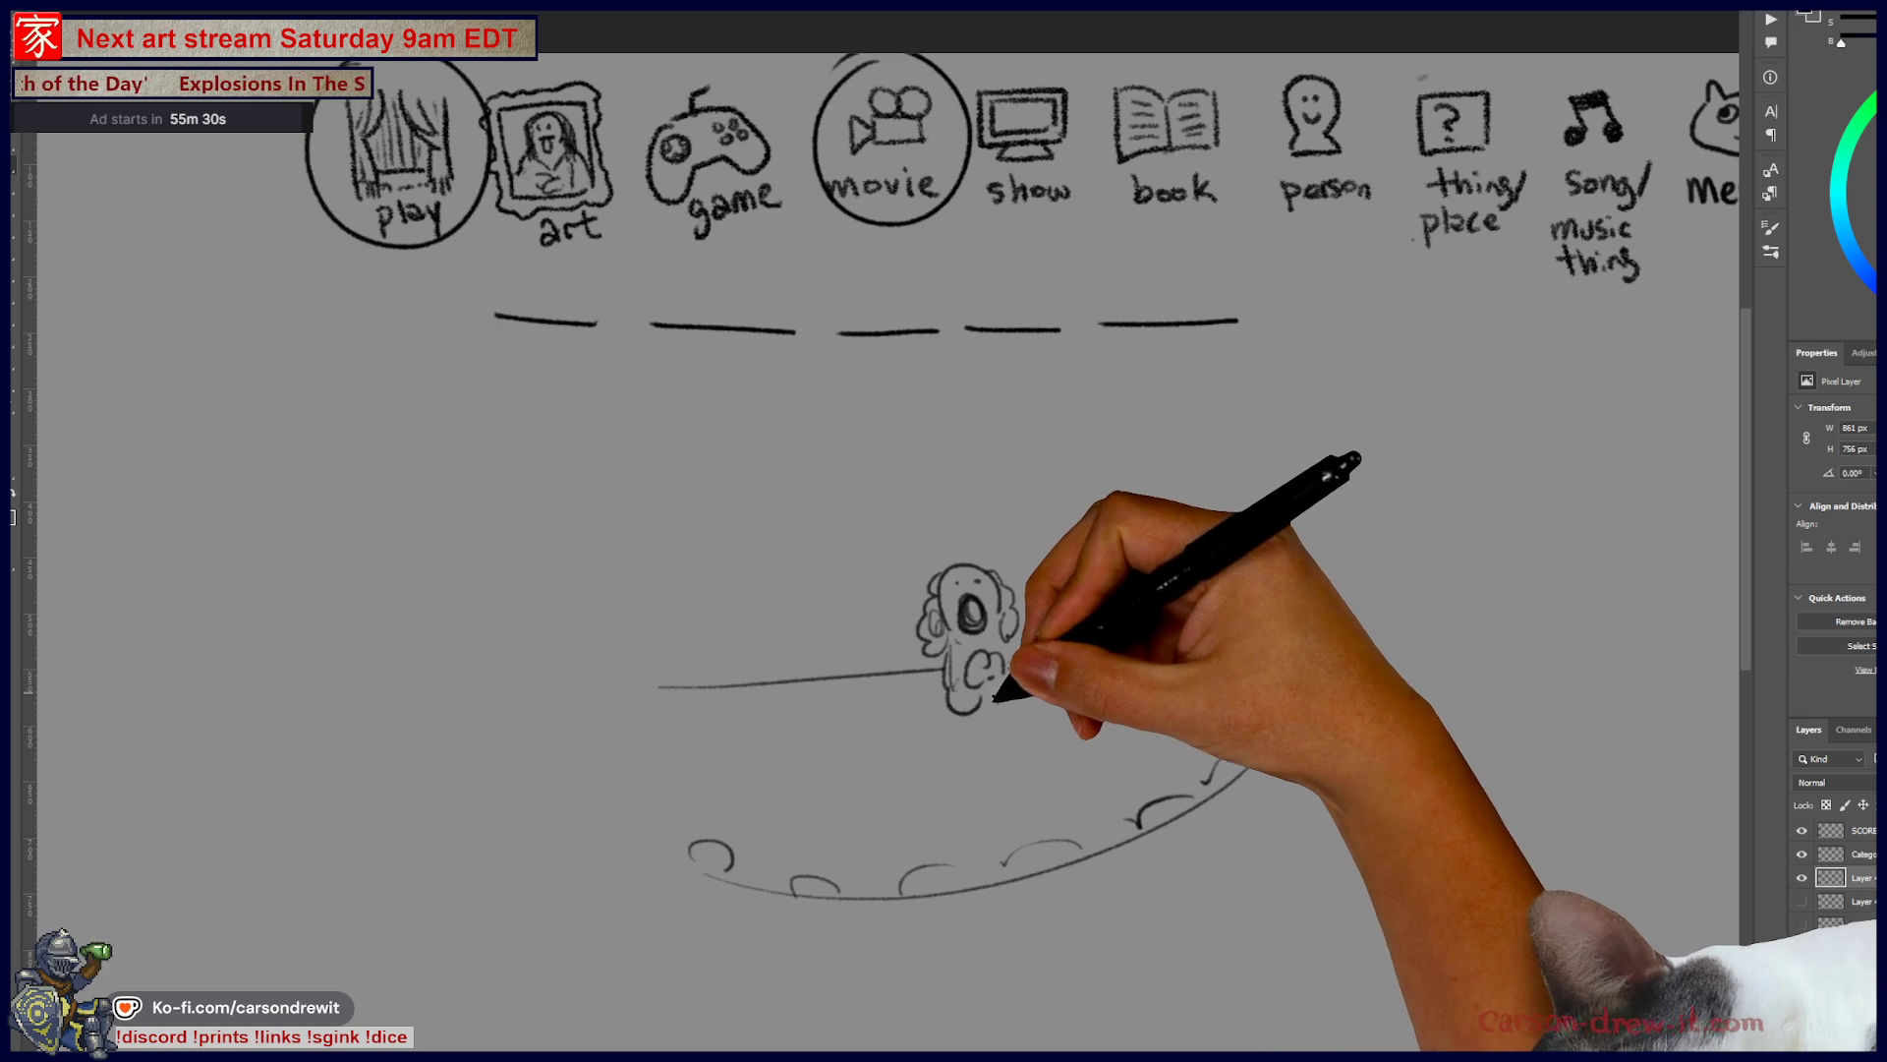
pyautogui.moveTo(934, 762)
pyautogui.mouseDown()
pyautogui.moveTo(977, 800)
pyautogui.moveTo(964, 843)
pyautogui.mouseUp()
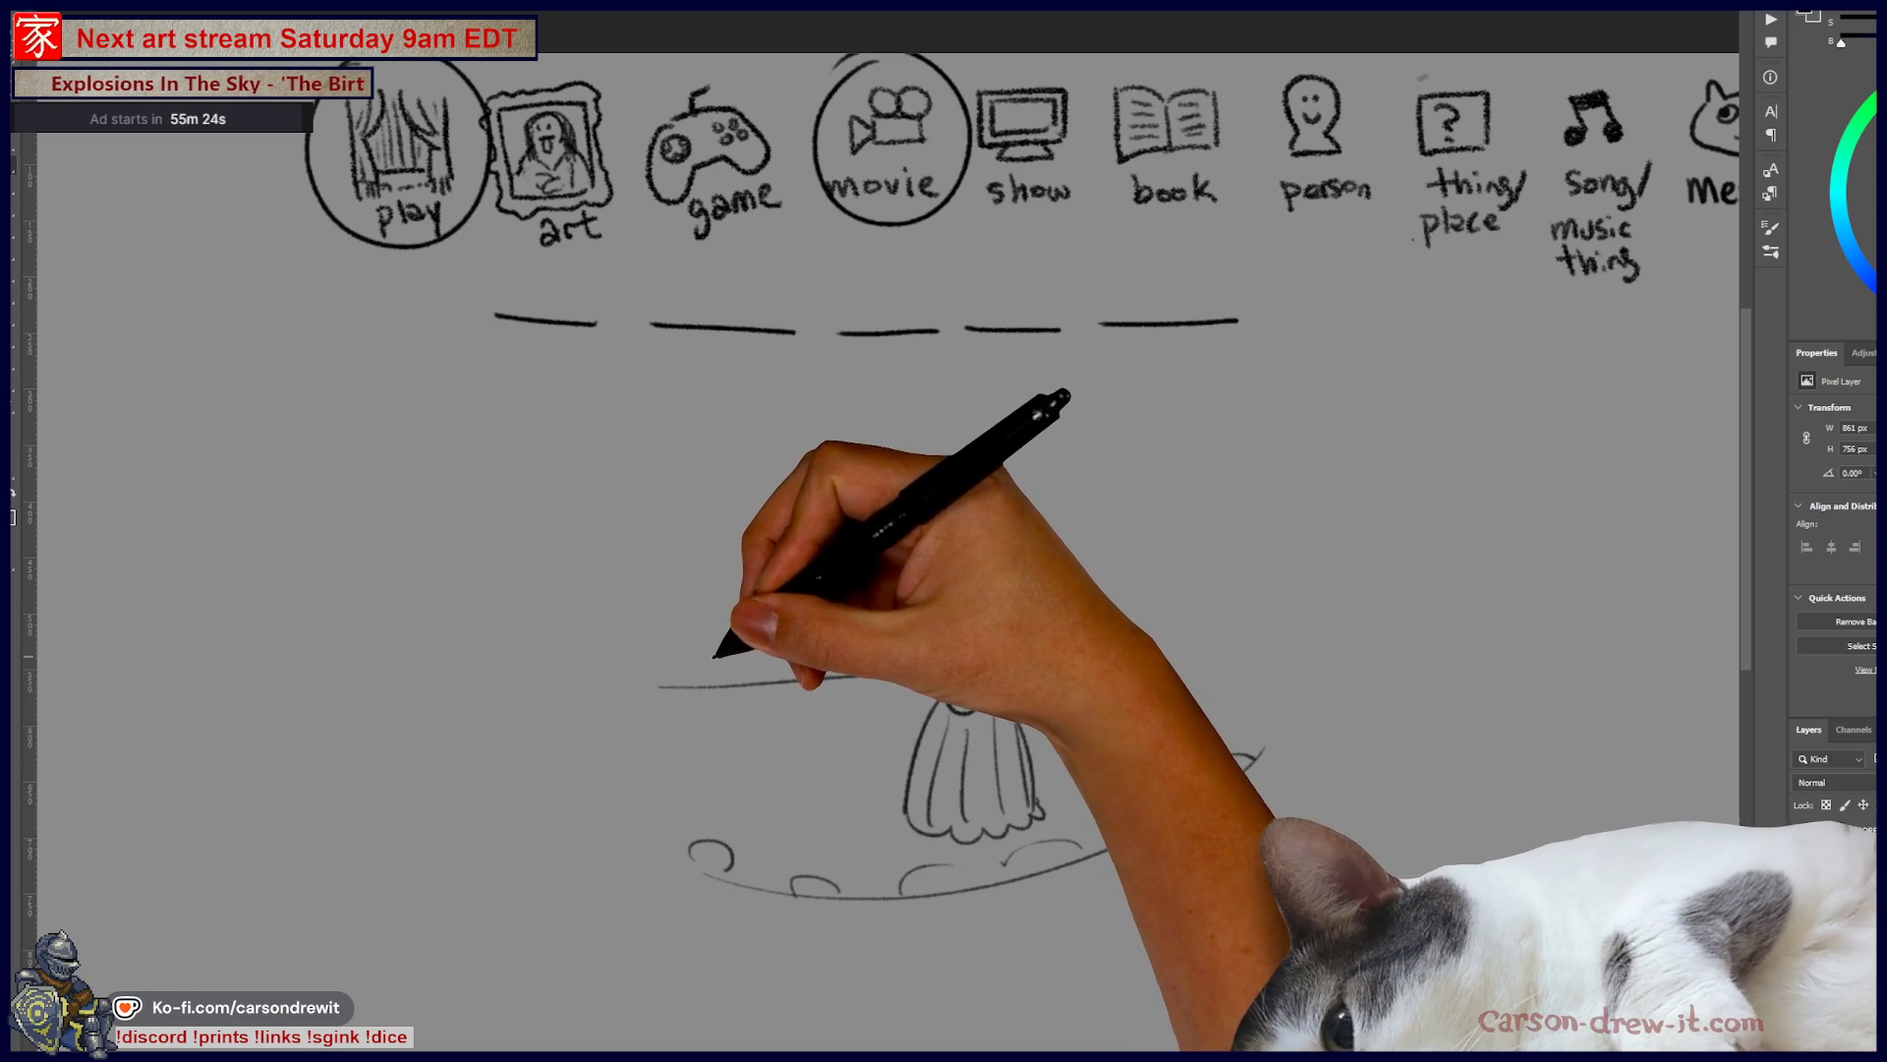
pyautogui.moveTo(712, 677)
pyautogui.mouseDown()
pyautogui.moveTo(753, 683)
pyautogui.moveTo(728, 640)
pyautogui.moveTo(809, 662)
pyautogui.mouseUp()
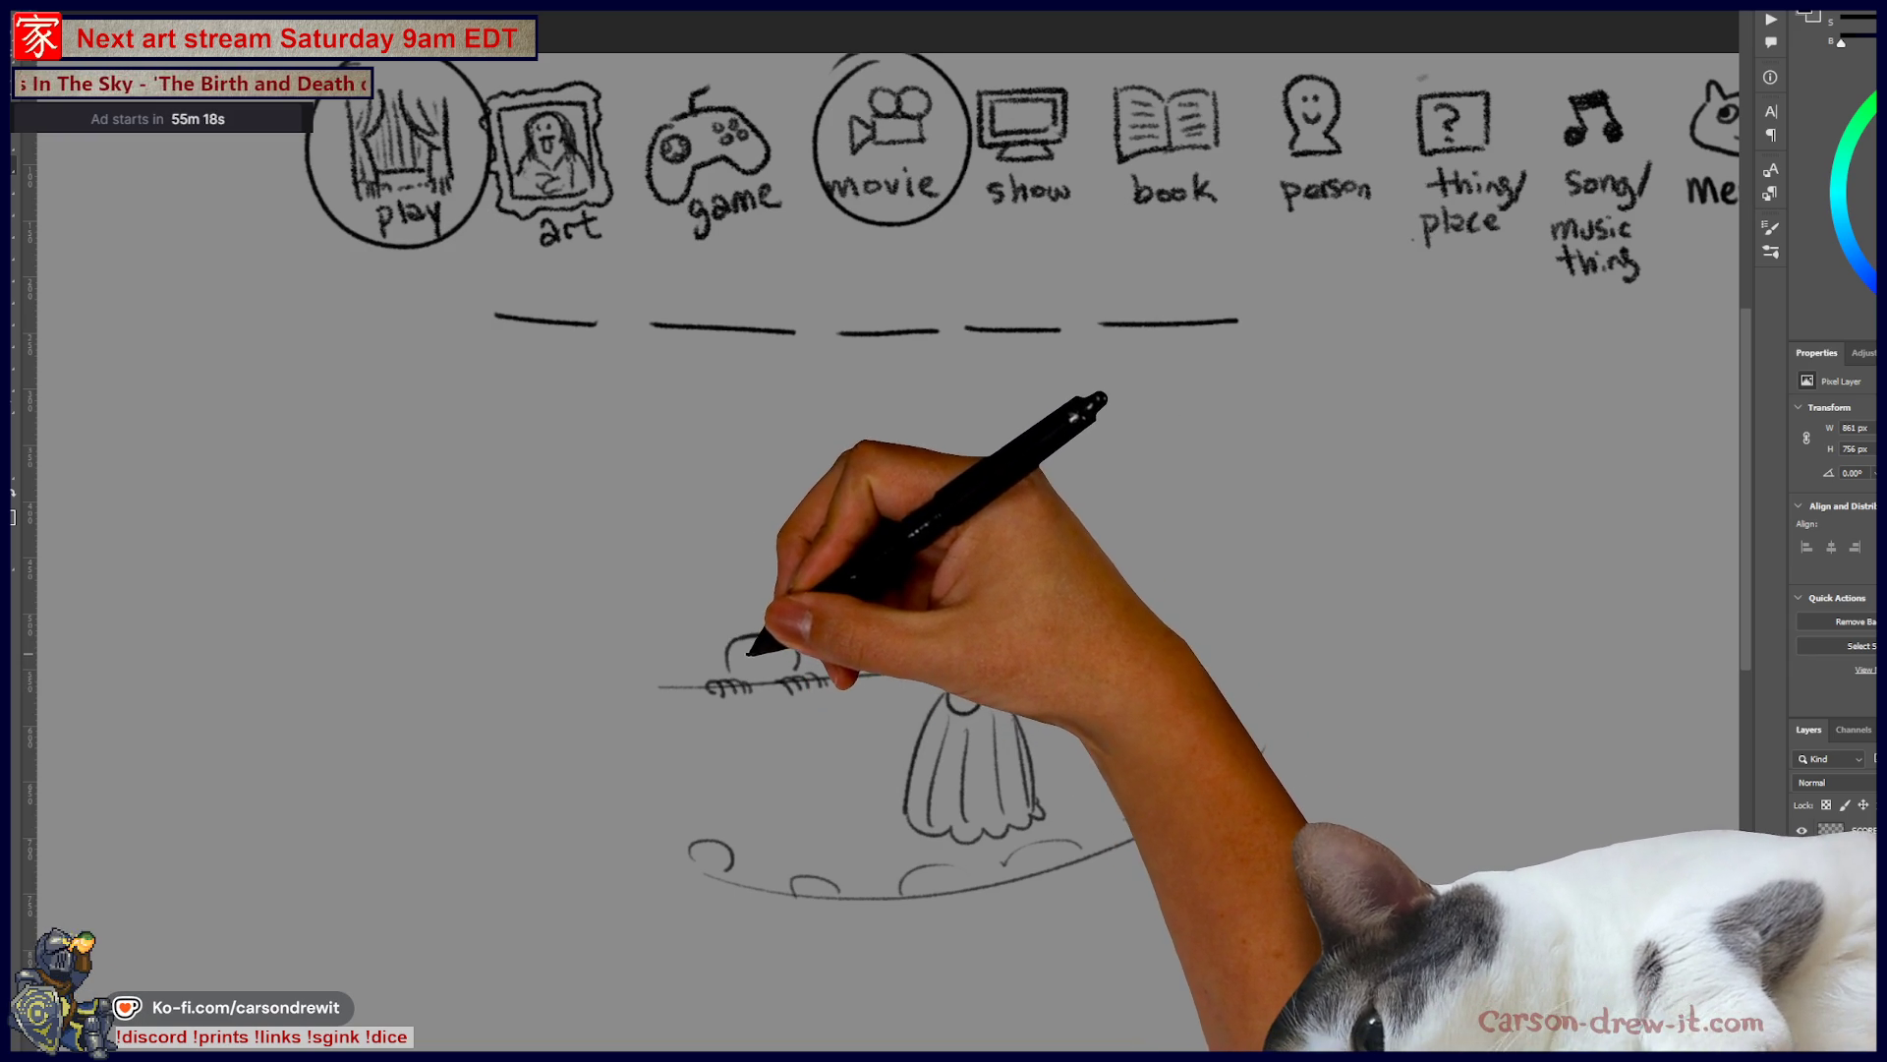
pyautogui.click(780, 653)
pyautogui.moveTo(735, 649)
pyautogui.mouseDown()
pyautogui.moveTo(738, 668)
pyautogui.moveTo(800, 651)
pyautogui.moveTo(732, 637)
pyautogui.moveTo(792, 632)
pyautogui.moveTo(716, 662)
pyautogui.moveTo(779, 666)
pyautogui.mouseUp()
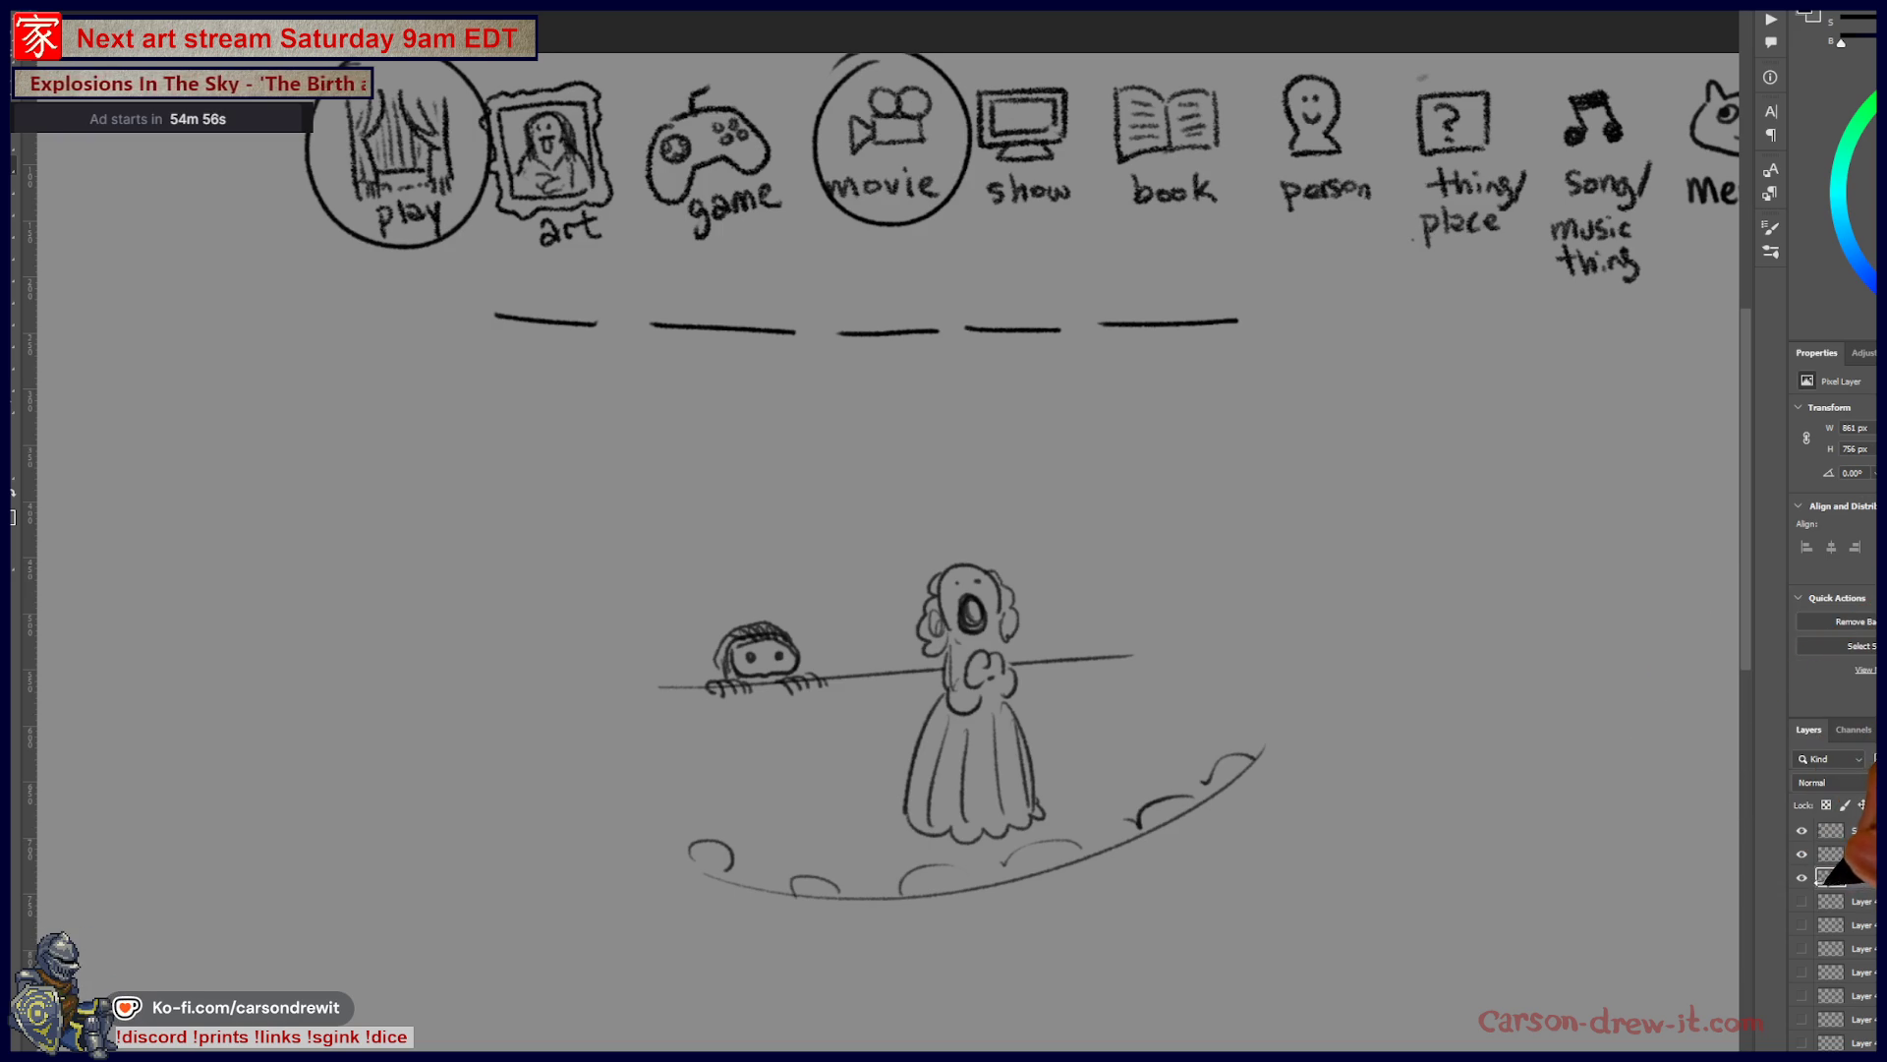
pyautogui.click(1802, 878)
pyautogui.click(1801, 878)
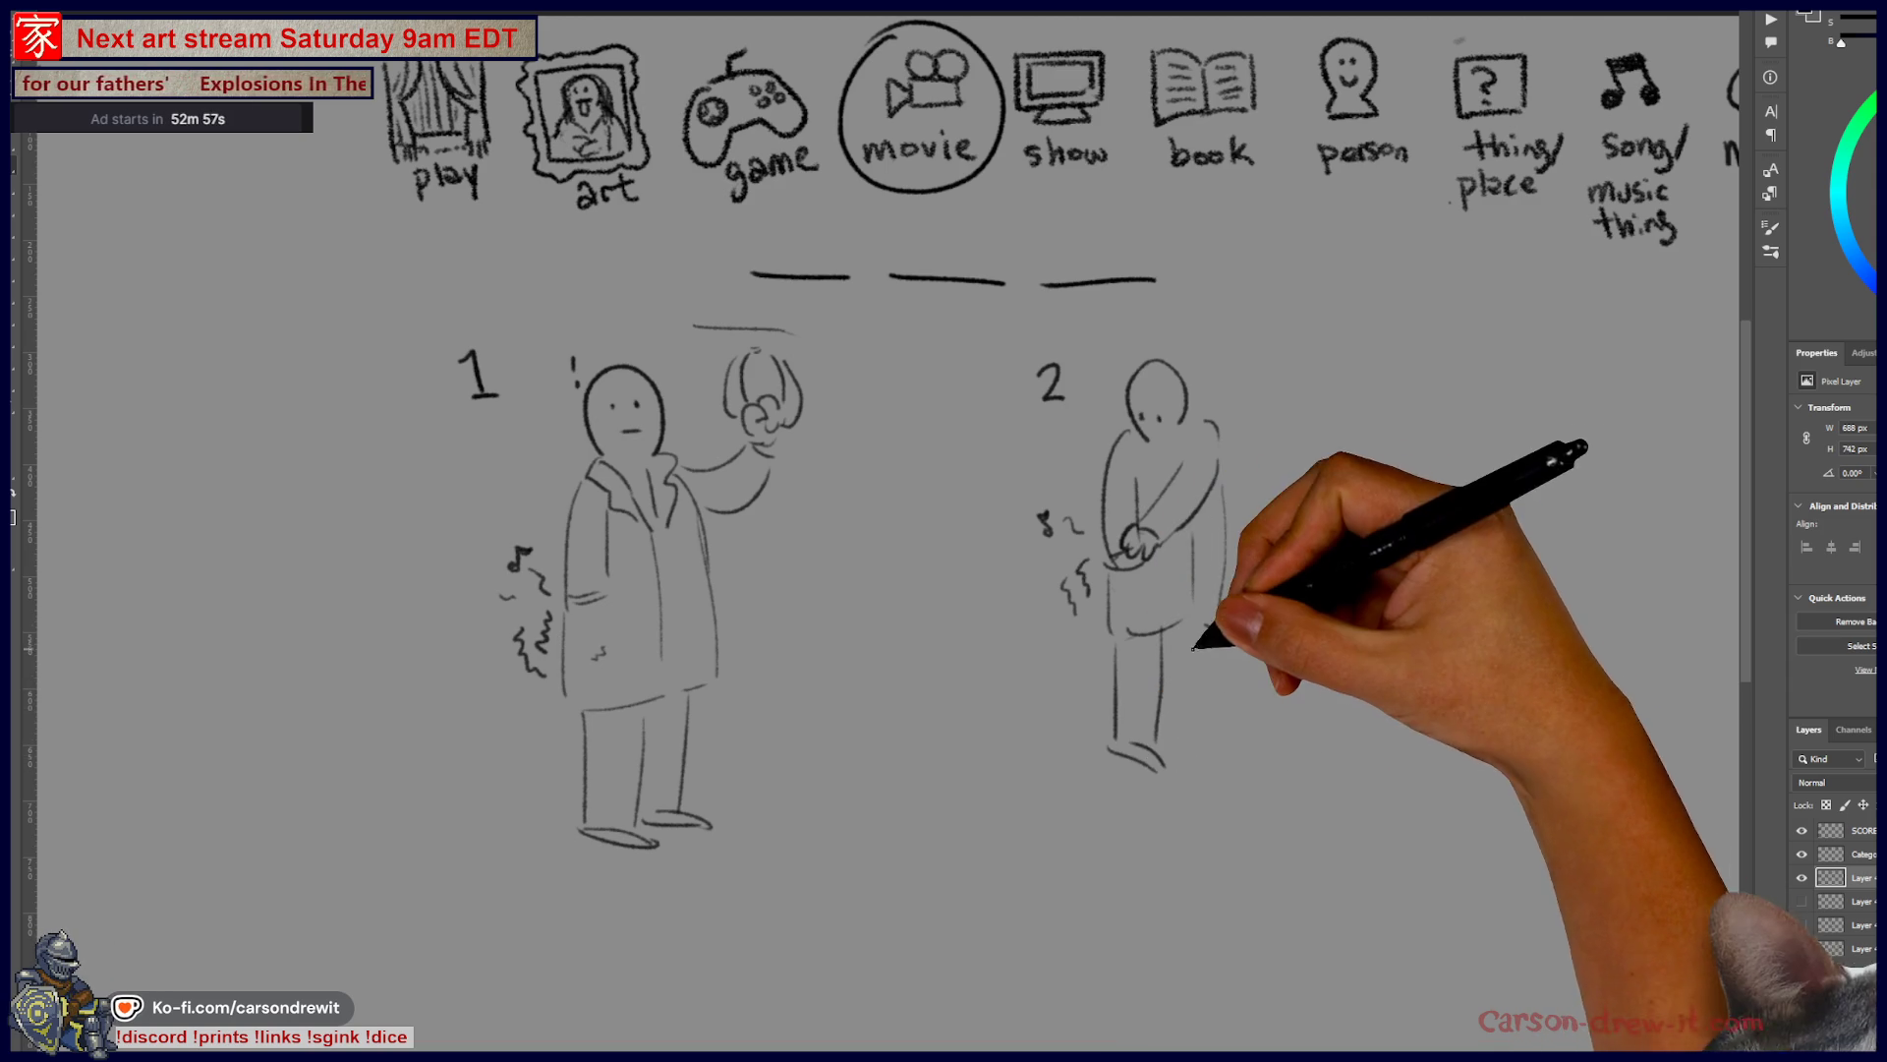
# - Write the number 3 and draw figure 3's legs and torso line
pyautogui.moveTo(1186, 739)
pyautogui.mouseDown()
pyautogui.moveTo(1102, 771)
pyautogui.moveTo(1036, 765)
pyautogui.mouseUp()
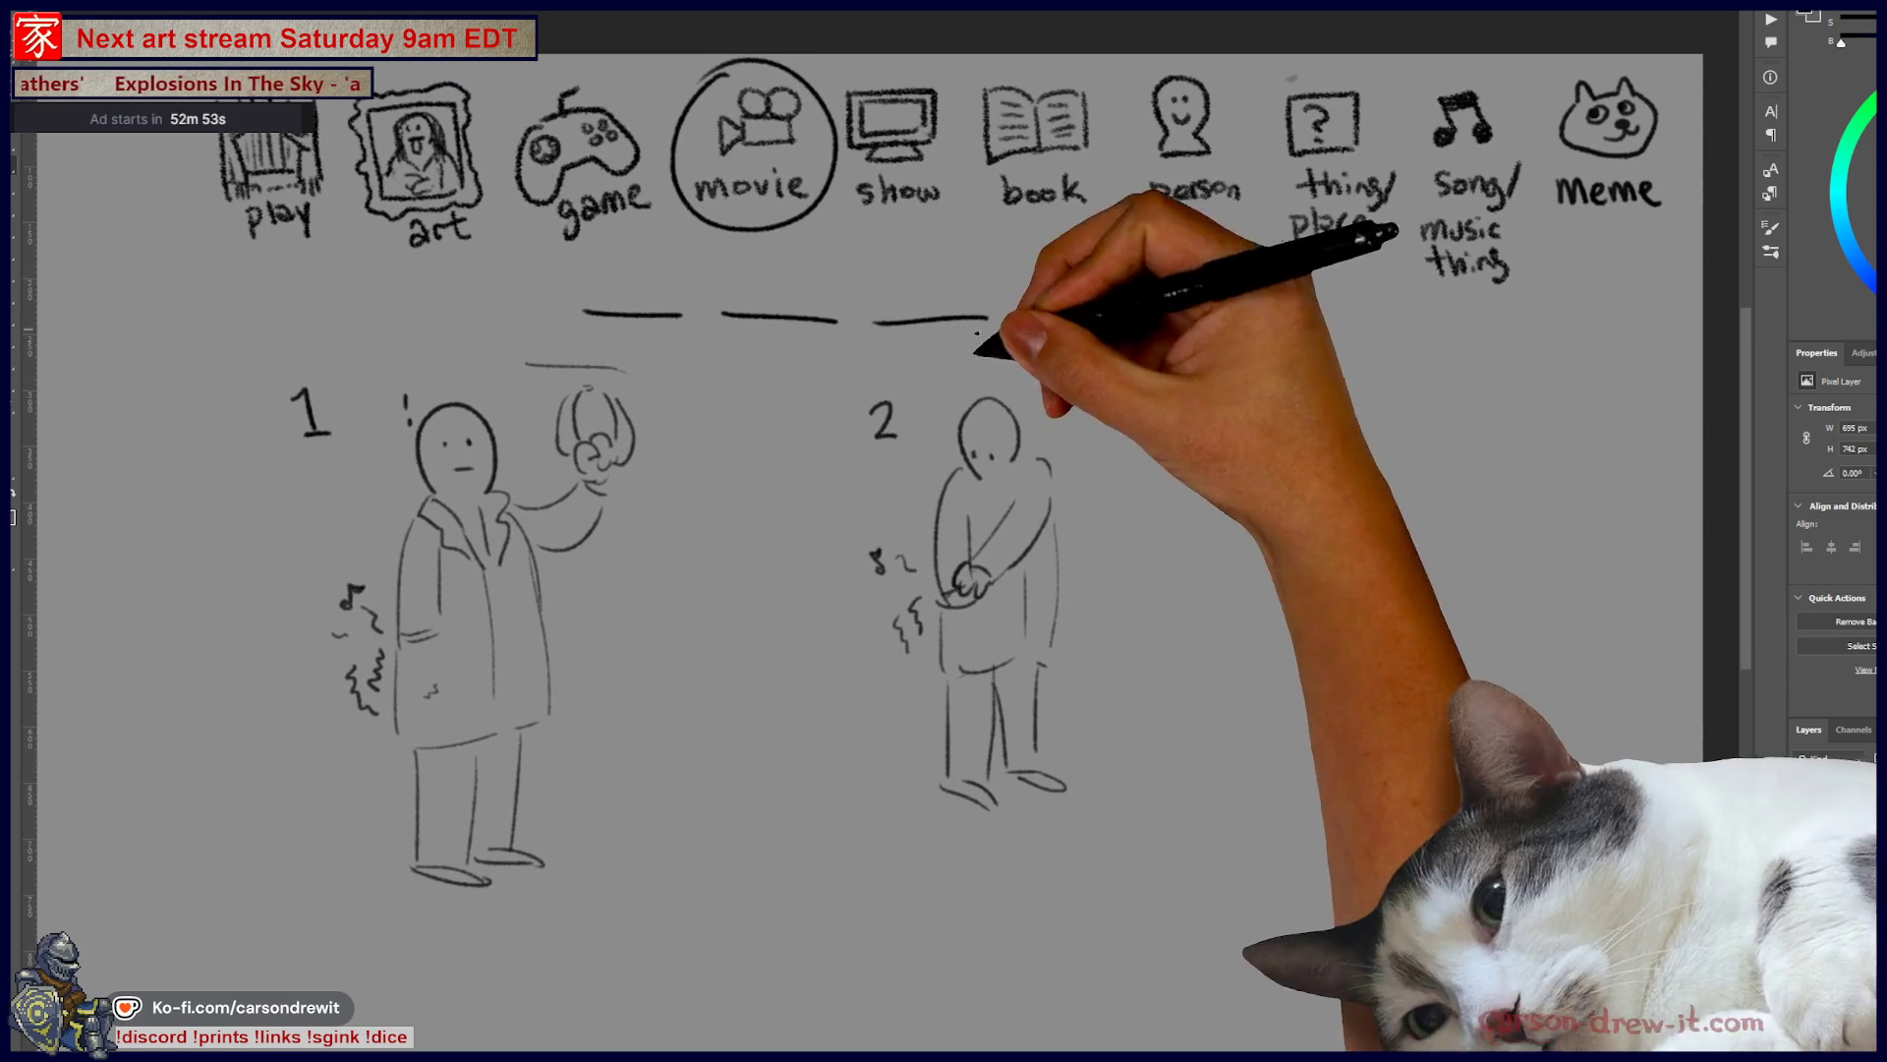
pyautogui.moveTo(917, 731)
pyautogui.mouseDown()
pyautogui.moveTo(1209, 610)
pyautogui.moveTo(960, 434)
pyautogui.moveTo(977, 535)
pyautogui.moveTo(1094, 278)
pyautogui.mouseUp()
pyautogui.moveTo(1266, 330)
pyautogui.mouseDown()
pyautogui.moveTo(1271, 358)
pyautogui.moveTo(1404, 308)
pyautogui.moveTo(1427, 372)
pyautogui.mouseUp()
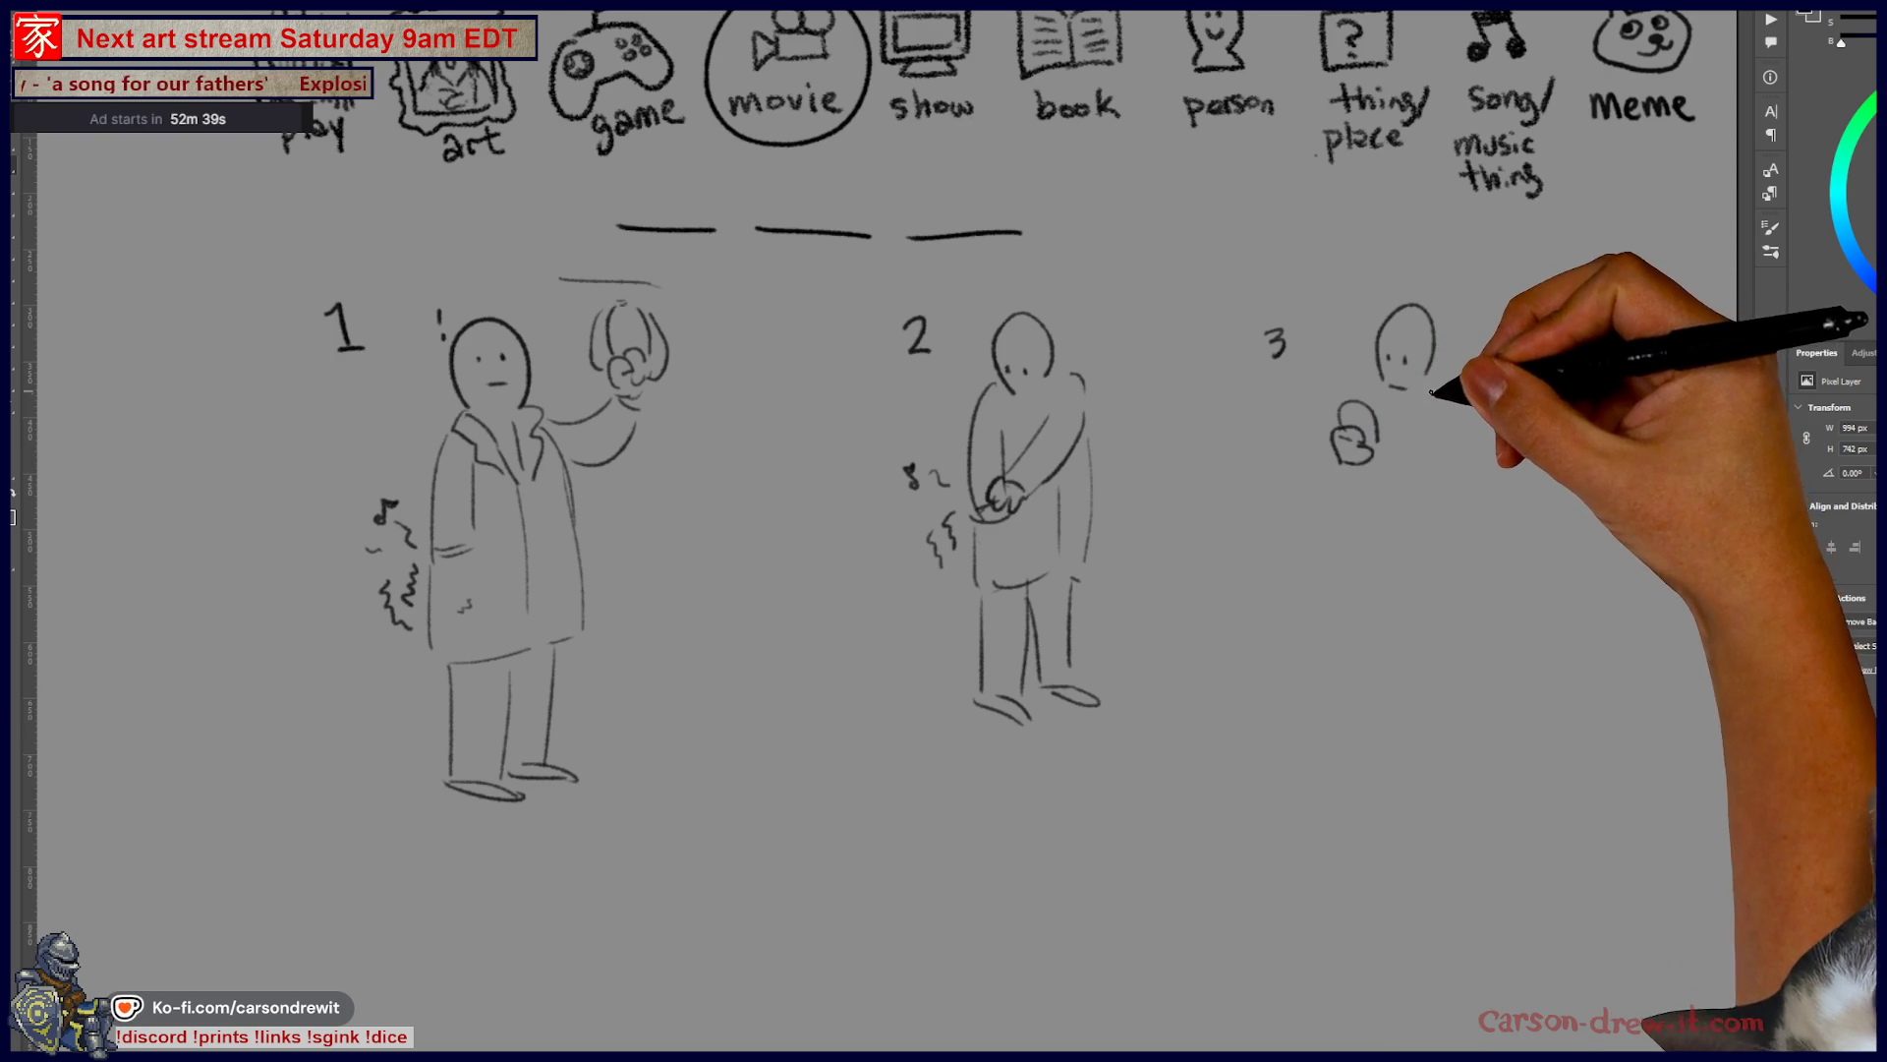
pyautogui.moveTo(1381, 530)
pyautogui.mouseDown()
pyautogui.moveTo(1342, 649)
pyautogui.moveTo(1394, 580)
pyautogui.mouseUp()
pyautogui.moveTo(1441, 521); pyautogui.dragTo(1451, 627)
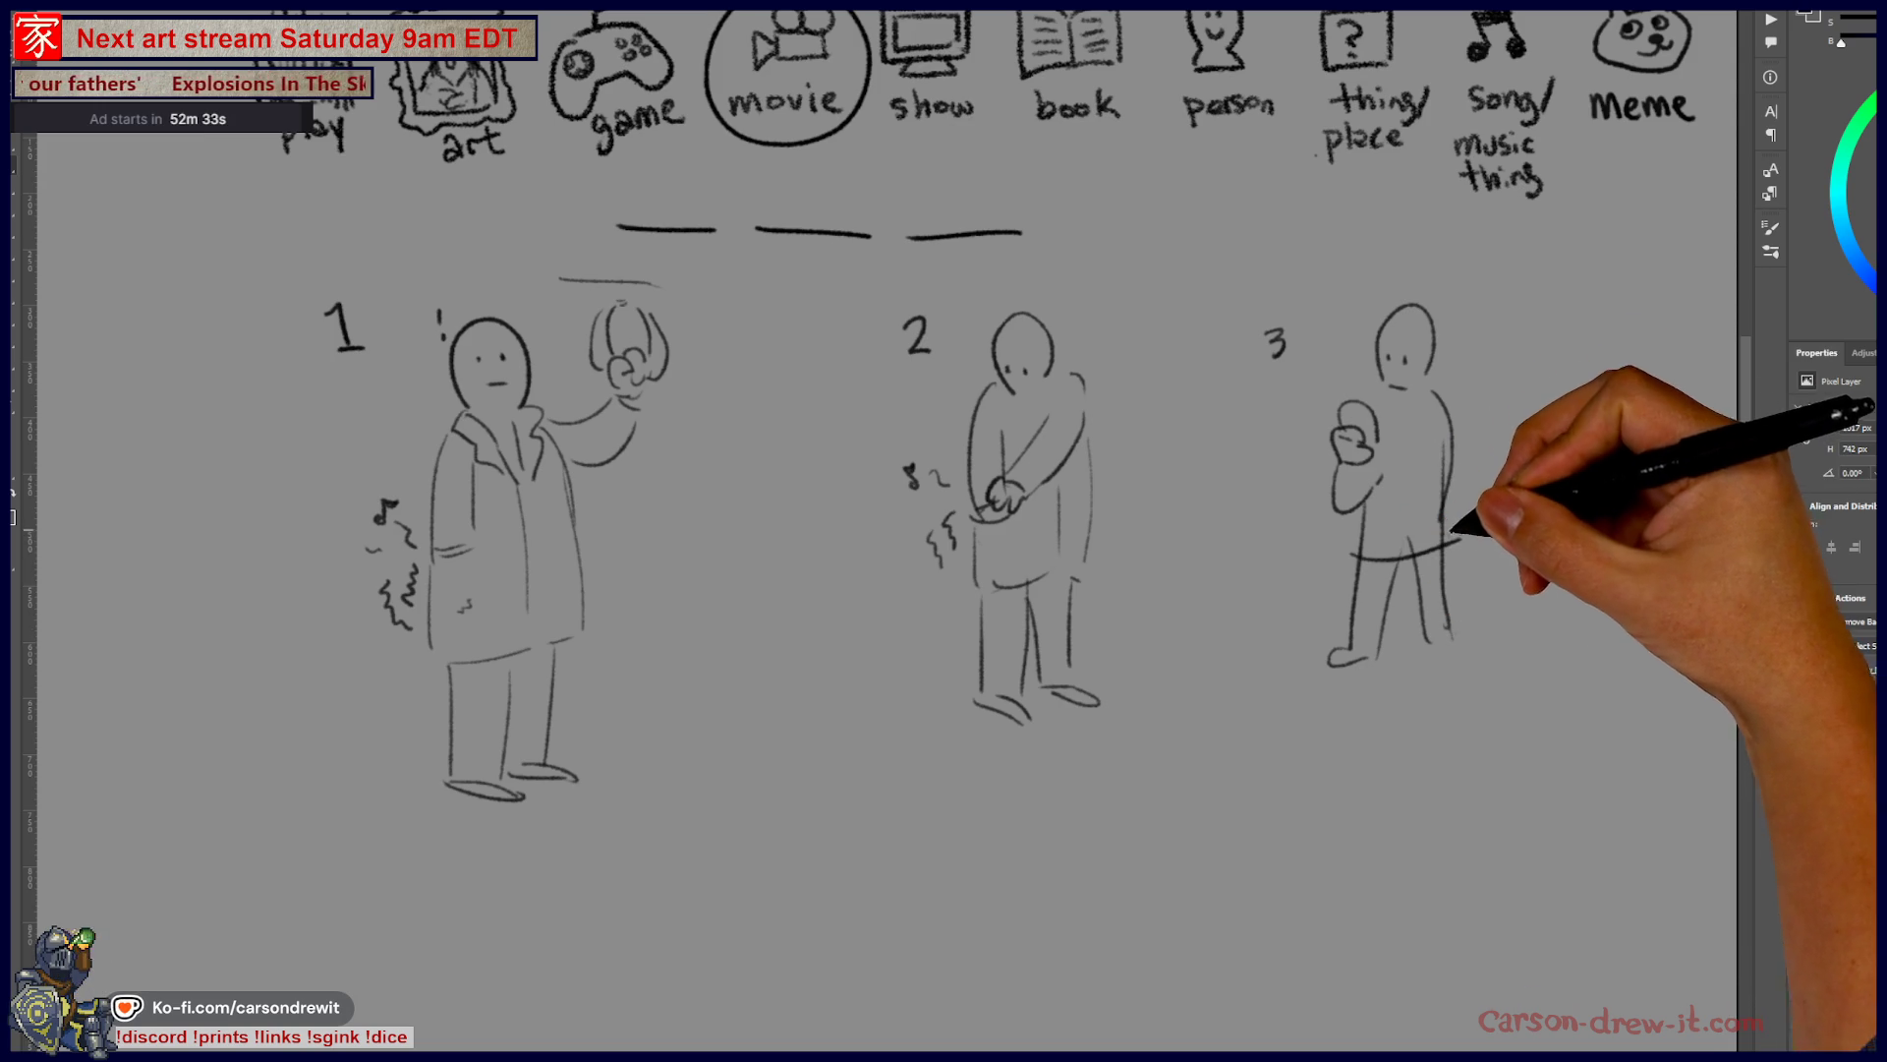
pyautogui.moveTo(1425, 477); pyautogui.dragTo(1418, 527)
# - Add a question mark above figure 3 and write the number 4 for the next clue
pyautogui.moveTo(1364, 285); pyautogui.dragTo(1373, 307)
pyautogui.moveTo(1026, 693)
pyautogui.mouseDown()
pyautogui.moveTo(1209, 532)
pyautogui.moveTo(1239, 540)
pyautogui.moveTo(1091, 660)
pyautogui.moveTo(1129, 666)
pyautogui.mouseUp()
pyautogui.moveTo(822, 755)
pyautogui.mouseDown()
pyautogui.moveTo(990, 971)
pyautogui.moveTo(1074, 800)
pyautogui.moveTo(1130, 947)
pyautogui.mouseUp()
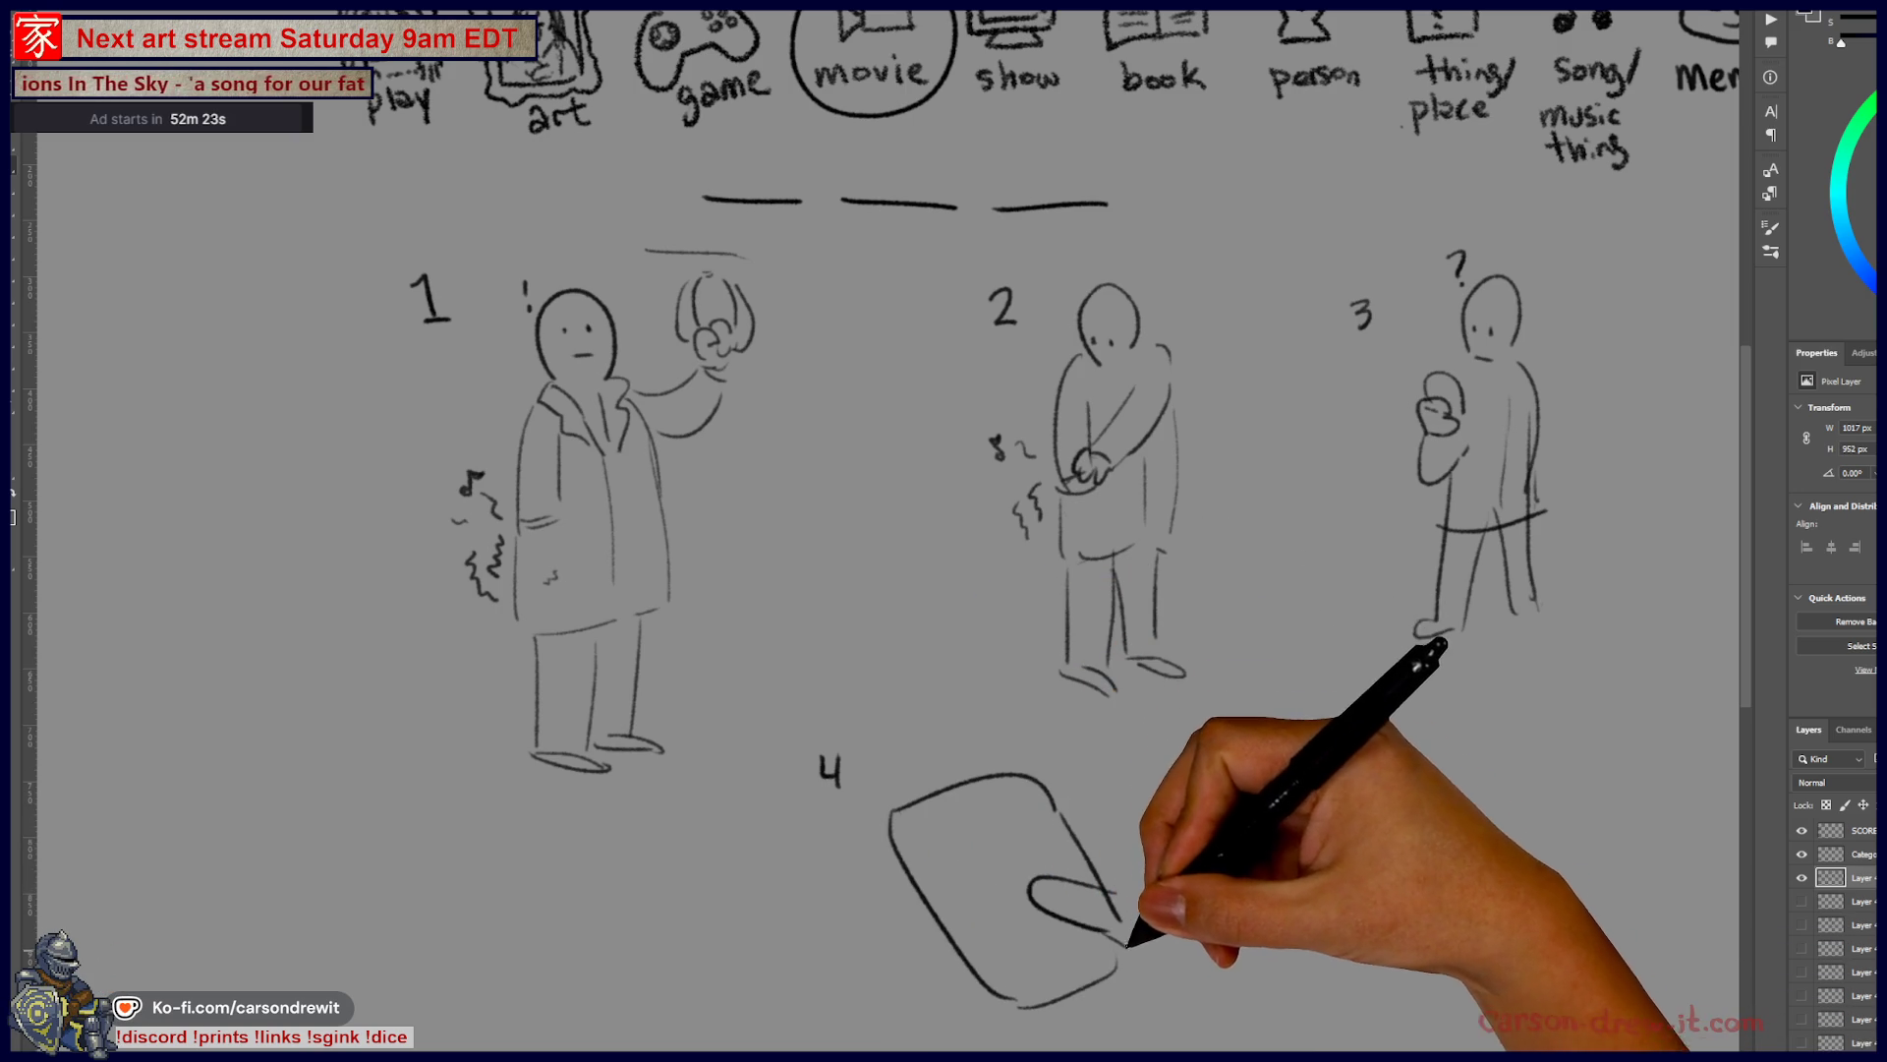
# - Add the thumb stroke inside clue 4's phone, then marquee-select clue sketches 1, 2 and 4
pyautogui.moveTo(909, 895)
pyautogui.mouseDown()
pyautogui.moveTo(900, 939)
pyautogui.moveTo(1096, 1030)
pyautogui.mouseUp()
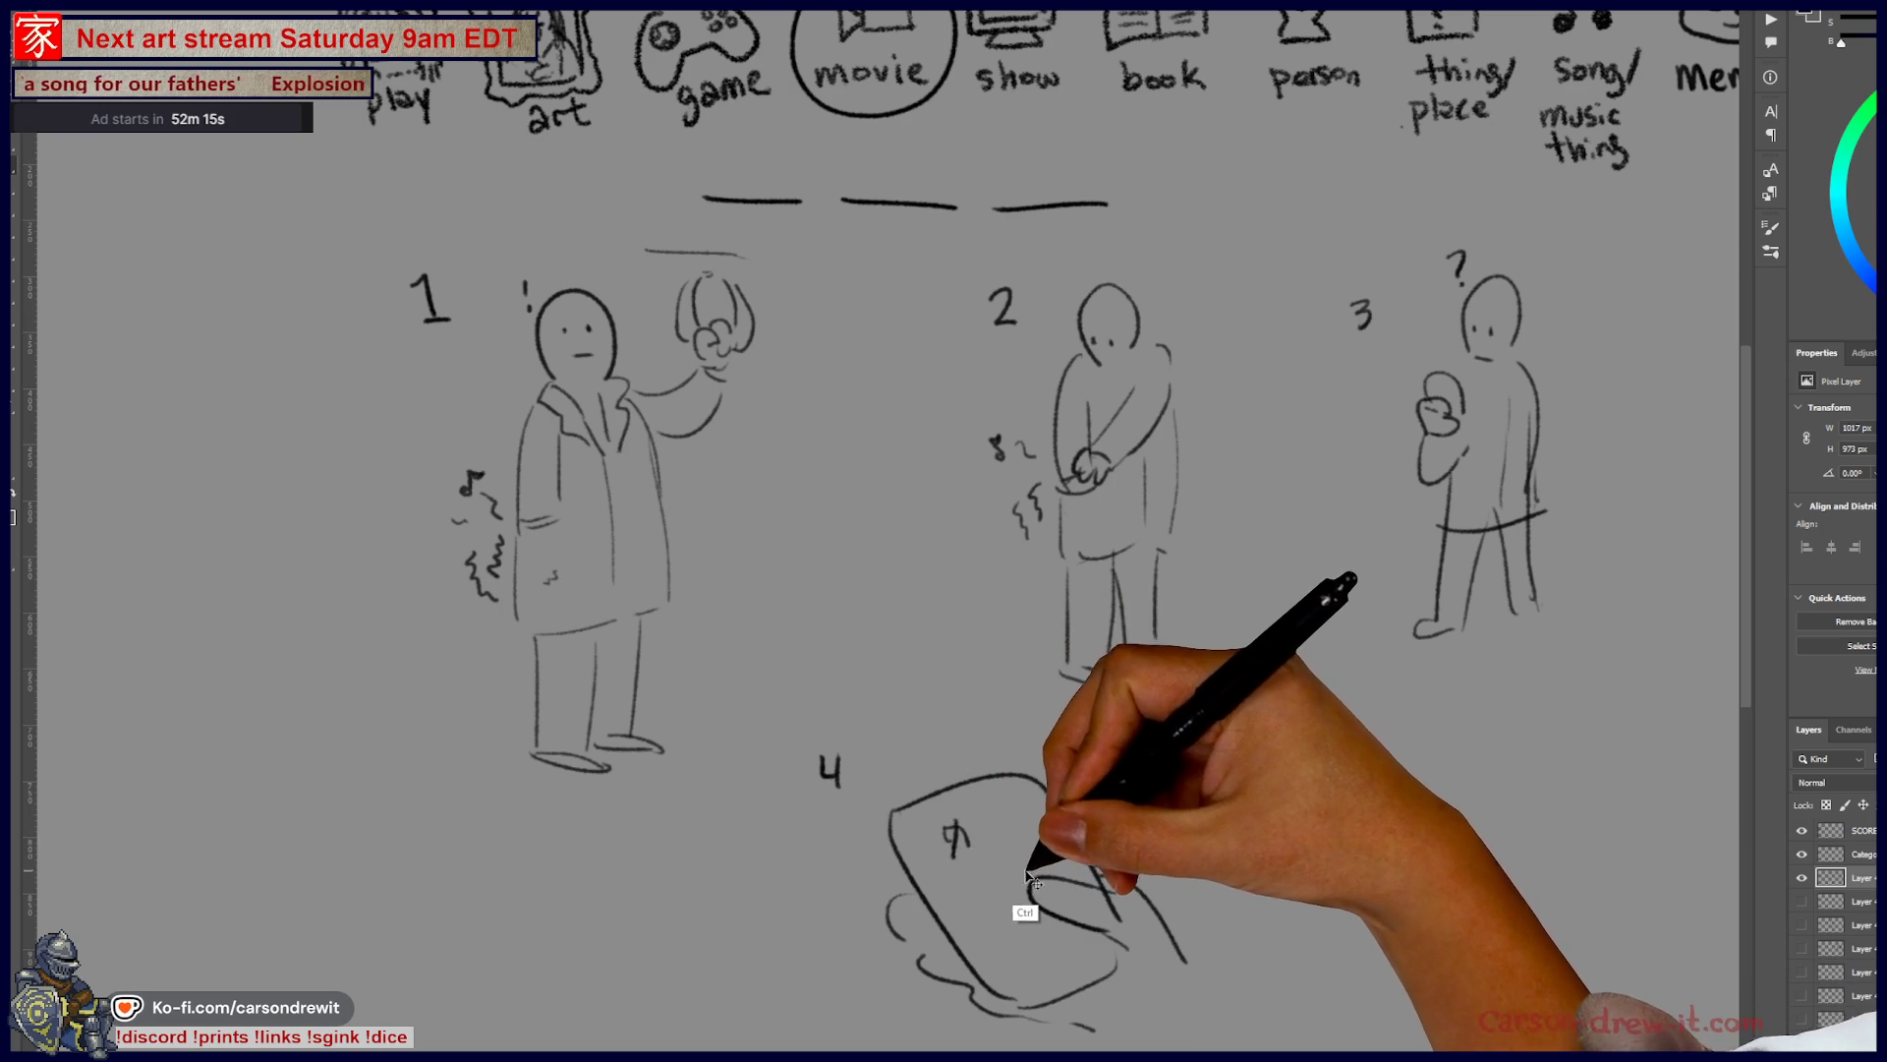
pyautogui.moveTo(924, 838); pyautogui.dragTo(1007, 875)
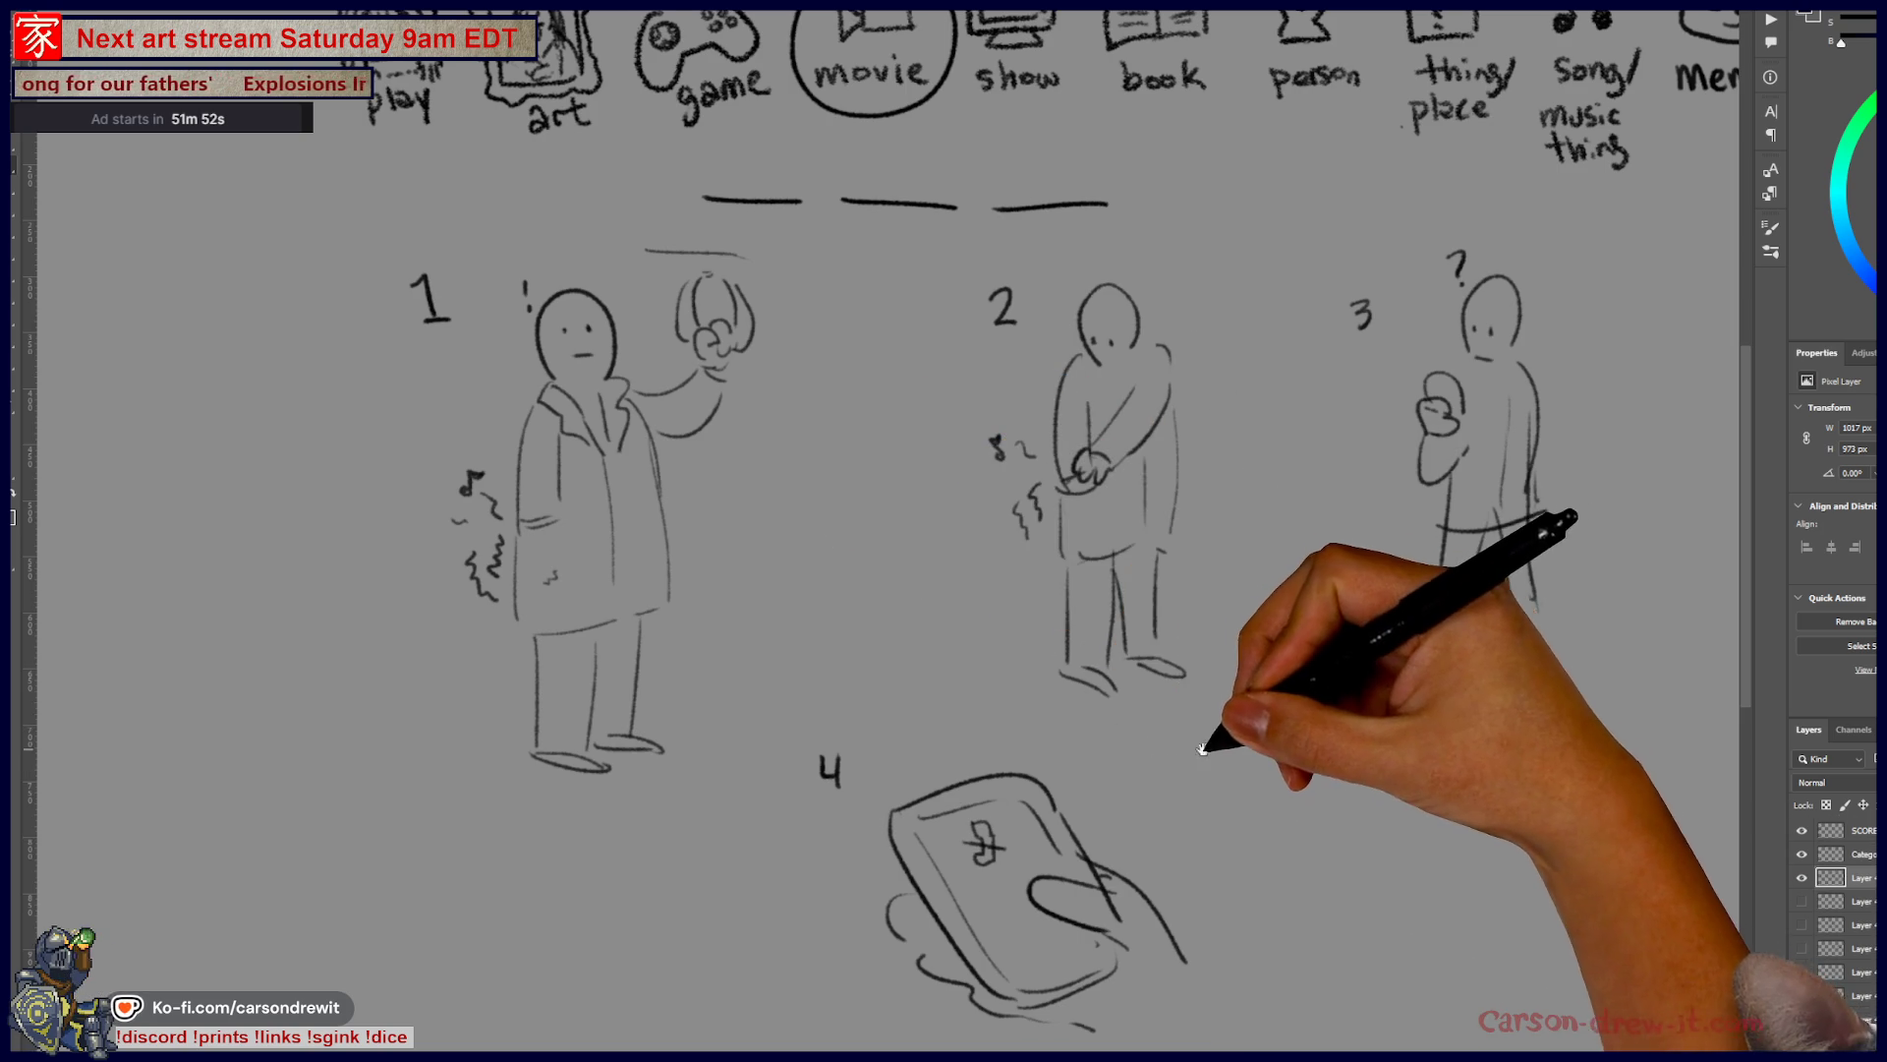
pyautogui.moveTo(944, 530); pyautogui.dragTo(863, 547)
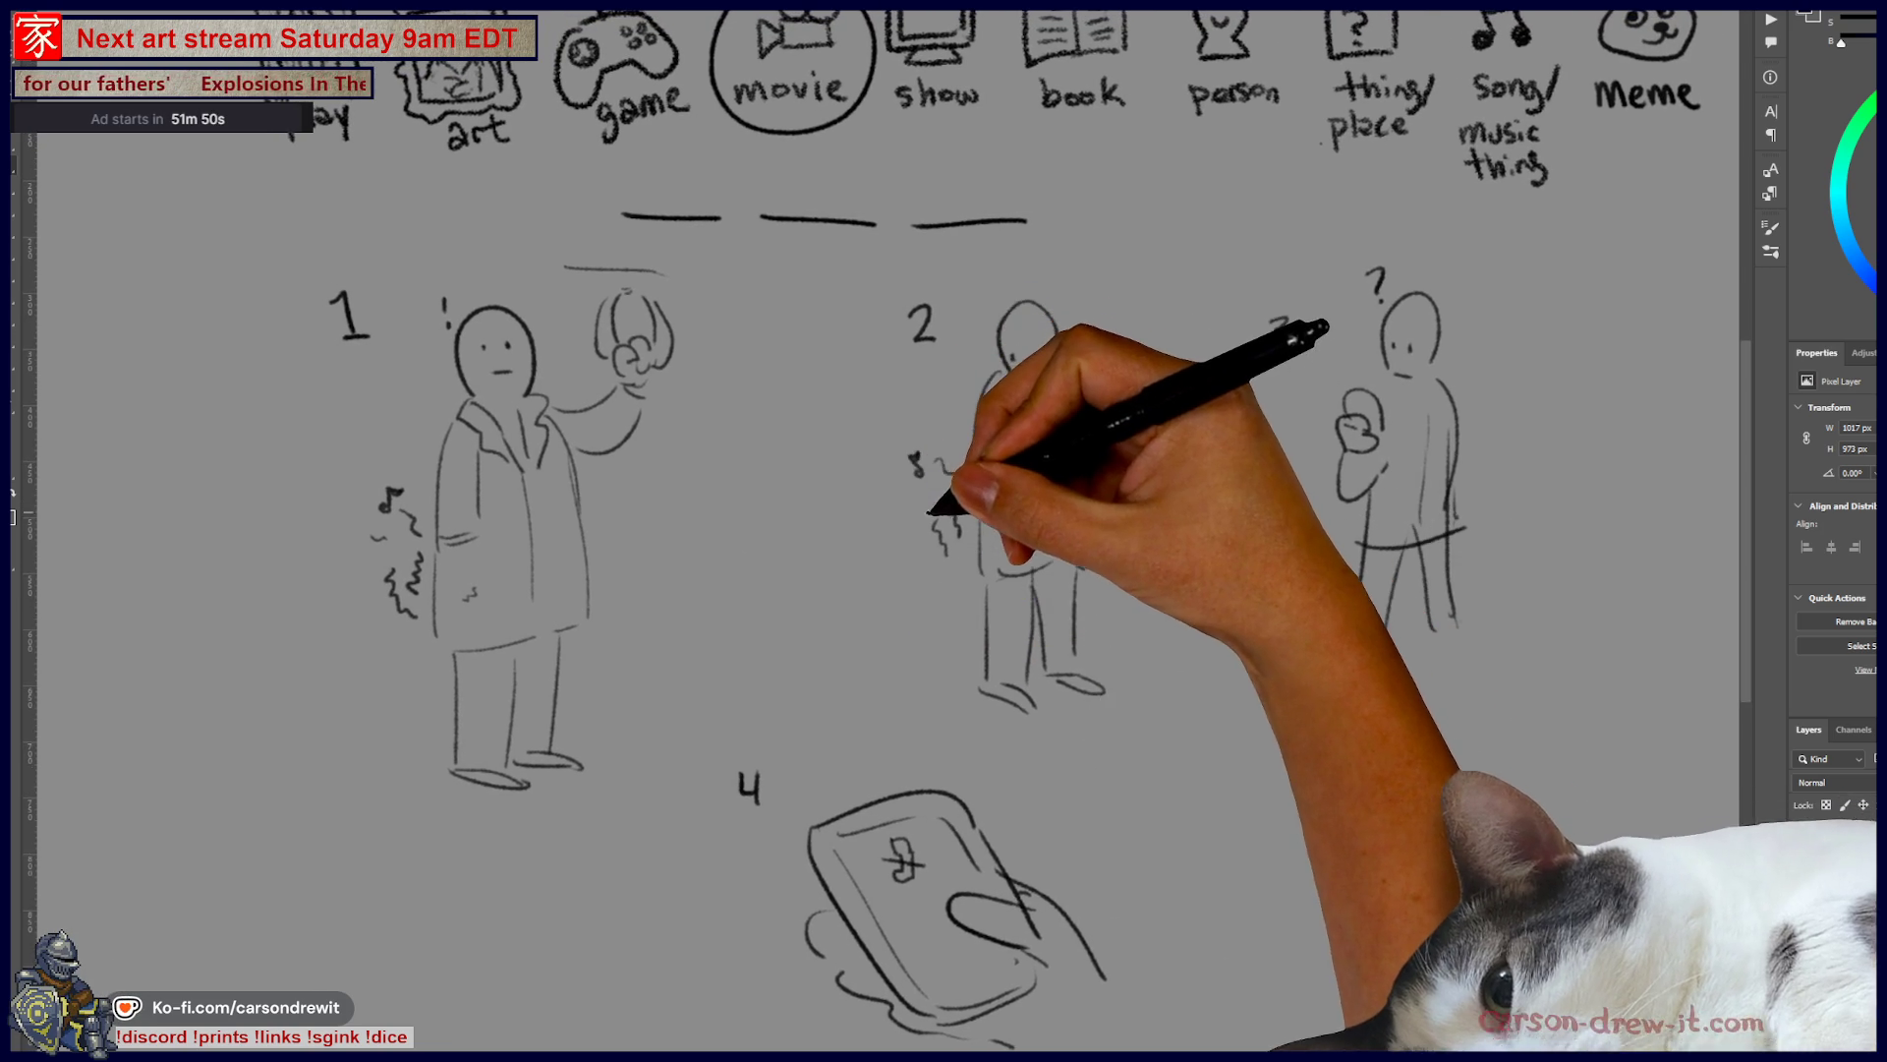
pyautogui.moveTo(943, 531); pyautogui.dragTo(959, 533)
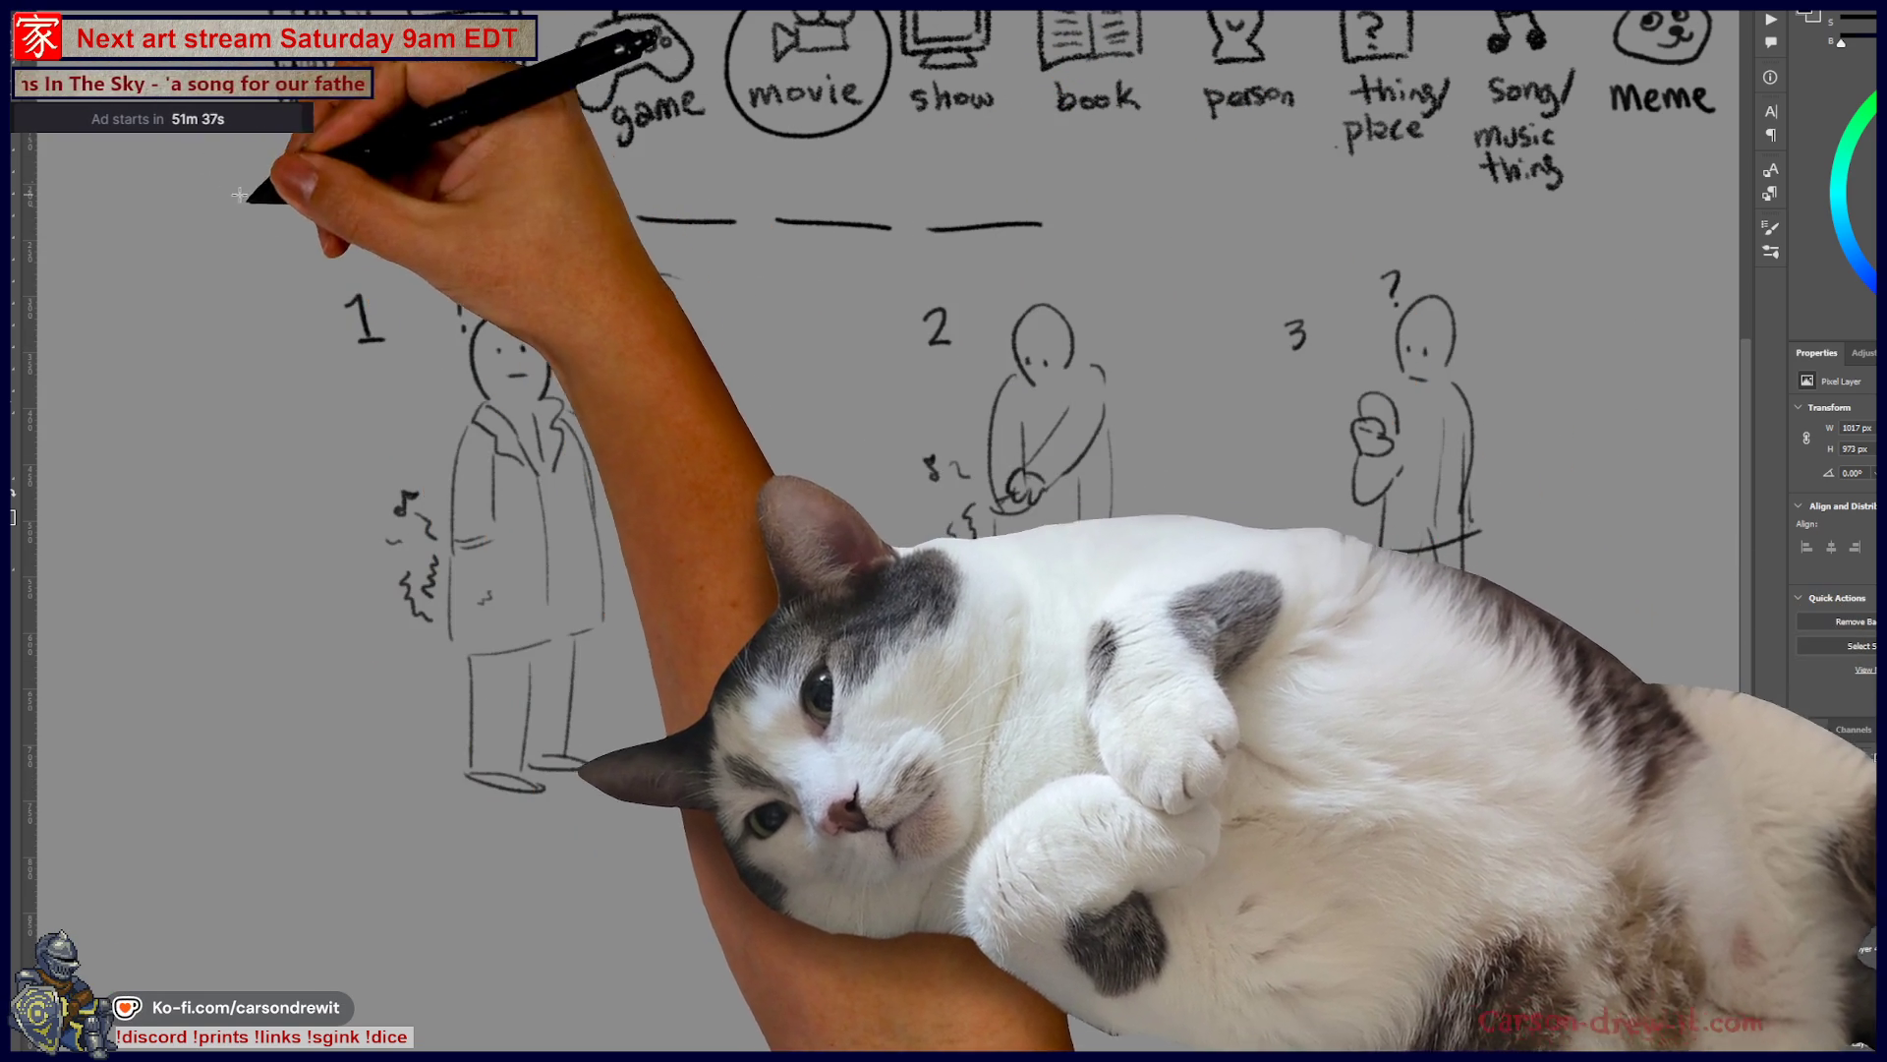
pyautogui.moveTo(269, 207); pyautogui.dragTo(962, 847)
pyautogui.moveTo(295, 257)
pyautogui.mouseDown()
pyautogui.moveTo(770, 426)
pyautogui.moveTo(1381, 1052)
pyautogui.mouseUp()
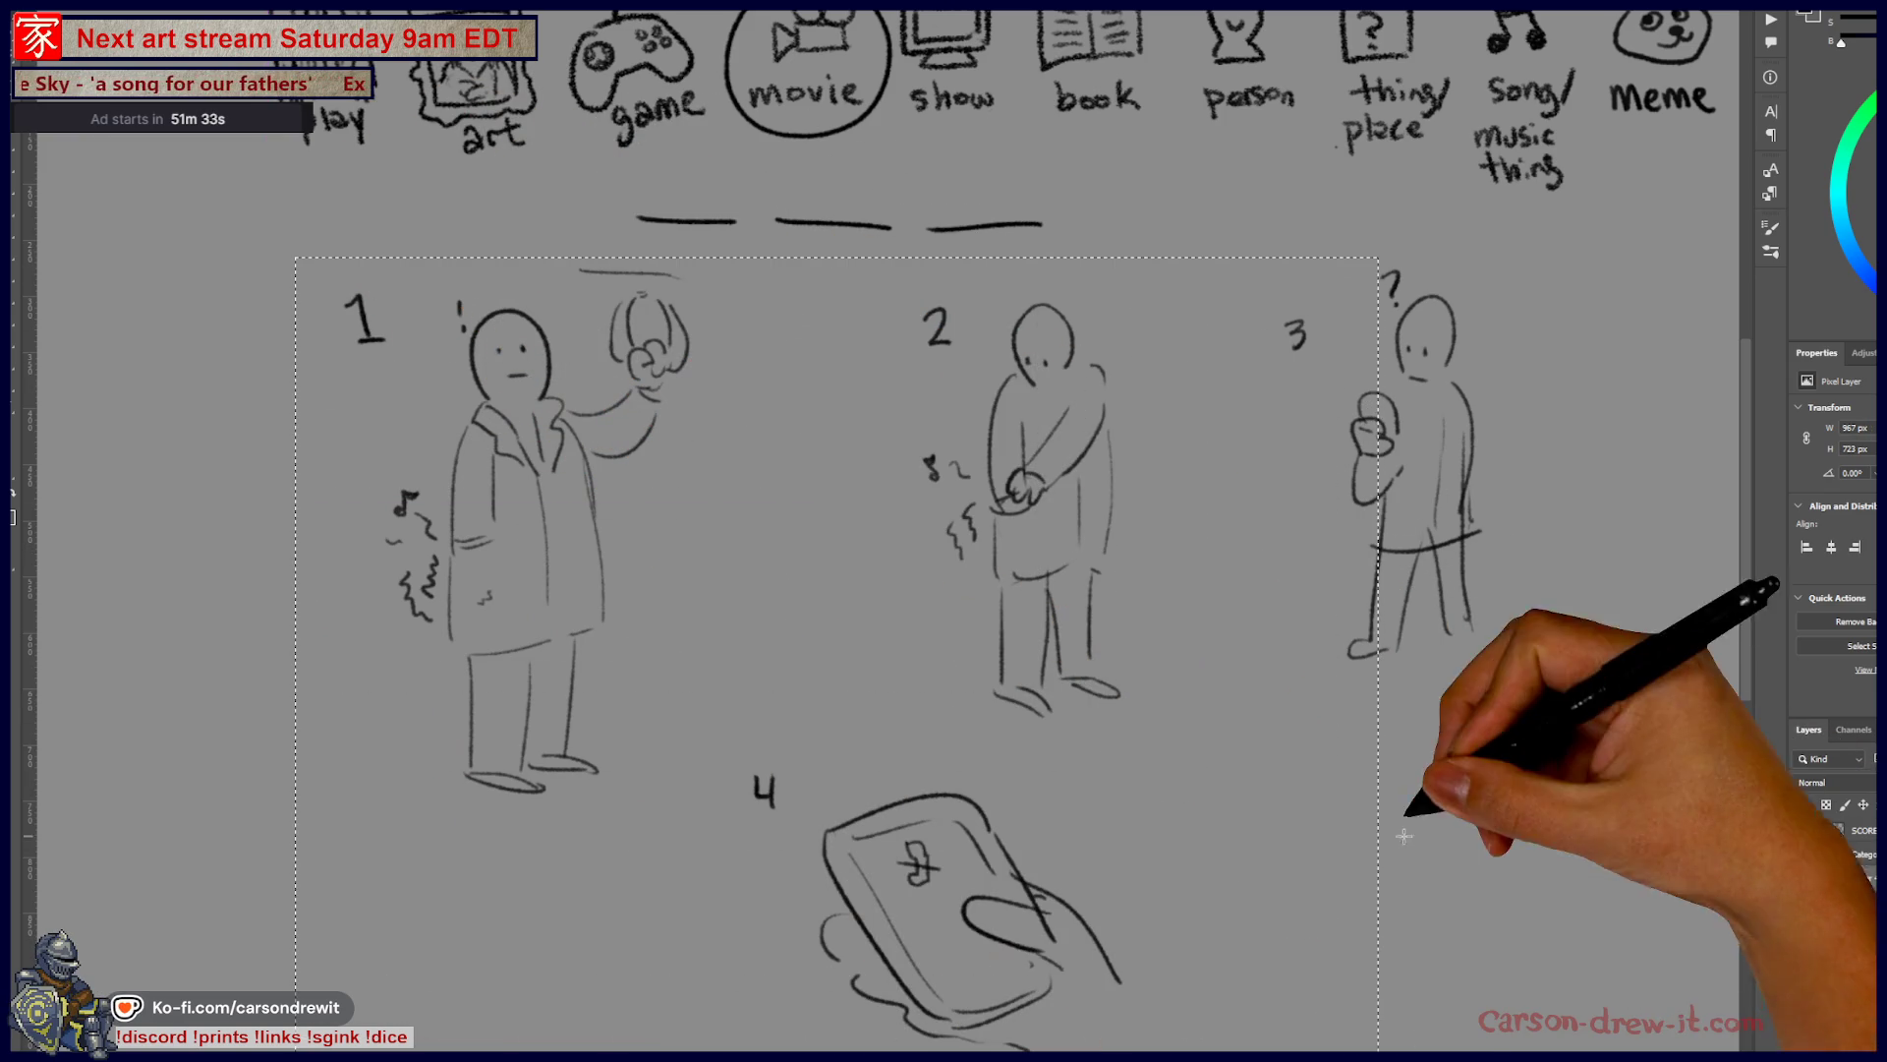
# - Add sketch 3 to the selection, scale all four sketches down toward the upper left, and deselect
pyautogui.moveTo(1269, 231)
pyautogui.keyDown('shift'); pyautogui.mouseDown()
pyautogui.moveTo(1504, 594)
pyautogui.moveTo(1522, 734)
pyautogui.mouseUp(); pyautogui.keyUp('shift')
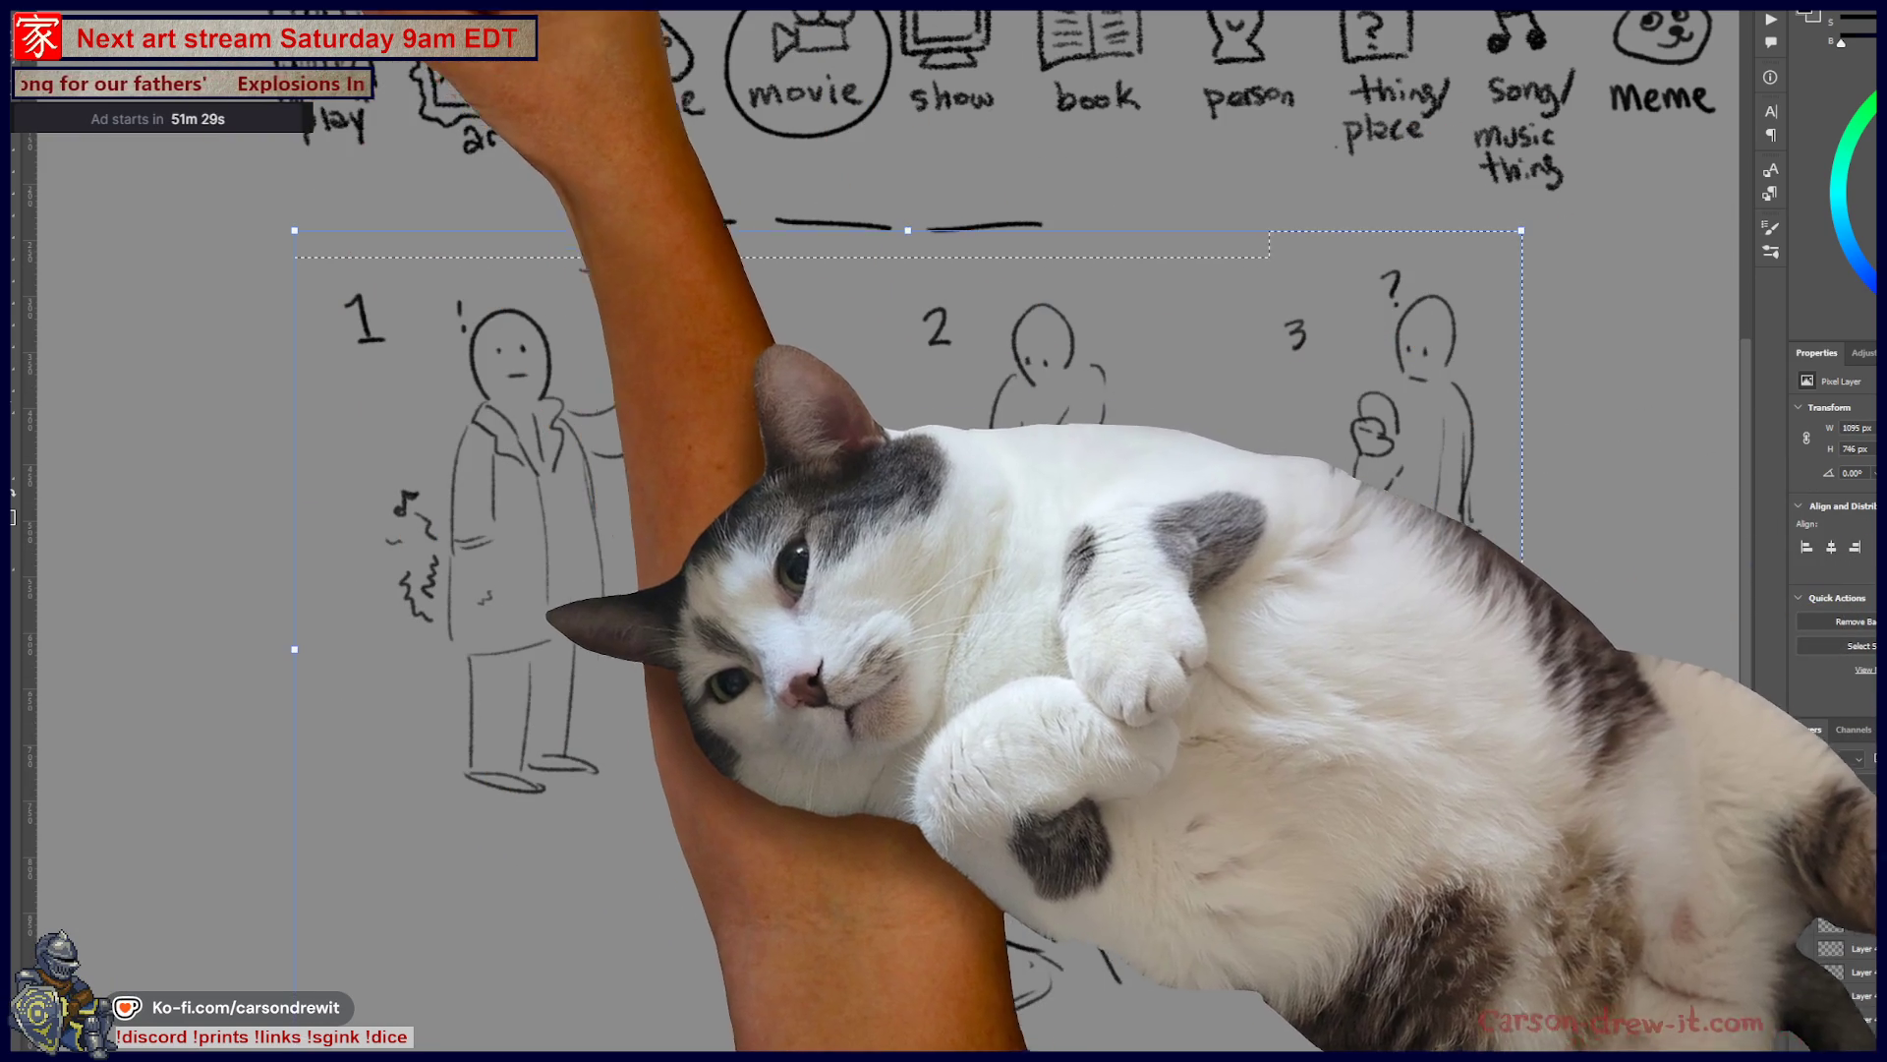
pyautogui.hotkey('ctrl', 't')
pyautogui.moveTo(1522, 230); pyautogui.dragTo(1017, 519)
pyautogui.moveTo(910, 672); pyautogui.dragTo(653, 411)
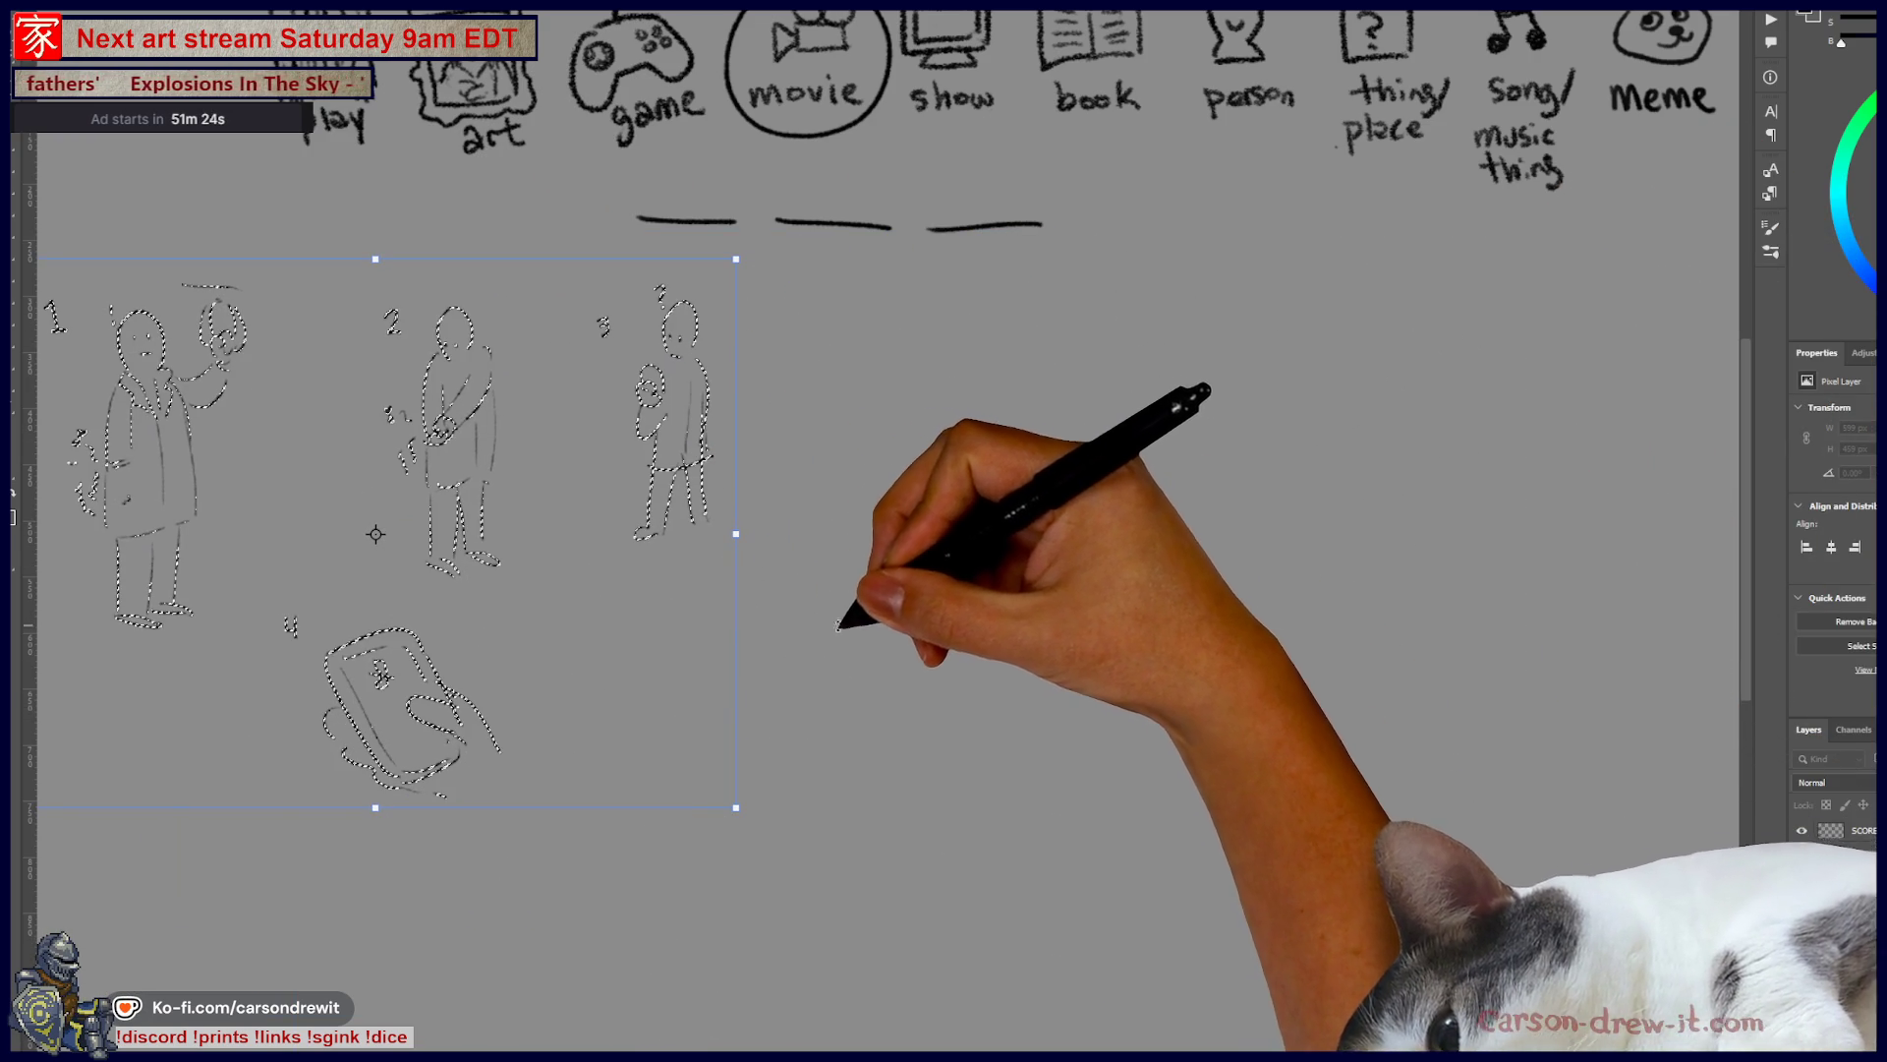
pyautogui.press('Return')
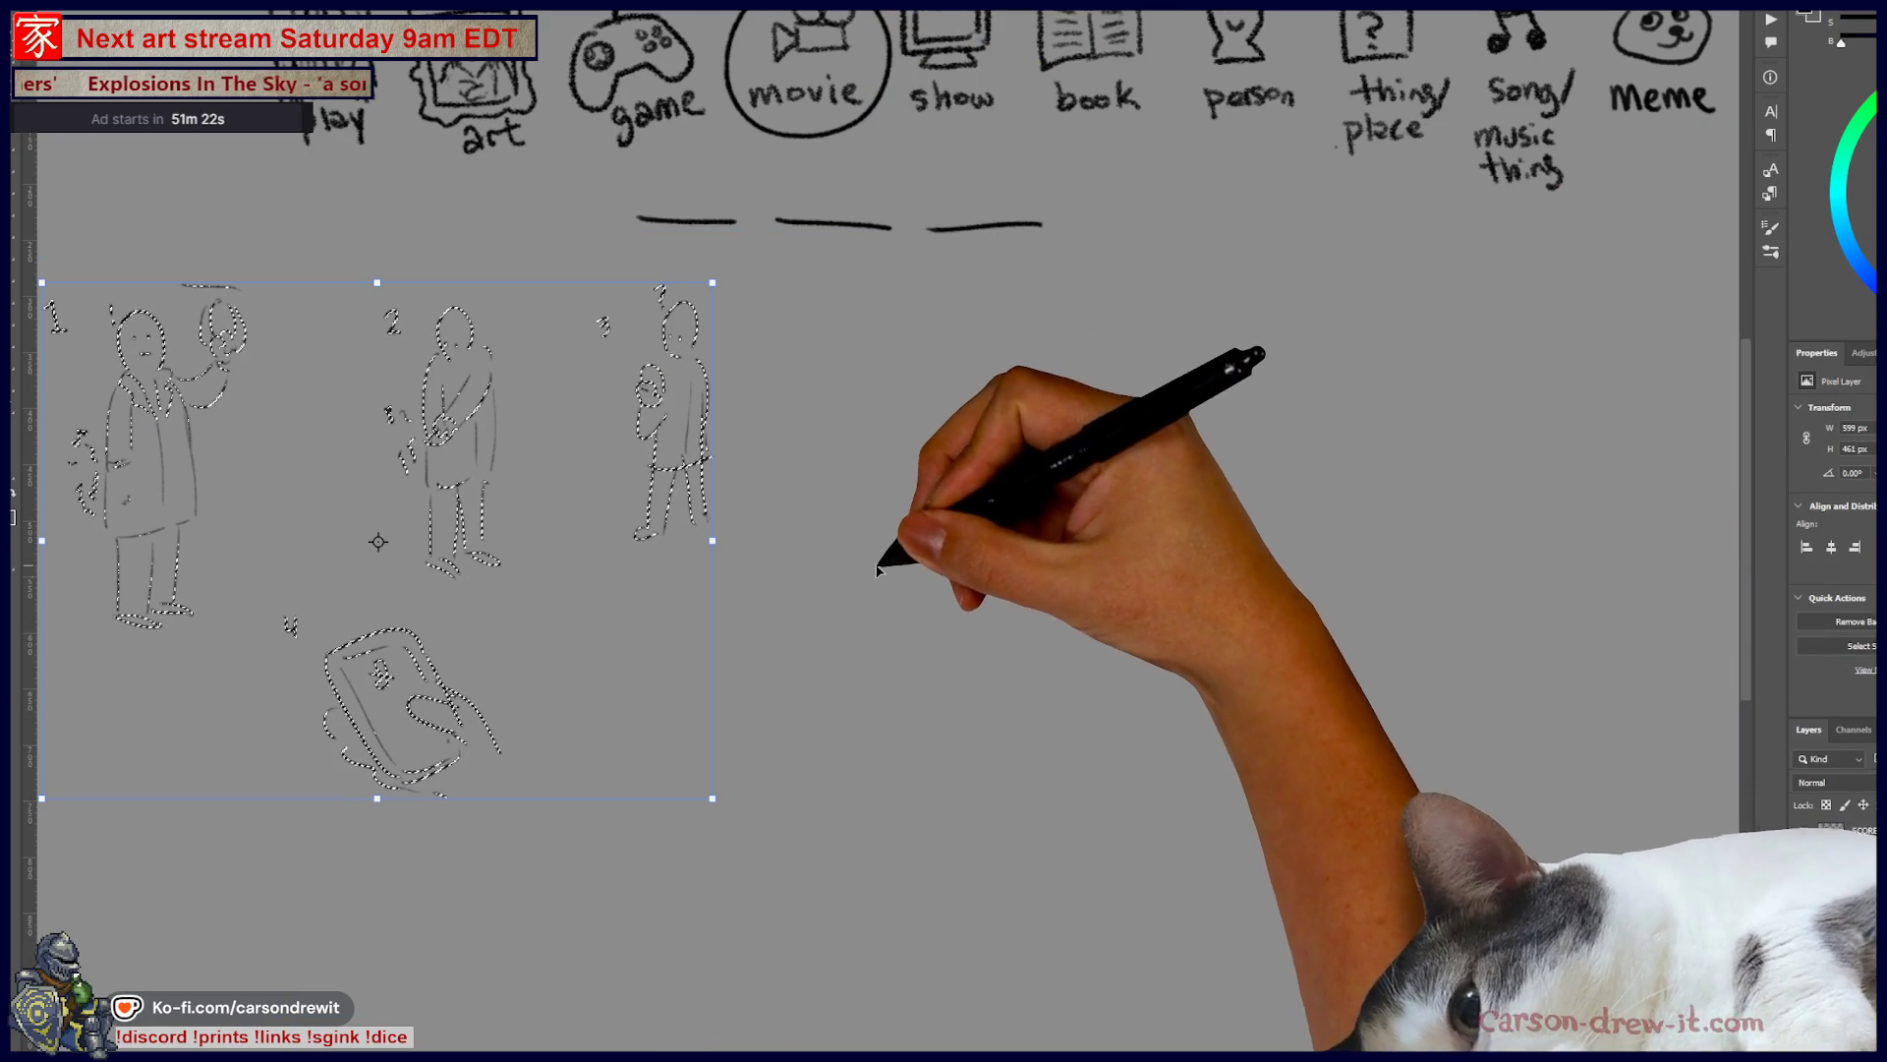
pyautogui.hotkey('ctrl', 'd')
pyautogui.moveTo(935, 632)
pyautogui.mouseDown()
pyautogui.moveTo(1104, 724)
pyautogui.moveTo(1103, 750)
pyautogui.mouseUp()
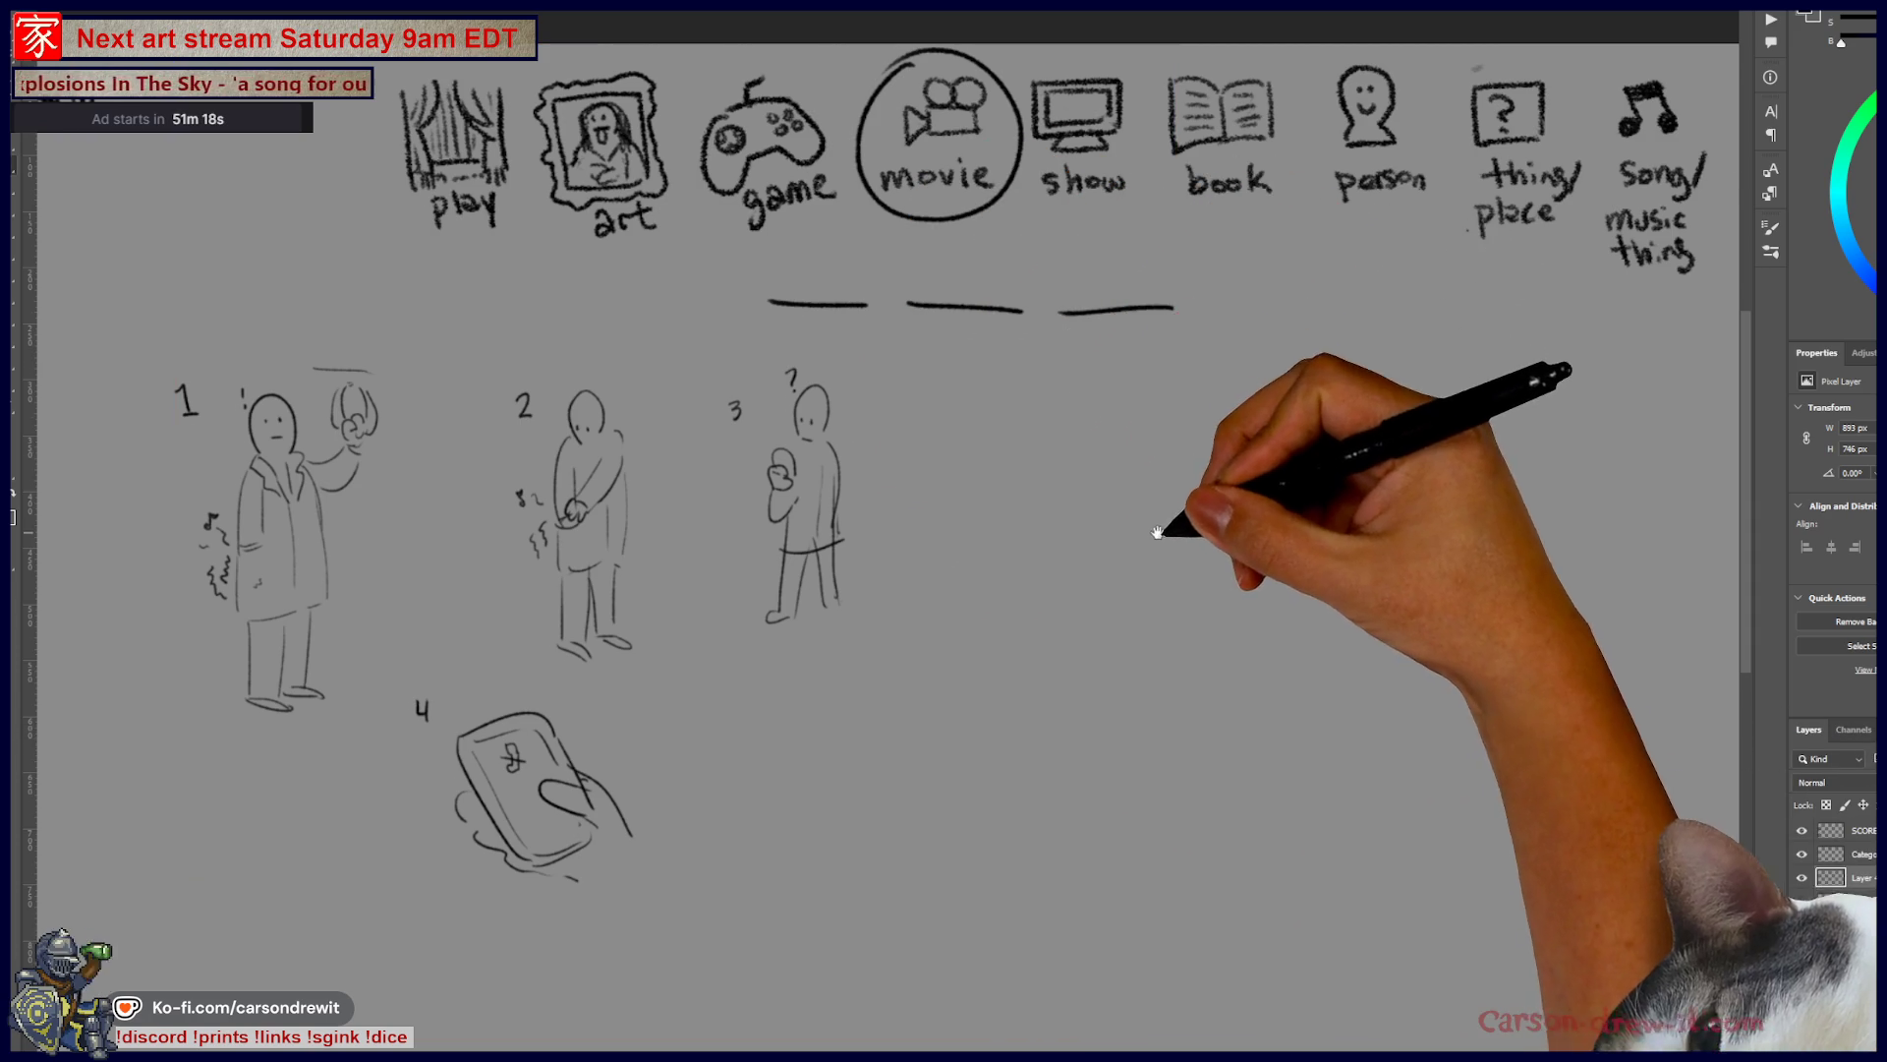
# - Draw a frowning face beside clue 4
pyautogui.moveTo(1160, 529); pyautogui.dragTo(1180, 587)
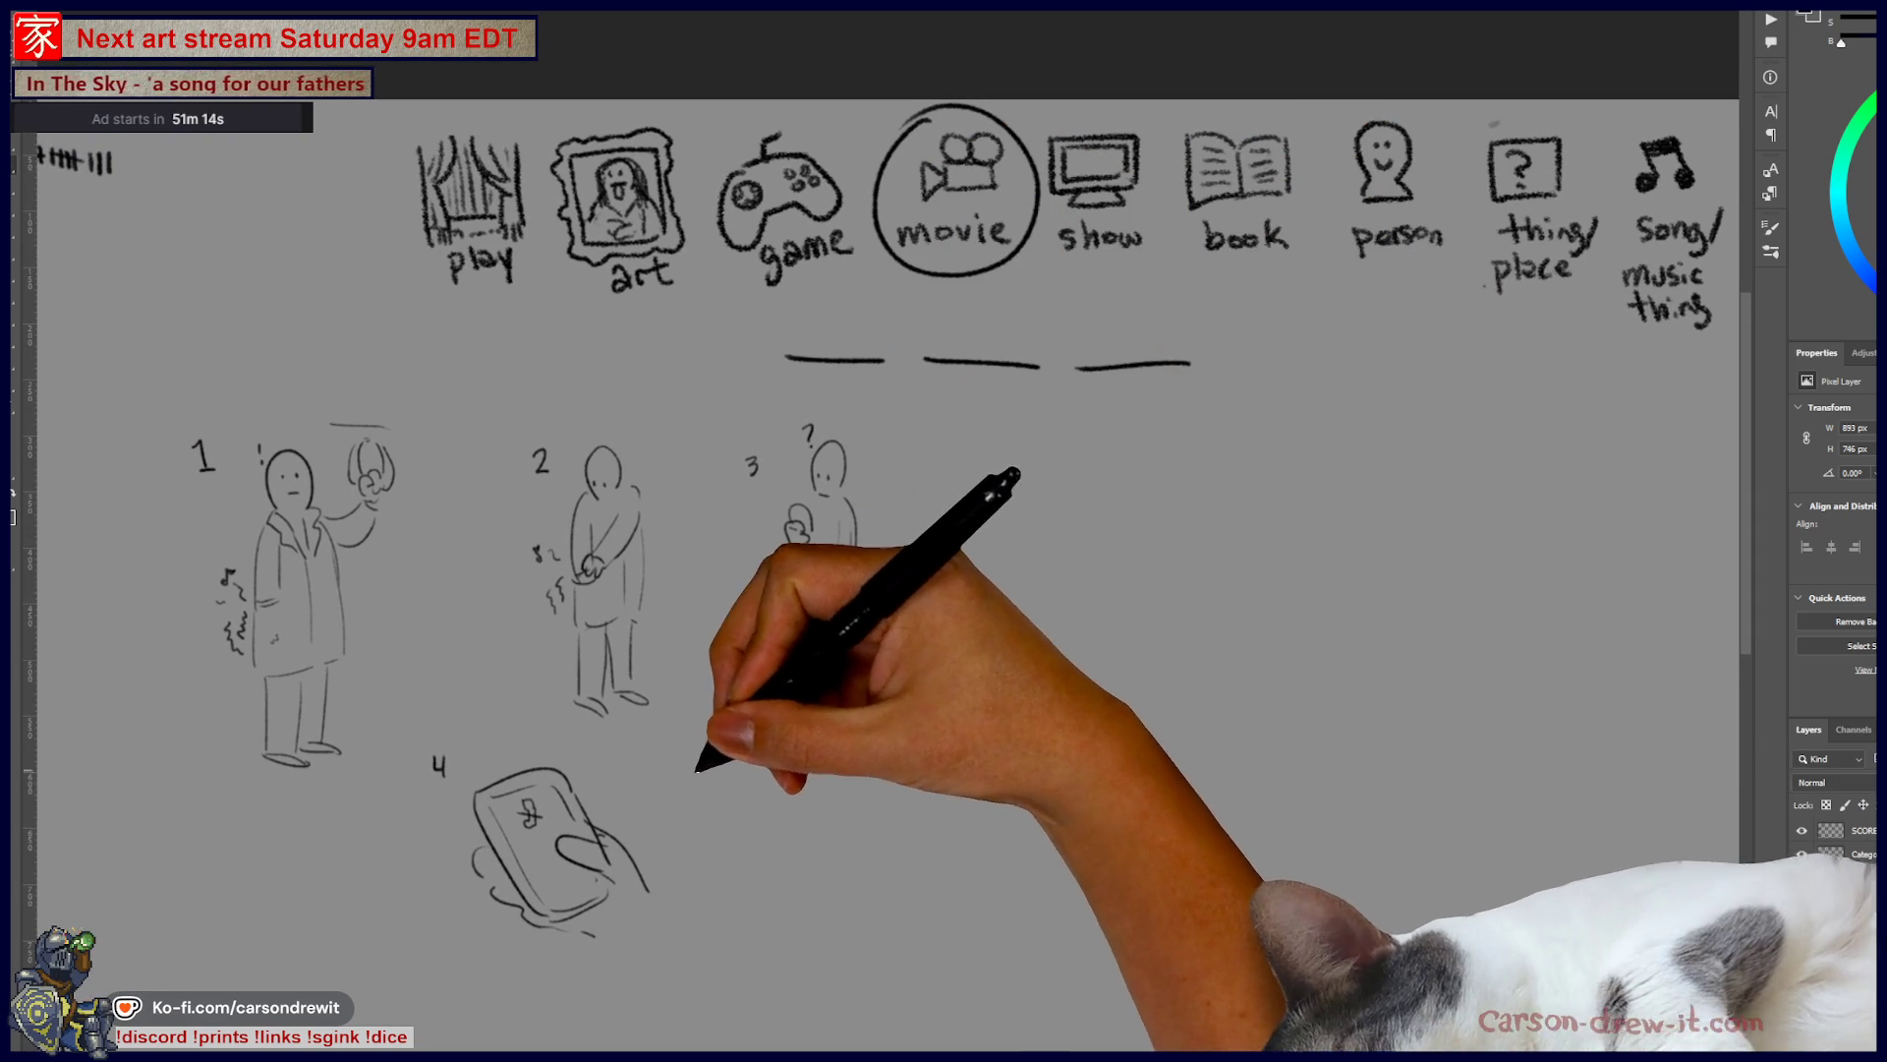
pyautogui.moveTo(656, 729); pyautogui.dragTo(637, 816)
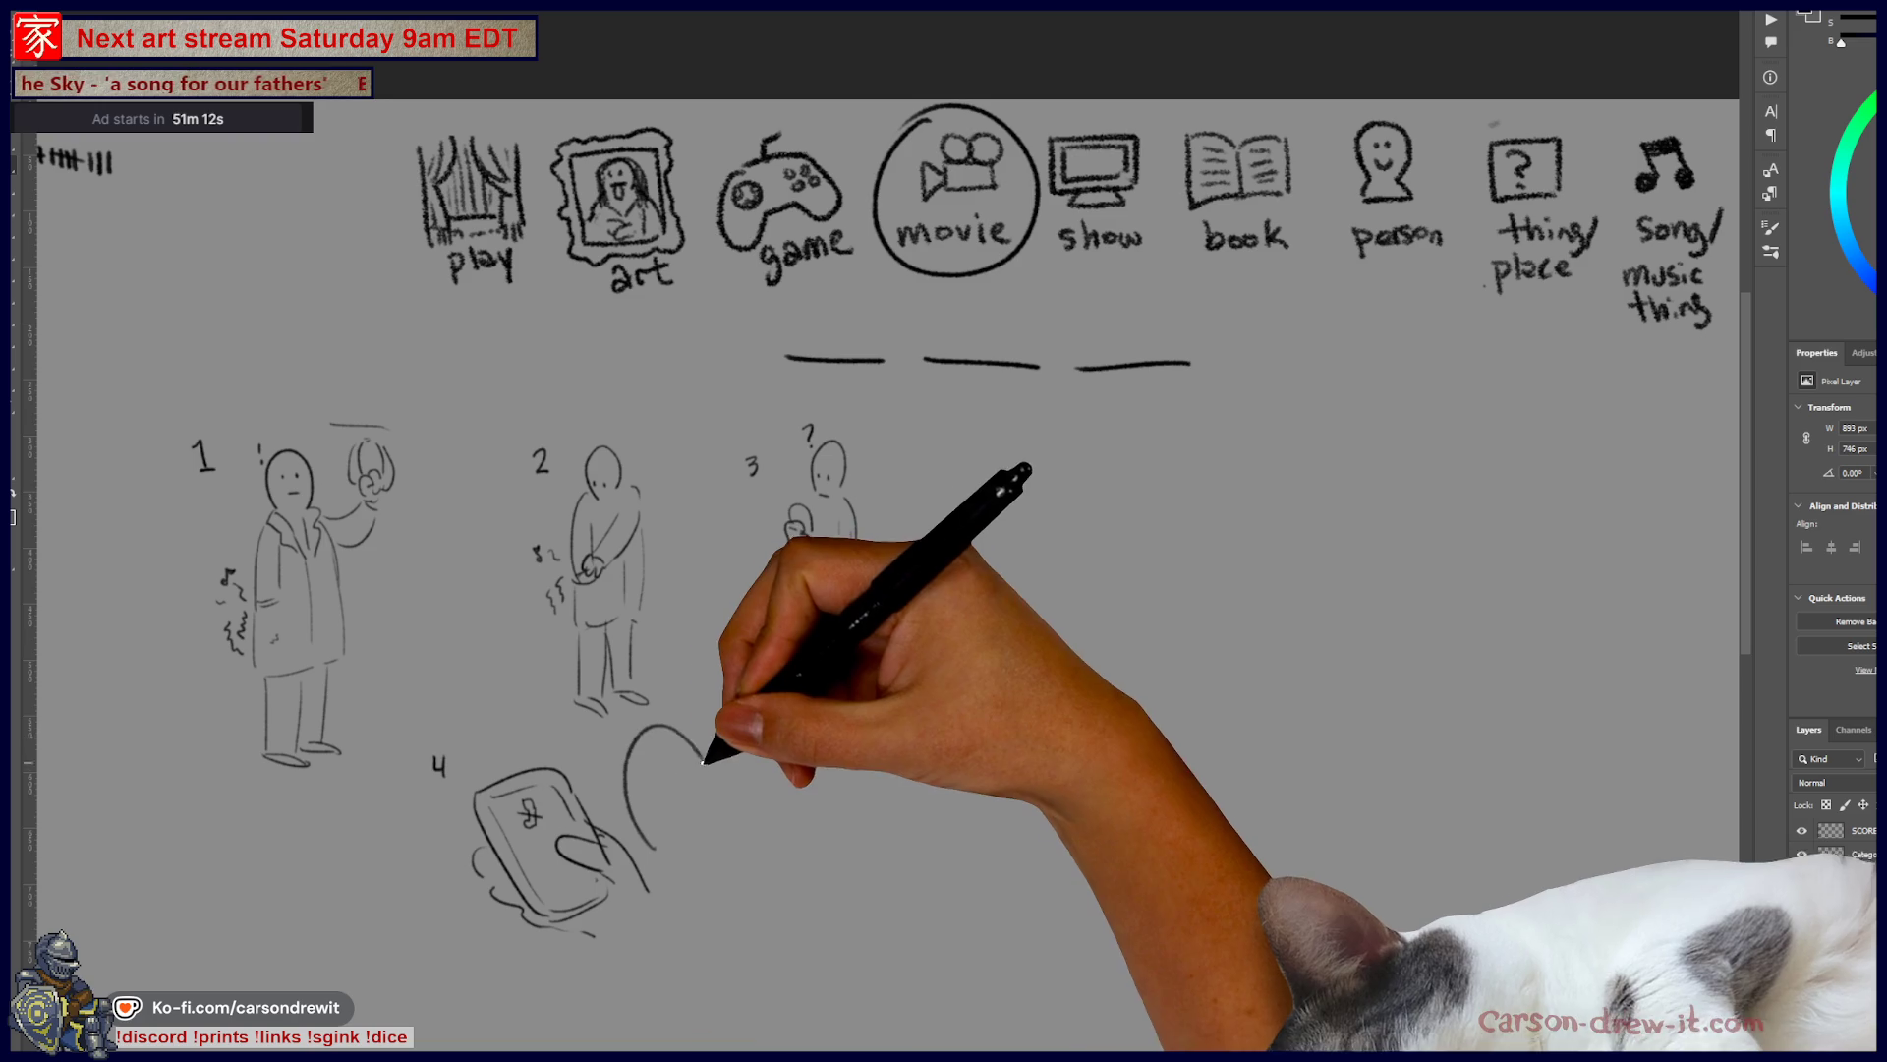
pyautogui.moveTo(656, 729); pyautogui.dragTo(702, 762)
pyautogui.click(637, 798)
pyautogui.moveTo(646, 822); pyautogui.dragTo(661, 808)
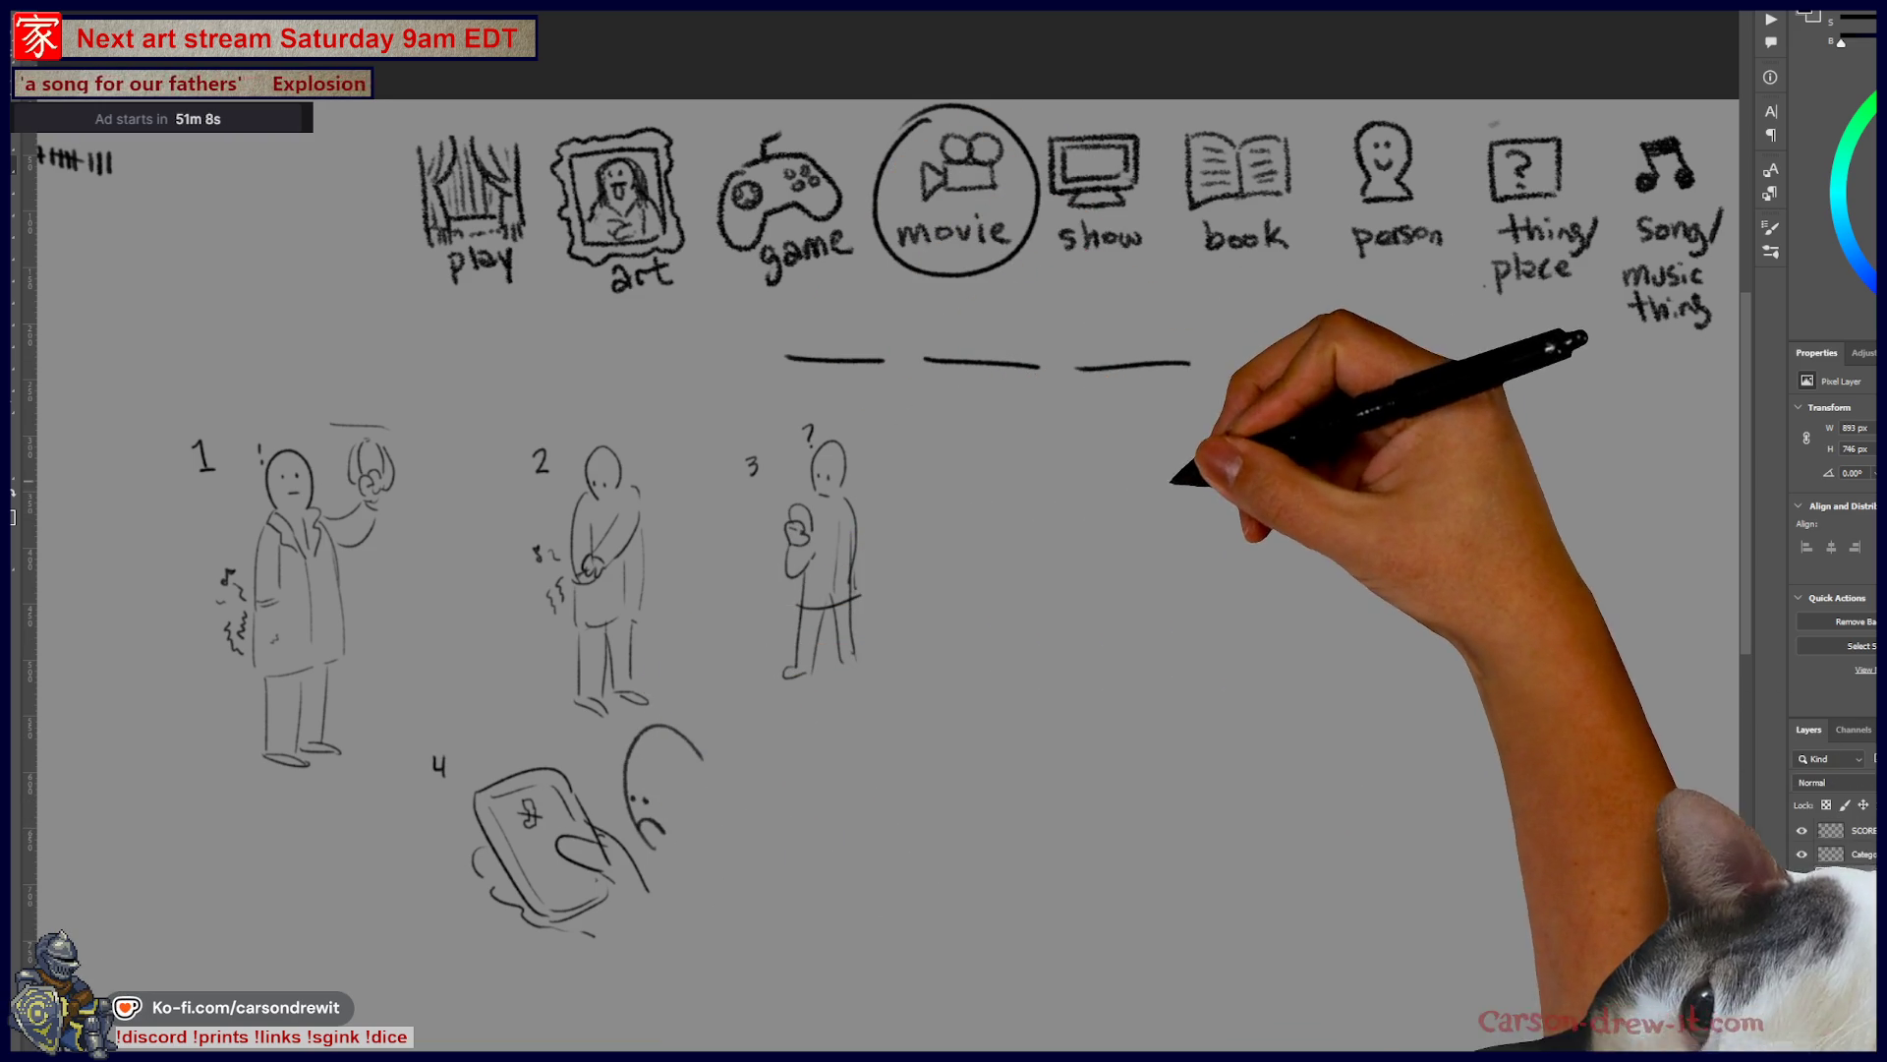
# - Circle the third answer blank and run a connecting line out to the right
pyautogui.moveTo(1076, 369); pyautogui.dragTo(1190, 362)
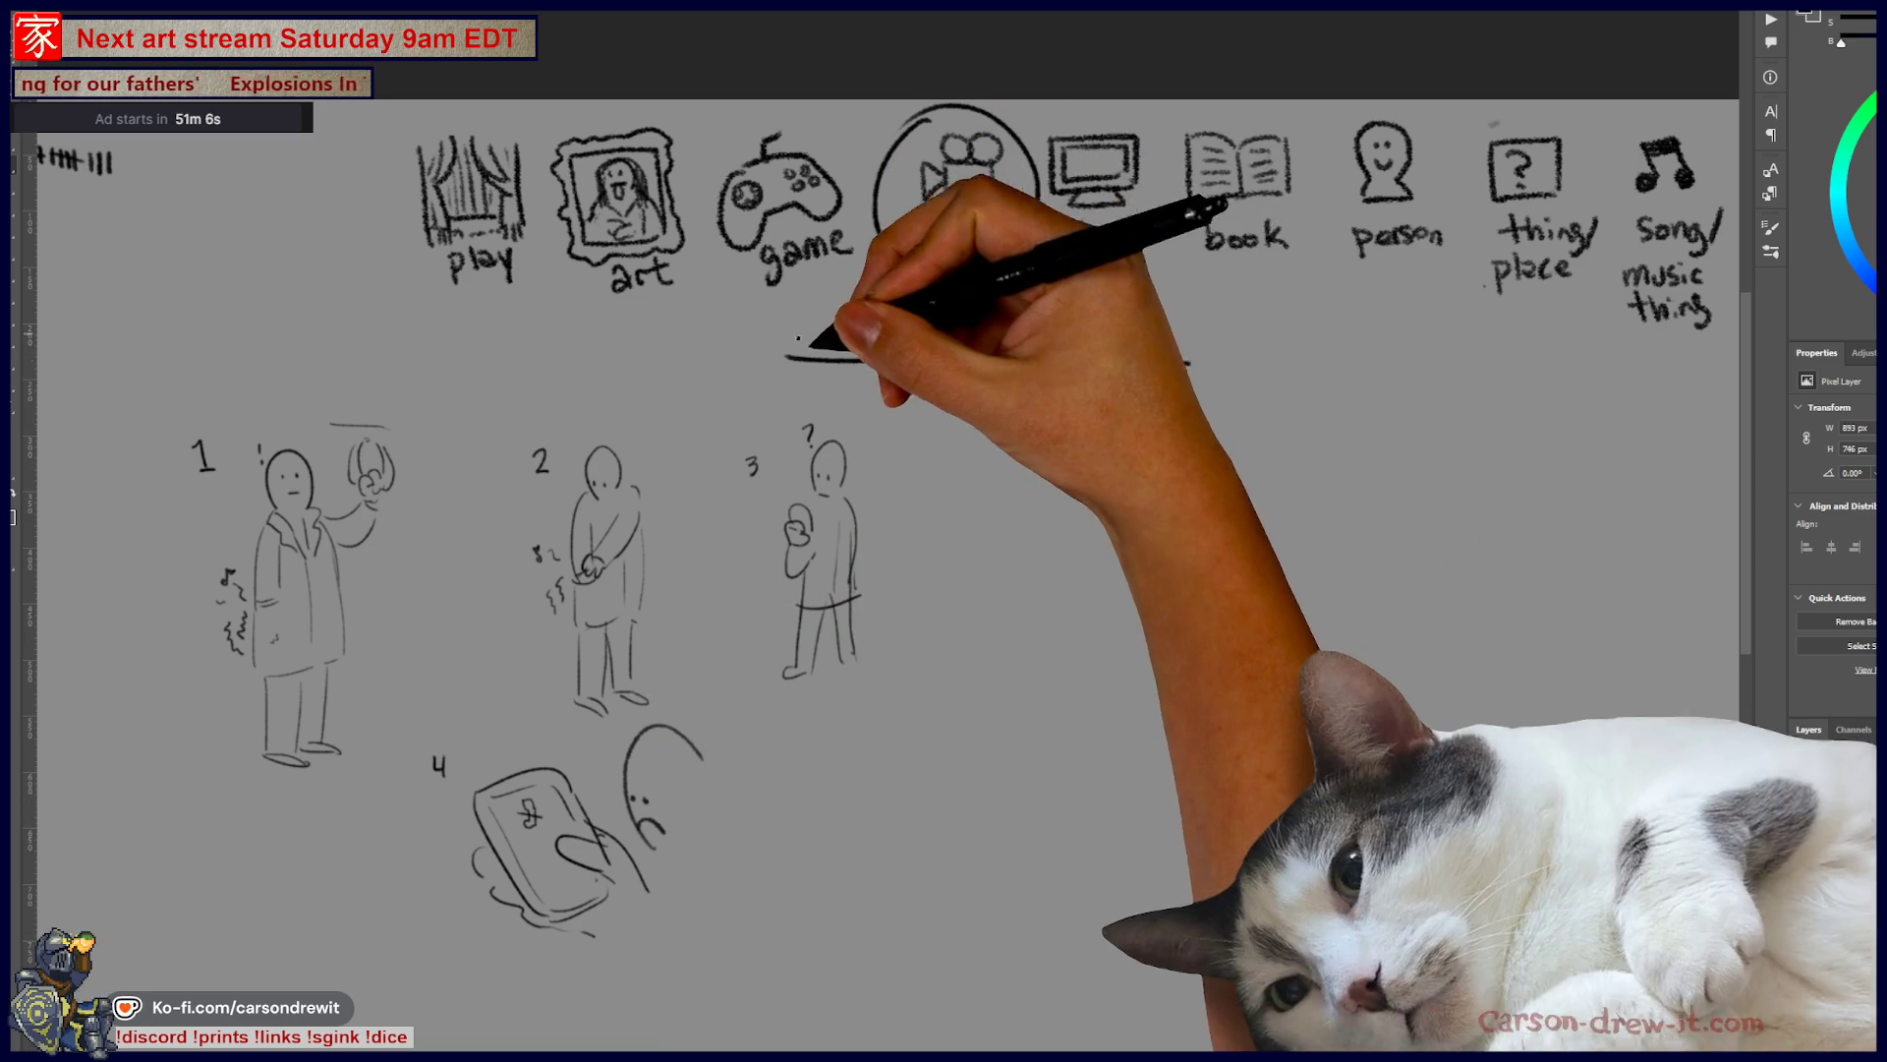
pyautogui.moveTo(1130, 301)
pyautogui.mouseDown()
pyautogui.moveTo(1079, 374)
pyautogui.moveTo(1141, 301)
pyautogui.mouseUp()
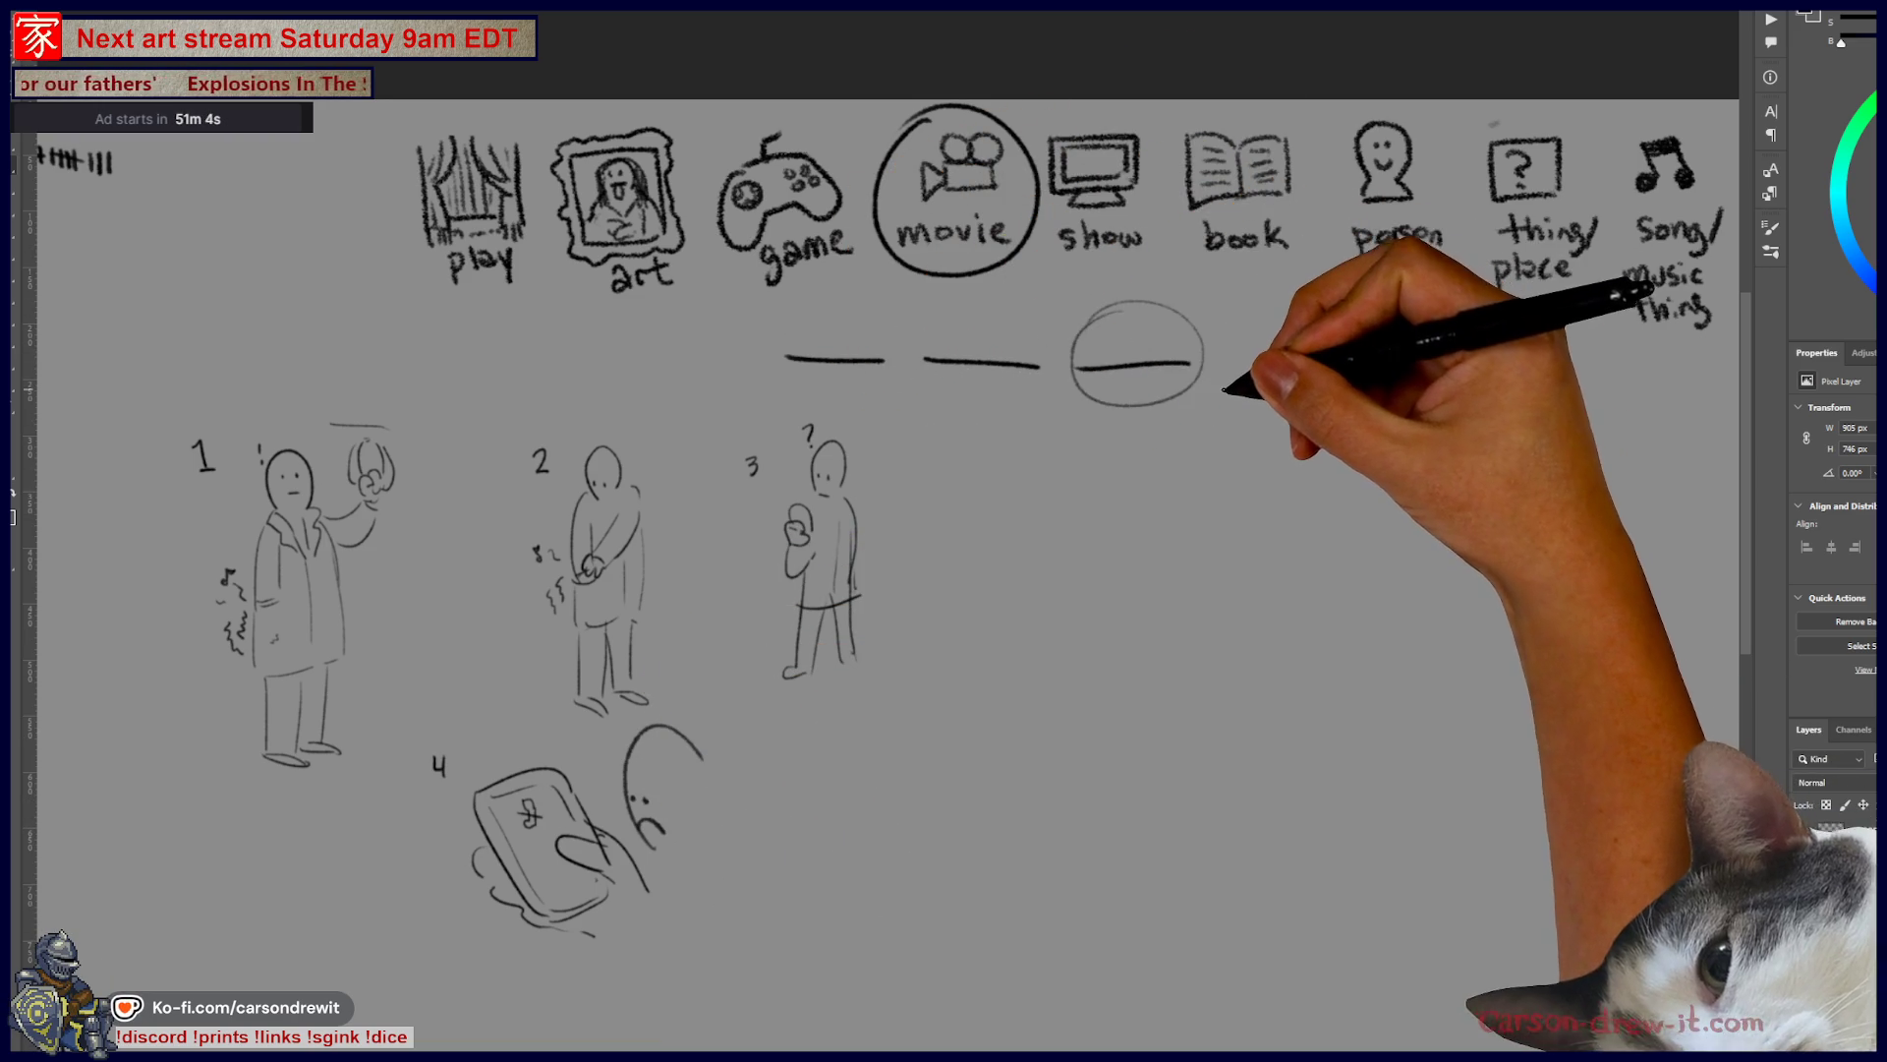
pyautogui.moveTo(1251, 398)
pyautogui.mouseDown()
pyautogui.moveTo(1335, 426)
pyautogui.moveTo(1407, 391)
pyautogui.moveTo(1369, 452)
pyautogui.mouseUp()
pyautogui.moveTo(1428, 358); pyautogui.dragTo(1259, 431)
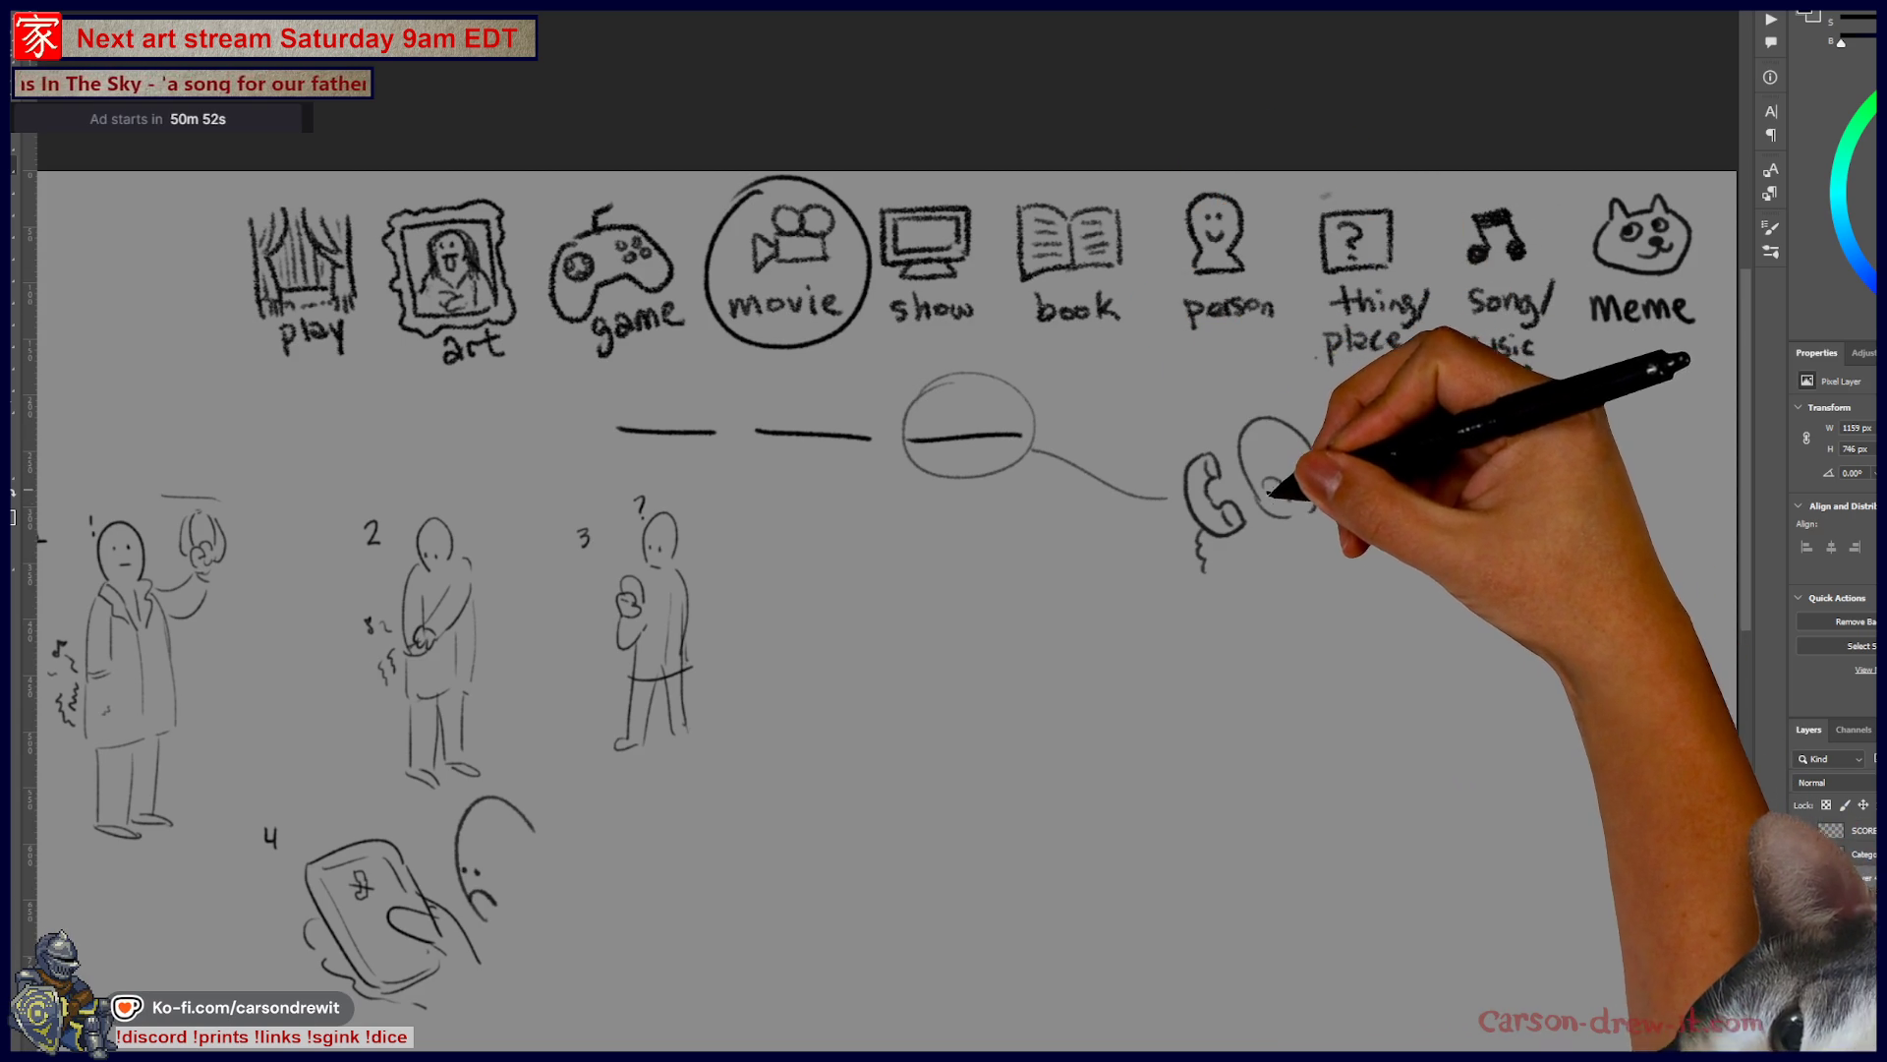
pyautogui.hotkey('ctrl', 'z')
pyautogui.hotkey('ctrl', 'z')
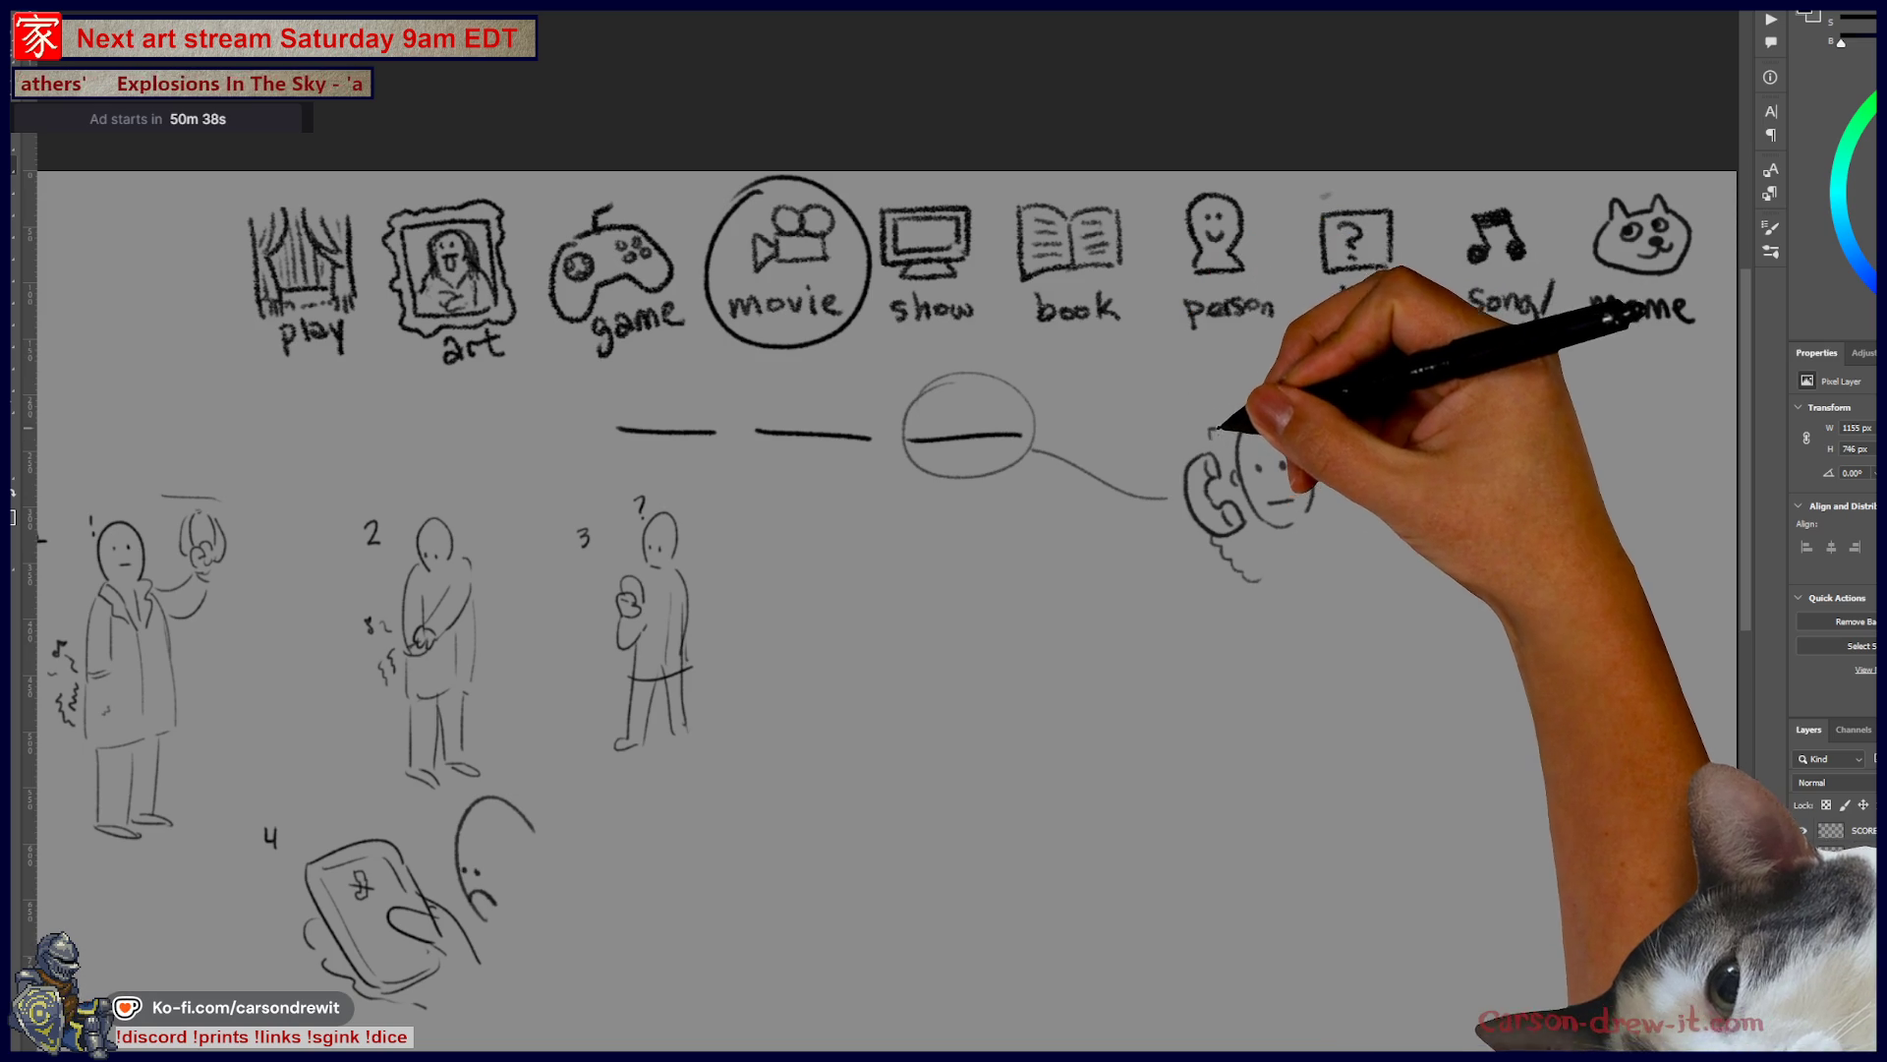
# - Sketch the caller's head, phone hand and sound squiggles at the end of the line
pyautogui.moveTo(1215, 435)
pyautogui.mouseDown()
pyautogui.moveTo(1227, 401)
pyautogui.moveTo(1191, 403)
pyautogui.mouseUp()
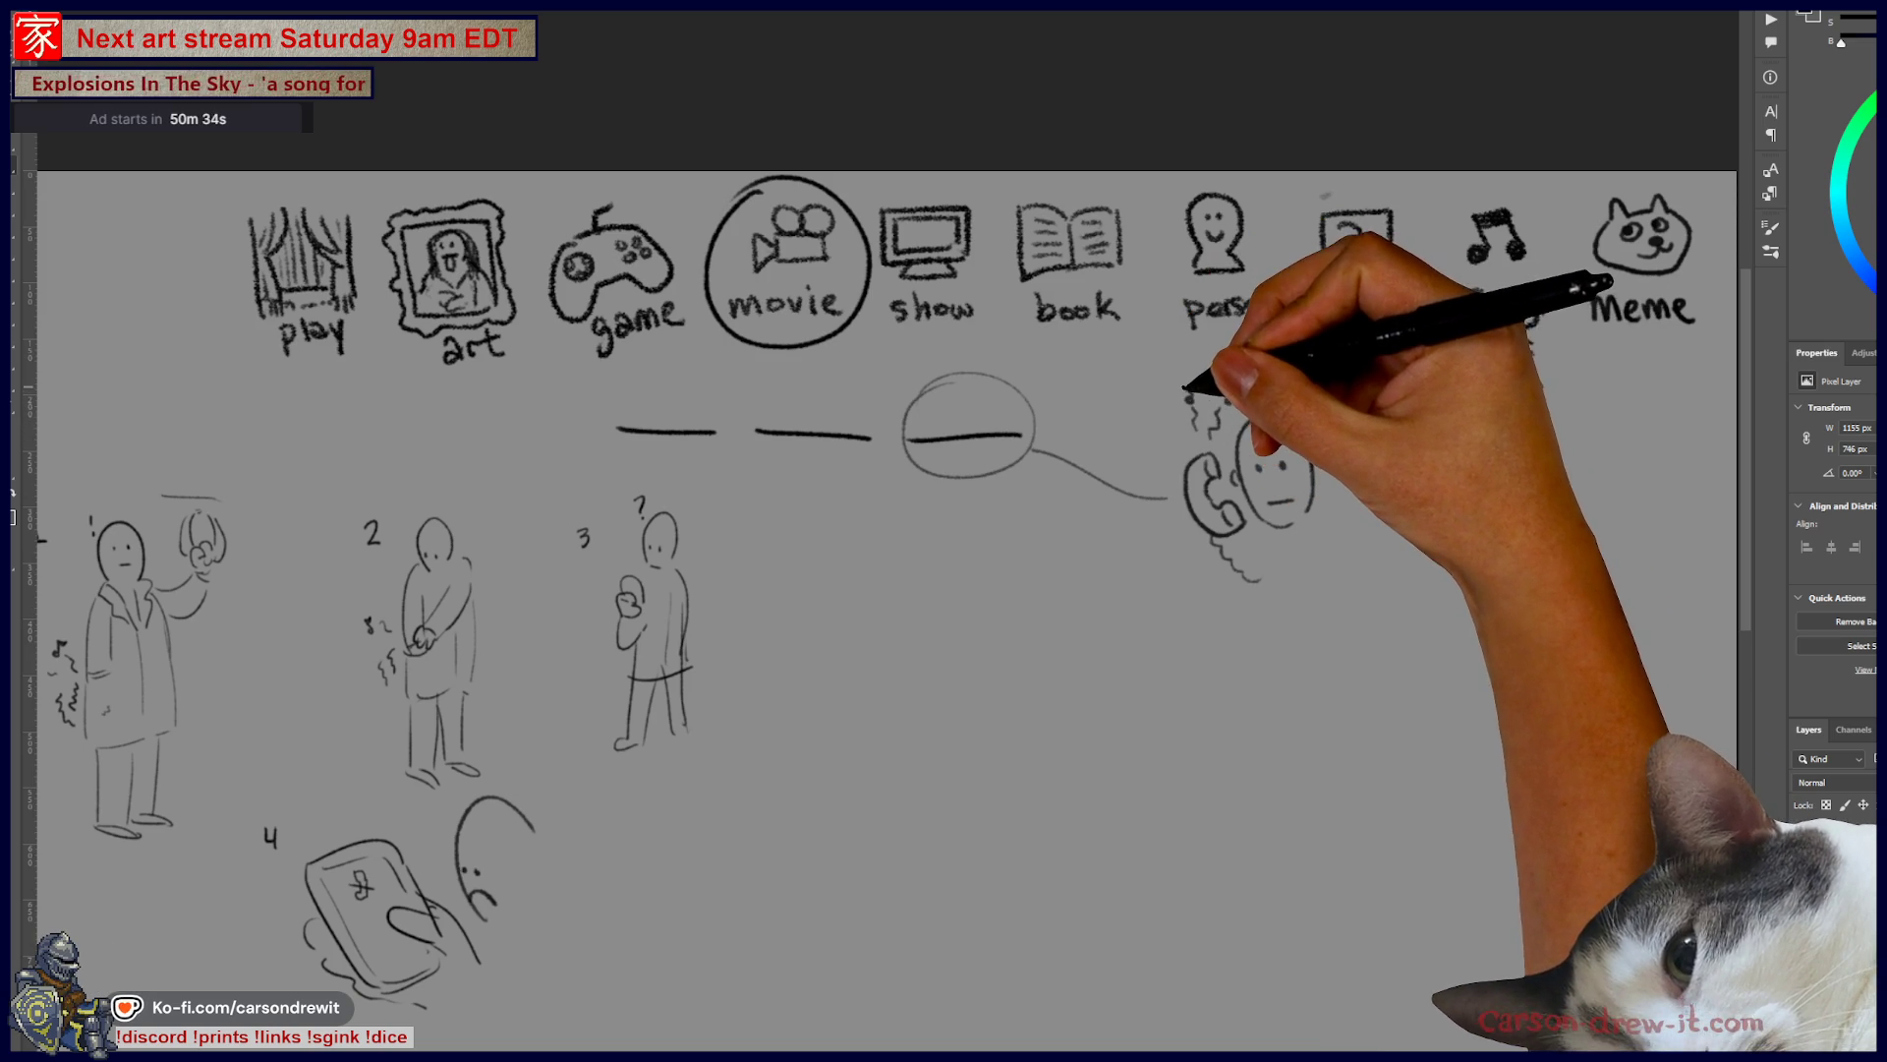
pyautogui.moveTo(1312, 503); pyautogui.dragTo(1344, 568)
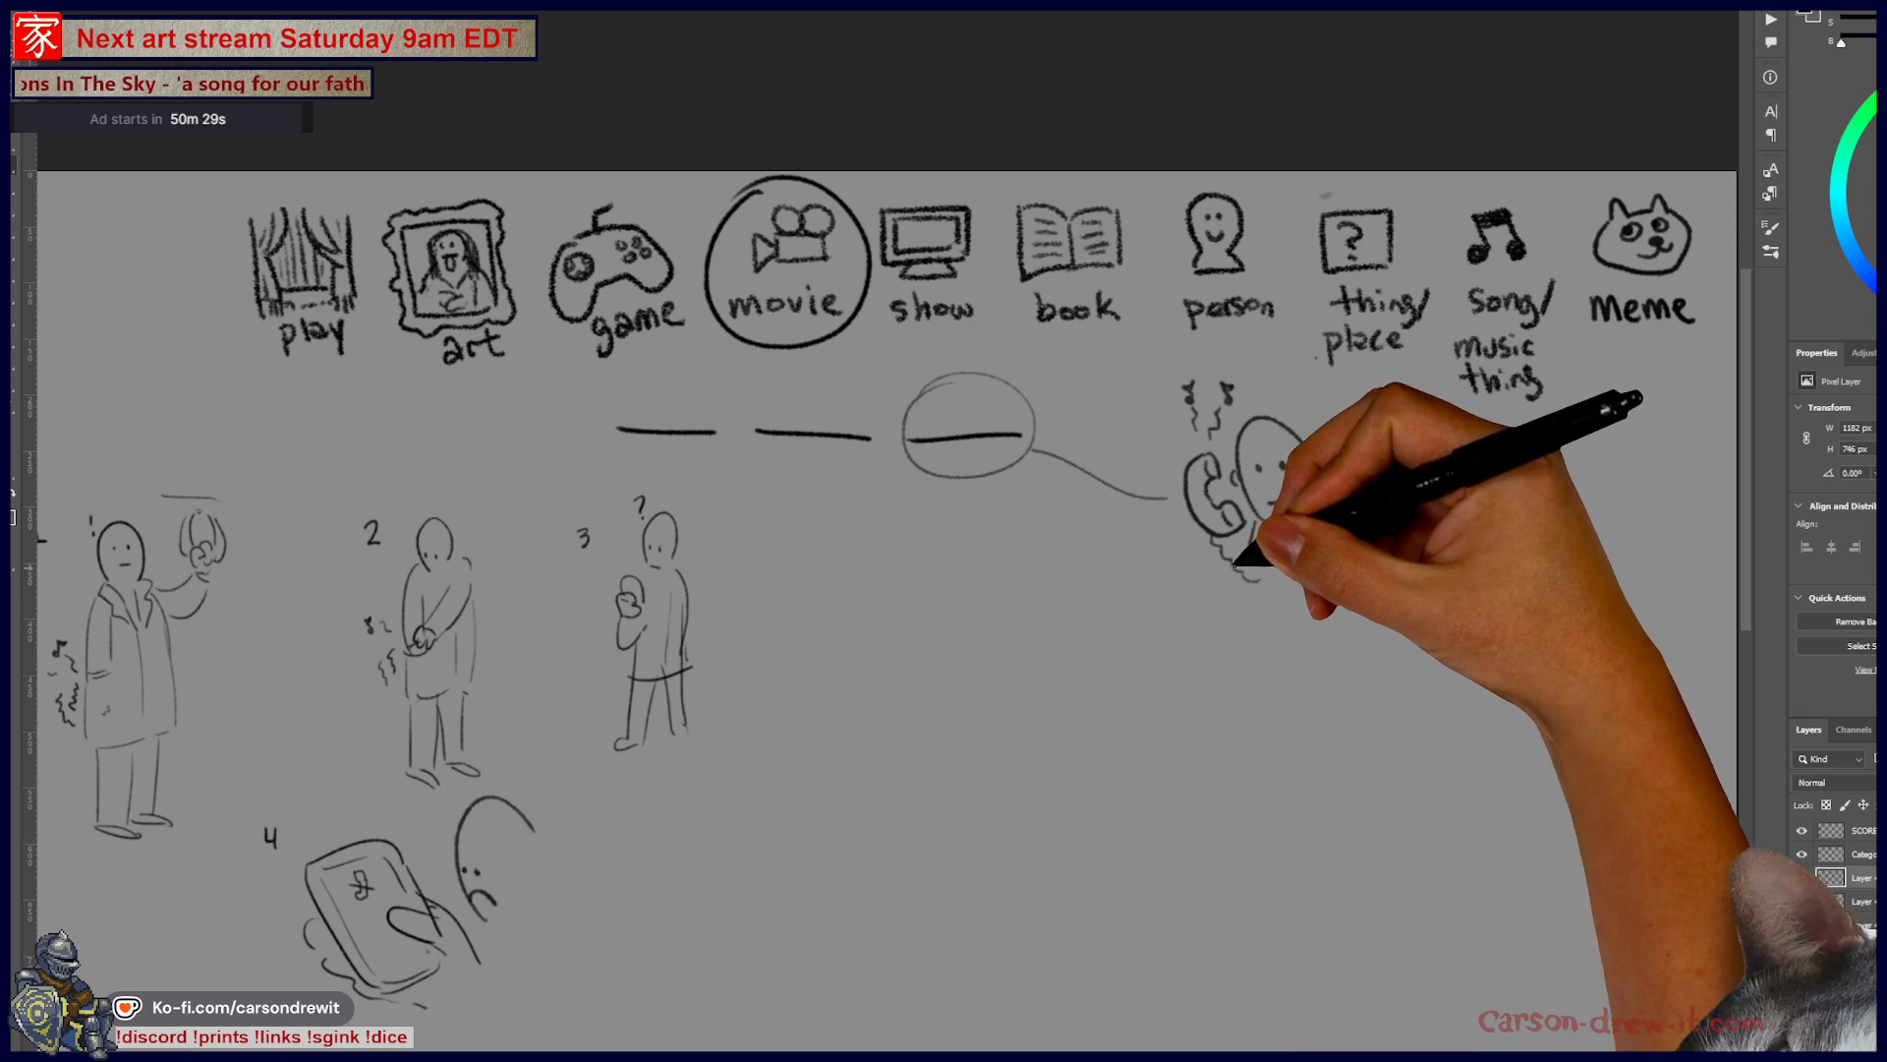
pyautogui.moveTo(1209, 514); pyautogui.dragTo(1222, 556)
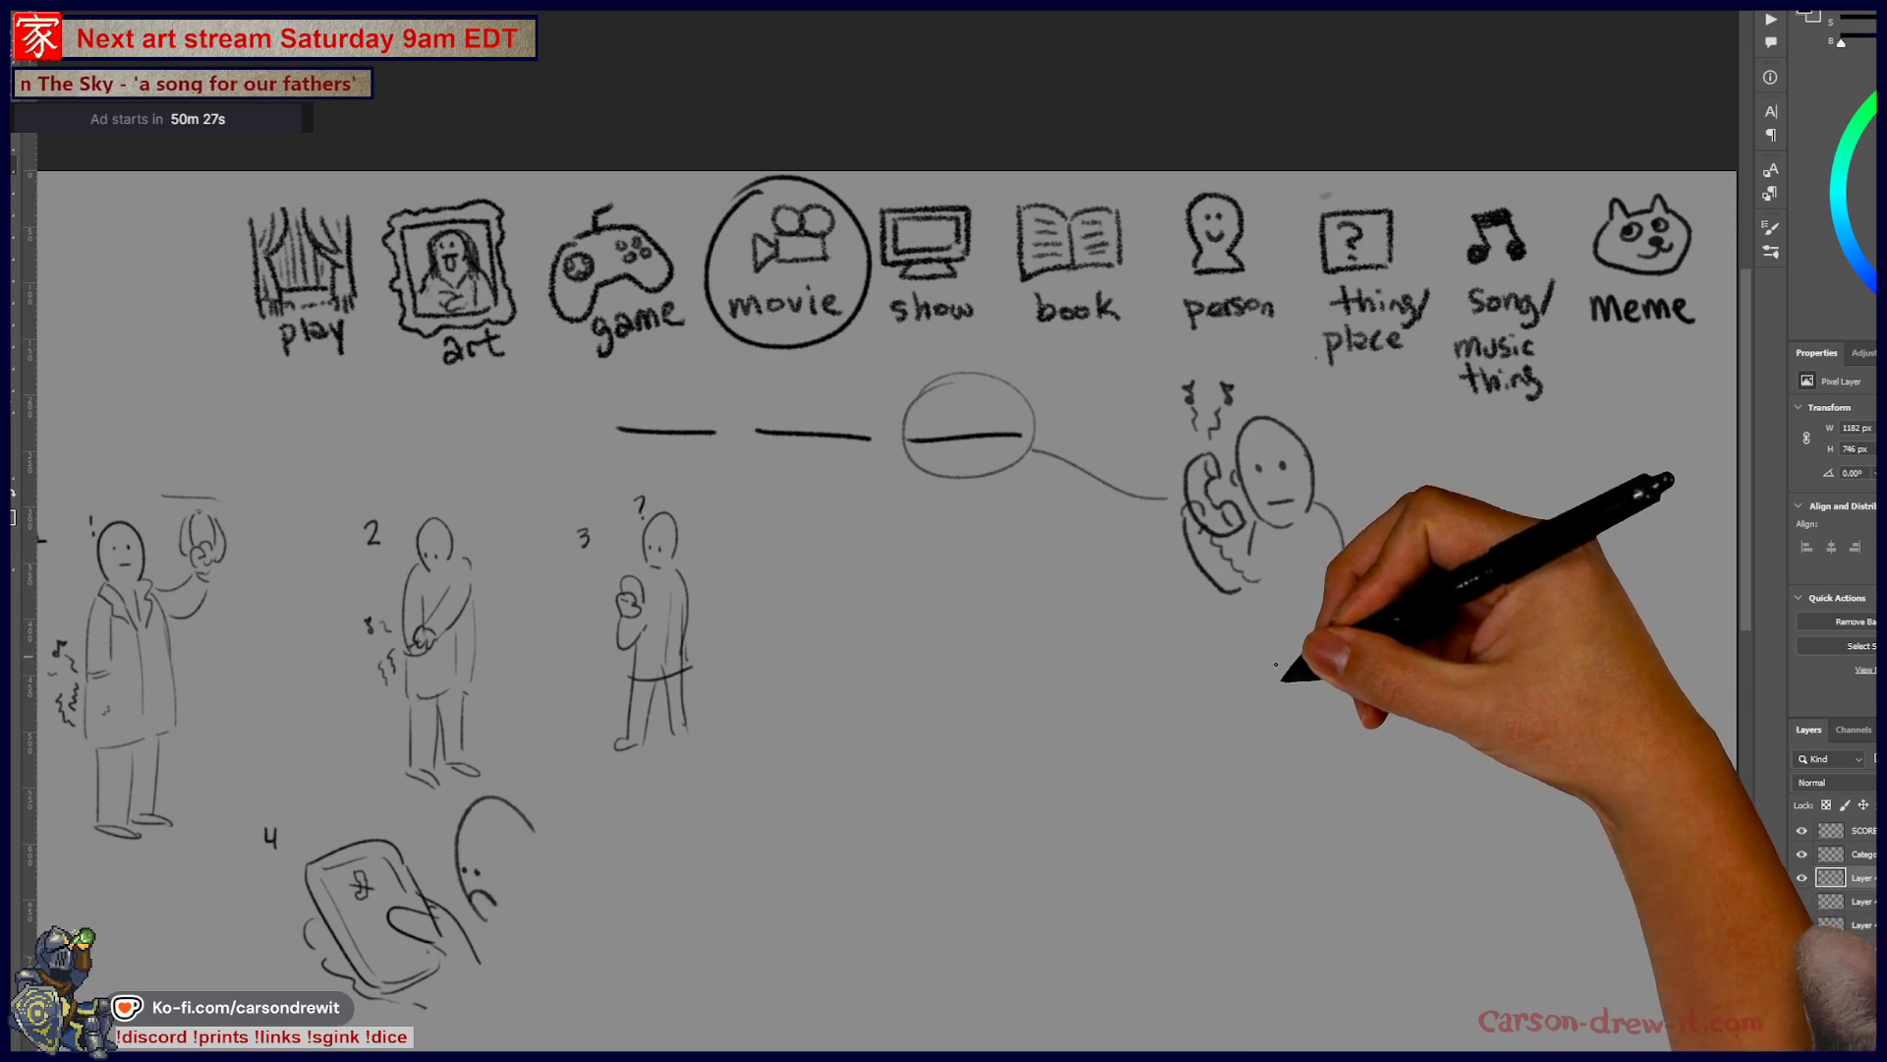
pyautogui.moveTo(1357, 674); pyautogui.dragTo(1439, 730)
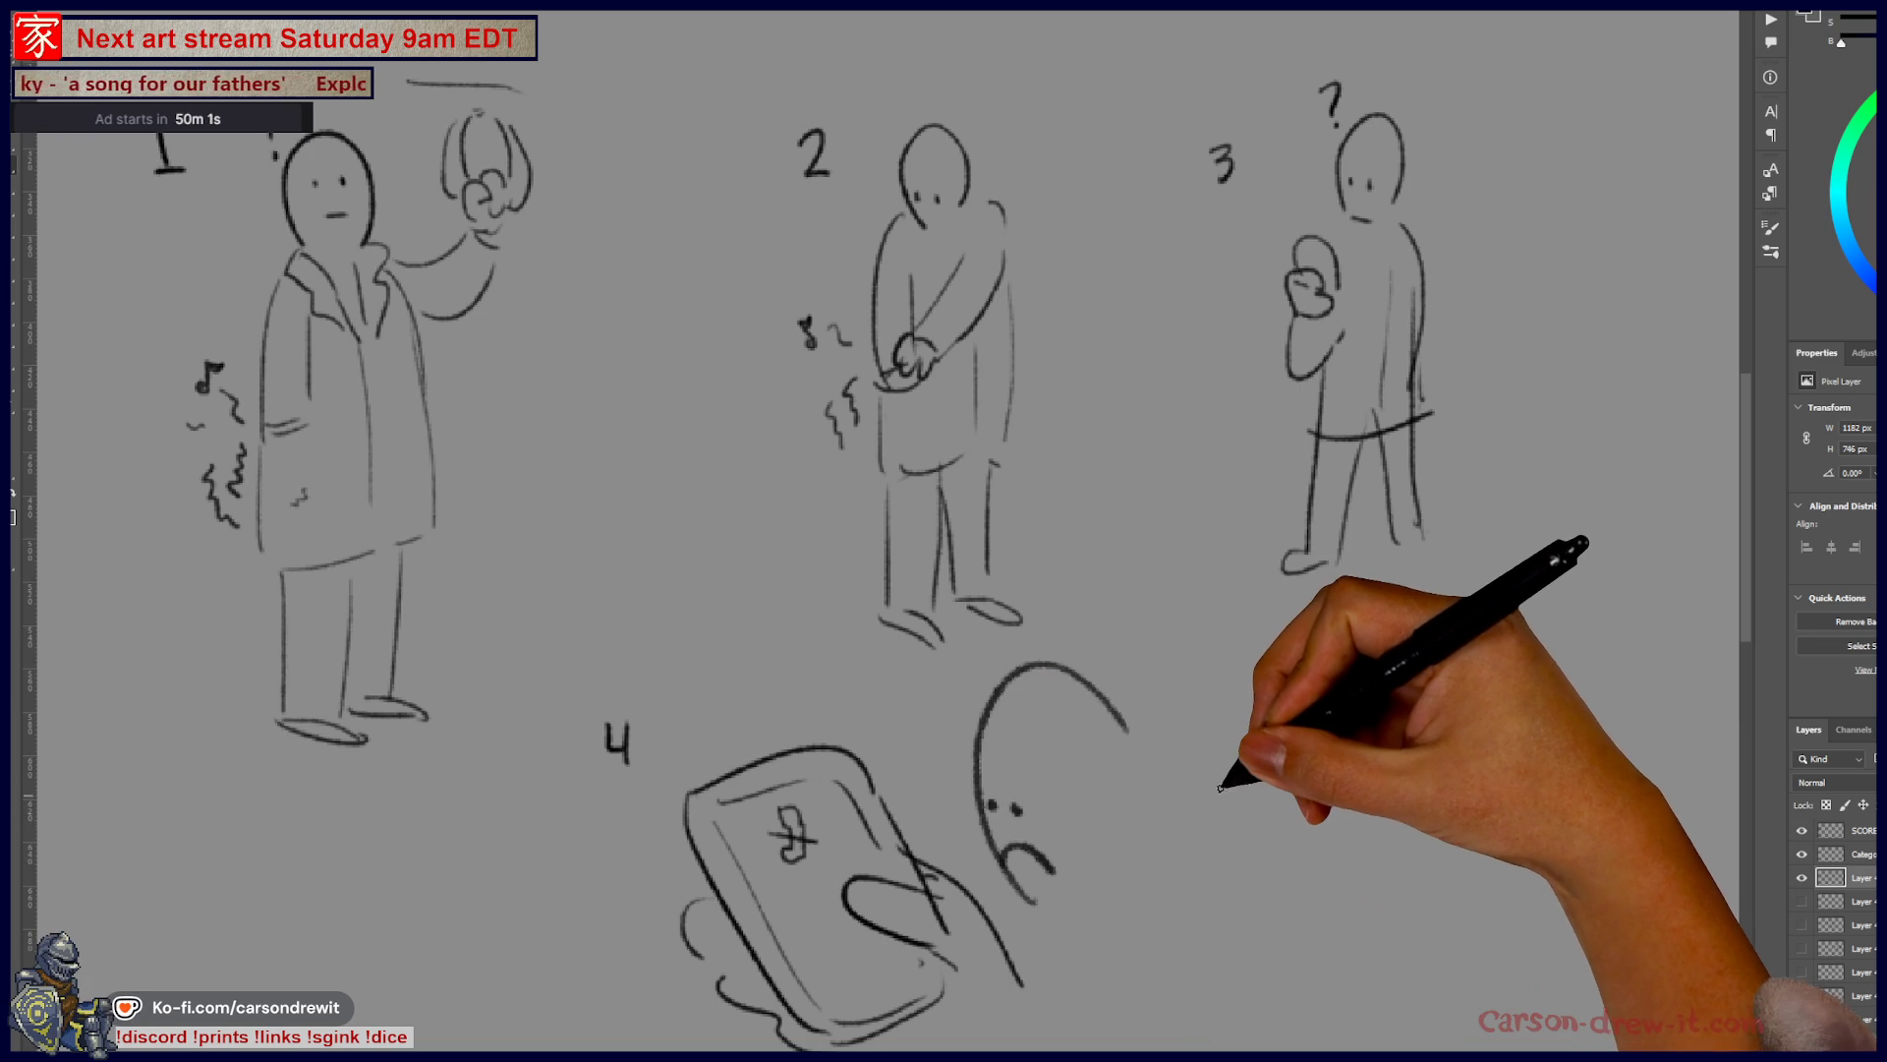
# - Zoom out in three steps and pan left to bring the scores column into view
pyautogui.scroll(-2, 1219, 781)
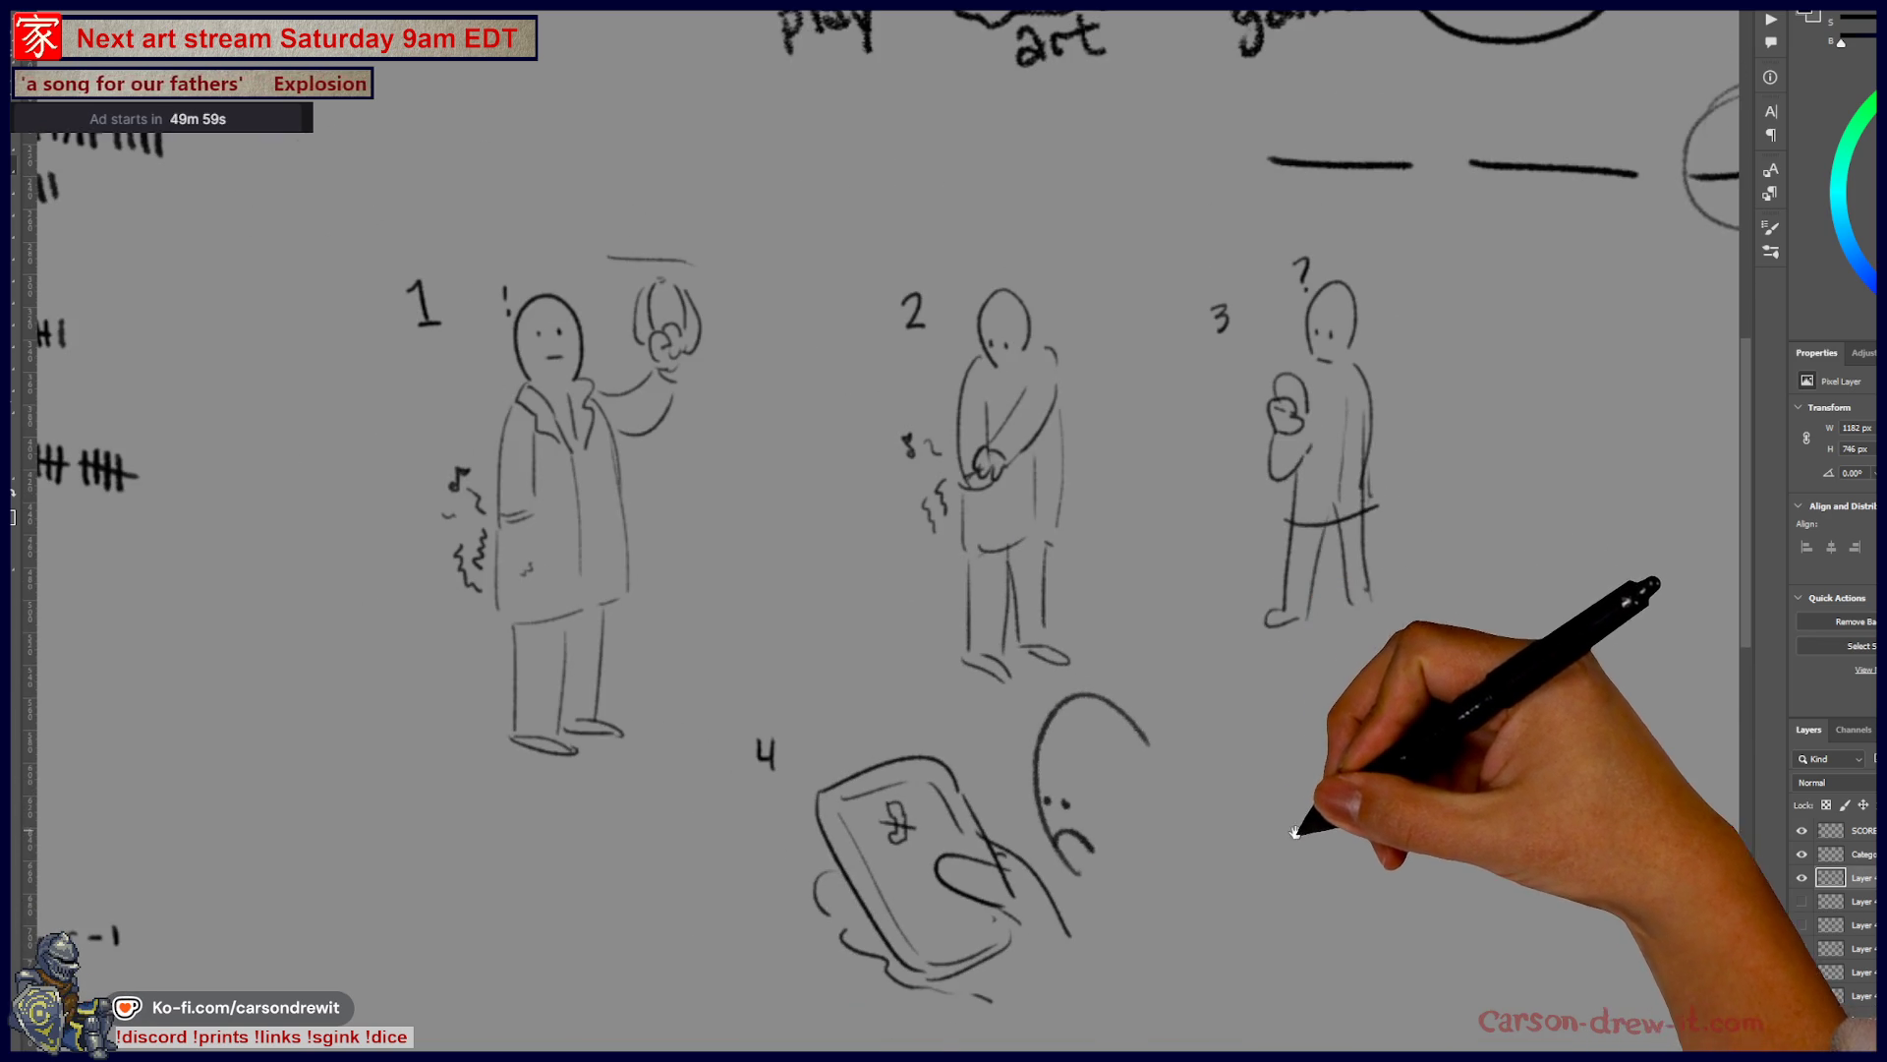
pyautogui.moveTo(1287, 826); pyautogui.dragTo(1207, 846)
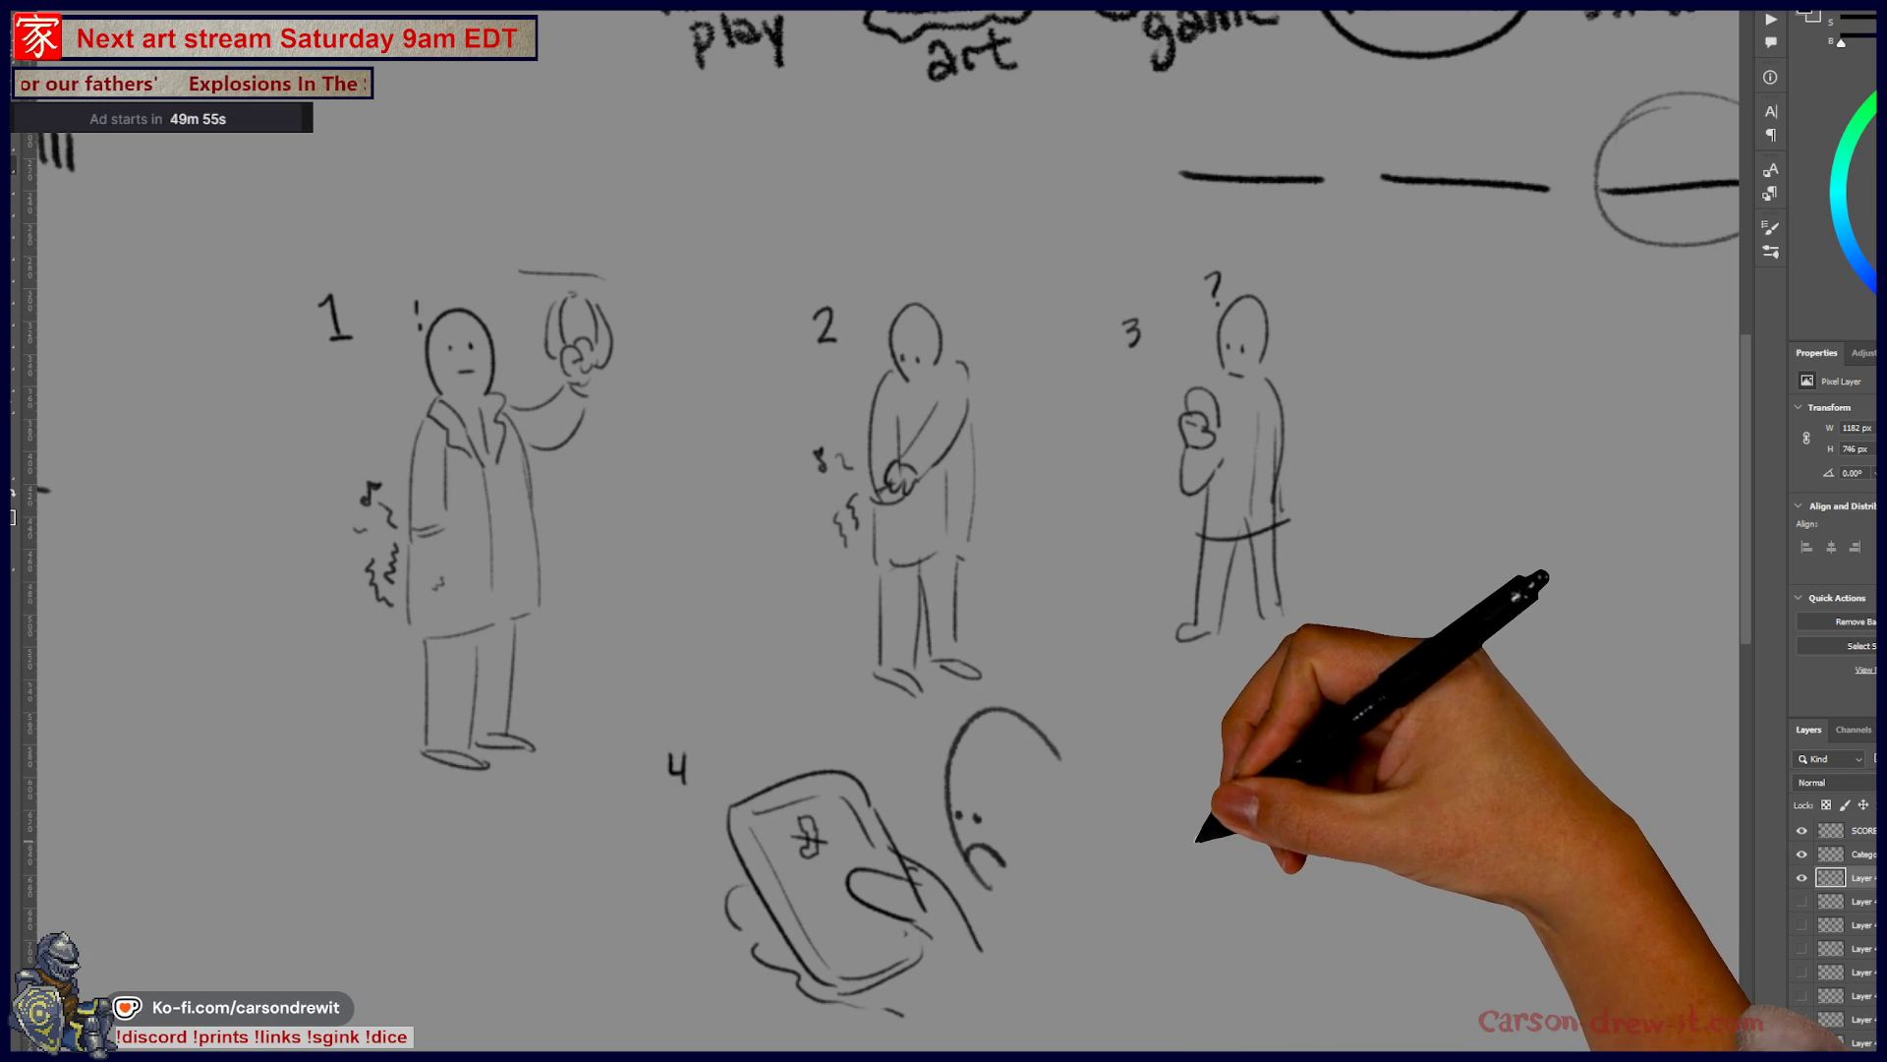
pyautogui.scroll(-3, 1196, 843)
pyautogui.scroll(-1, 1258, 830)
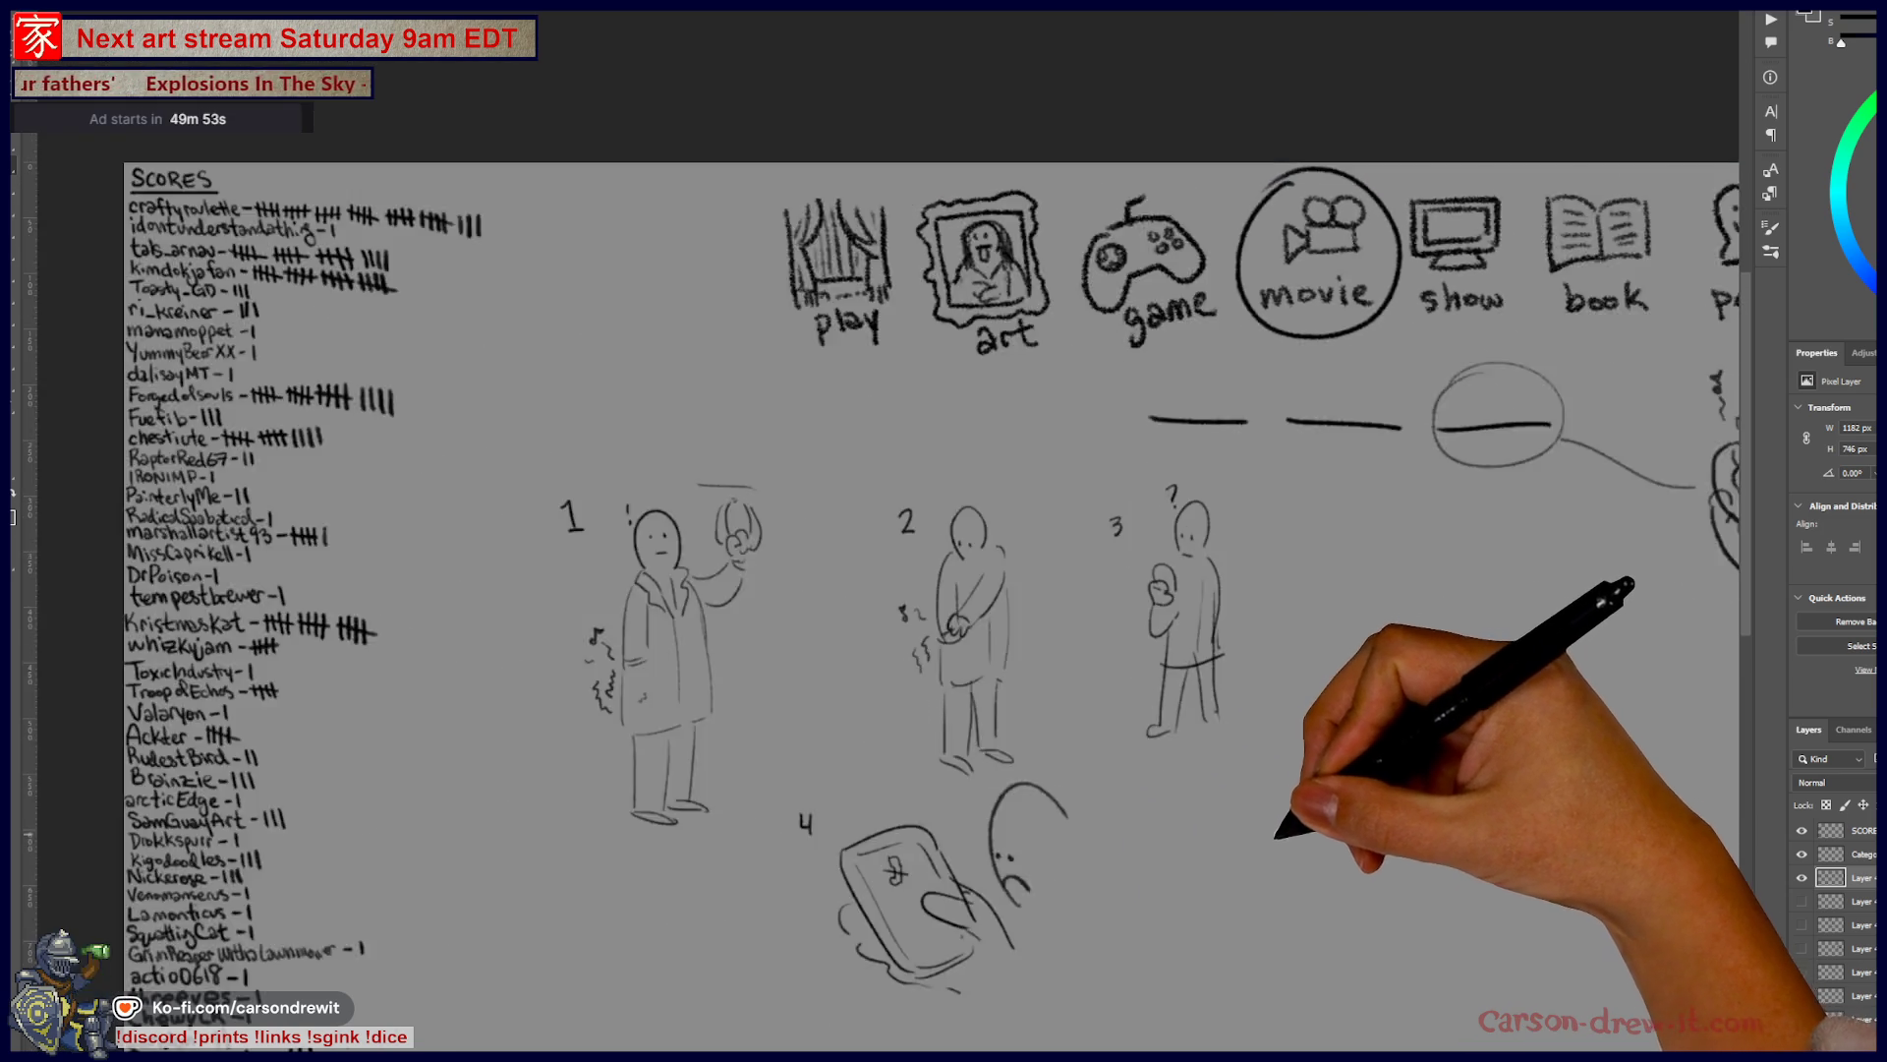
# - Hide the clue-sketch layer and make the SCORES layer the active layer
pyautogui.scroll(-1, 1278, 830)
pyautogui.click(1805, 880)
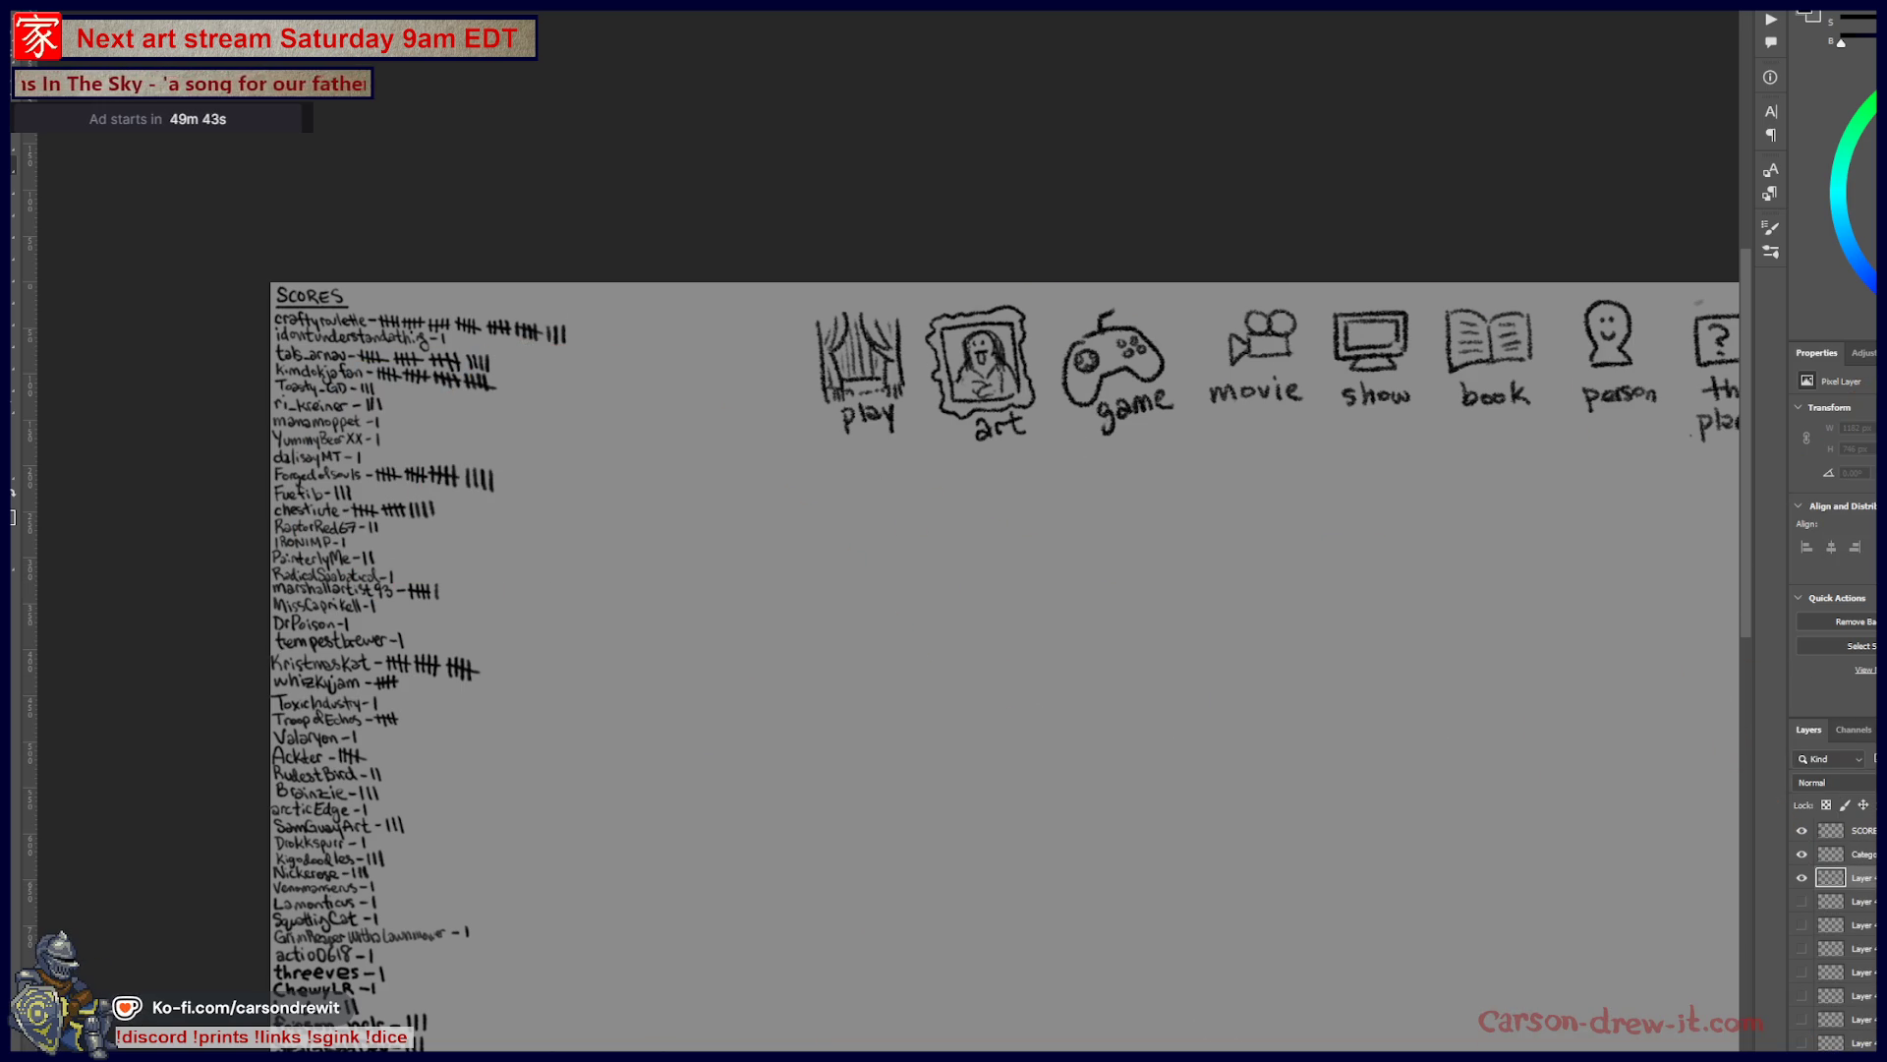
pyautogui.click(1853, 831)
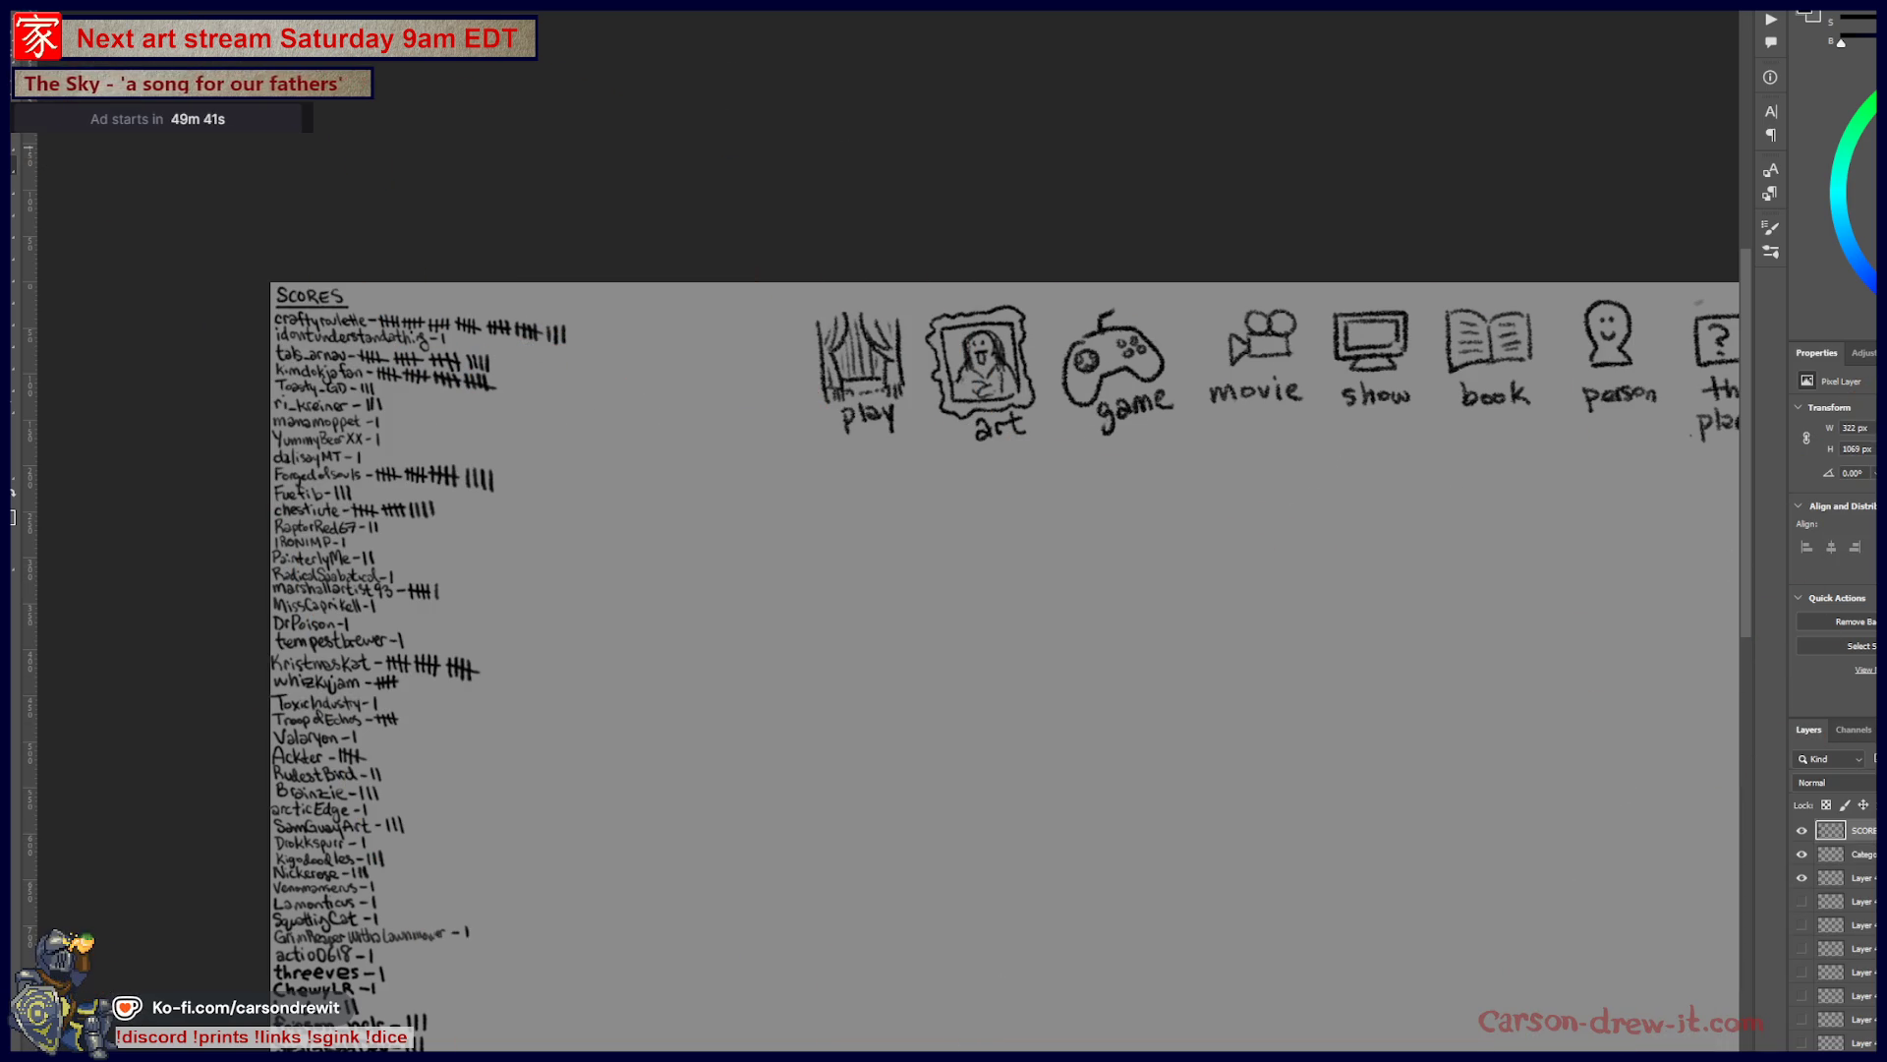
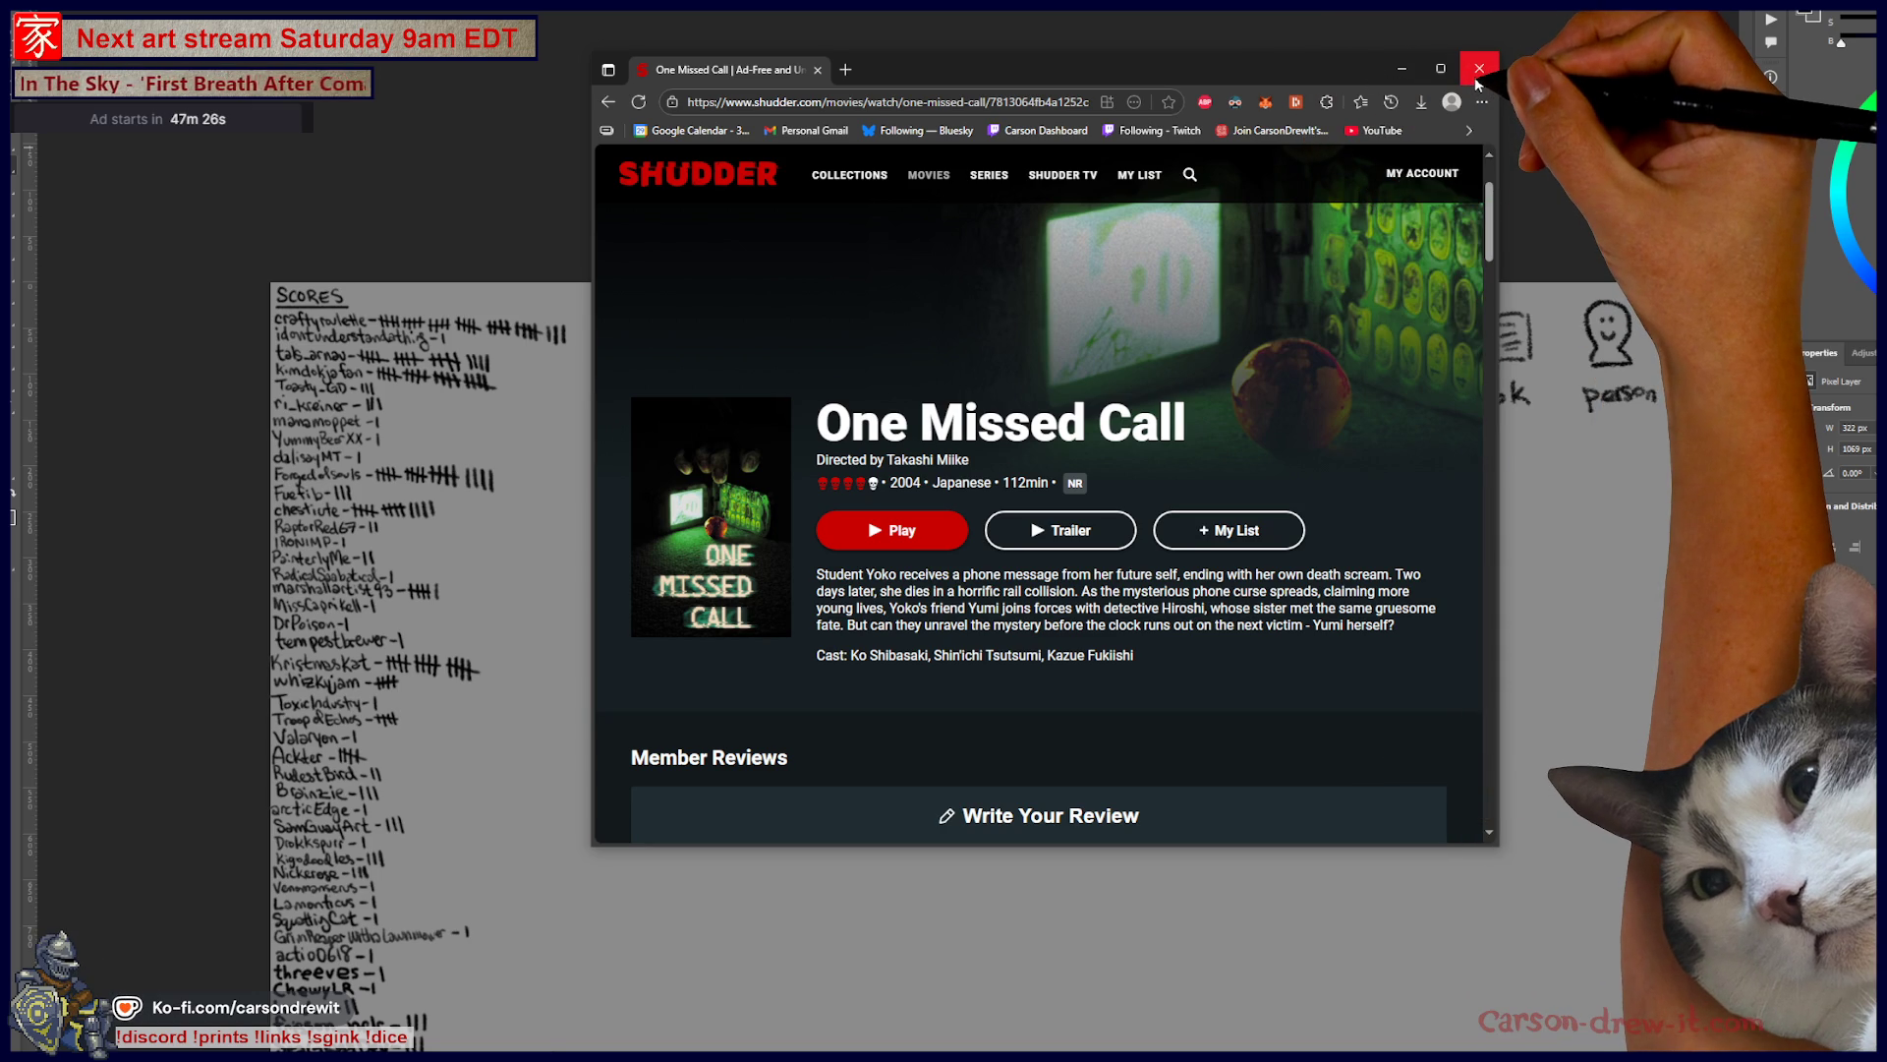
# - Close the streaming site's browser window and return to the ornate border drawing
pyautogui.click(1478, 69)
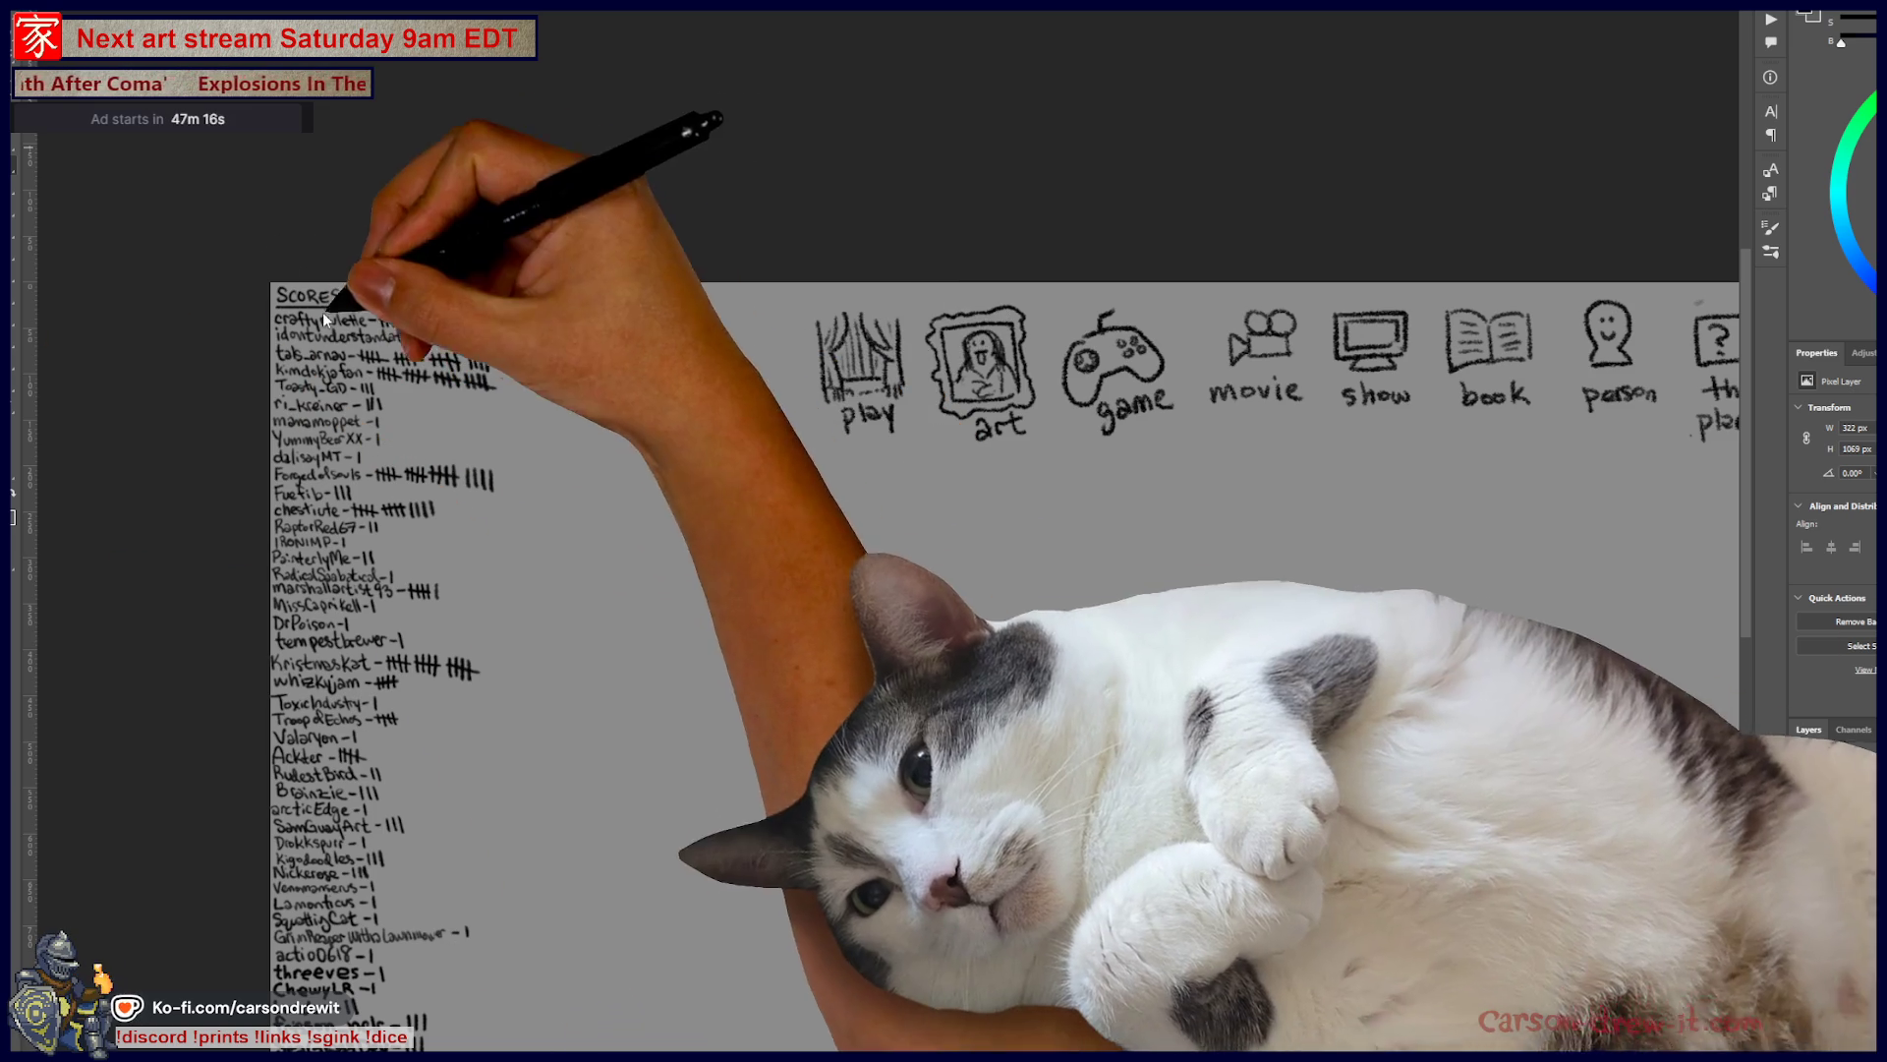
pyautogui.hotkey('ctrl', 'Tab')
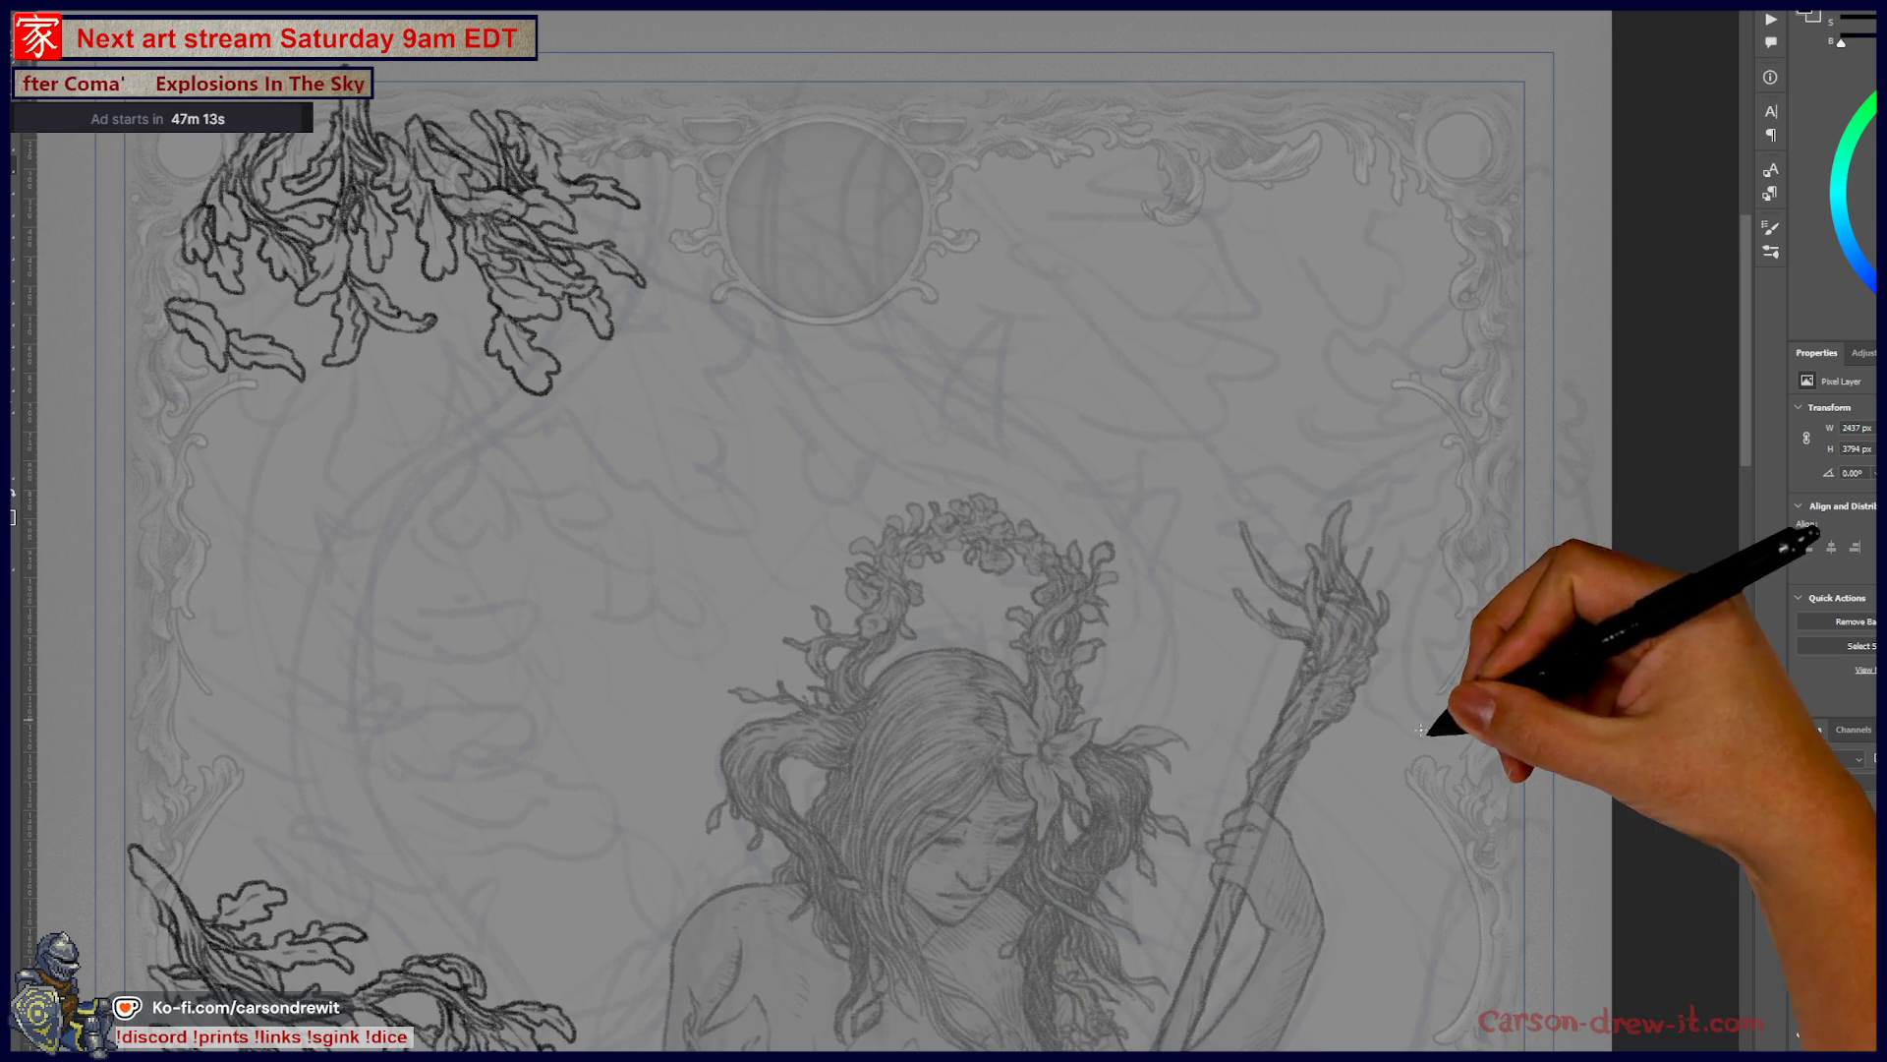
# - Glance at the brush presets, then pan and zoom in on the top border leaves
pyautogui.press('F5')
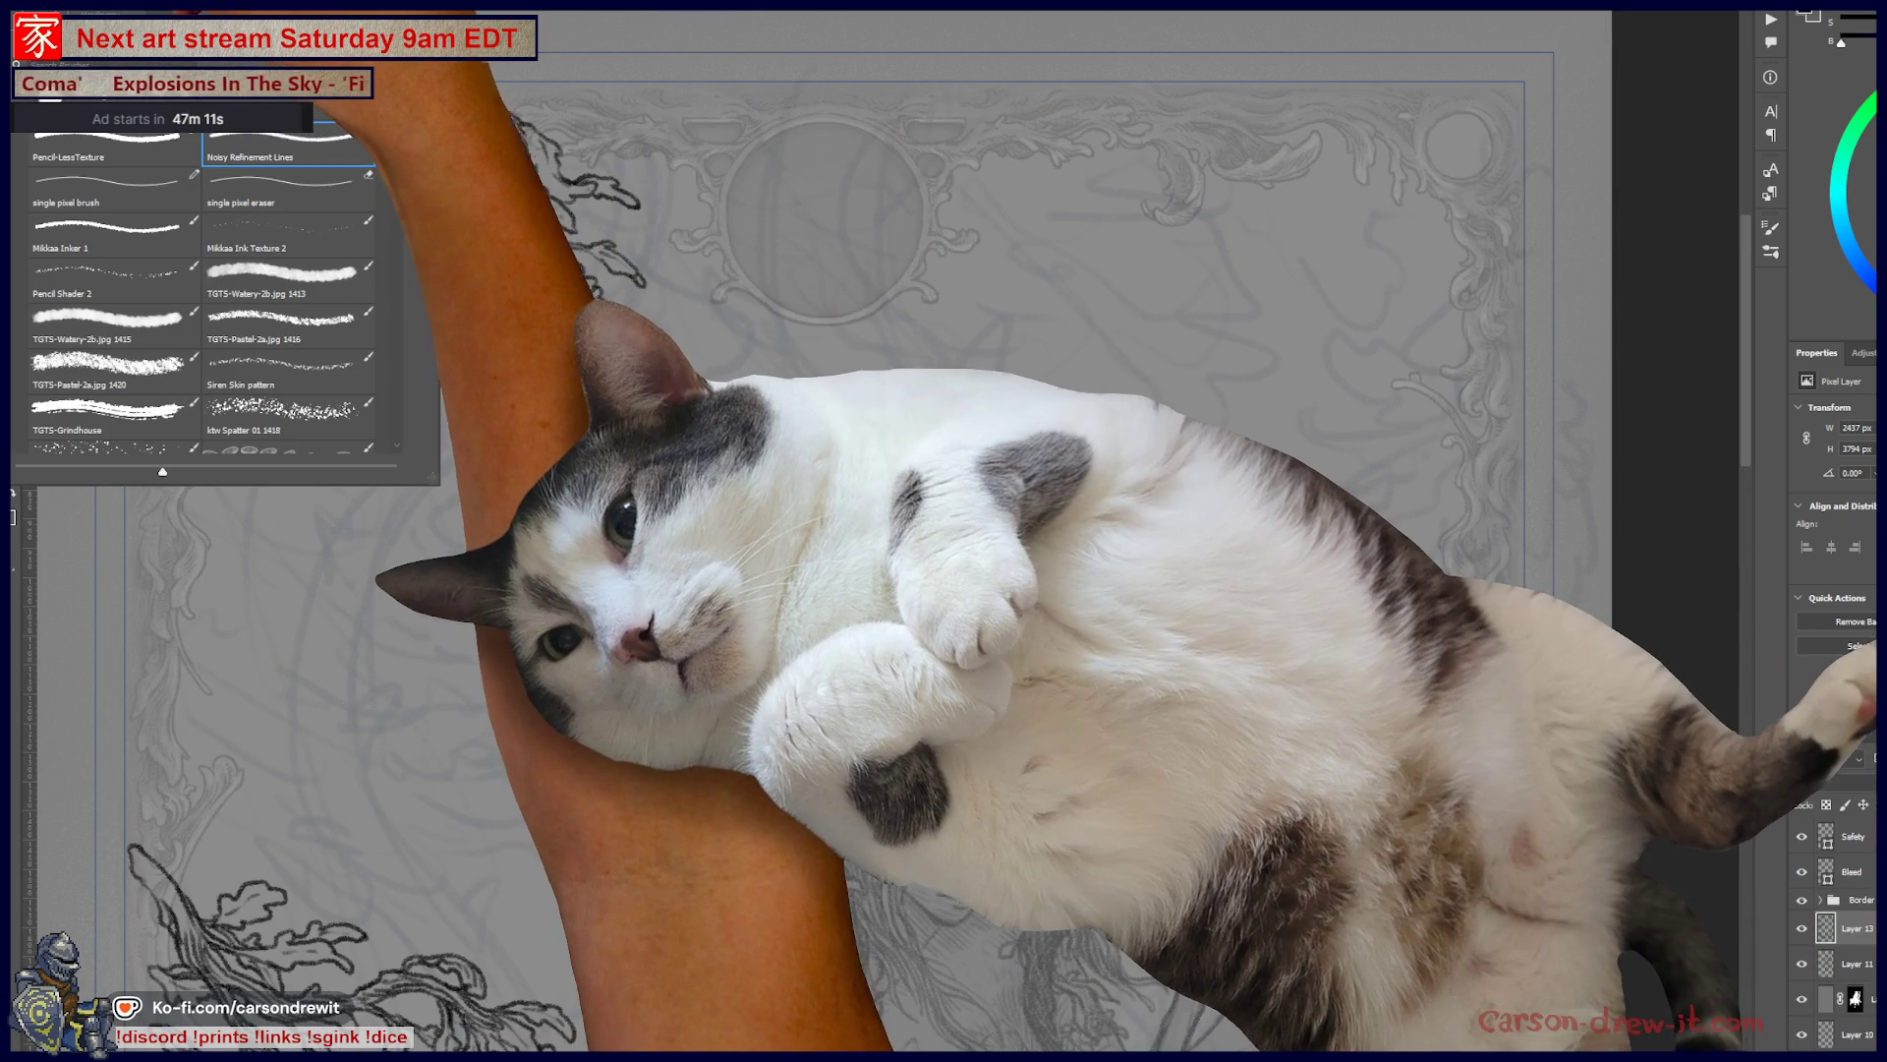
pyautogui.press('F5')
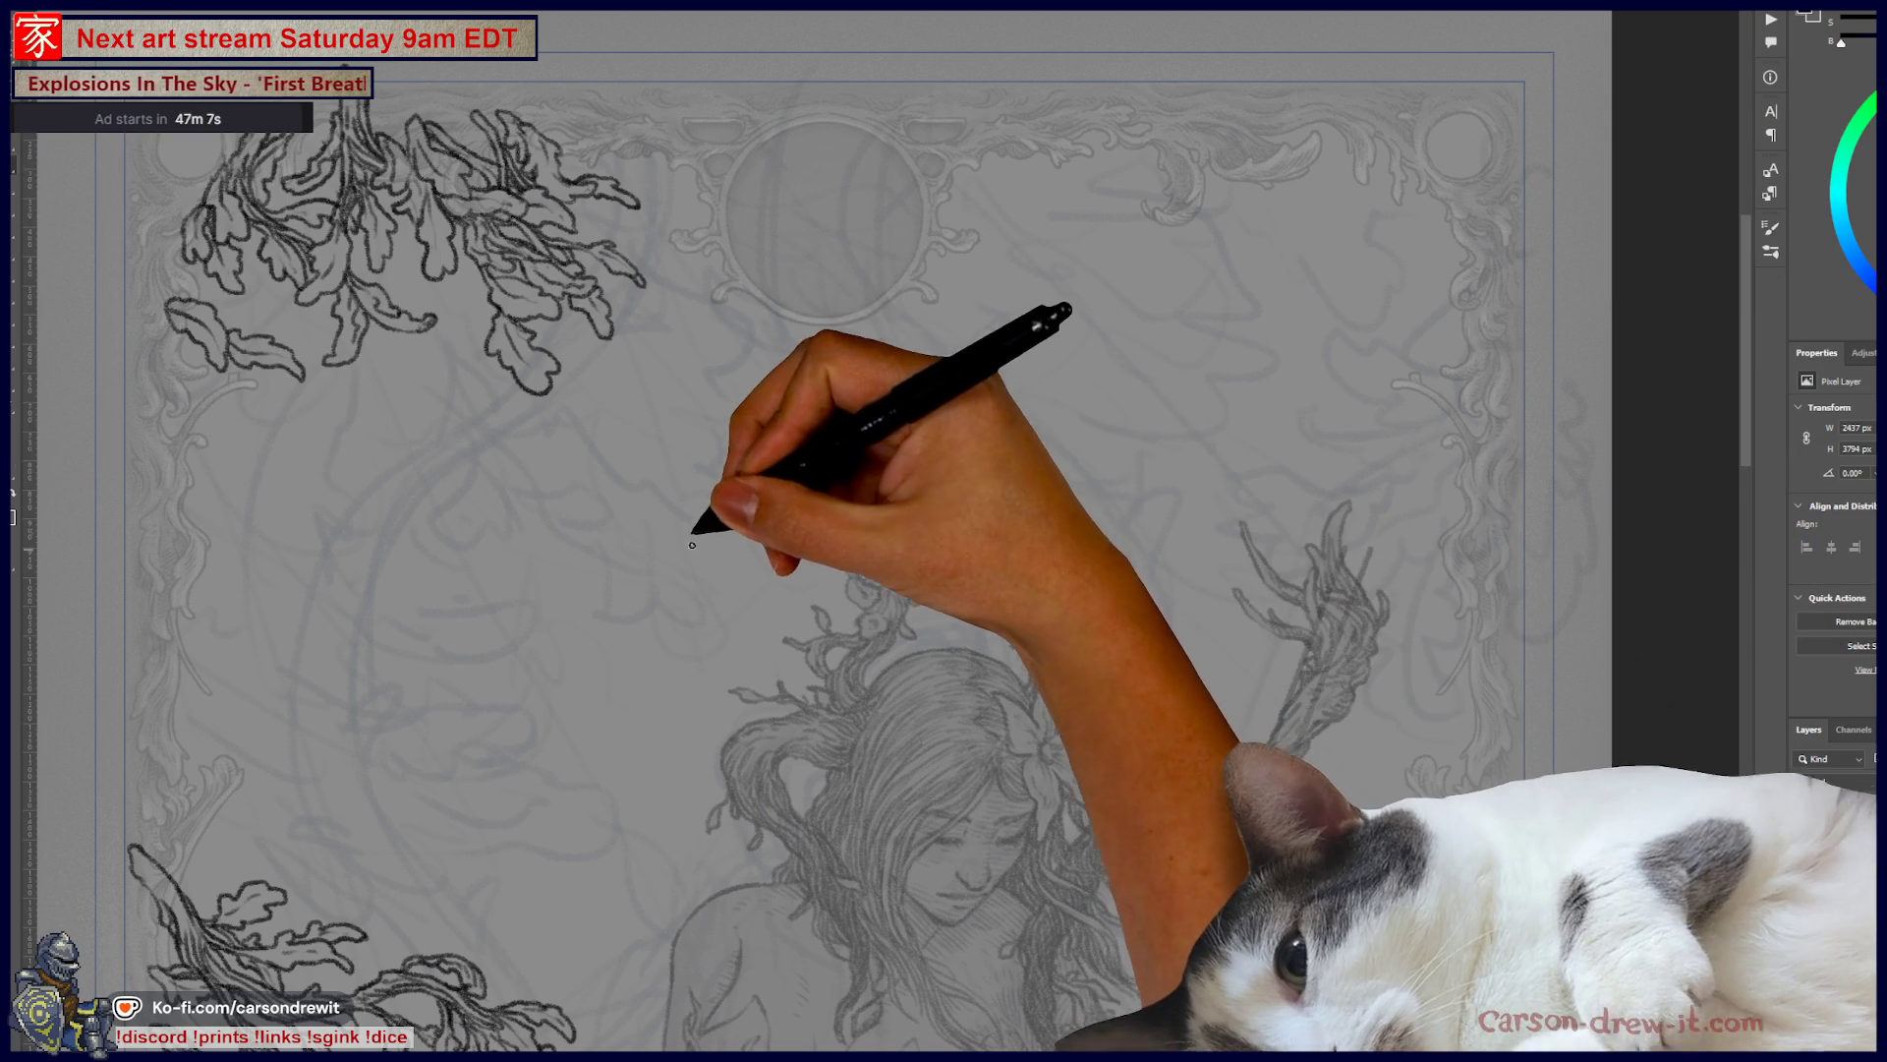
pyautogui.moveTo(653, 577)
pyautogui.mouseDown()
pyautogui.moveTo(872, 514)
pyautogui.moveTo(728, 551)
pyautogui.mouseUp()
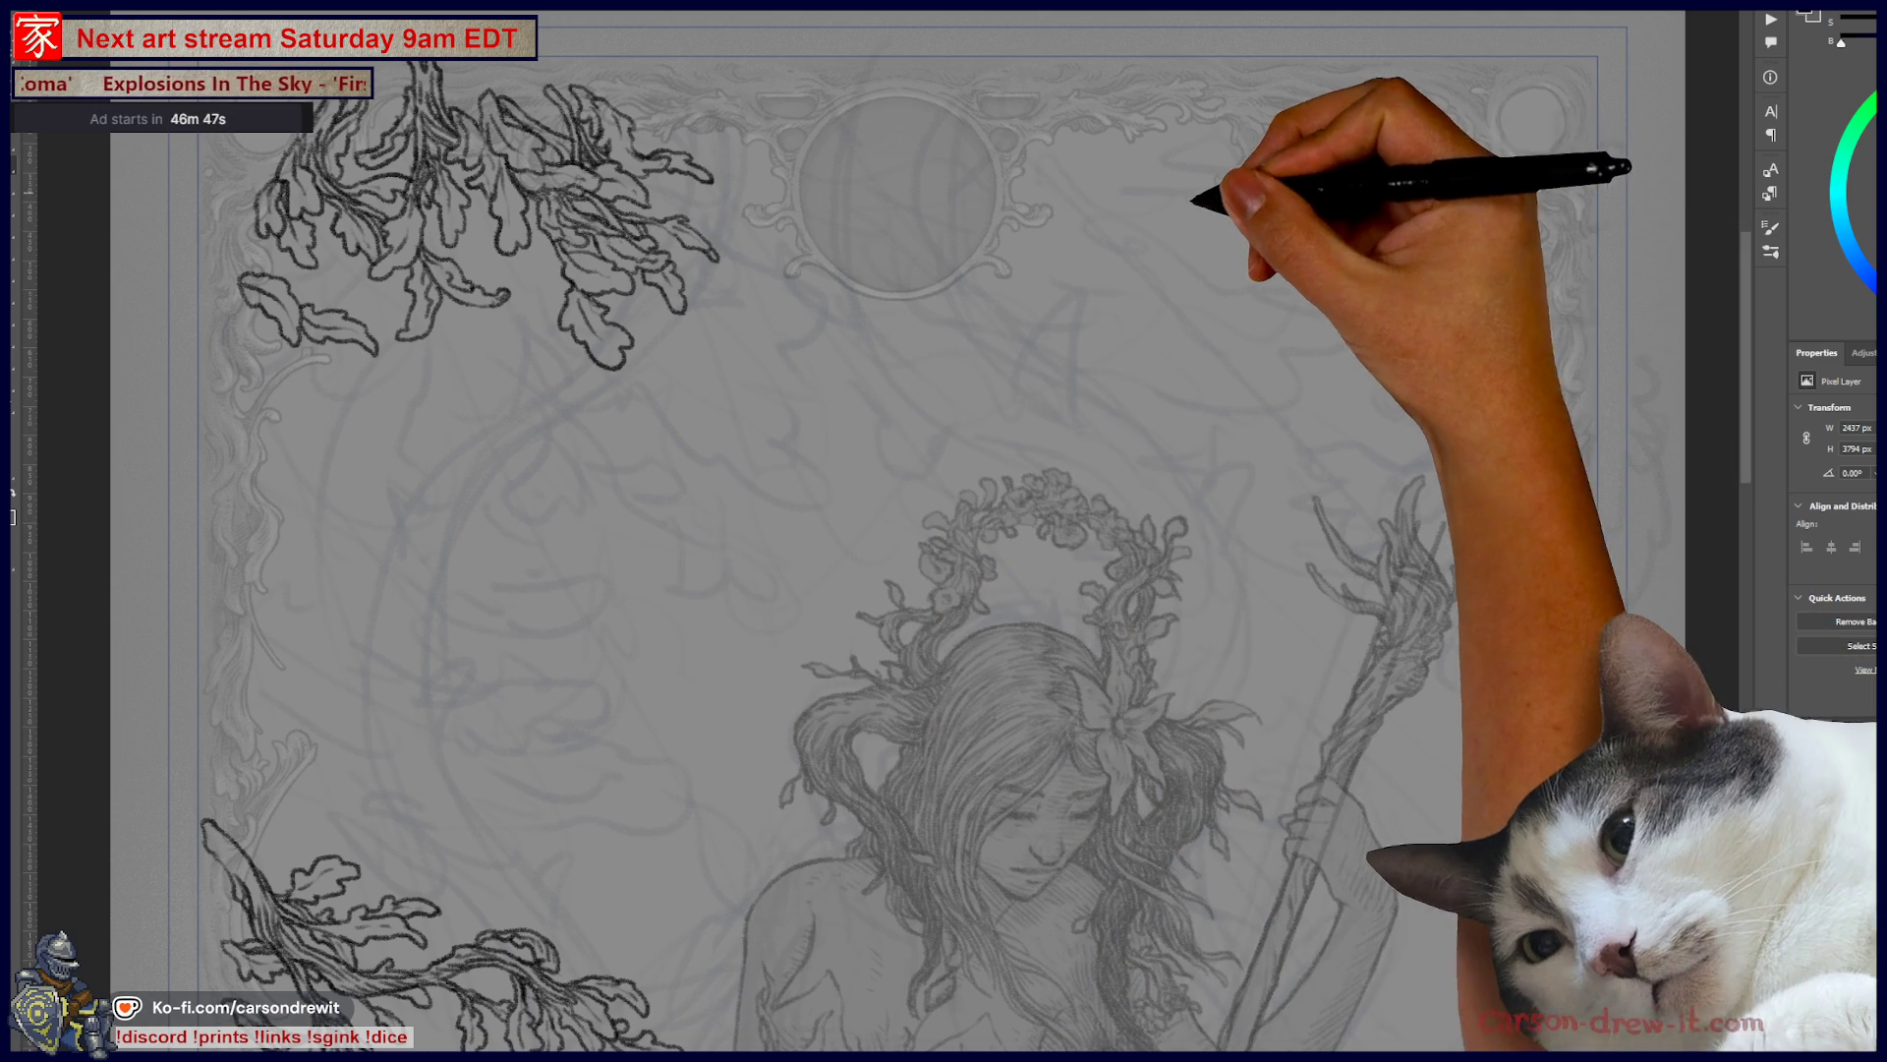
pyautogui.hotkey('ctrl', '+')
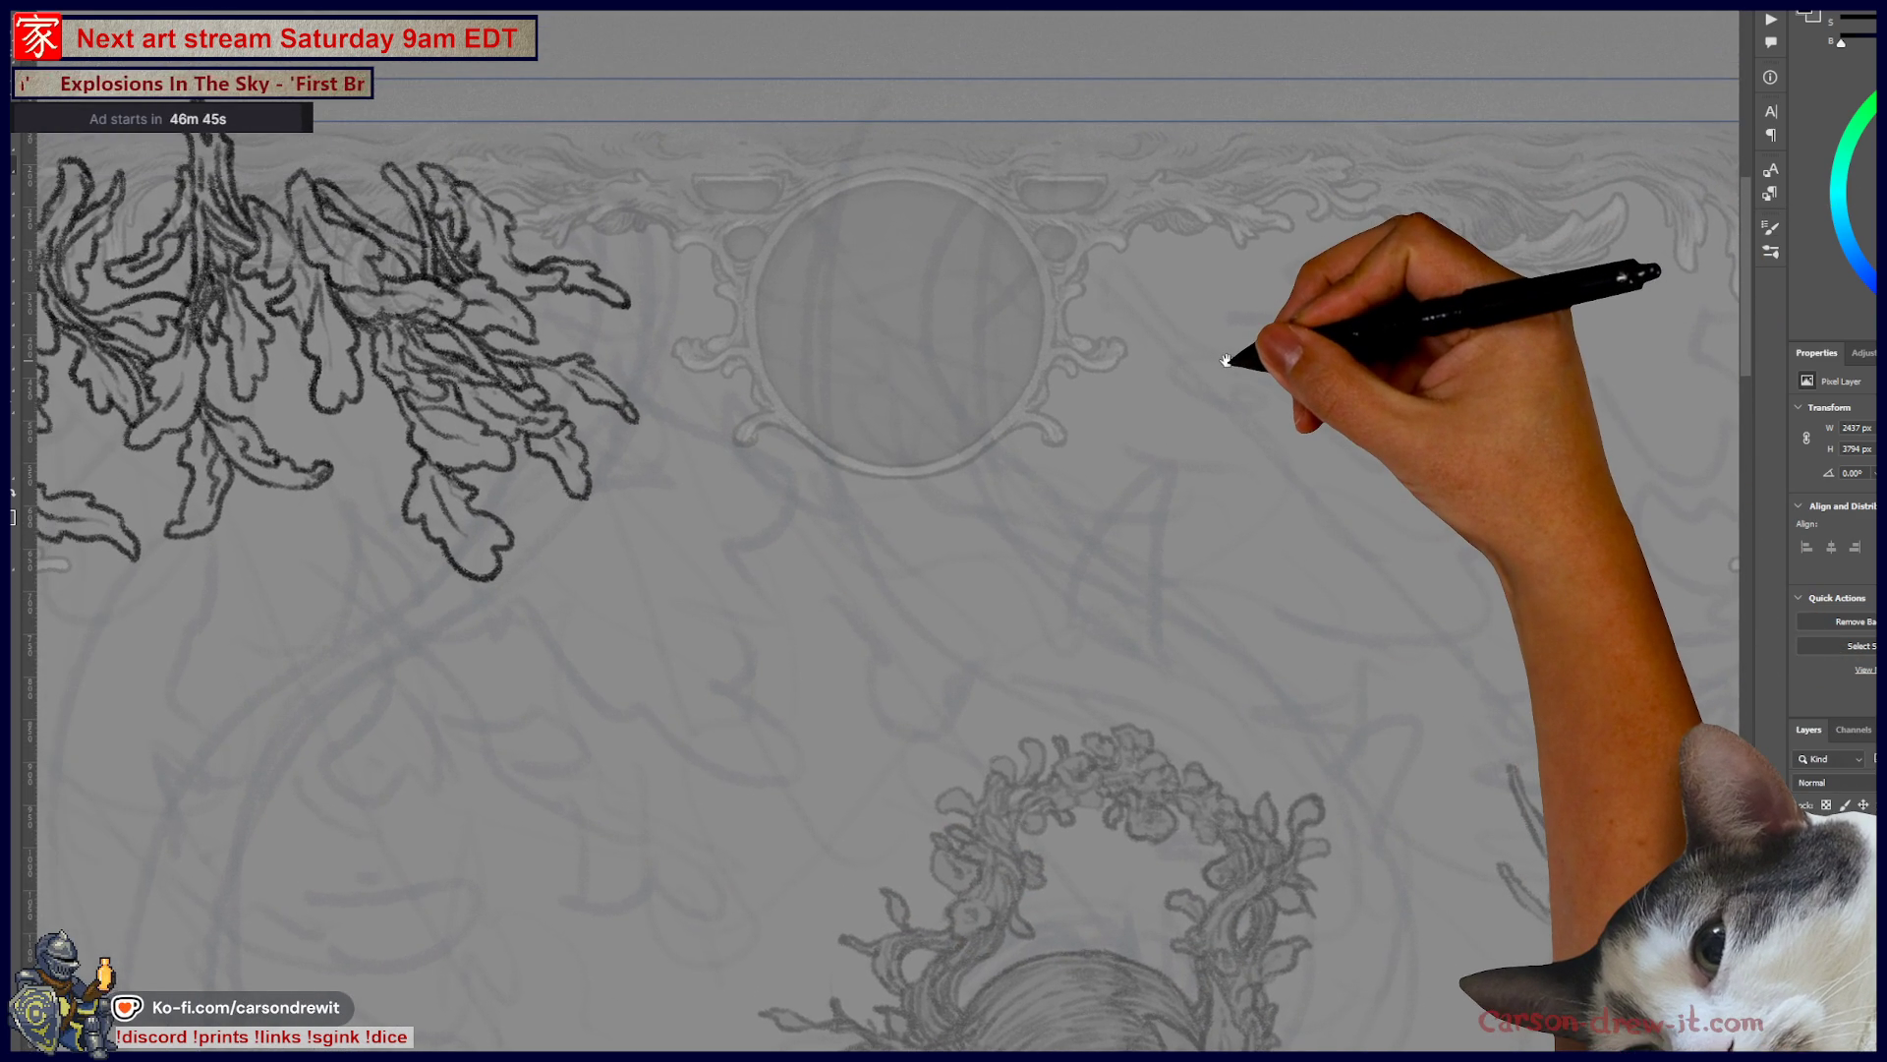
# - Ink an oak-leaf outline with lower lobes and a curling tip right of the round frame
pyautogui.moveTo(1093, 232)
pyautogui.mouseDown()
pyautogui.moveTo(1083, 257)
pyautogui.moveTo(1169, 292)
pyautogui.moveTo(1098, 226)
pyautogui.moveTo(1117, 221)
pyautogui.moveTo(1192, 285)
pyautogui.moveTo(1181, 333)
pyautogui.mouseUp()
pyautogui.moveTo(1144, 410)
pyautogui.mouseDown()
pyautogui.moveTo(1133, 438)
pyautogui.moveTo(1201, 403)
pyautogui.mouseUp()
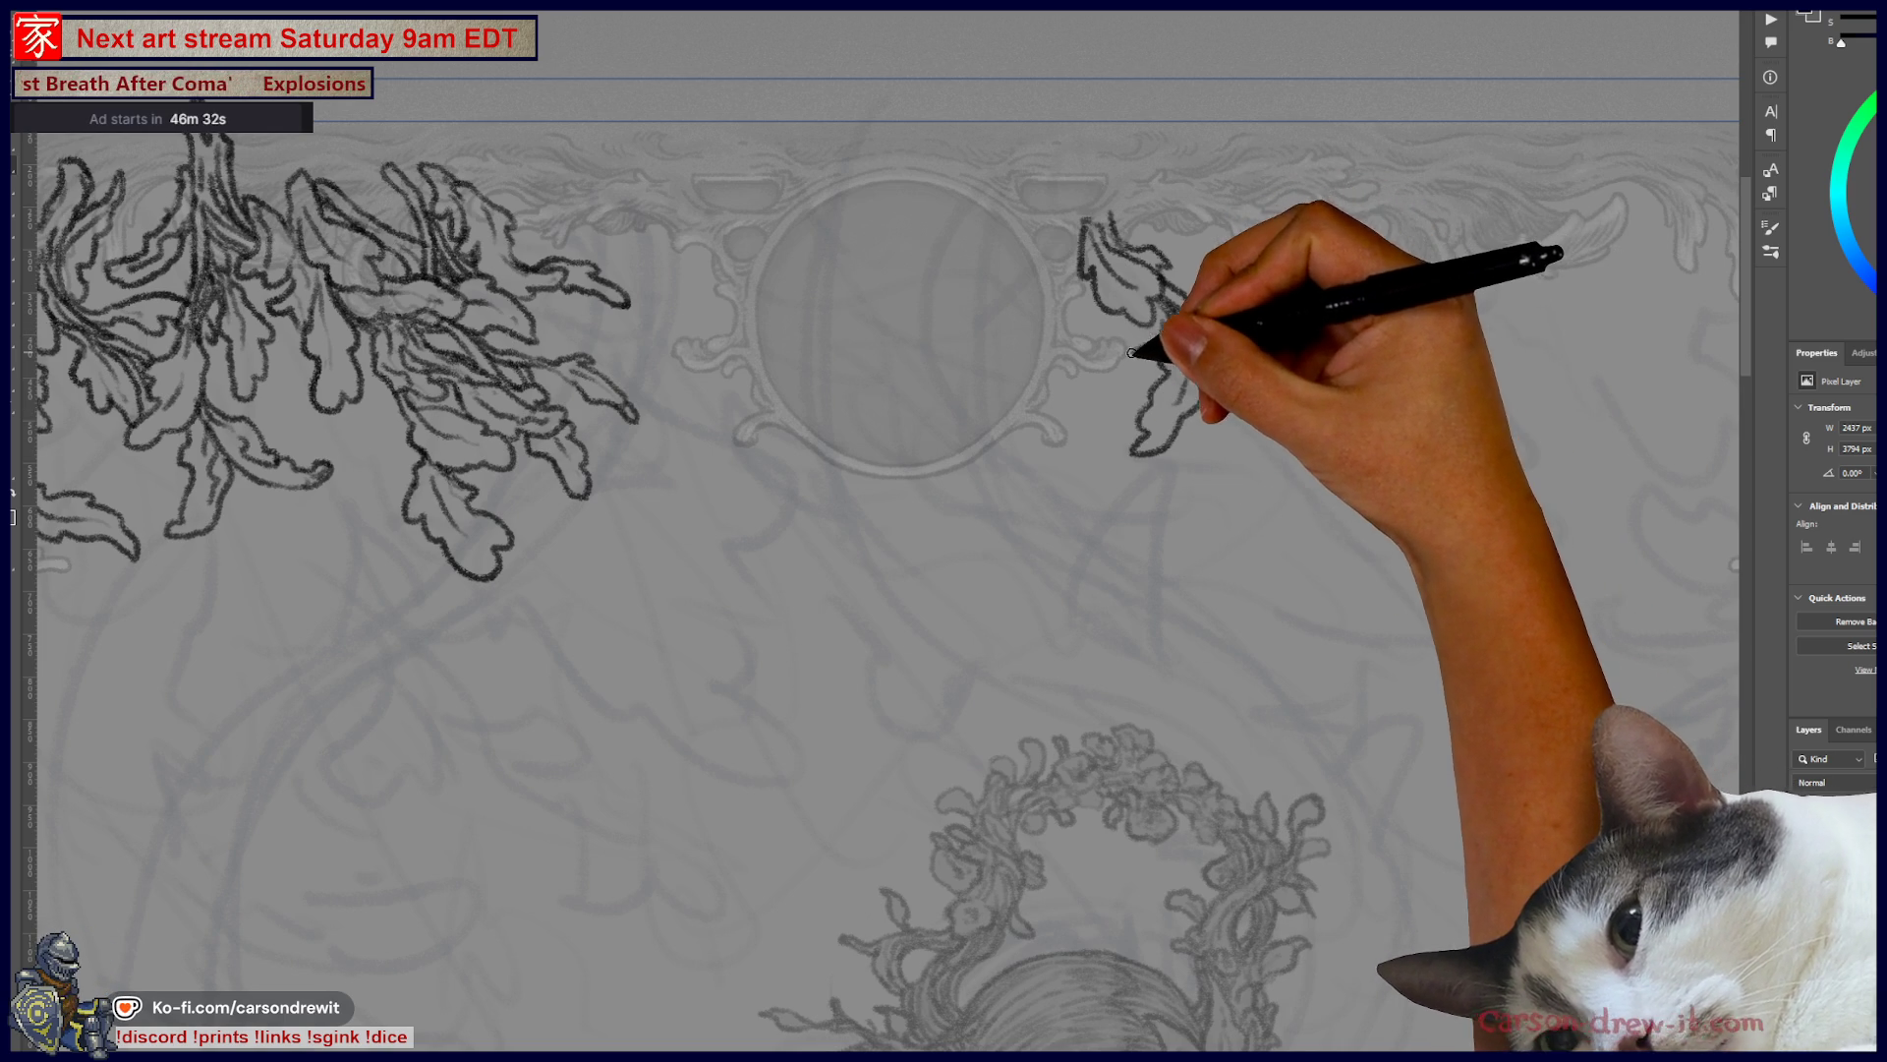
pyautogui.moveTo(1070, 389)
pyautogui.mouseDown()
pyautogui.moveTo(1045, 379)
pyautogui.moveTo(1117, 392)
pyautogui.moveTo(1149, 375)
pyautogui.mouseUp()
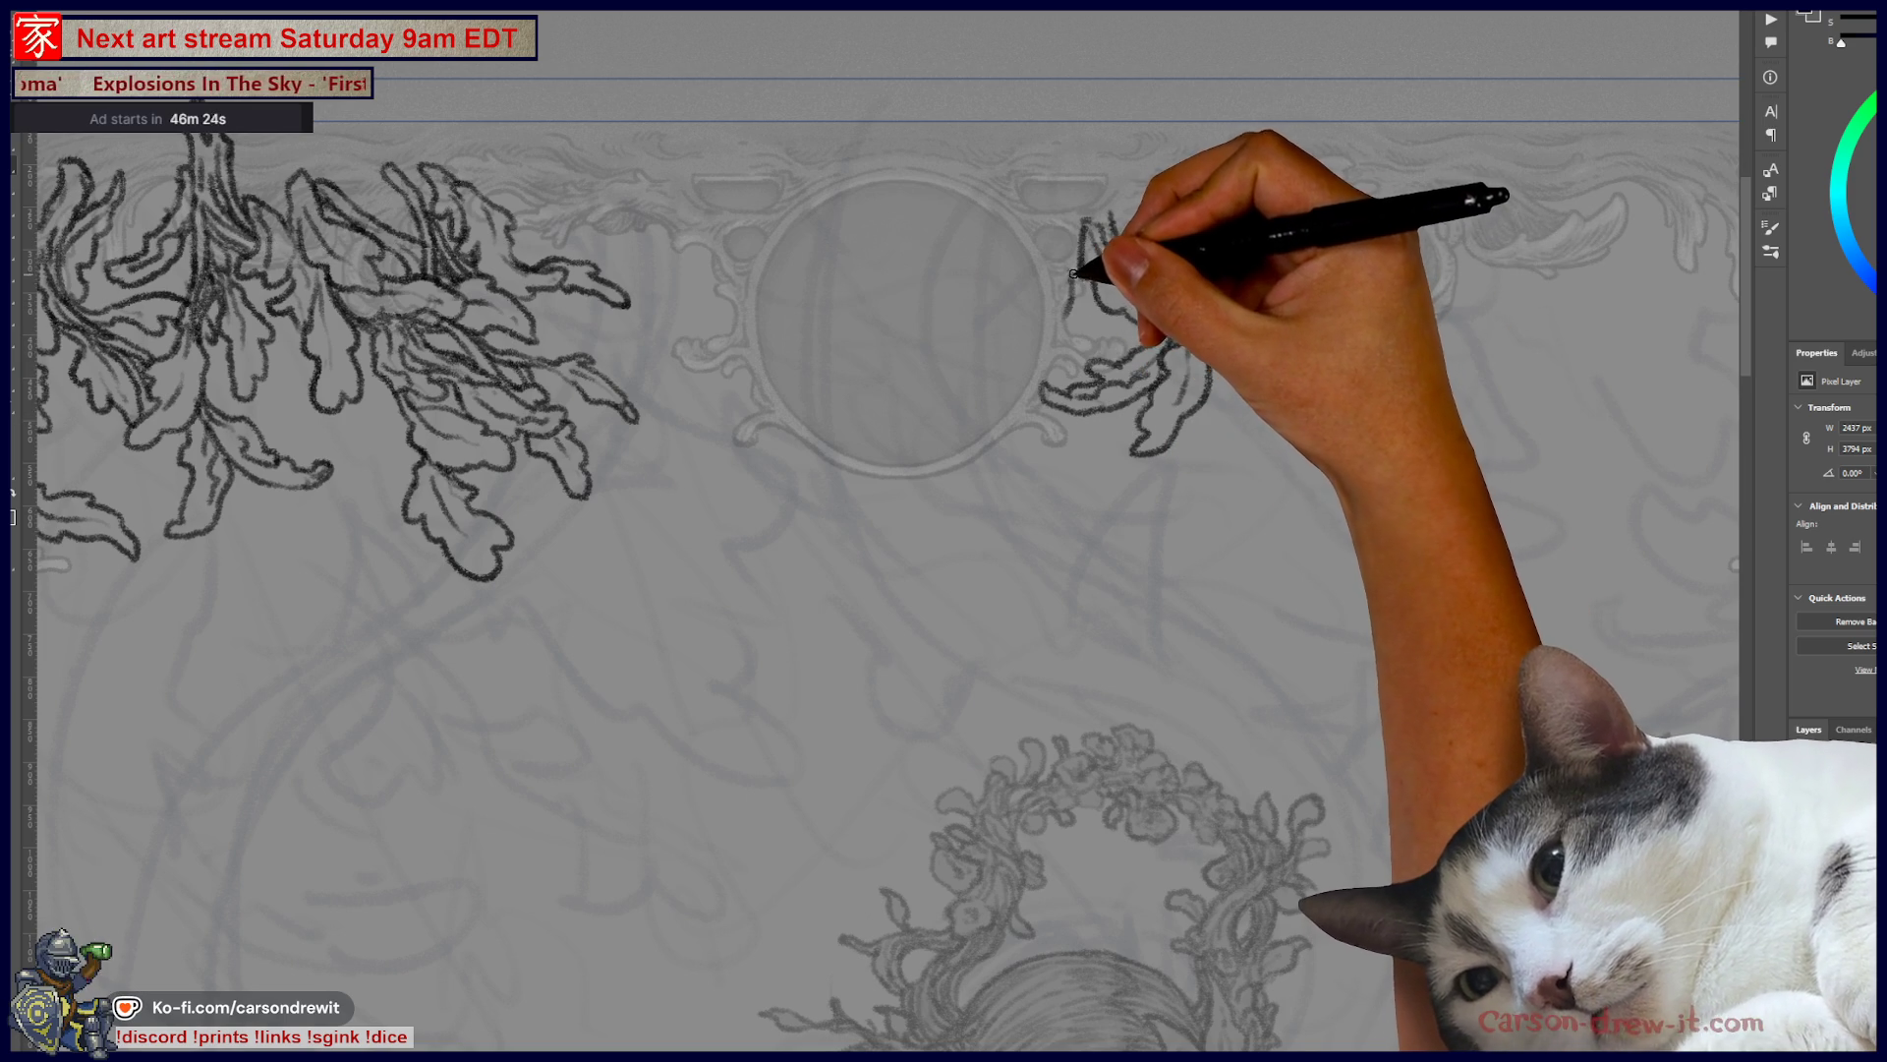
pyautogui.moveTo(1050, 321)
pyautogui.mouseDown()
pyautogui.moveTo(1012, 370)
pyautogui.moveTo(1078, 358)
pyautogui.moveTo(1080, 309)
pyautogui.mouseUp()
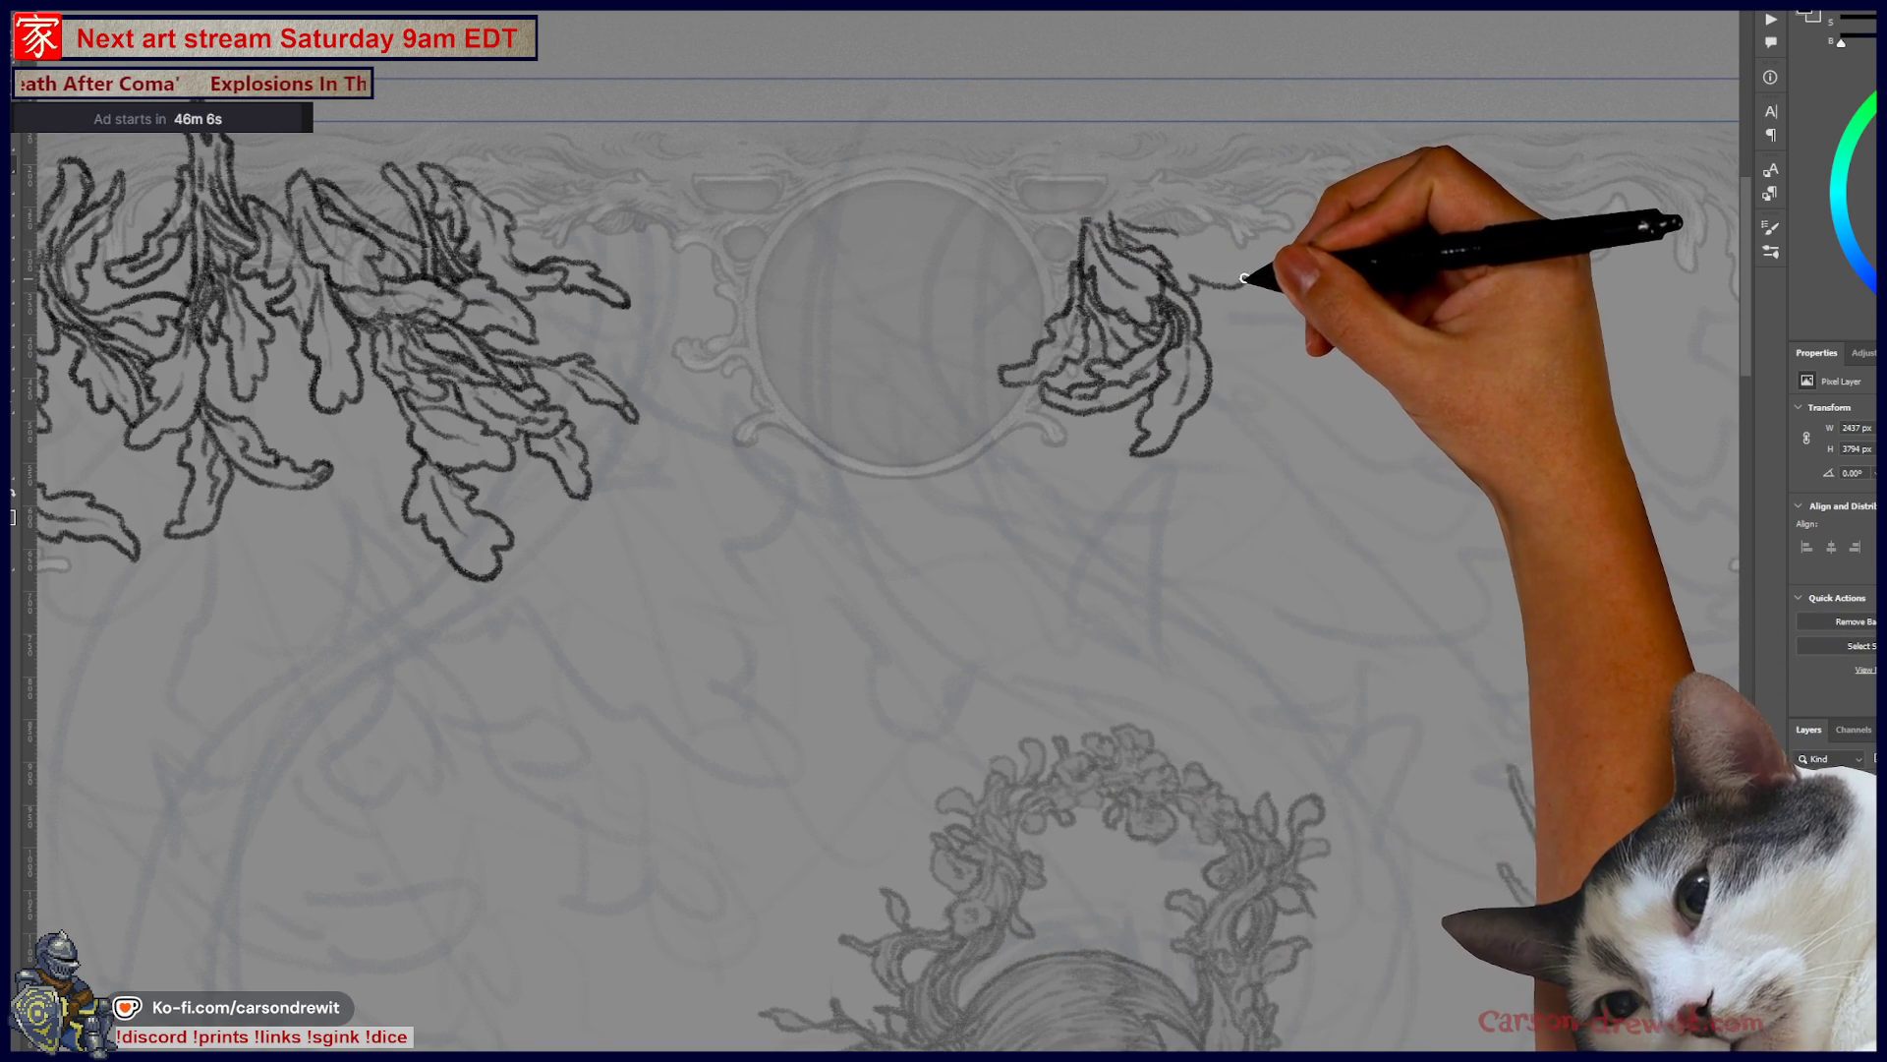
pyautogui.moveTo(1192, 240); pyautogui.dragTo(1256, 276)
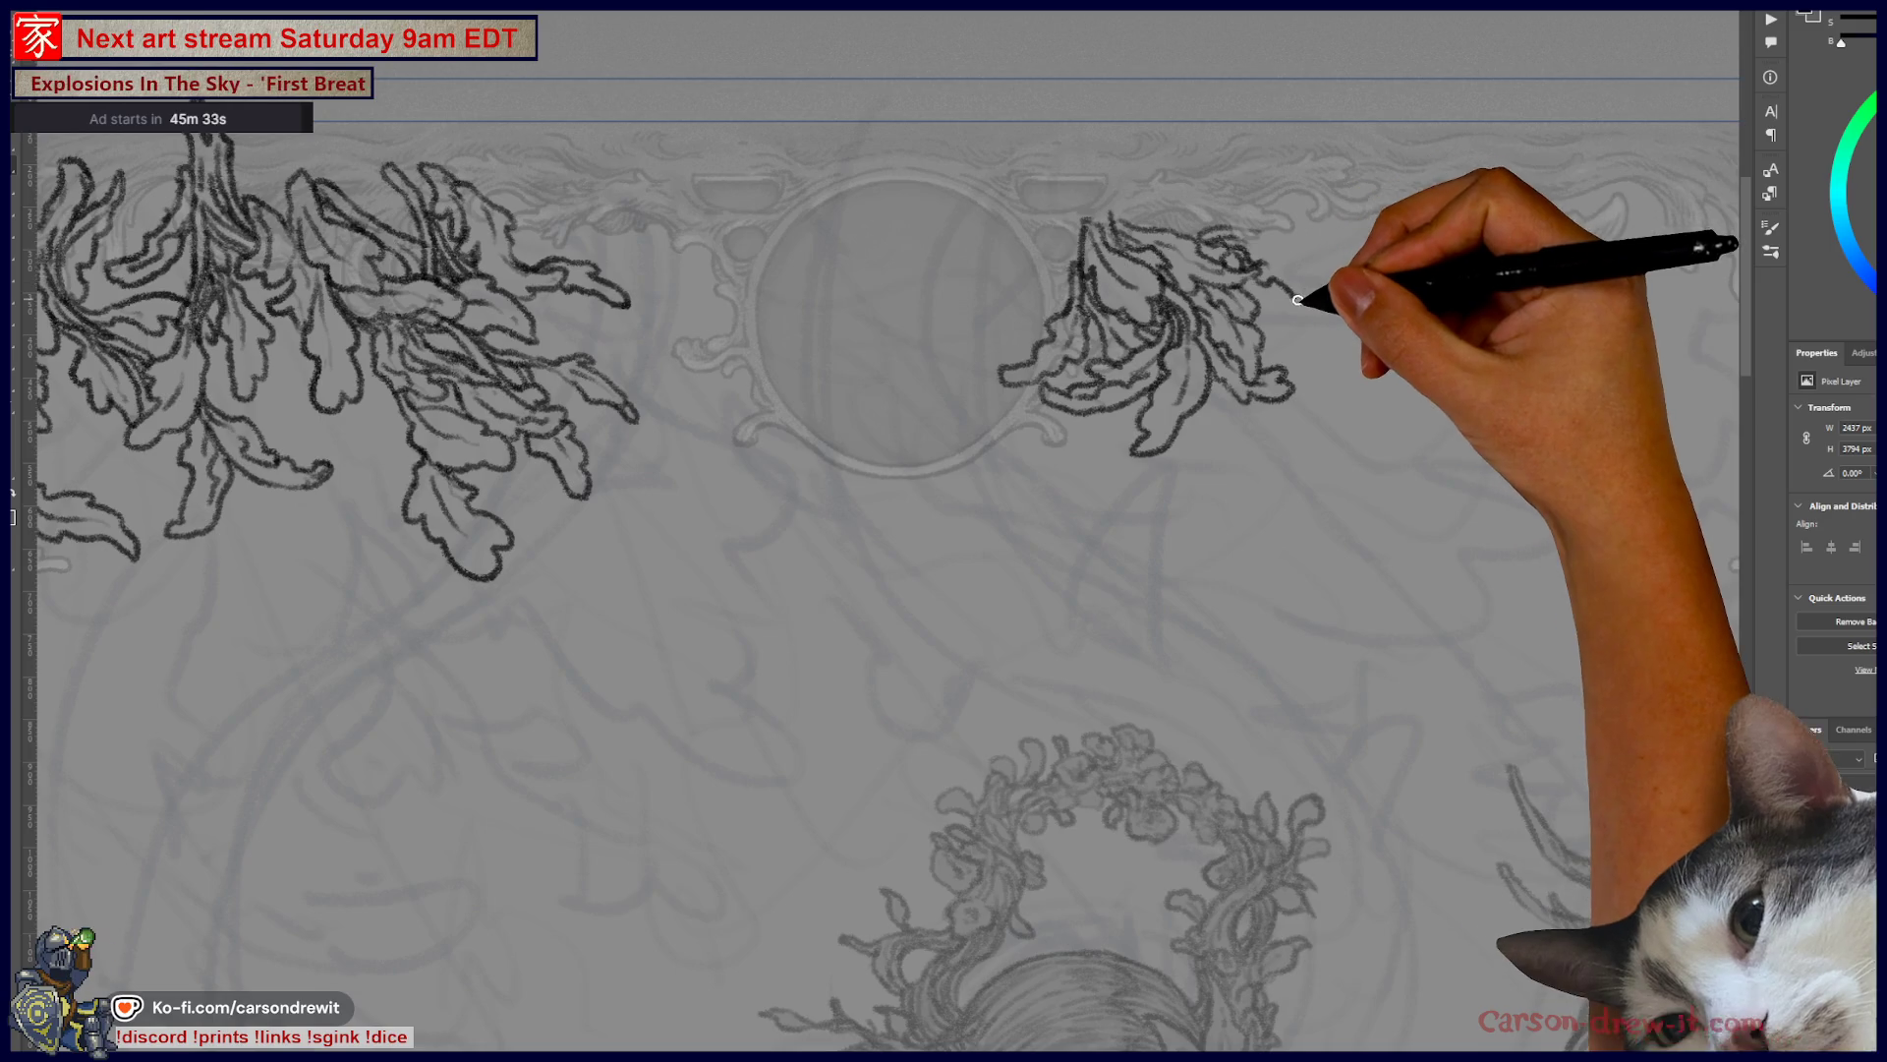
pyautogui.moveTo(1294, 297); pyautogui.dragTo(1335, 315)
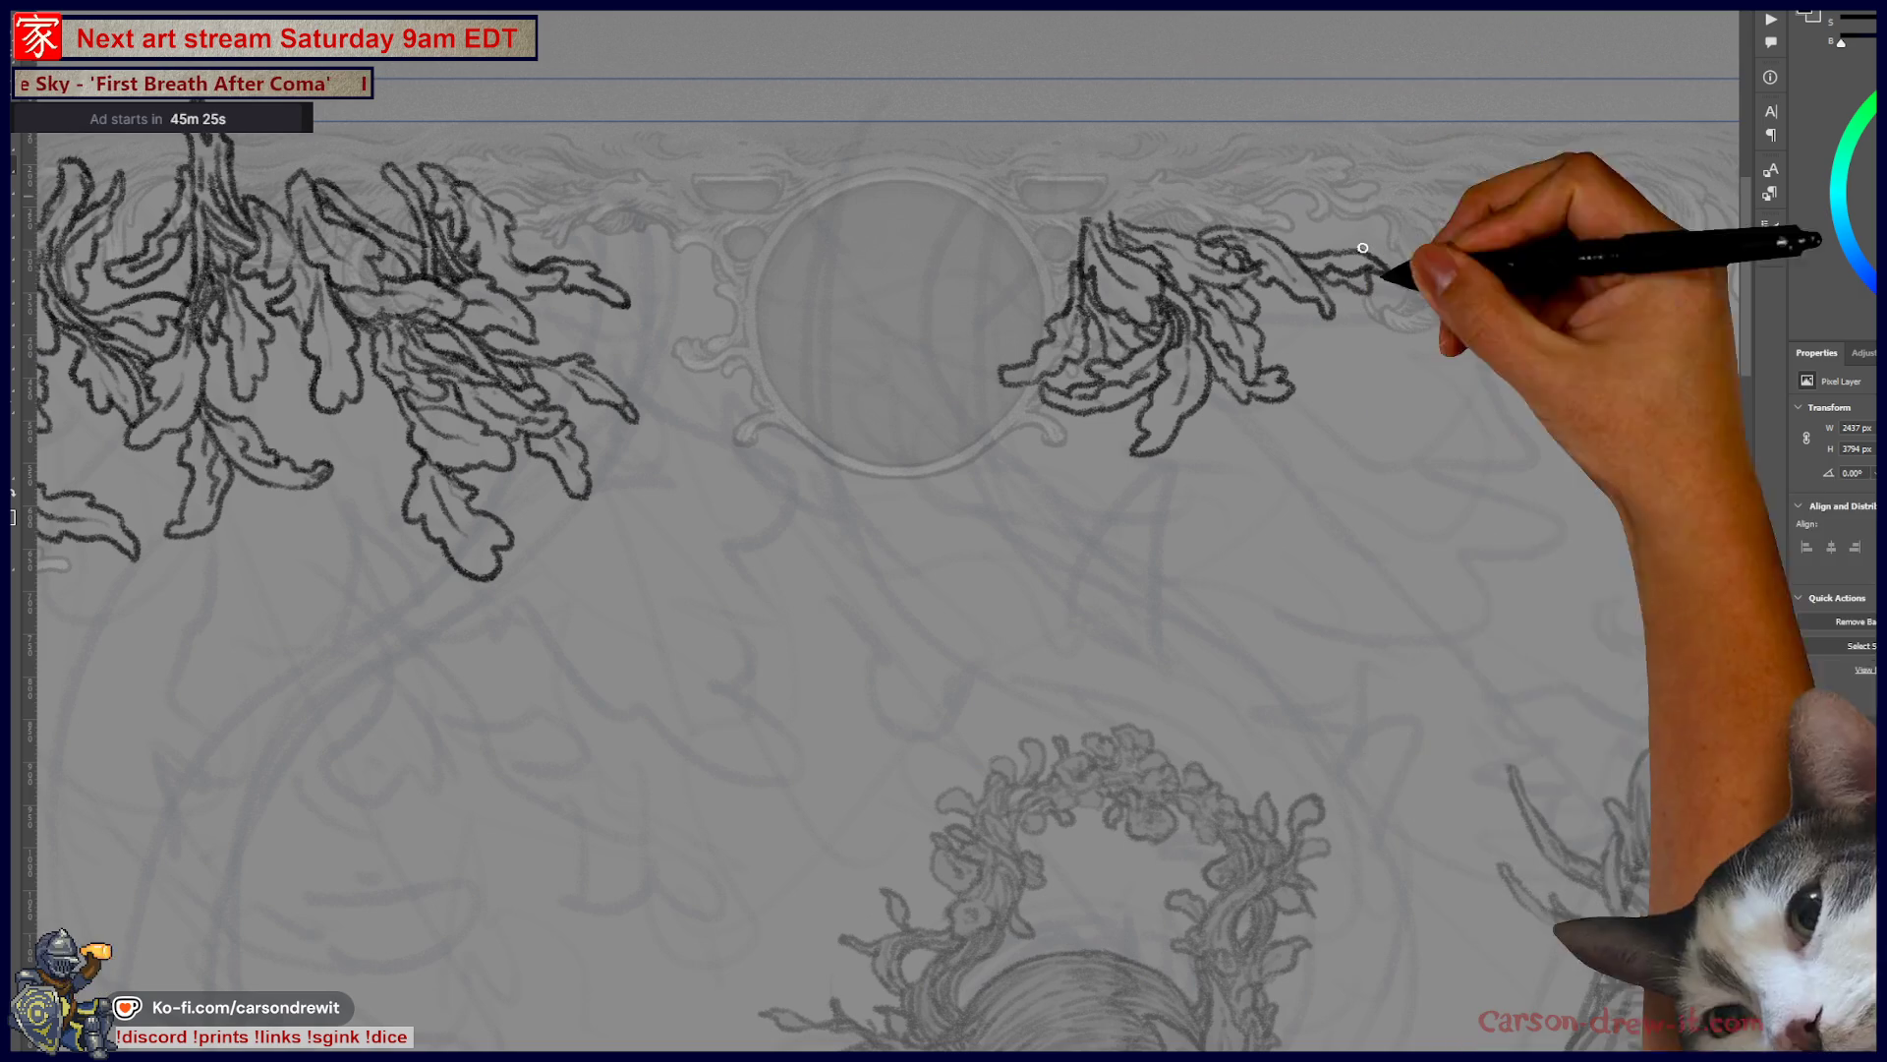
pyautogui.moveTo(1399, 167); pyautogui.dragTo(1087, 251)
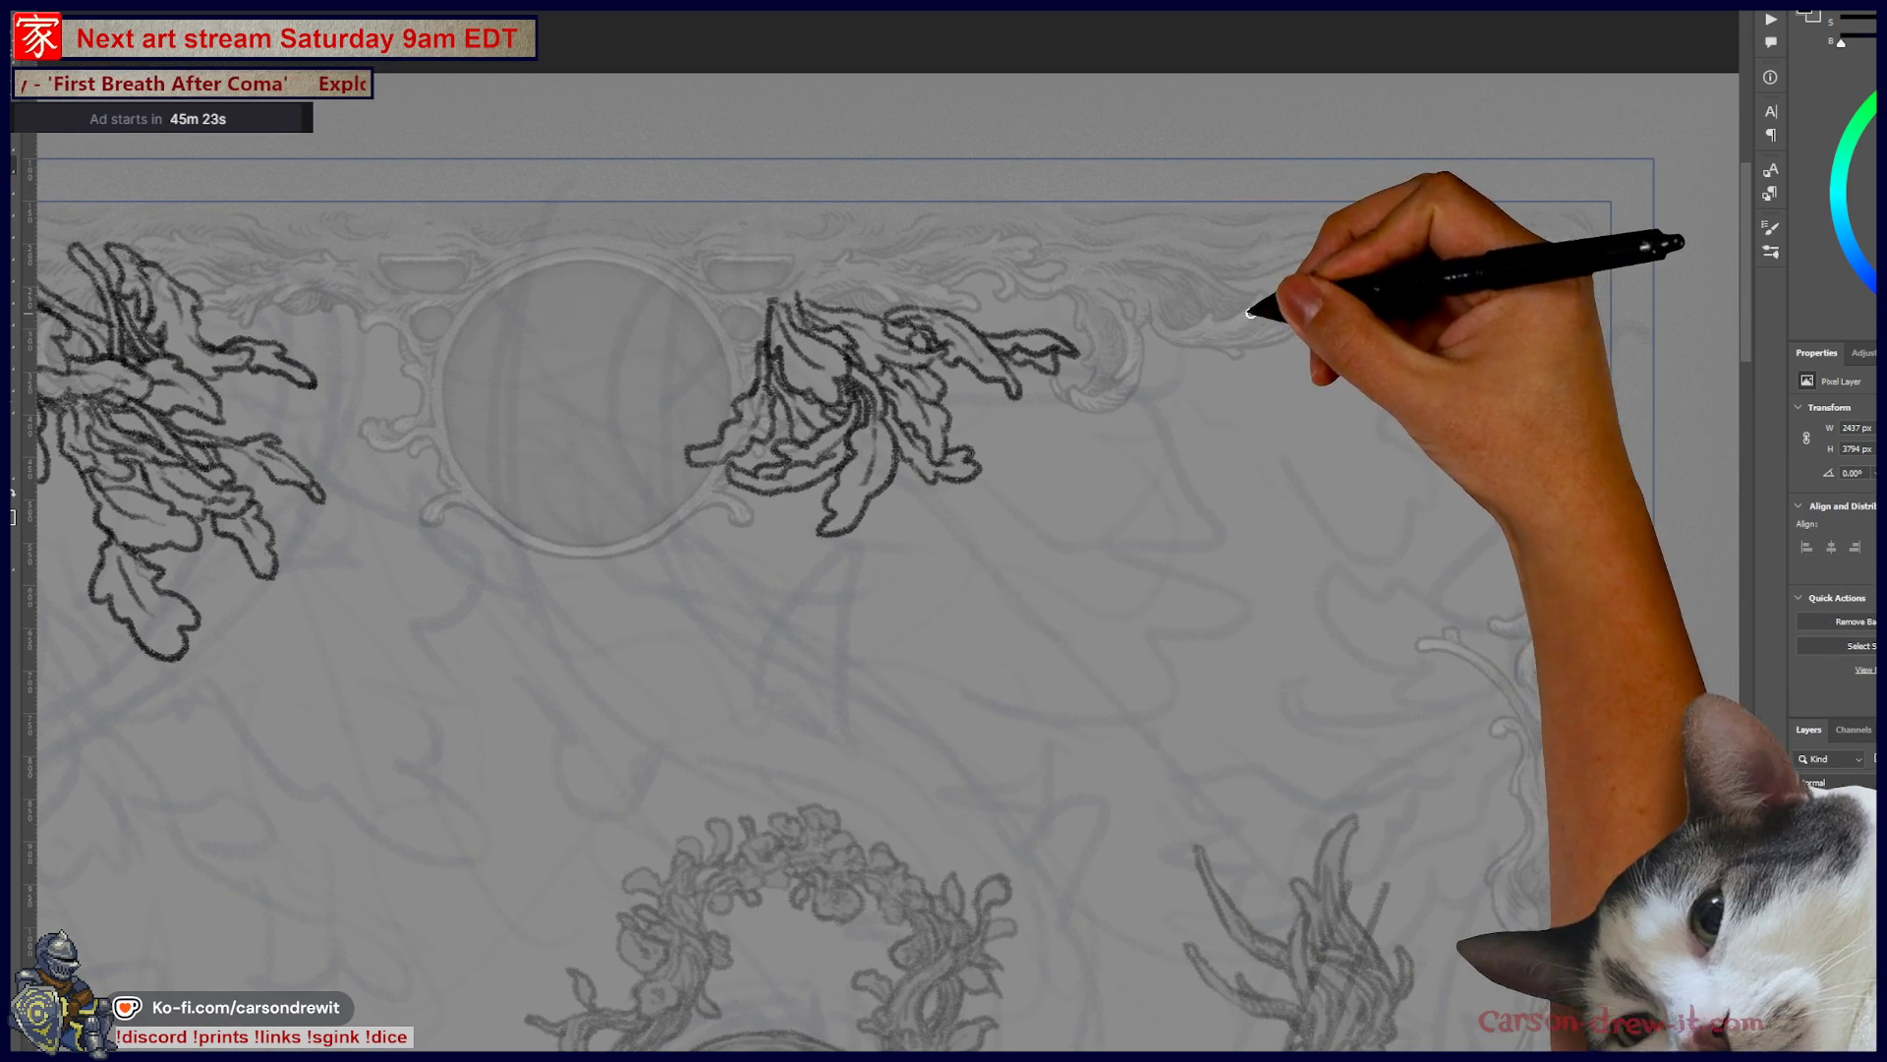
# - Add short ink strokes to the leaf cluster, then draw a curved leaf stroke to its right
pyautogui.moveTo(955, 286); pyautogui.dragTo(998, 332)
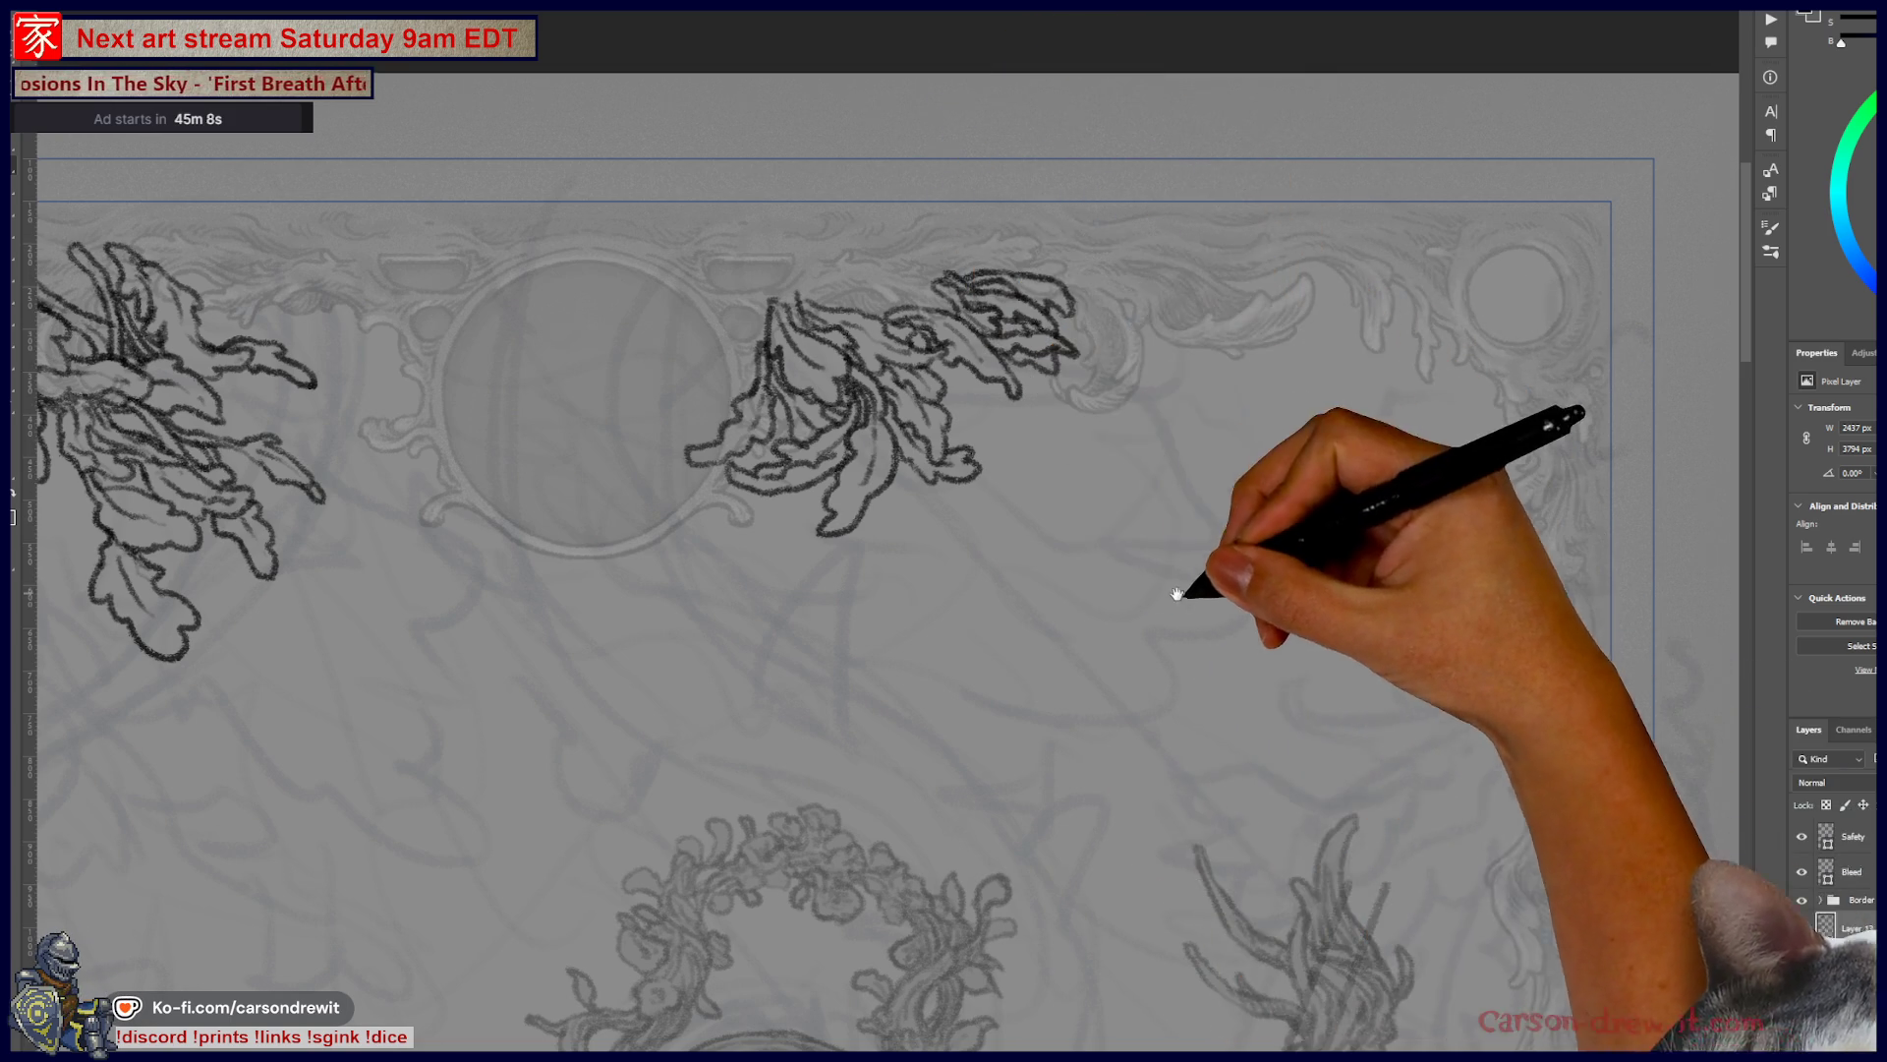
pyautogui.moveTo(1173, 591); pyautogui.dragTo(1398, 519)
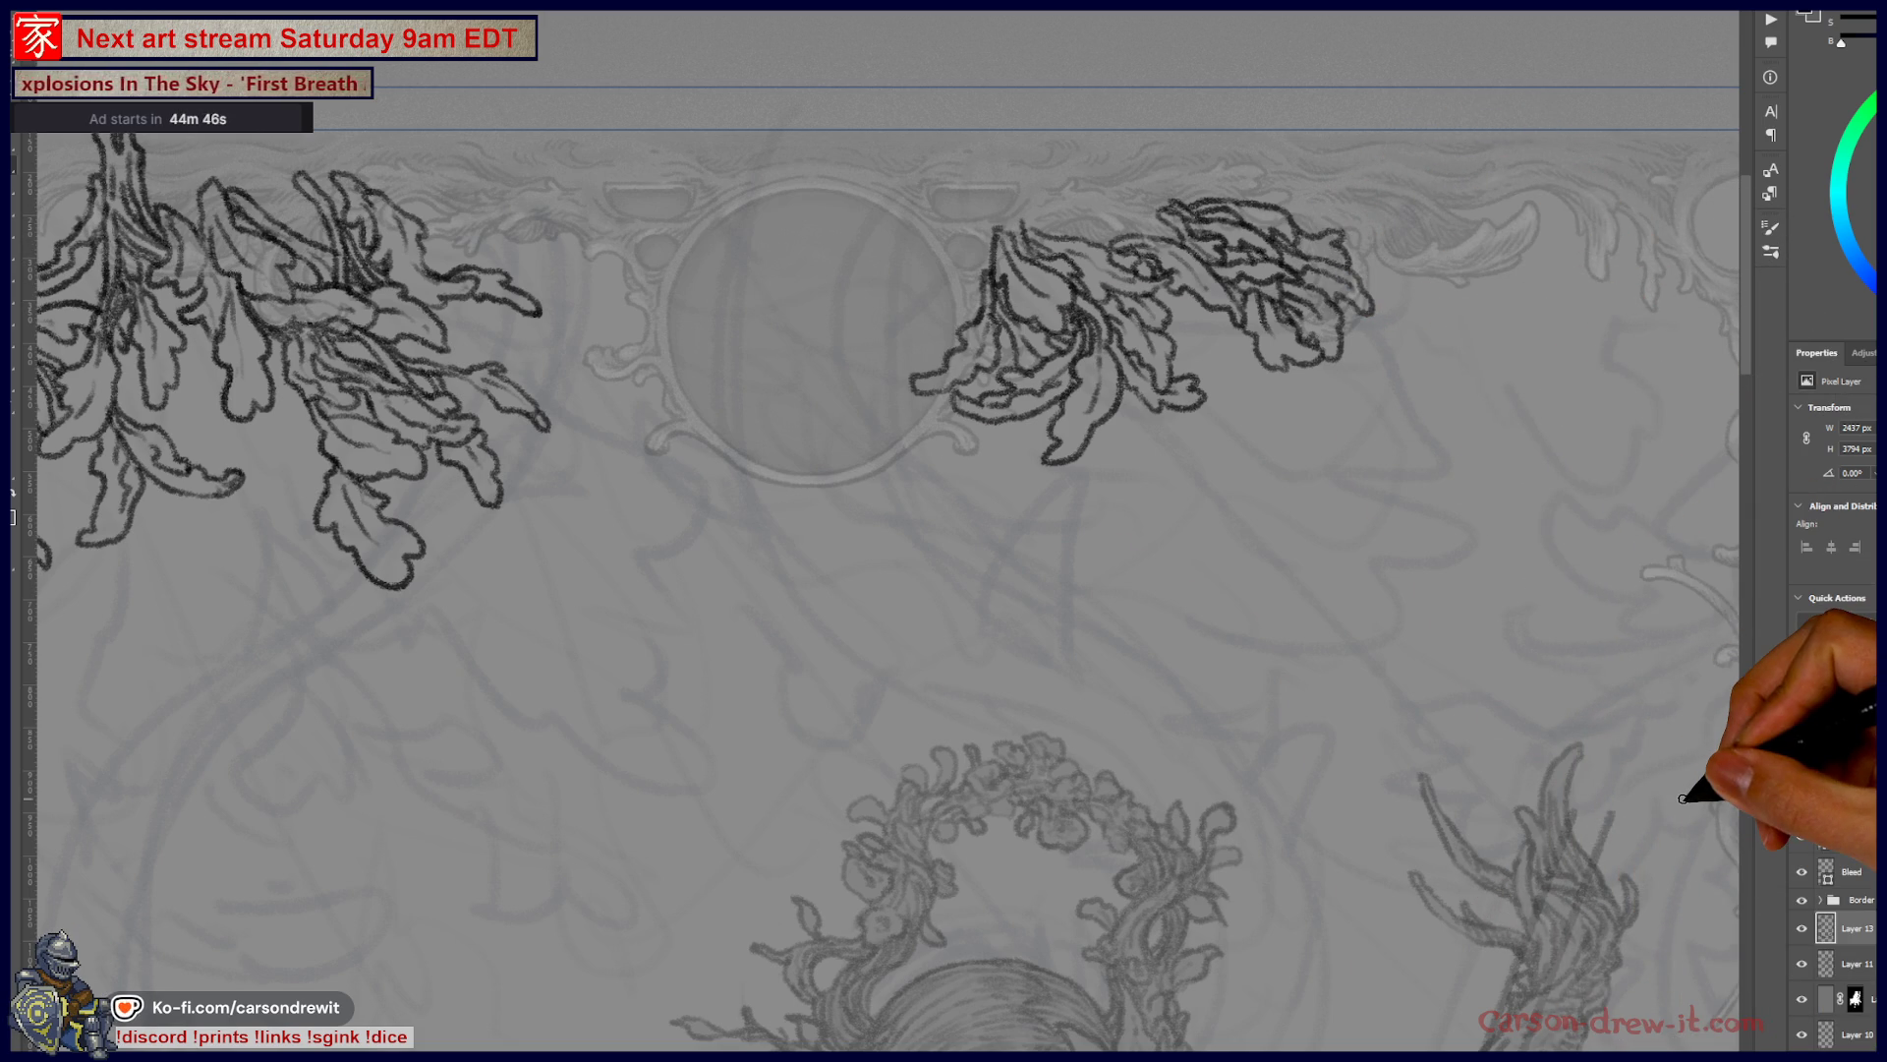
pyautogui.moveTo(1104, 548); pyautogui.dragTo(875, 602)
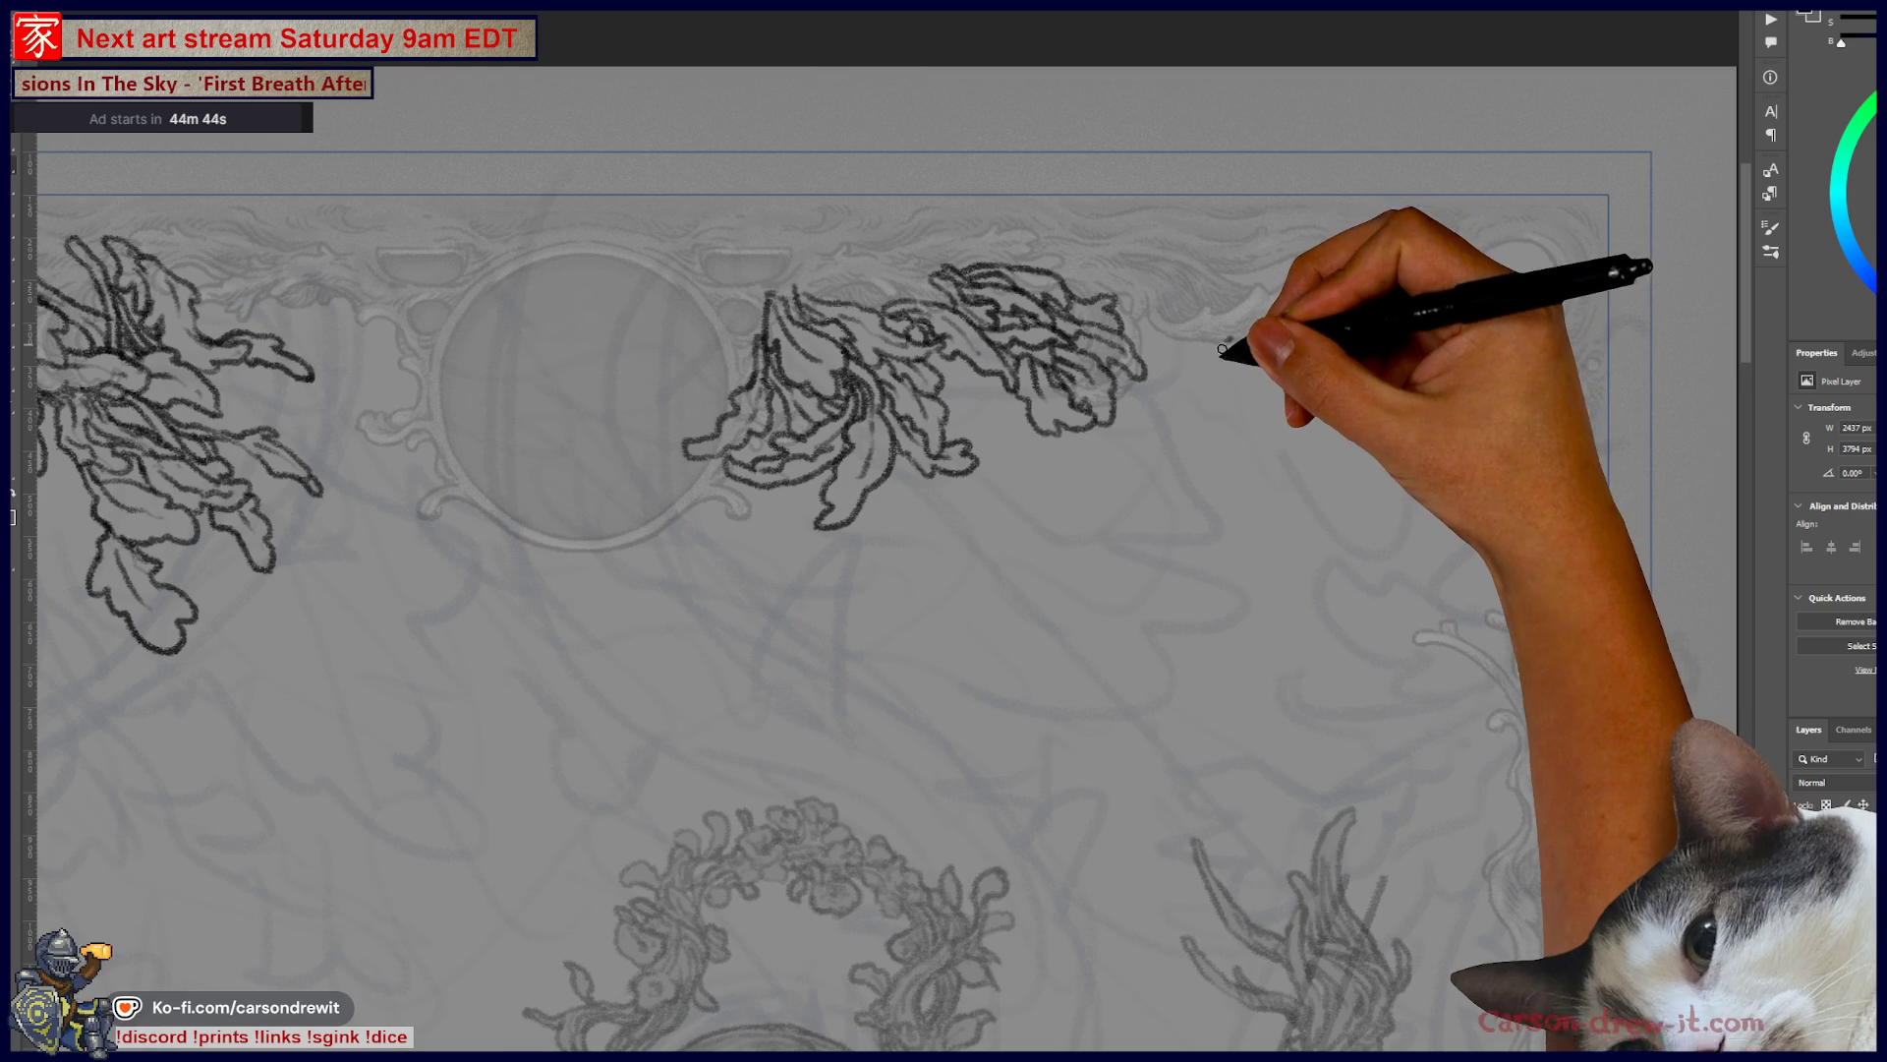
pyautogui.moveTo(1228, 339)
pyautogui.mouseDown()
pyautogui.moveTo(1209, 358)
pyautogui.moveTo(1244, 435)
pyautogui.moveTo(1241, 346)
pyautogui.moveTo(1193, 330)
pyautogui.moveTo(1174, 368)
pyautogui.moveTo(1205, 364)
pyautogui.moveTo(1197, 348)
pyautogui.mouseUp()
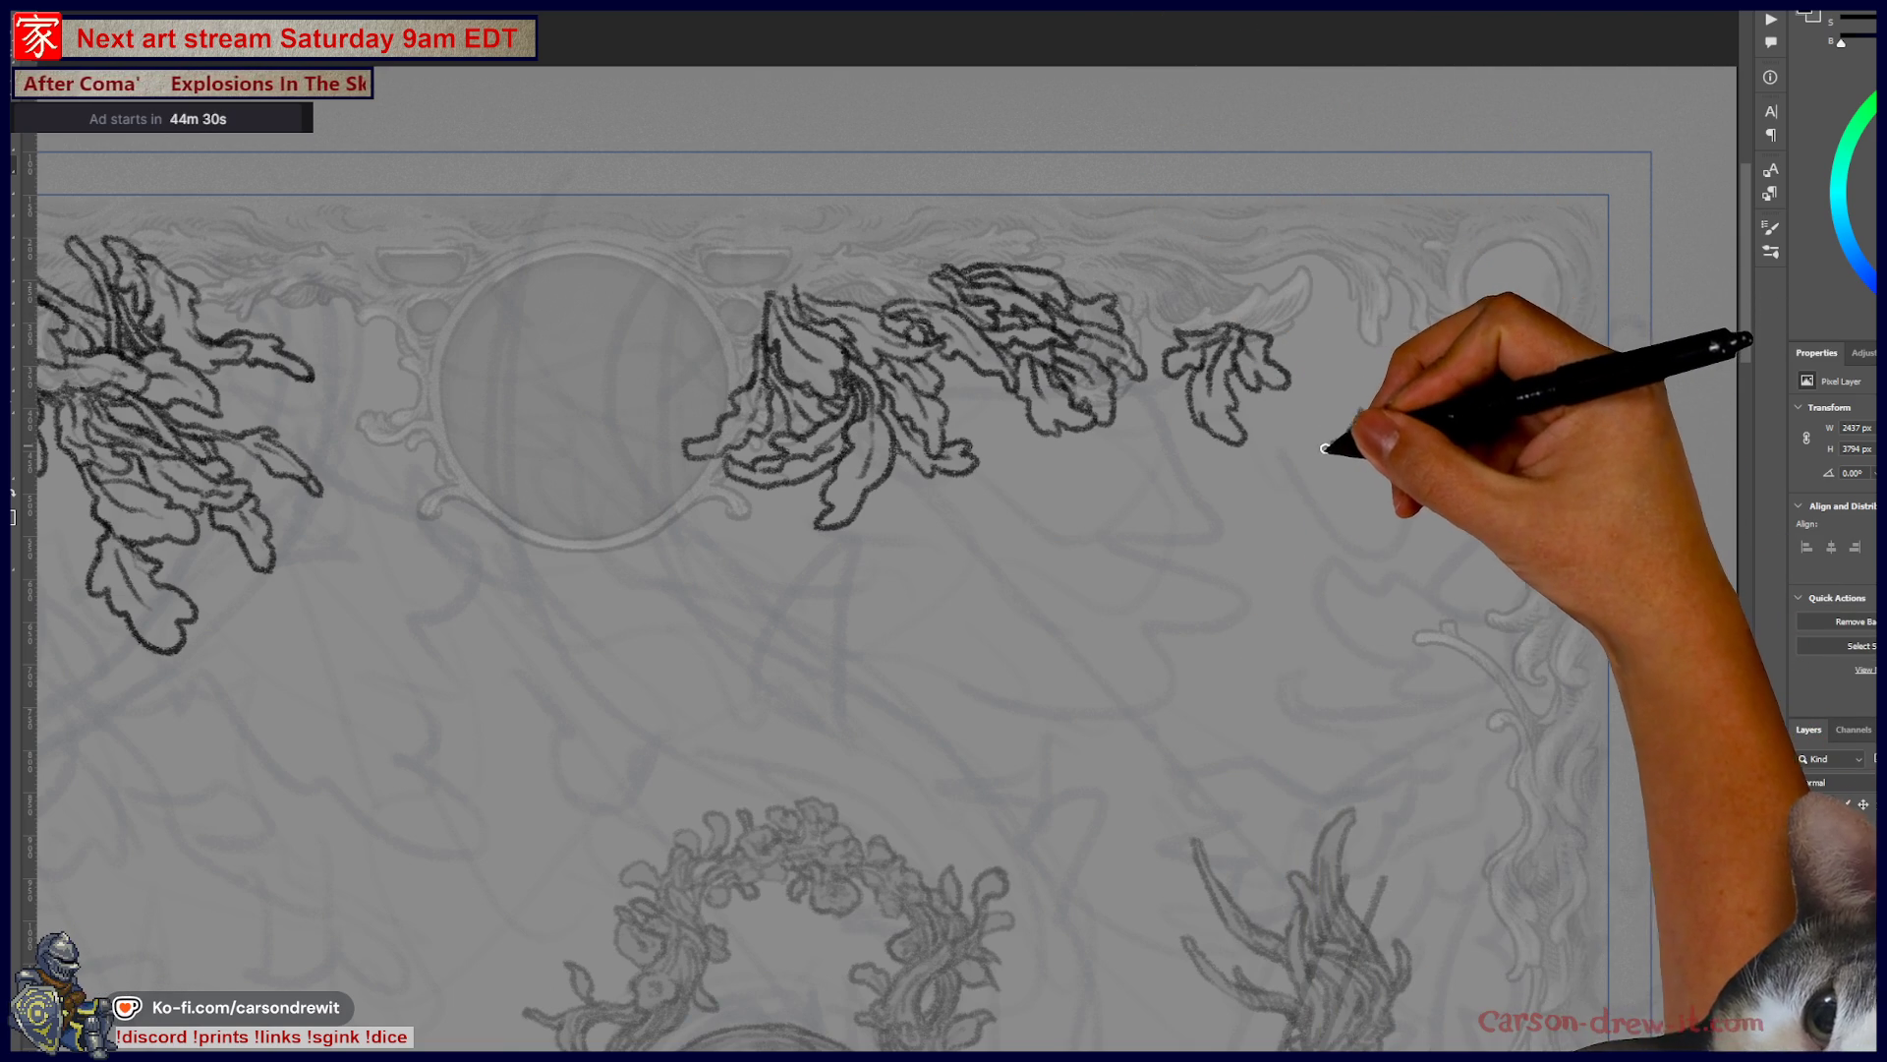
# - Draw a small curled leaf with lobes and a curling tip, extending it rightward
pyautogui.moveTo(1334, 426)
pyautogui.mouseDown()
pyautogui.moveTo(1293, 433)
pyautogui.moveTo(1299, 464)
pyautogui.moveTo(1369, 430)
pyautogui.moveTo(1377, 370)
pyautogui.mouseUp()
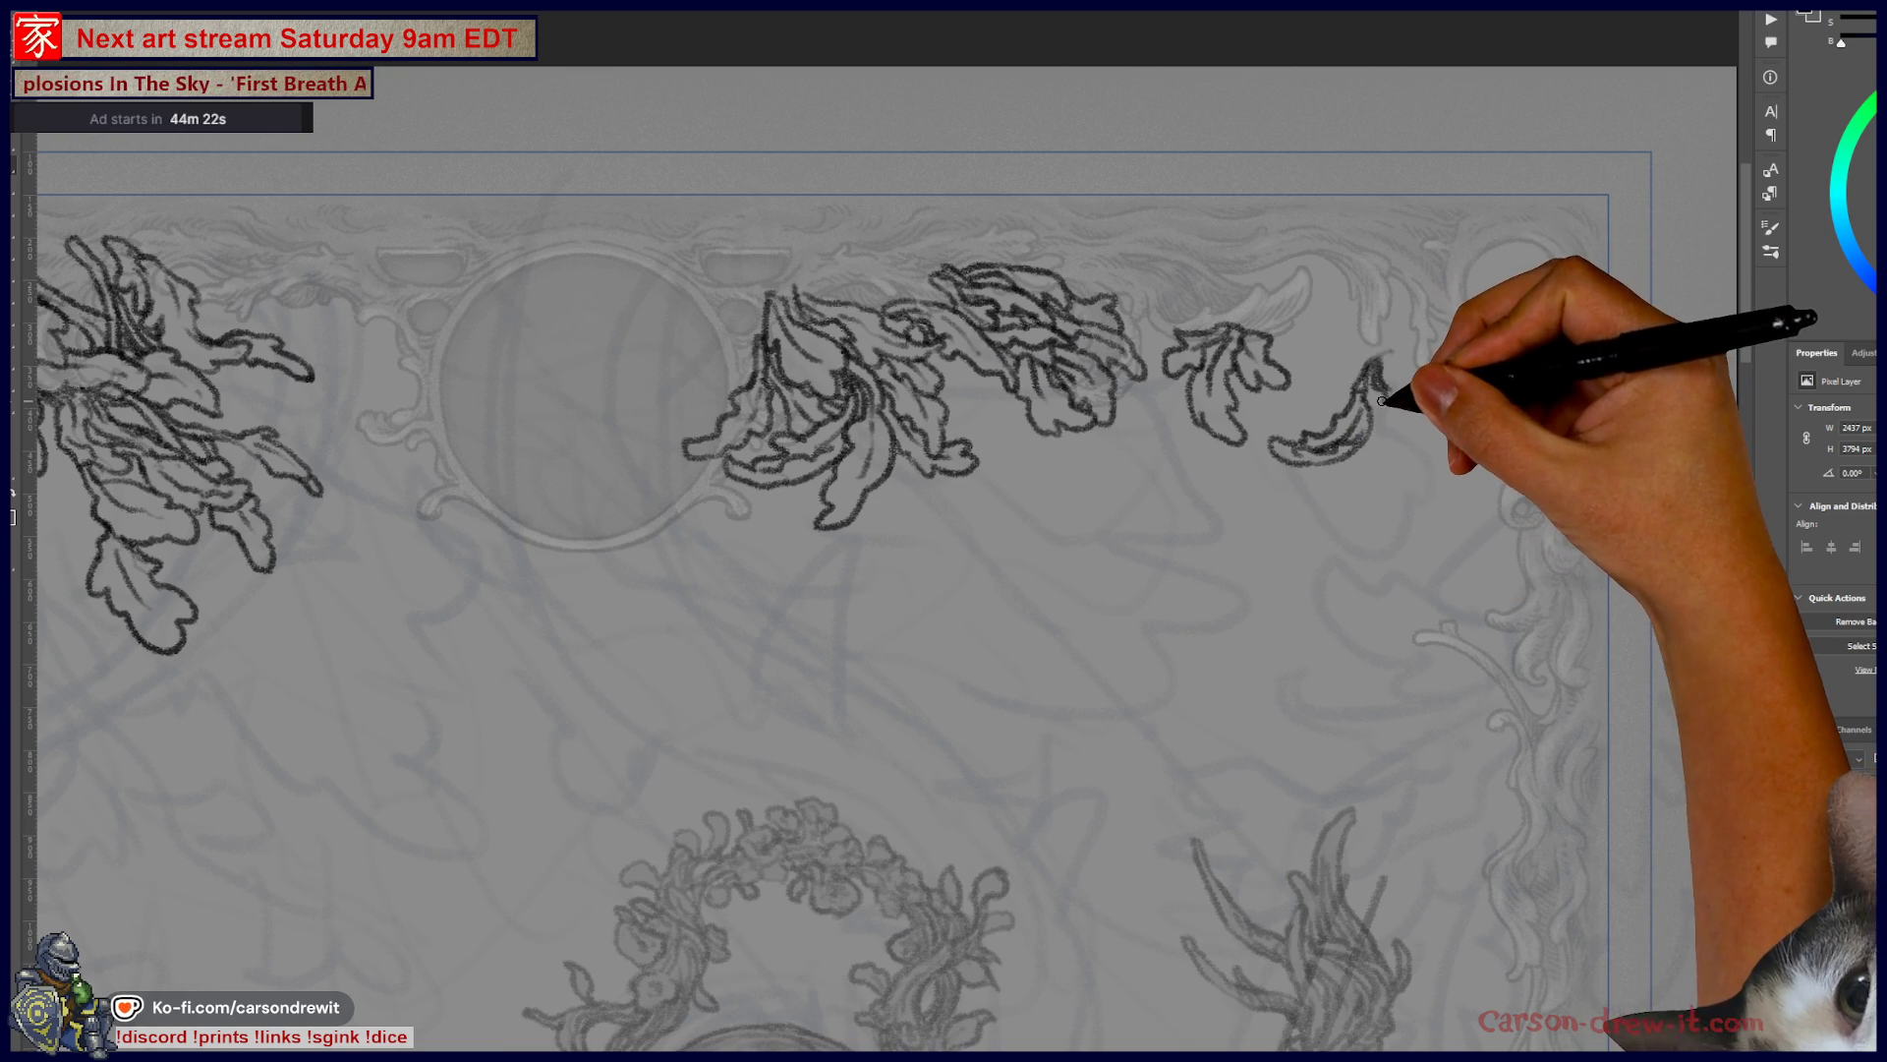
pyautogui.moveTo(1396, 460)
pyautogui.mouseDown()
pyautogui.moveTo(1395, 383)
pyautogui.moveTo(1374, 406)
pyautogui.mouseUp()
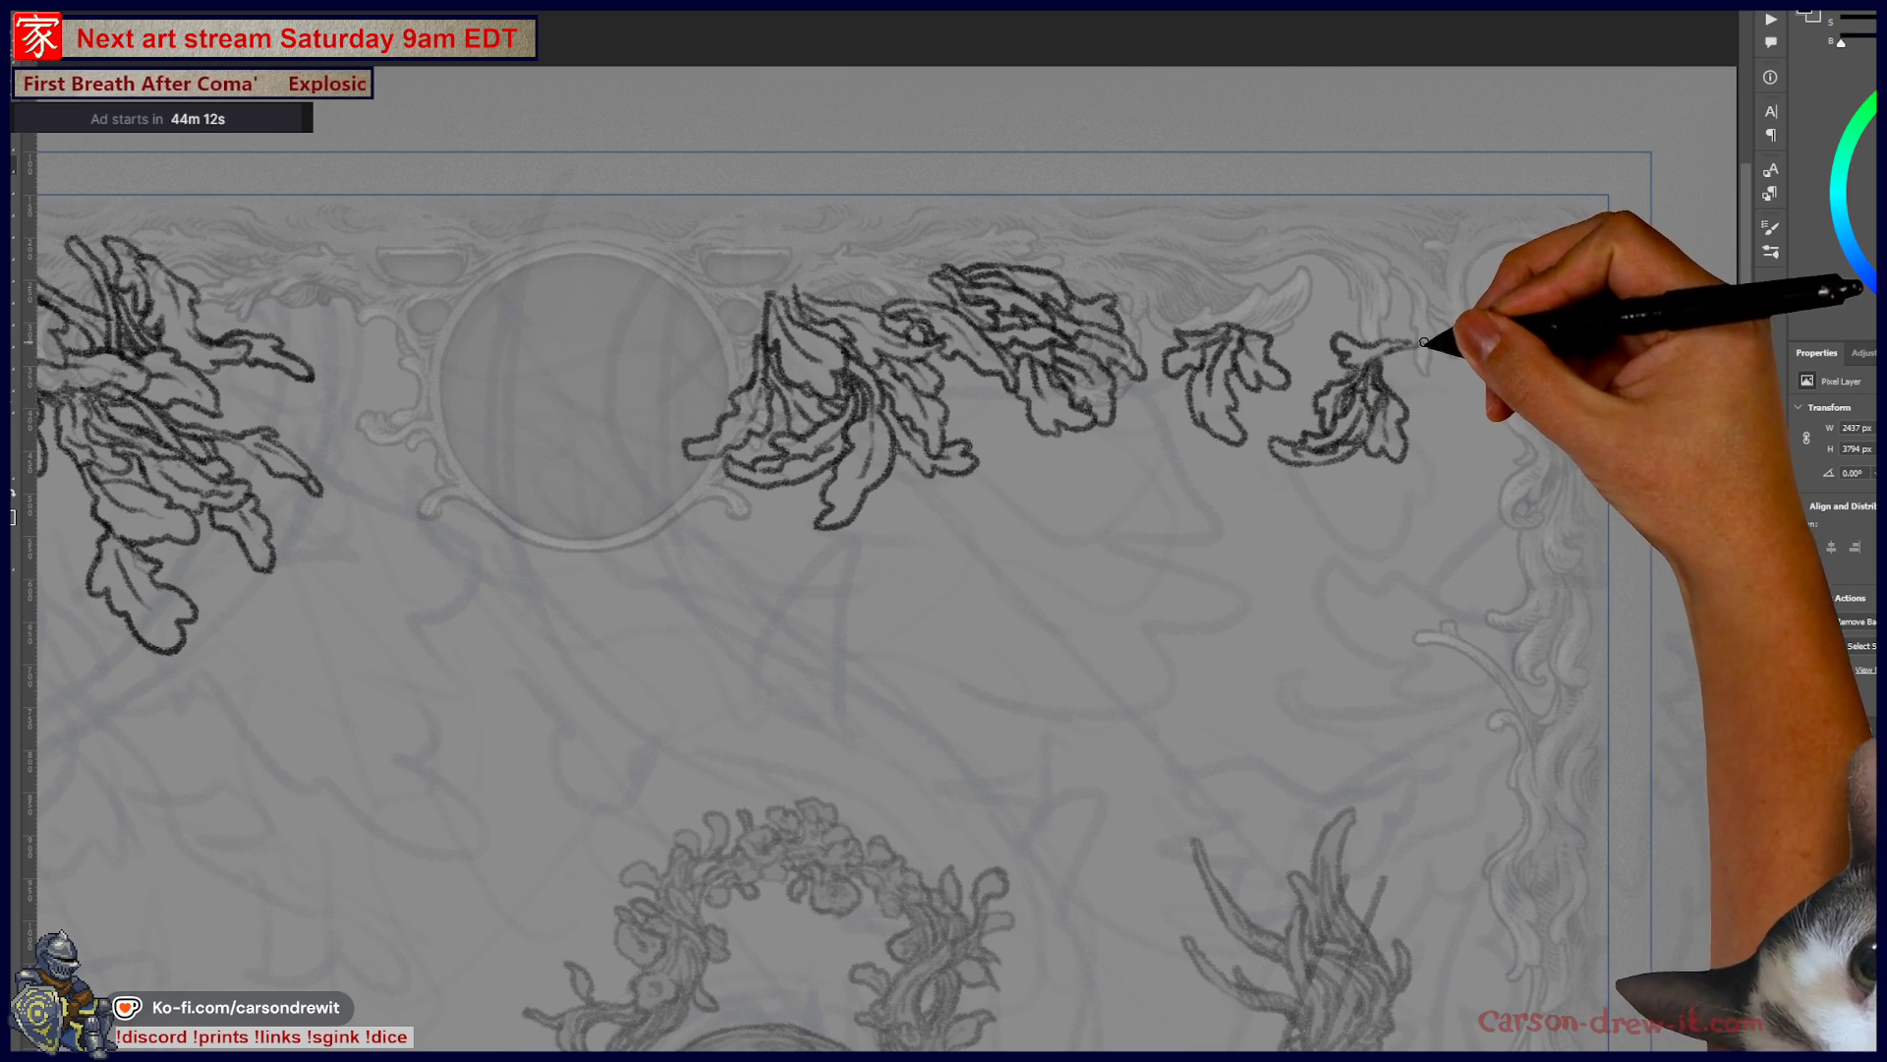
pyautogui.moveTo(1408, 342); pyautogui.dragTo(1443, 325)
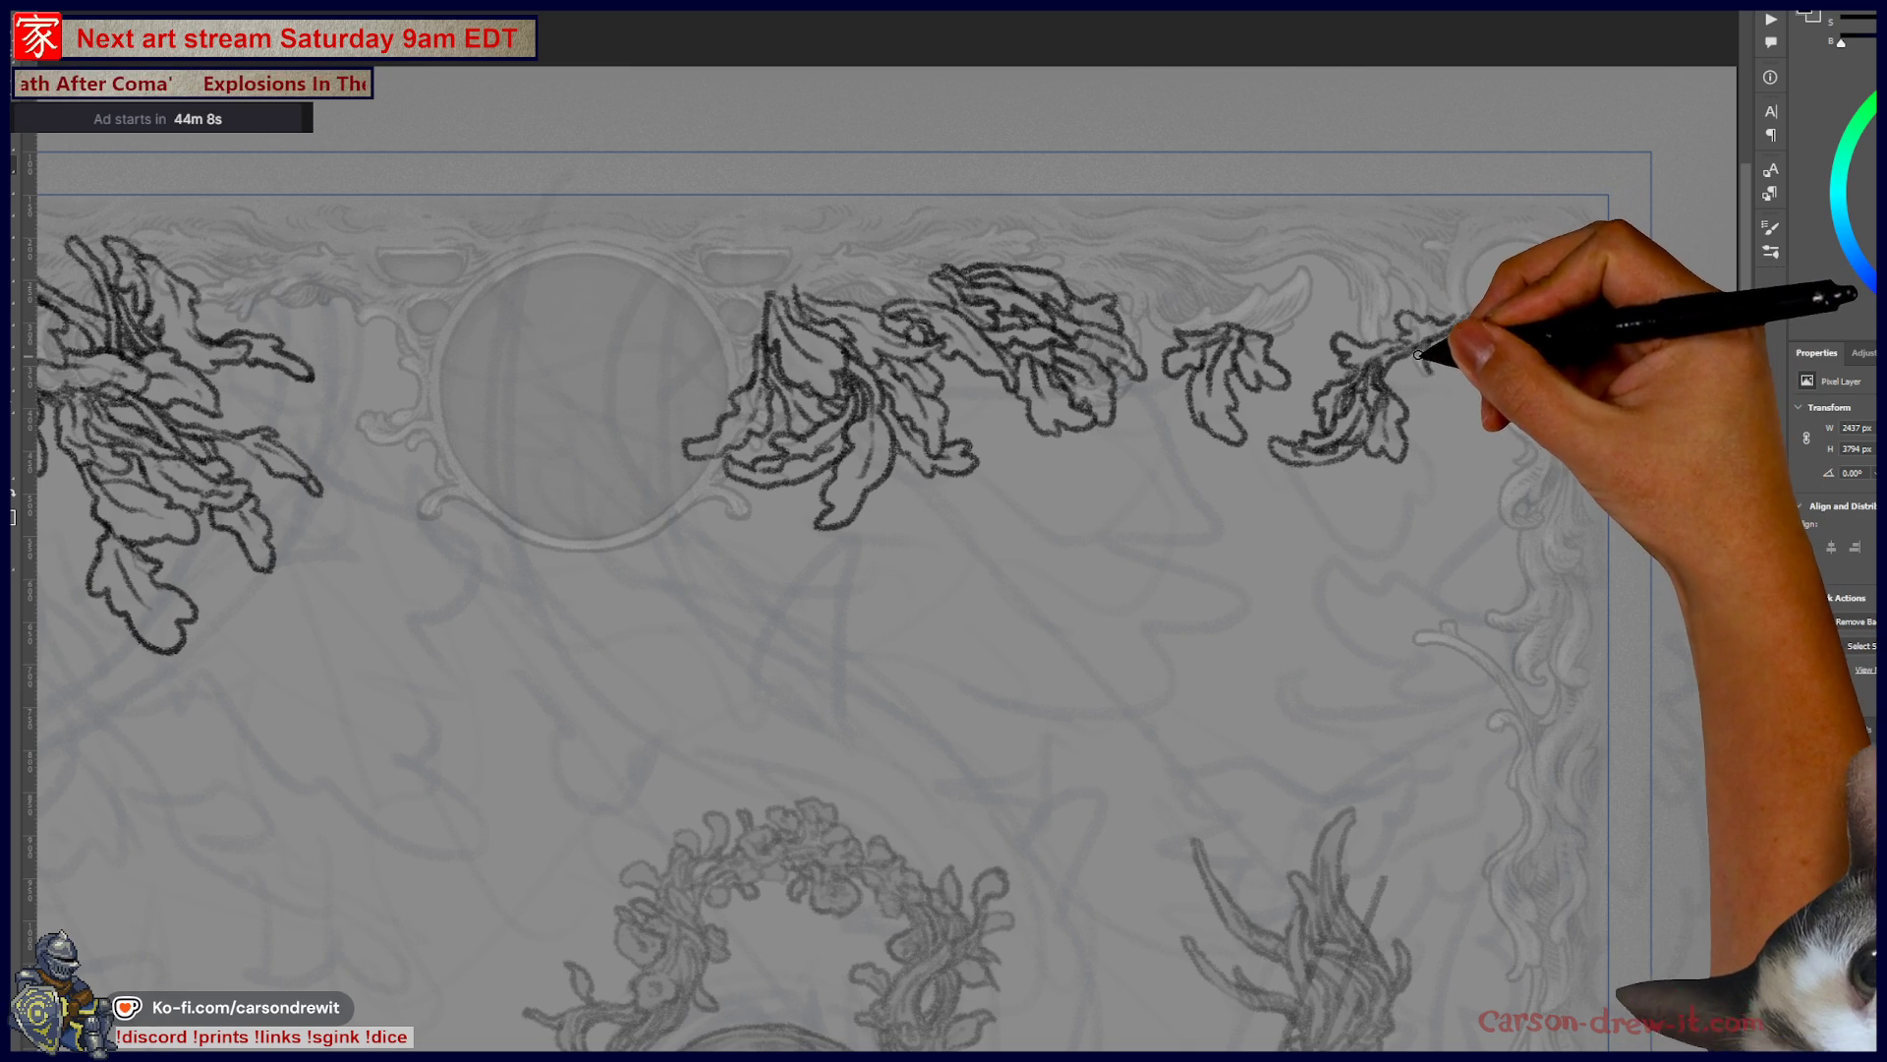
pyautogui.moveTo(1405, 421); pyautogui.dragTo(1445, 433)
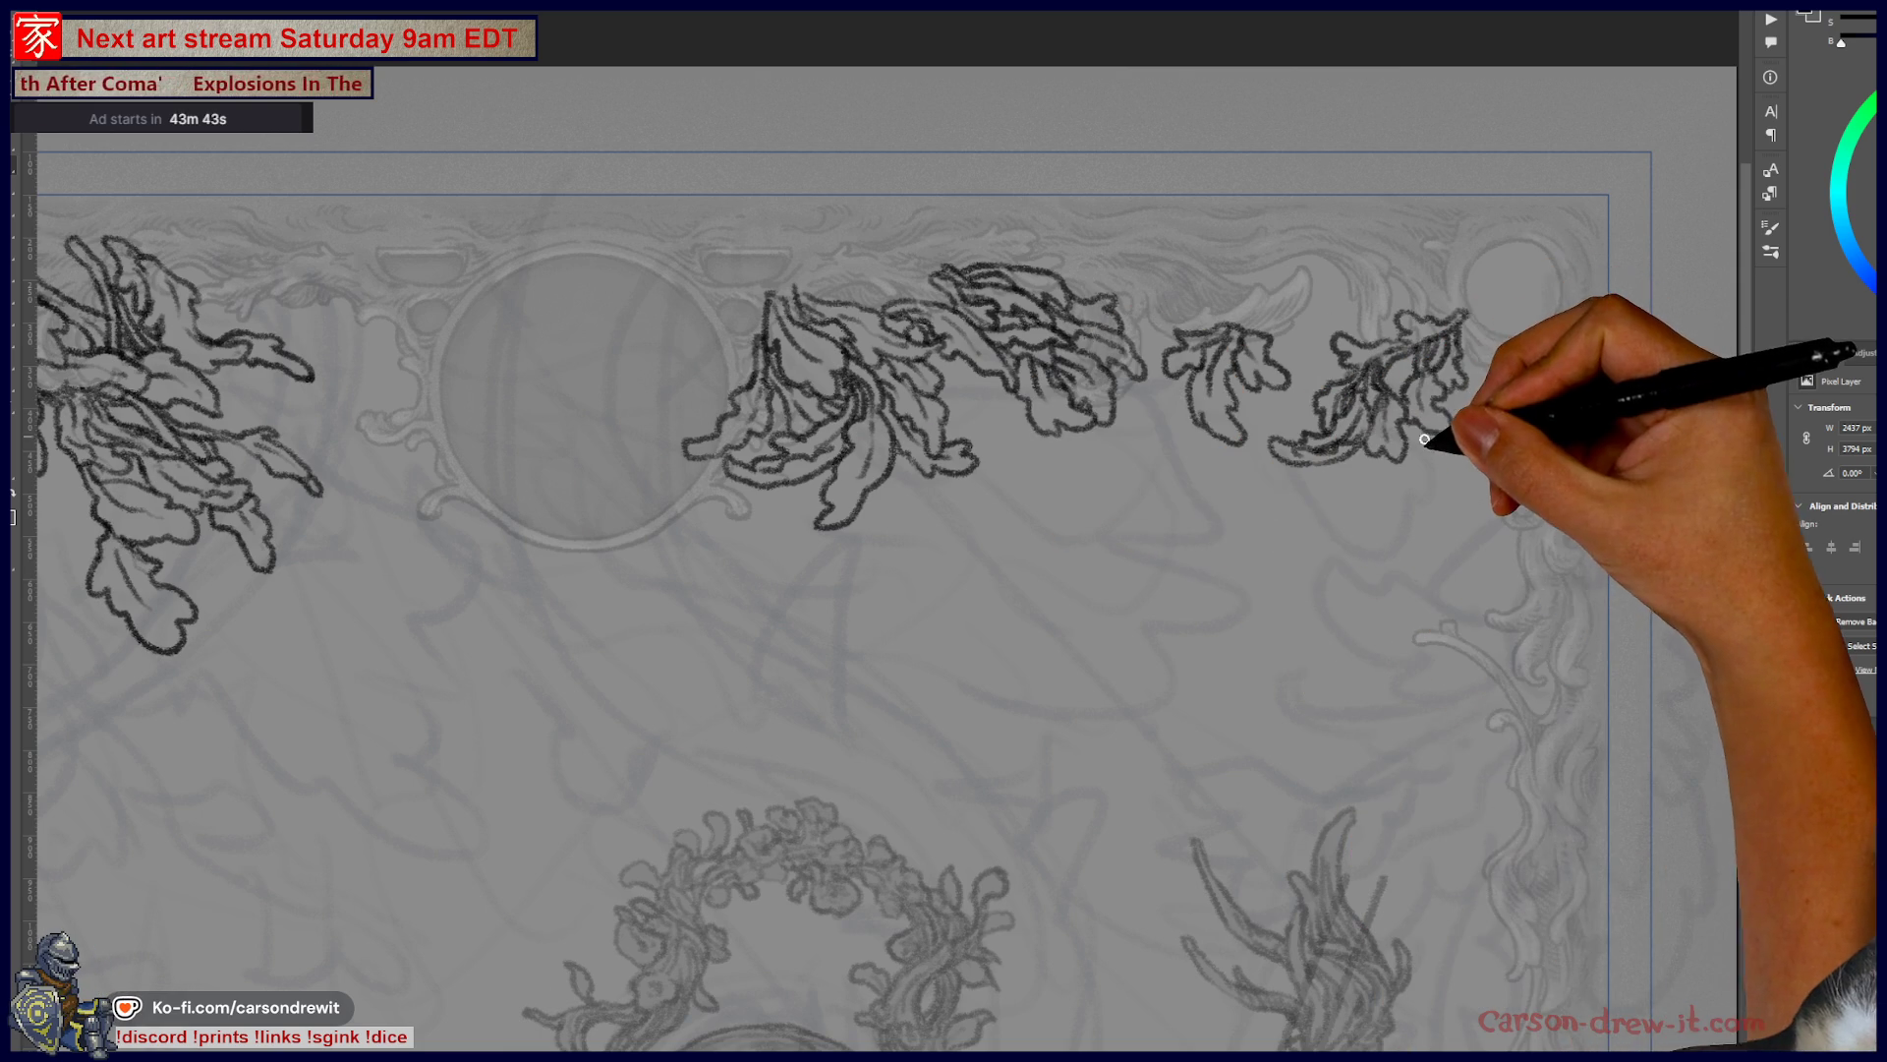
pyautogui.moveTo(1381, 462); pyautogui.dragTo(1423, 470)
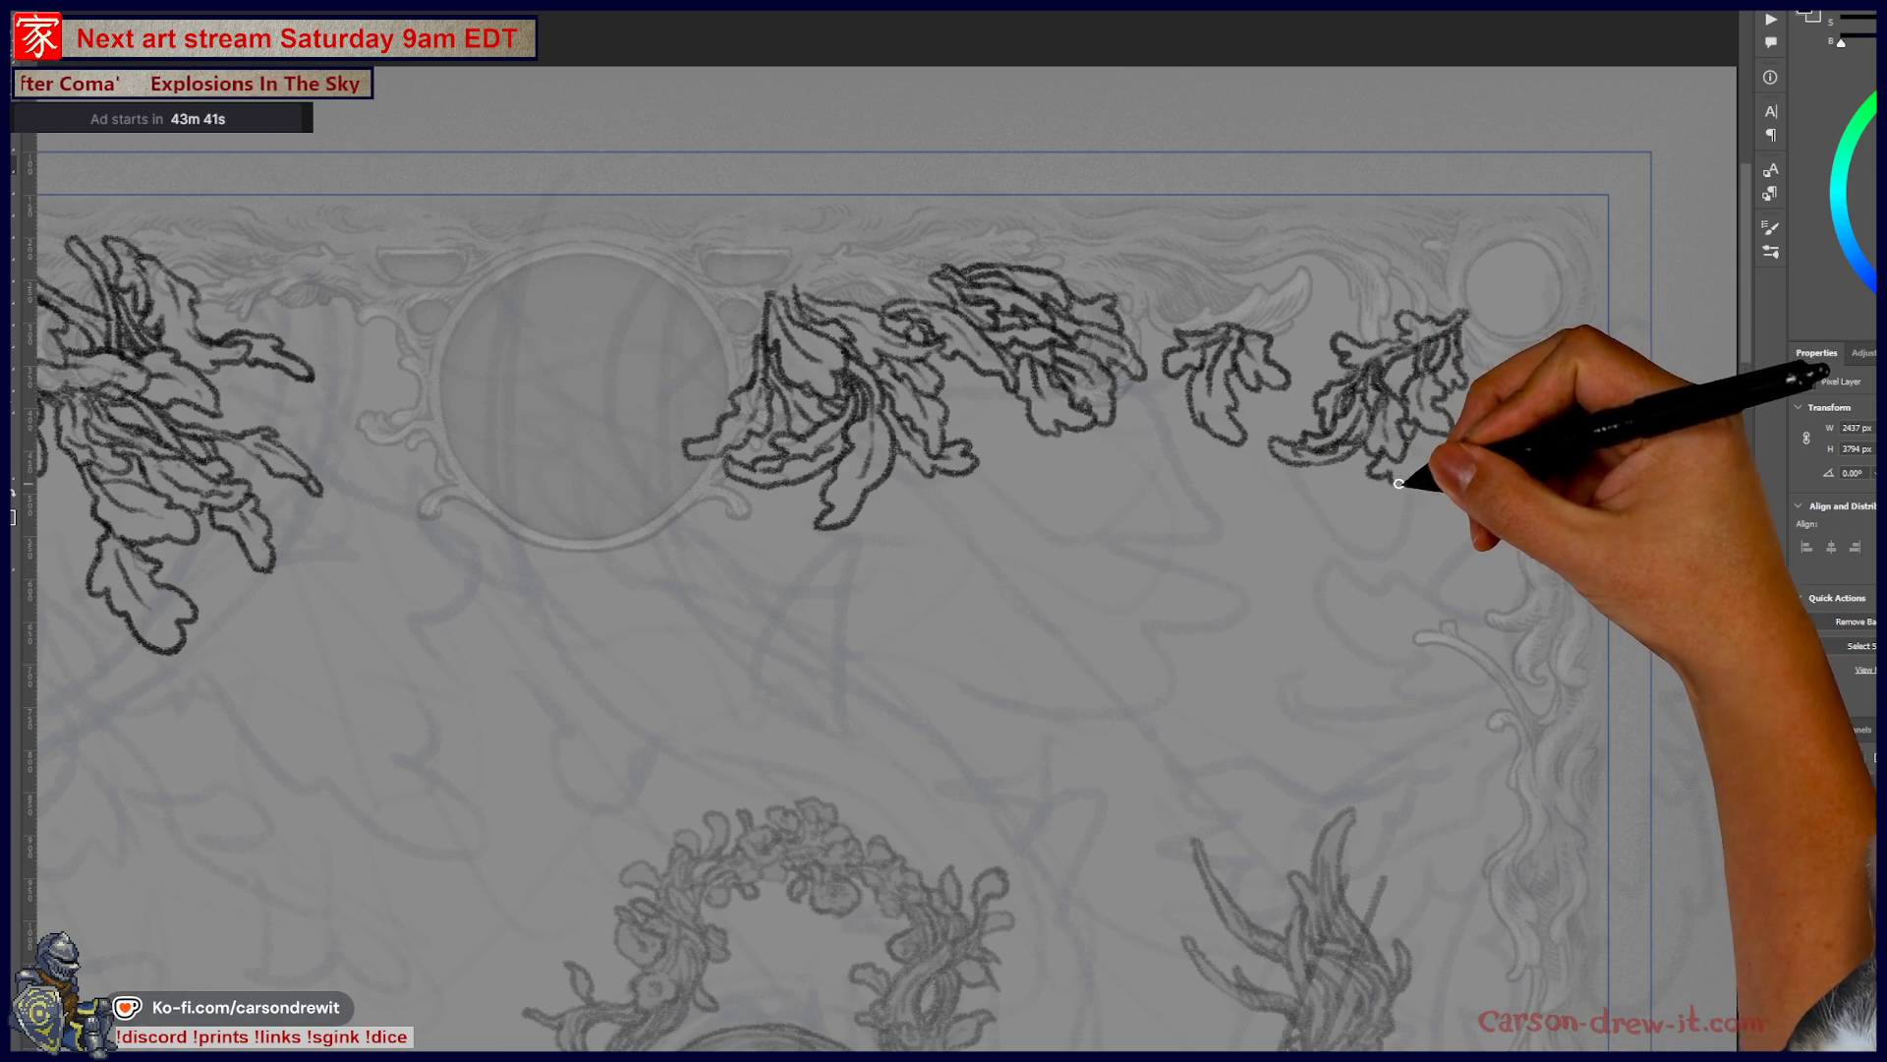
pyautogui.moveTo(1472, 404); pyautogui.dragTo(1516, 387)
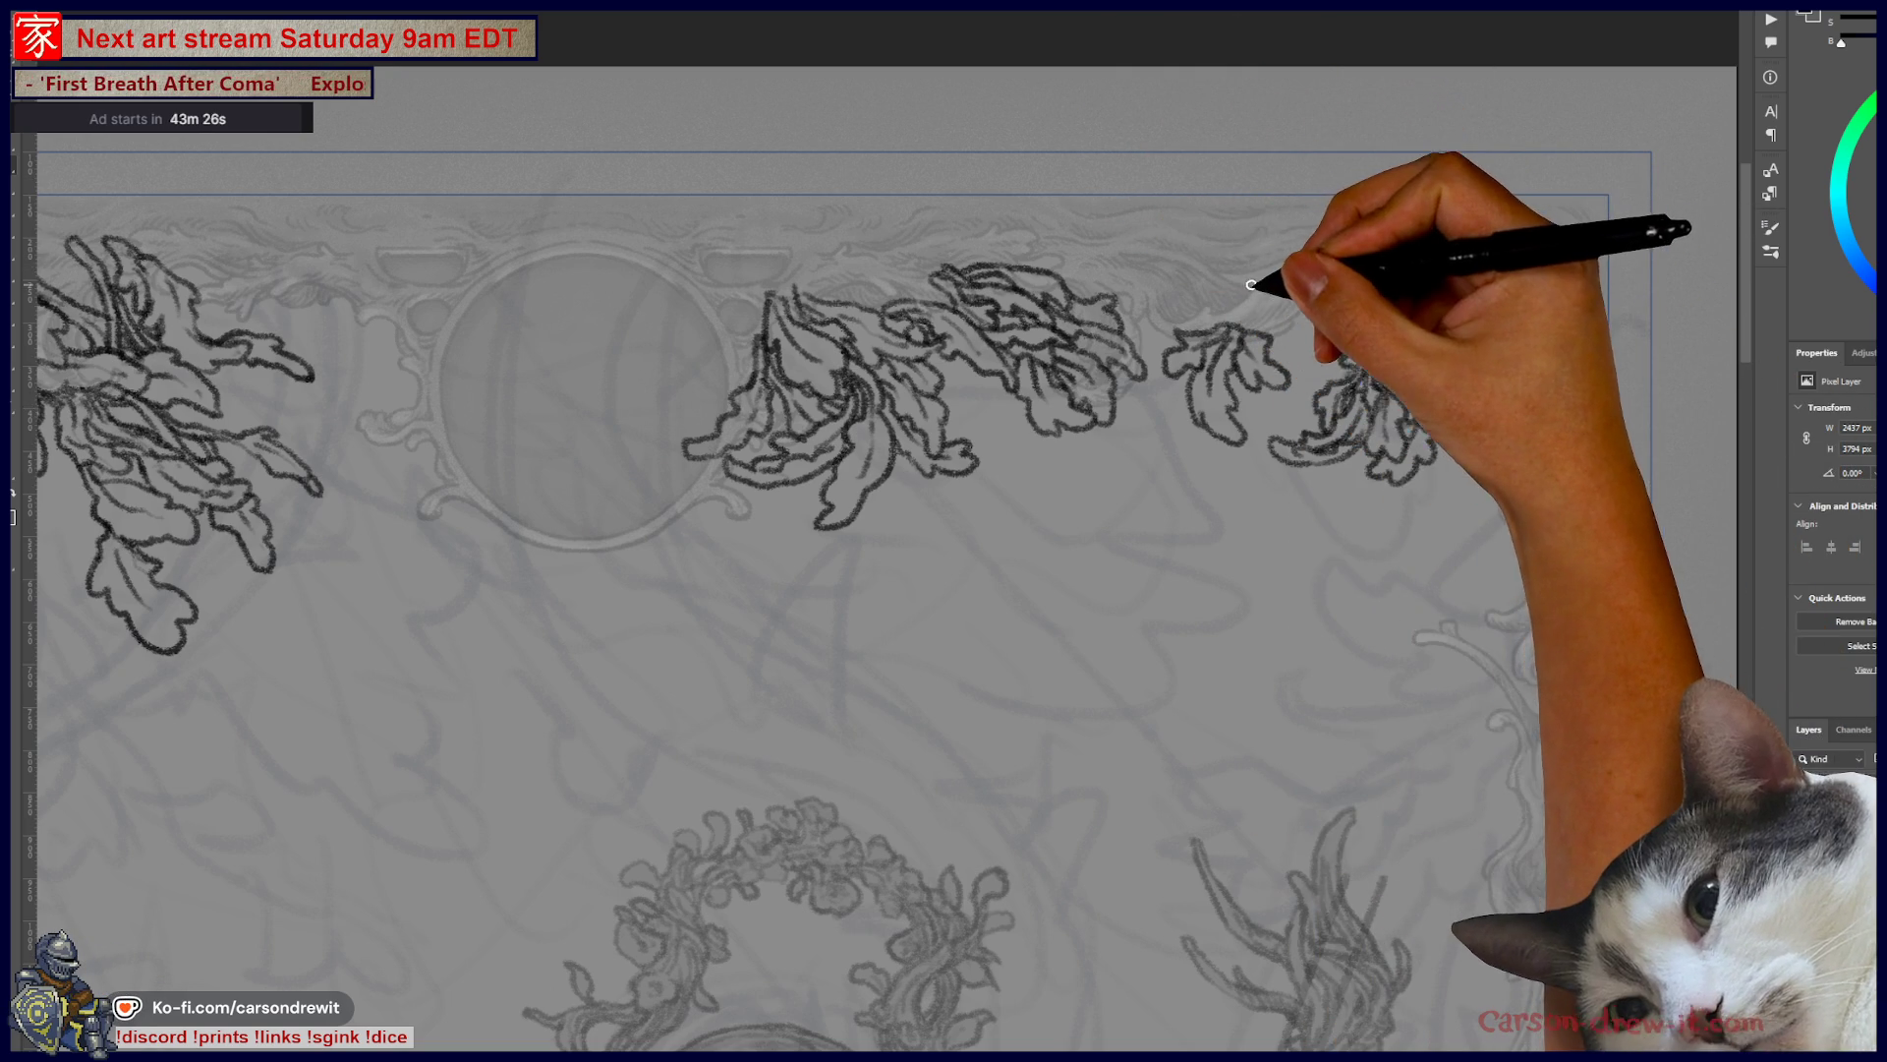
# - Add a new leaf stroke above the small leaf and a short stroke below the flower cluster
pyautogui.moveTo(1266, 252); pyautogui.dragTo(1247, 300)
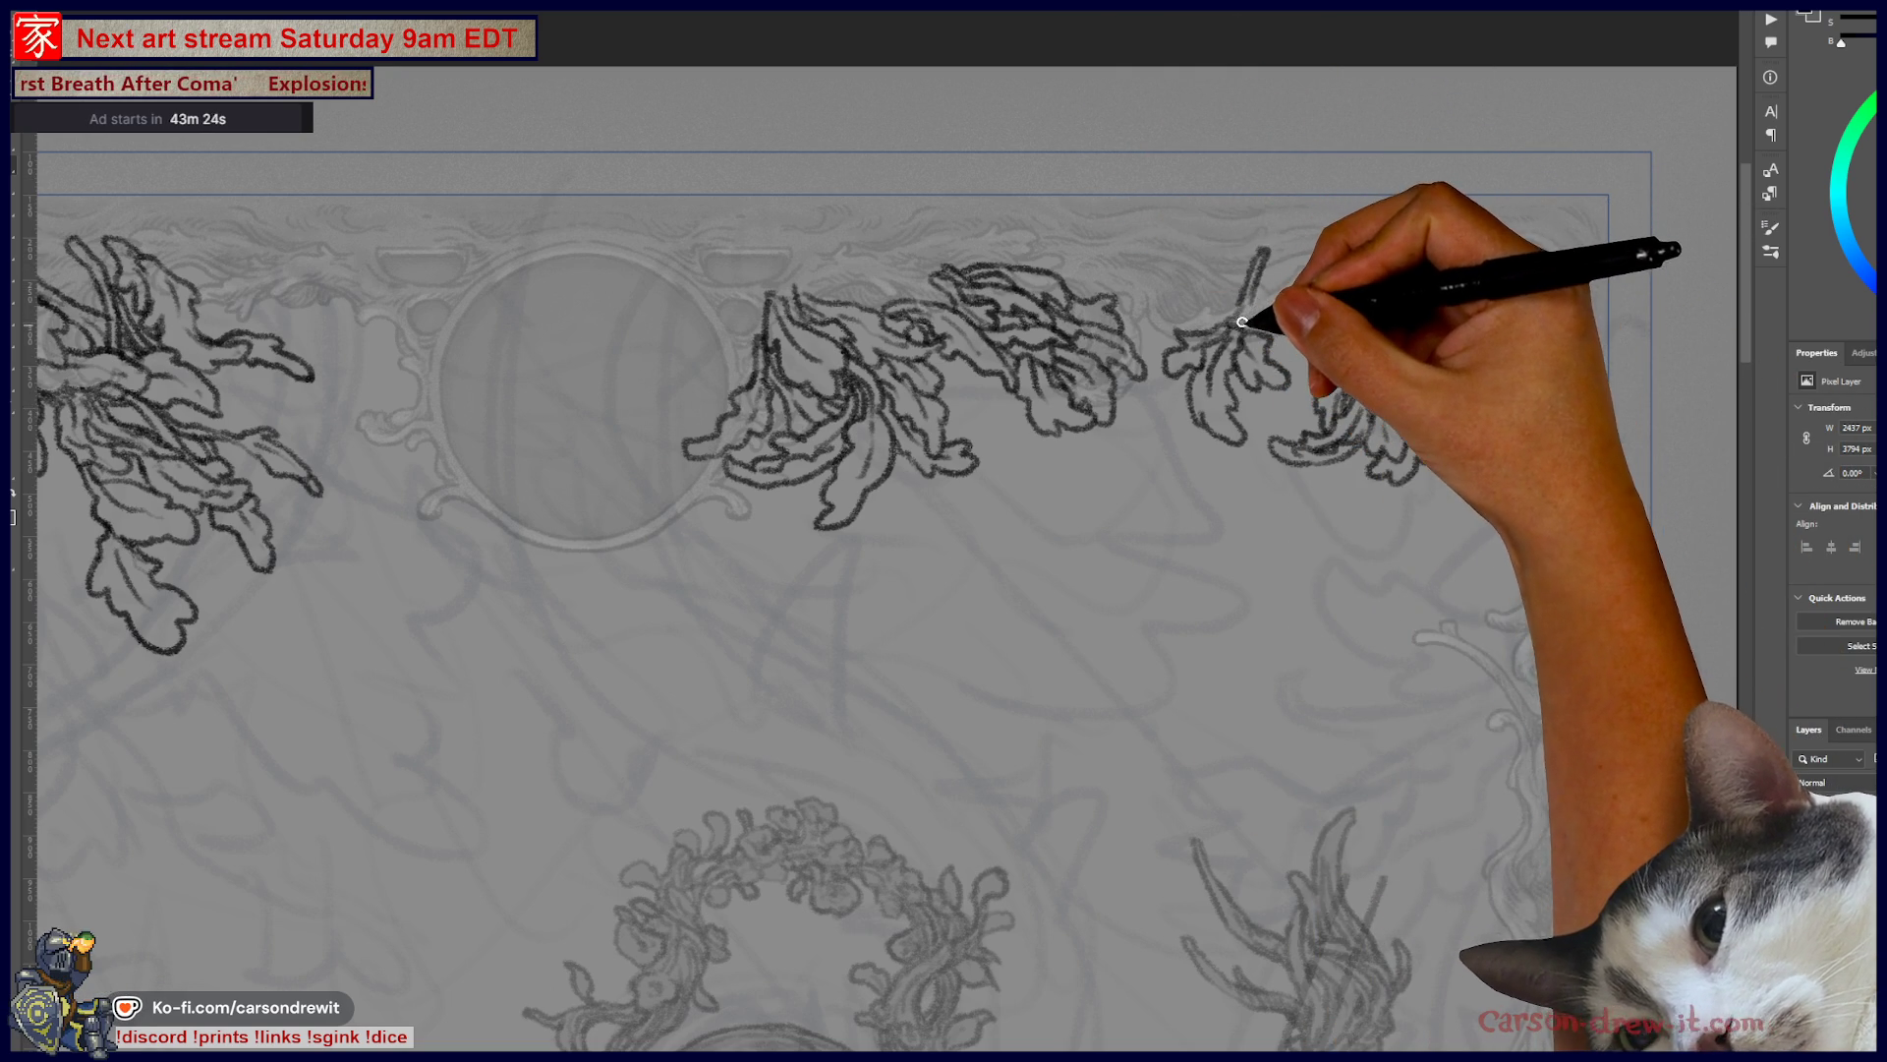
pyautogui.moveTo(1264, 274)
pyautogui.mouseDown()
pyautogui.moveTo(1264, 291)
pyautogui.moveTo(1296, 283)
pyautogui.moveTo(1302, 312)
pyautogui.moveTo(1340, 308)
pyautogui.moveTo(1331, 282)
pyautogui.moveTo(1346, 323)
pyautogui.mouseUp()
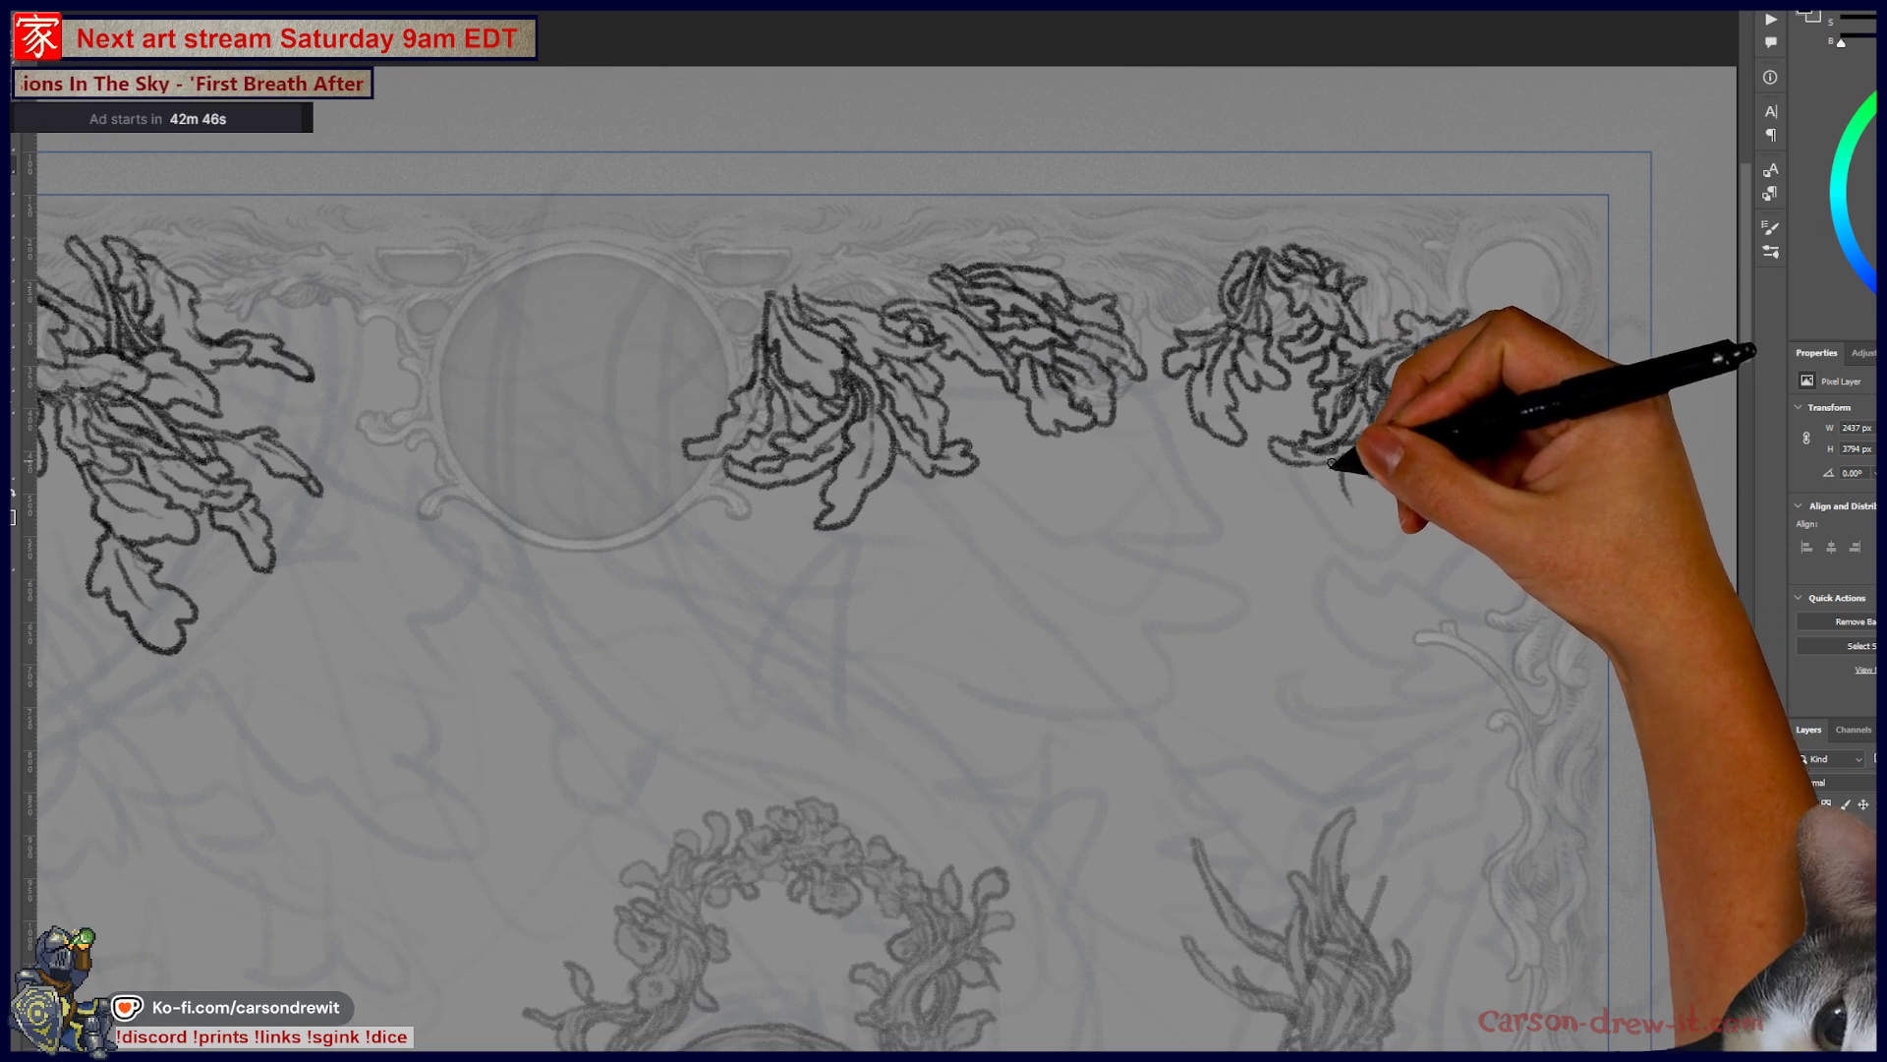
pyautogui.moveTo(1332, 462); pyautogui.dragTo(1345, 517)
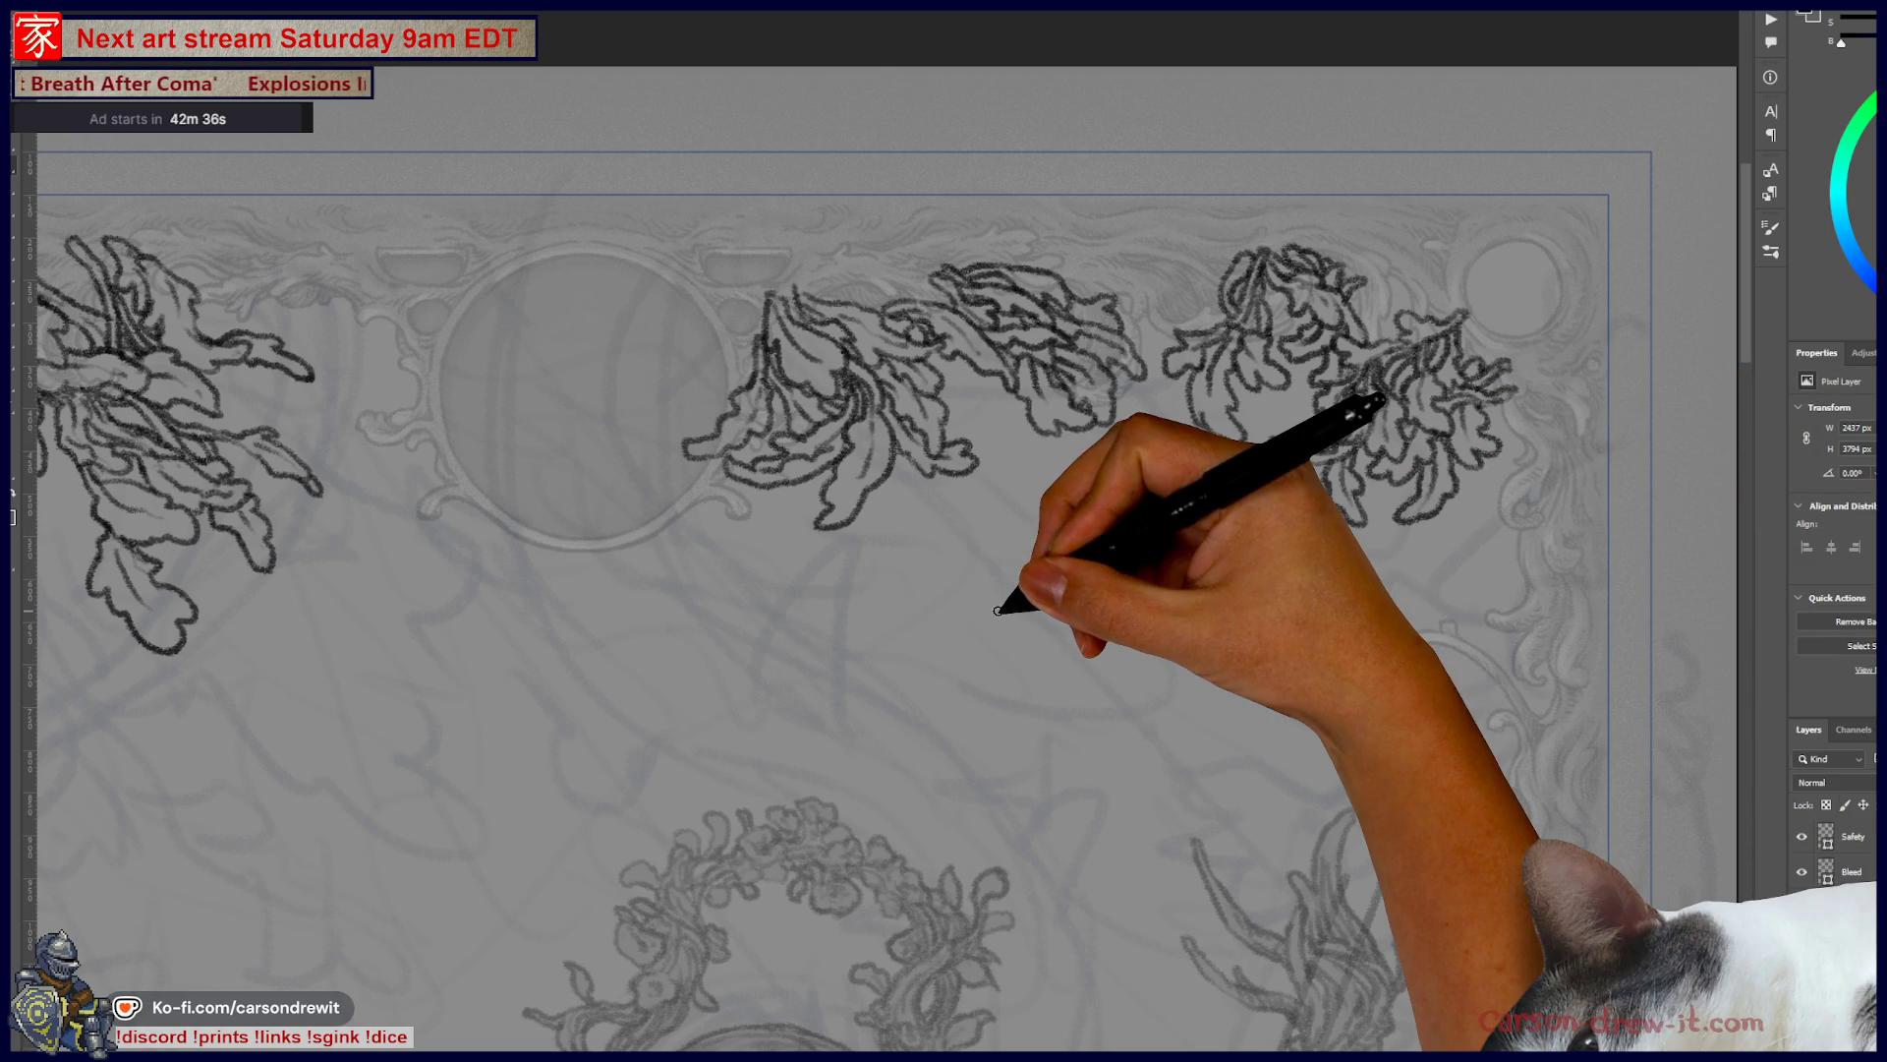
pyautogui.scroll(-3, 998, 610)
# - Add extra leaf lobes, lower edges and a rising leaf tip to the top-right cluster
pyautogui.scroll(1, 931, 557)
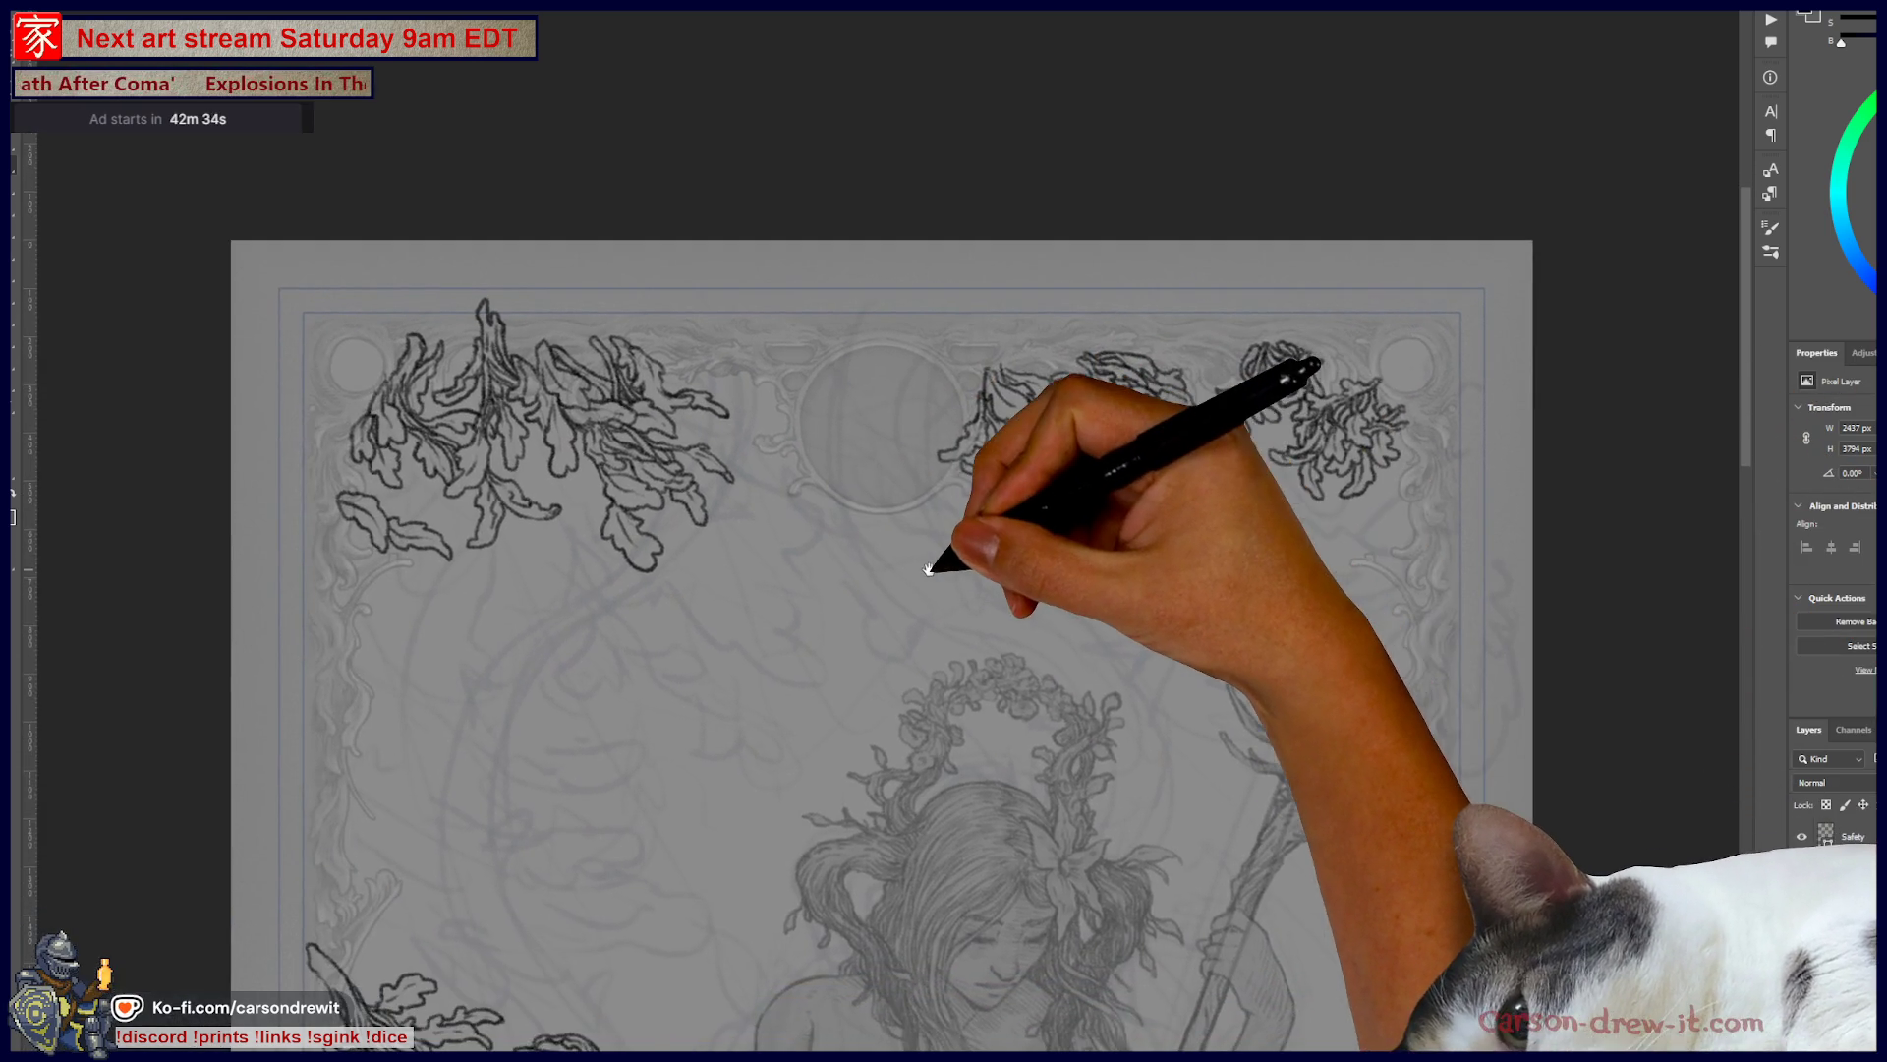
pyautogui.scroll(2, 1285, 547)
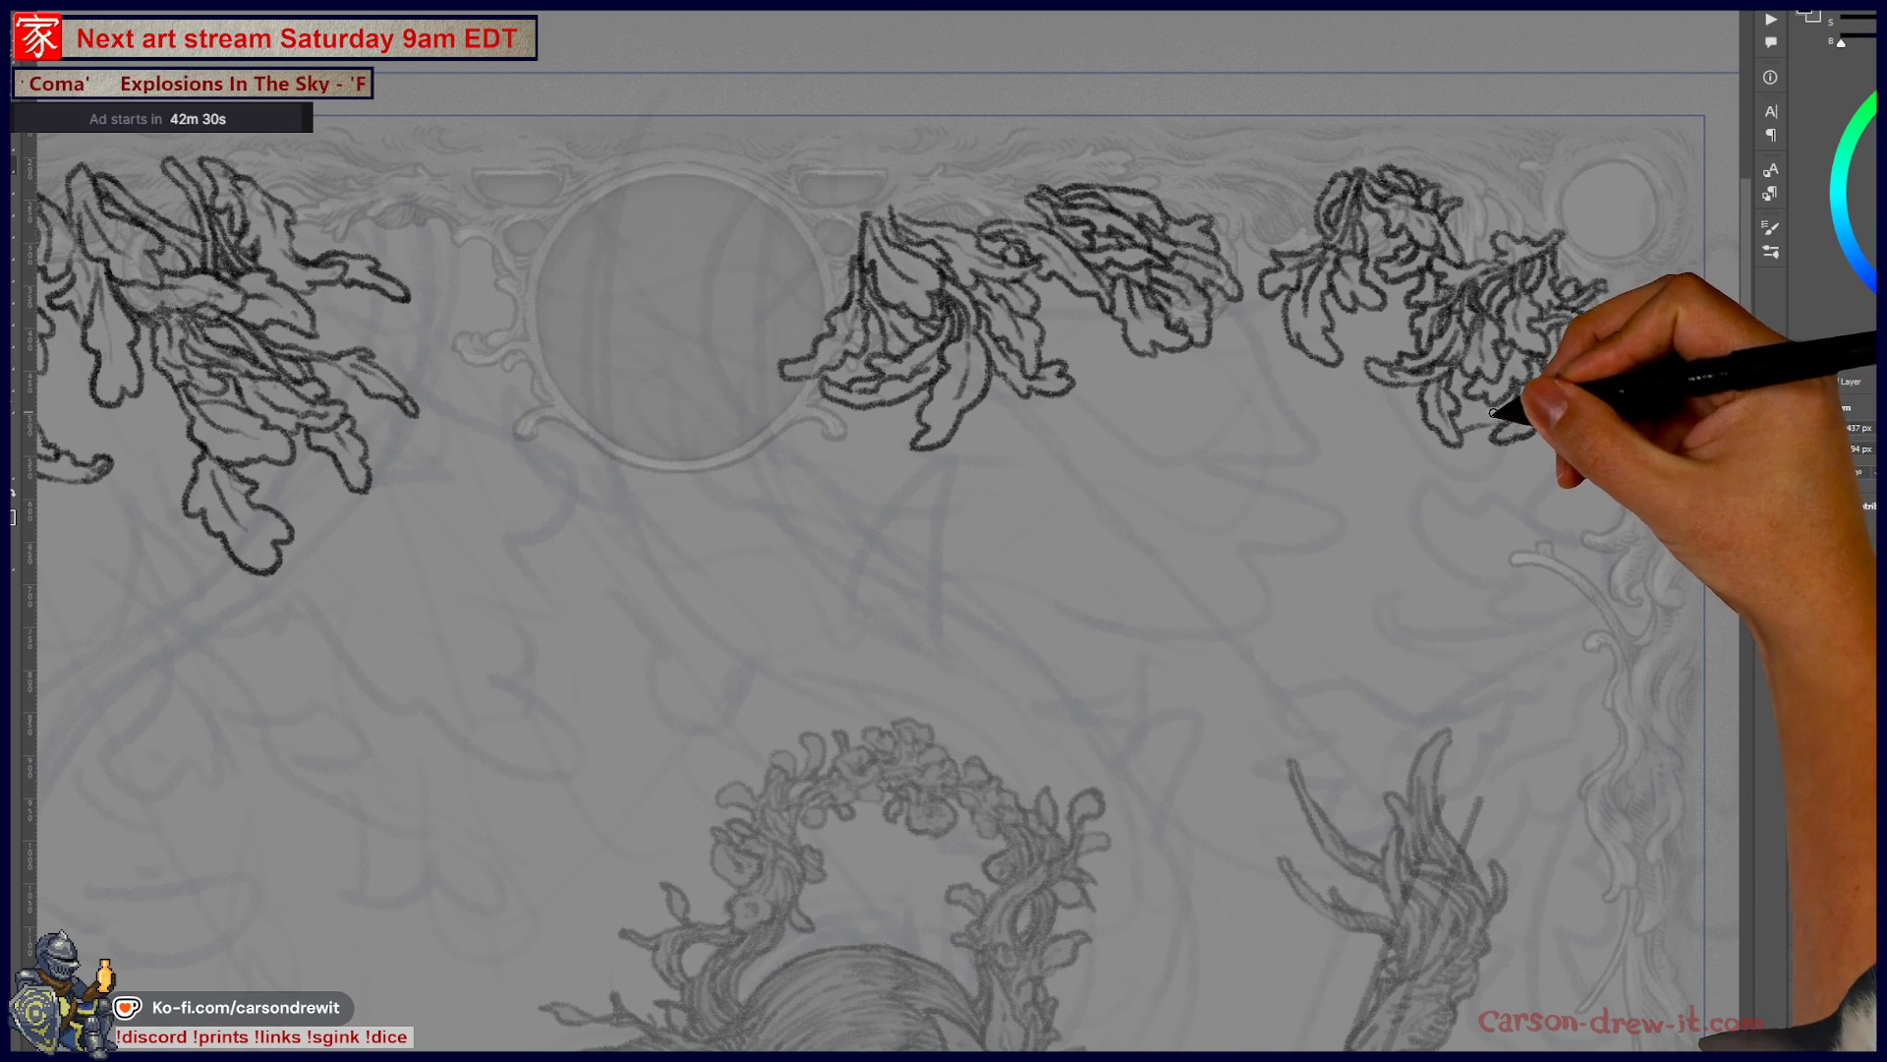
pyautogui.moveTo(1434, 436); pyautogui.dragTo(1439, 464)
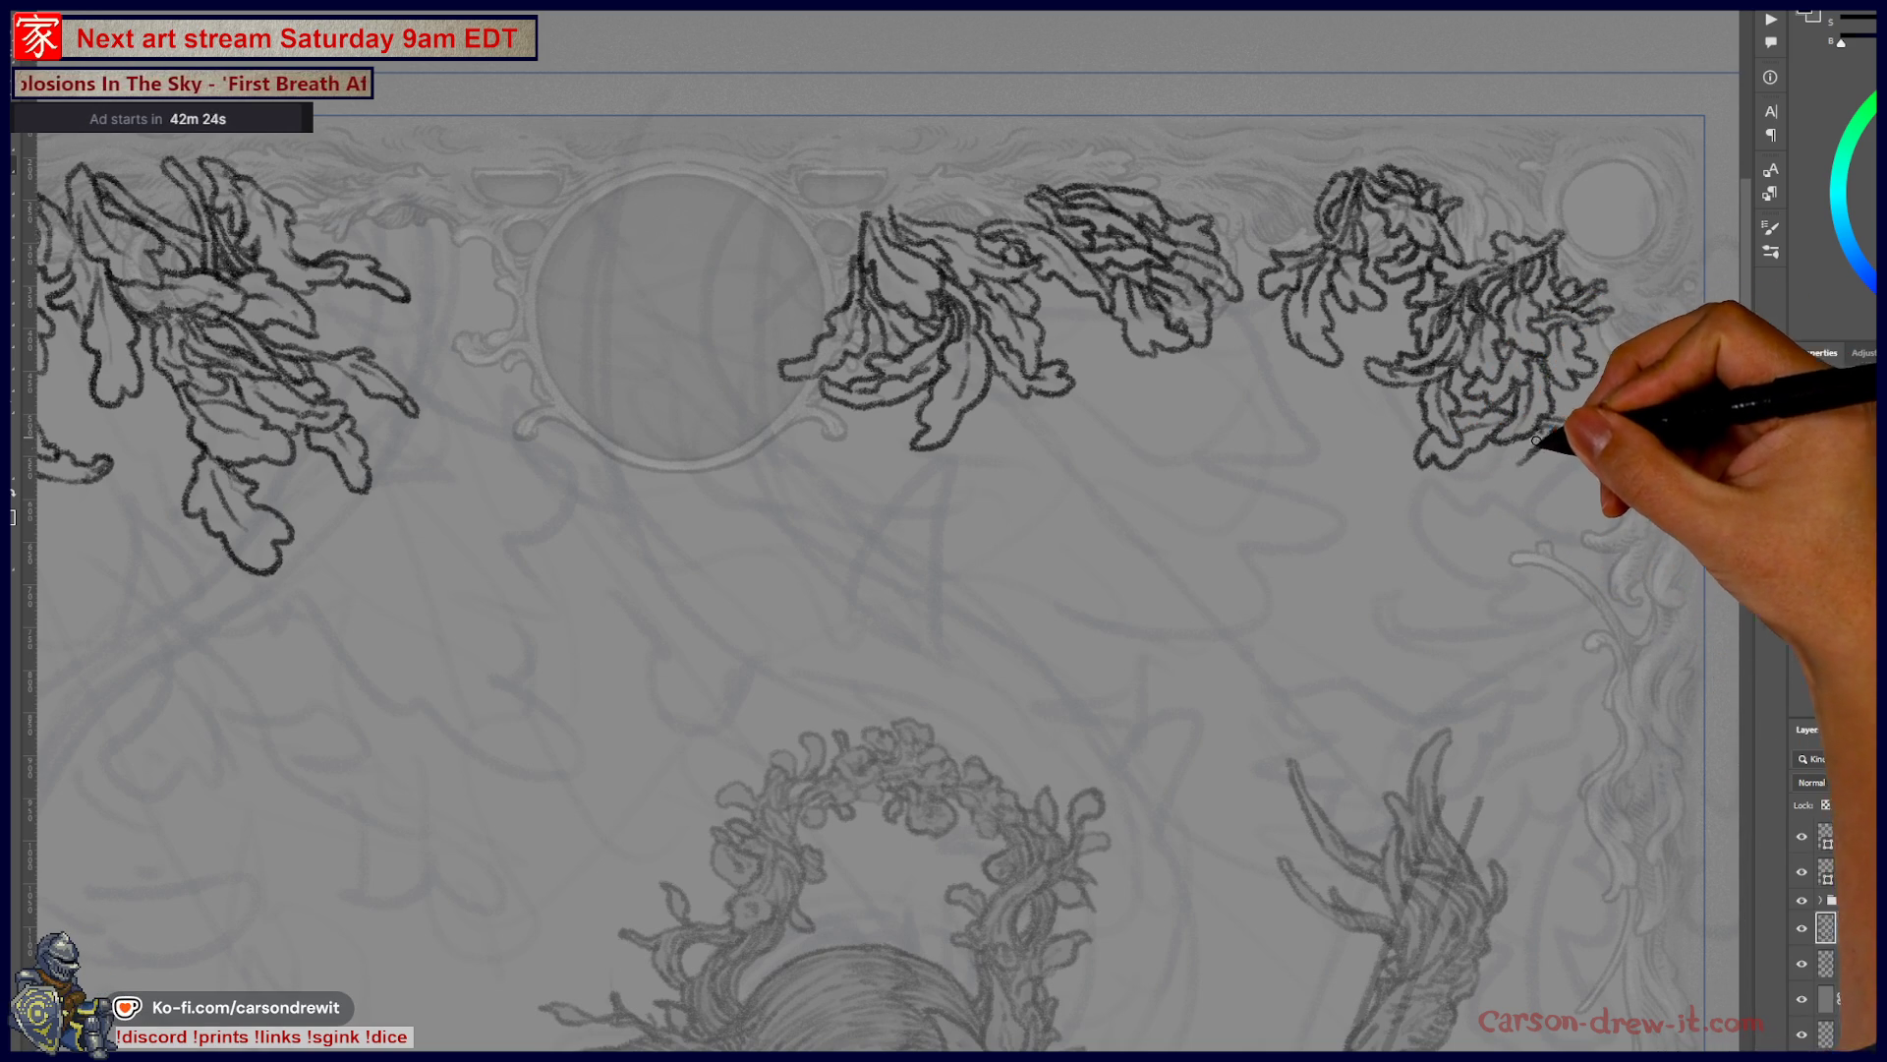
pyautogui.moveTo(1487, 465)
pyautogui.mouseDown()
pyautogui.moveTo(1479, 516)
pyautogui.moveTo(1499, 539)
pyautogui.moveTo(1513, 483)
pyautogui.mouseUp()
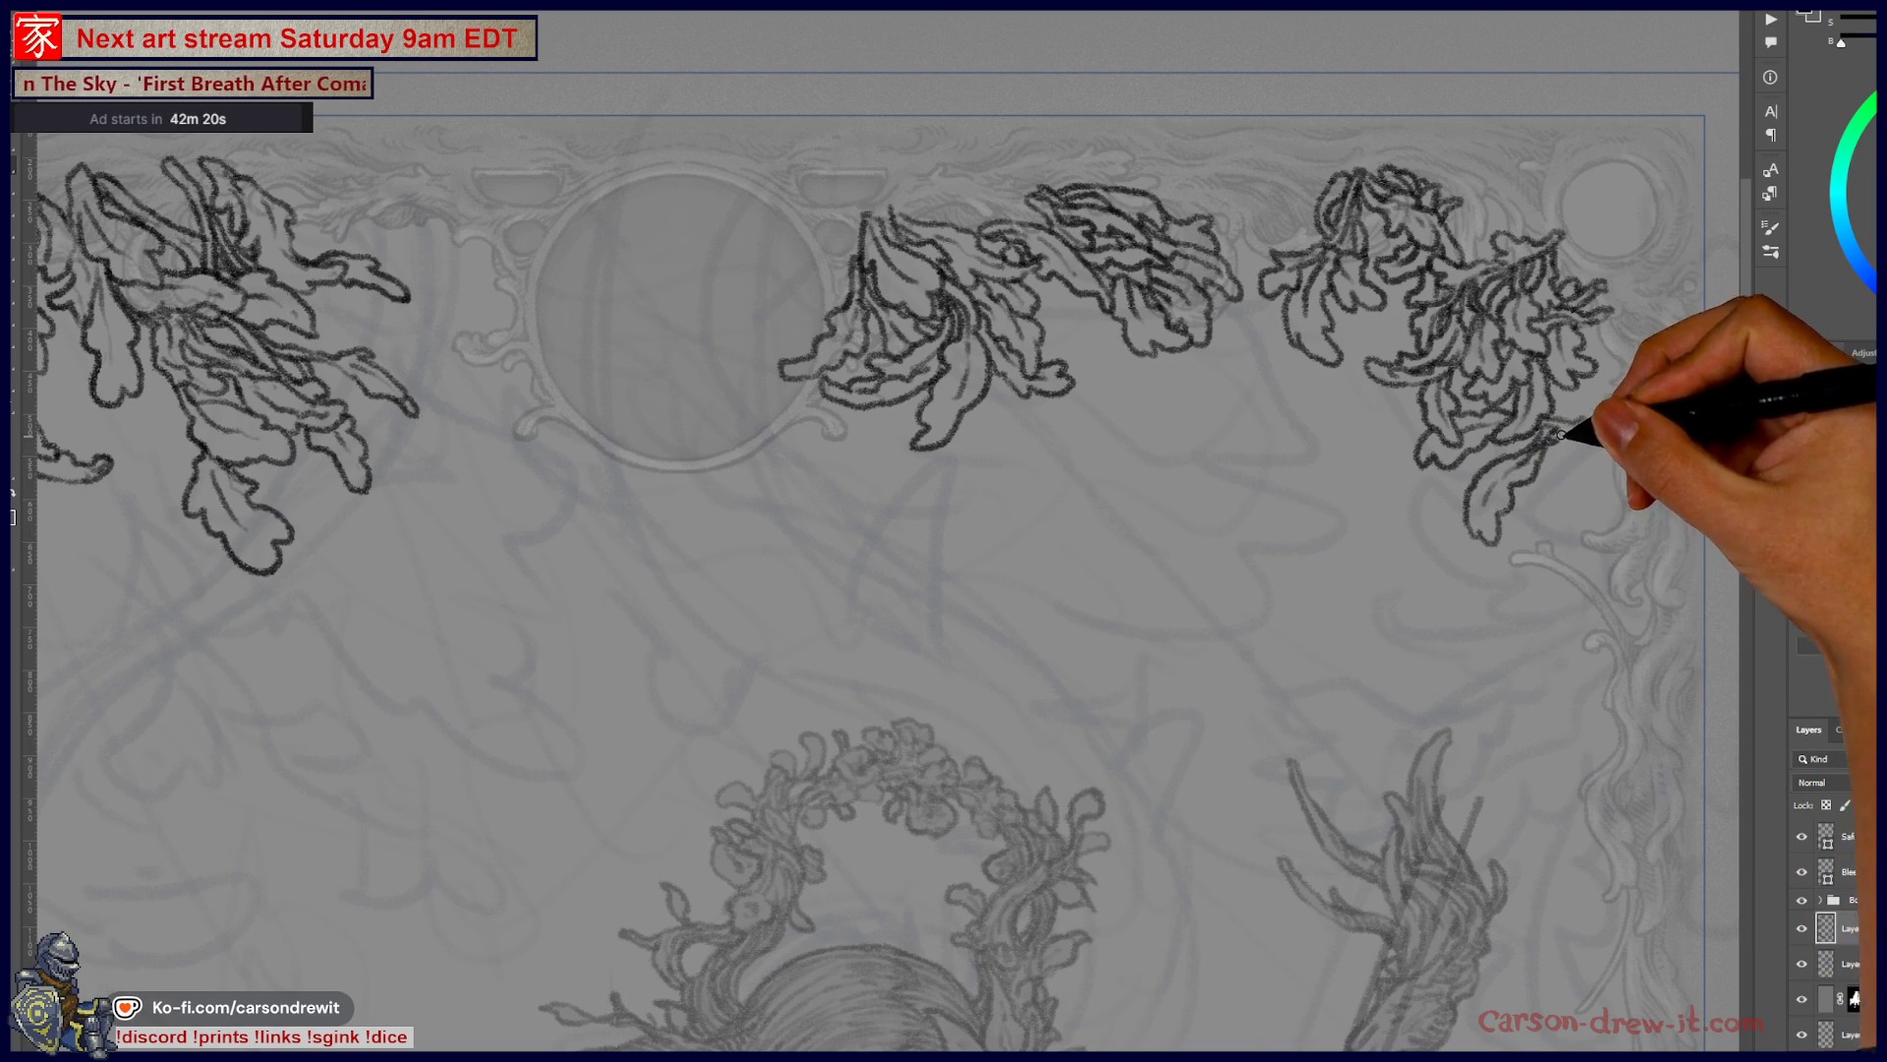
pyautogui.moveTo(1628, 381); pyautogui.dragTo(1652, 371)
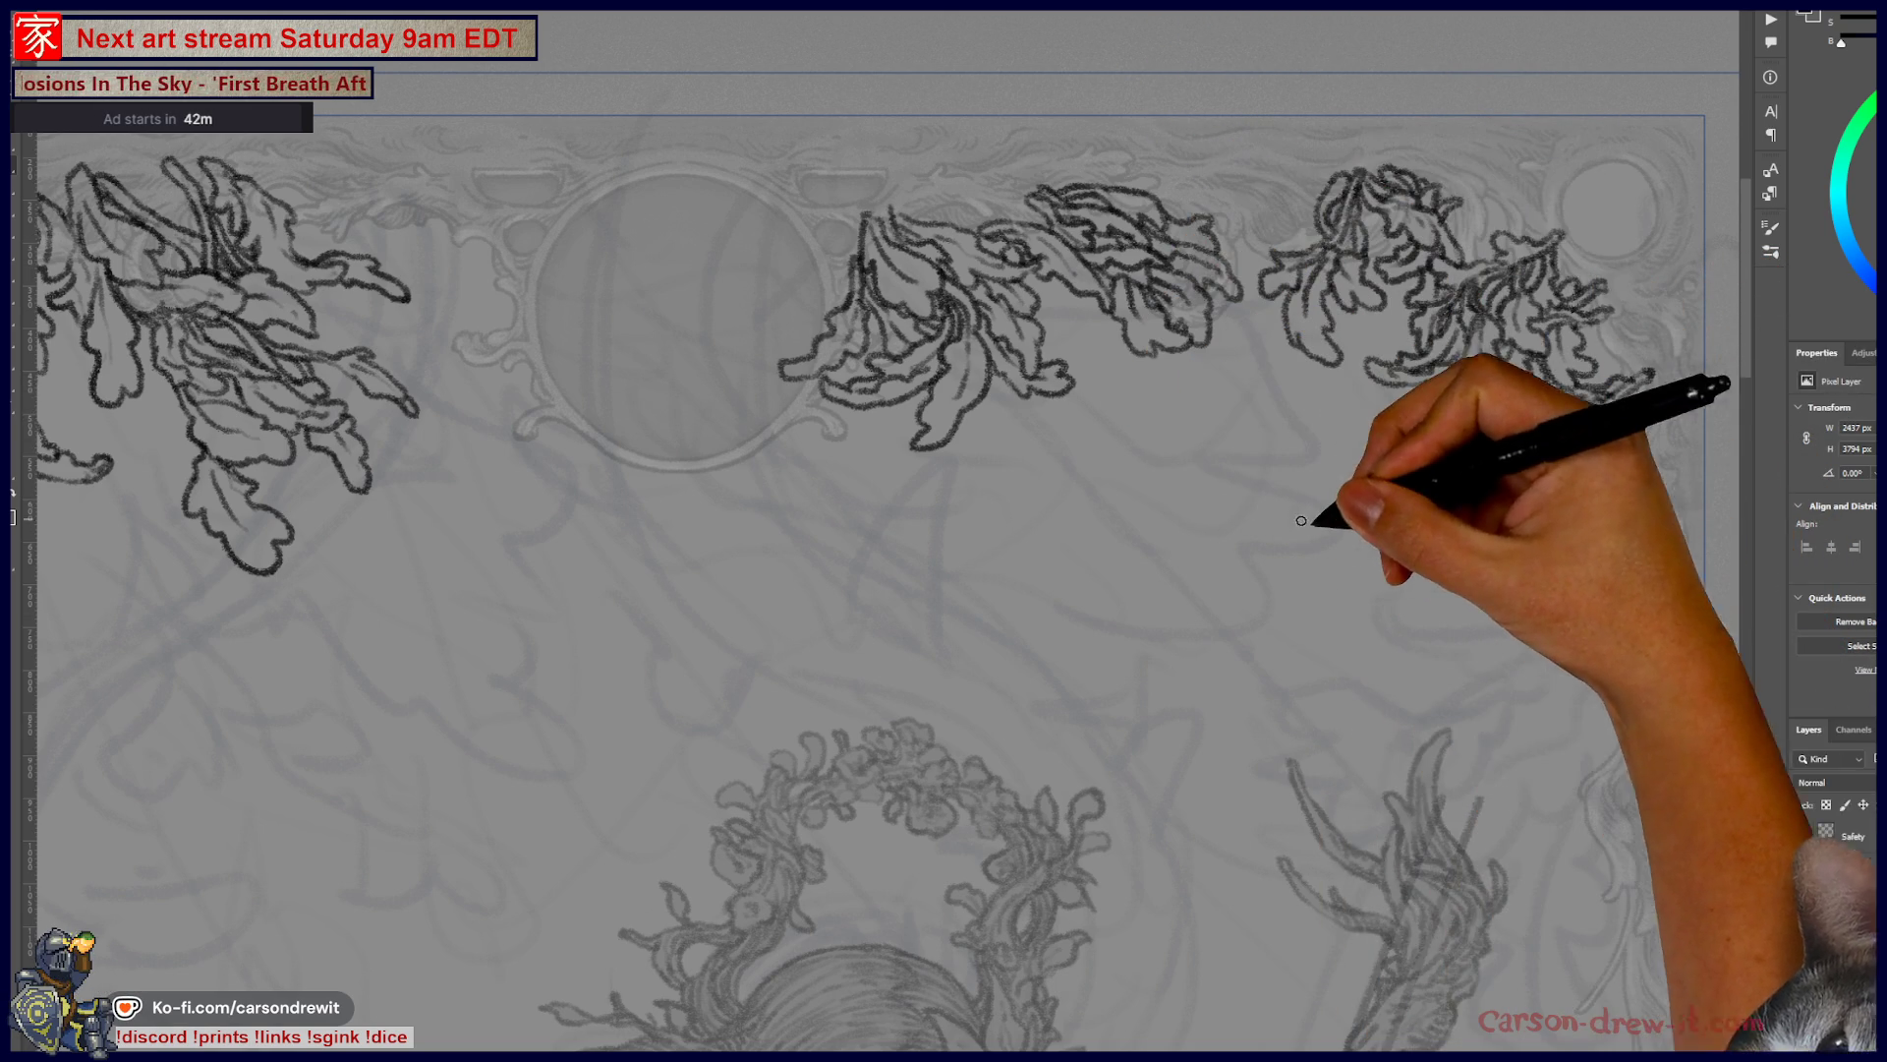
pyautogui.moveTo(1368, 518)
pyautogui.mouseDown()
pyautogui.moveTo(1426, 518)
pyautogui.moveTo(1412, 497)
pyautogui.moveTo(1364, 509)
pyautogui.moveTo(1440, 537)
pyautogui.mouseUp()
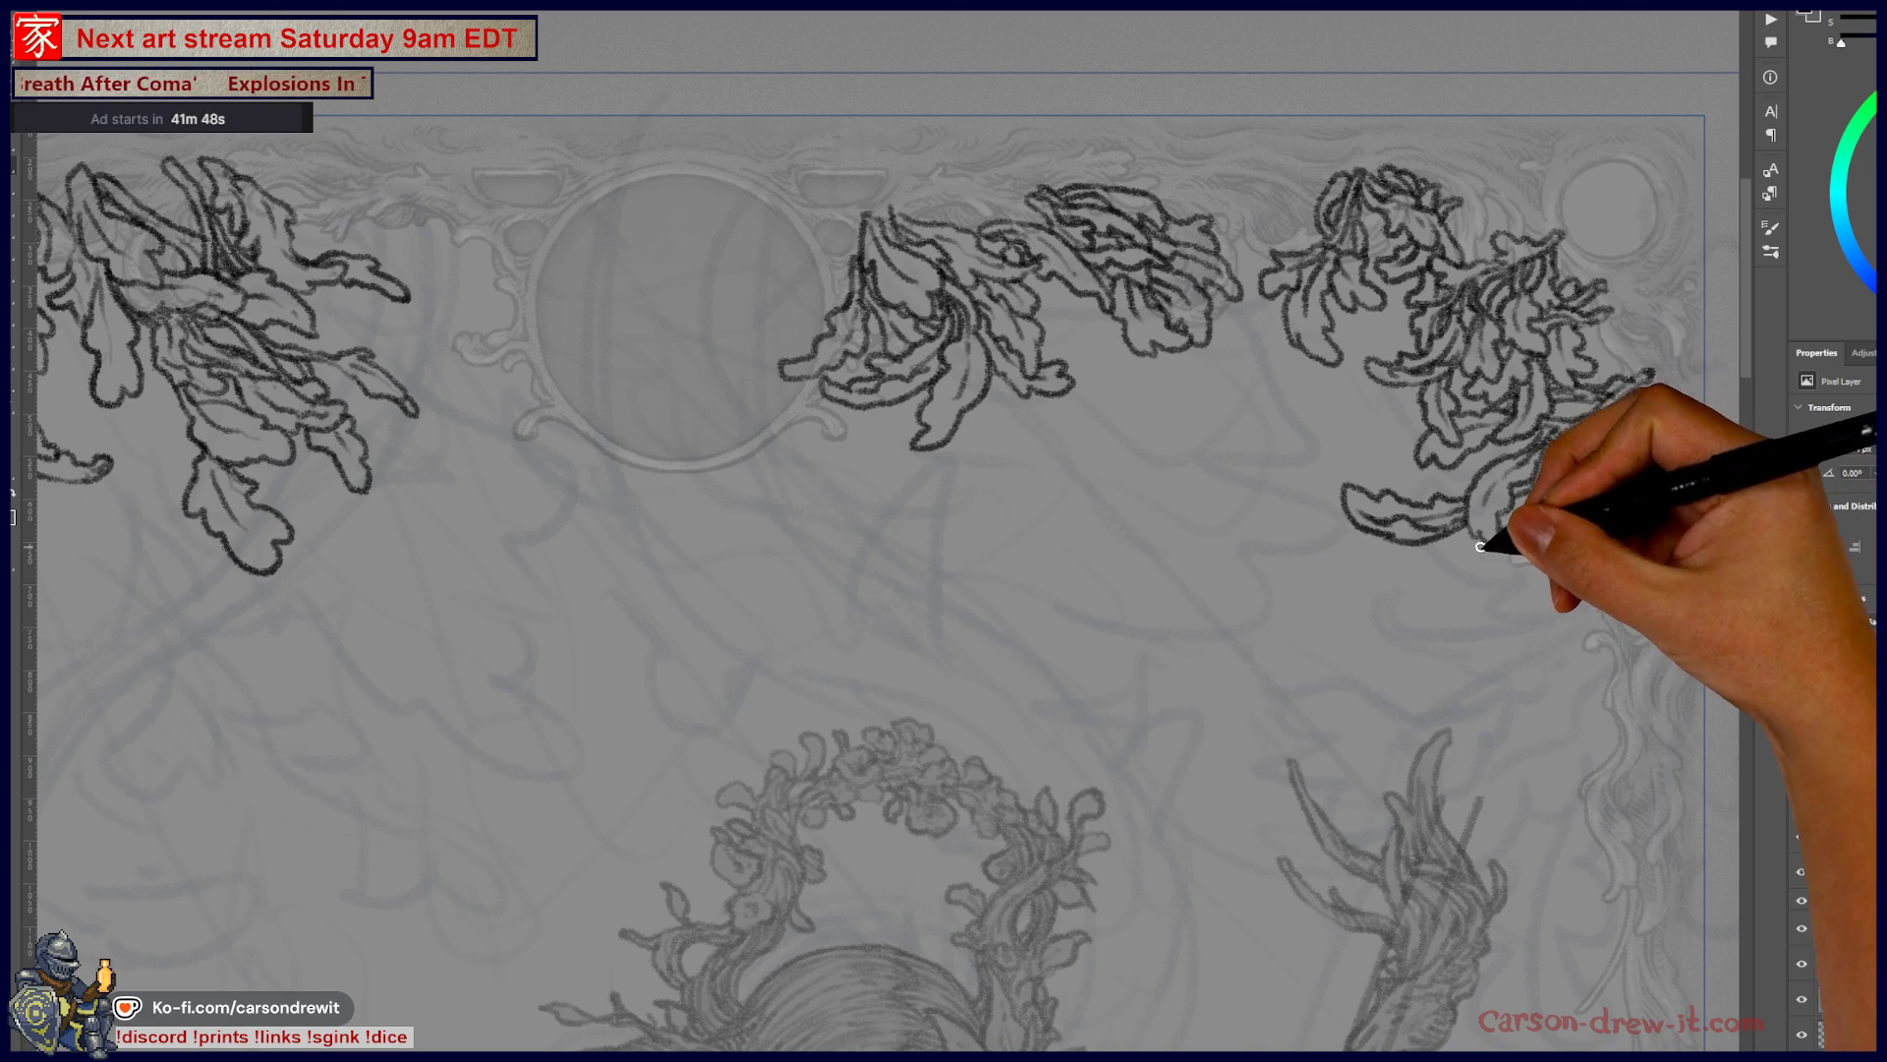
pyautogui.moveTo(1437, 582)
pyautogui.mouseDown()
pyautogui.moveTo(1512, 573)
pyautogui.moveTo(1543, 515)
pyautogui.mouseUp()
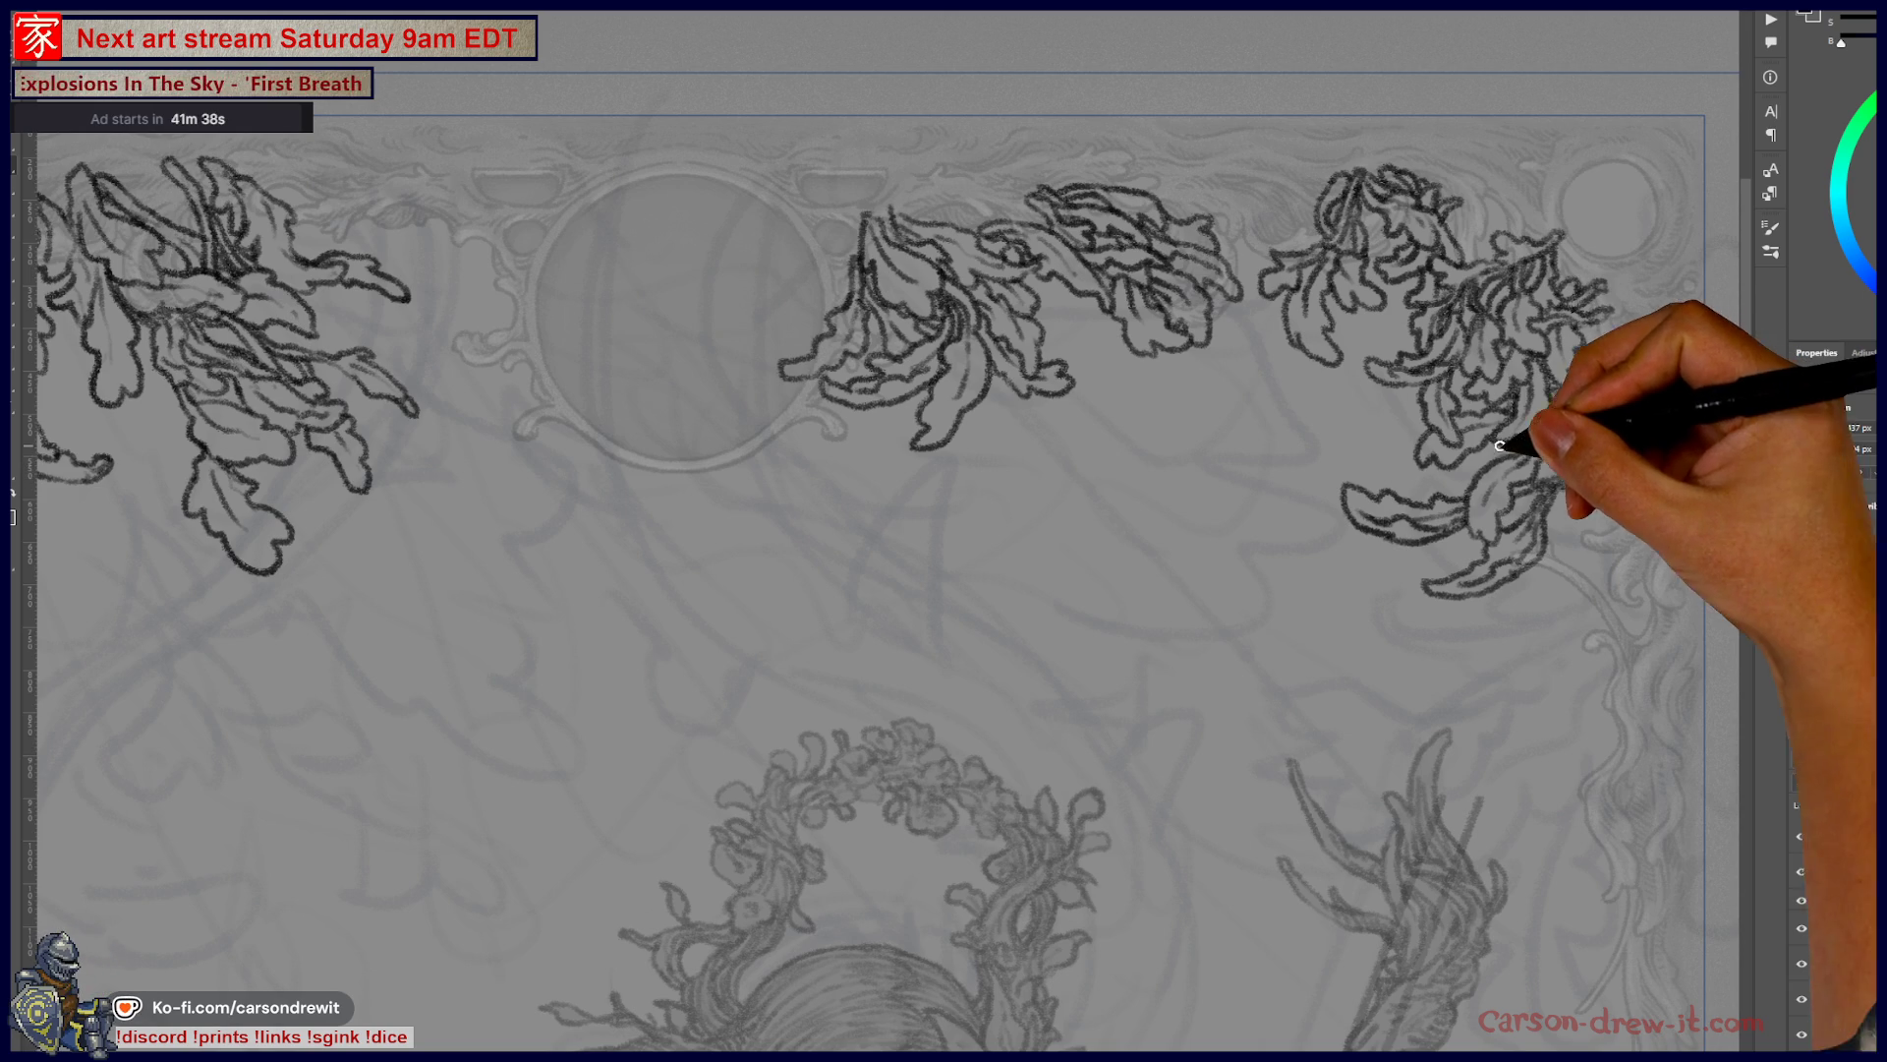
pyautogui.press('F7')
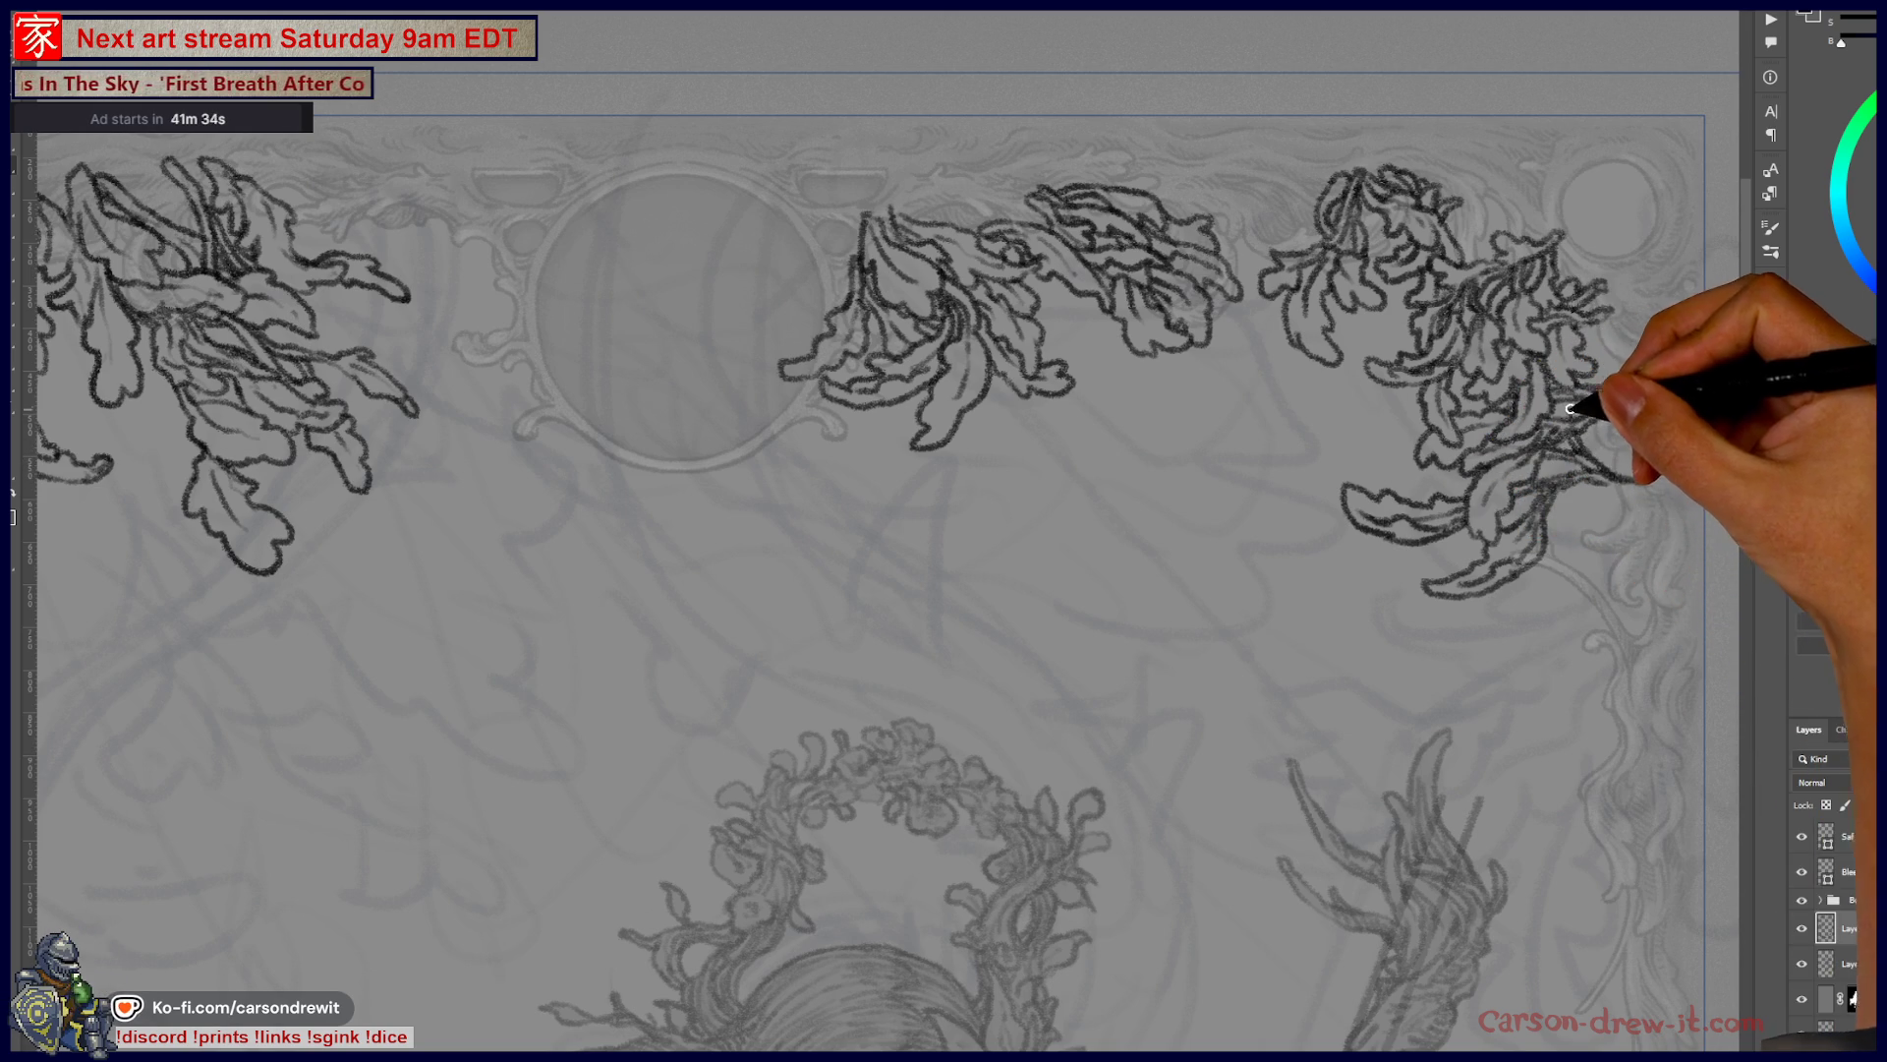
pyautogui.moveTo(1563, 423); pyautogui.dragTo(1655, 372)
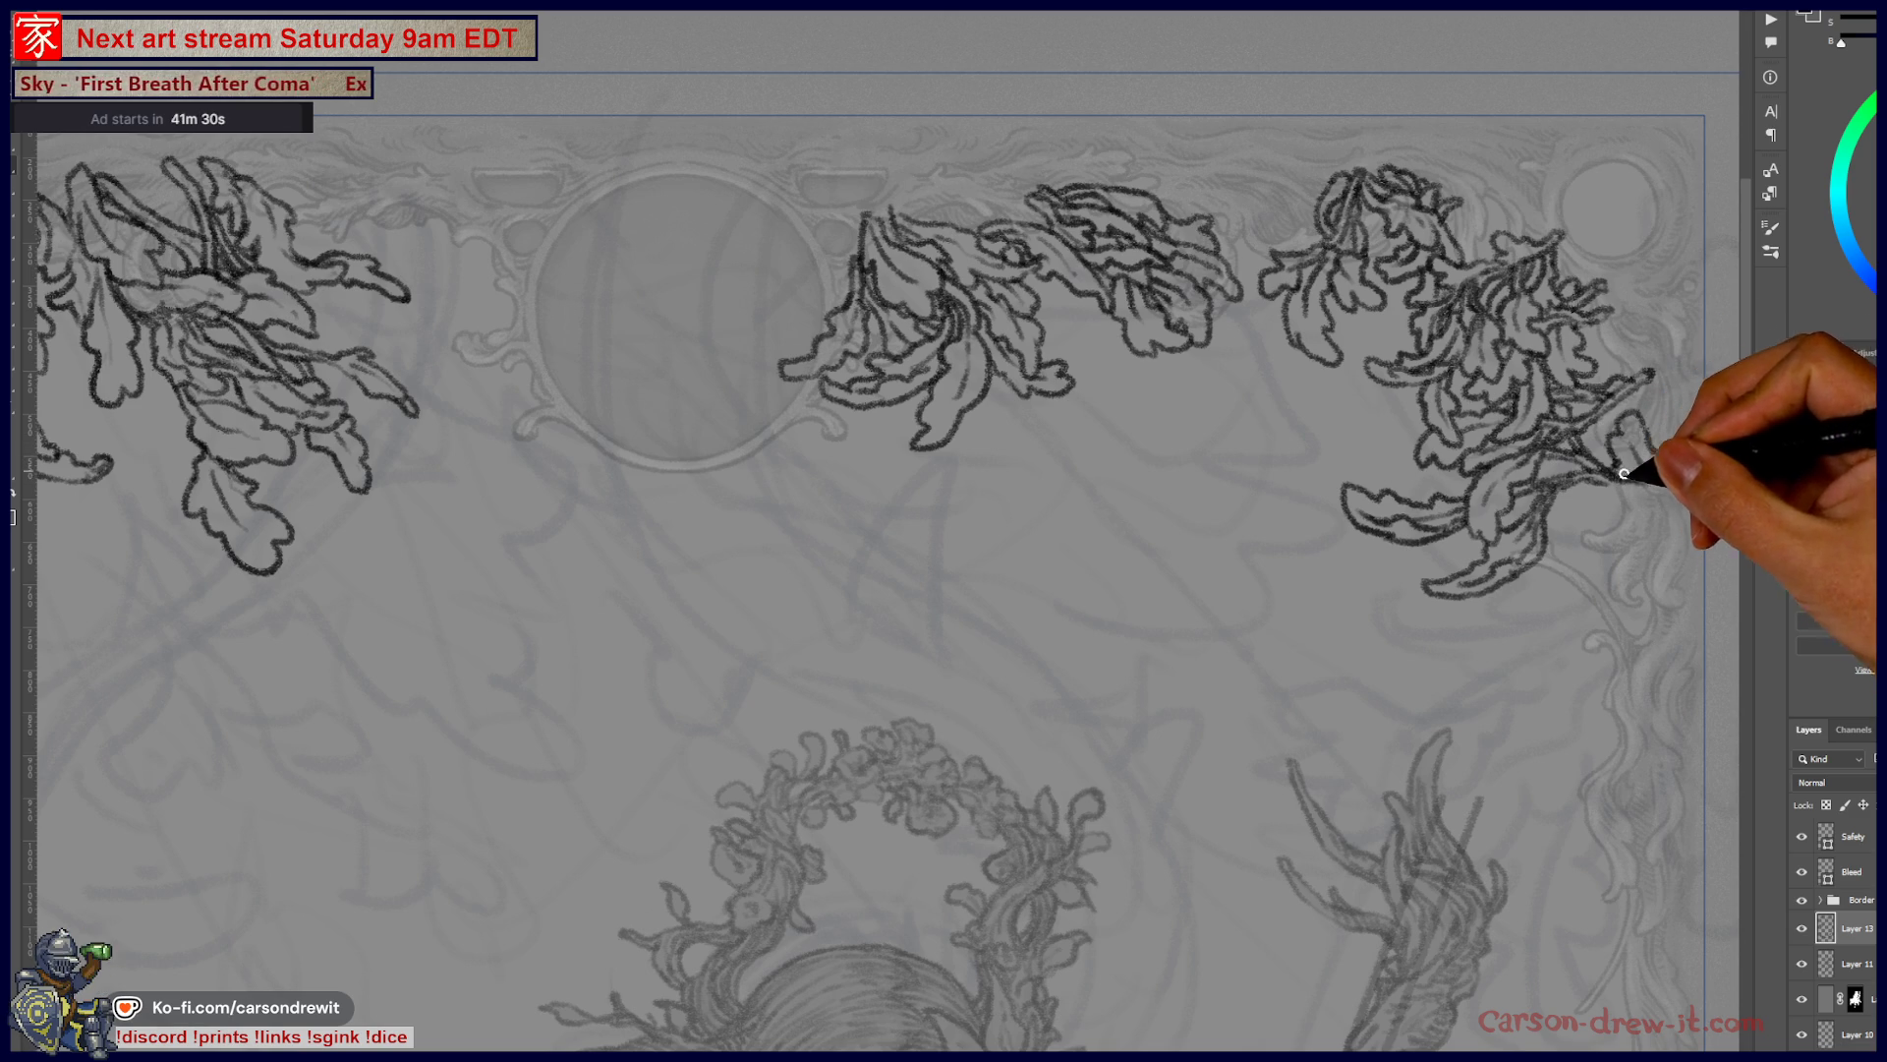
pyautogui.press('F7')
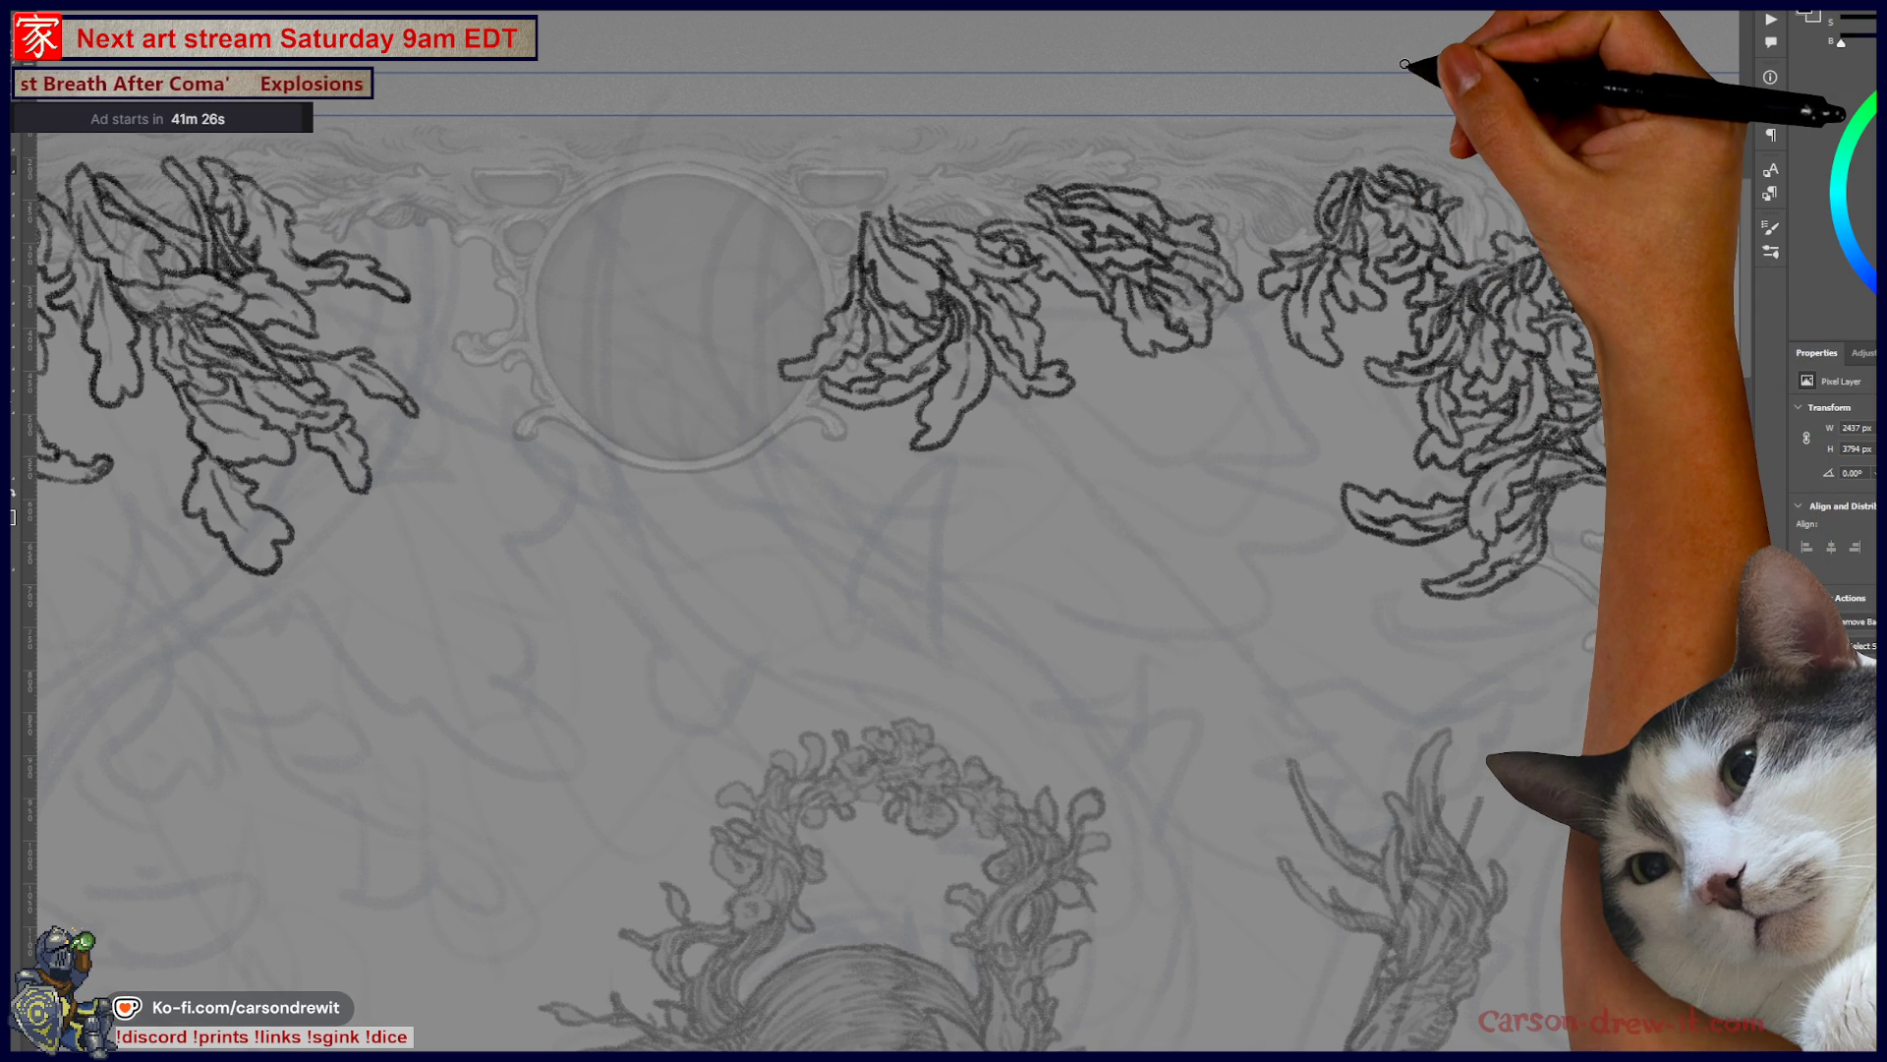
# - Zoom and pan around the whole page to review the inked border and figure
pyautogui.scroll(-5, 1307, 275)
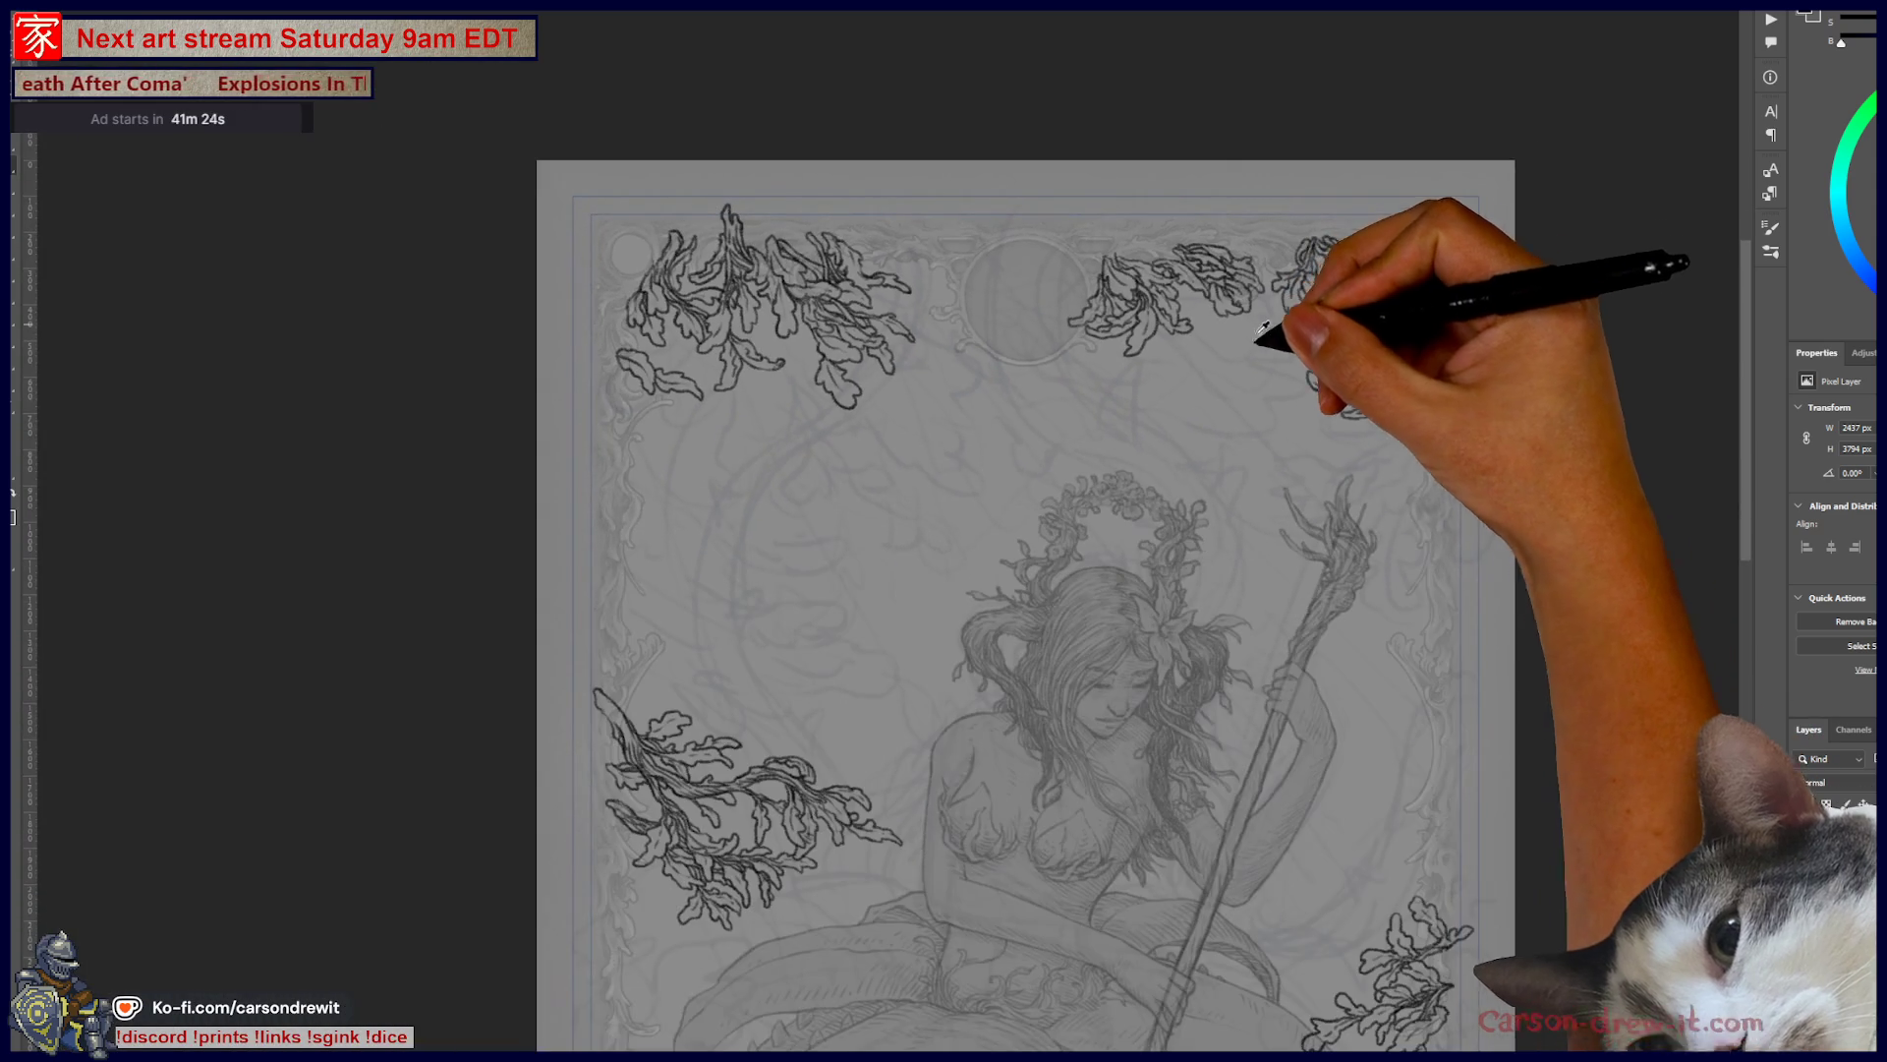
pyautogui.moveTo(1217, 423)
pyautogui.mouseDown()
pyautogui.moveTo(1328, 458)
pyautogui.moveTo(1232, 367)
pyautogui.moveTo(1164, 241)
pyautogui.mouseUp()
pyautogui.scroll(-2, 1164, 241)
pyautogui.moveTo(1219, 484)
pyautogui.mouseDown()
pyautogui.moveTo(1252, 253)
pyautogui.moveTo(1335, 434)
pyautogui.mouseUp()
pyautogui.scroll(5, 1335, 434)
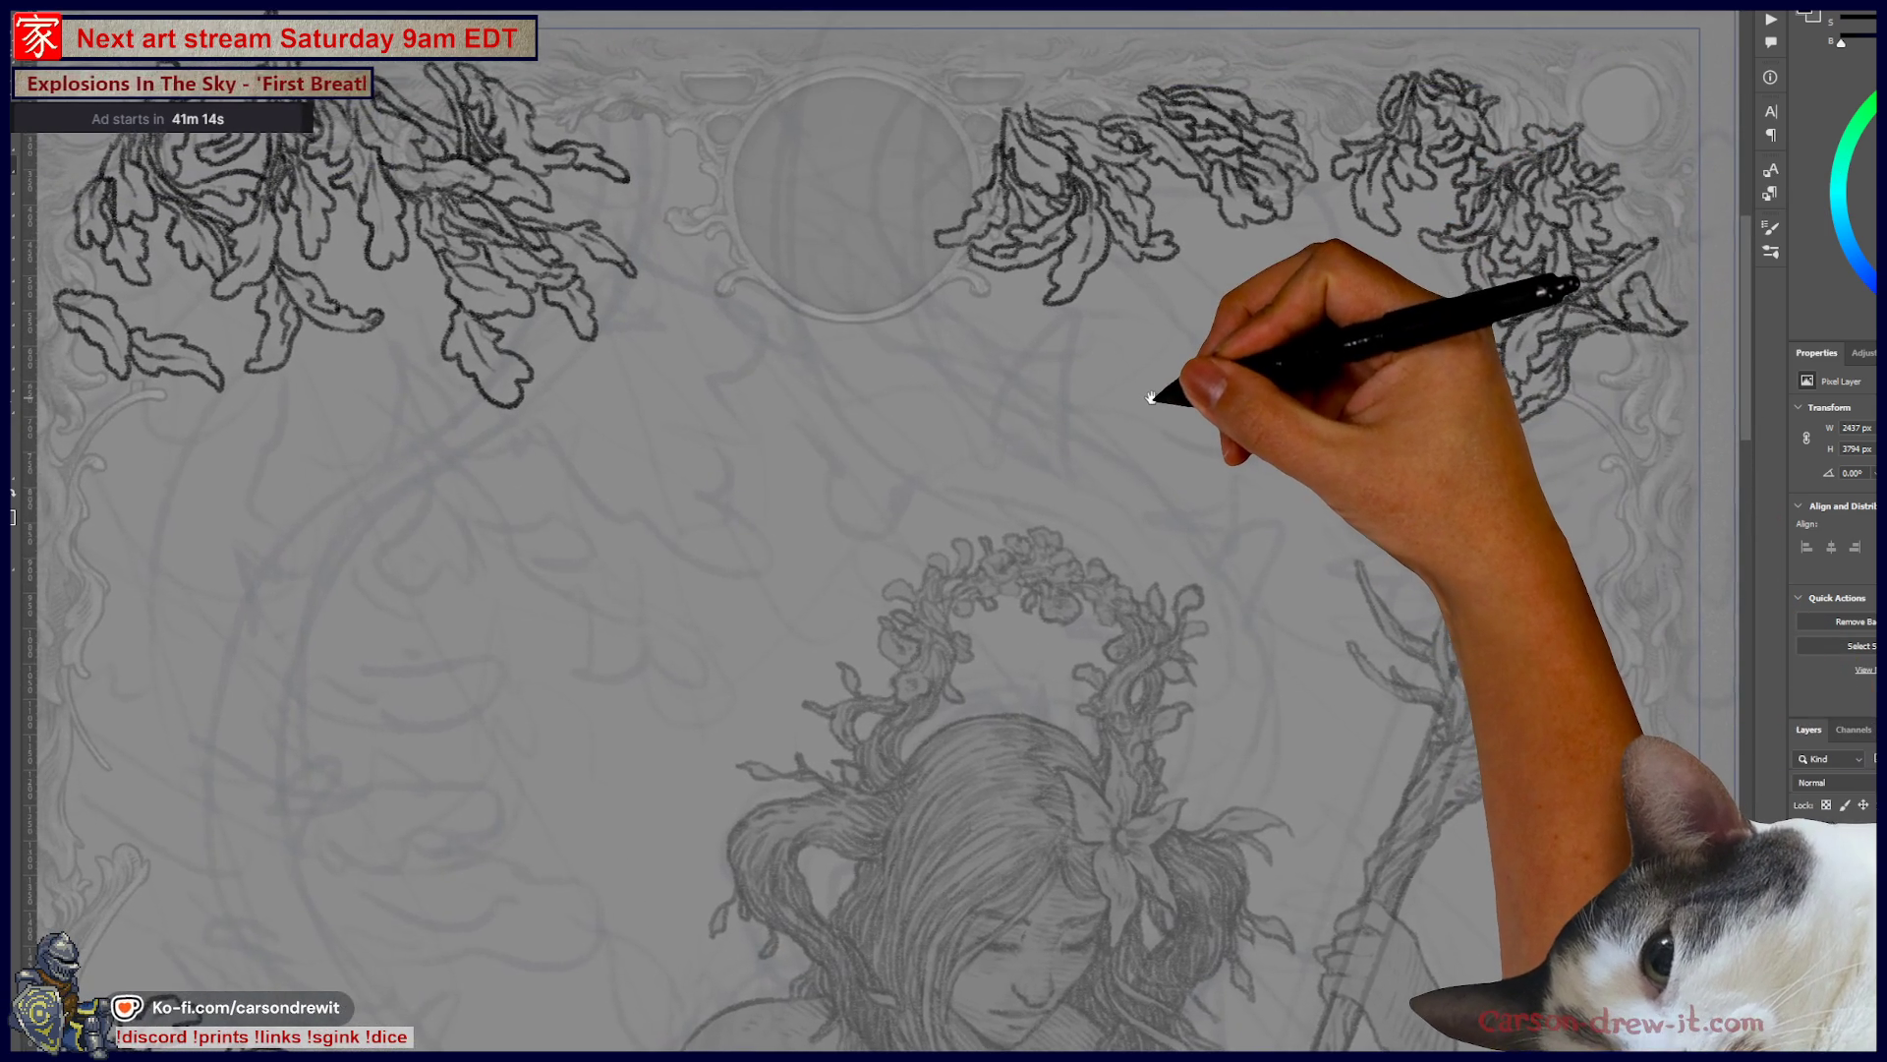
pyautogui.moveTo(1160, 392); pyautogui.dragTo(1181, 329)
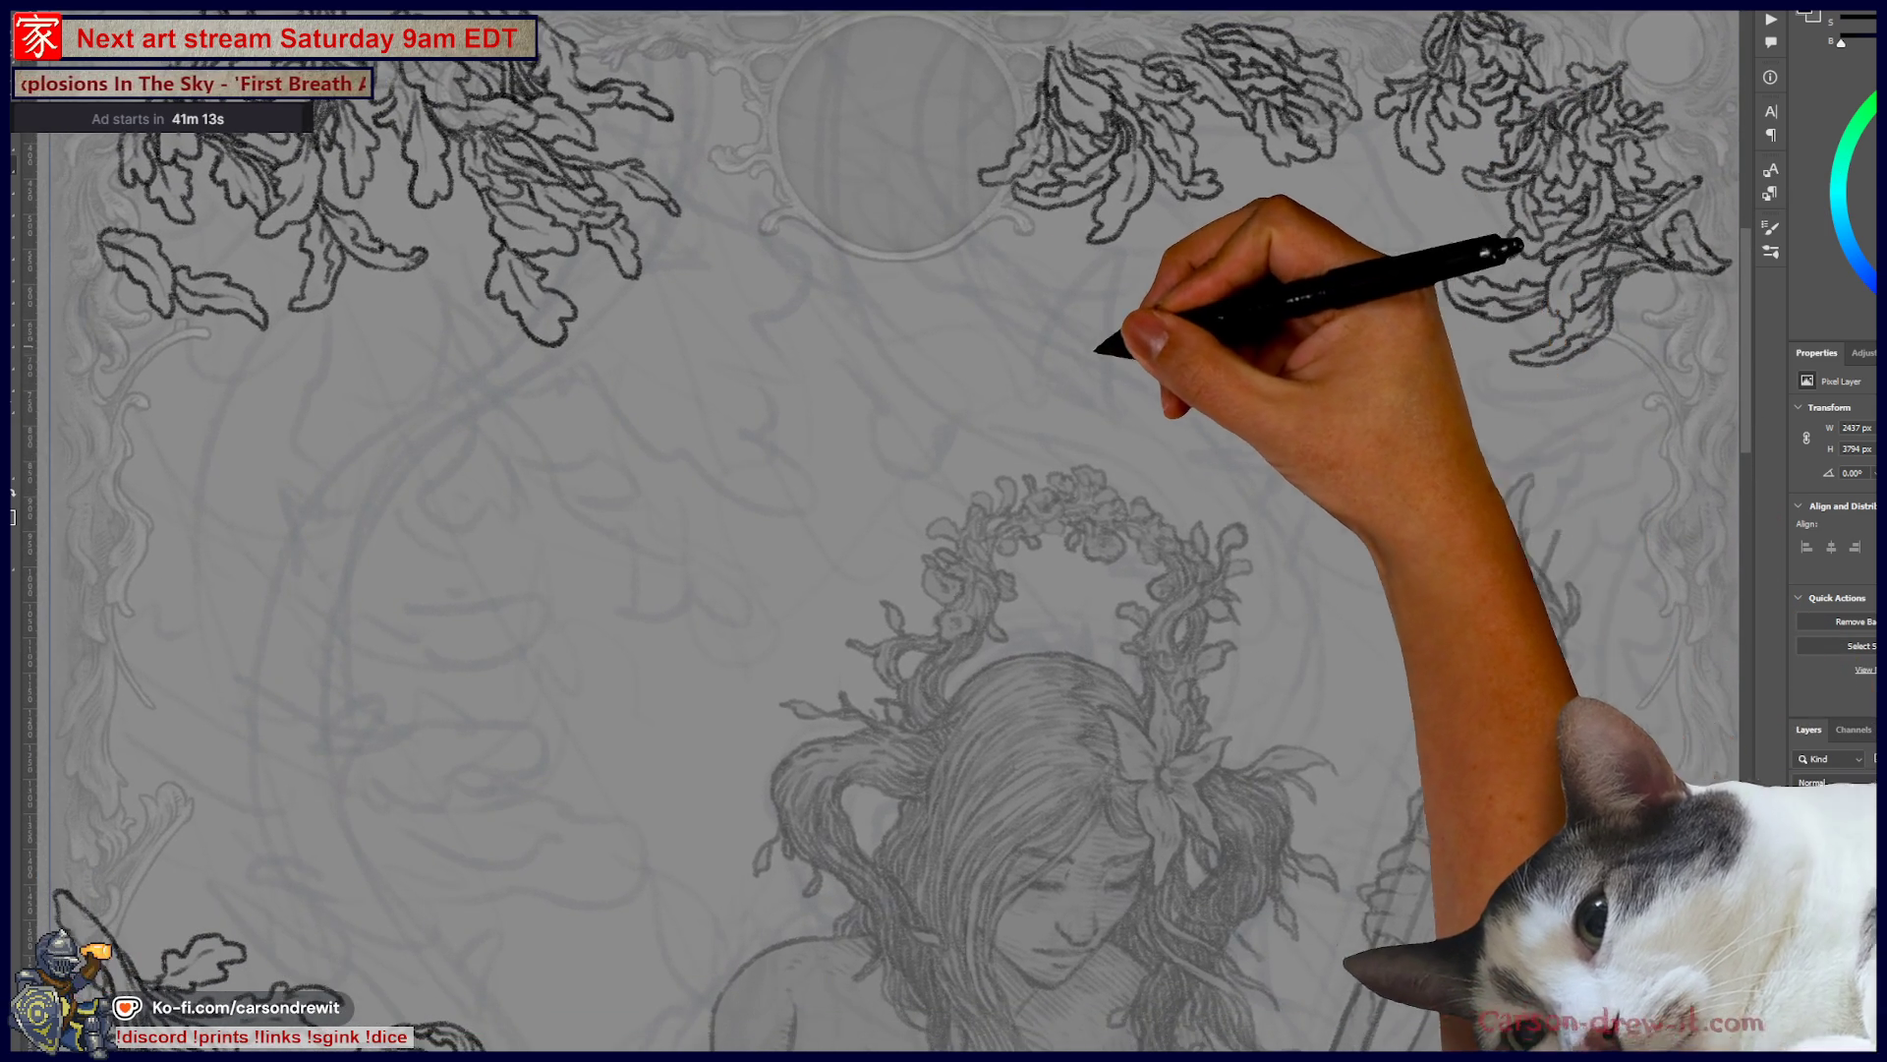
pyautogui.scroll(-2, 966, 349)
pyautogui.moveTo(966, 349)
pyautogui.mouseDown()
pyautogui.moveTo(1116, 274)
pyautogui.moveTo(1265, 372)
pyautogui.moveTo(1104, 350)
pyautogui.mouseUp()
pyautogui.scroll(-1, 1111, 345)
pyautogui.moveTo(1200, 476); pyautogui.dragTo(1175, 374)
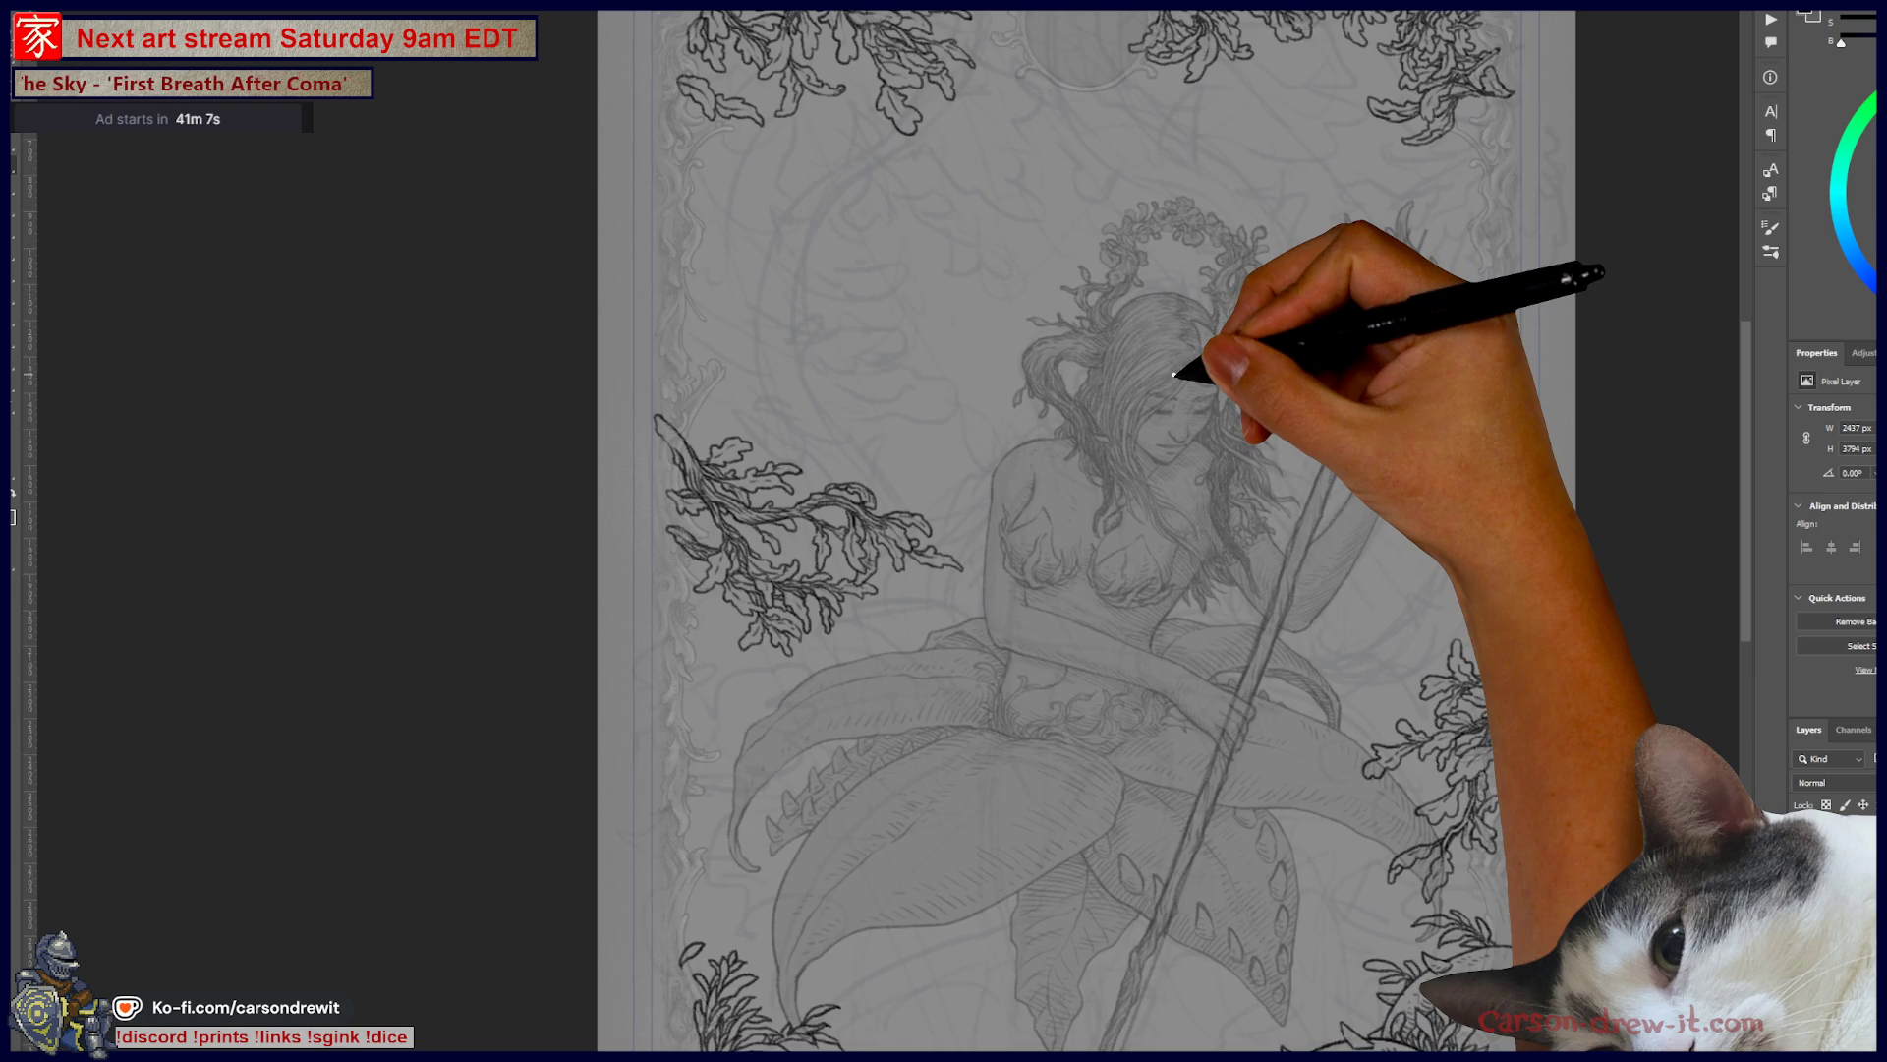
pyautogui.scroll(-2, 1174, 374)
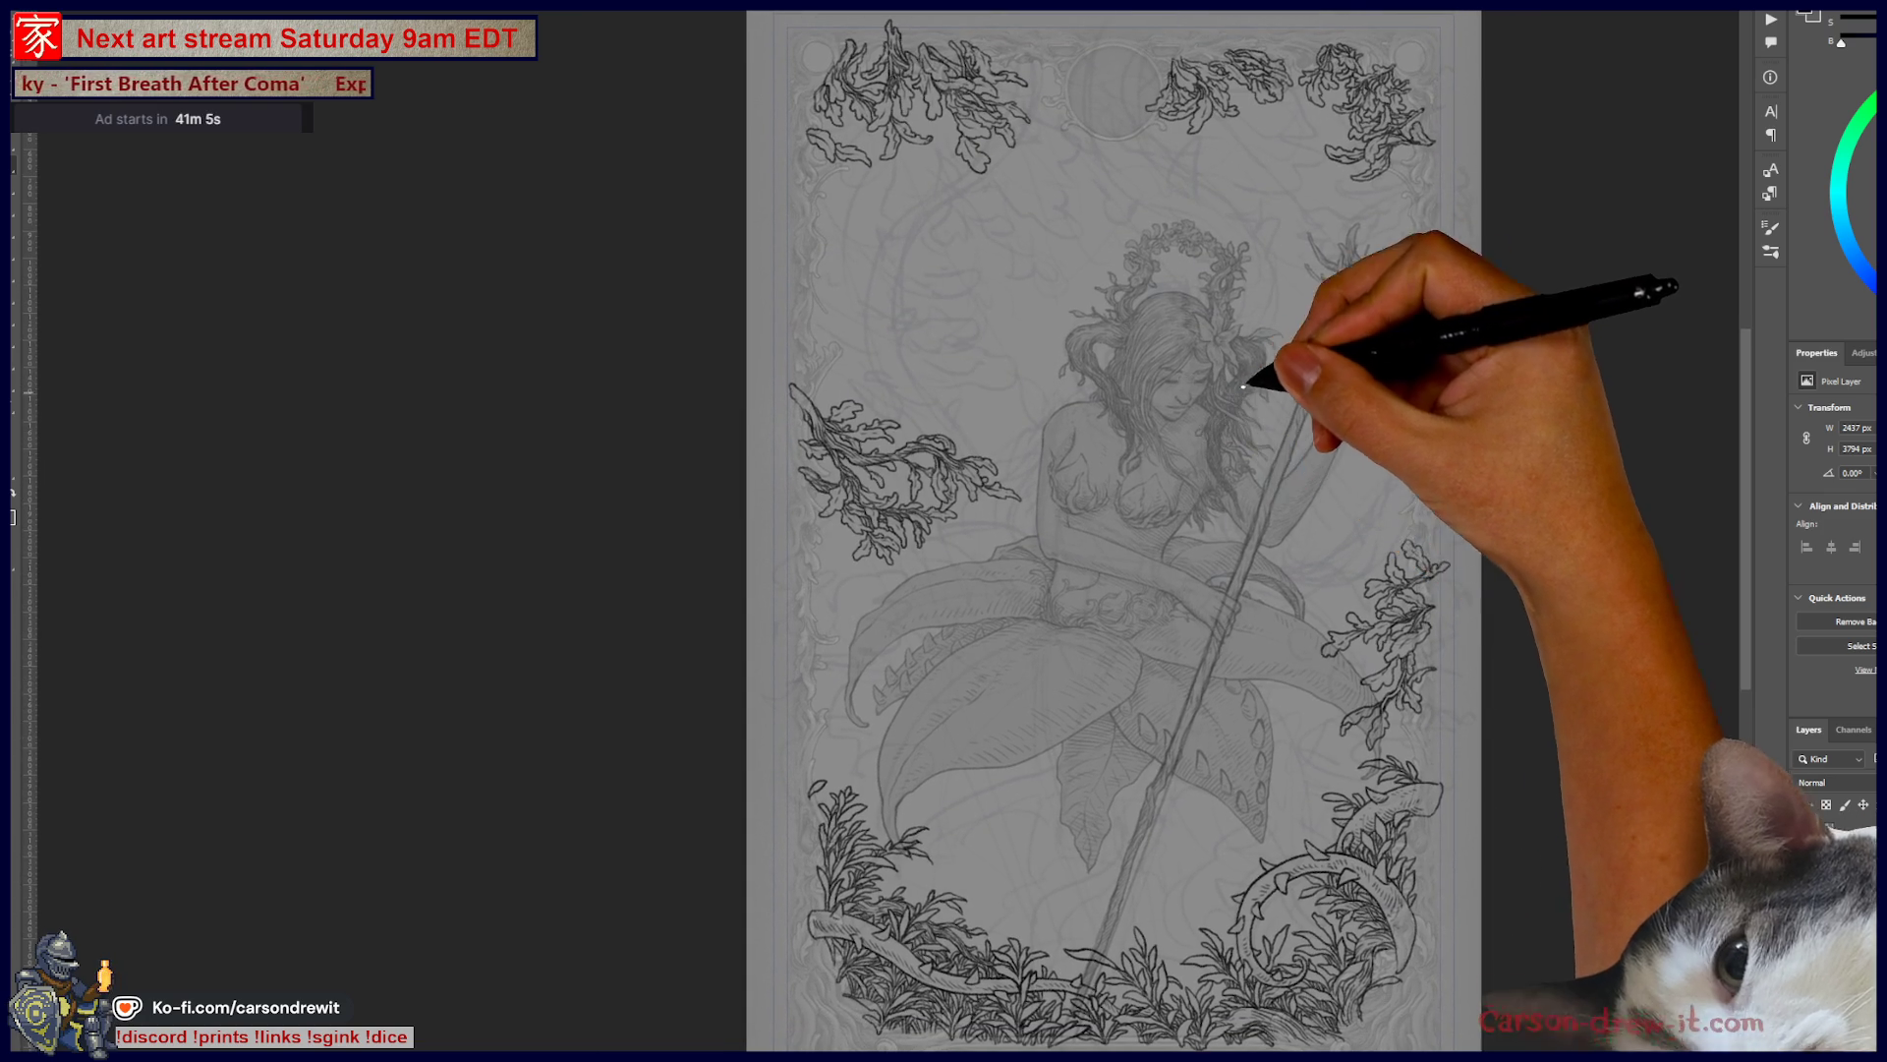
pyautogui.scroll(5, 1210, 59)
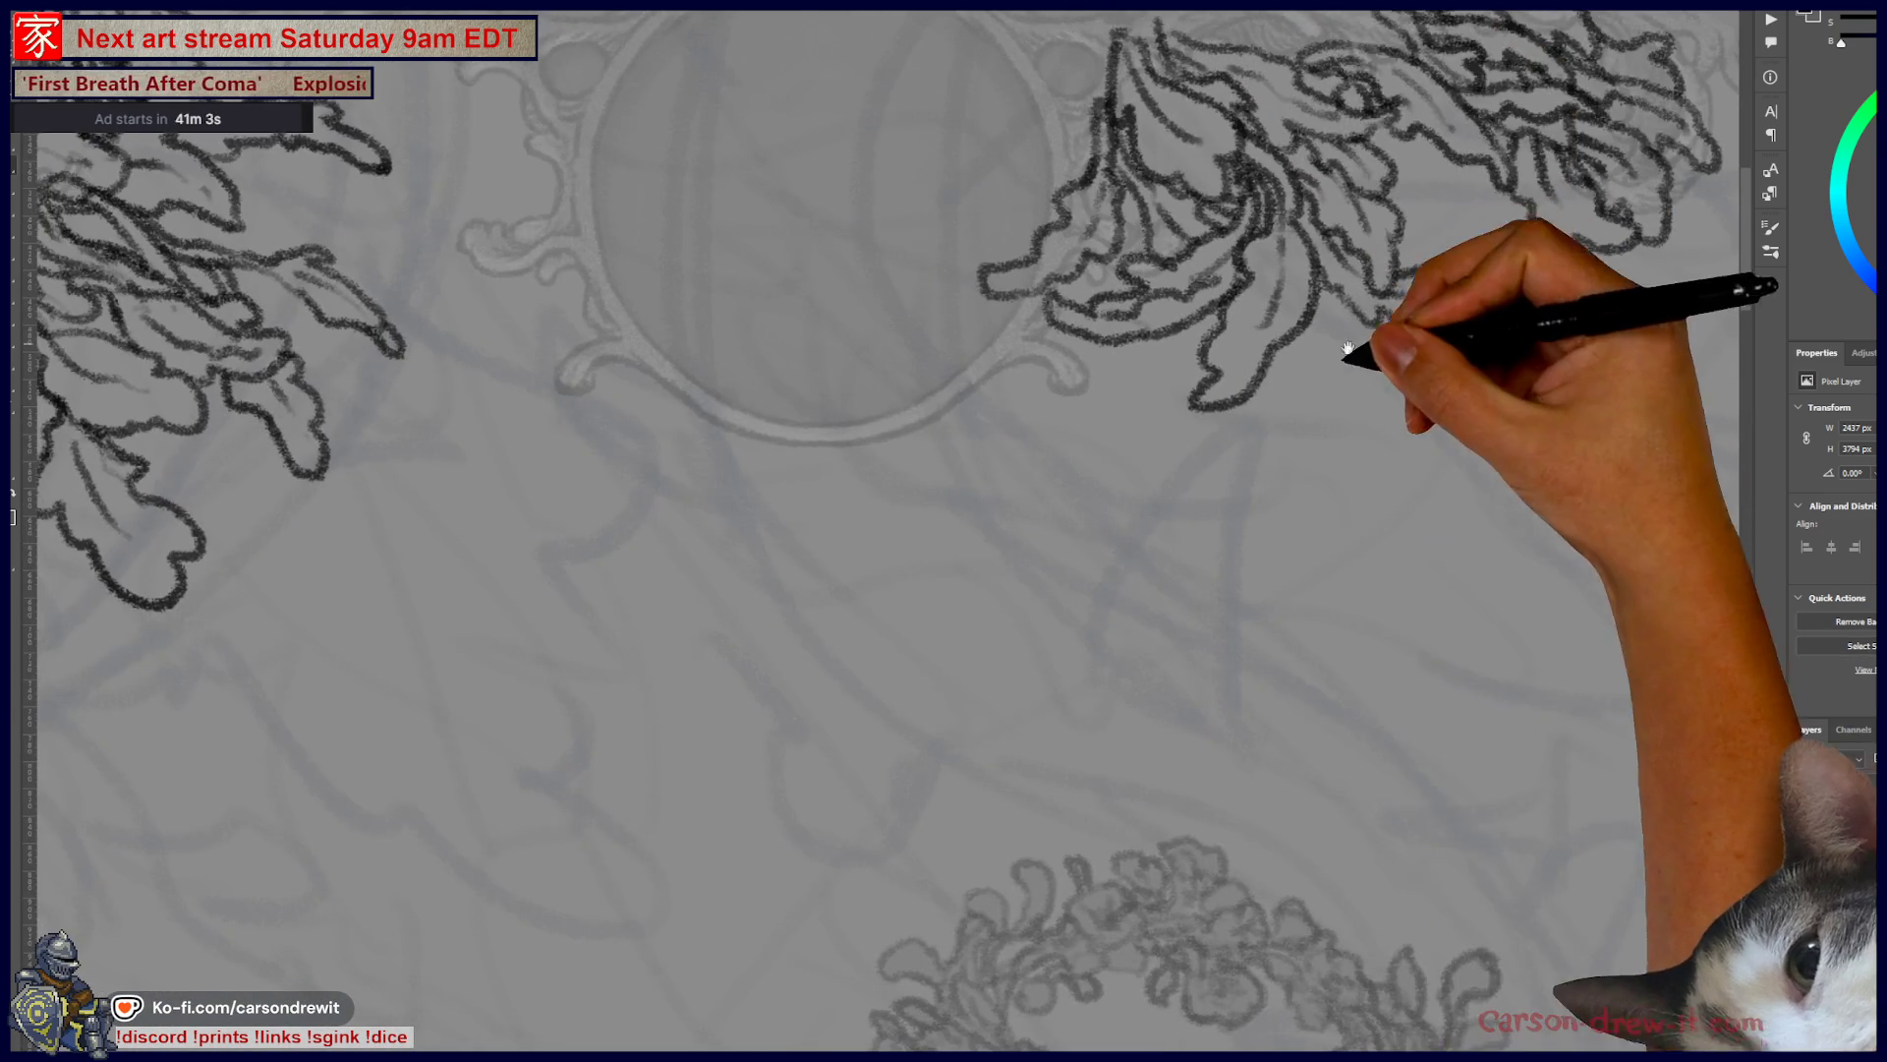
# - Pan across the top border and left leaf cluster, then zoom out to the whole top border
pyautogui.moveTo(1352, 341); pyautogui.dragTo(1348, 777)
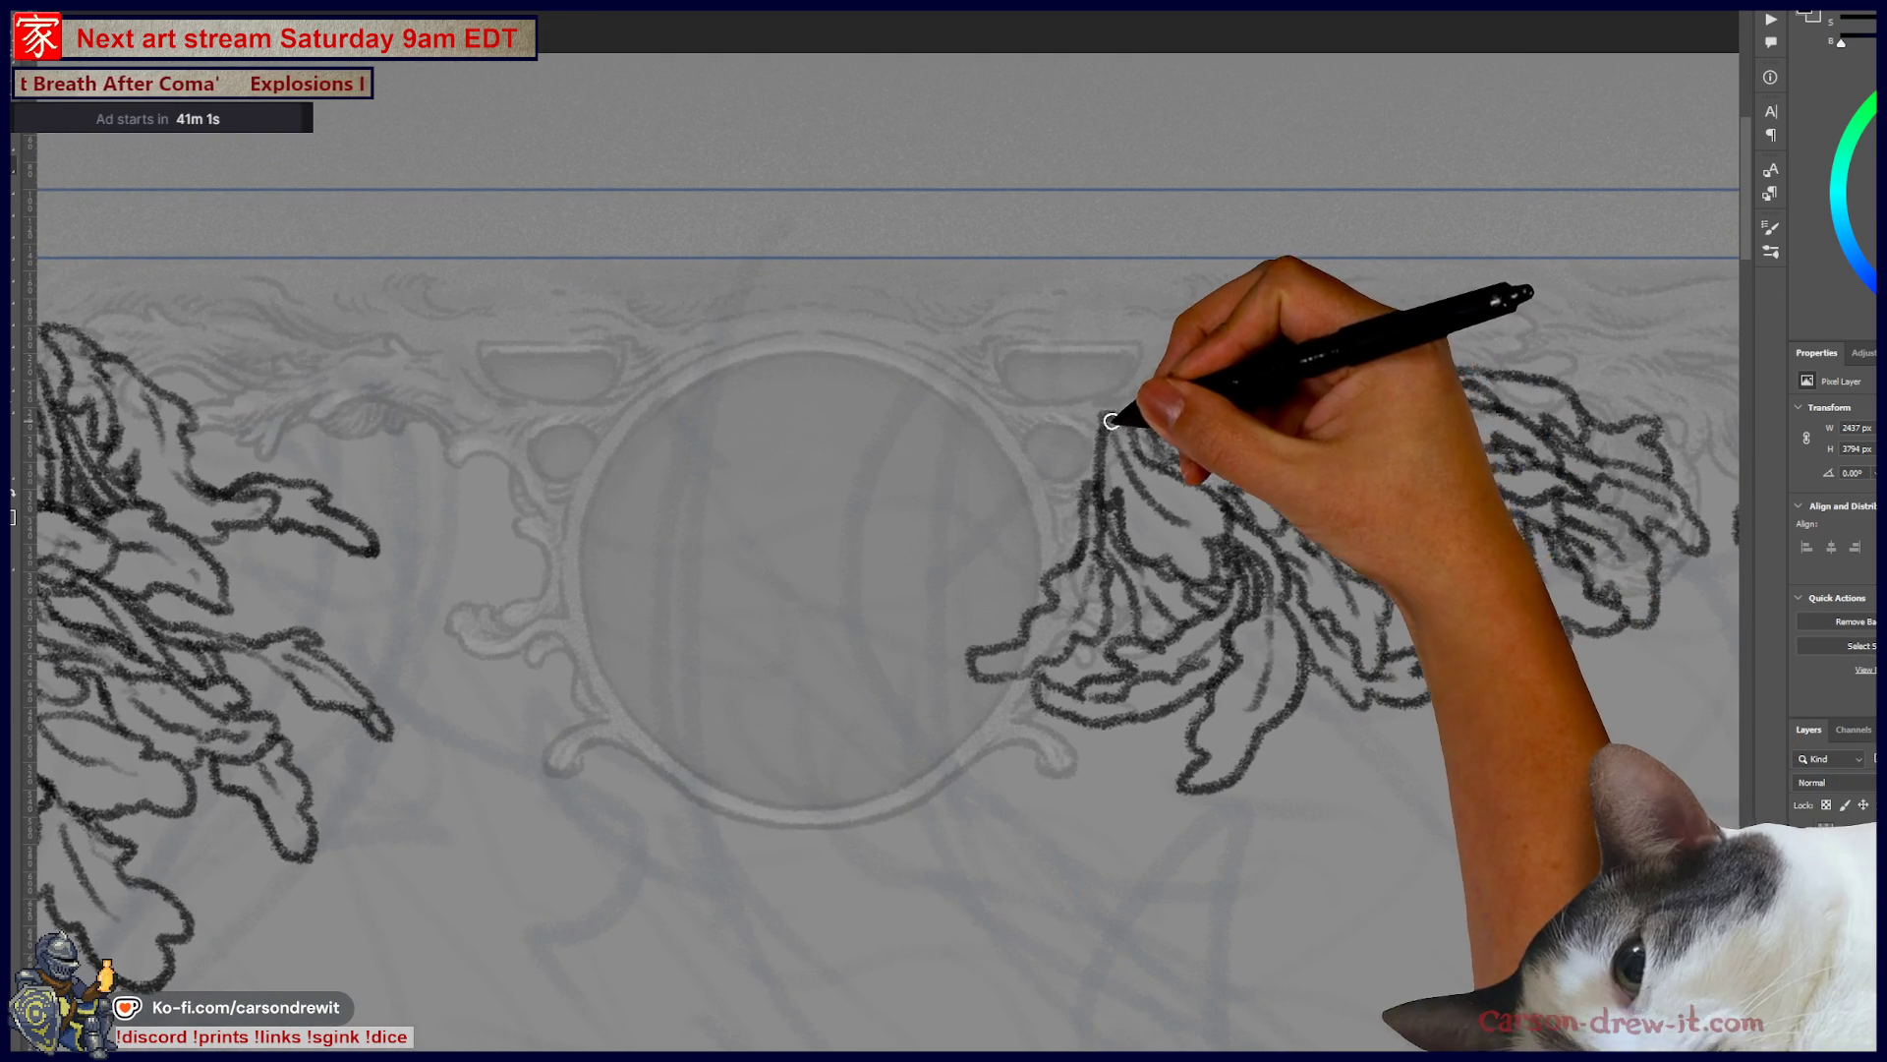
pyautogui.moveTo(1062, 619); pyautogui.dragTo(1144, 621)
pyautogui.moveTo(737, 600); pyautogui.dragTo(1130, 577)
pyautogui.moveTo(861, 649); pyautogui.dragTo(1320, 624)
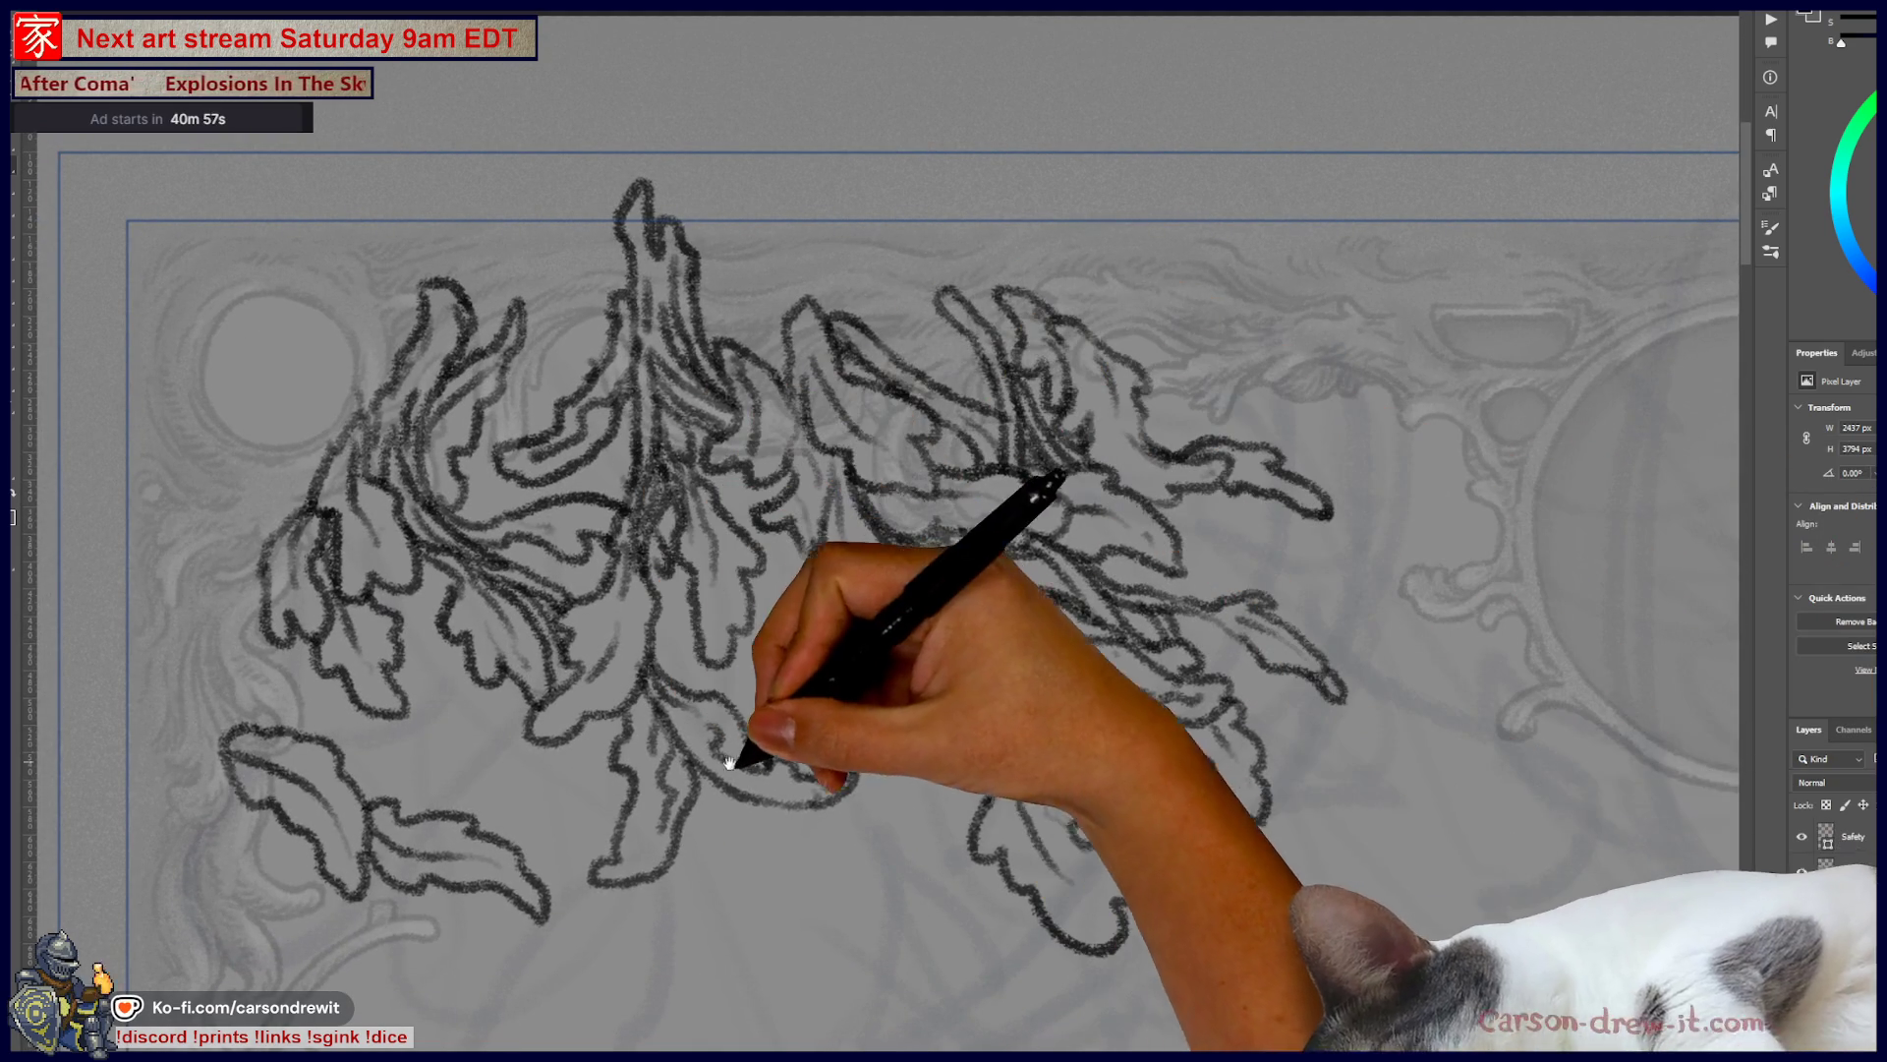
pyautogui.moveTo(836, 900)
pyautogui.mouseDown()
pyautogui.moveTo(885, 770)
pyautogui.moveTo(959, 688)
pyautogui.mouseUp()
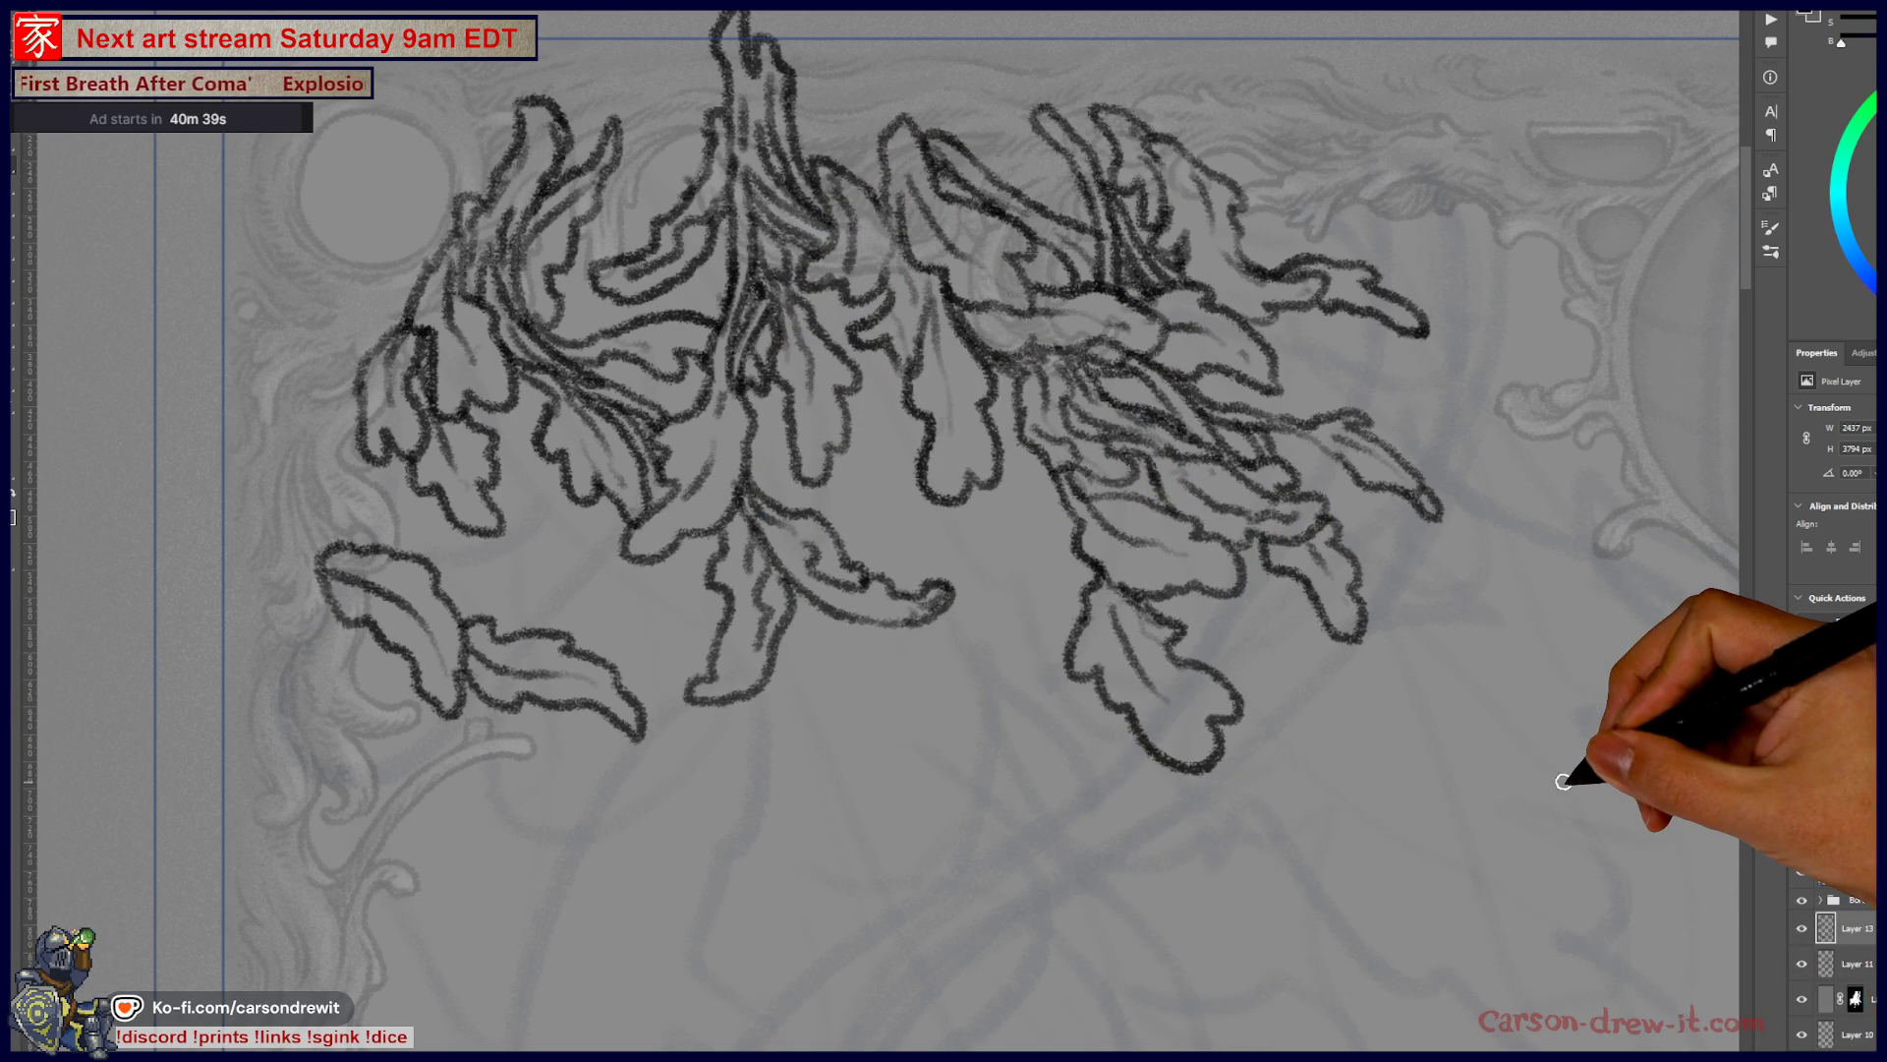
pyautogui.hotkey('ctrl', '-')
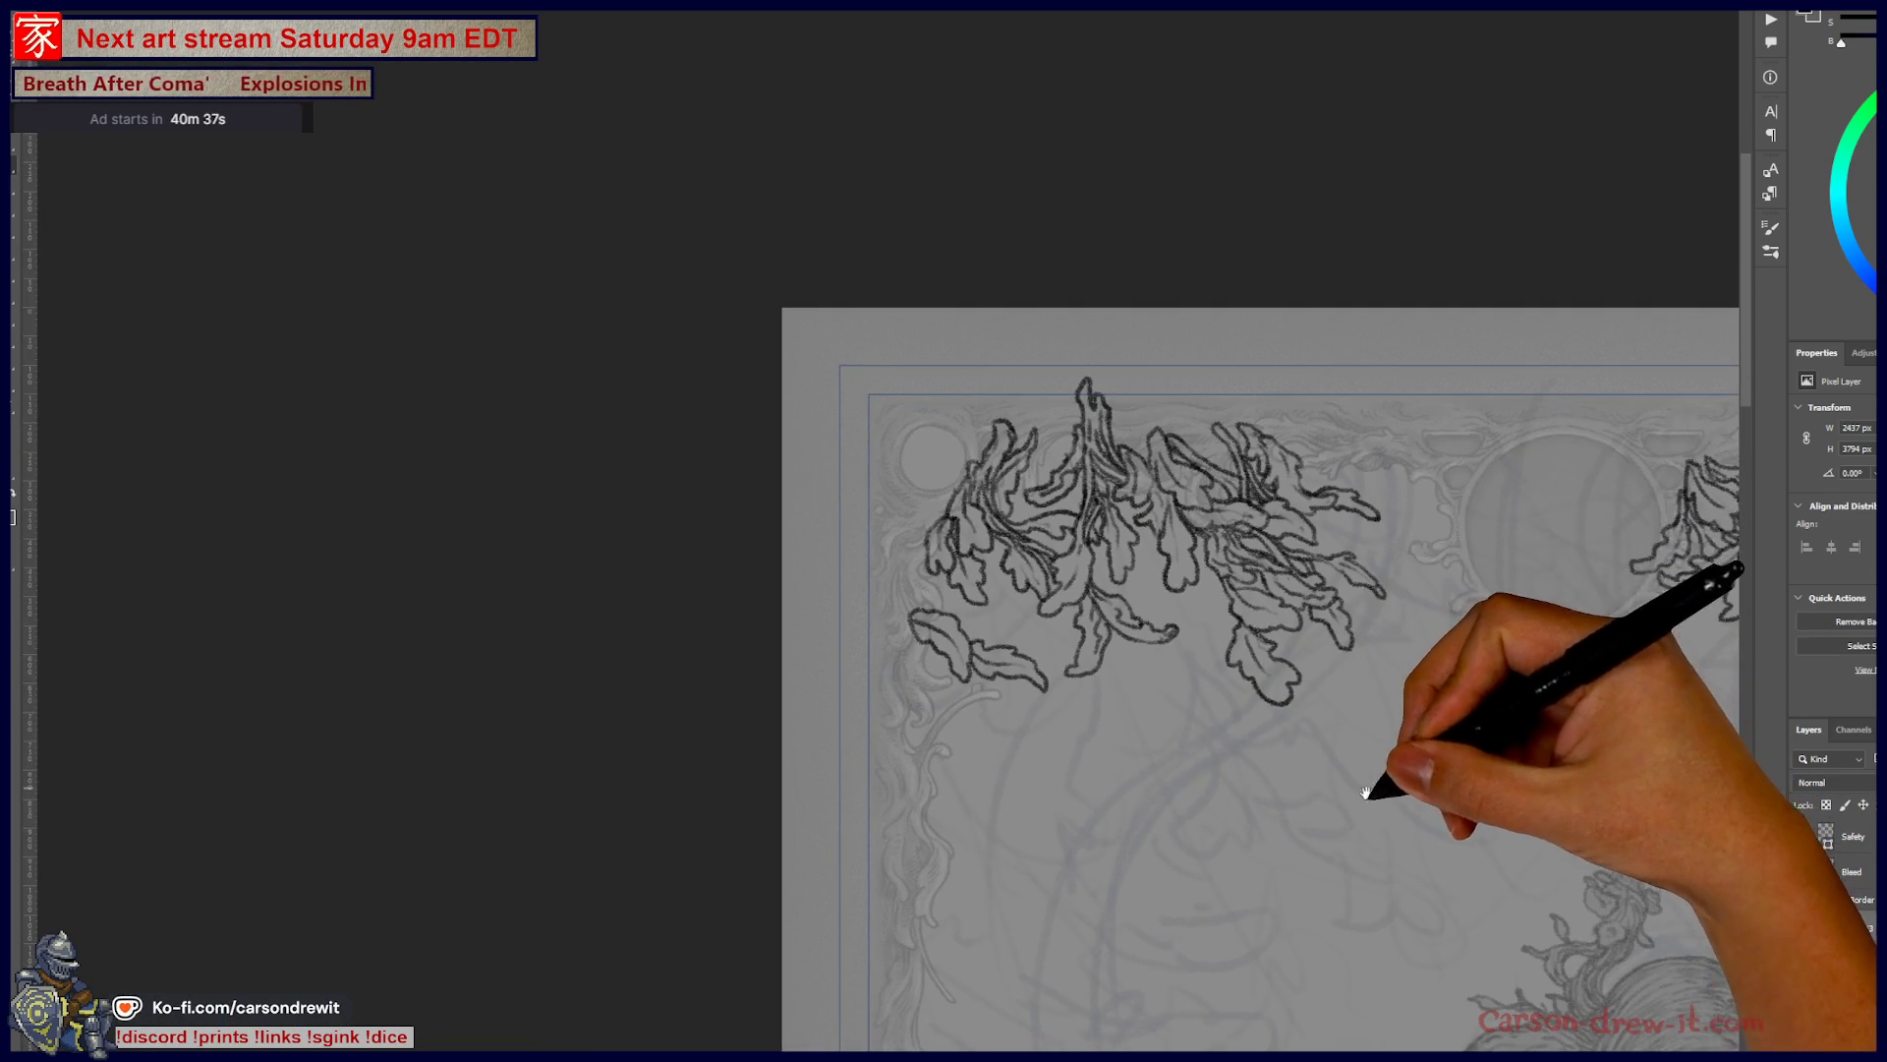
pyautogui.scroll(-1, 924, 459)
pyautogui.hscroll(4, 924, 459)
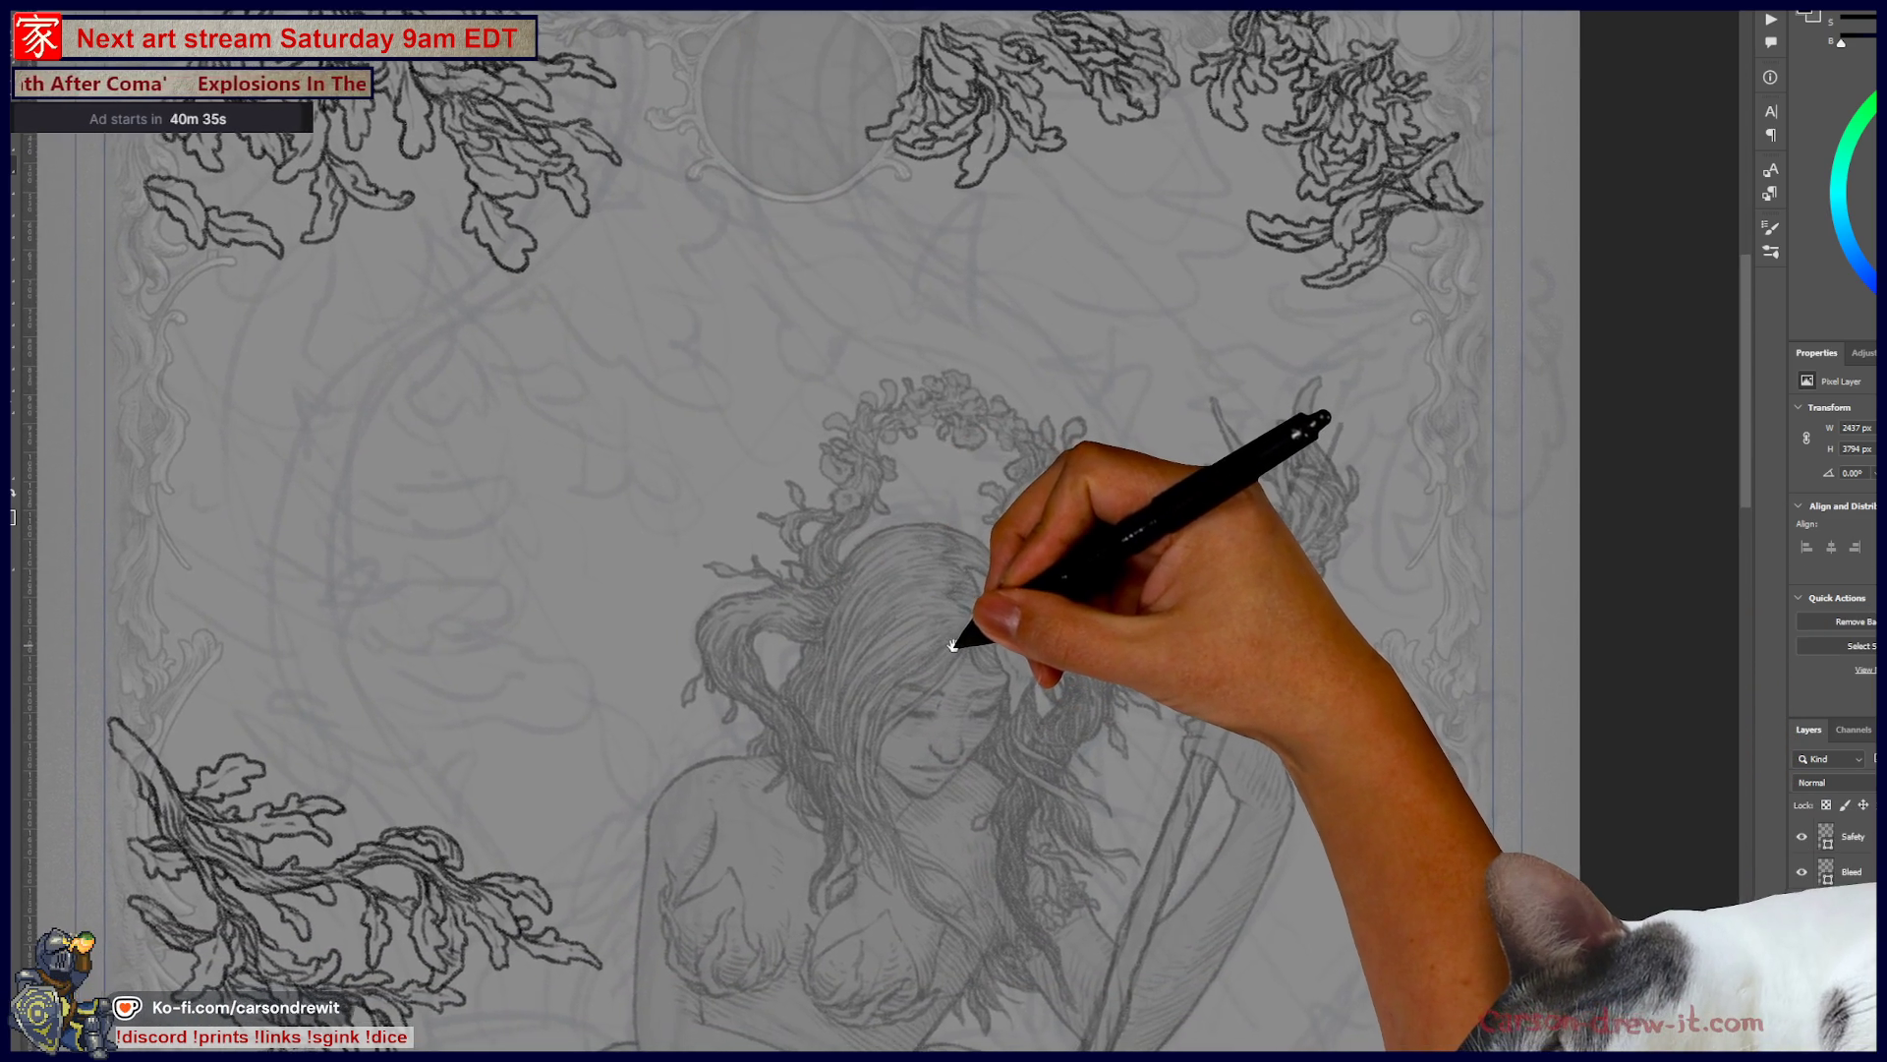
pyautogui.moveTo(948, 646)
pyautogui.mouseDown()
pyautogui.moveTo(1011, 560)
pyautogui.moveTo(1101, 498)
pyautogui.mouseUp()
pyautogui.hotkey('ctrl', '-')
pyautogui.scroll(-5, 1101, 499)
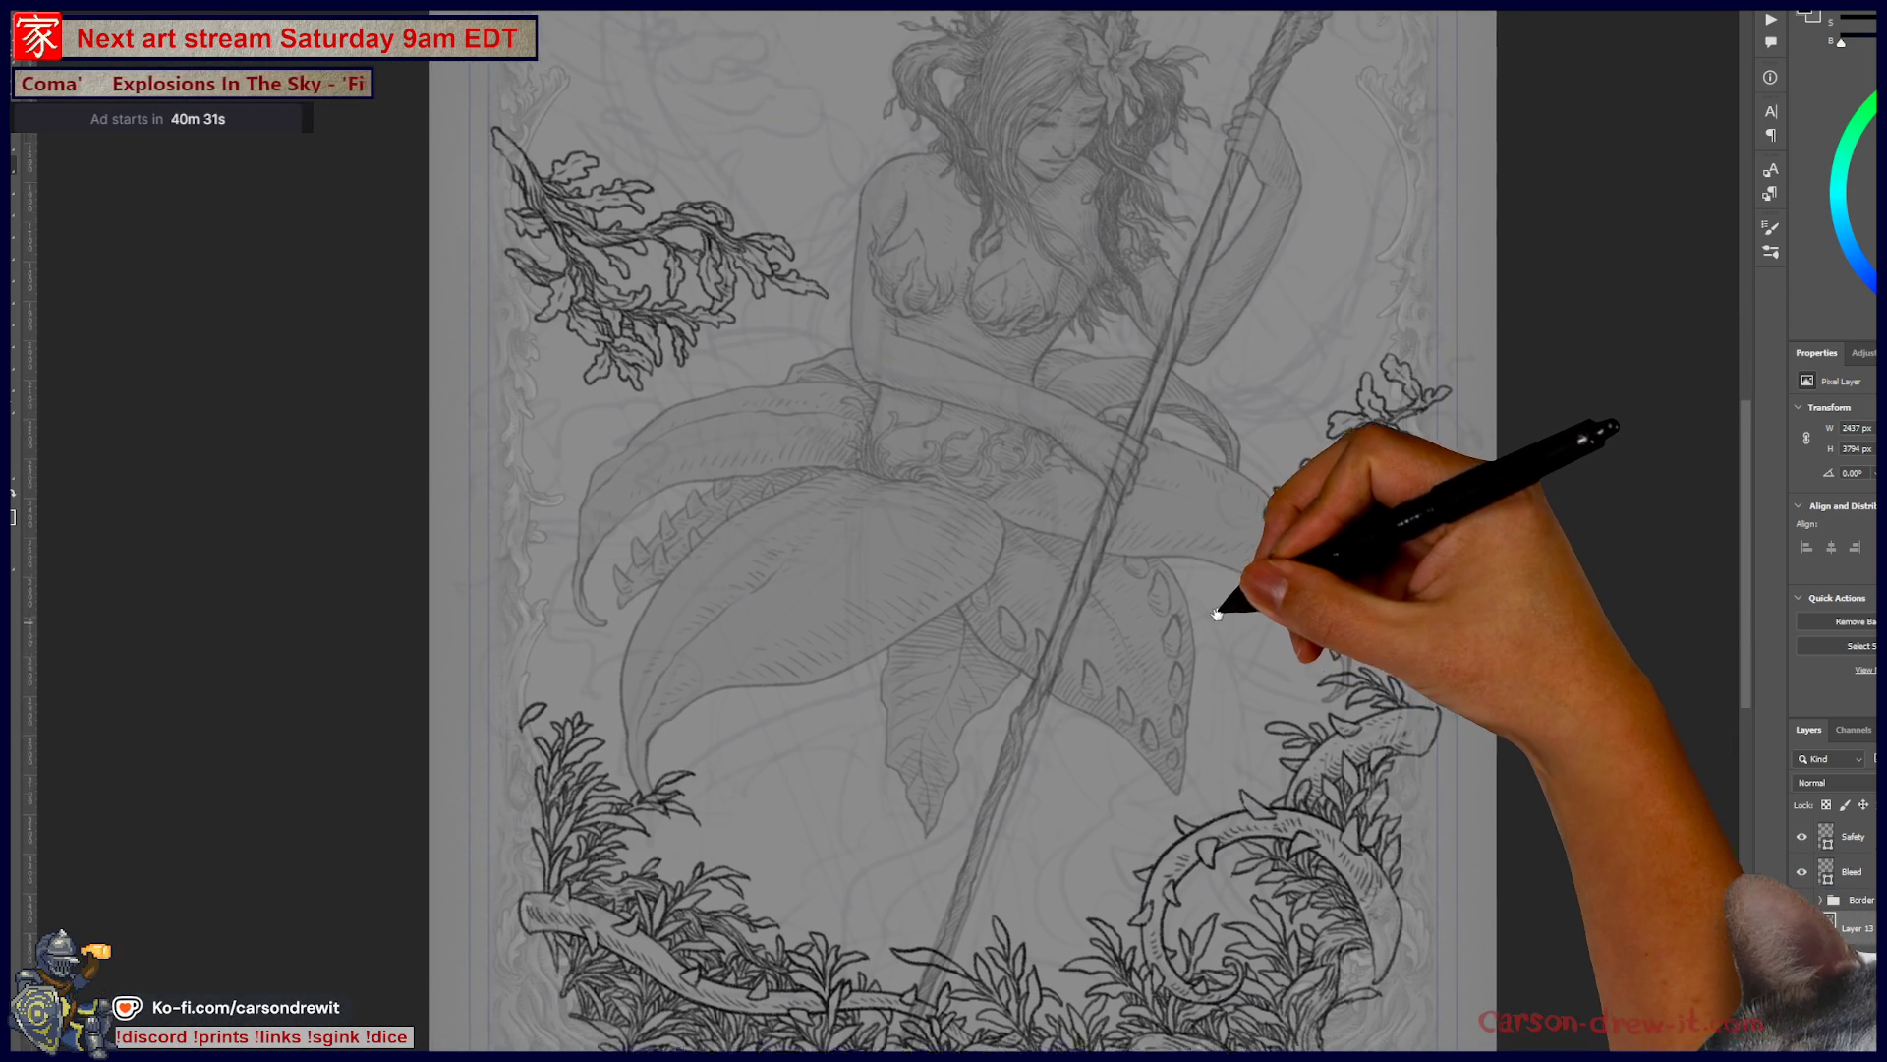
pyautogui.moveTo(1209, 594); pyautogui.dragTo(1236, 392)
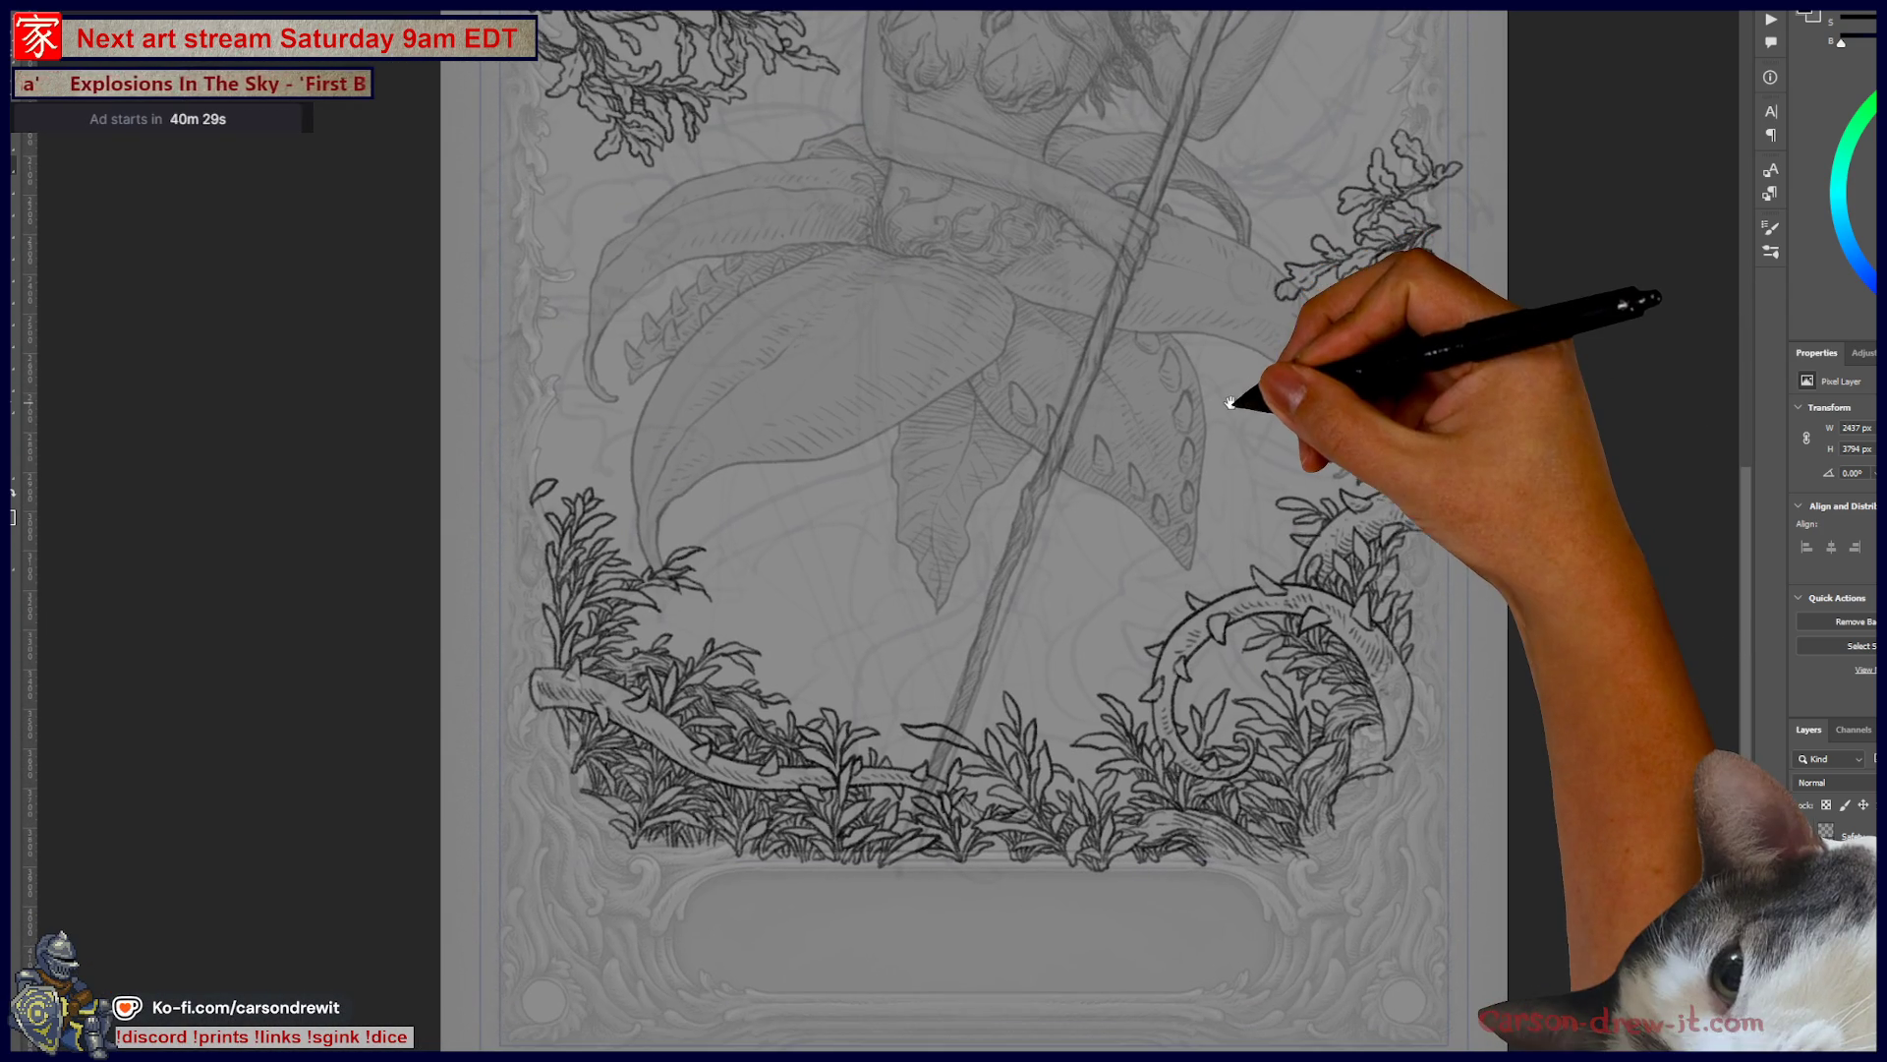
pyautogui.scroll(1, 986, 838)
pyautogui.scroll(5, 986, 837)
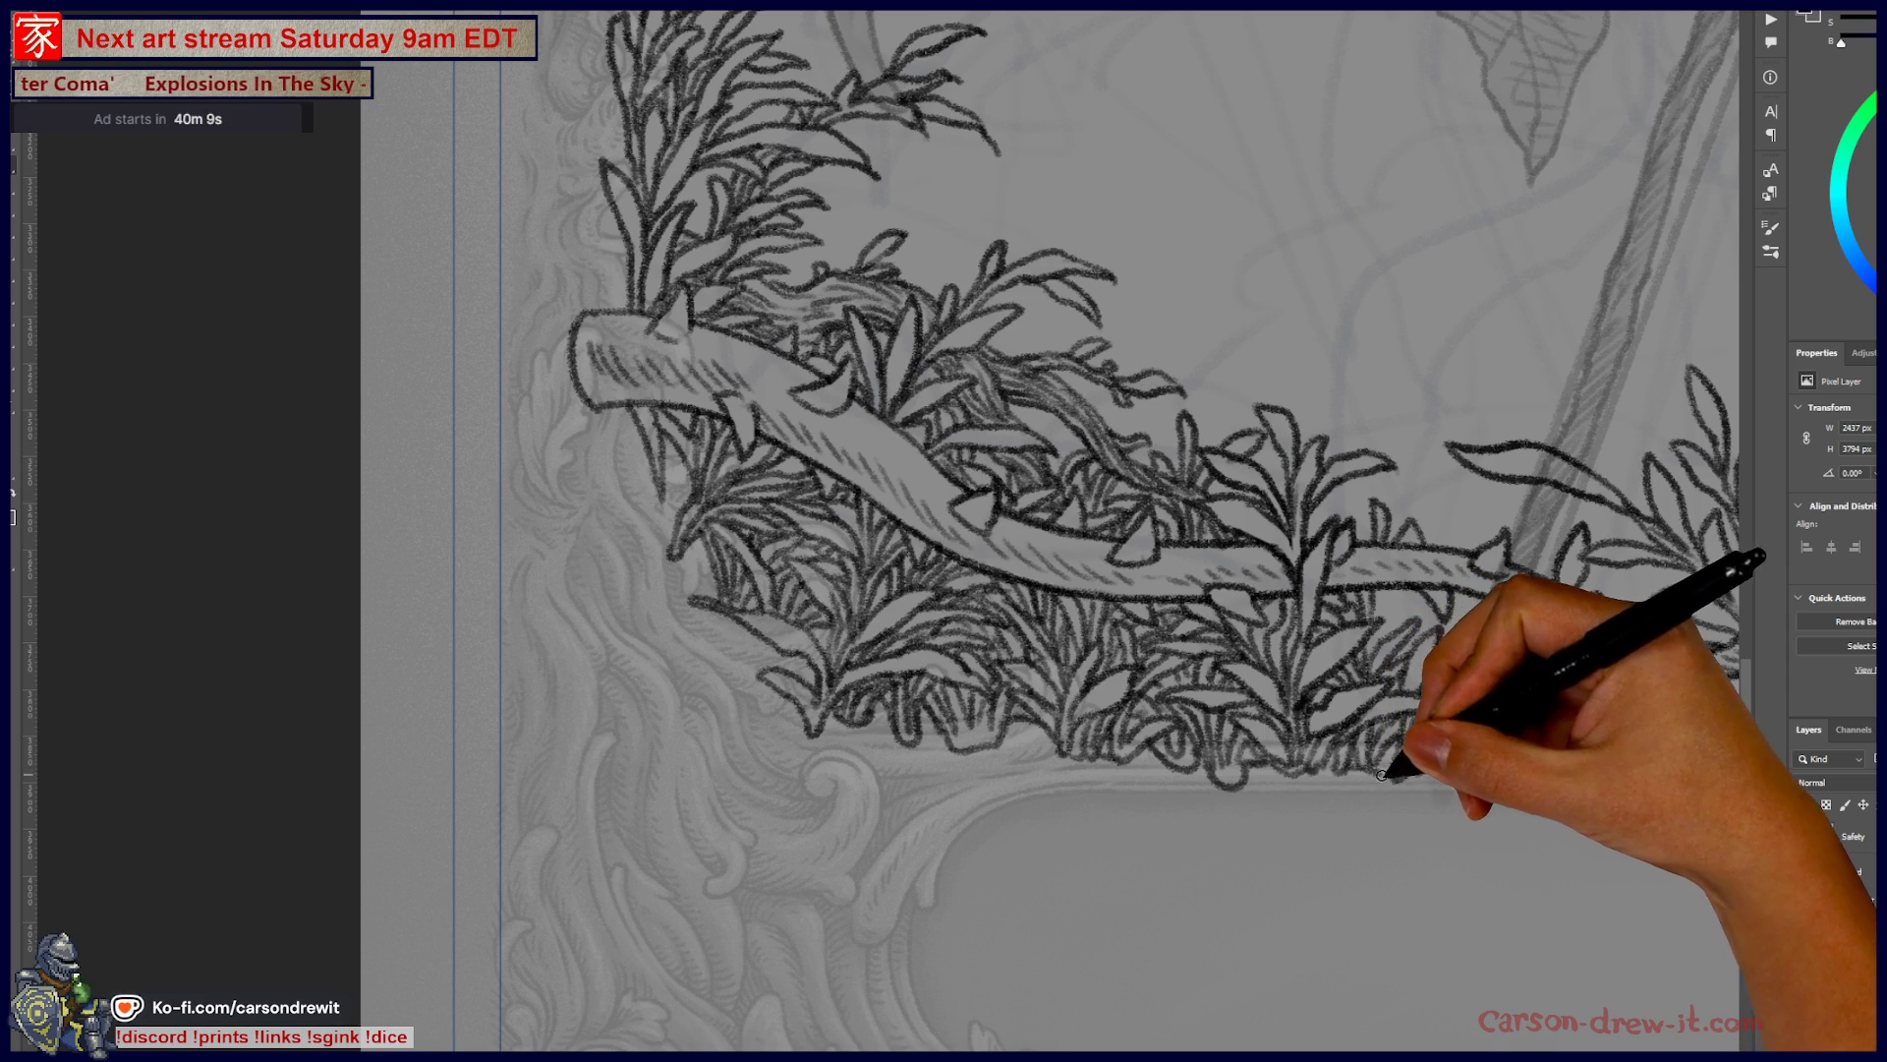
pyautogui.moveTo(1465, 762)
pyautogui.mouseDown()
pyautogui.moveTo(800, 780)
pyautogui.moveTo(629, 809)
pyautogui.mouseUp()
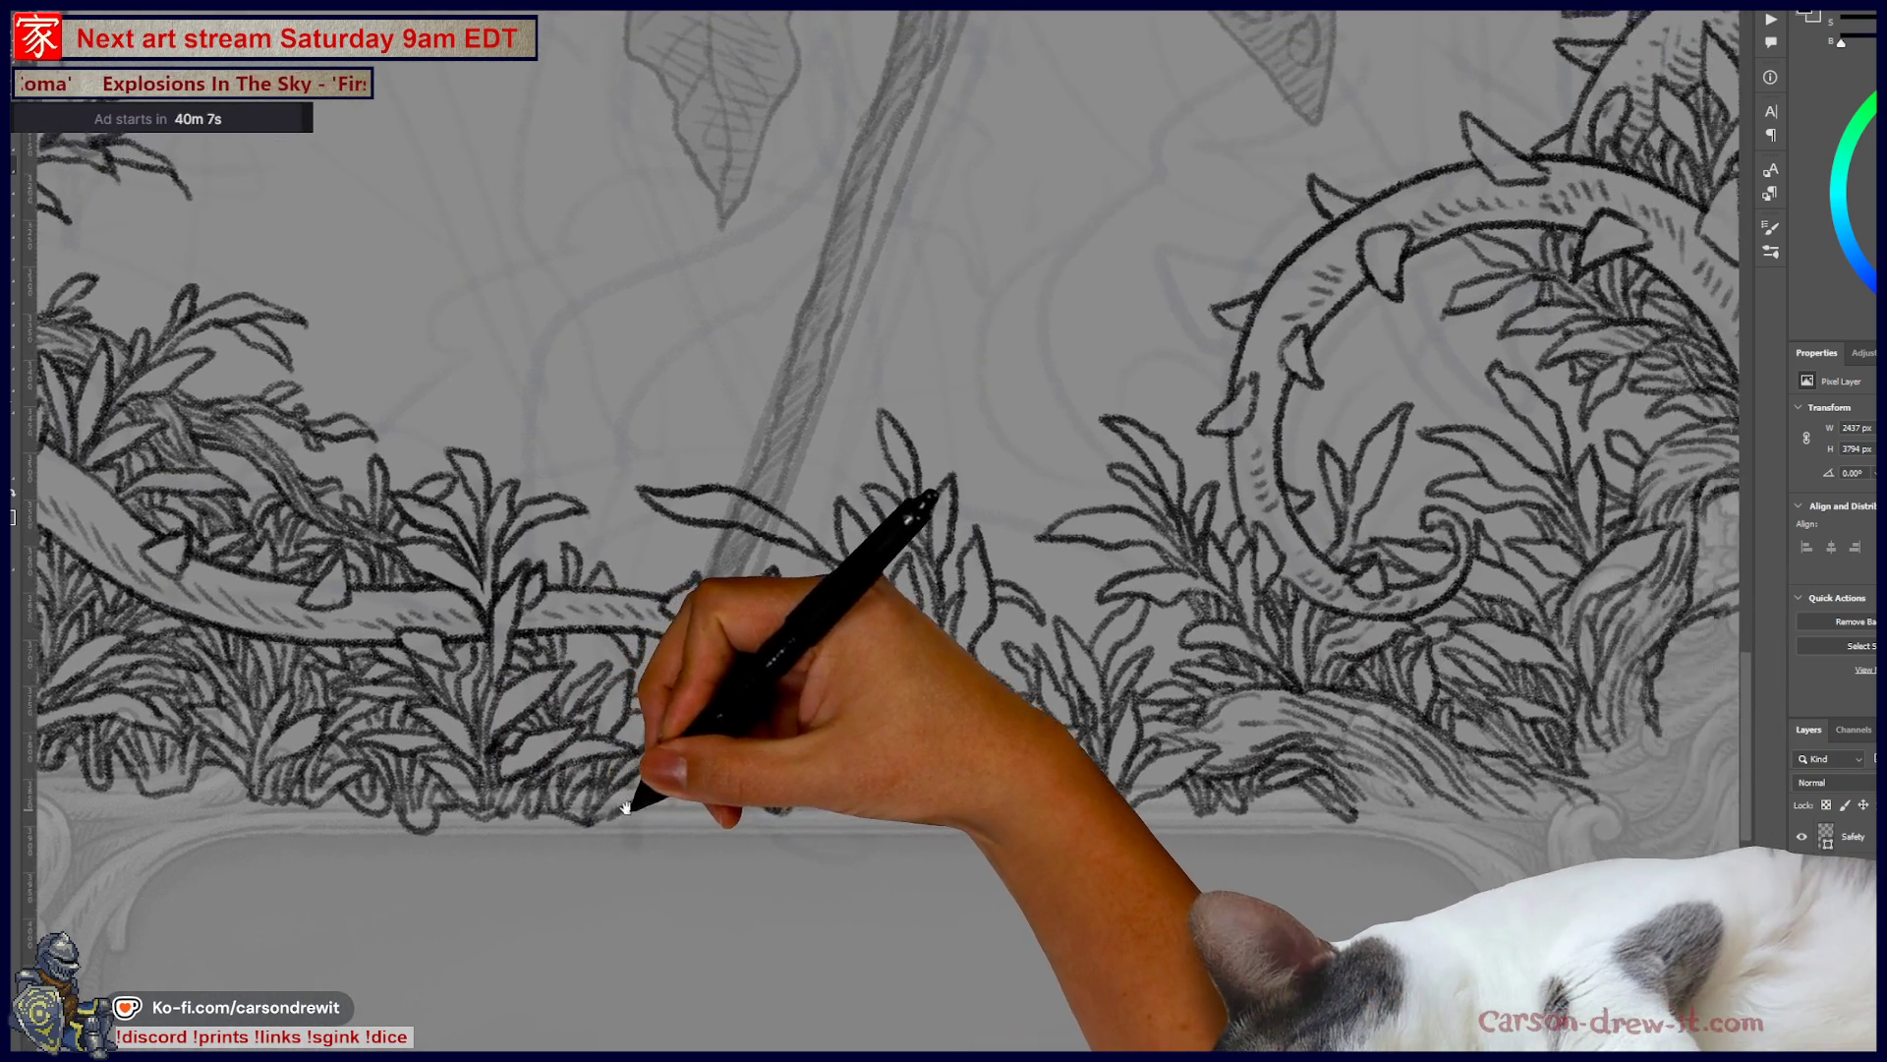
pyautogui.moveTo(1219, 667); pyautogui.dragTo(1170, 696)
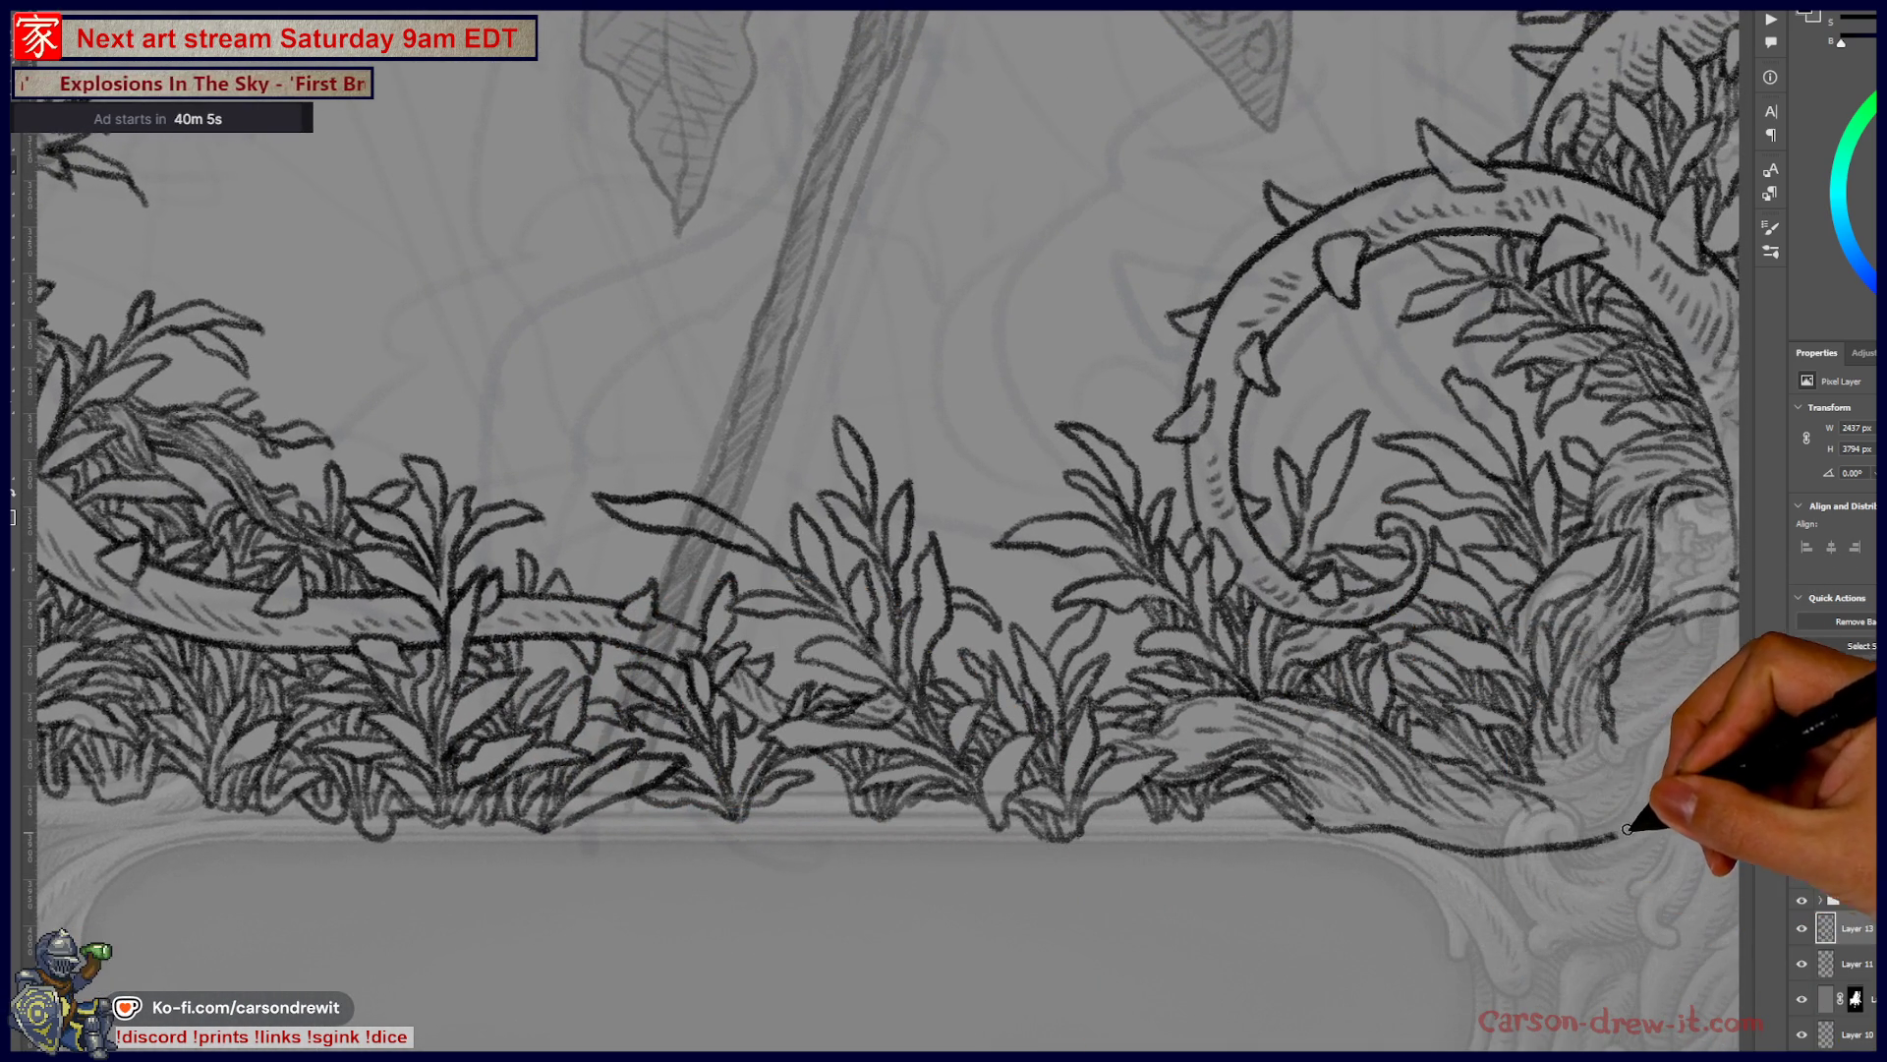
pyautogui.moveTo(1622, 750); pyautogui.dragTo(1496, 770)
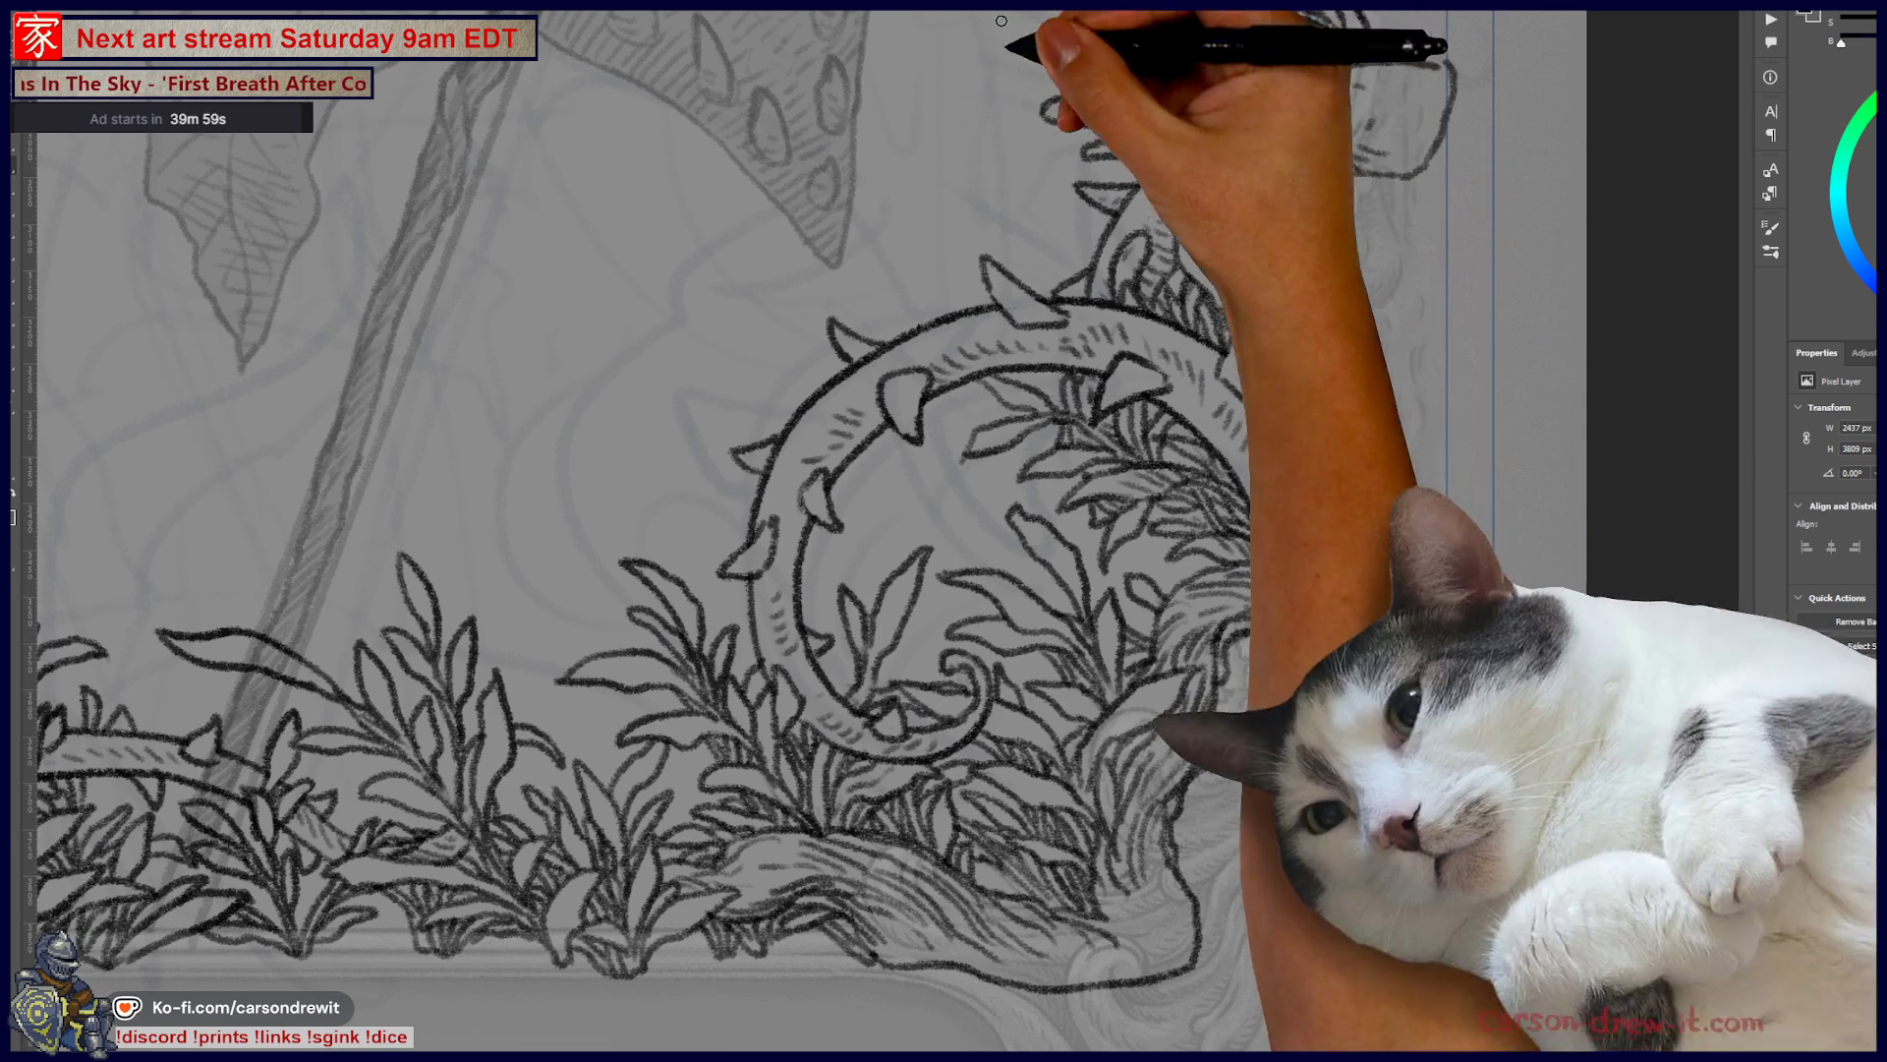
pyautogui.moveTo(1239, 271); pyautogui.dragTo(1215, 634)
pyautogui.moveTo(1288, 436); pyautogui.dragTo(1402, 783)
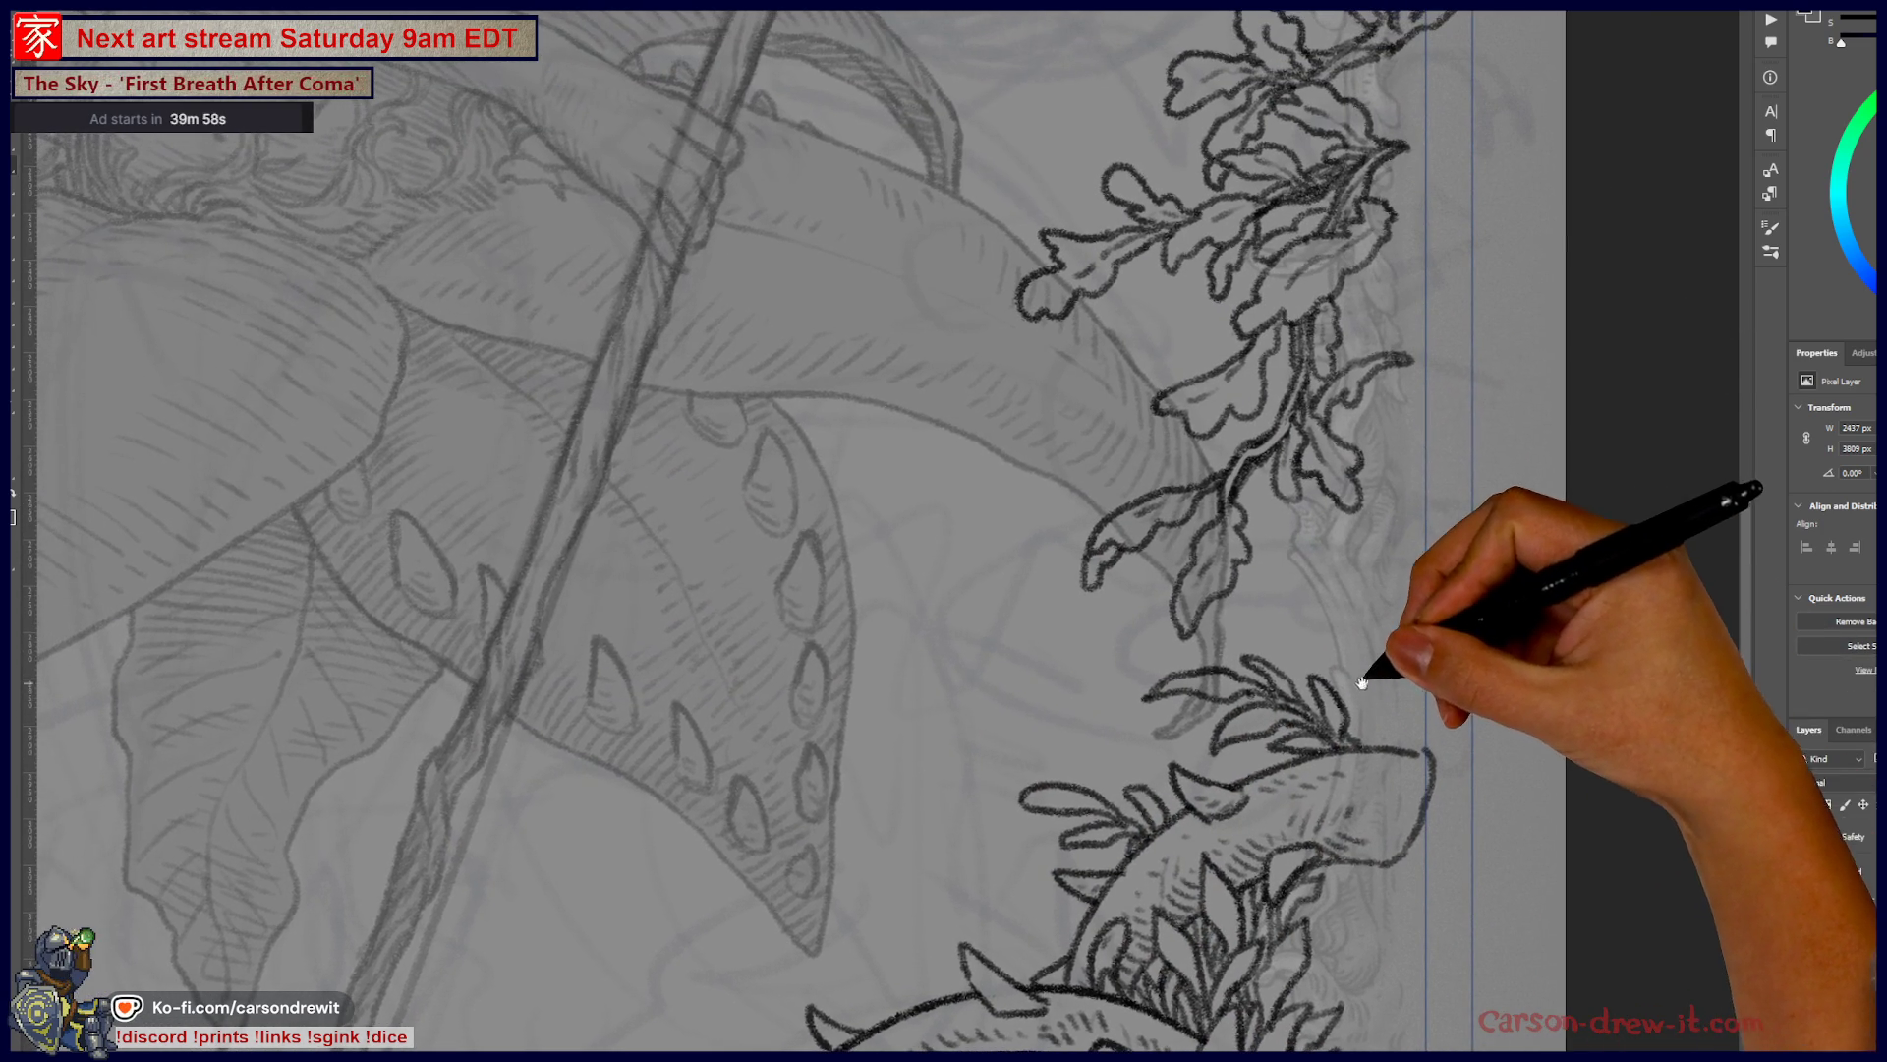
pyautogui.hotkey('ctrl', '0')
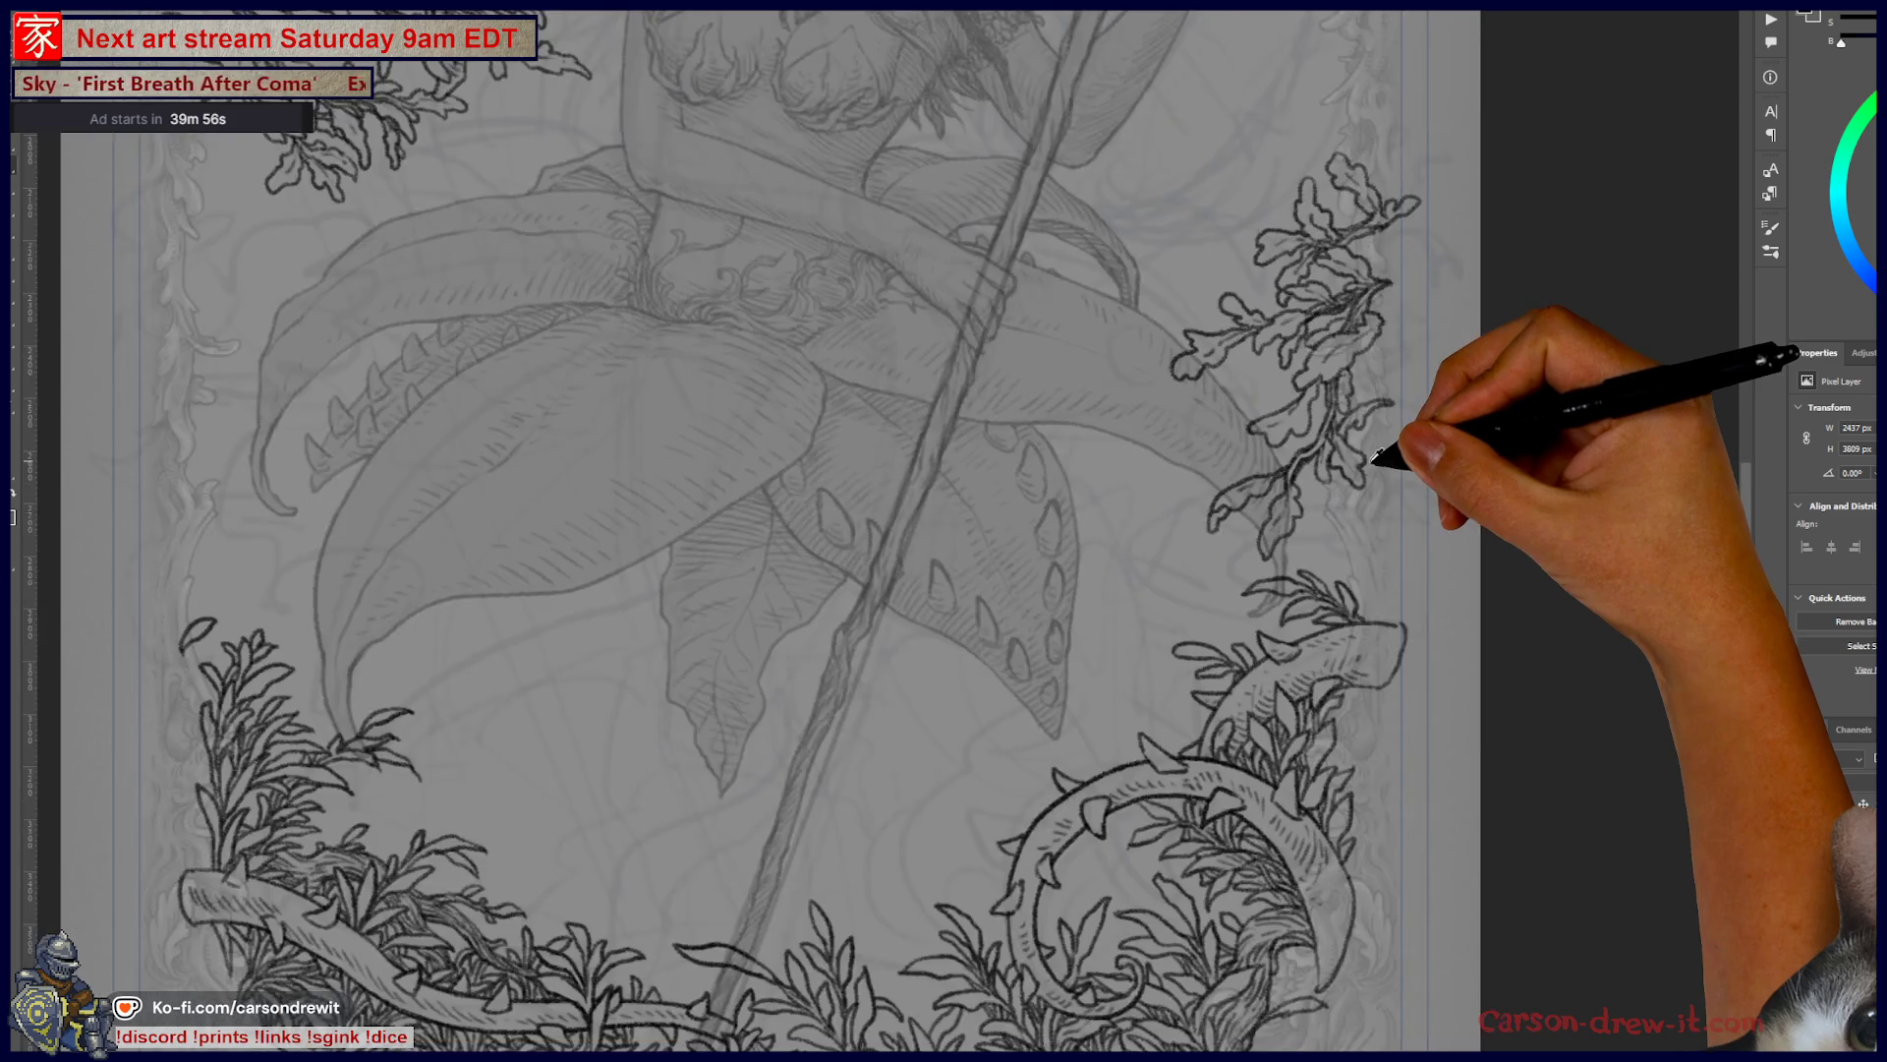
pyautogui.moveTo(1227, 555)
pyautogui.mouseDown()
pyautogui.moveTo(1316, 632)
pyautogui.moveTo(1310, 695)
pyautogui.moveTo(1306, 581)
pyautogui.moveTo(1340, 661)
pyautogui.mouseUp()
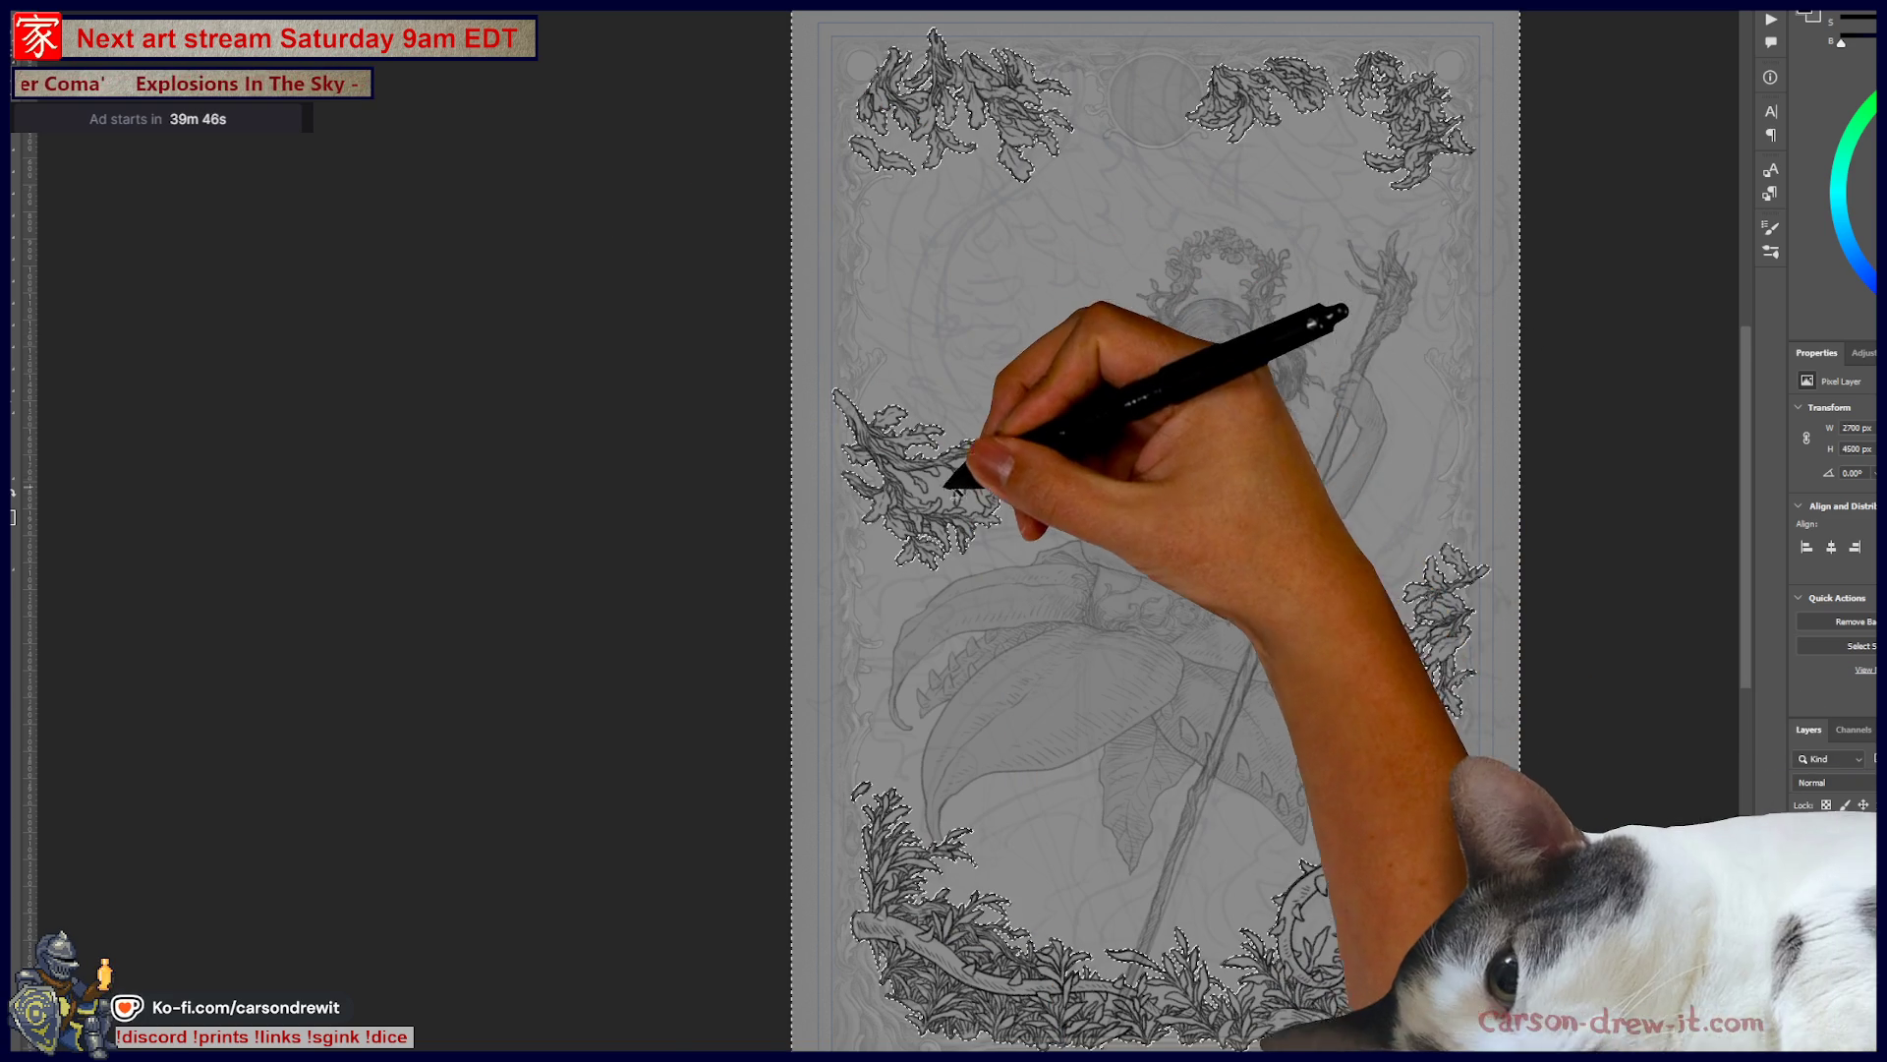
pyautogui.moveTo(955, 489); pyautogui.dragTo(987, 511)
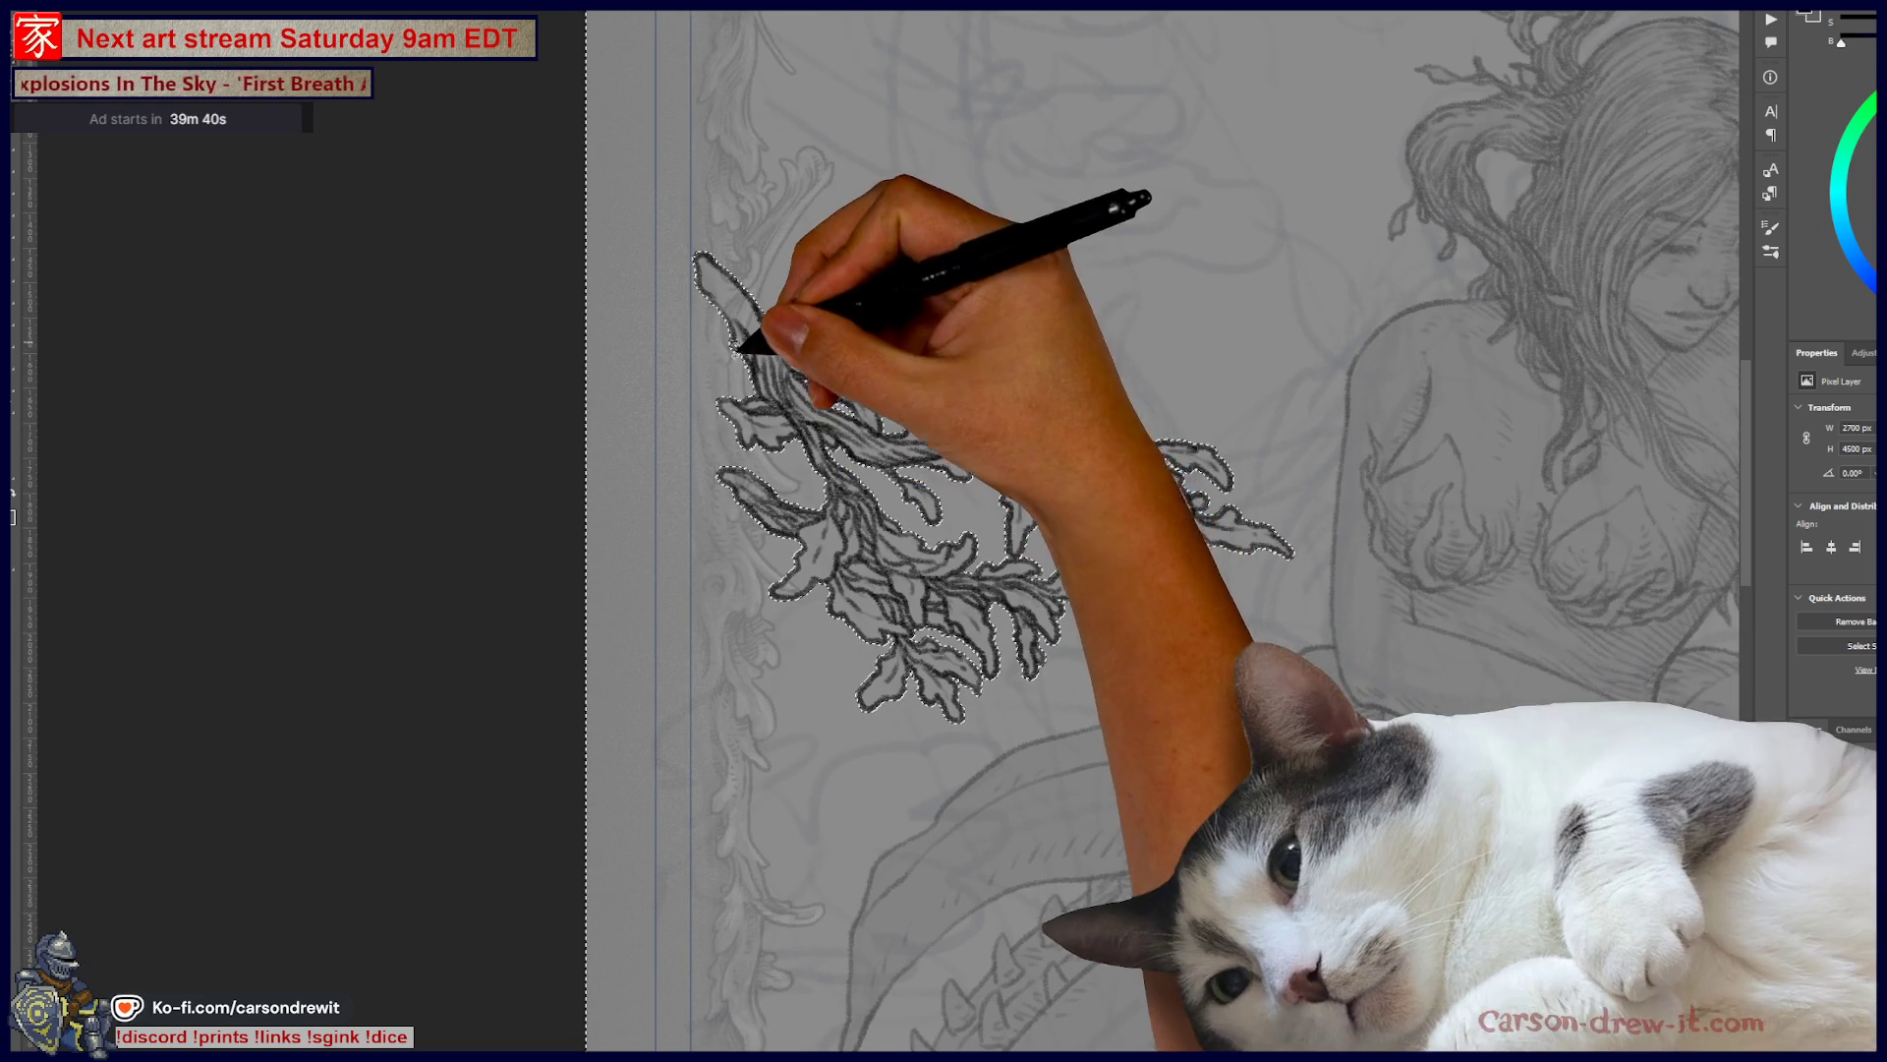
pyautogui.scroll(3, 768, 341)
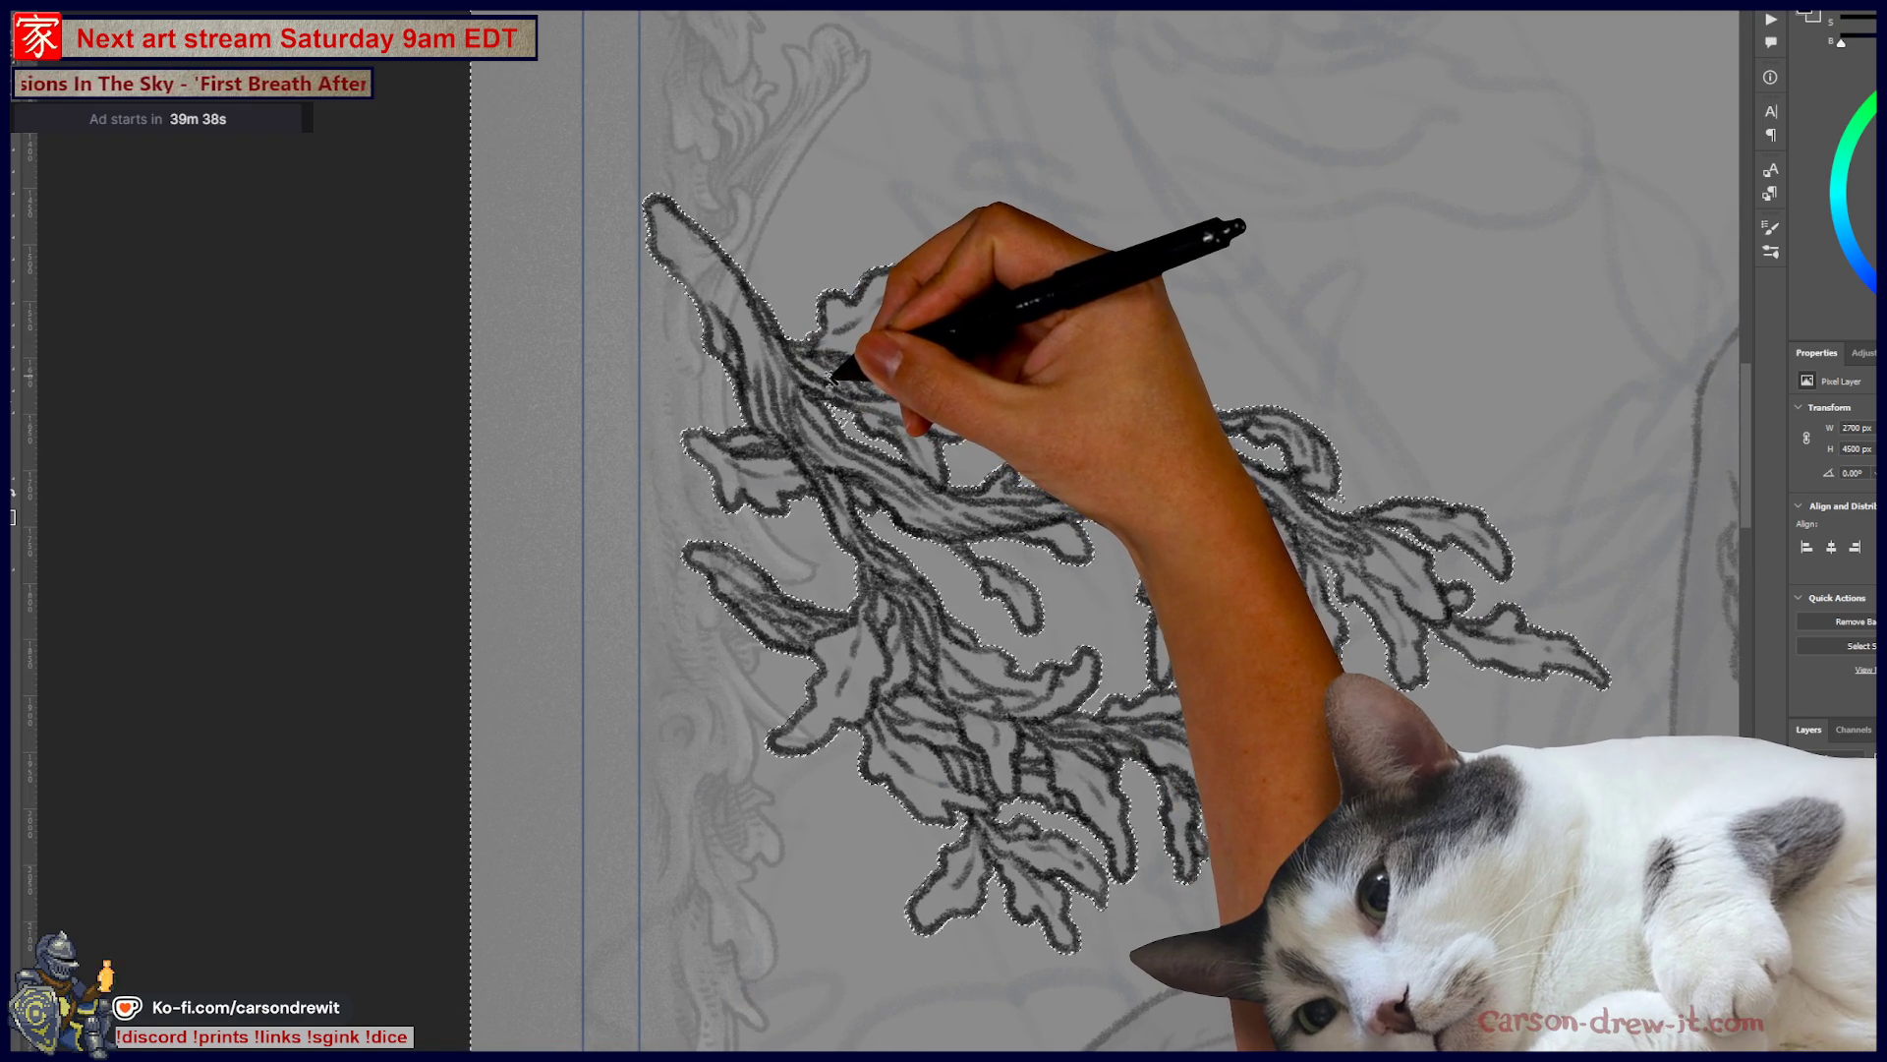
pyautogui.moveTo(1031, 662); pyautogui.dragTo(864, 443)
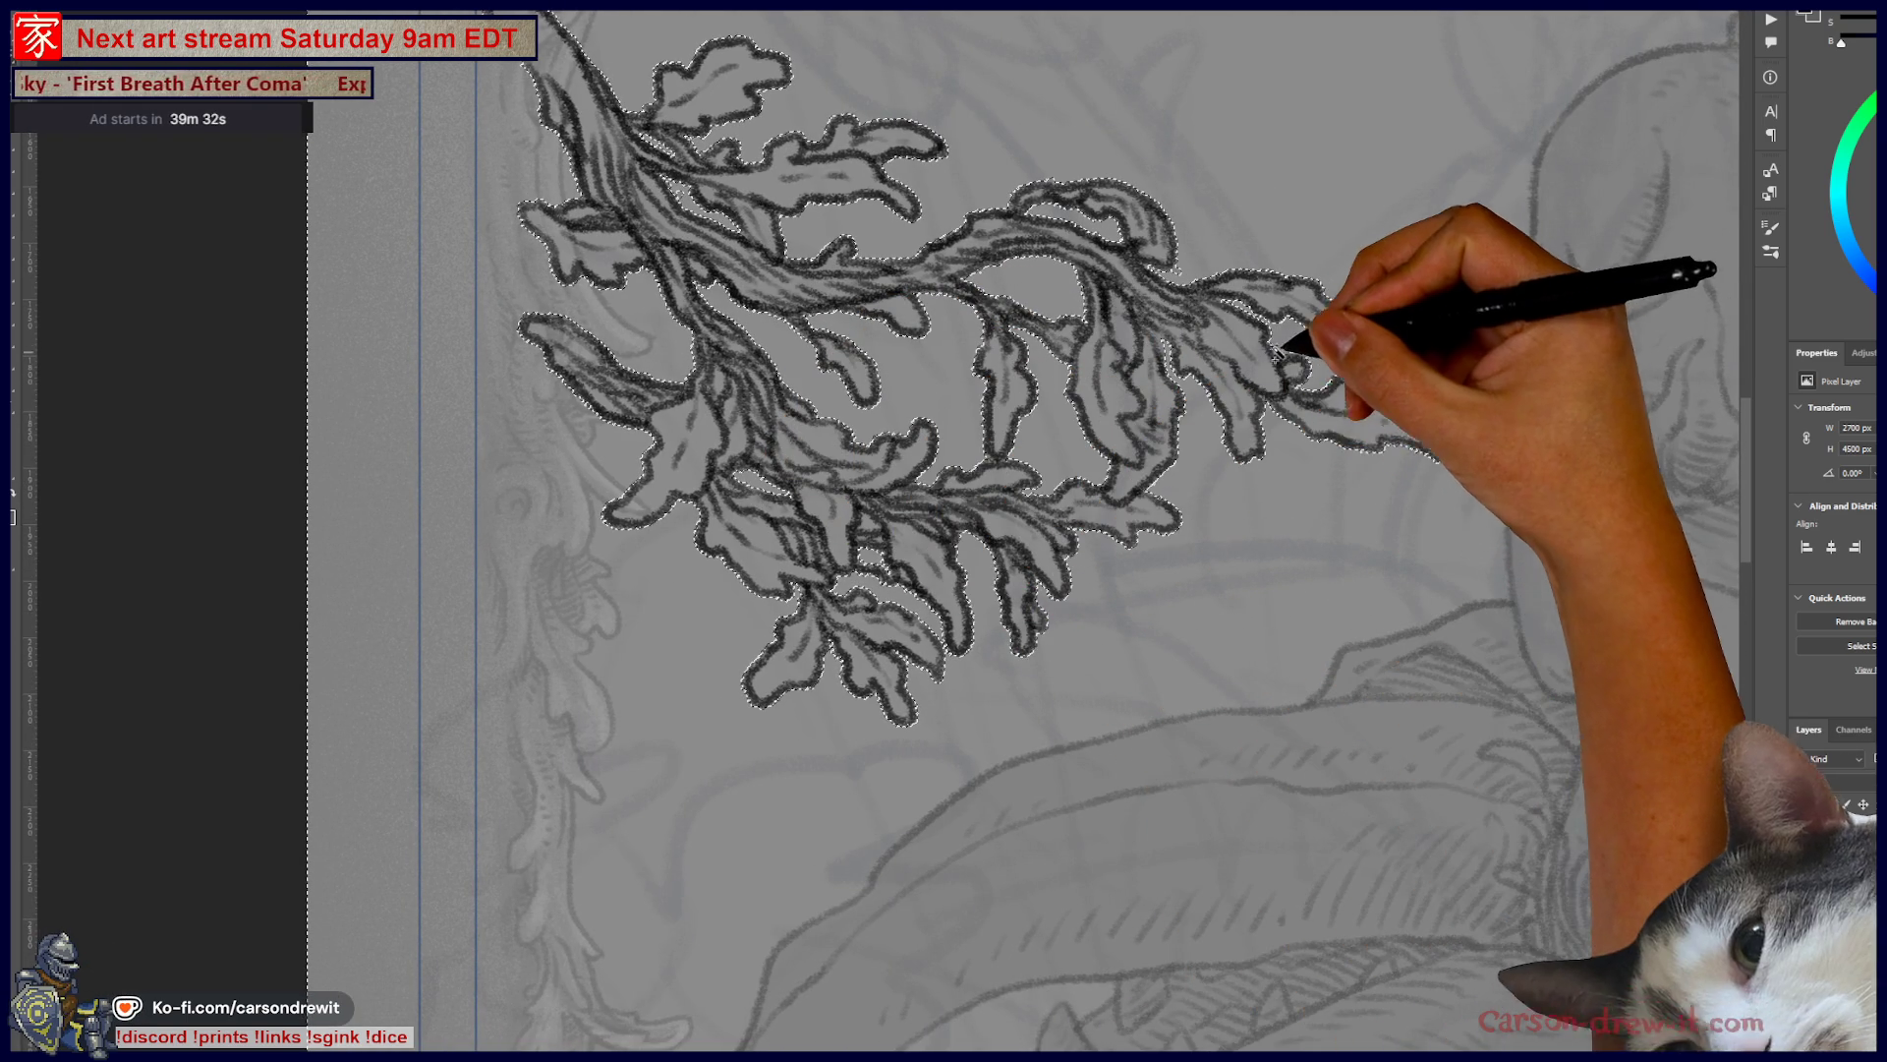
pyautogui.scroll(-1, 1256, 450)
pyautogui.scroll(-3, 1257, 450)
pyautogui.moveTo(1285, 717); pyautogui.dragTo(1167, 186)
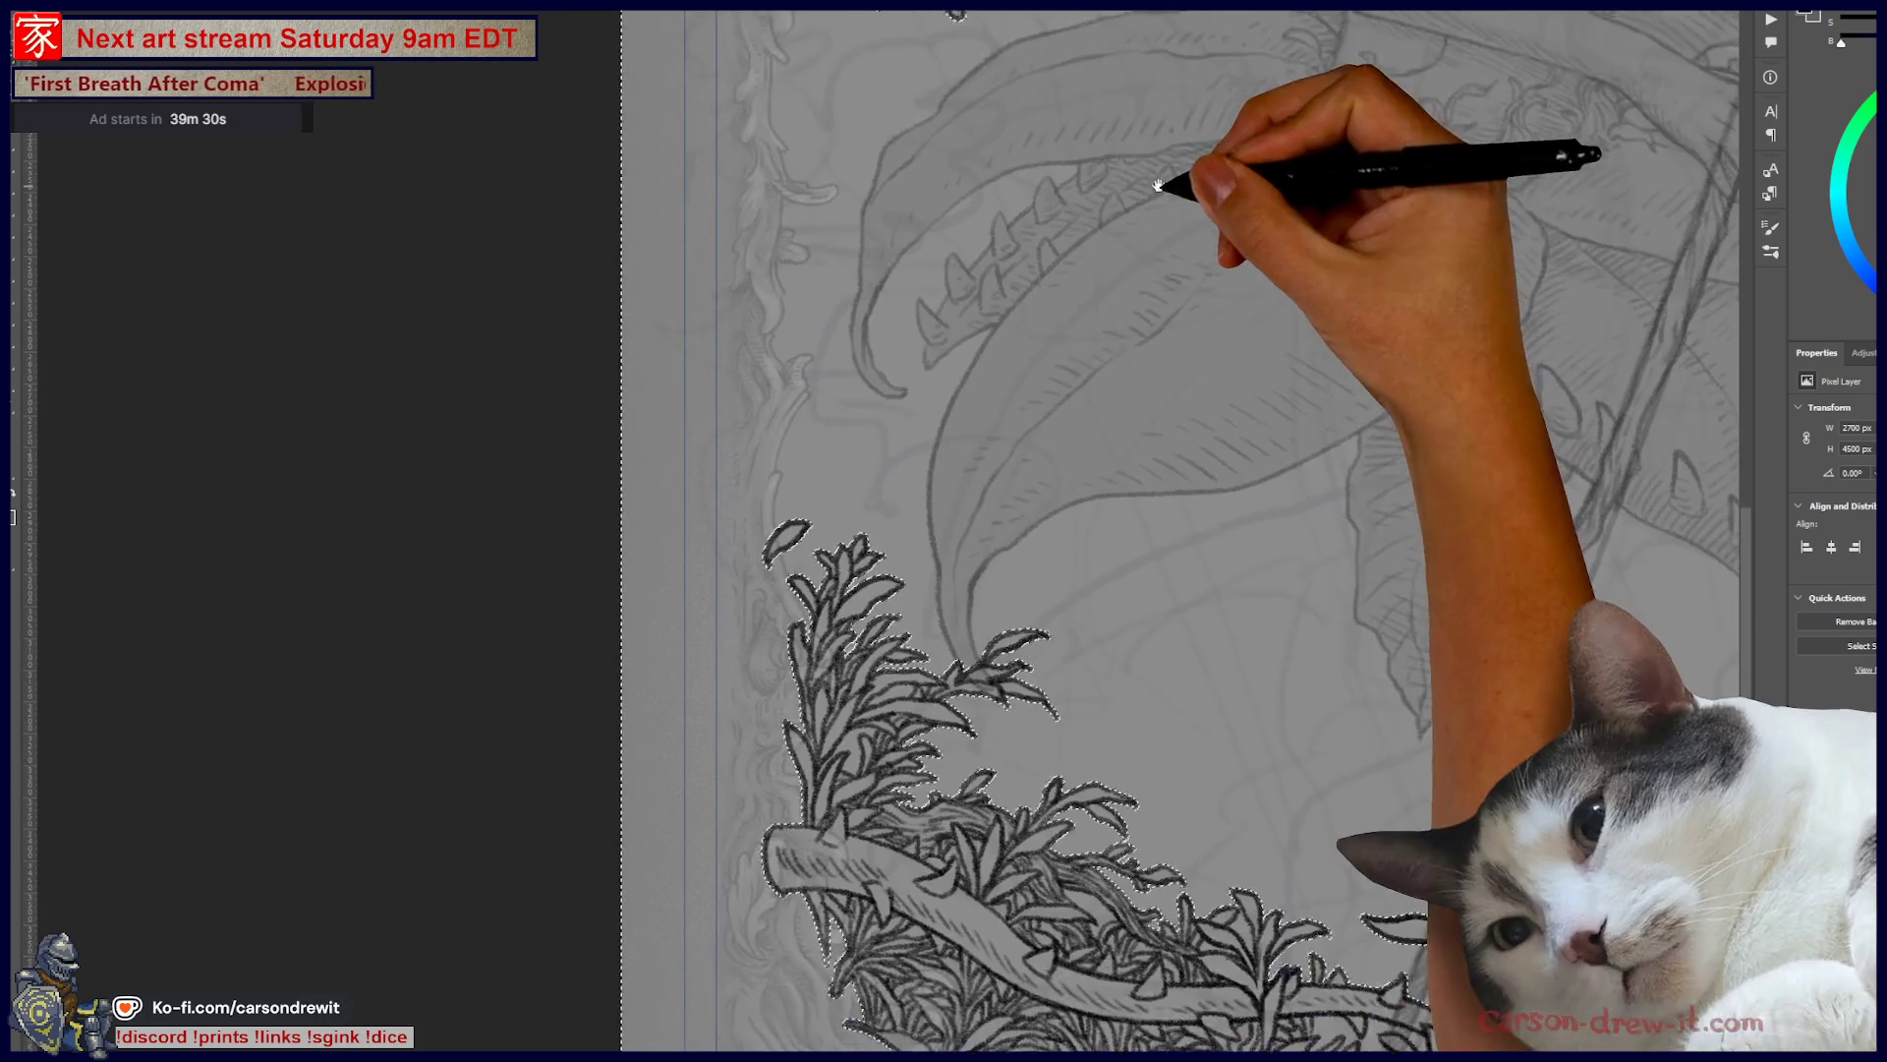
pyautogui.scroll(2, 894, 649)
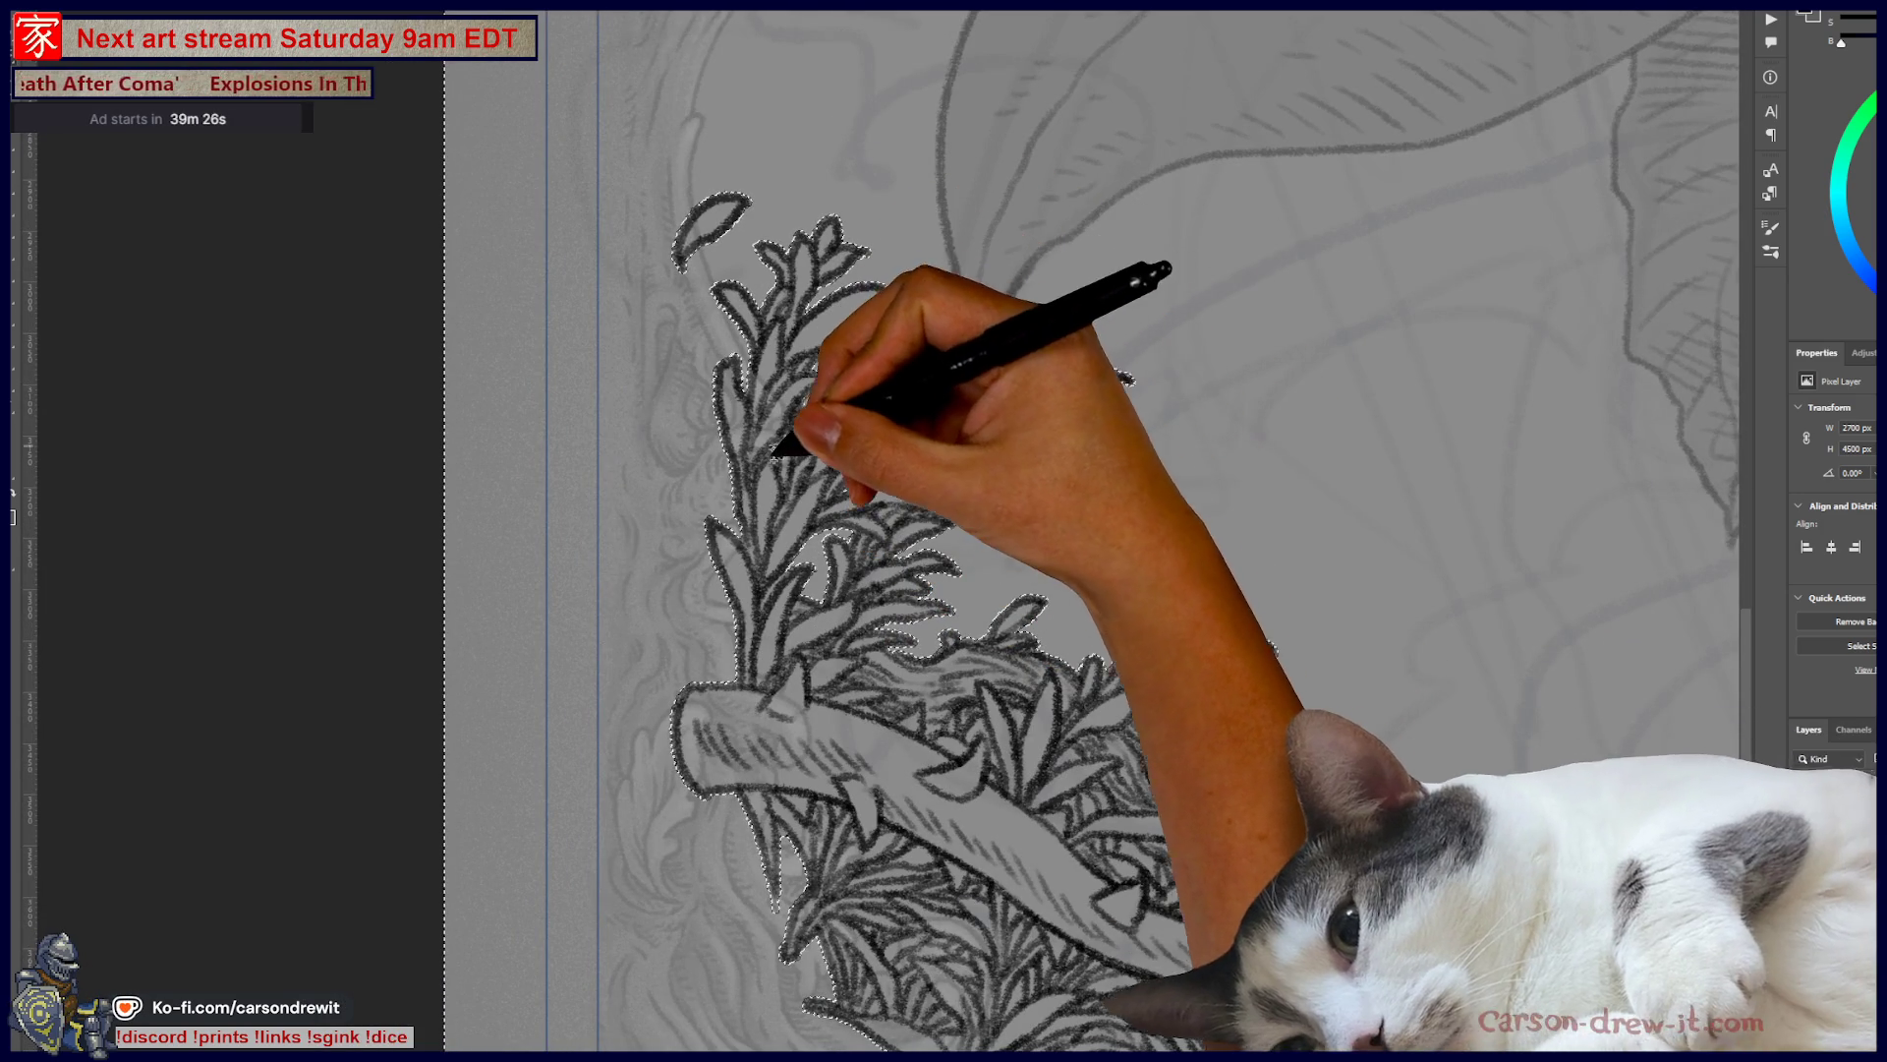
pyautogui.moveTo(1129, 632)
pyautogui.mouseDown()
pyautogui.moveTo(793, 261)
pyautogui.moveTo(602, 303)
pyautogui.mouseUp()
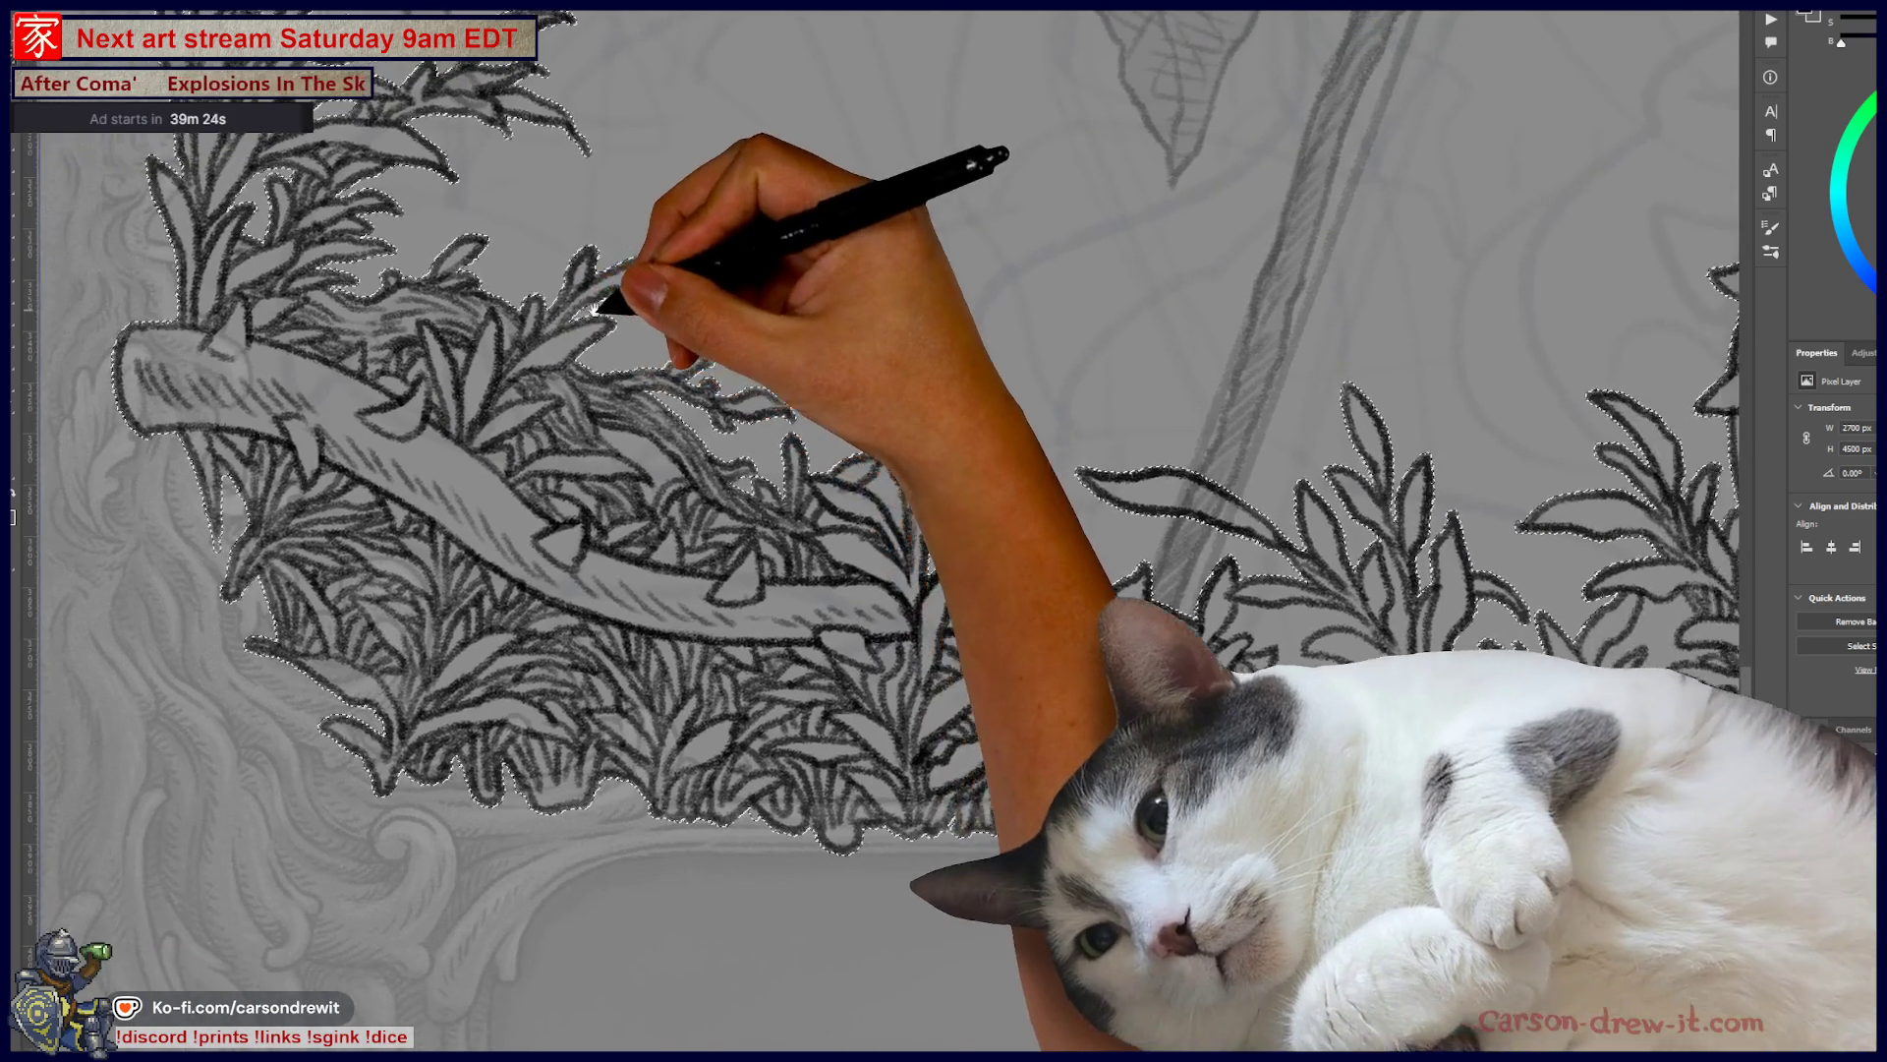
pyautogui.moveTo(885, 531); pyautogui.dragTo(707, 495)
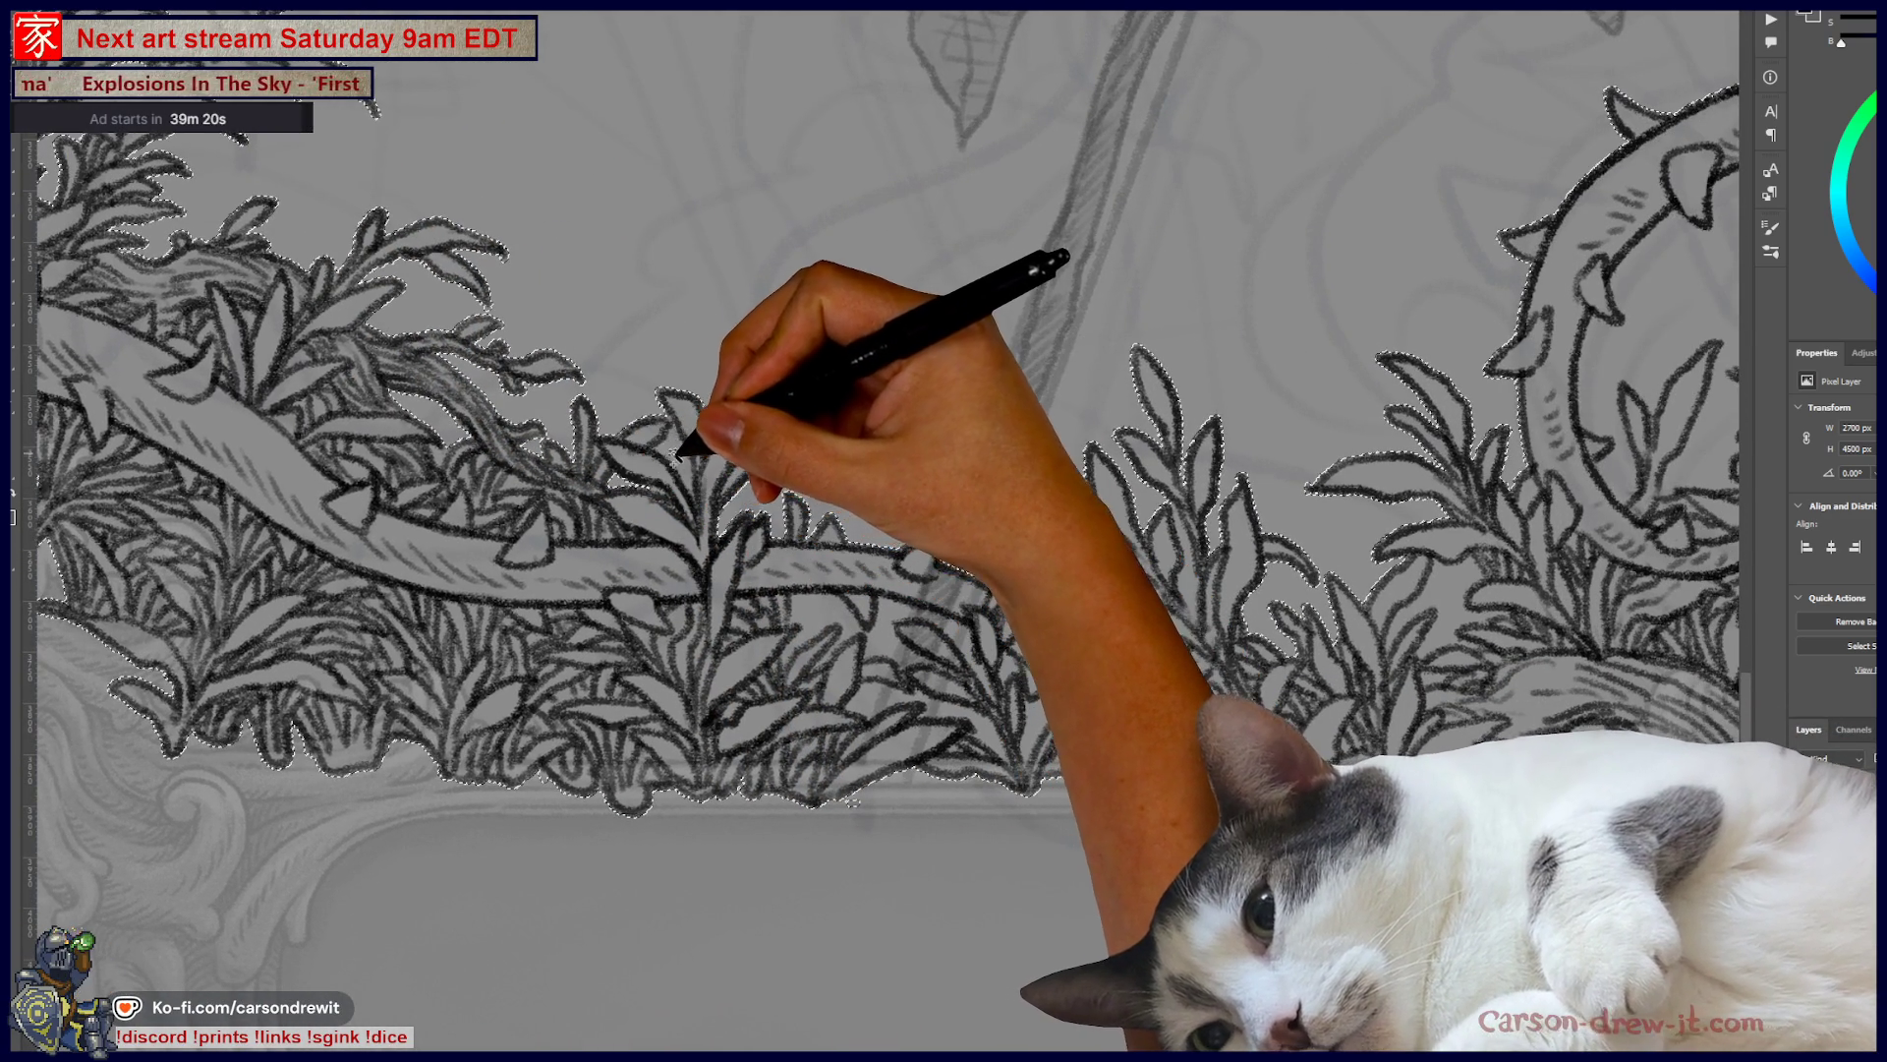
pyautogui.moveTo(1010, 607); pyautogui.dragTo(862, 565)
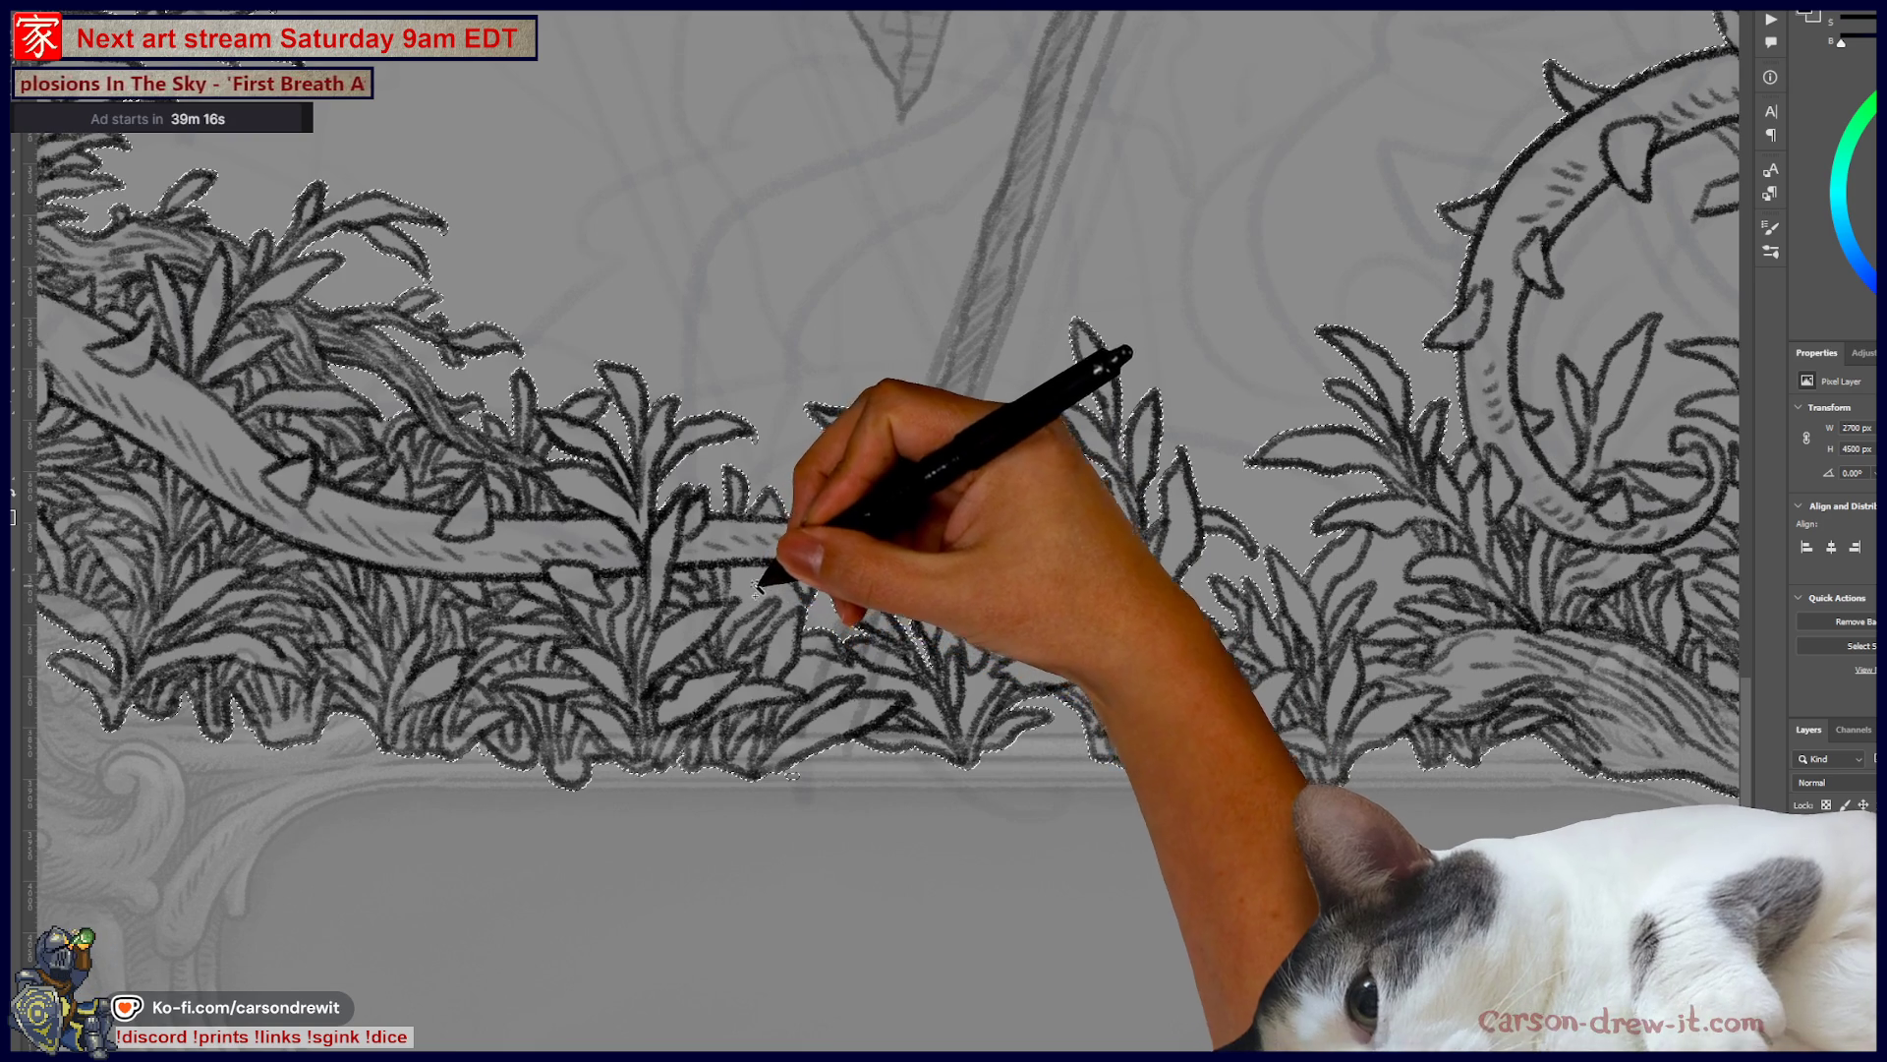
pyautogui.moveTo(958, 658)
pyautogui.mouseDown()
pyautogui.moveTo(792, 695)
pyautogui.moveTo(1084, 694)
pyautogui.mouseUp()
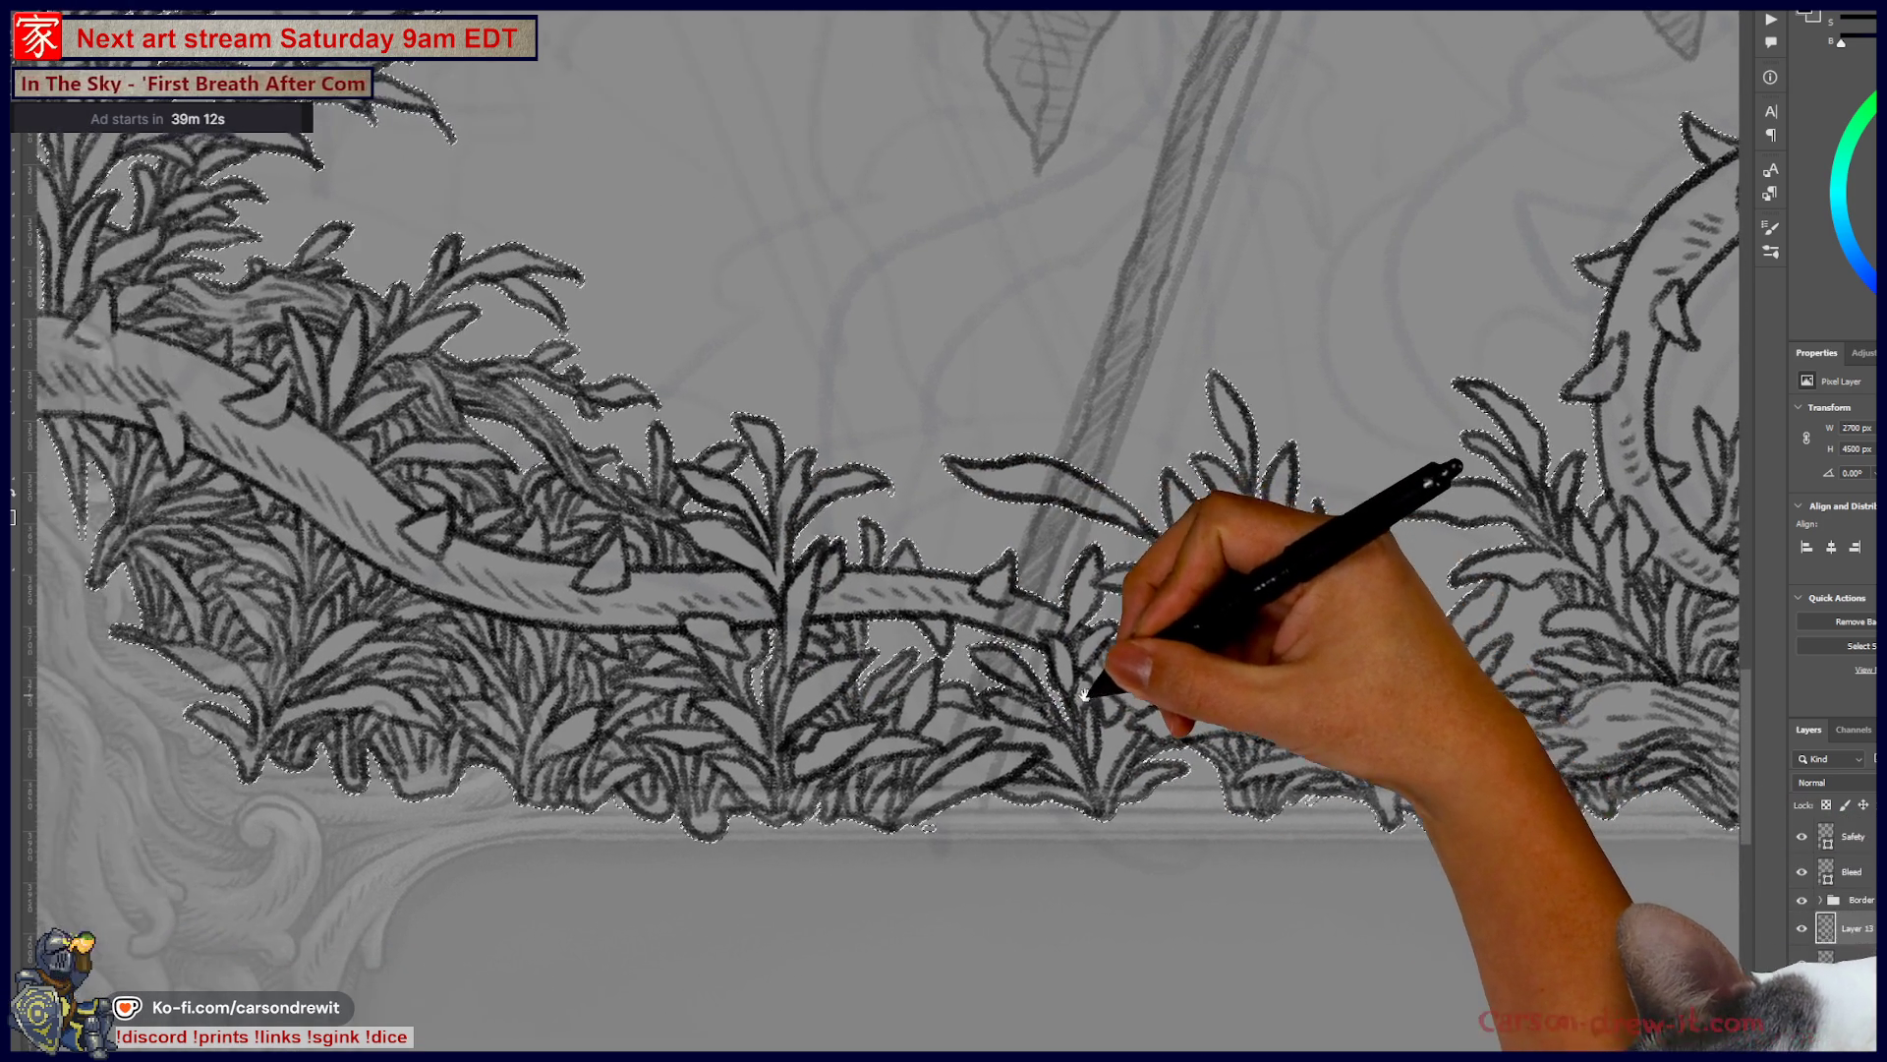
pyautogui.moveTo(961, 700)
pyautogui.mouseDown()
pyautogui.moveTo(1104, 717)
pyautogui.moveTo(1045, 682)
pyautogui.moveTo(679, 605)
pyautogui.mouseUp()
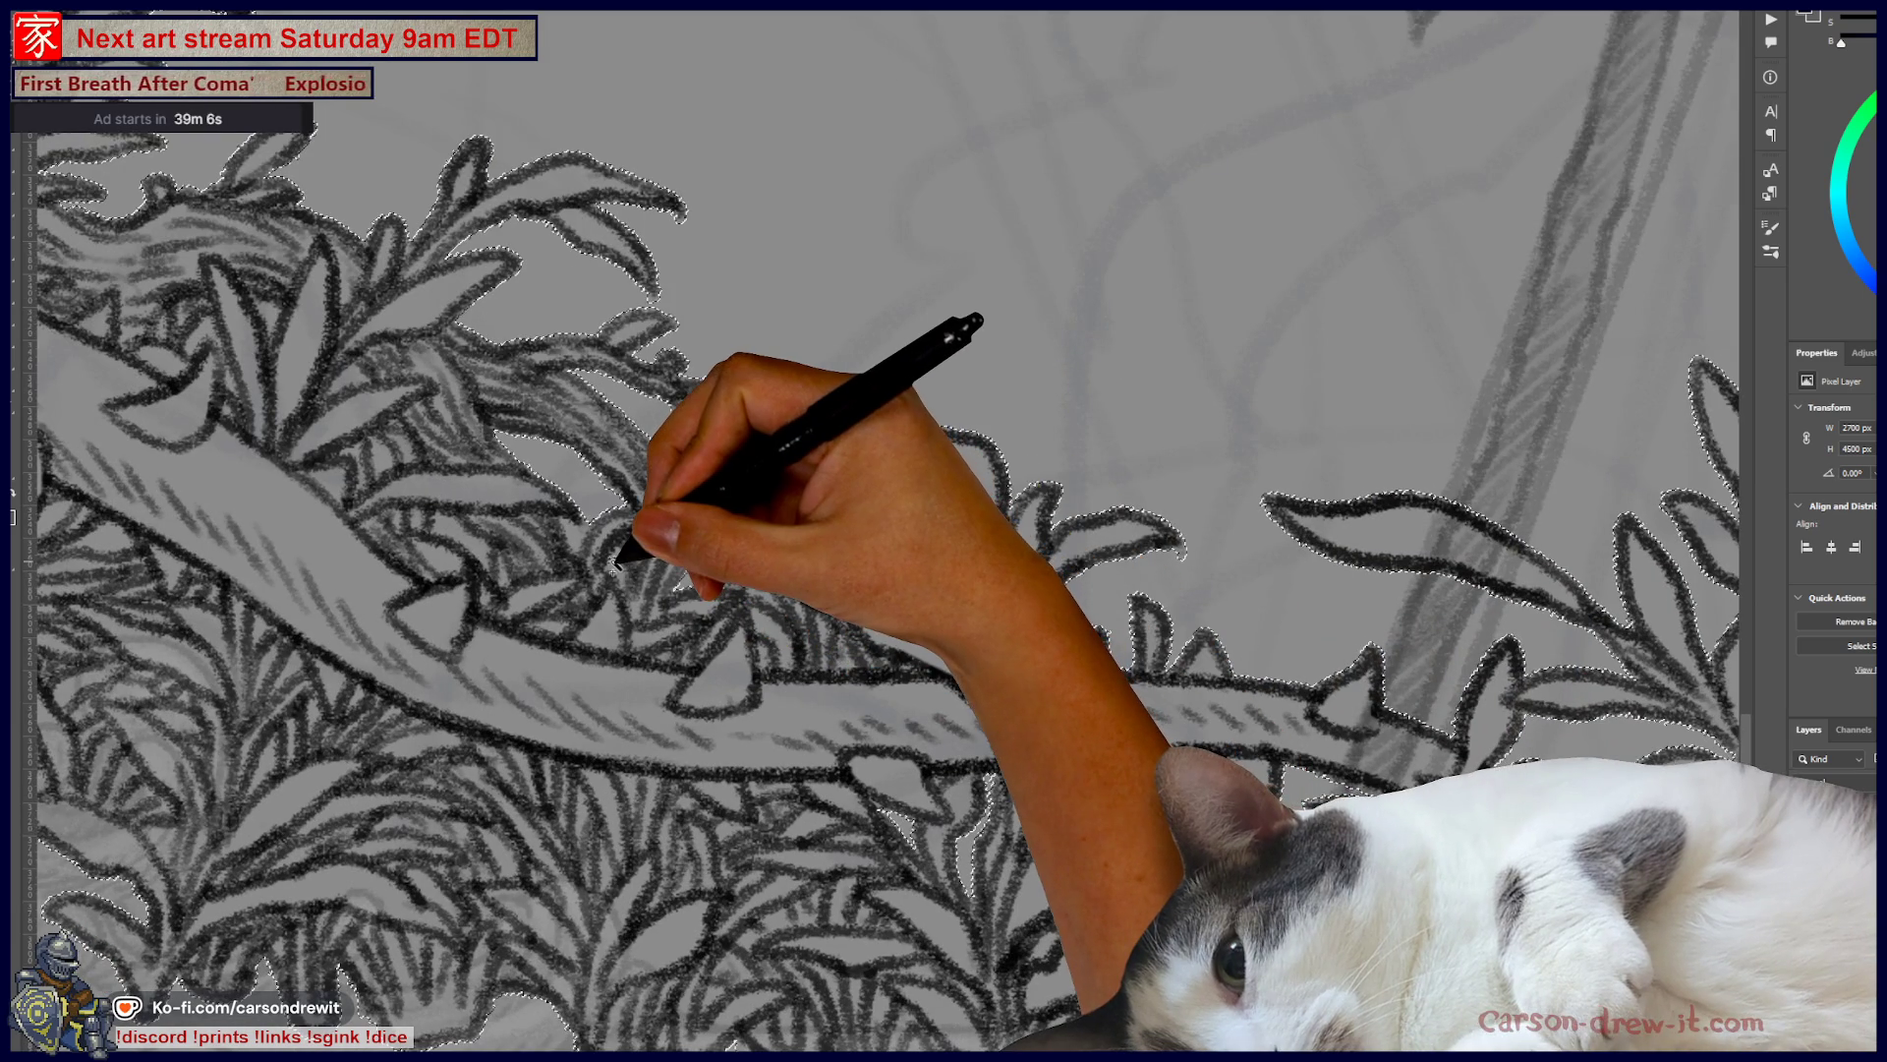
pyautogui.hotkey('ctrl', '-')
pyautogui.hotkey('ctrl', '-')
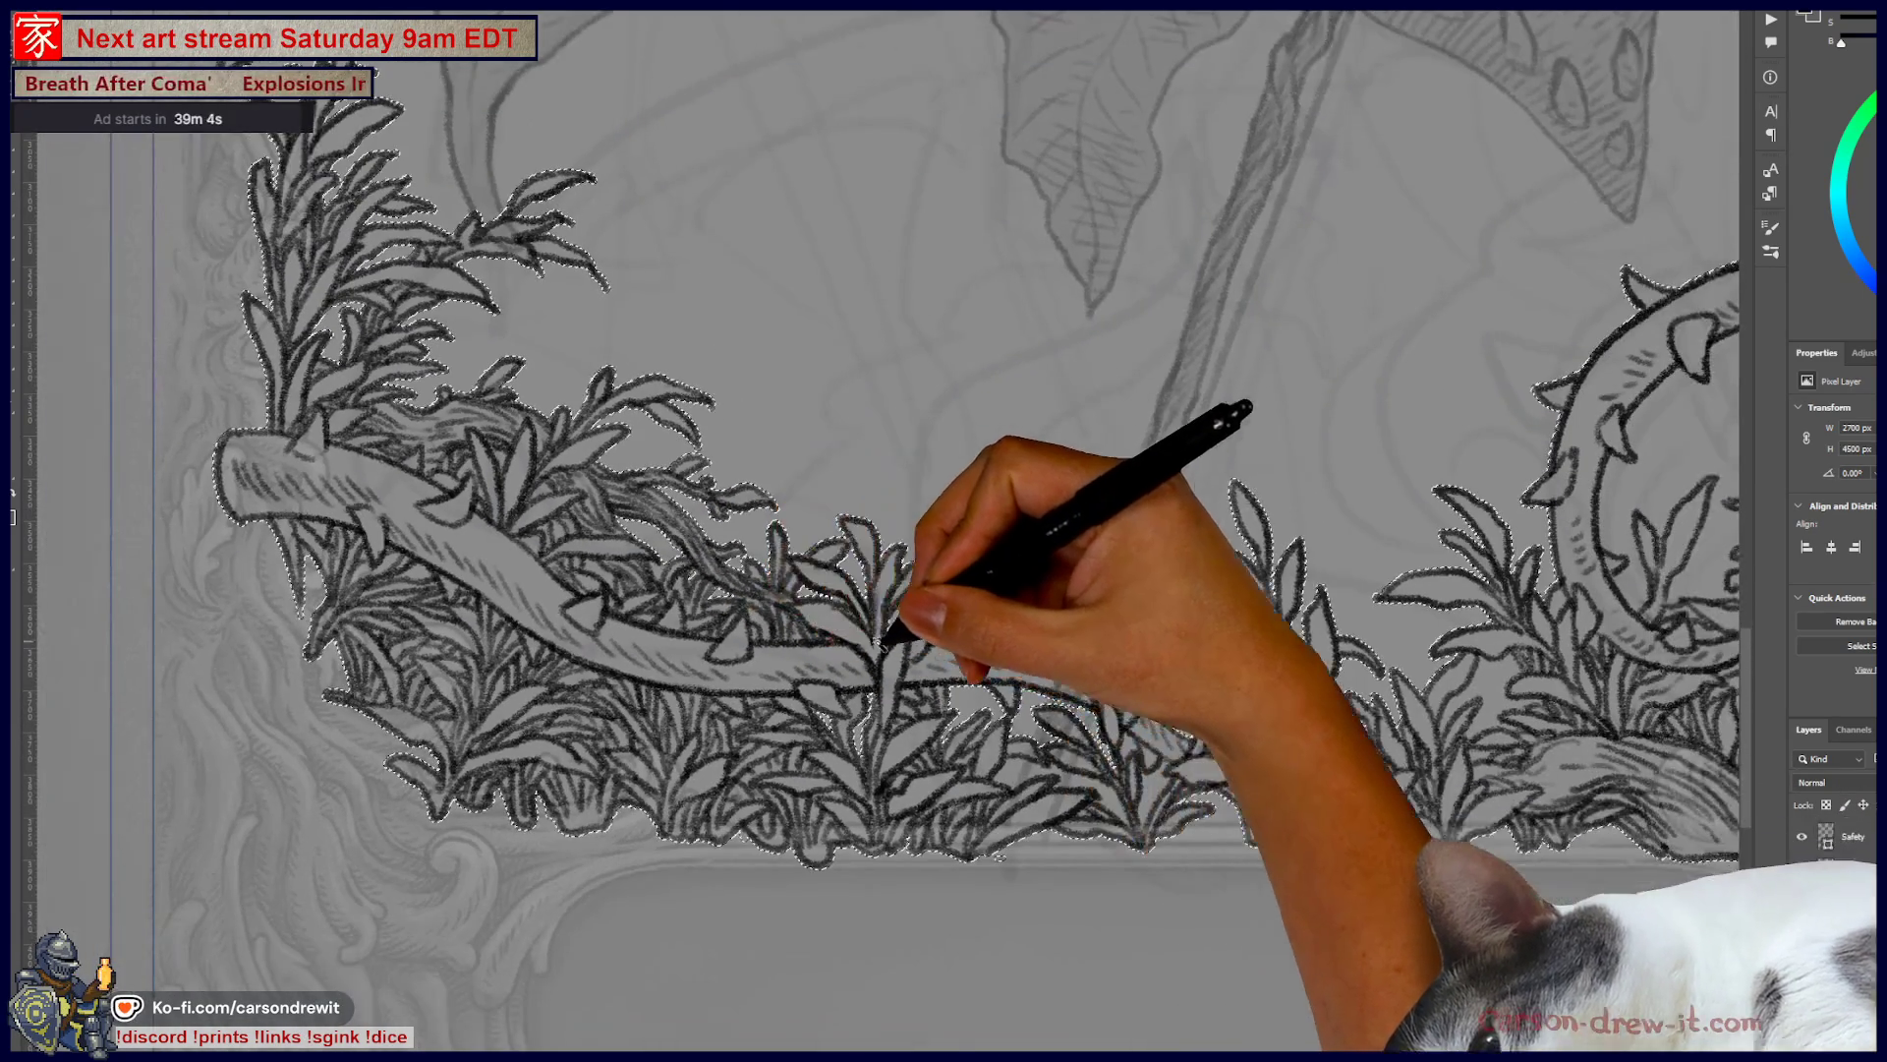
pyautogui.hotkey('ctrl', '+')
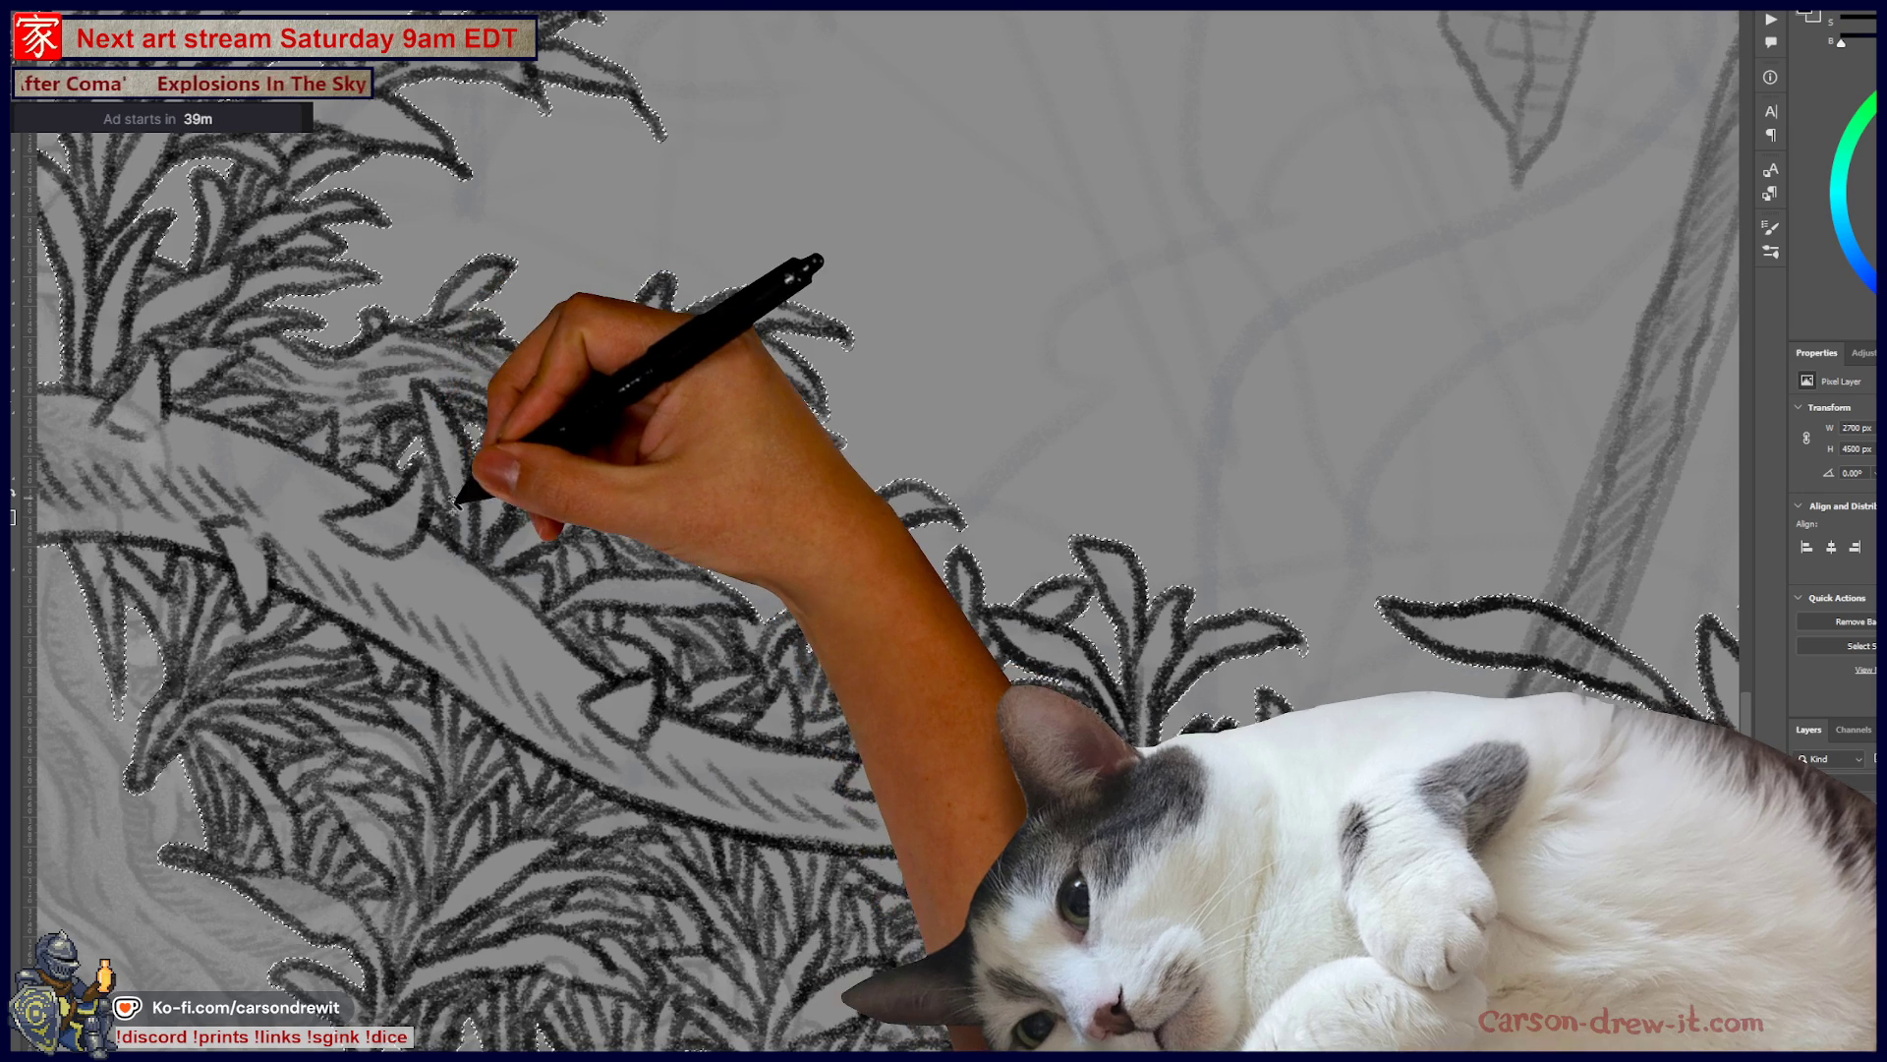
pyautogui.moveTo(603, 505)
pyautogui.mouseDown()
pyautogui.moveTo(989, 674)
pyautogui.moveTo(557, 556)
pyautogui.moveTo(1062, 675)
pyautogui.moveTo(547, 380)
pyautogui.moveTo(1088, 560)
pyautogui.moveTo(994, 573)
pyautogui.mouseUp()
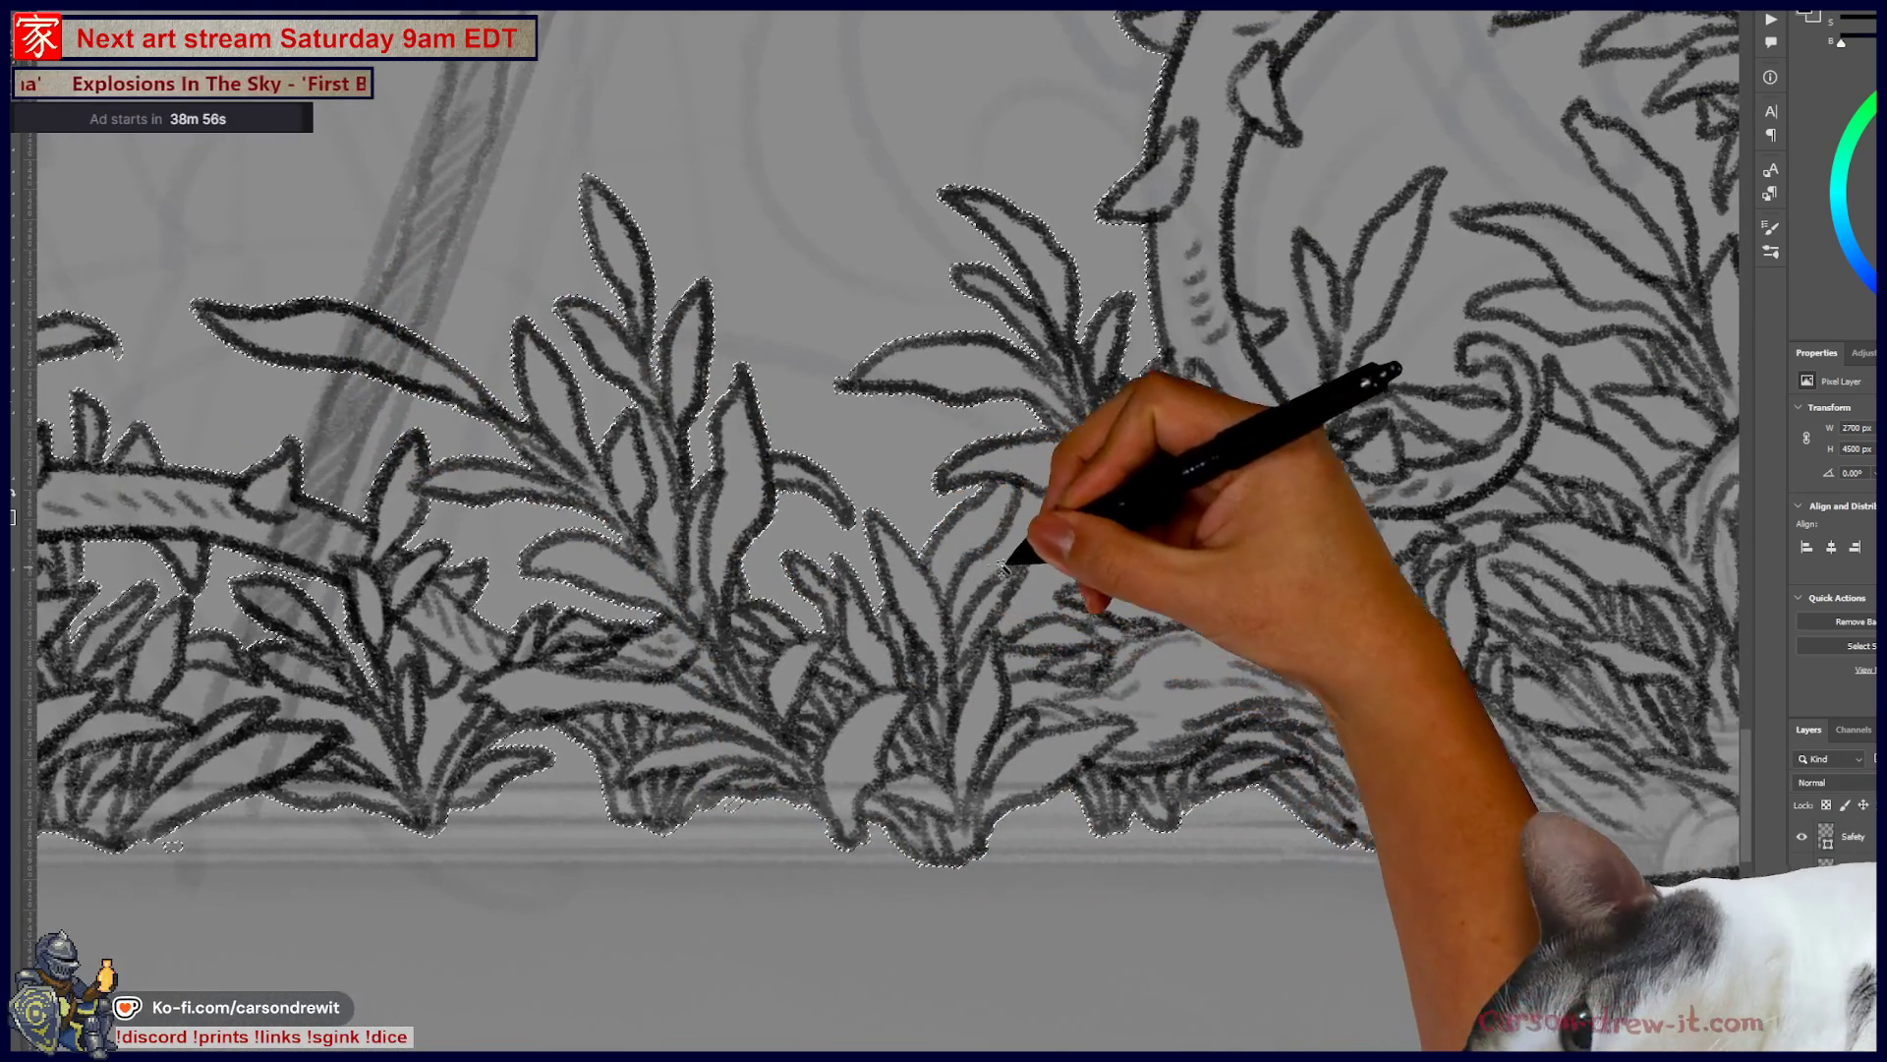
pyautogui.moveTo(1193, 345)
pyautogui.mouseDown()
pyautogui.moveTo(1222, 433)
pyautogui.moveTo(1105, 515)
pyautogui.mouseUp()
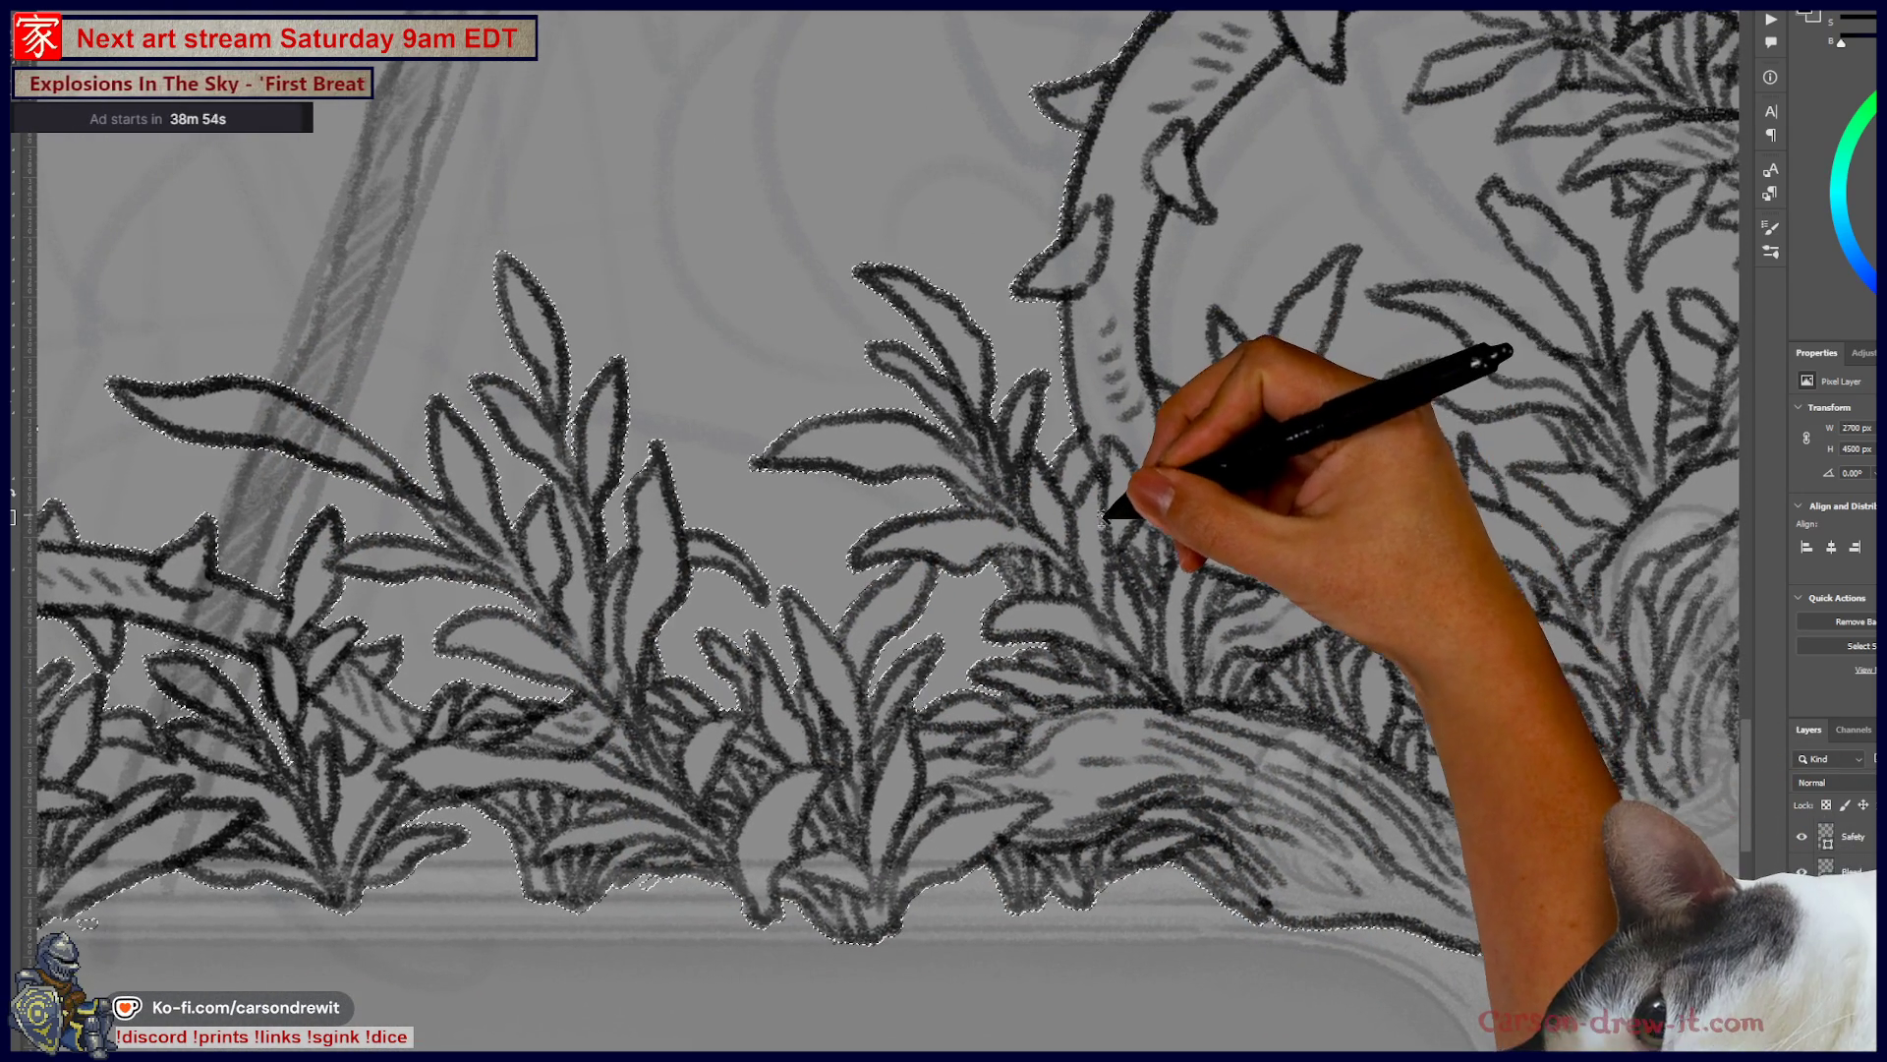
pyautogui.moveTo(1157, 589)
pyautogui.mouseDown()
pyautogui.moveTo(1045, 640)
pyautogui.moveTo(1052, 589)
pyautogui.moveTo(1200, 569)
pyautogui.moveTo(1128, 476)
pyautogui.moveTo(1323, 525)
pyautogui.moveTo(1081, 609)
pyautogui.mouseUp()
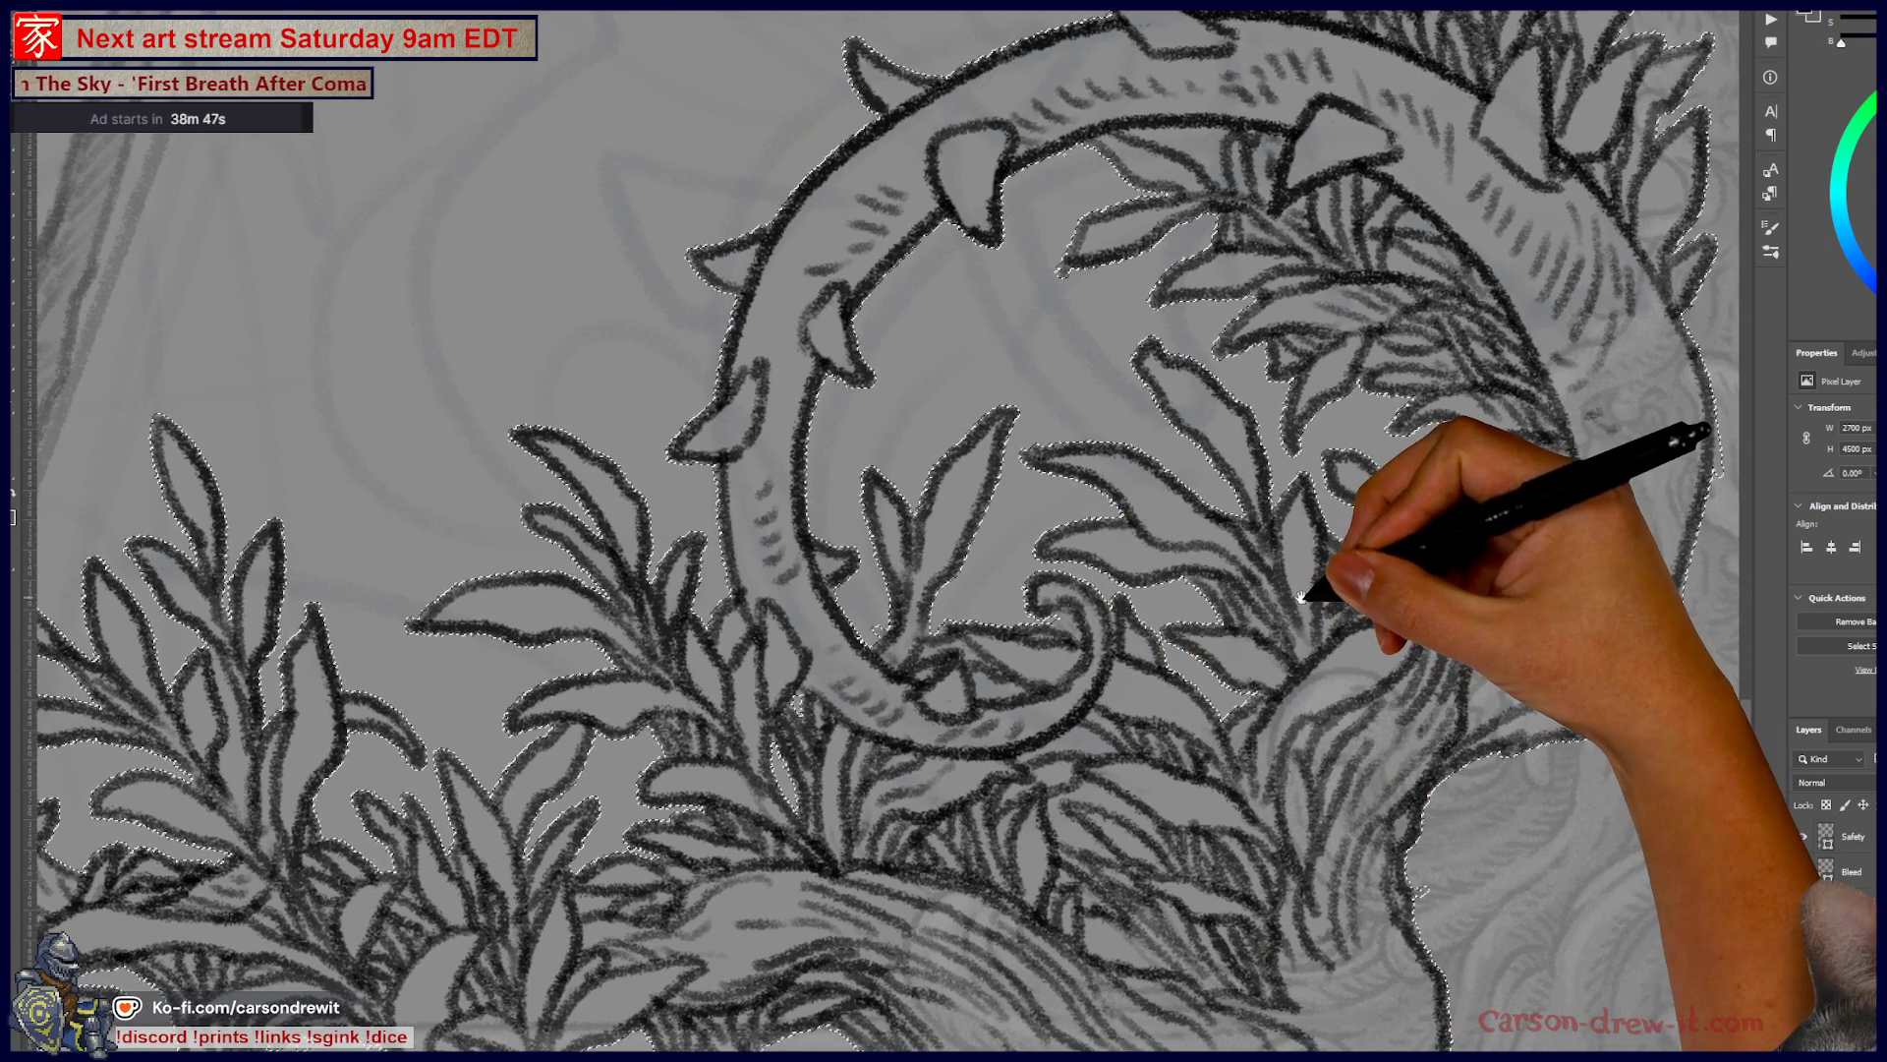
# - Pan up along the coiled thorny vine and side vine to the right-hand top flower cluster
pyautogui.moveTo(1194, 621)
pyautogui.mouseDown()
pyautogui.moveTo(1158, 548)
pyautogui.moveTo(1135, 556)
pyautogui.mouseUp()
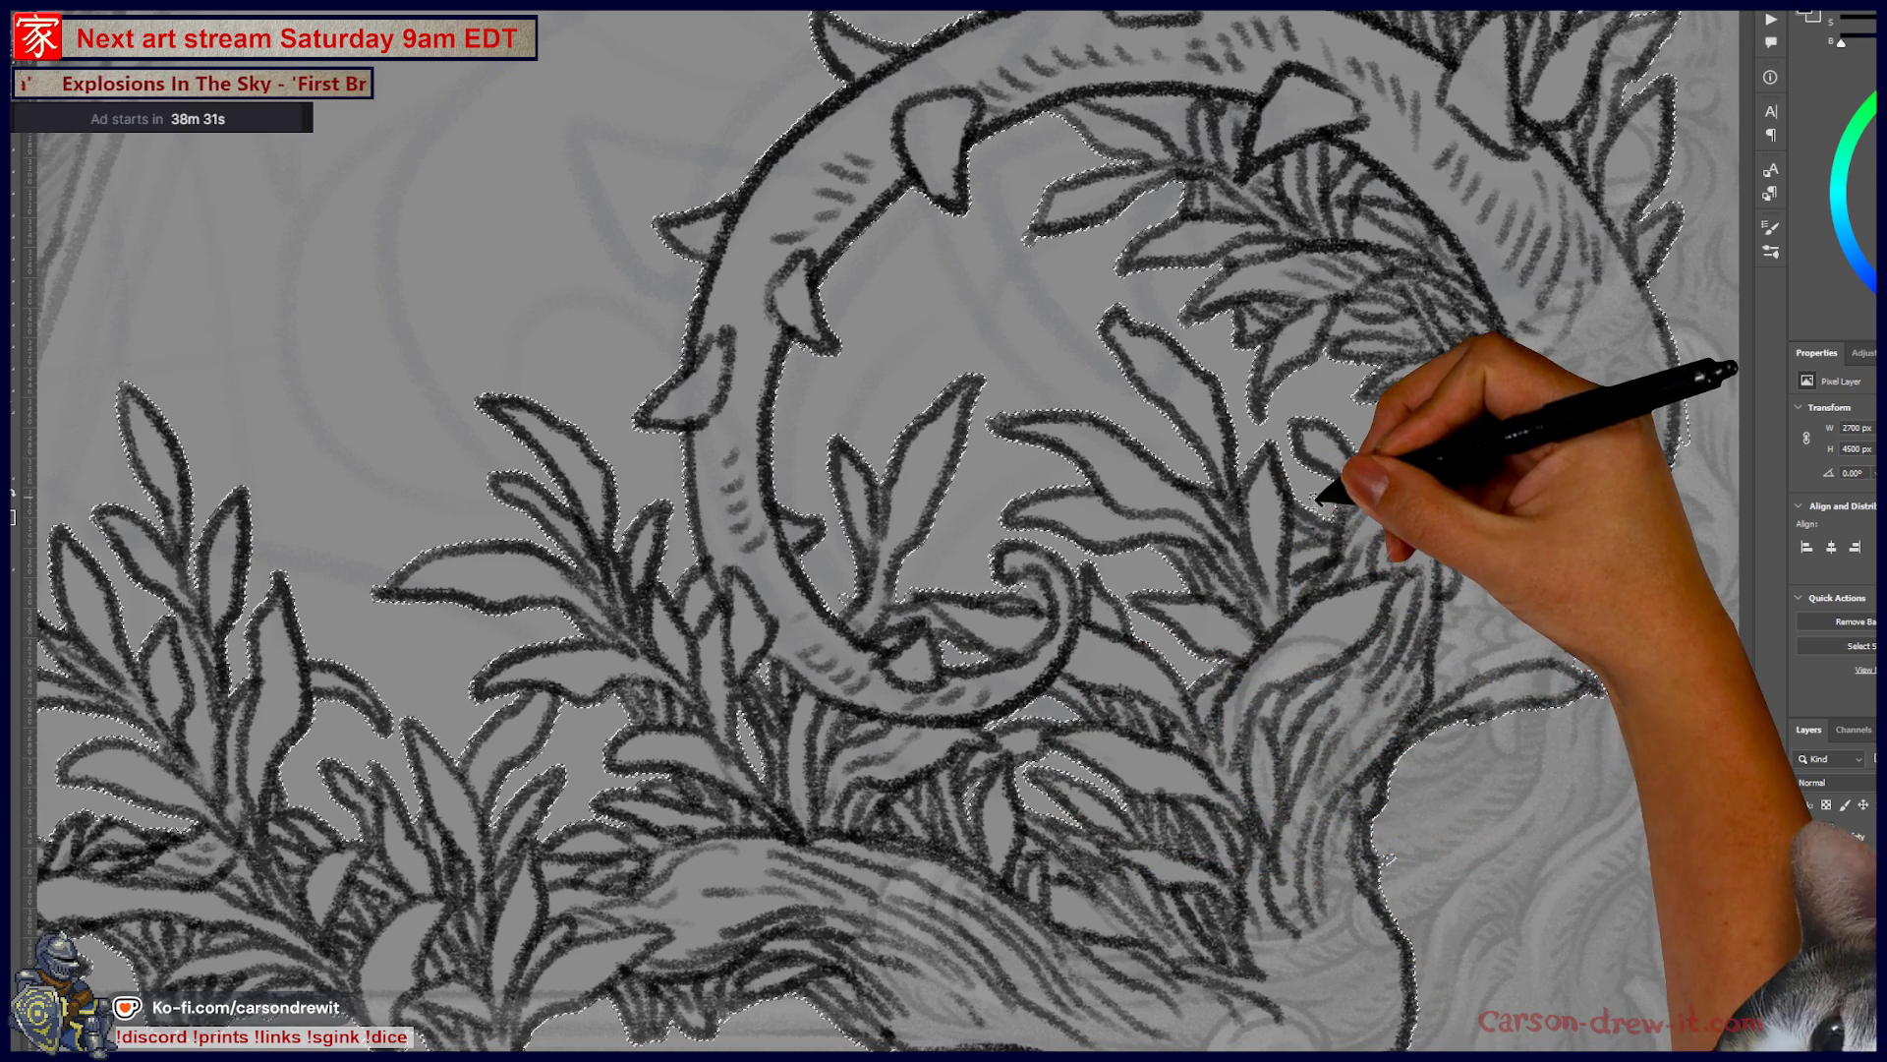
pyautogui.moveTo(1389, 384); pyautogui.dragTo(1300, 632)
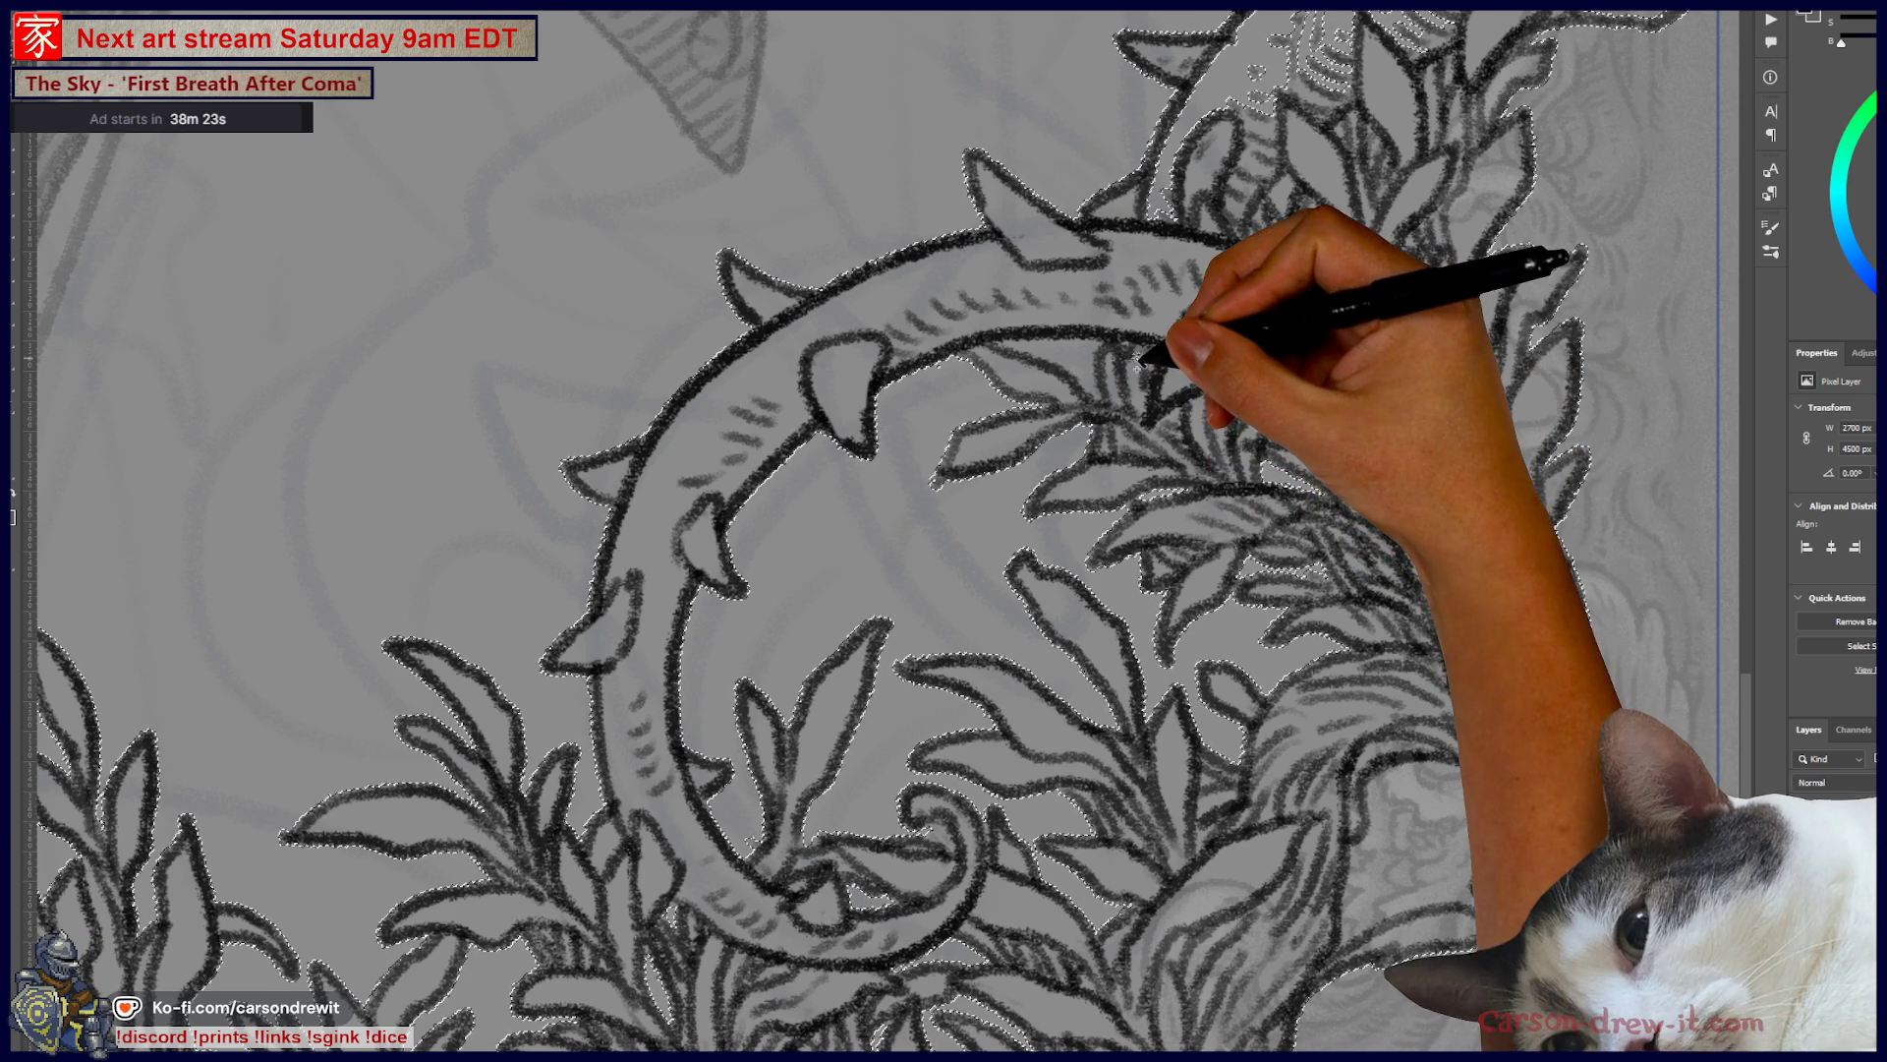
pyautogui.moveTo(1222, 387)
pyautogui.mouseDown()
pyautogui.moveTo(1117, 674)
pyautogui.moveTo(971, 755)
pyautogui.moveTo(936, 706)
pyautogui.mouseUp()
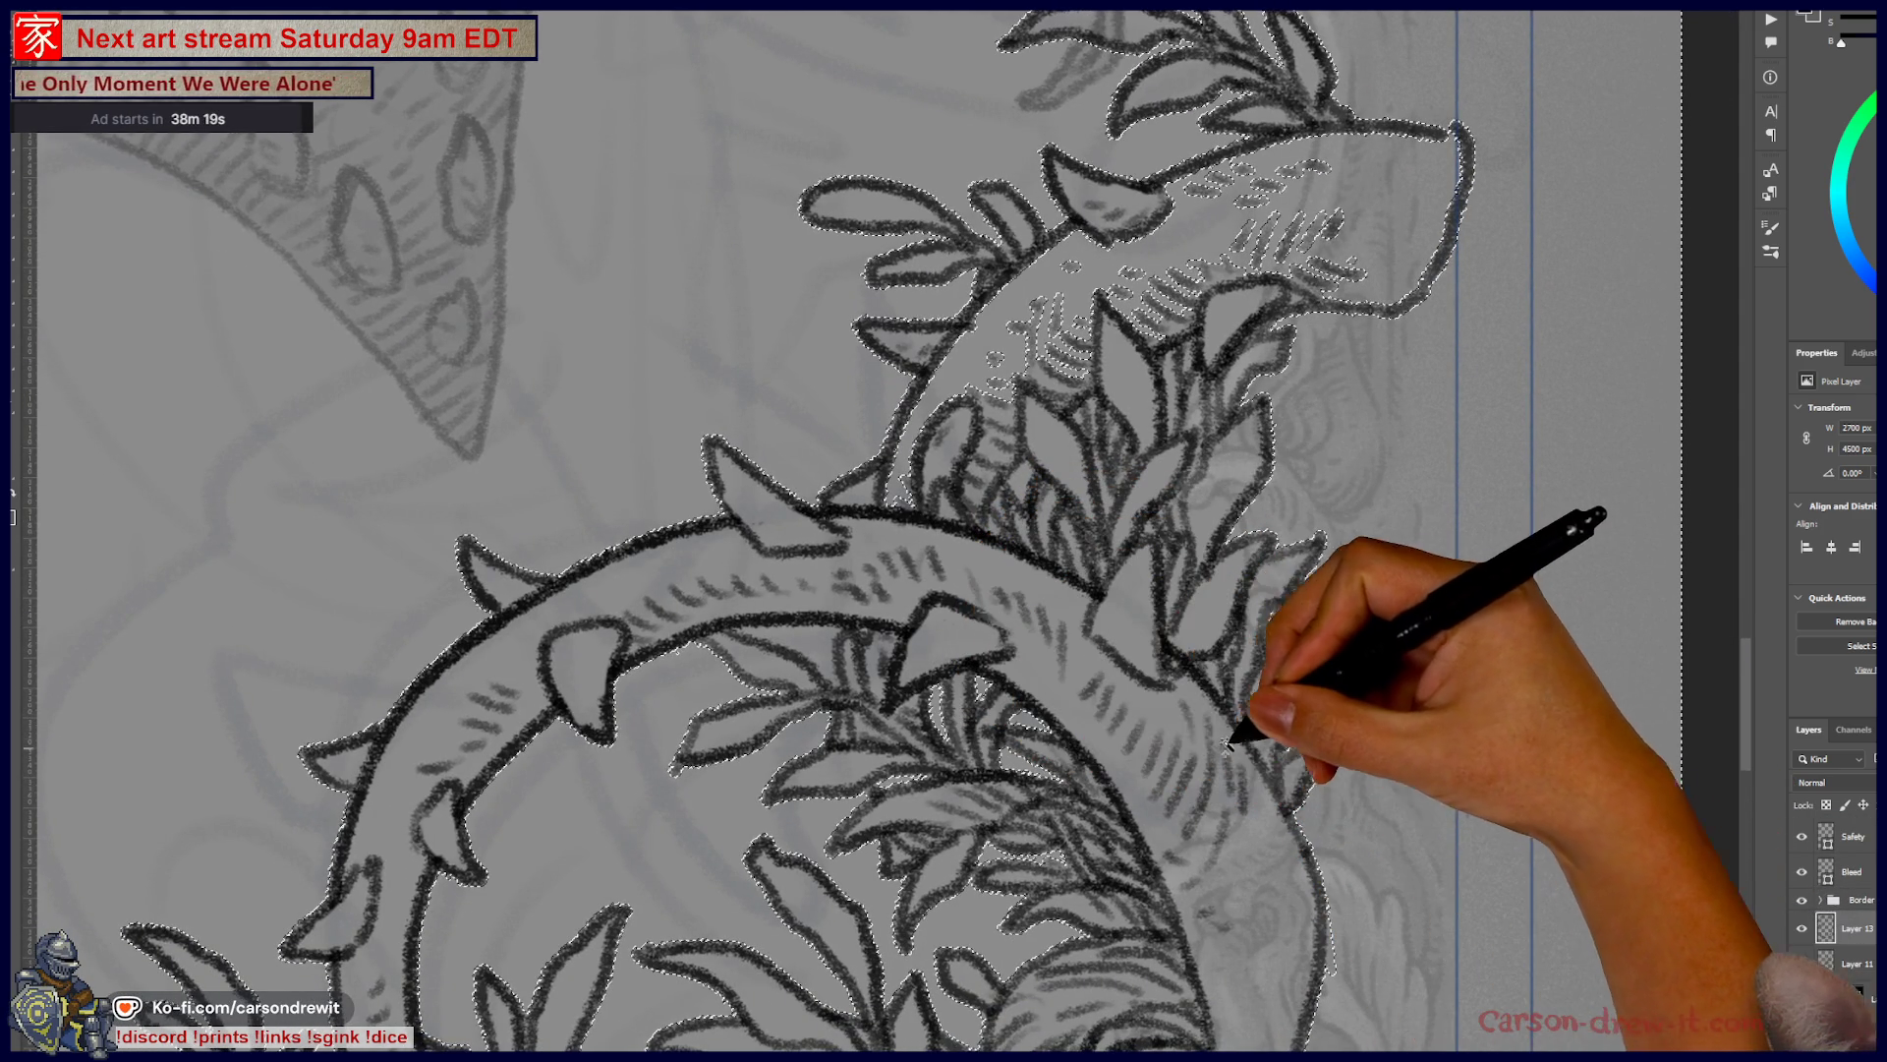
pyautogui.moveTo(1109, 752)
pyautogui.mouseDown()
pyautogui.moveTo(1179, 716)
pyautogui.moveTo(1175, 433)
pyautogui.moveTo(1294, 489)
pyautogui.mouseUp()
pyautogui.moveTo(1087, 602)
pyautogui.mouseDown()
pyautogui.moveTo(1117, 557)
pyautogui.moveTo(1147, 770)
pyautogui.moveTo(1251, 641)
pyautogui.moveTo(1264, 758)
pyautogui.moveTo(1265, 624)
pyautogui.moveTo(1299, 475)
pyautogui.mouseUp()
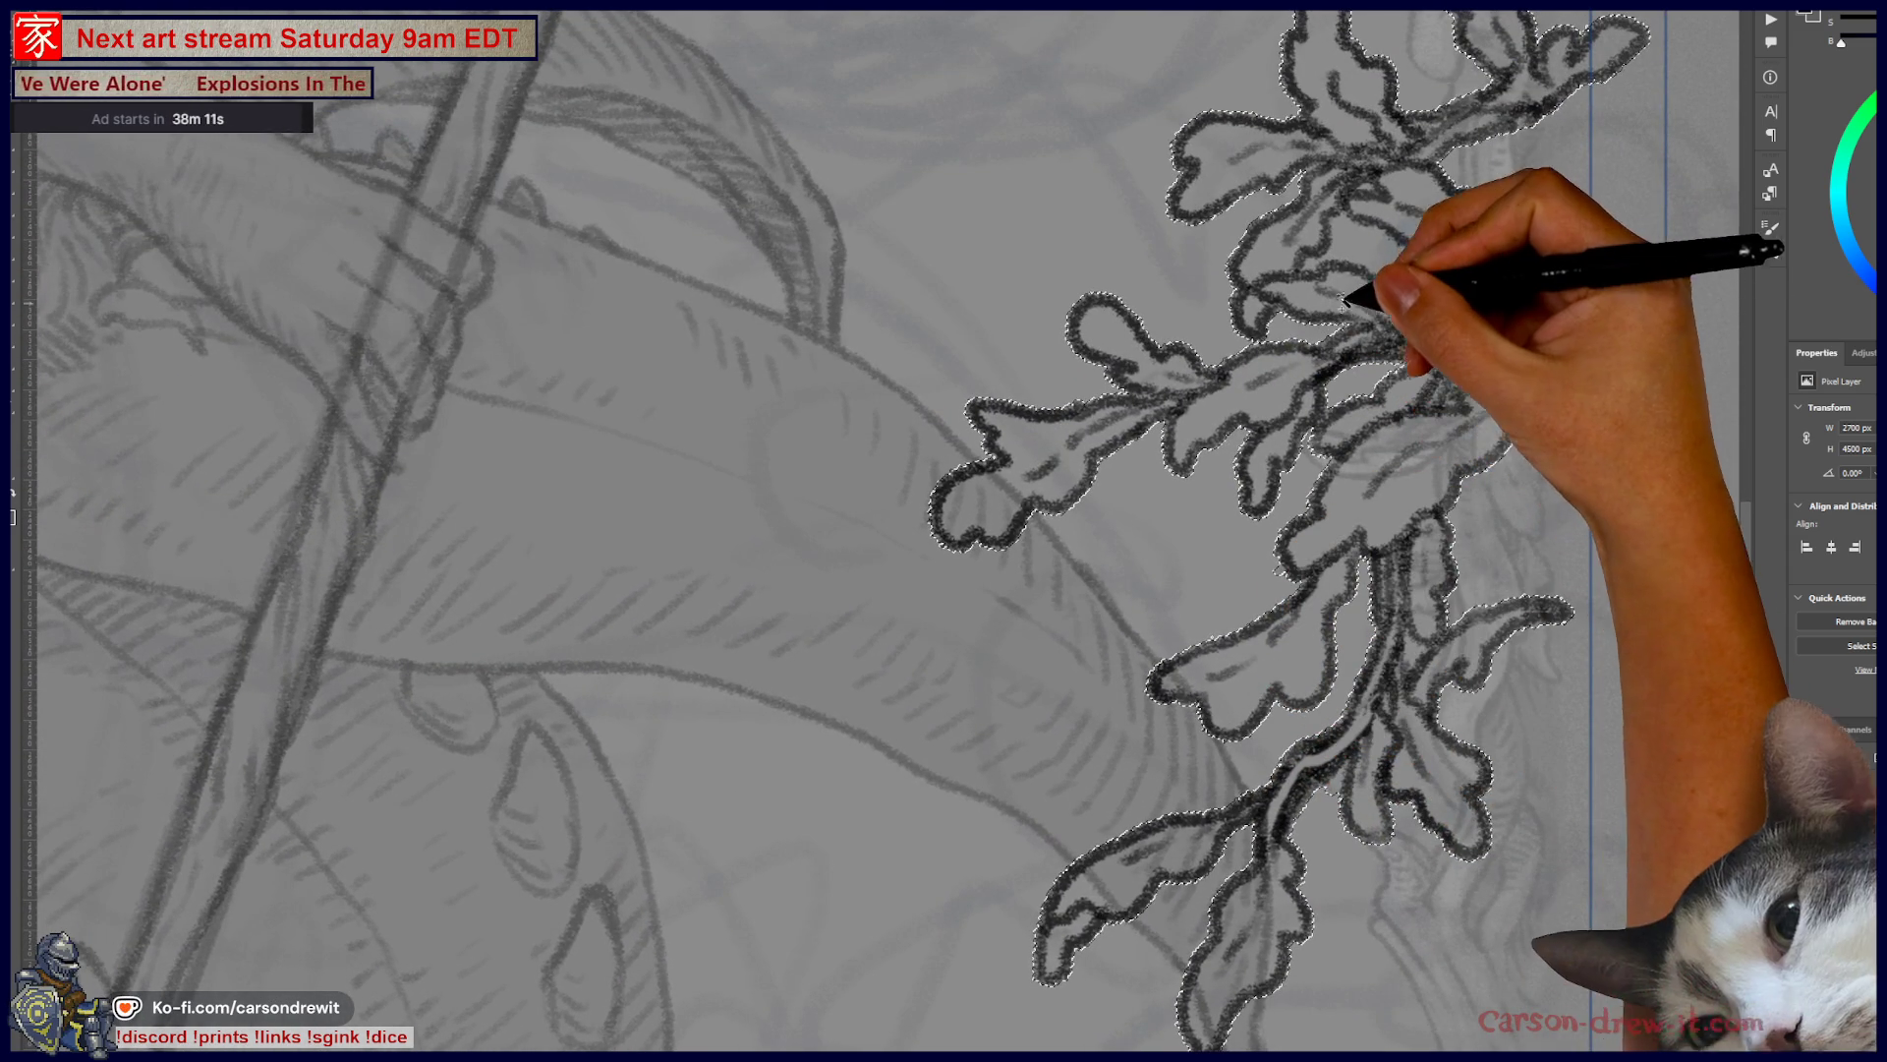
pyautogui.moveTo(1366, 248)
pyautogui.mouseDown()
pyautogui.moveTo(1327, 275)
pyautogui.moveTo(1340, 717)
pyautogui.mouseUp()
pyautogui.moveTo(1190, 246)
pyautogui.mouseDown()
pyautogui.moveTo(1200, 433)
pyautogui.moveTo(1305, 515)
pyautogui.moveTo(1314, 727)
pyautogui.mouseUp()
pyautogui.moveTo(1318, 300); pyautogui.dragTo(1324, 584)
pyautogui.moveTo(1296, 462); pyautogui.dragTo(1296, 524)
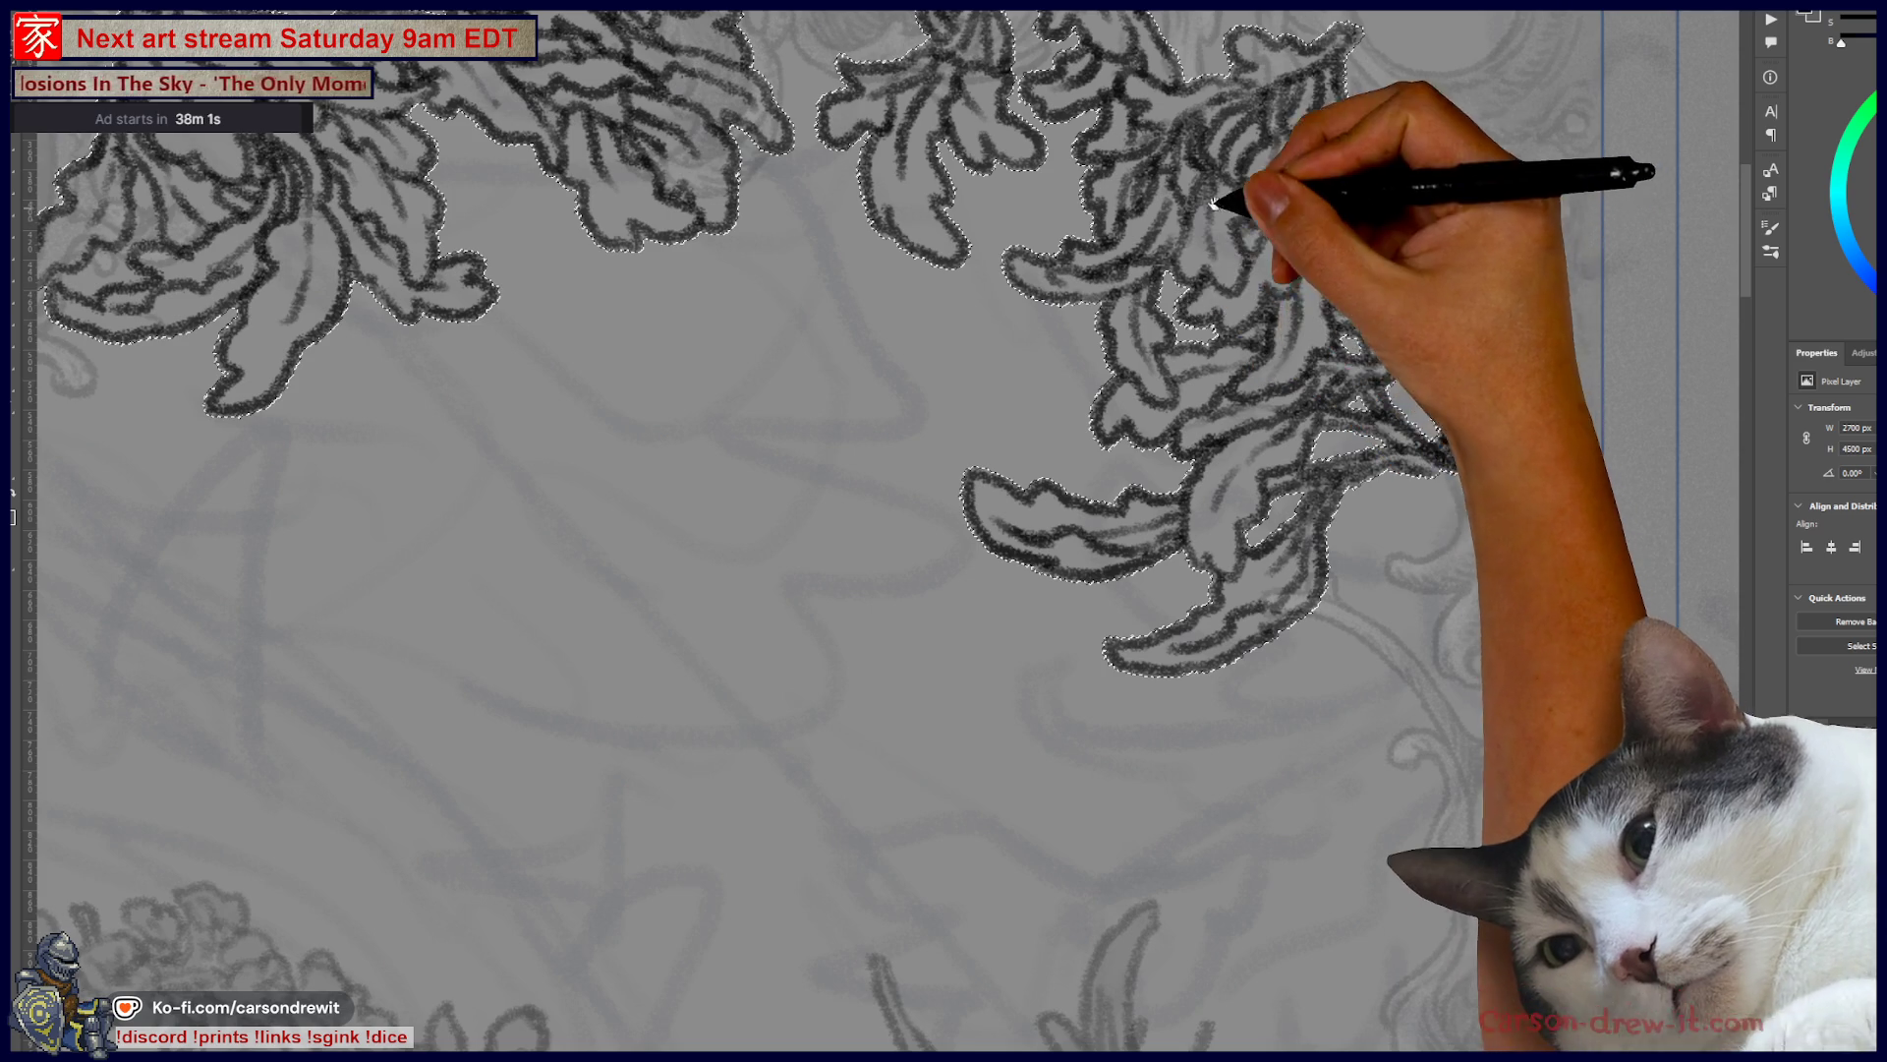
pyautogui.moveTo(1229, 213); pyautogui.dragTo(1265, 396)
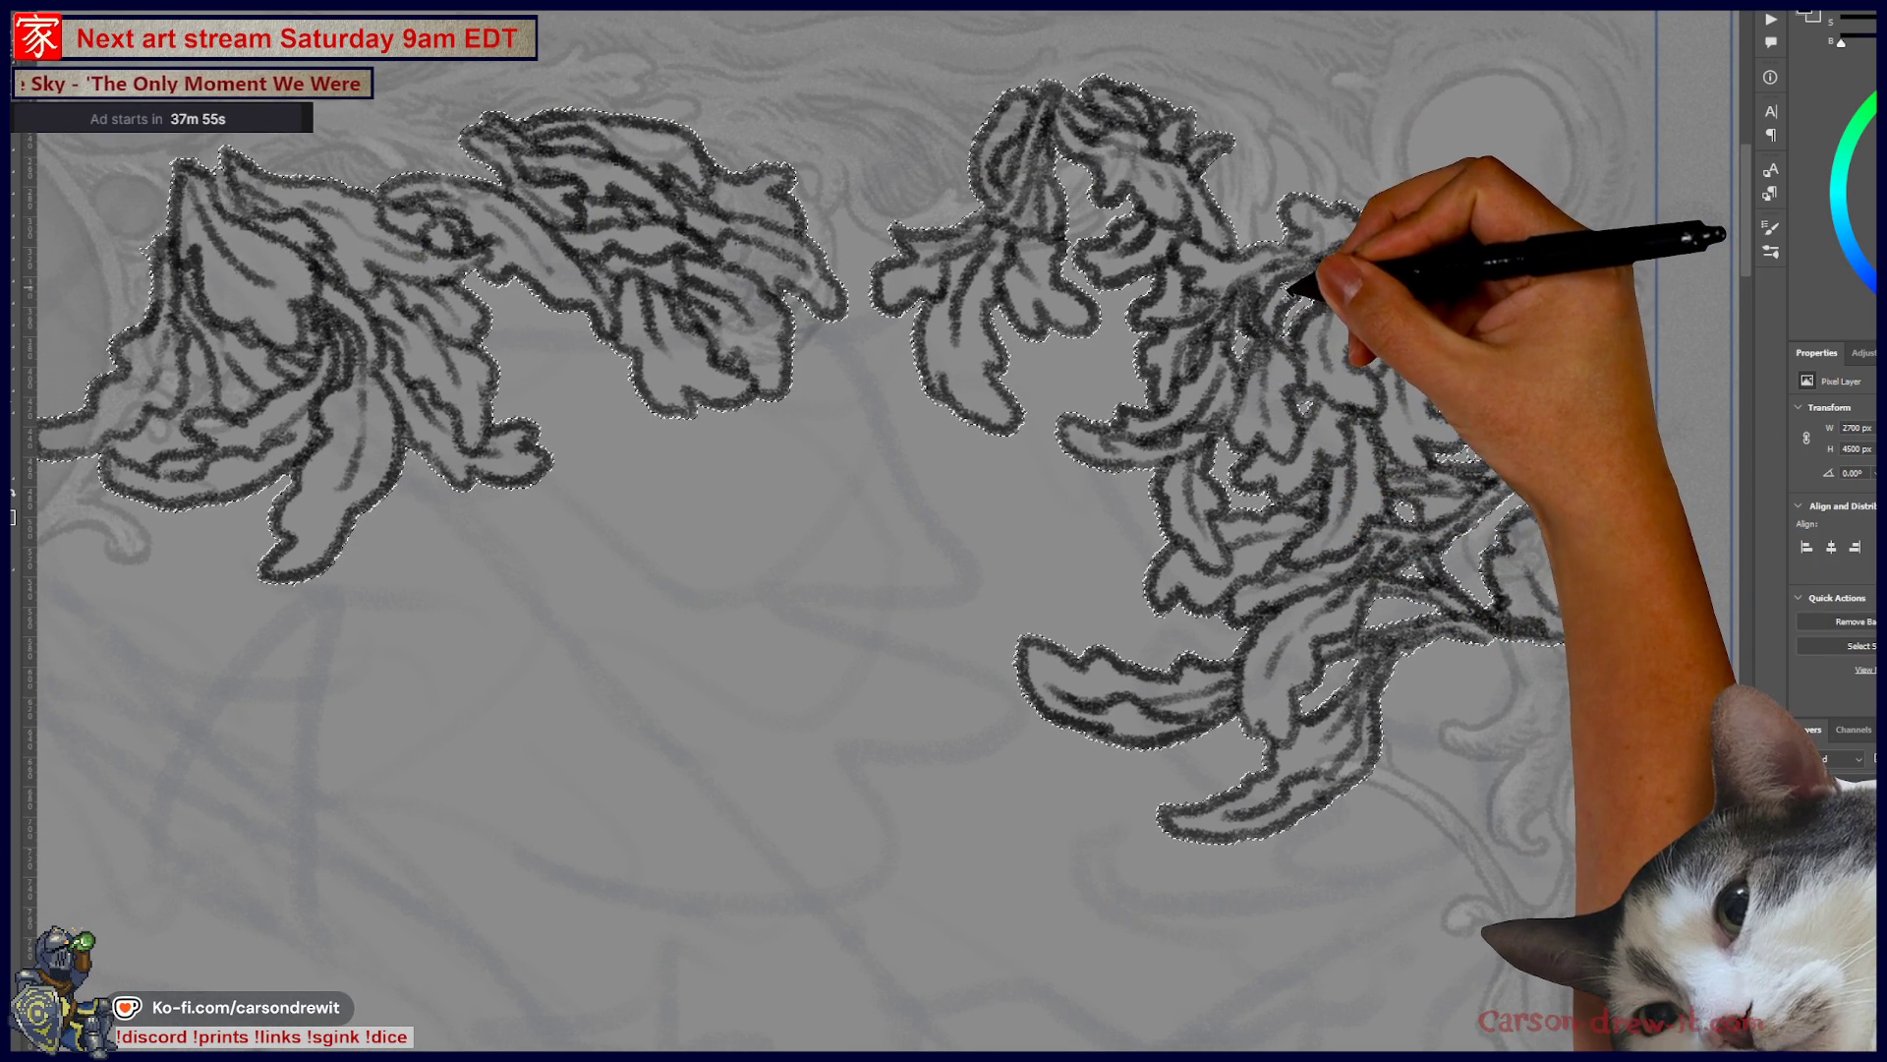
# - Add the flower's inner strokes to the selection, undoing and redoing it, then pan along the top flowers
pyautogui.click(1366, 283)
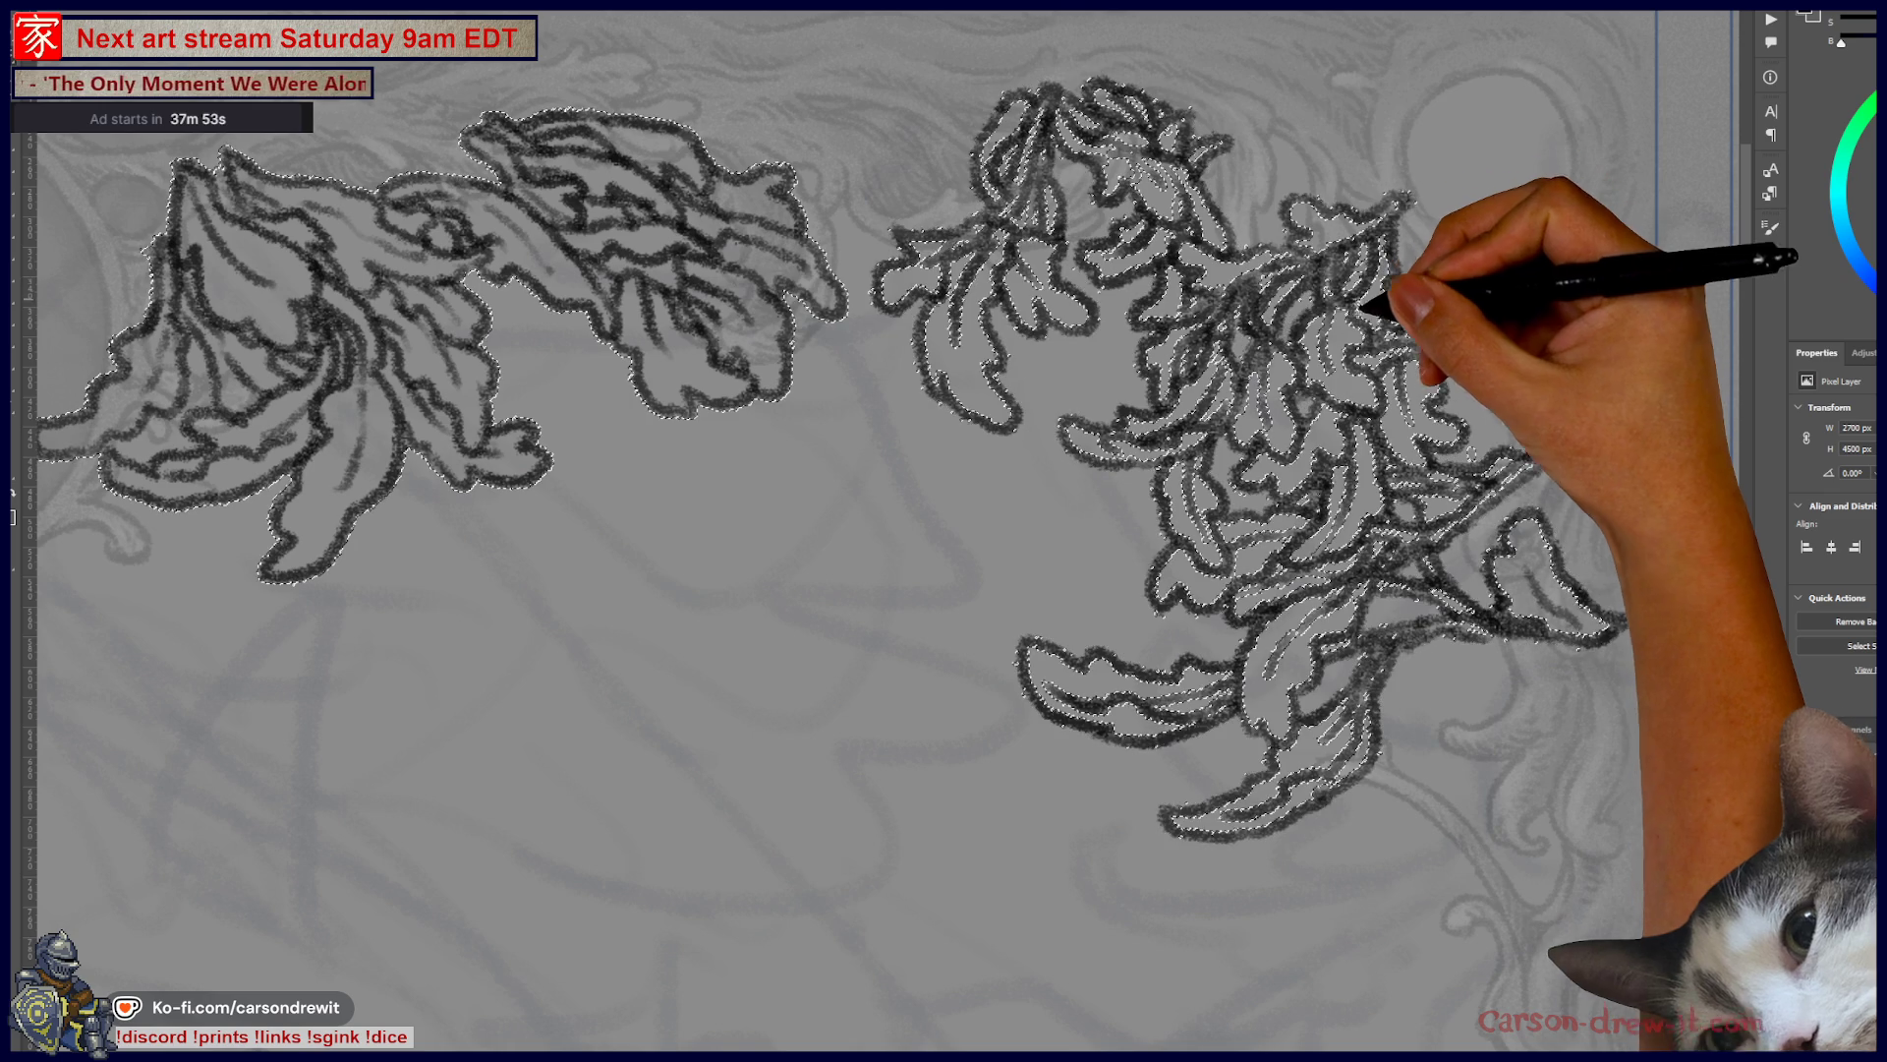
pyautogui.click(1365, 306)
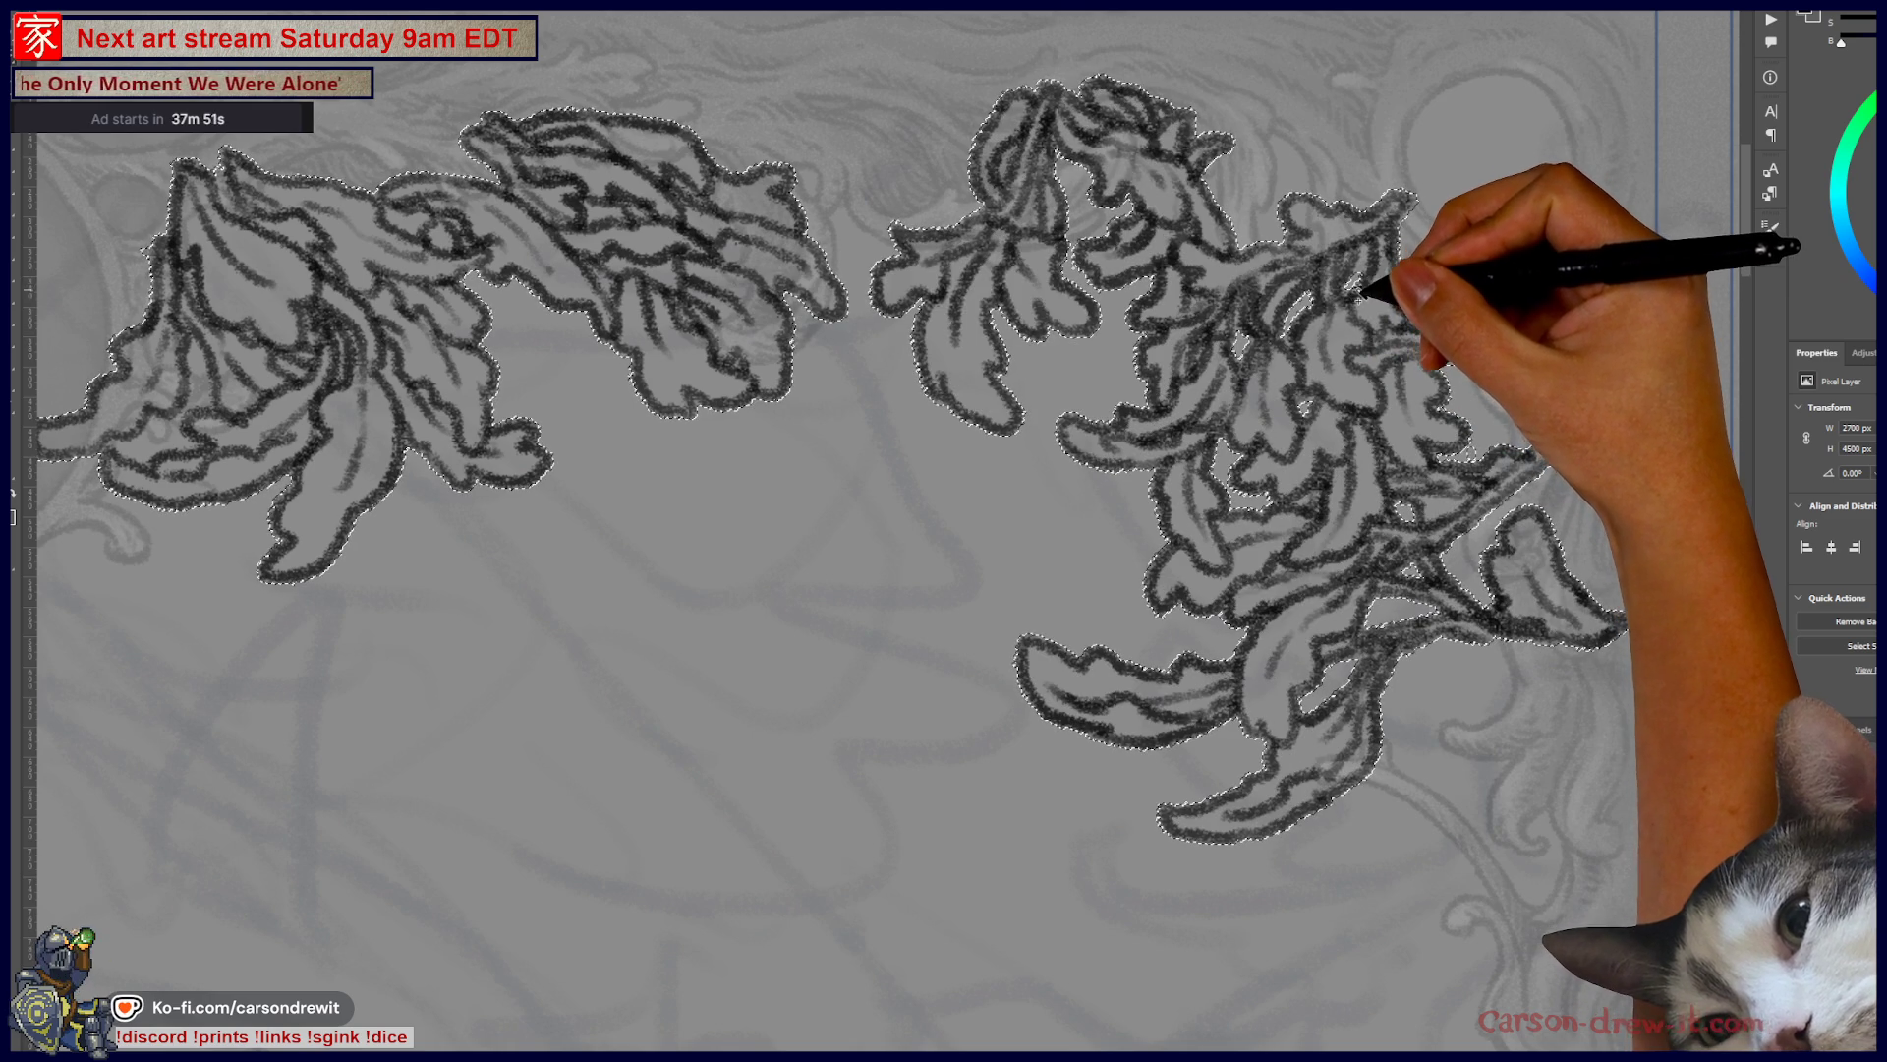
pyautogui.click(1373, 276)
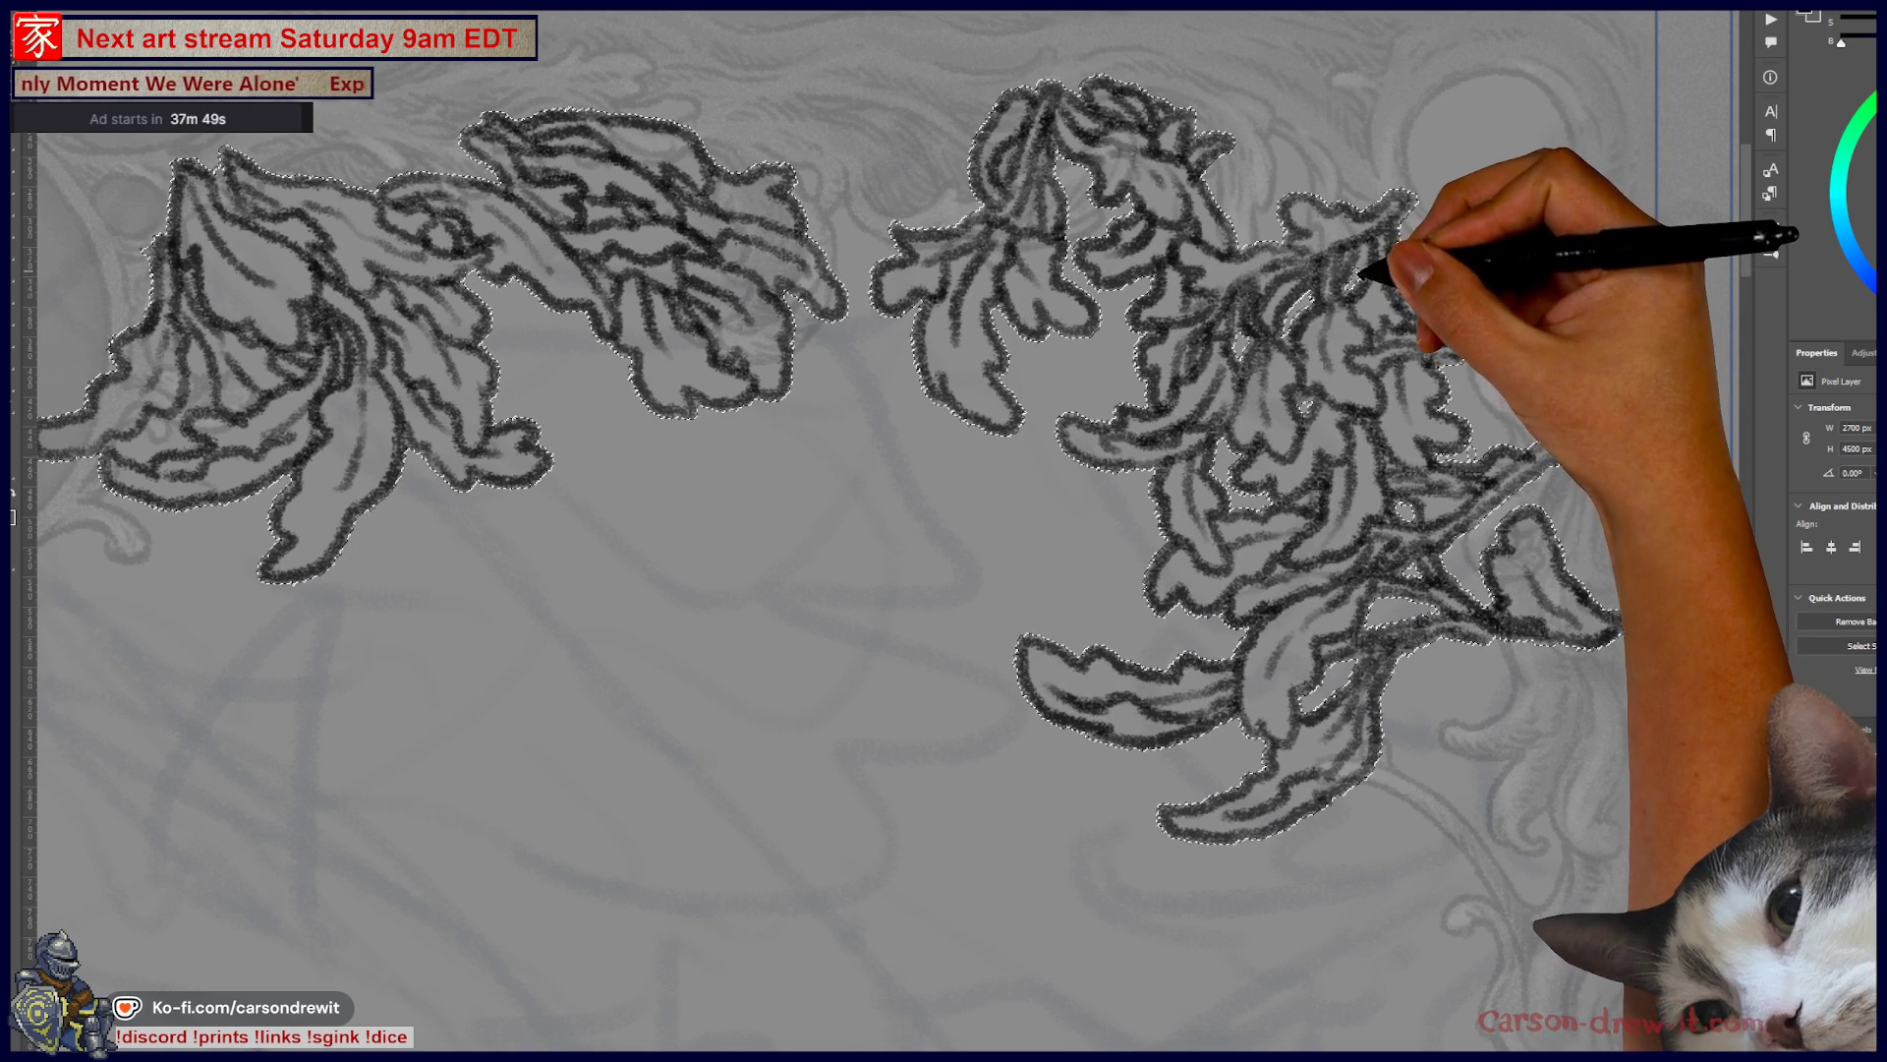
pyautogui.moveTo(884, 393); pyautogui.dragTo(1082, 659)
pyautogui.moveTo(1291, 538); pyautogui.dragTo(1314, 489)
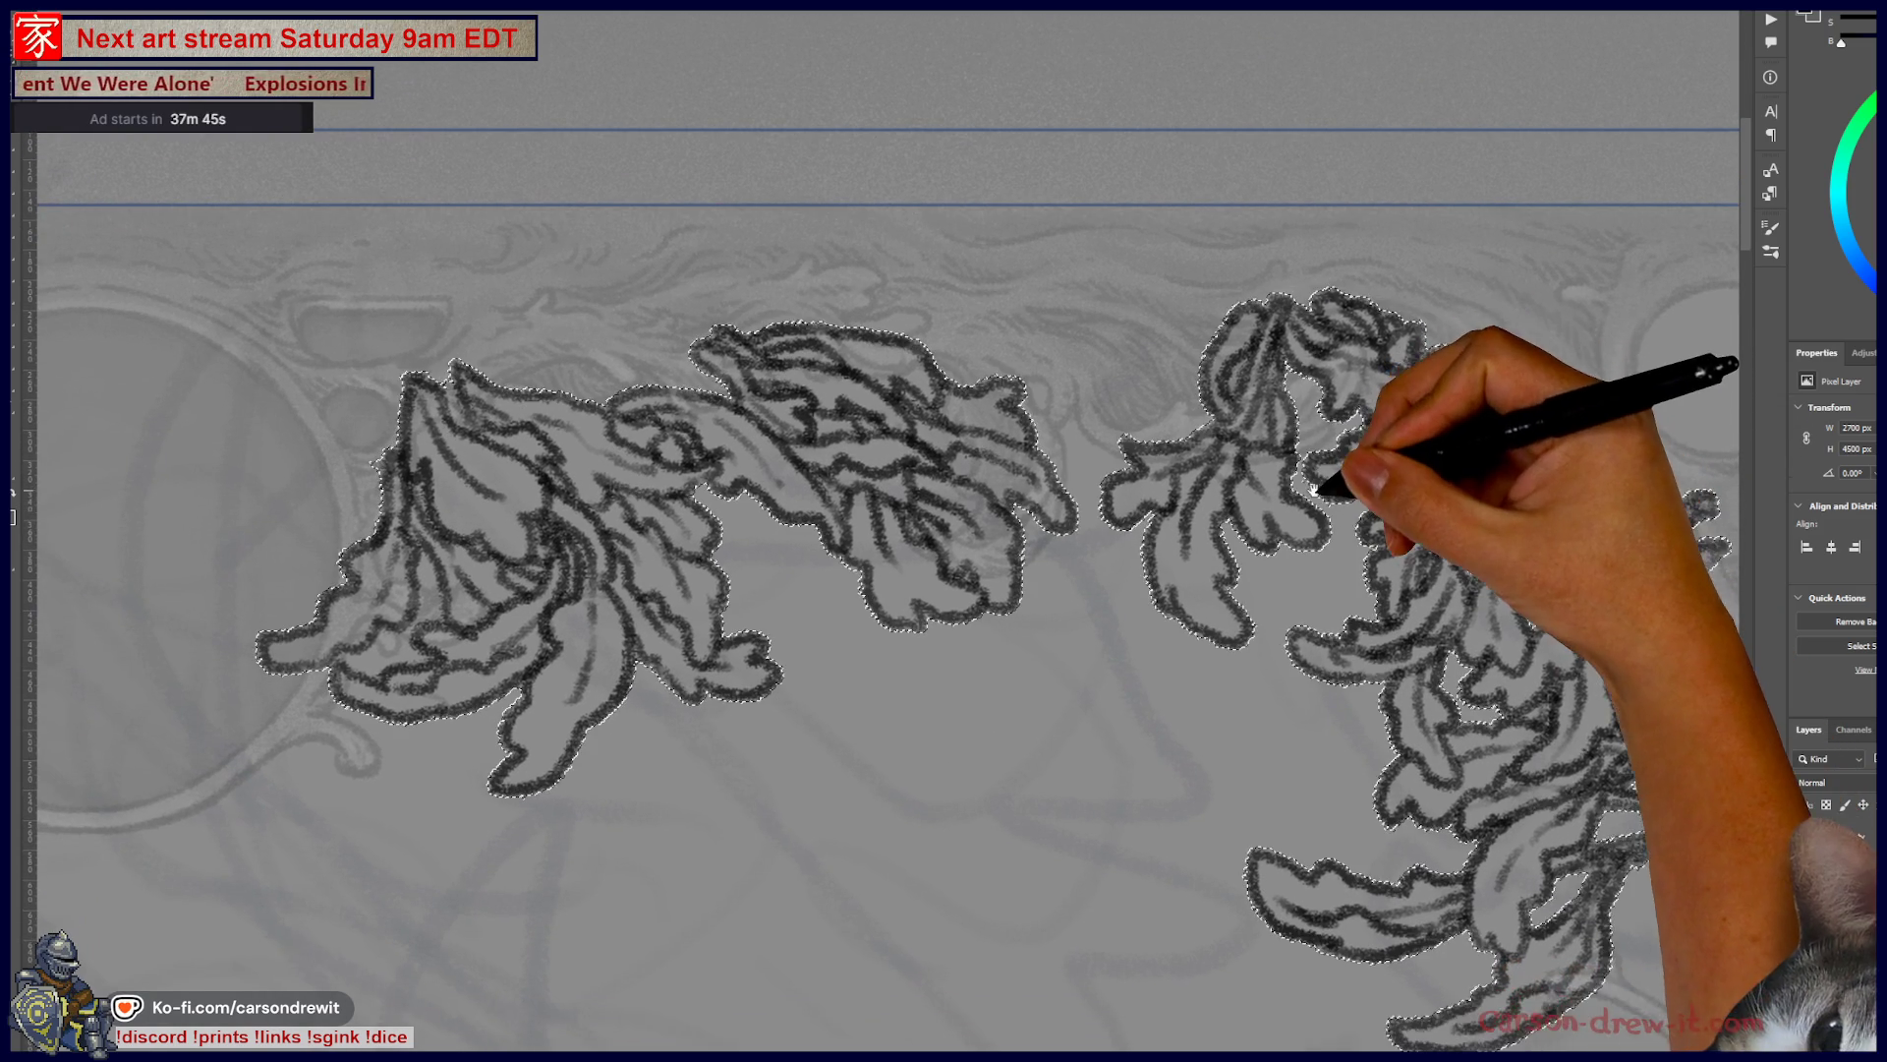
pyautogui.scroll(-2, 1274, 507)
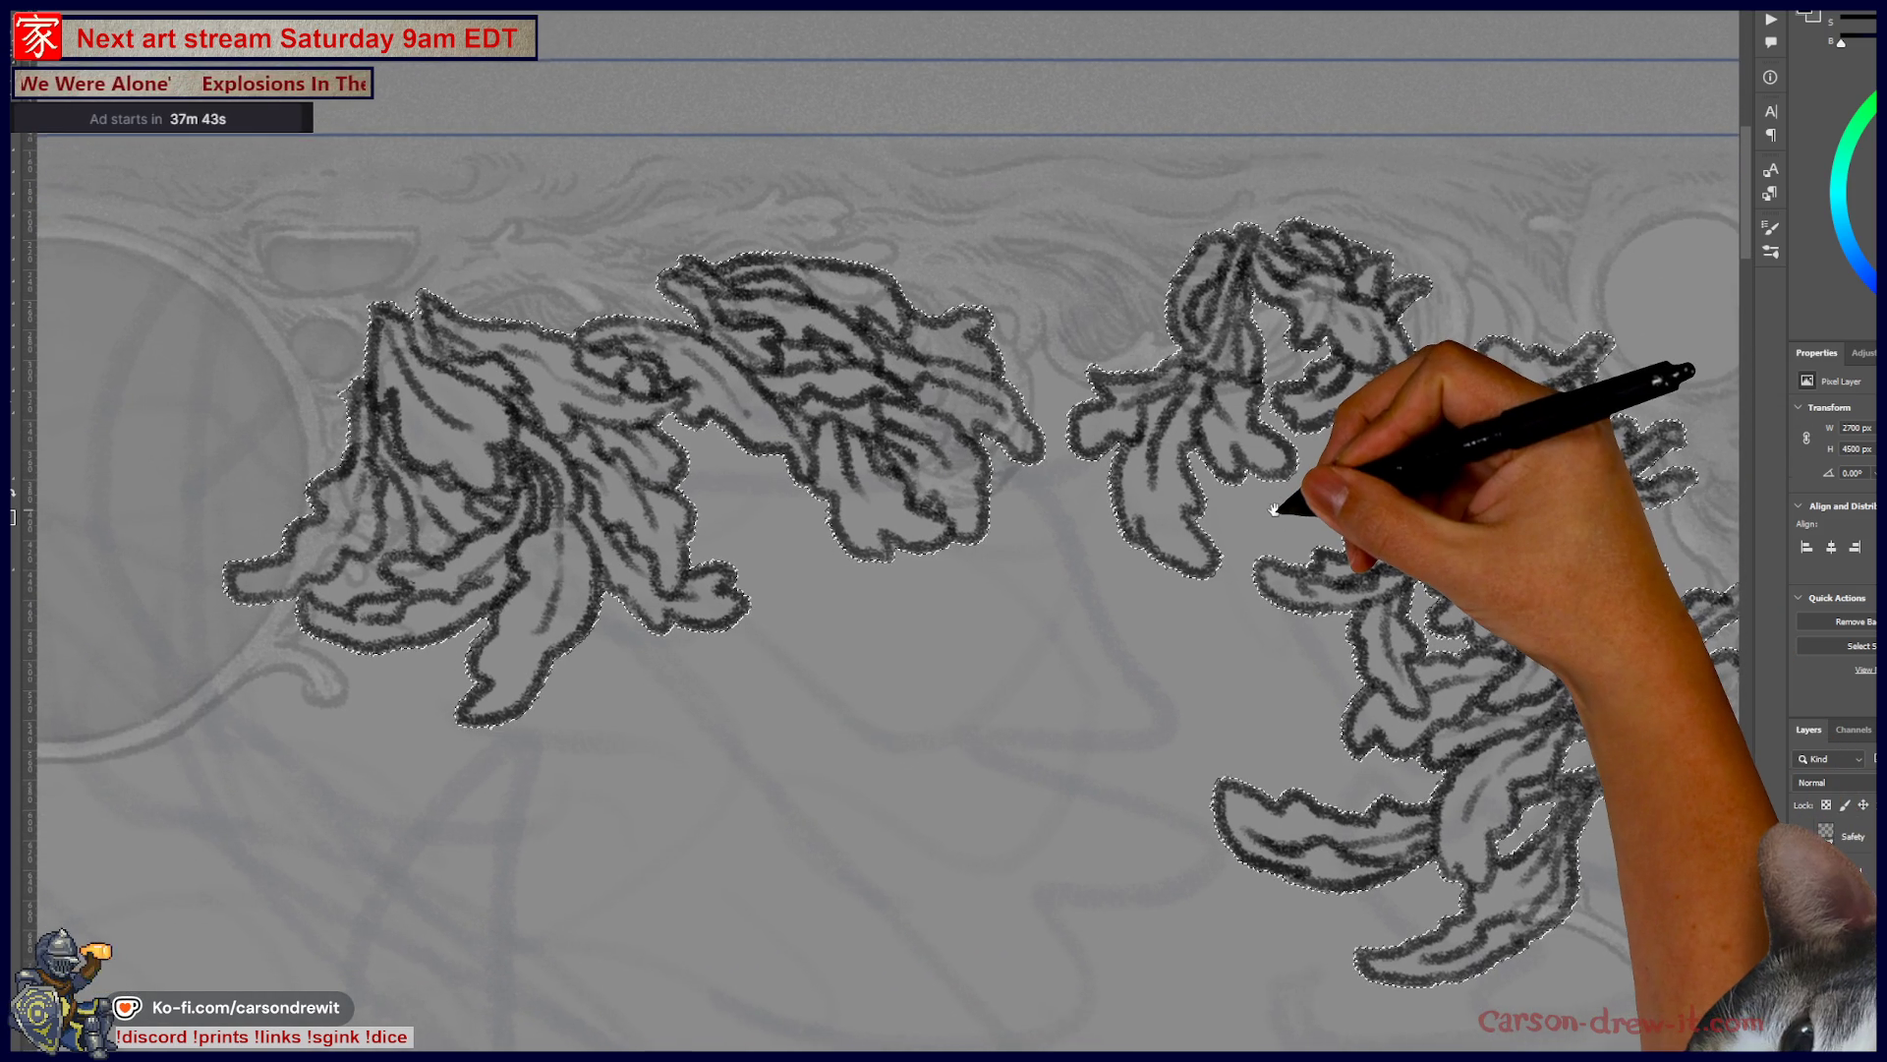
pyautogui.moveTo(1275, 509); pyautogui.dragTo(1386, 405)
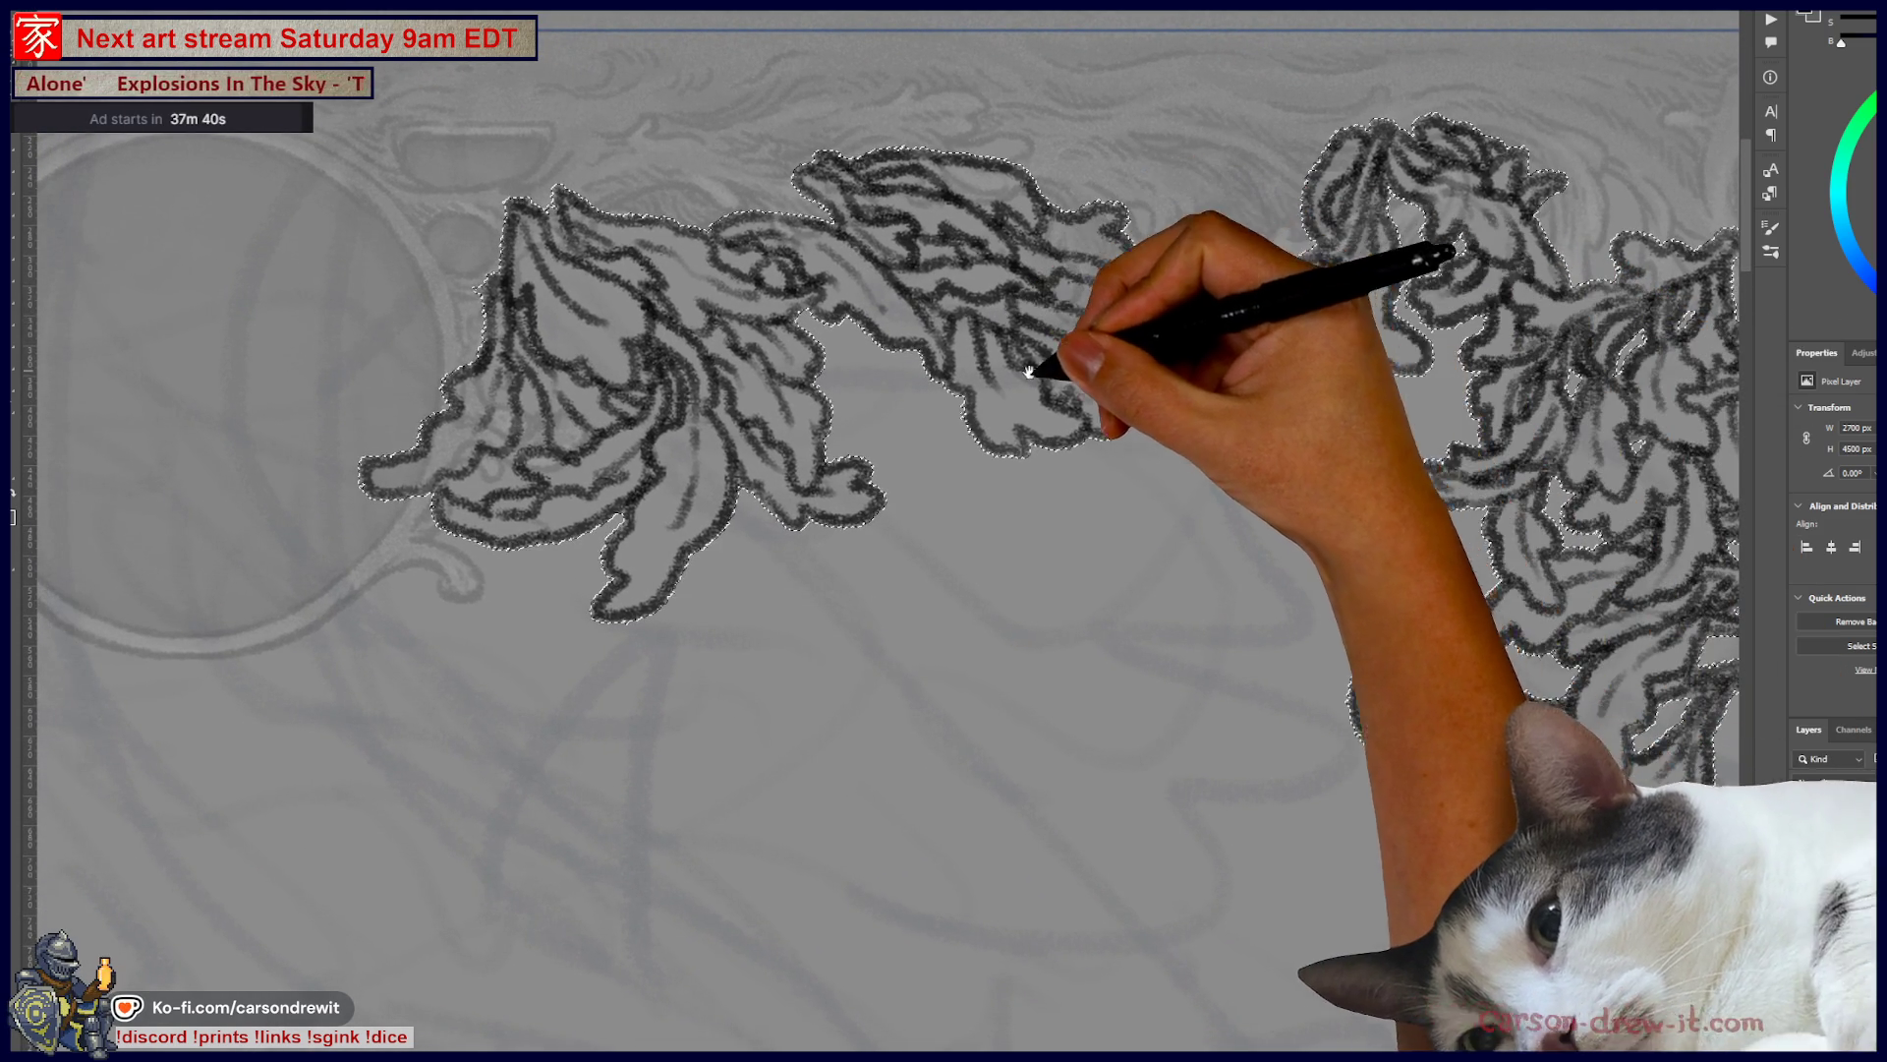
pyautogui.moveTo(1035, 369); pyautogui.dragTo(1145, 445)
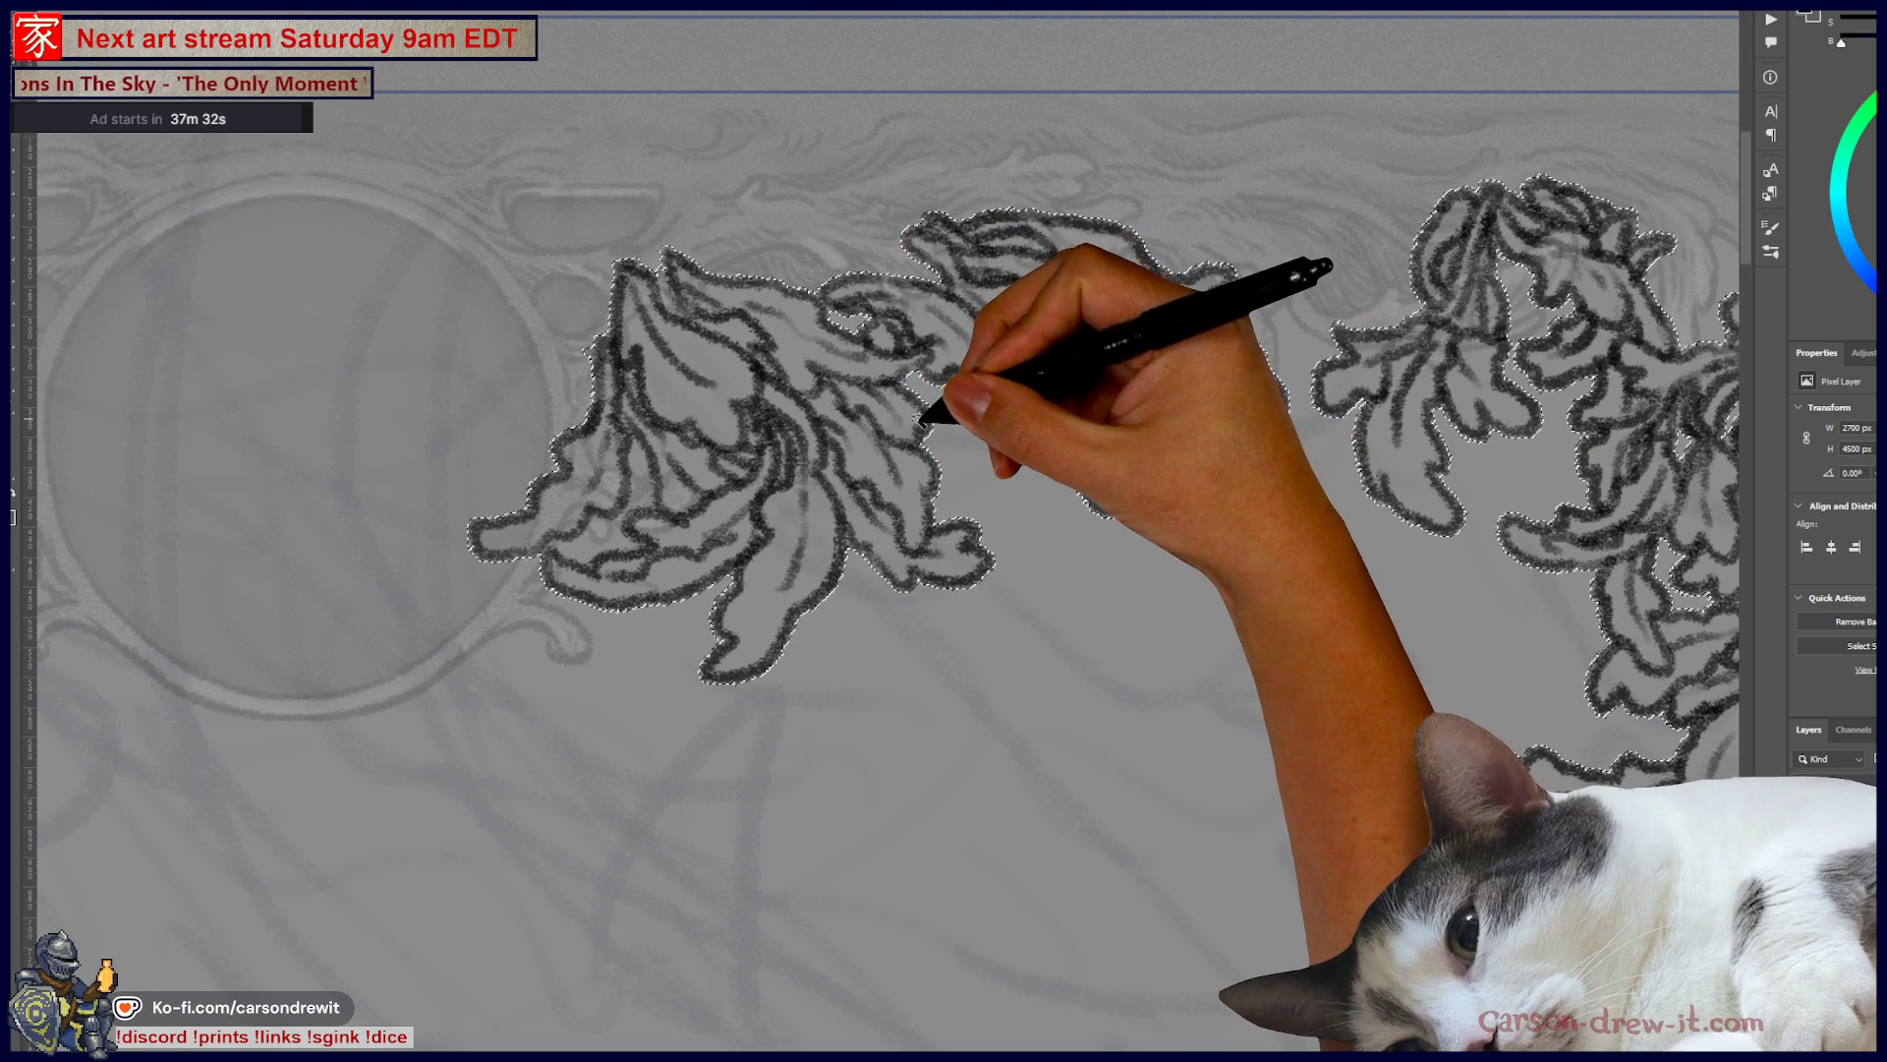
pyautogui.moveTo(924, 450)
pyautogui.mouseDown()
pyautogui.moveTo(1142, 505)
pyautogui.moveTo(1239, 504)
pyautogui.mouseUp()
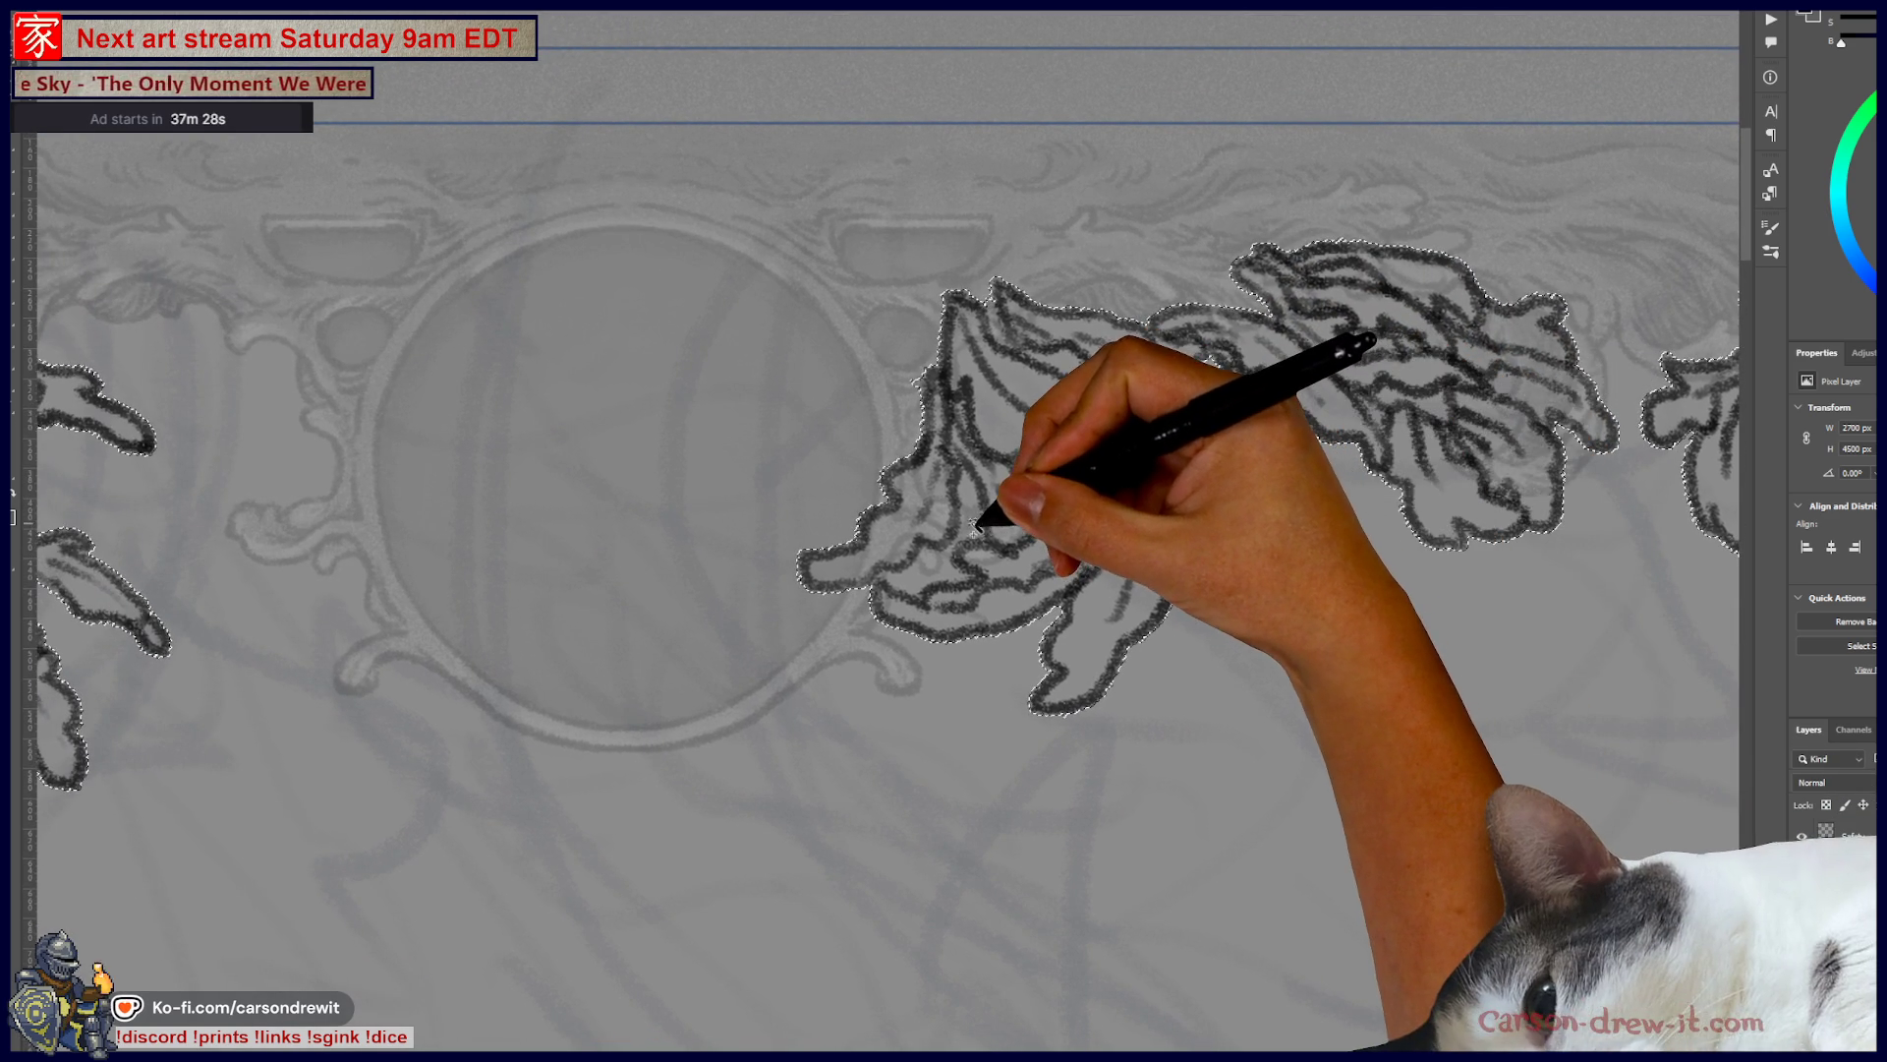
pyautogui.moveTo(843, 595)
pyautogui.mouseDown()
pyautogui.moveTo(1200, 581)
pyautogui.moveTo(758, 540)
pyautogui.moveTo(790, 510)
pyautogui.mouseUp()
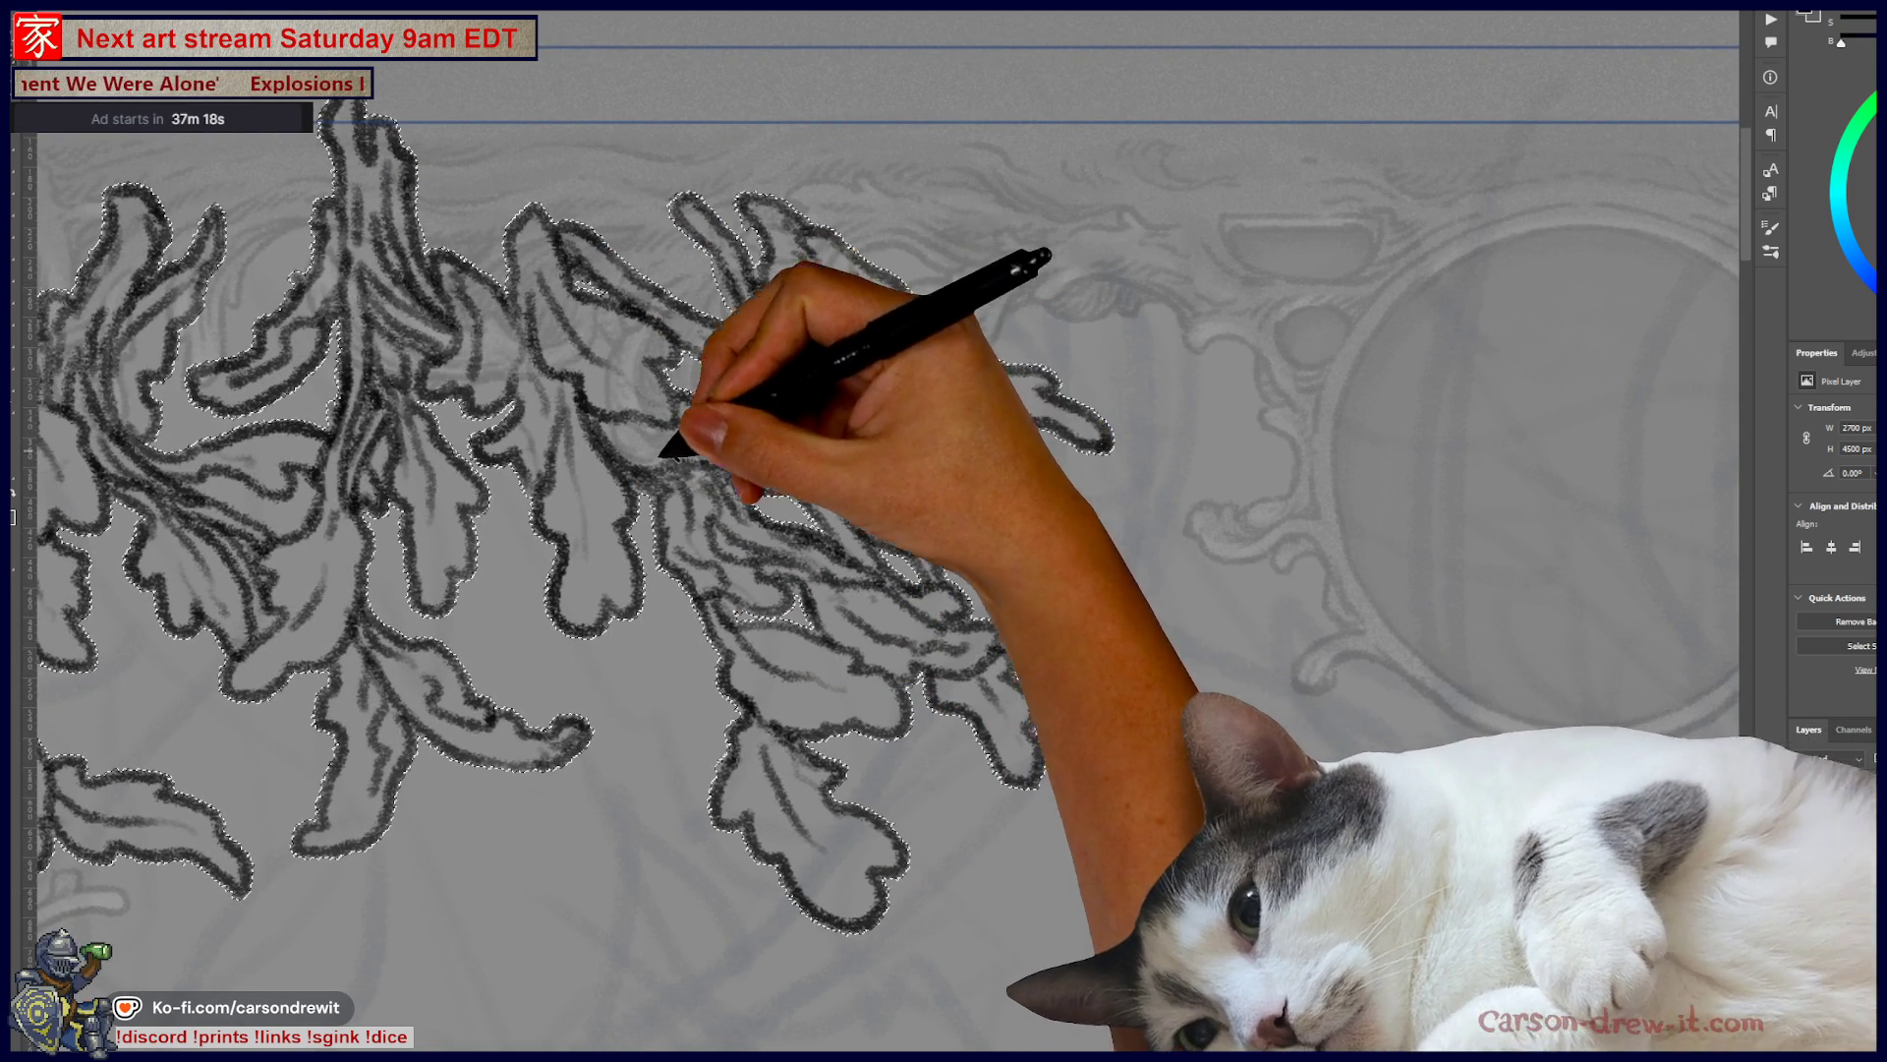
pyautogui.moveTo(687, 434); pyautogui.dragTo(961, 433)
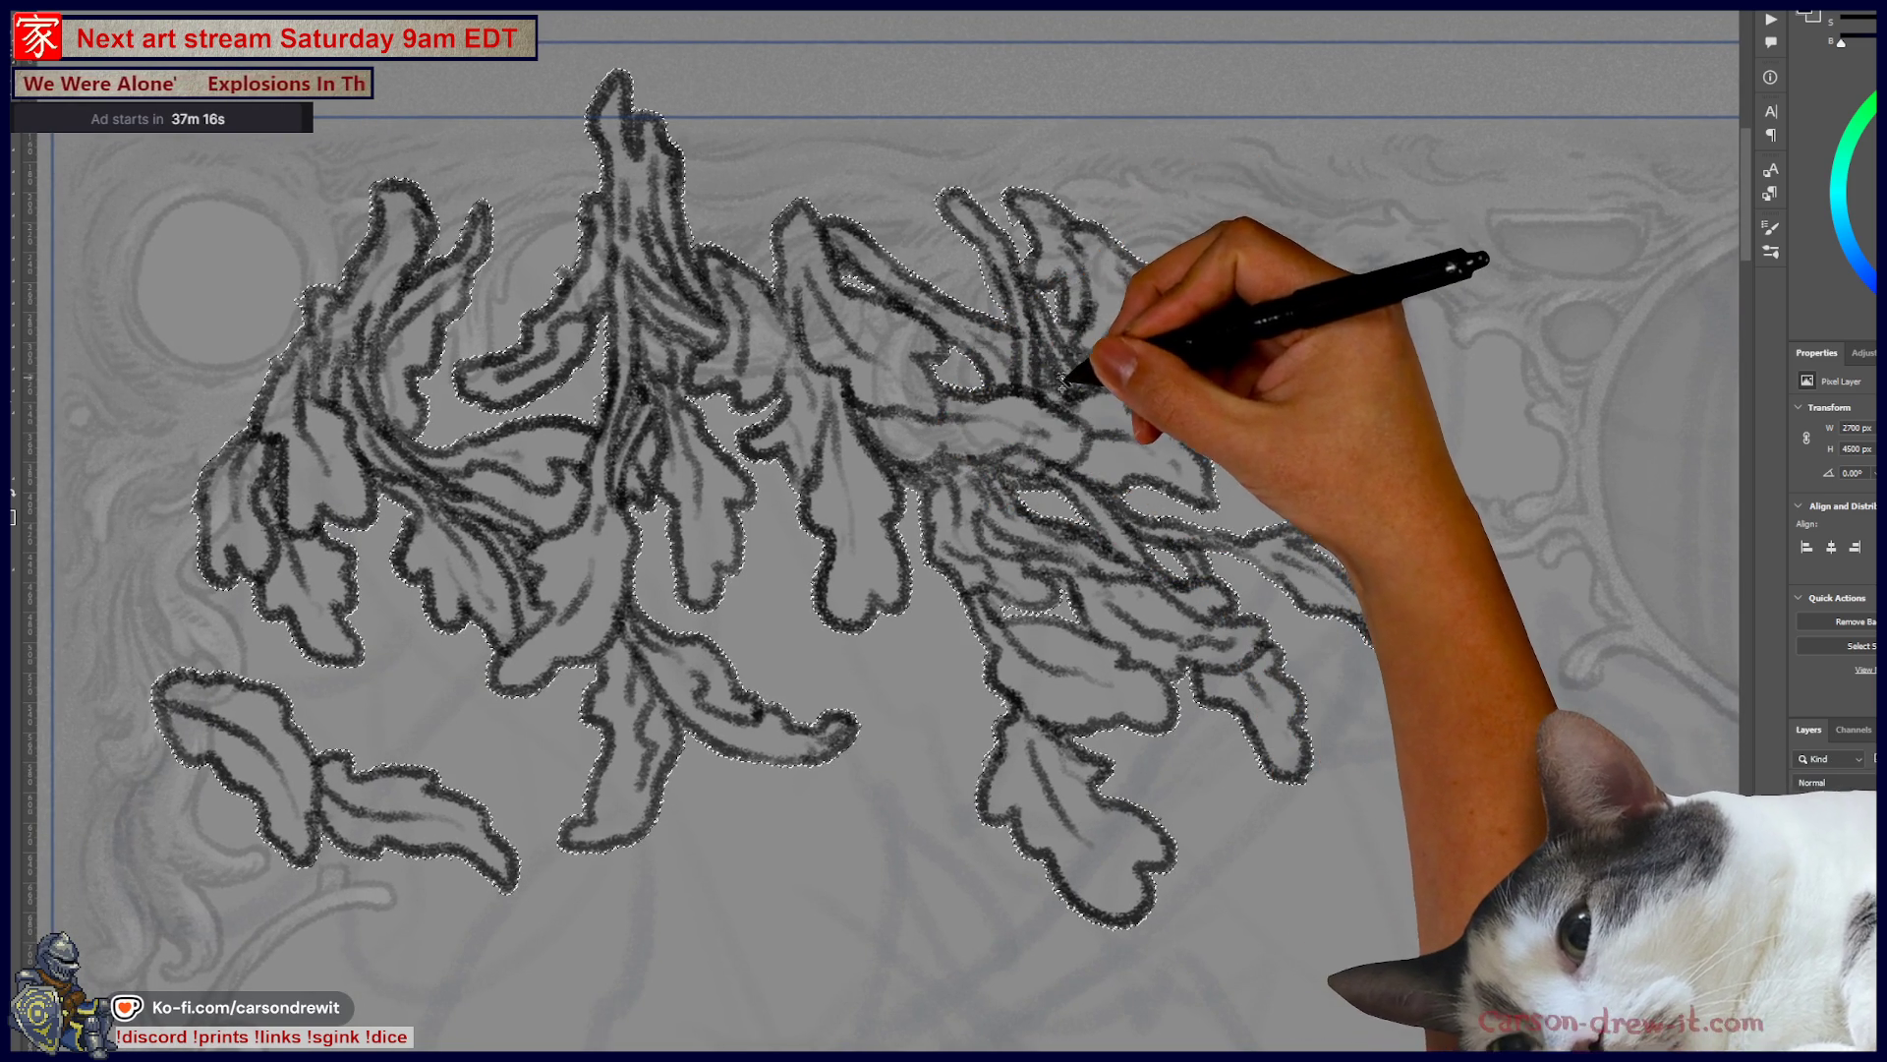
pyautogui.moveTo(1081, 419); pyautogui.dragTo(1365, 371)
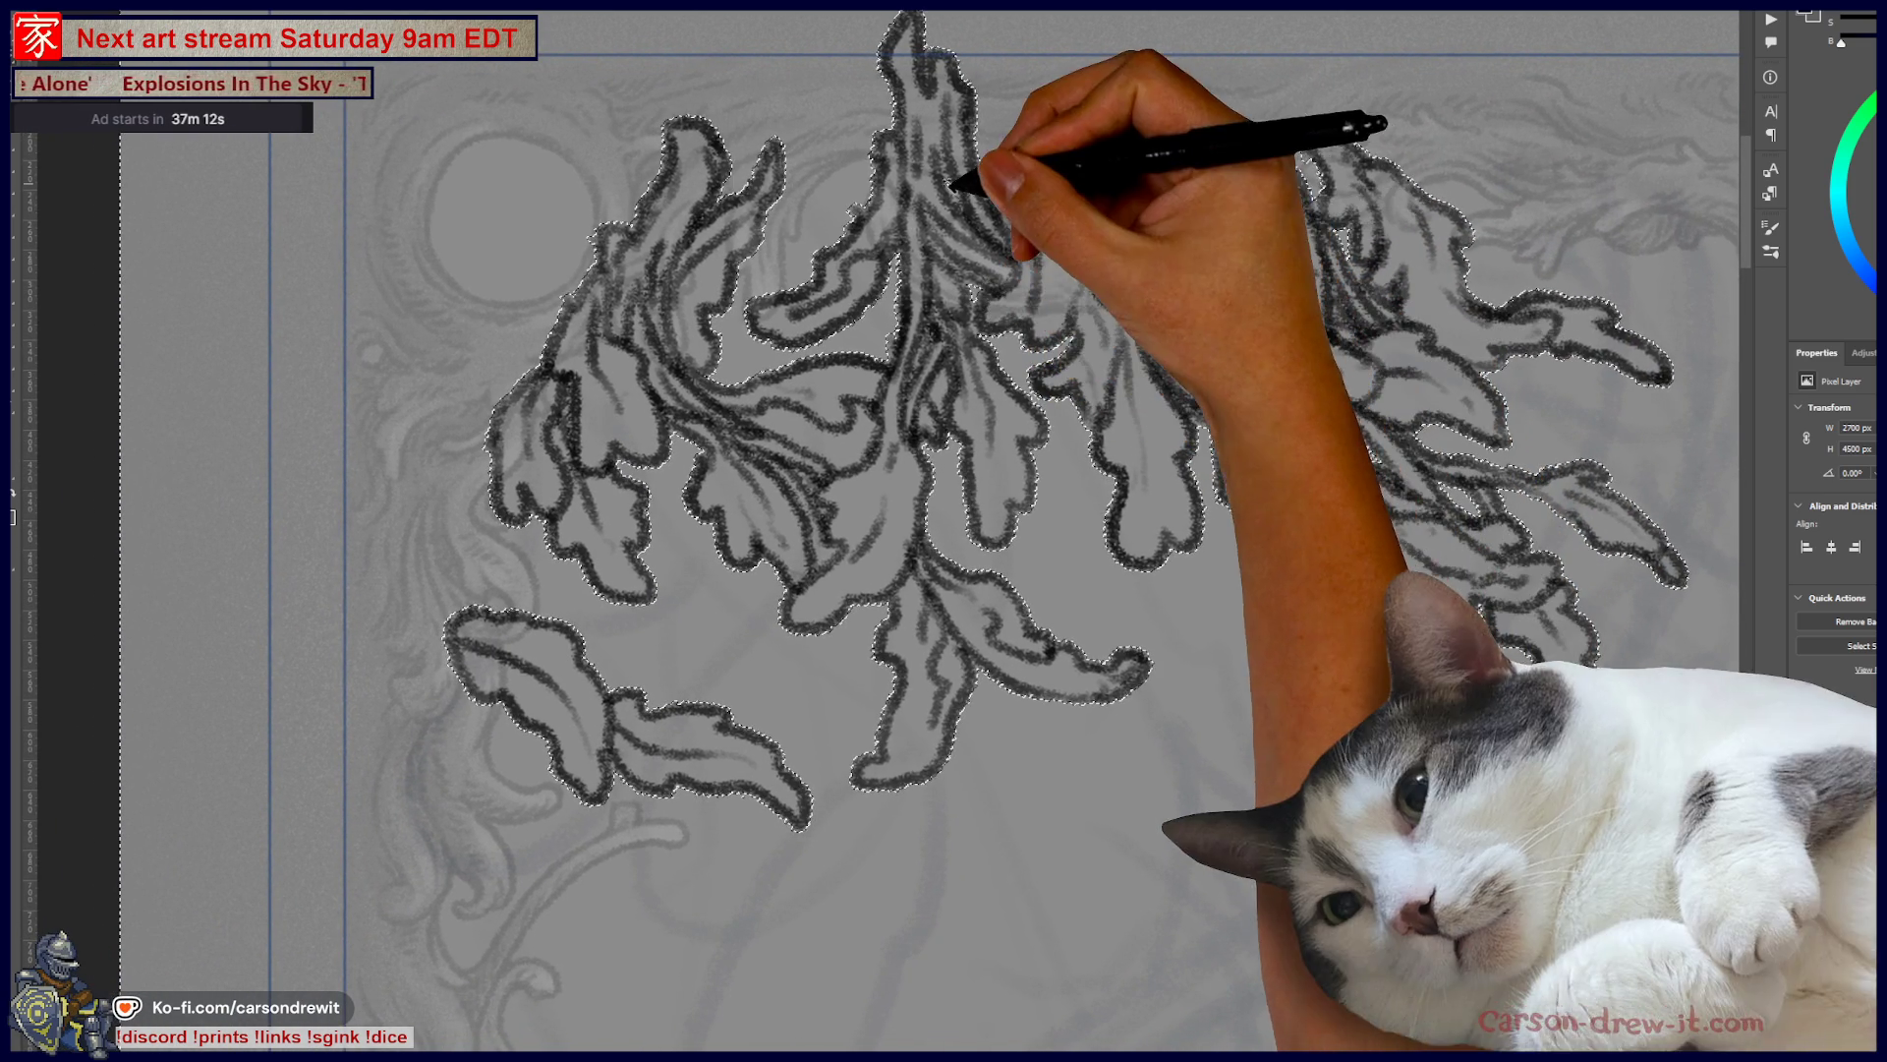
pyautogui.moveTo(983, 443); pyautogui.dragTo(1131, 452)
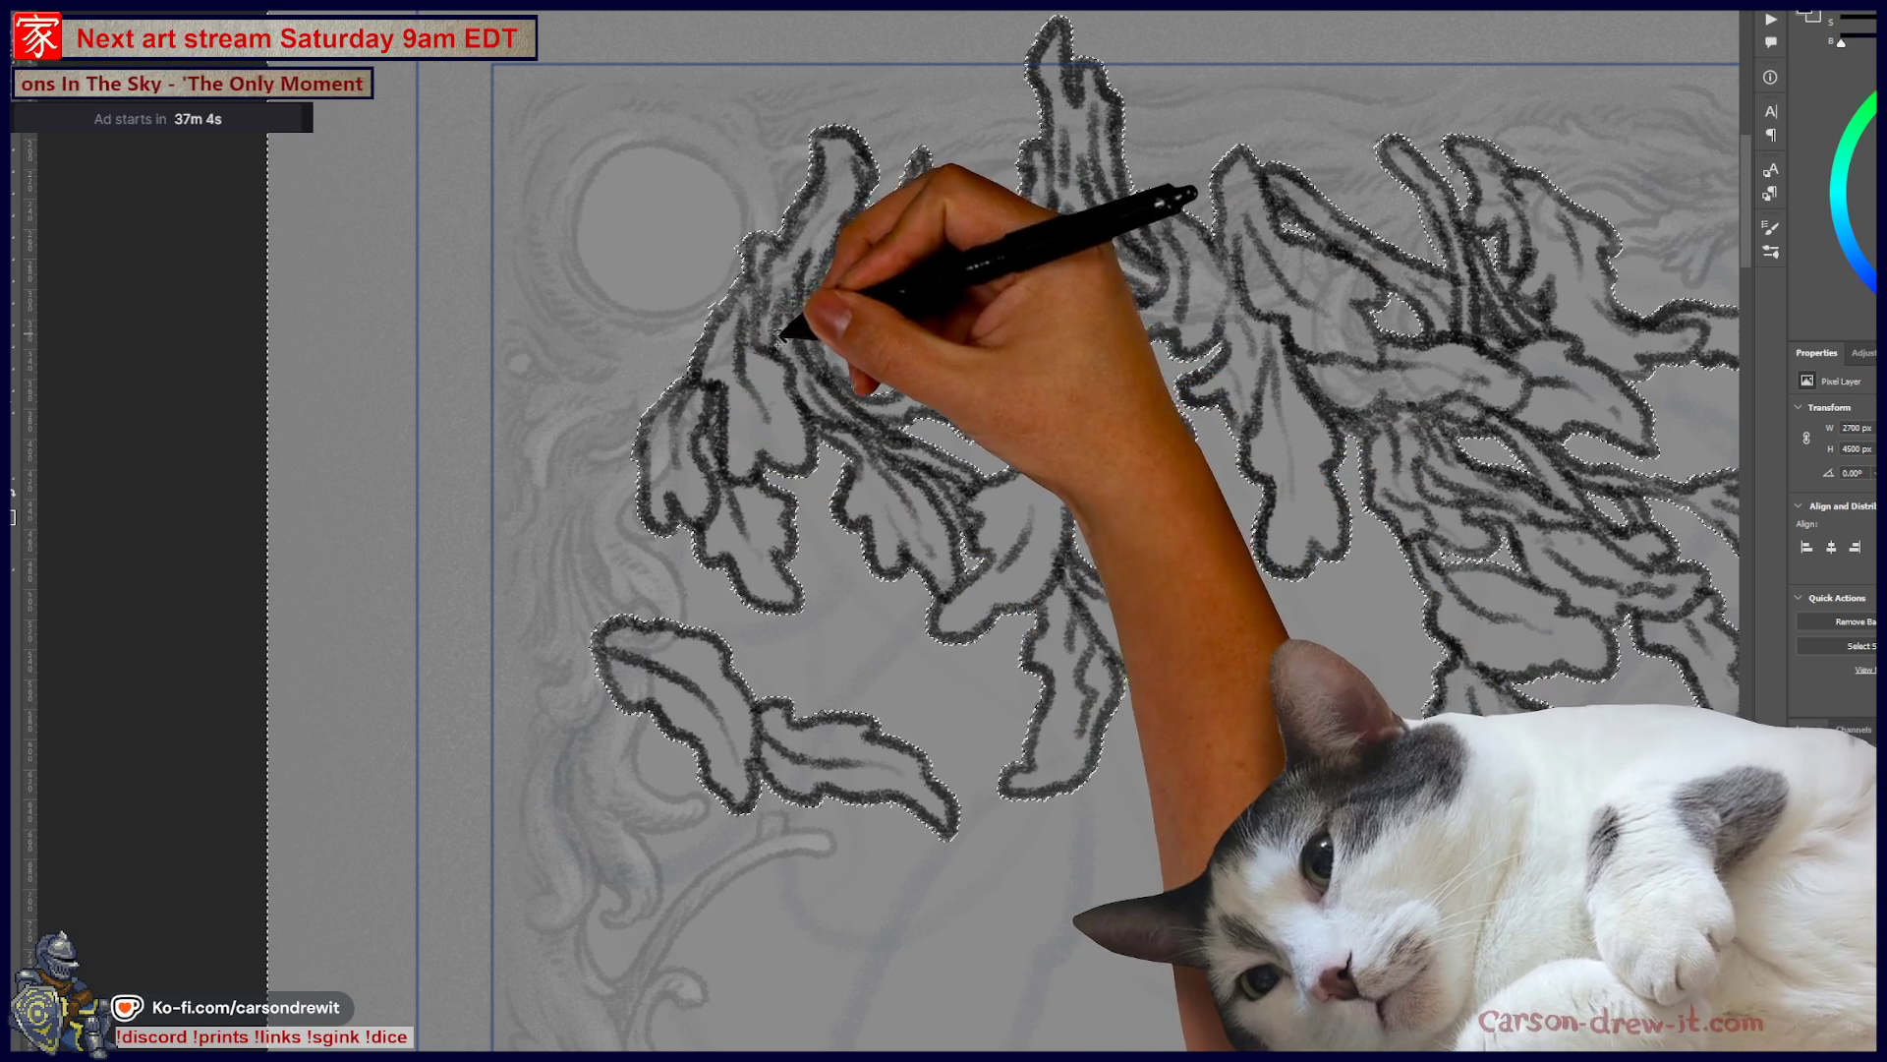
pyautogui.hotkey('ctrl', '-')
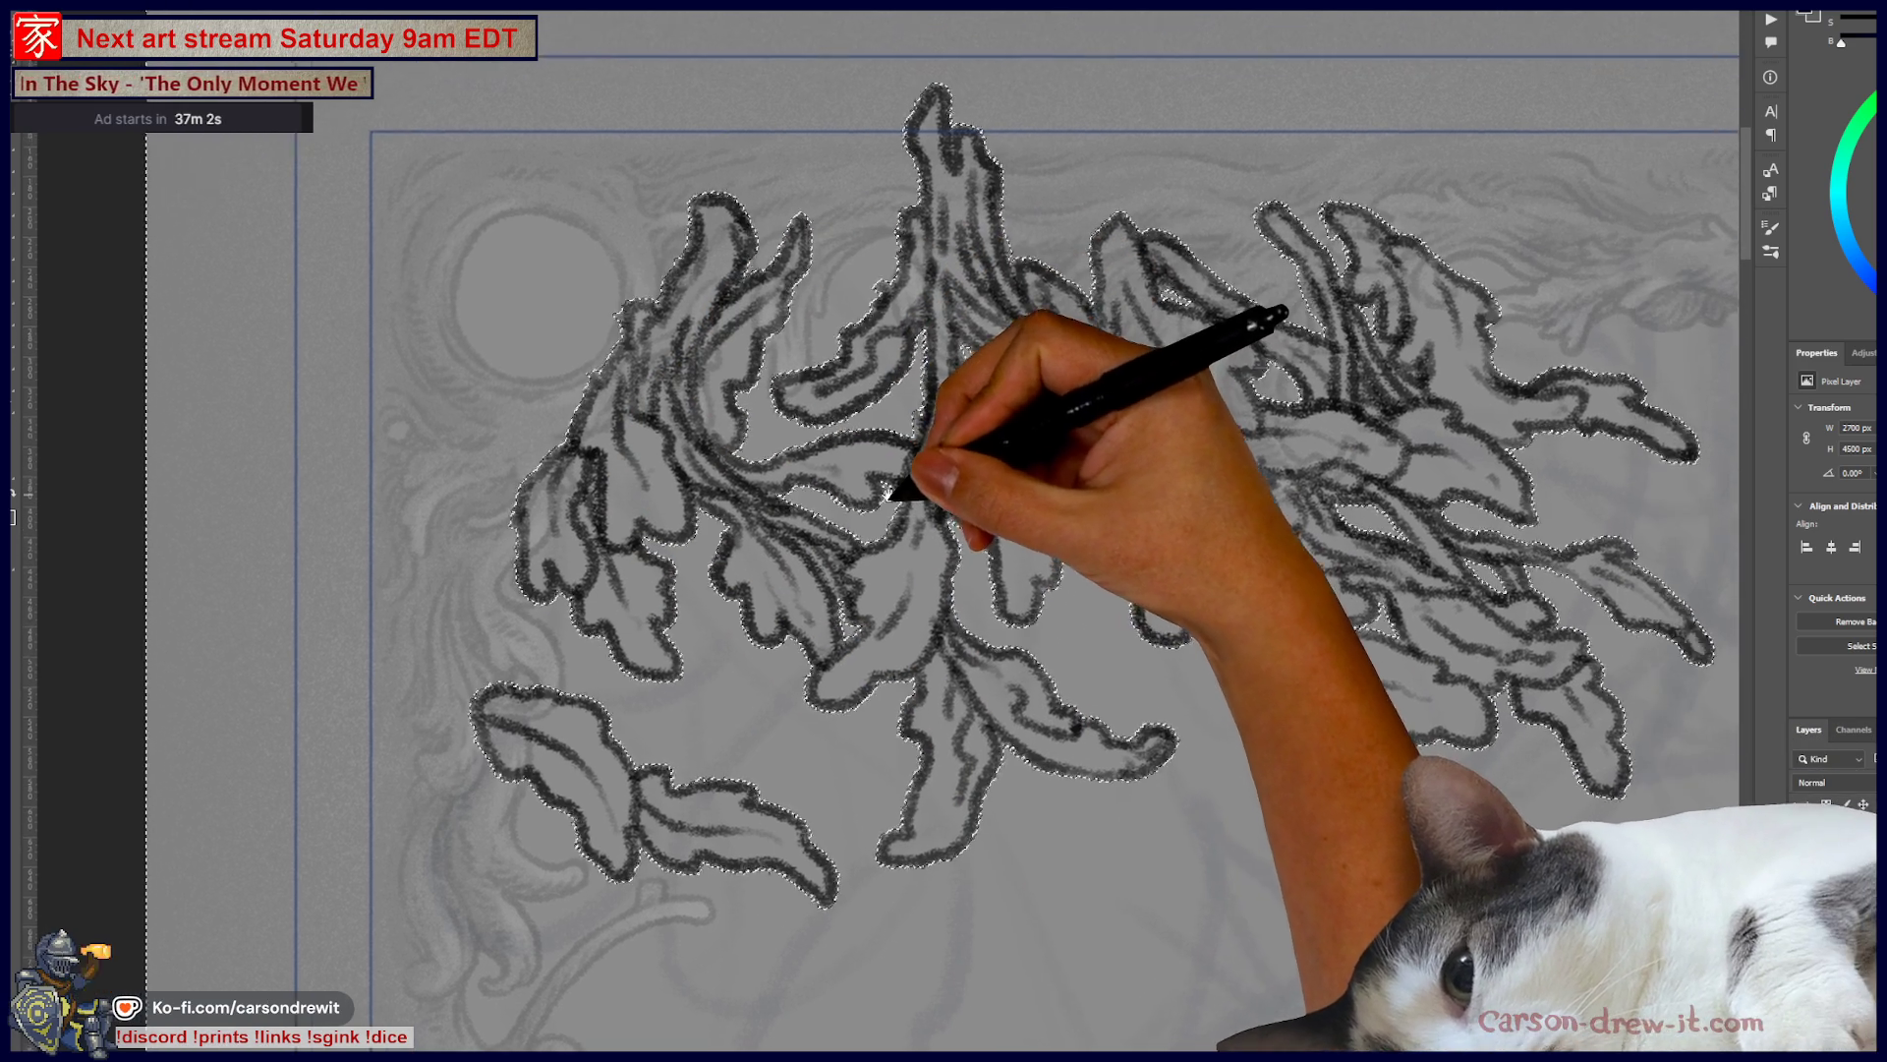
pyautogui.hotkey('ctrl', '-')
pyautogui.hotkey('ctrl', '-')
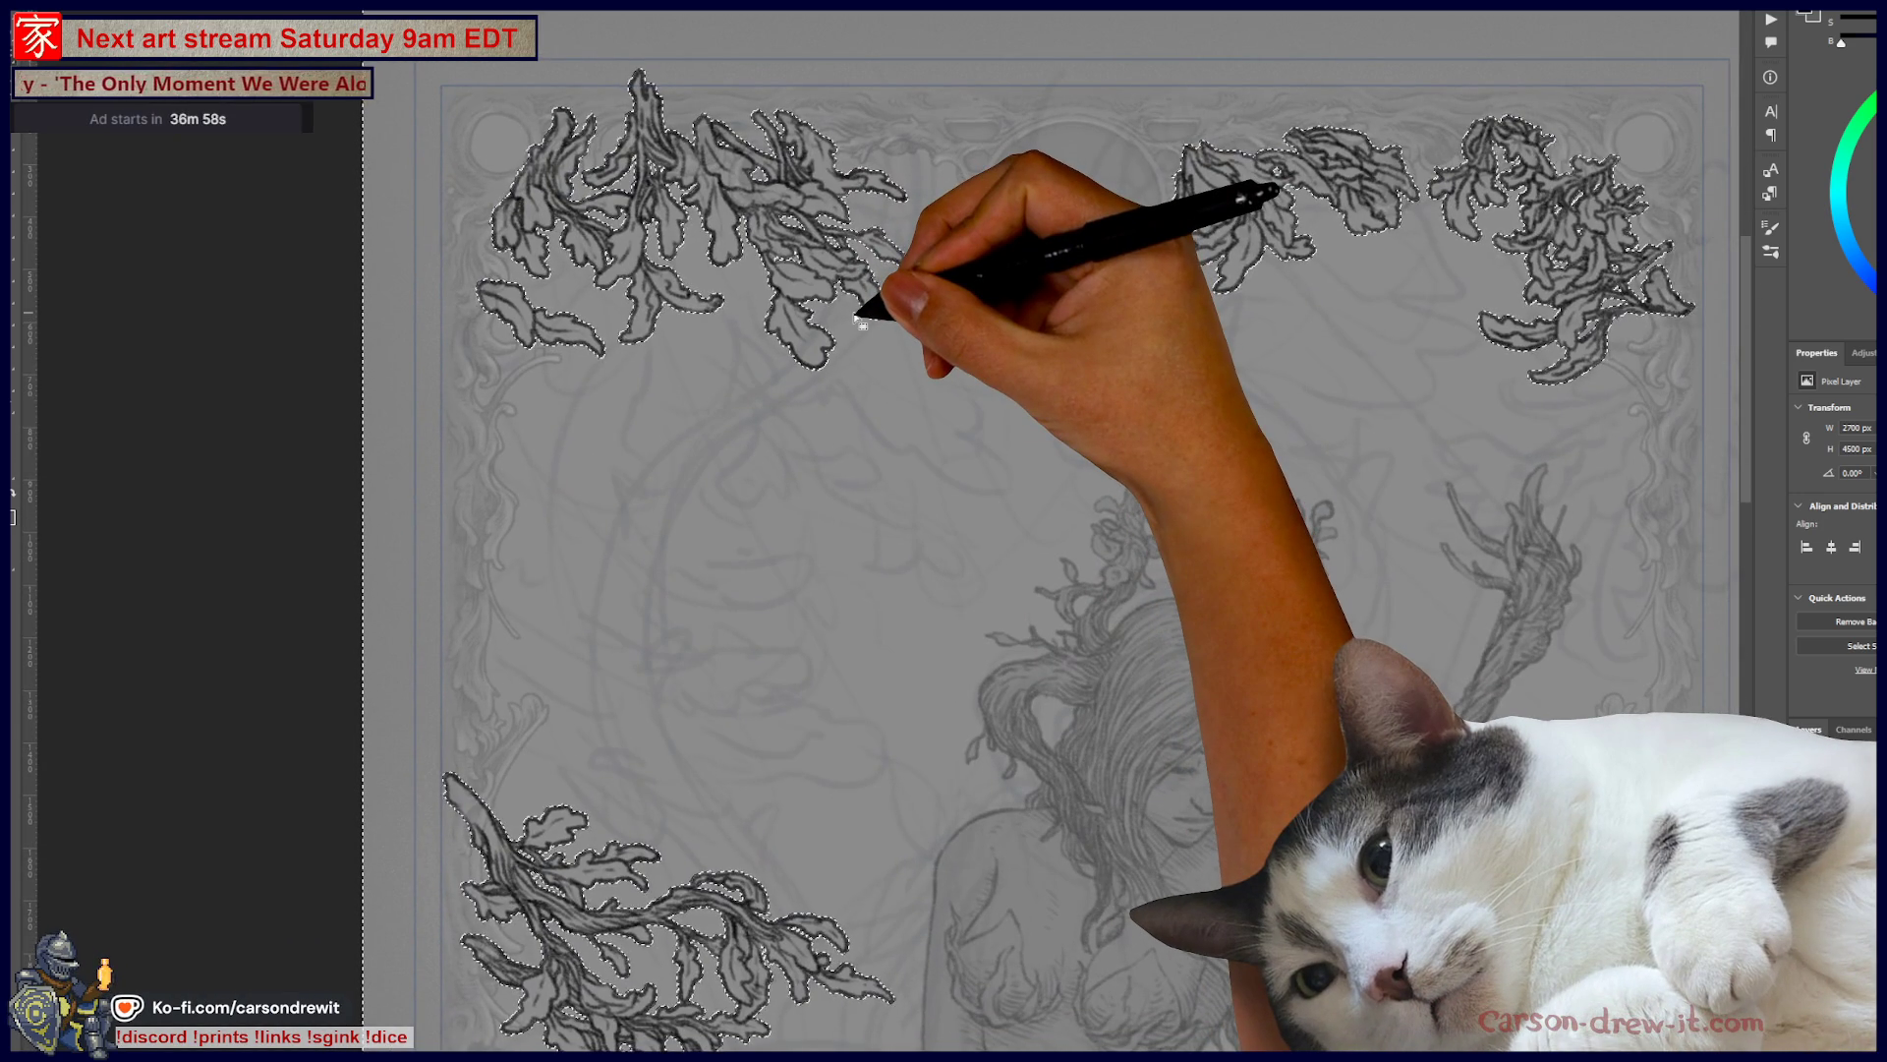
# - Contract the selection by 2 pixels using Select > Modify > Contract
pyautogui.hotkey('ctrl', 'alt', 'i')
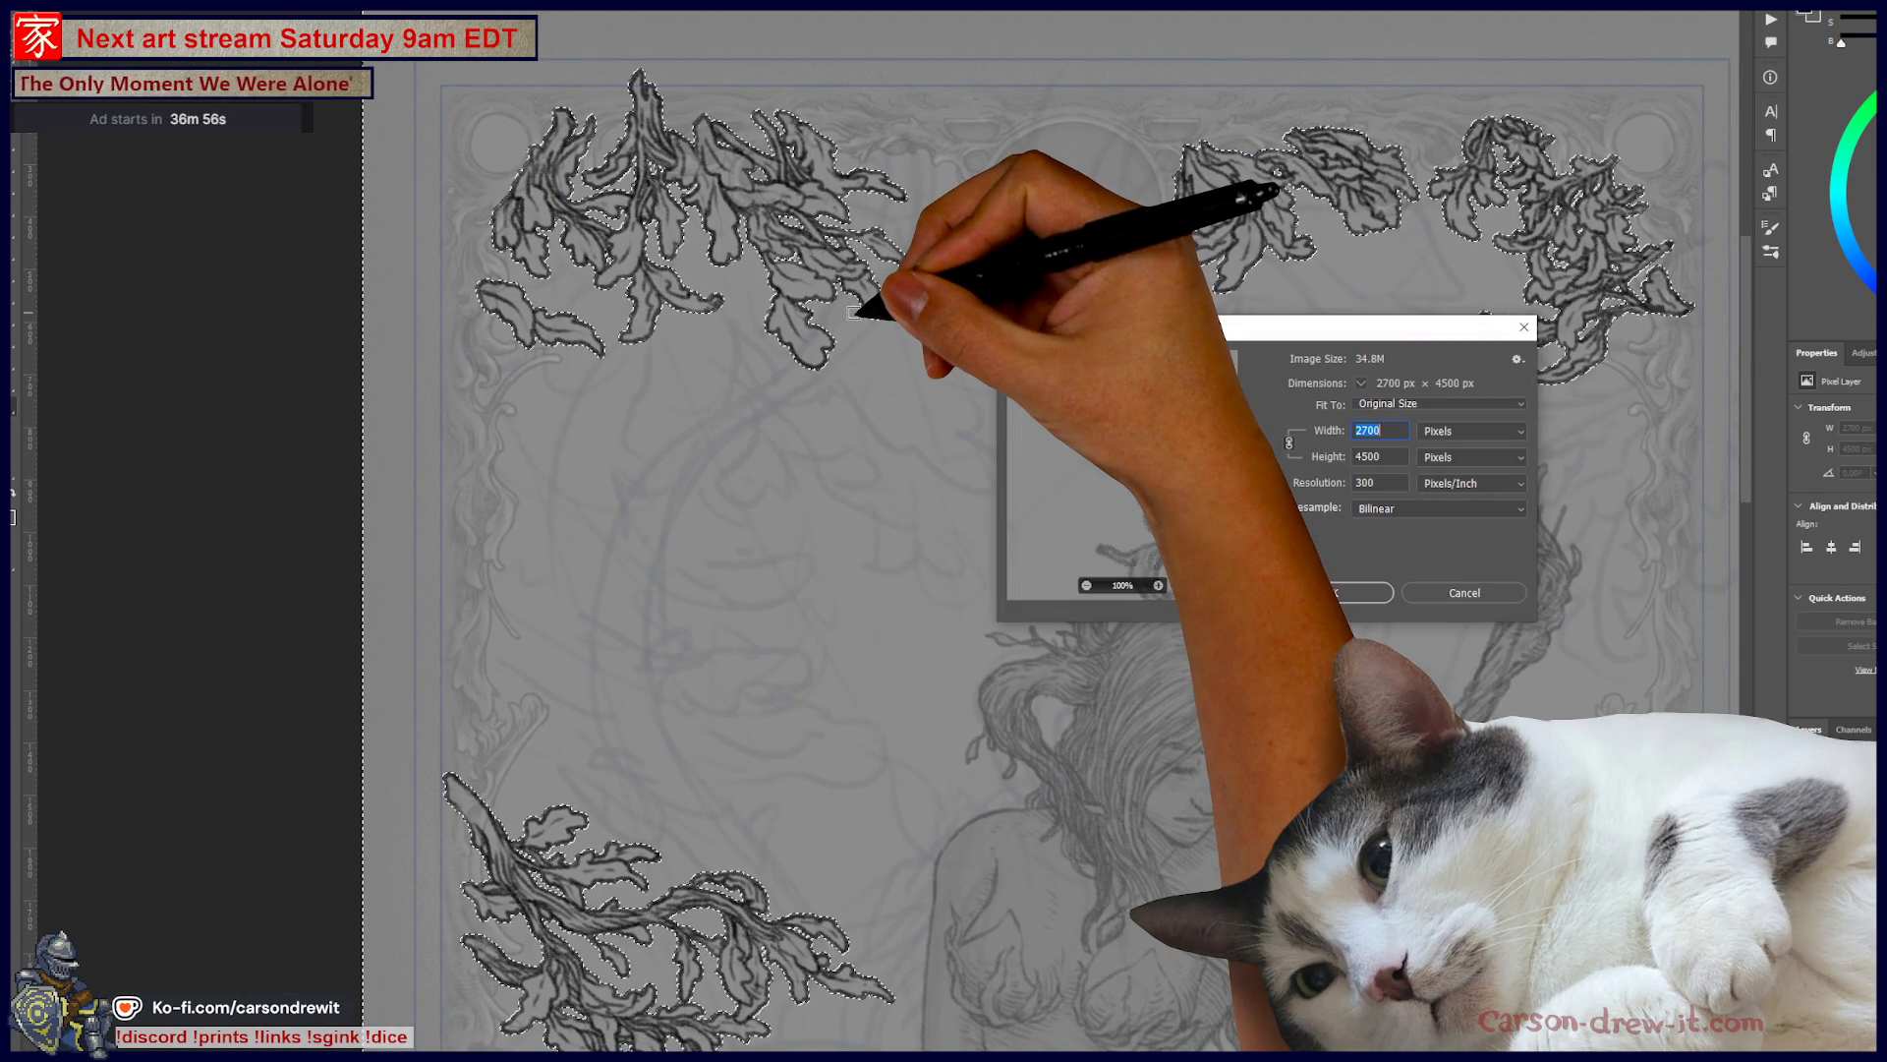
pyautogui.press('Escape')
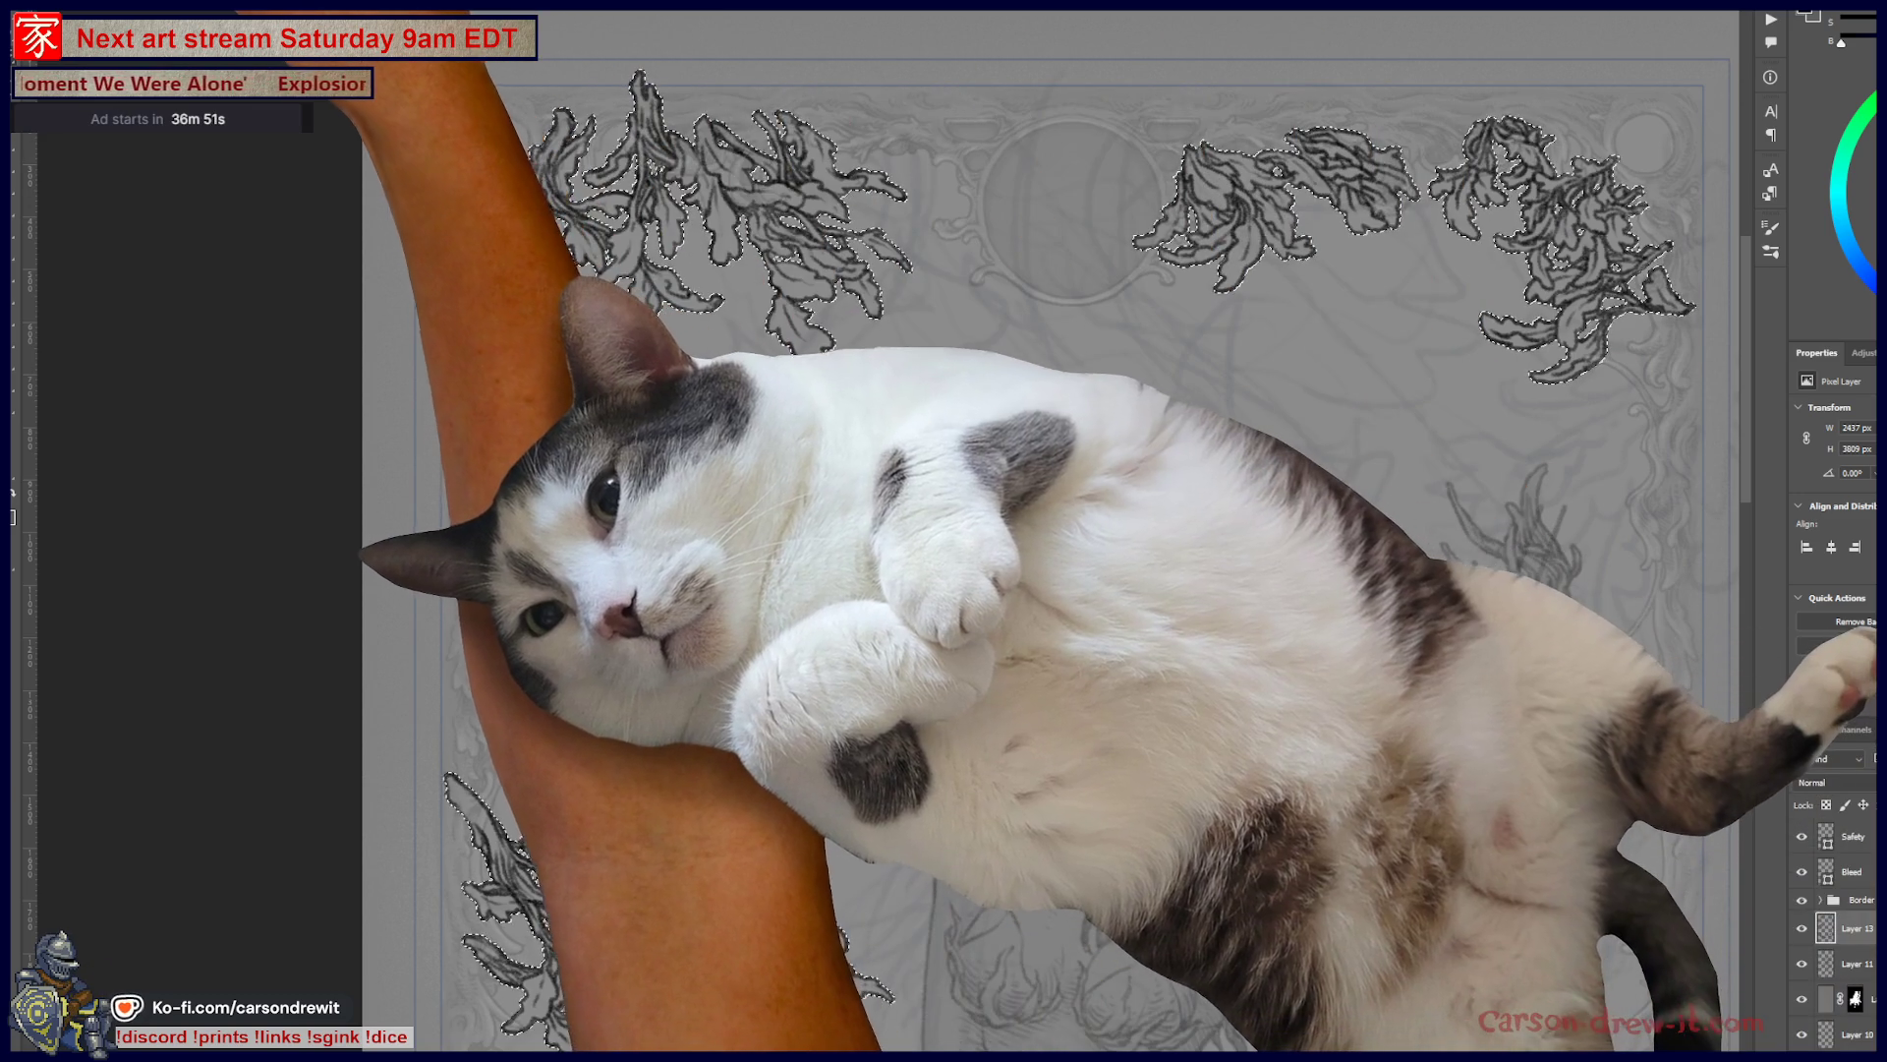
pyautogui.click(84, 5)
pyautogui.moveTo(128, 32)
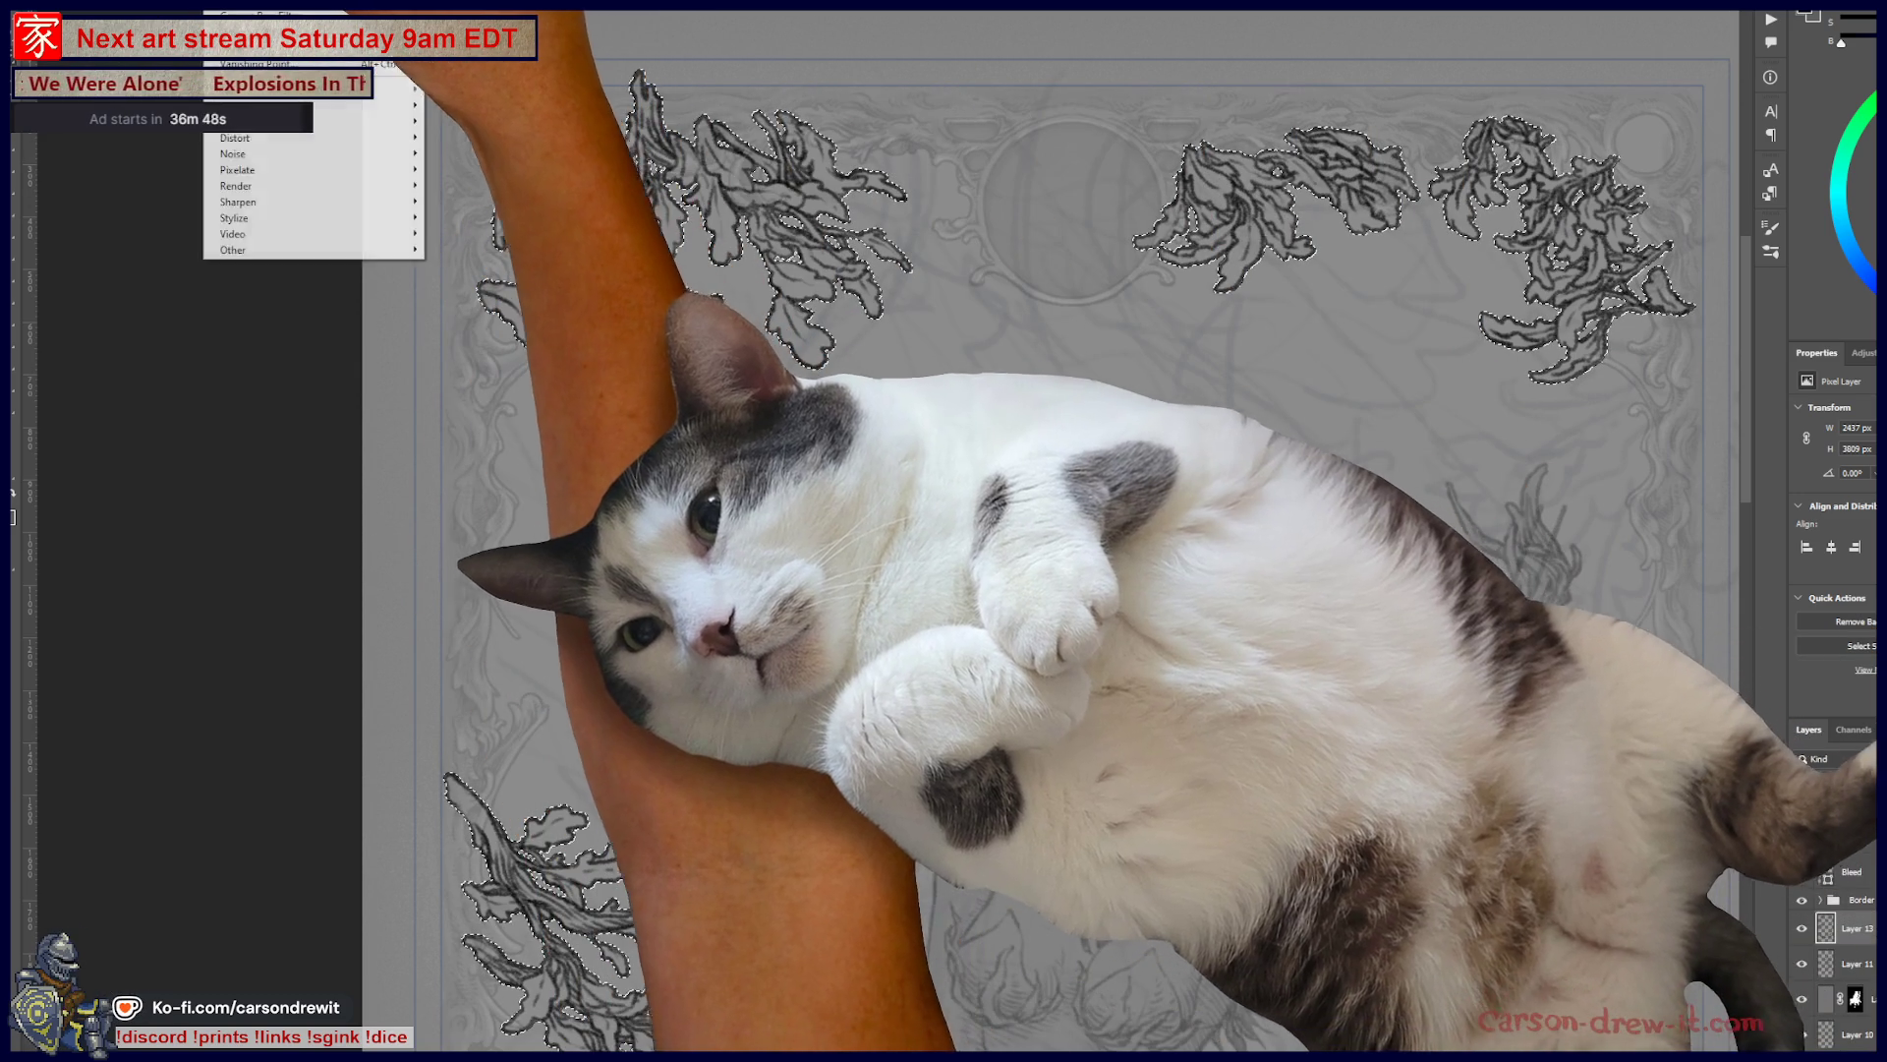
pyautogui.click(227, 5)
pyautogui.click(226, 5)
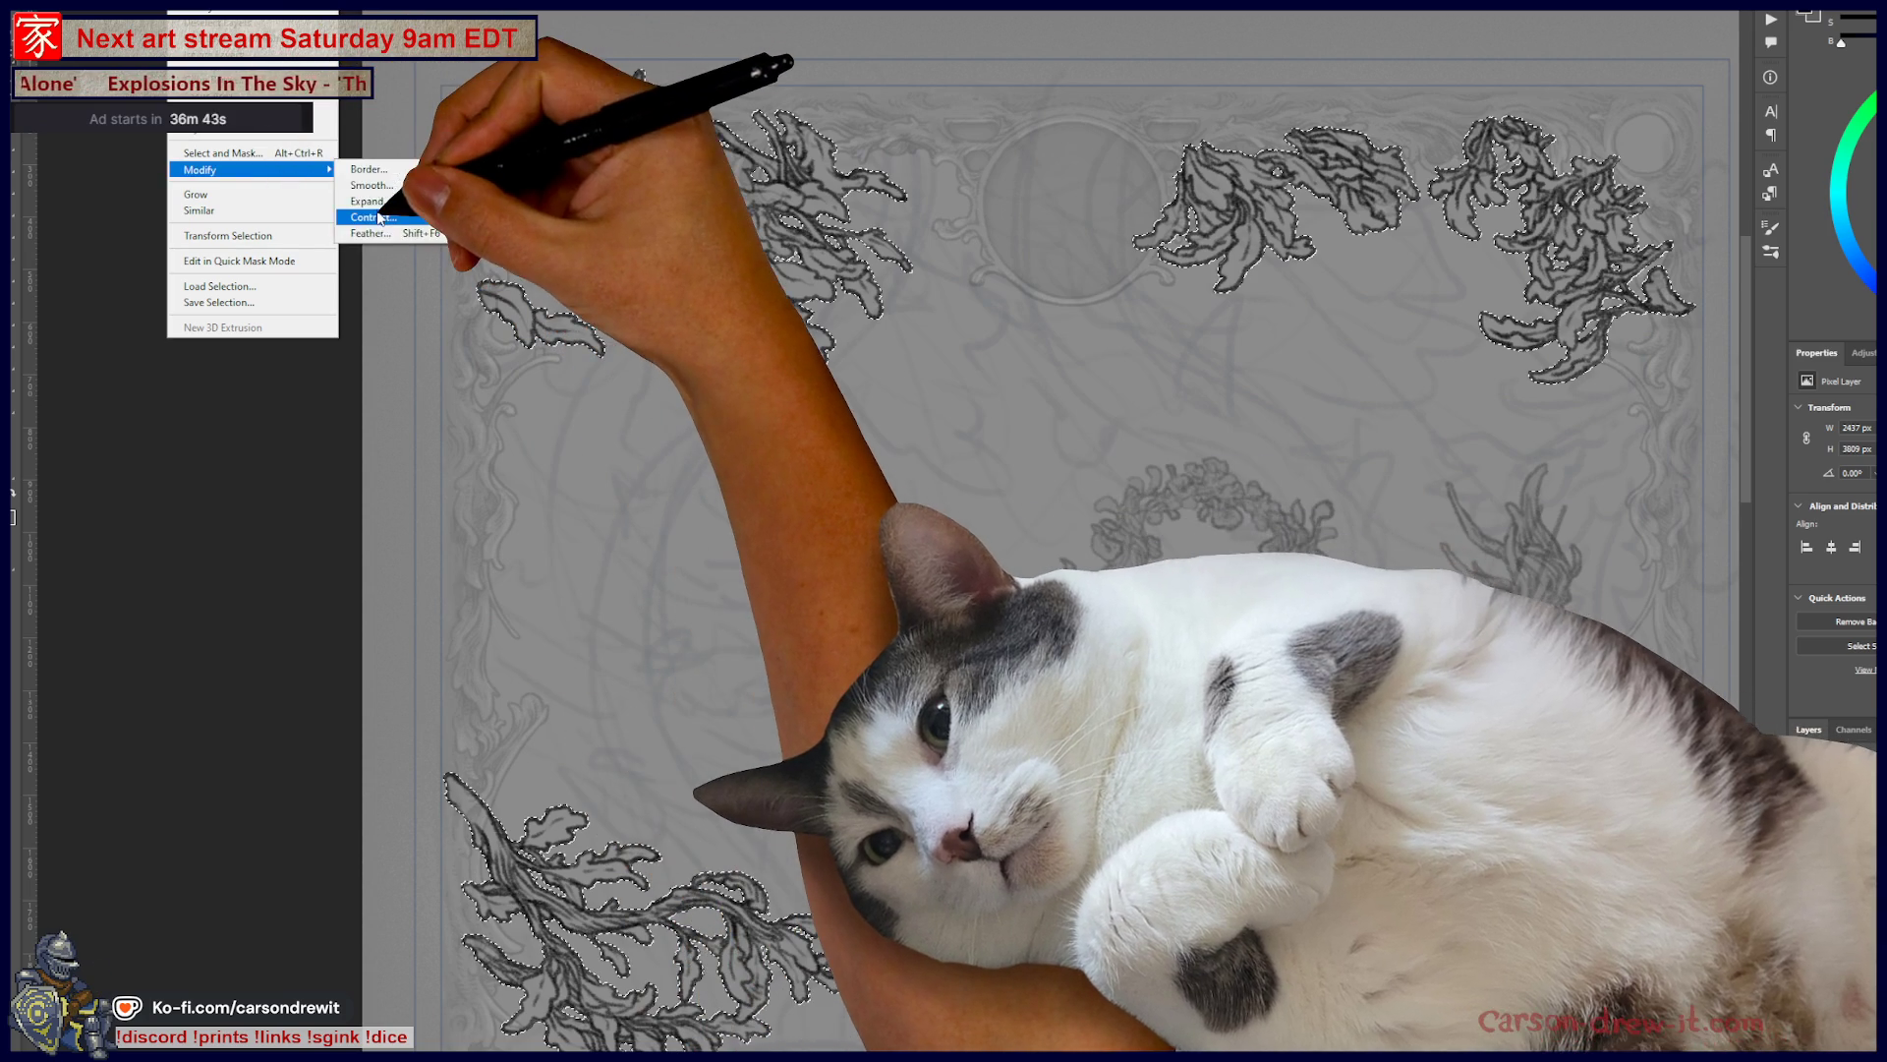
pyautogui.click(378, 218)
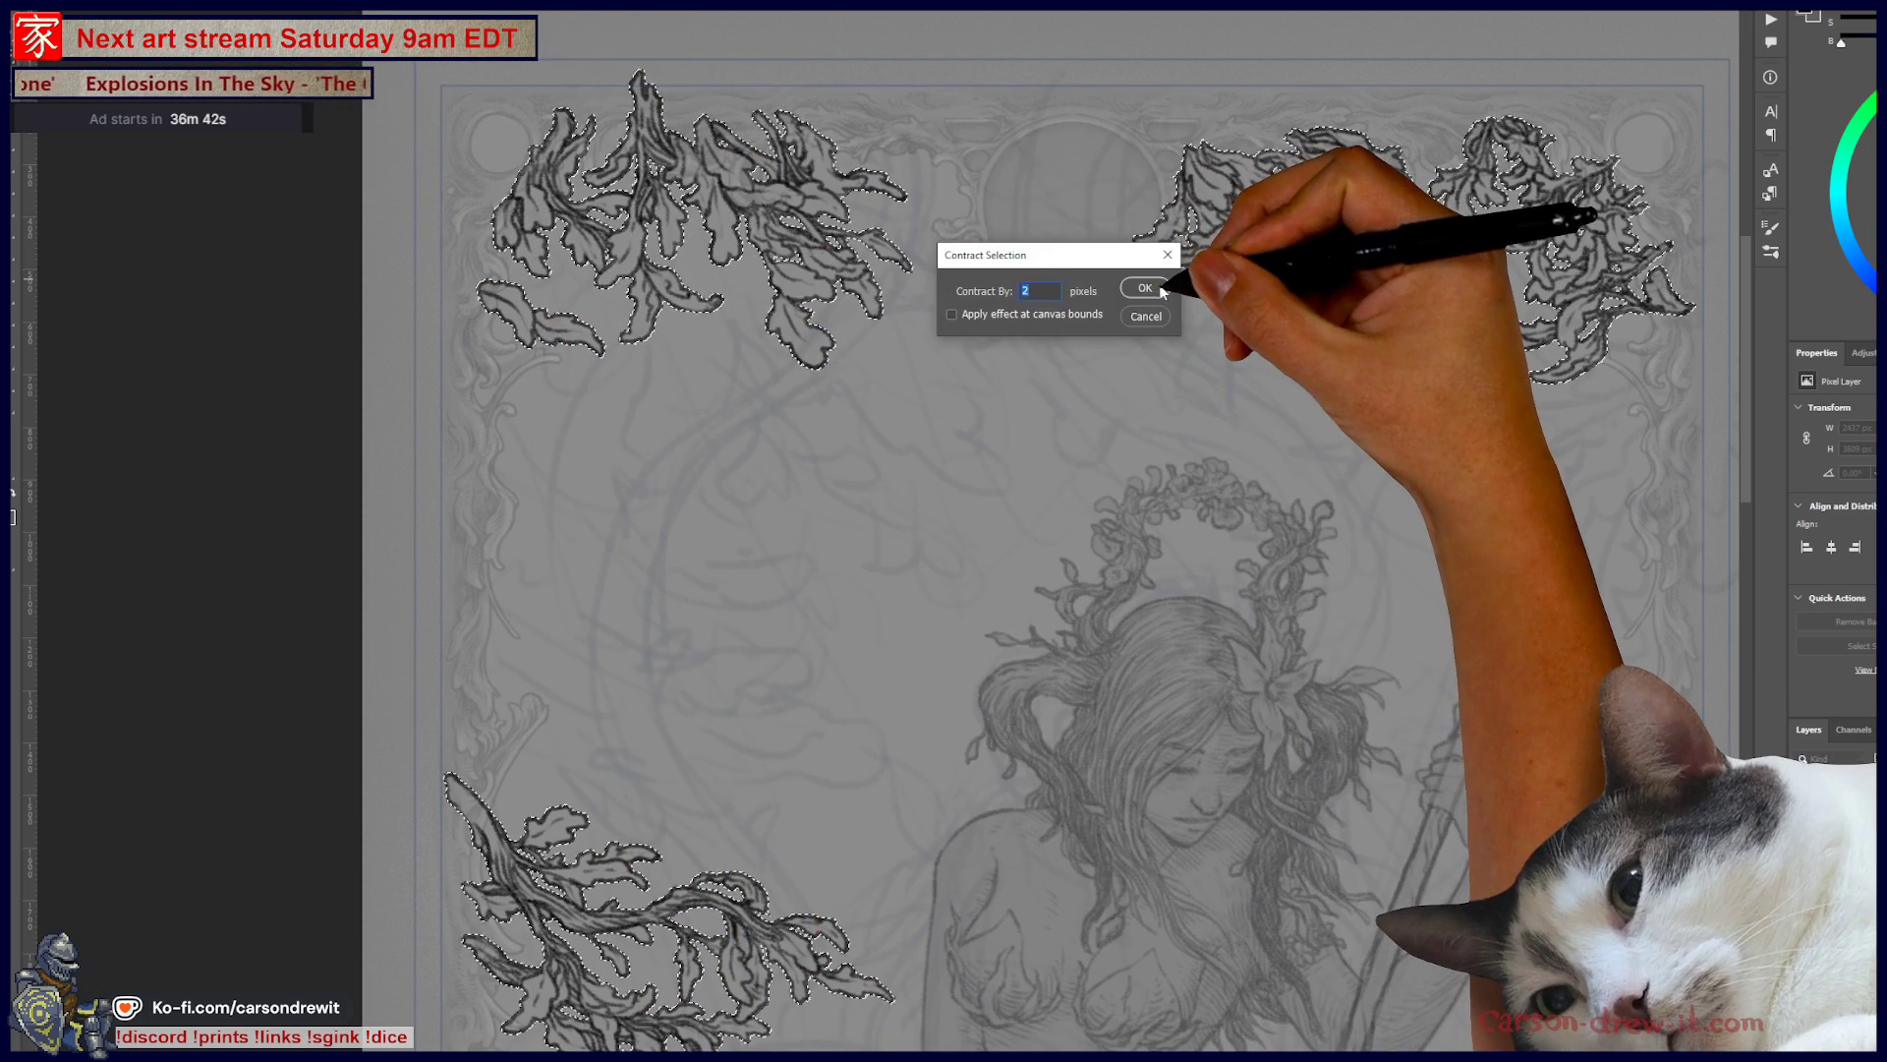
pyautogui.click(1167, 283)
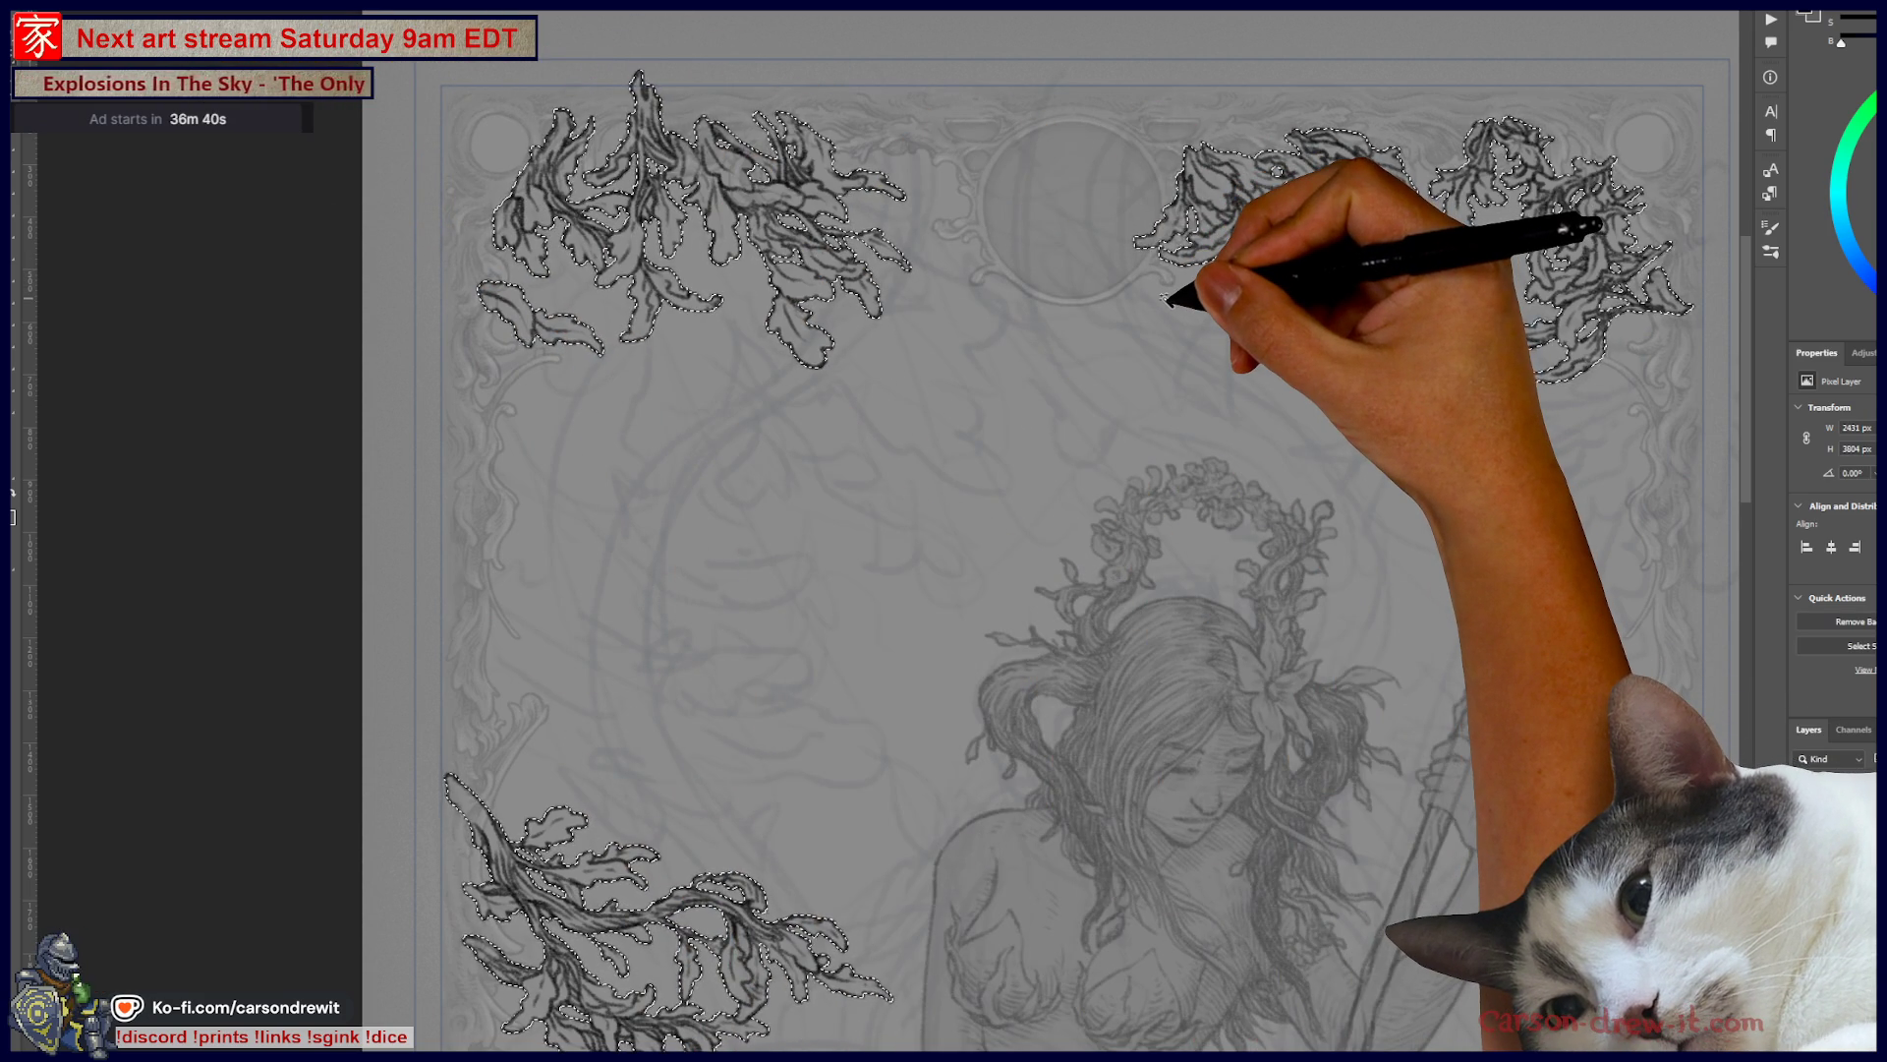
# - Contract the selection by another 2 pixels
pyautogui.scroll(3, 1271, 265)
pyautogui.scroll(3, 1271, 265)
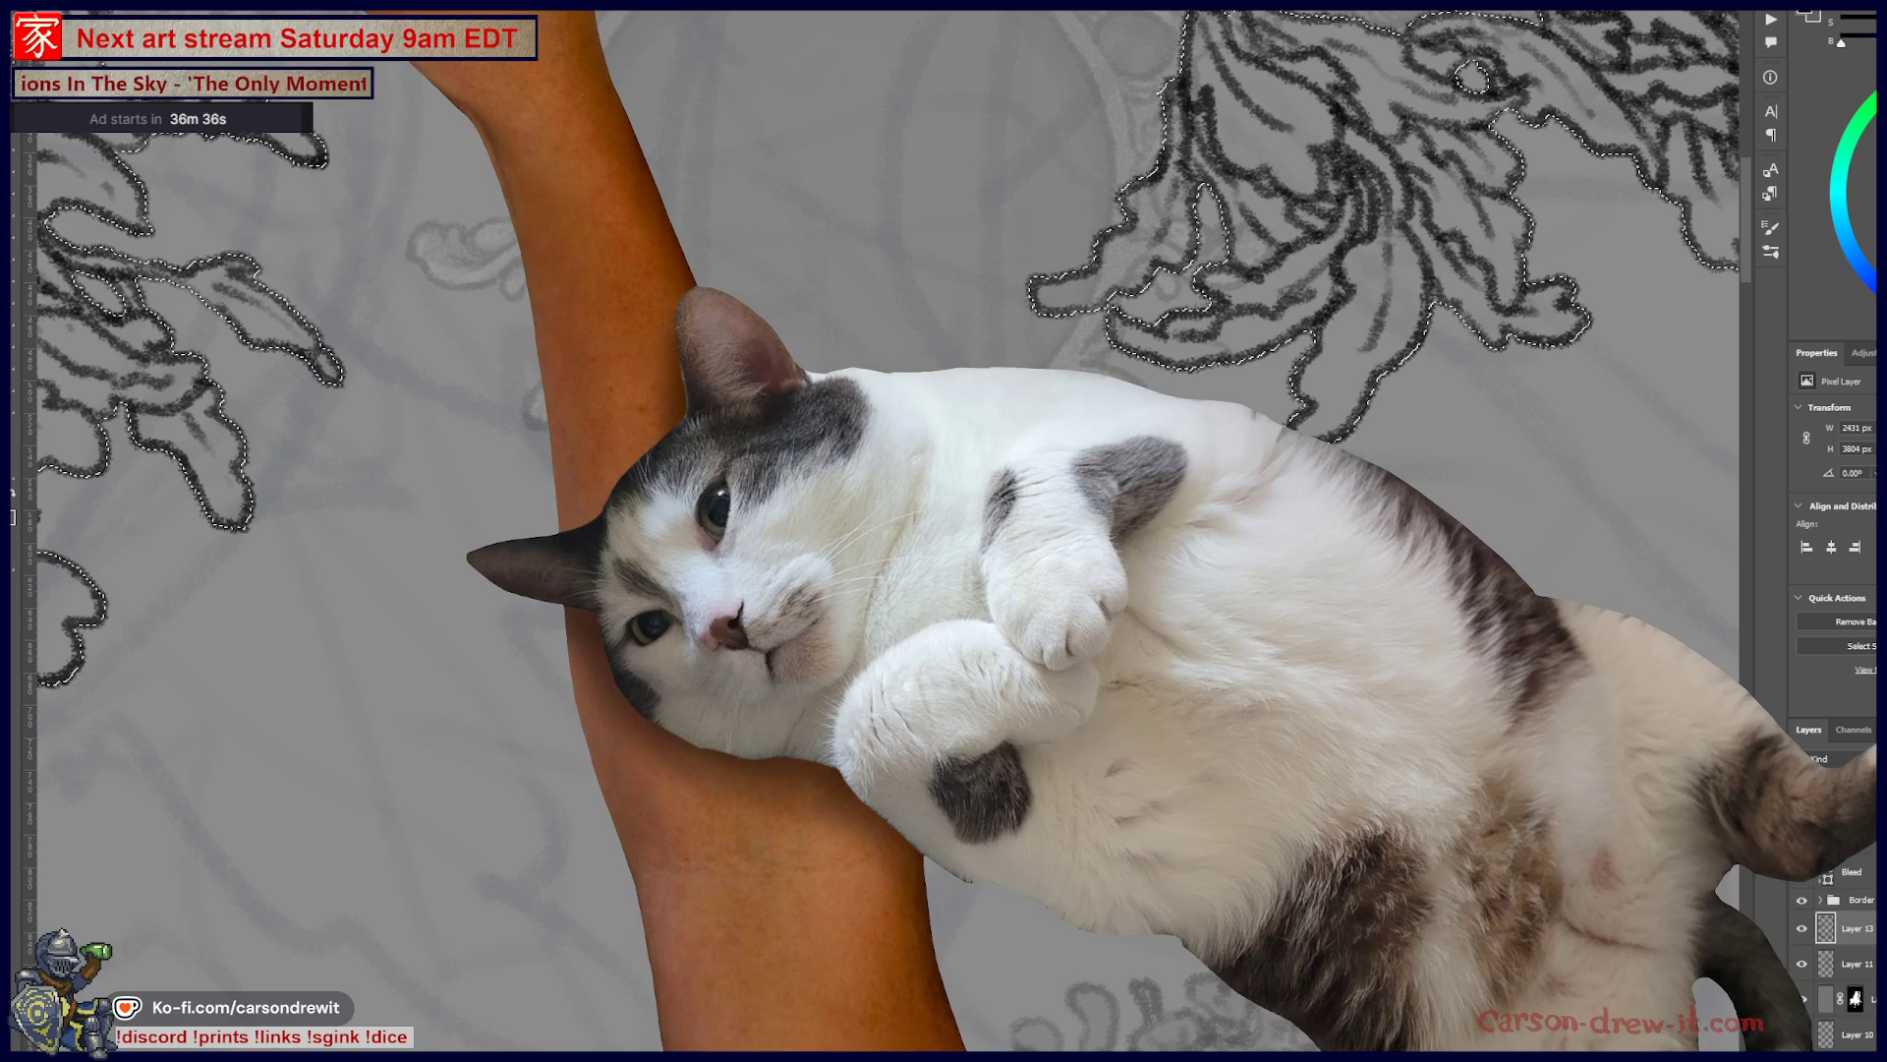
pyautogui.click(228, 9)
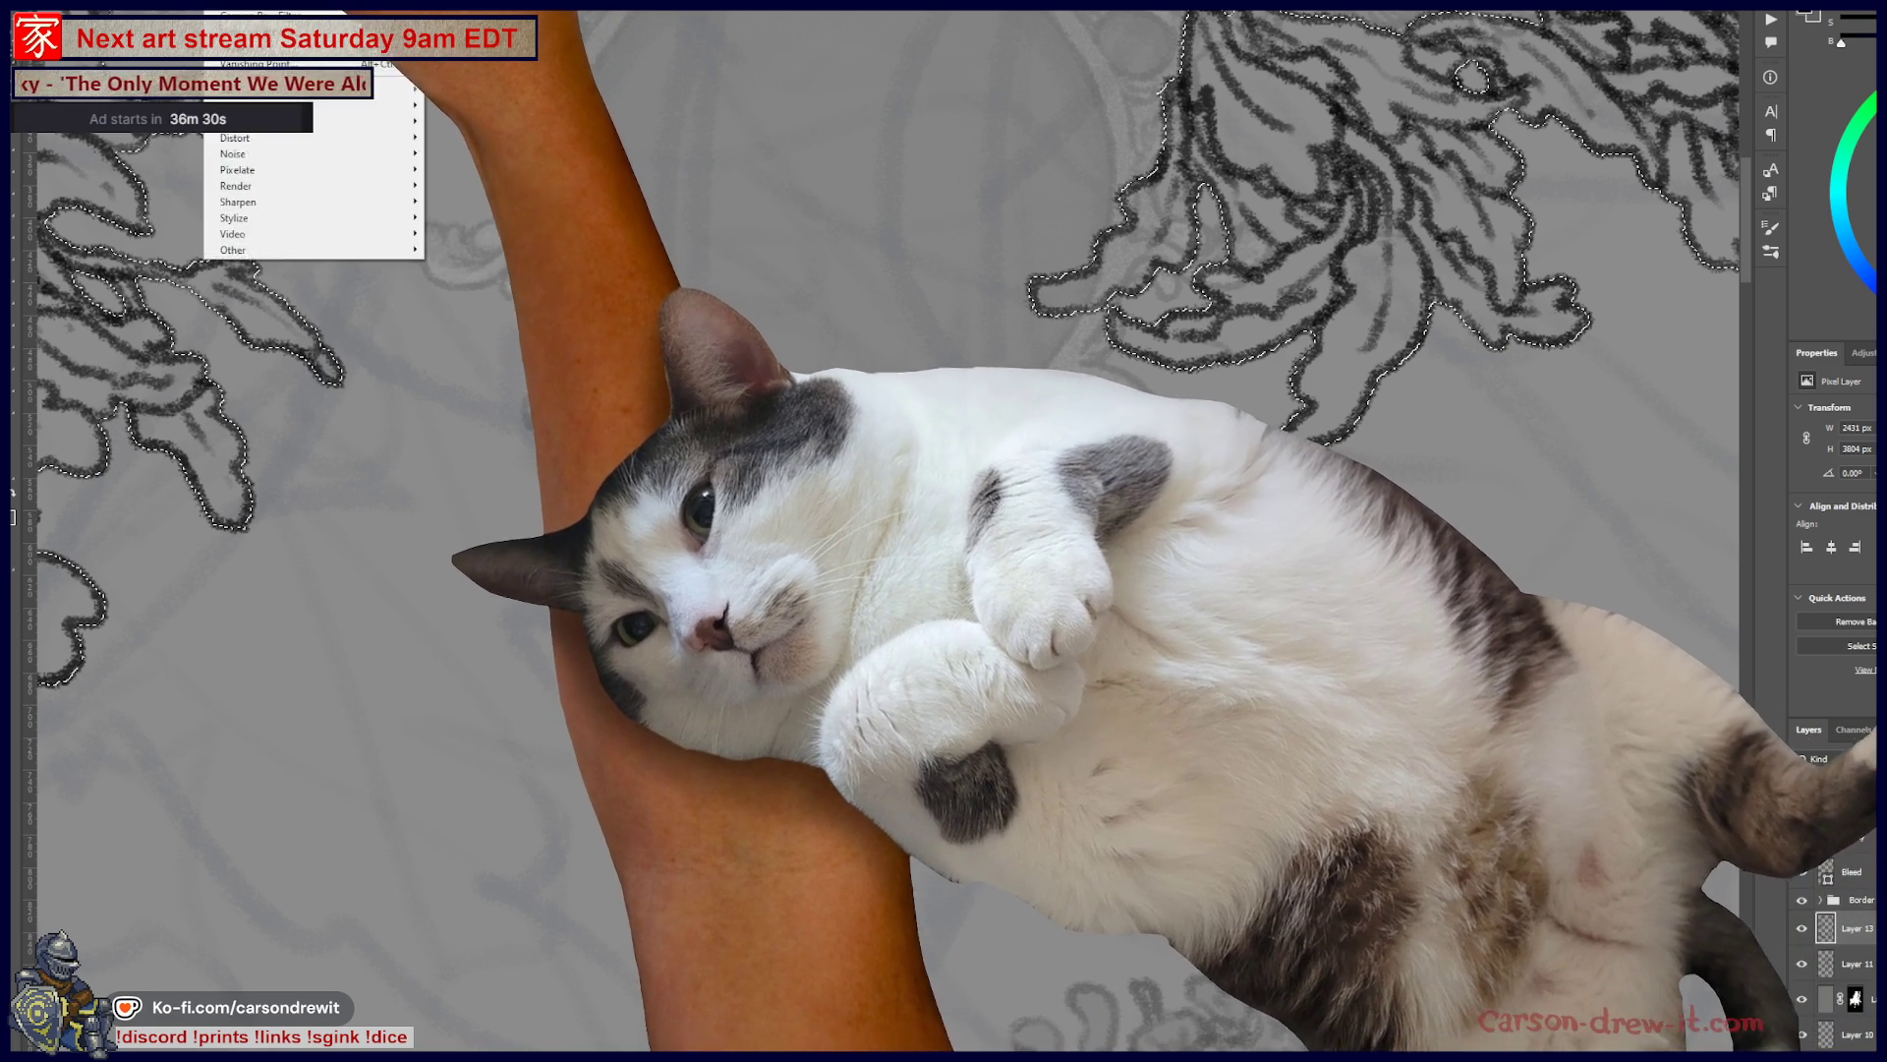
pyautogui.moveTo(187, 10)
pyautogui.moveTo(254, 172)
pyautogui.click(373, 220)
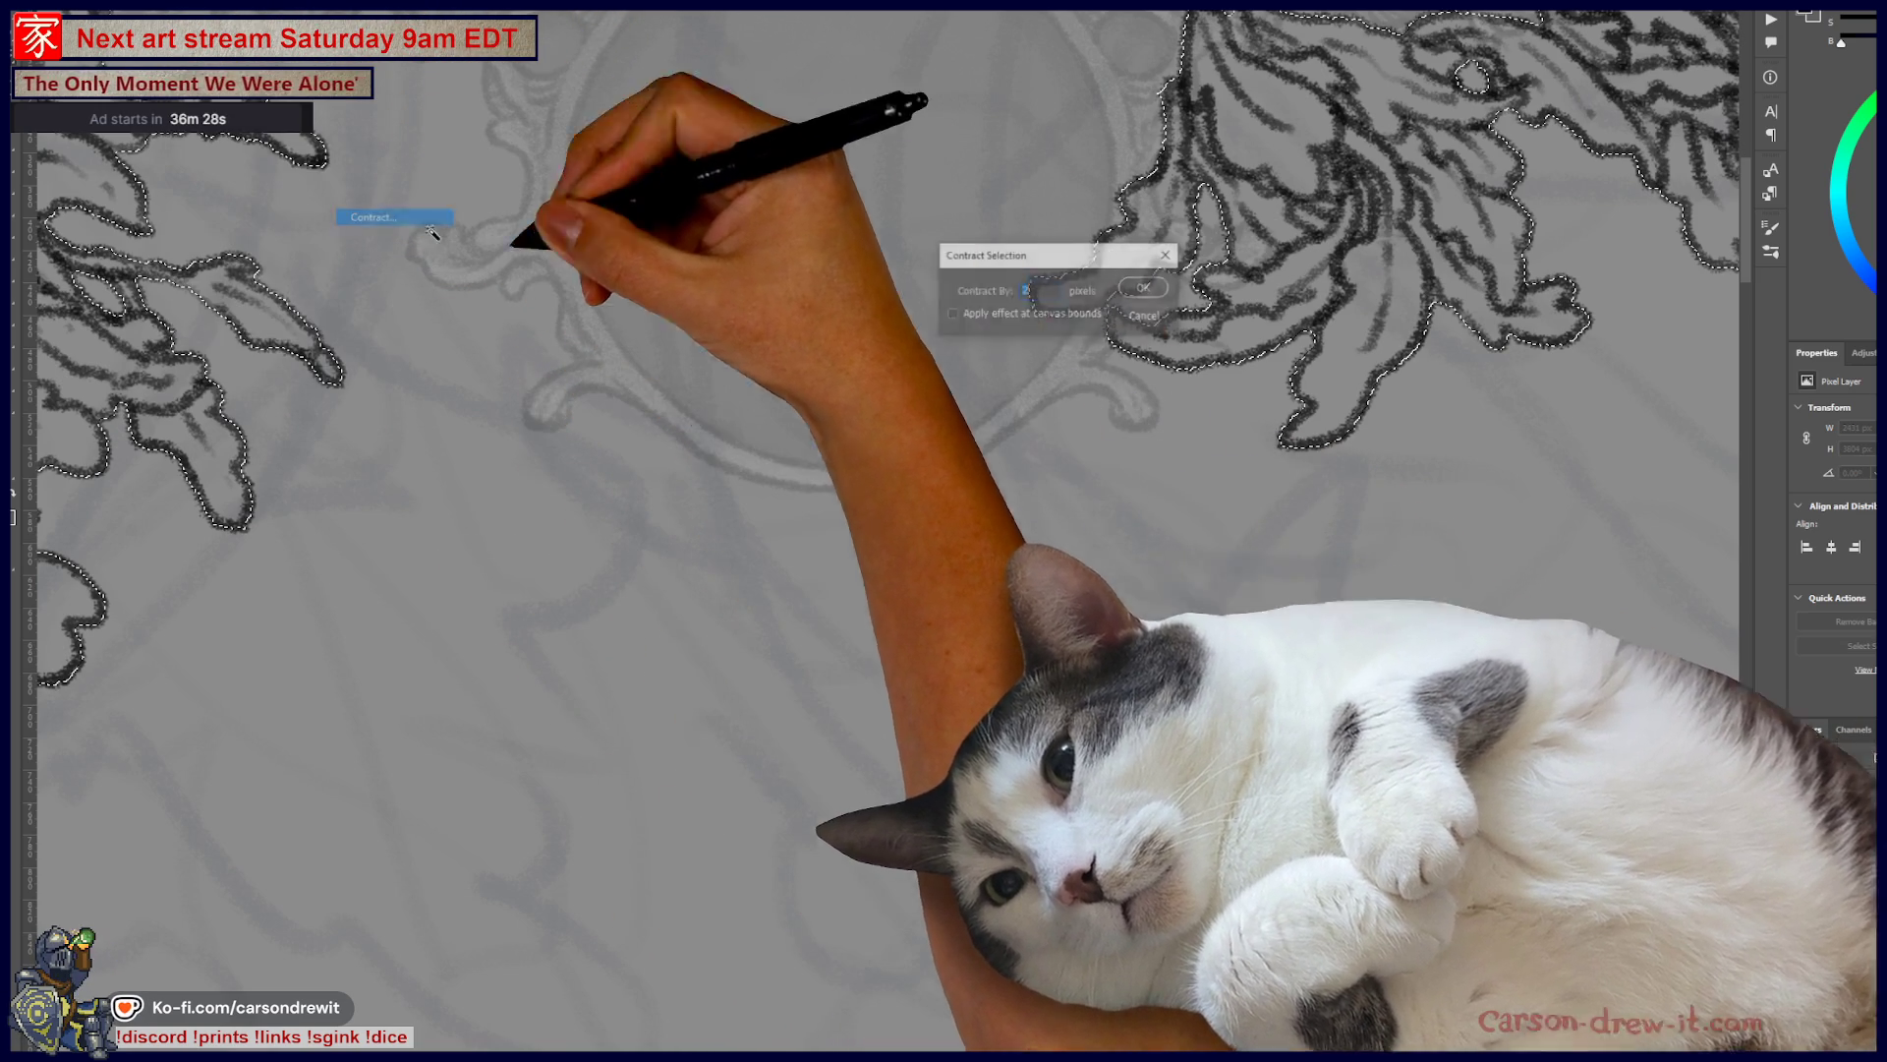
pyautogui.click(1145, 288)
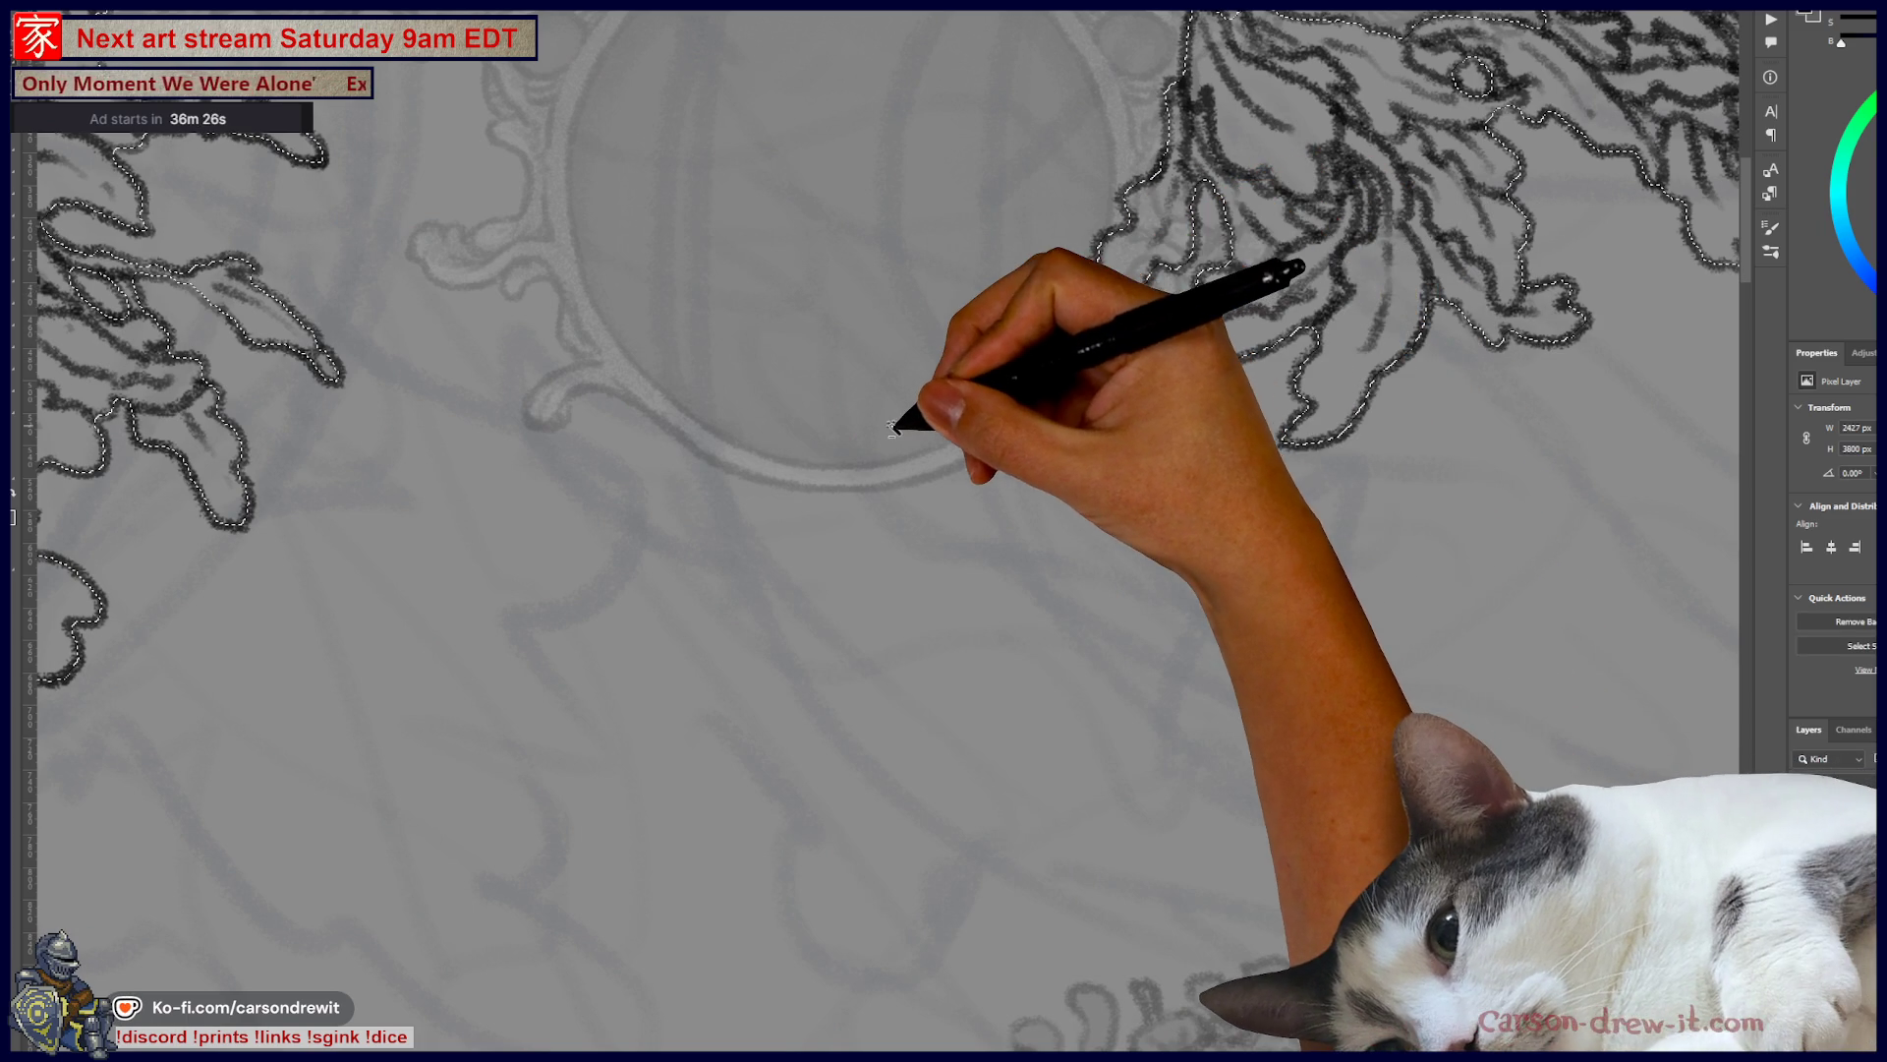
# - Pan over the top leaves and whole page down to the bottom vegetation border
pyautogui.moveTo(740, 454); pyautogui.dragTo(1159, 590)
pyautogui.moveTo(786, 433)
pyautogui.mouseDown()
pyautogui.moveTo(918, 475)
pyautogui.moveTo(1200, 514)
pyautogui.mouseUp()
pyautogui.moveTo(884, 462); pyautogui.dragTo(1067, 480)
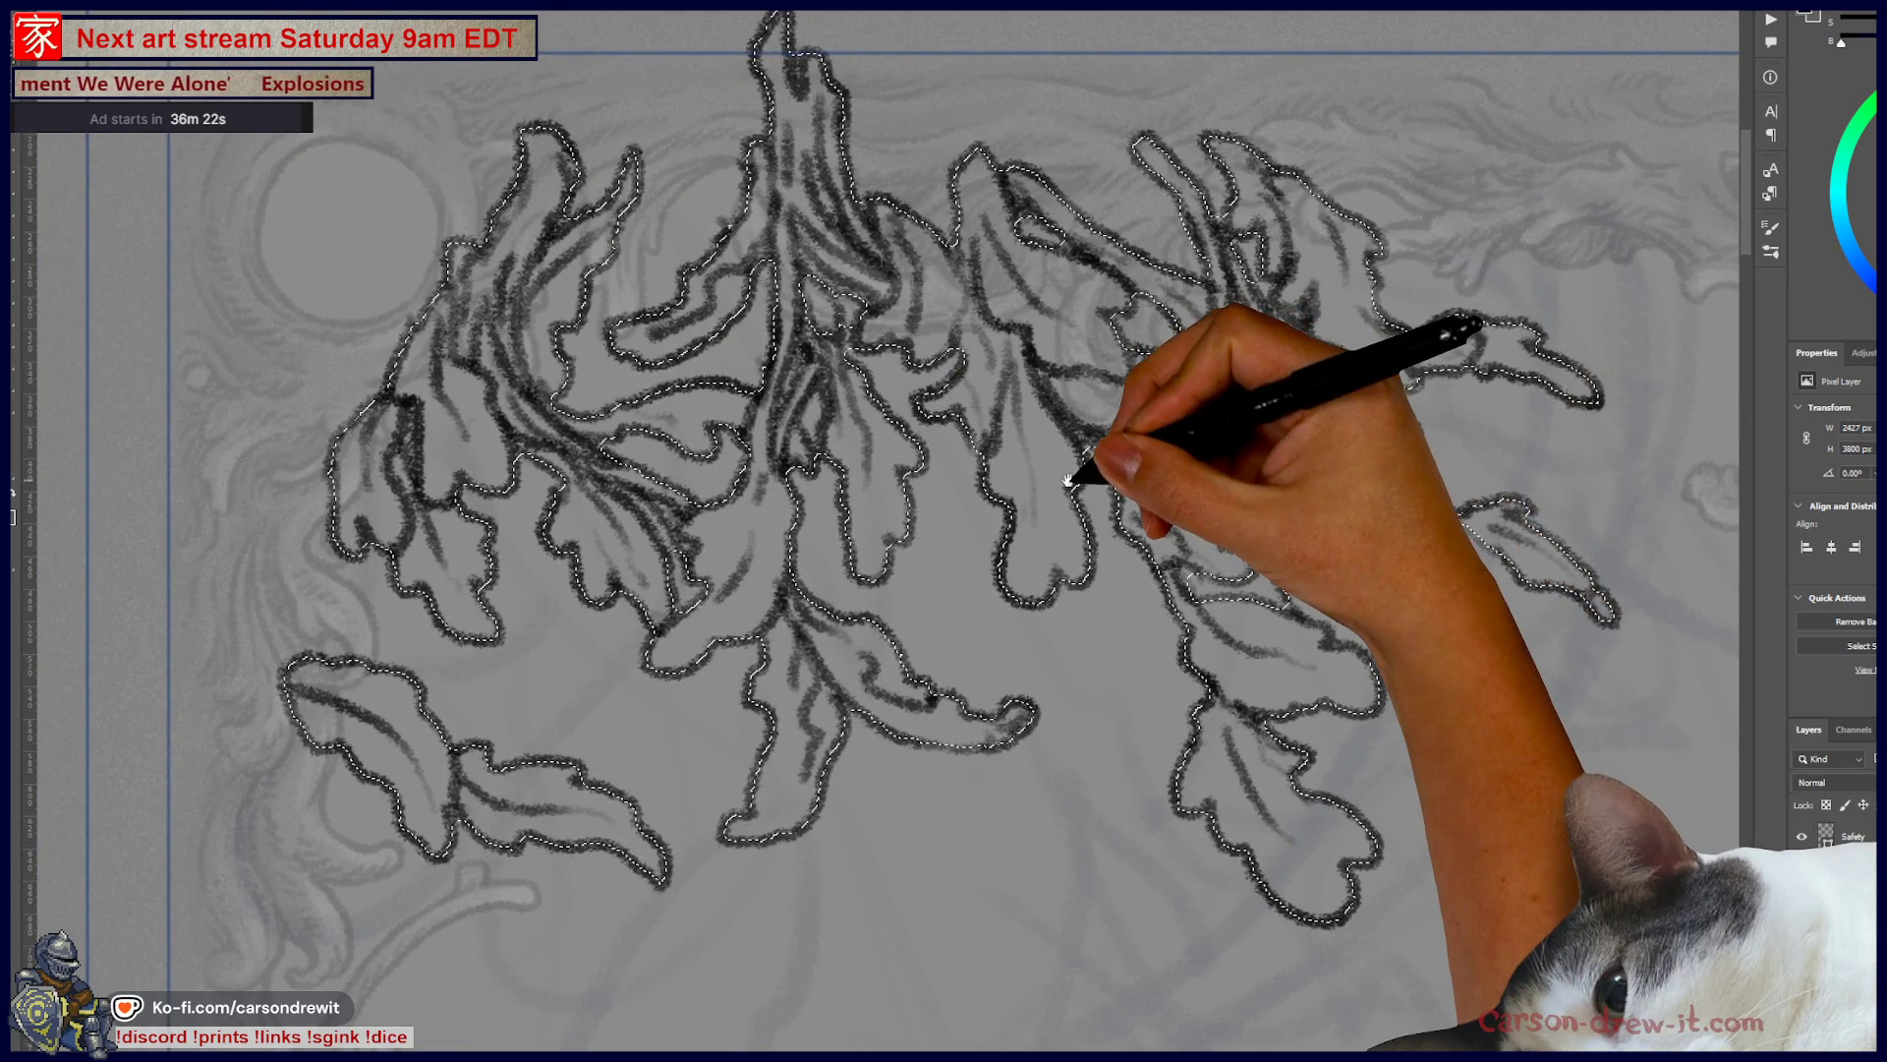
pyautogui.scroll(-1, 1068, 480)
pyautogui.moveTo(1145, 555)
pyautogui.mouseDown()
pyautogui.moveTo(864, 252)
pyautogui.moveTo(1074, 623)
pyautogui.moveTo(977, 177)
pyautogui.mouseUp()
pyautogui.moveTo(1117, 934)
pyautogui.mouseDown()
pyautogui.moveTo(1117, 561)
pyautogui.moveTo(1171, 498)
pyautogui.mouseUp()
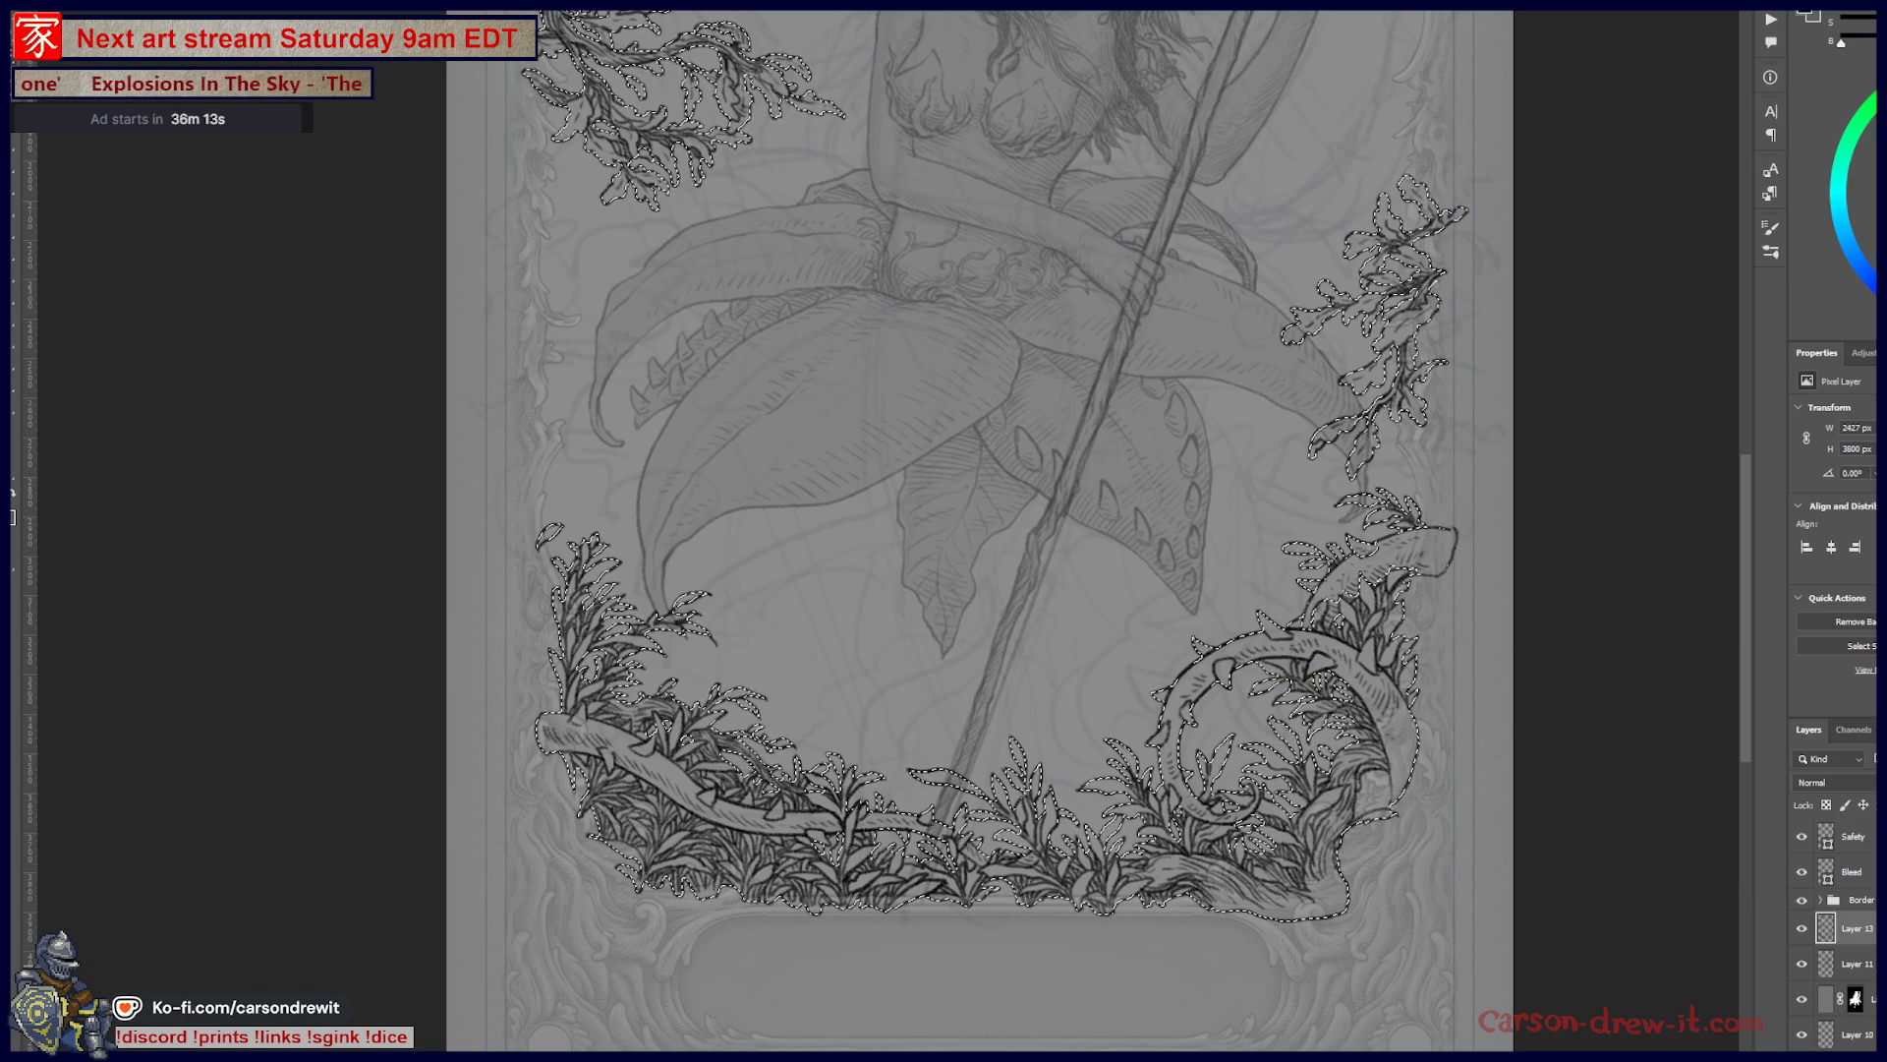
# - Create a new layer above Layer 11, mask it with the selection, and fill it solid
pyautogui.click(1853, 964)
pyautogui.hotkey('ctrl', 'shift', 'alt', 'n')
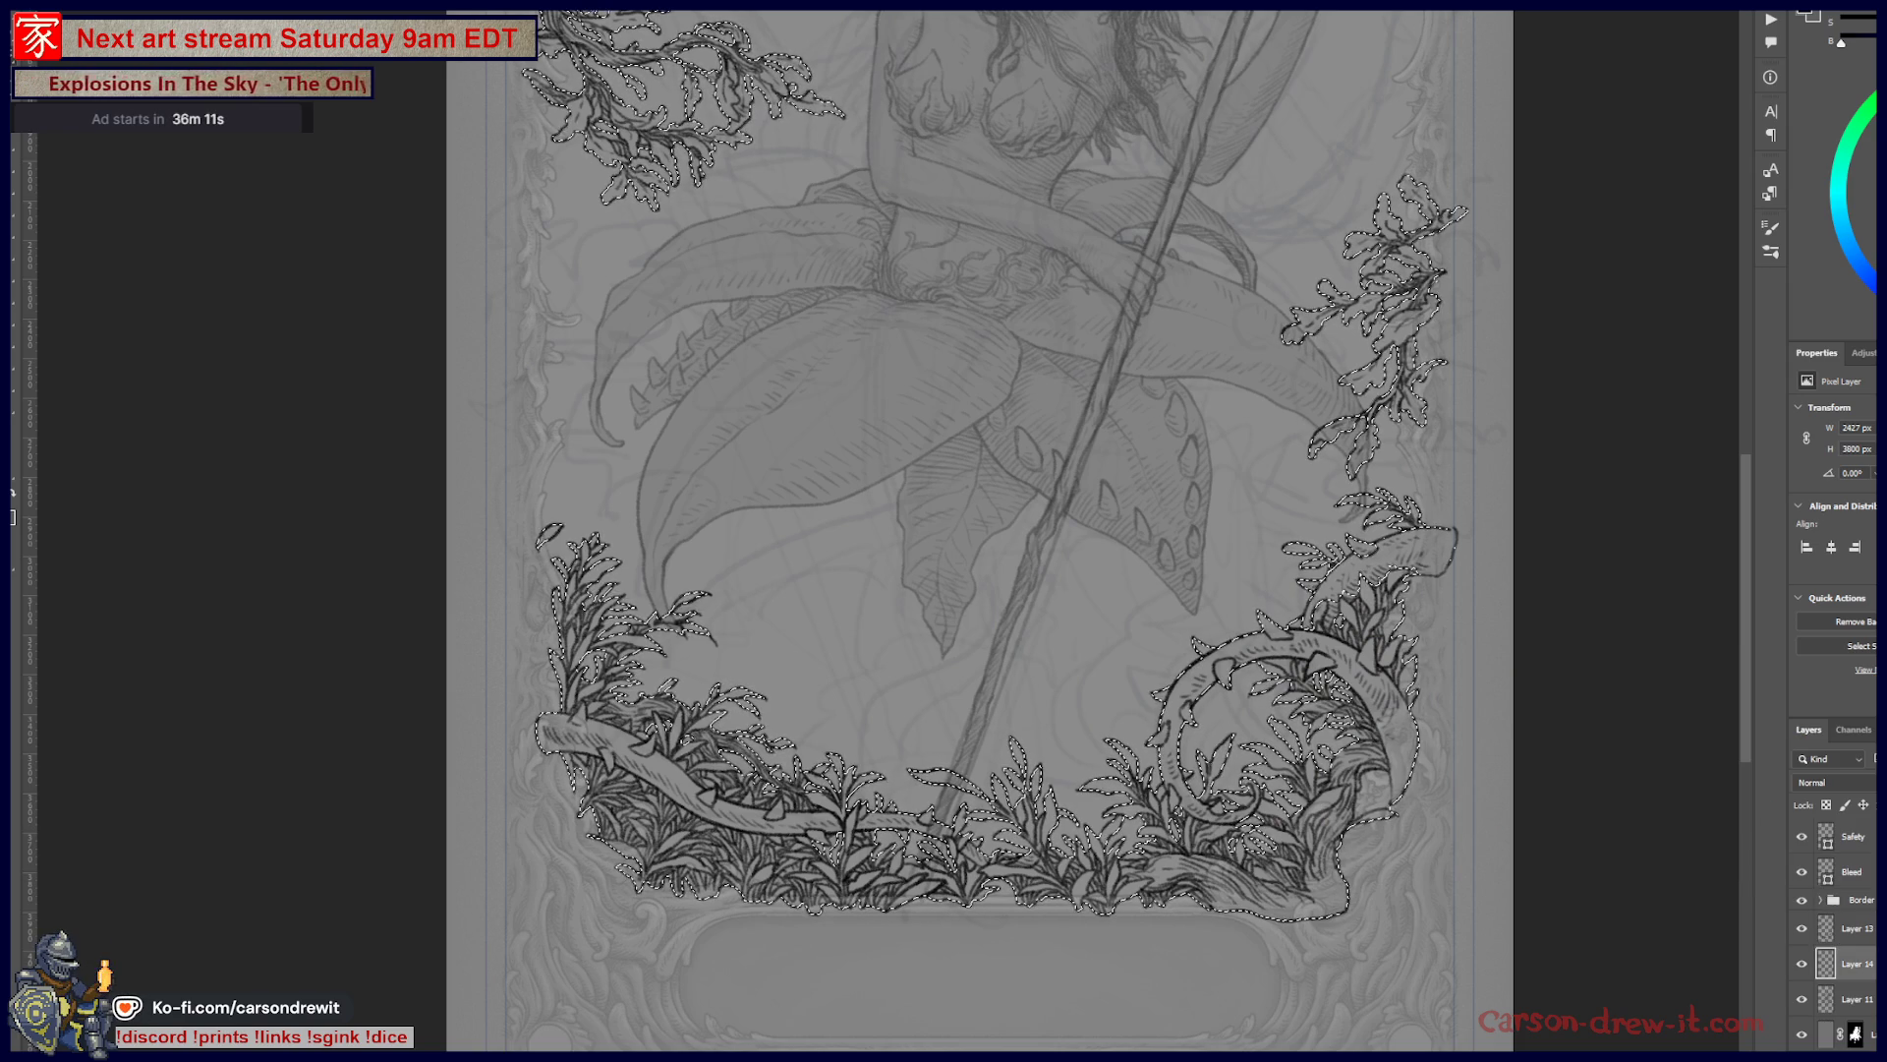
pyautogui.hotkey('ctrl', 'shift', 'm')
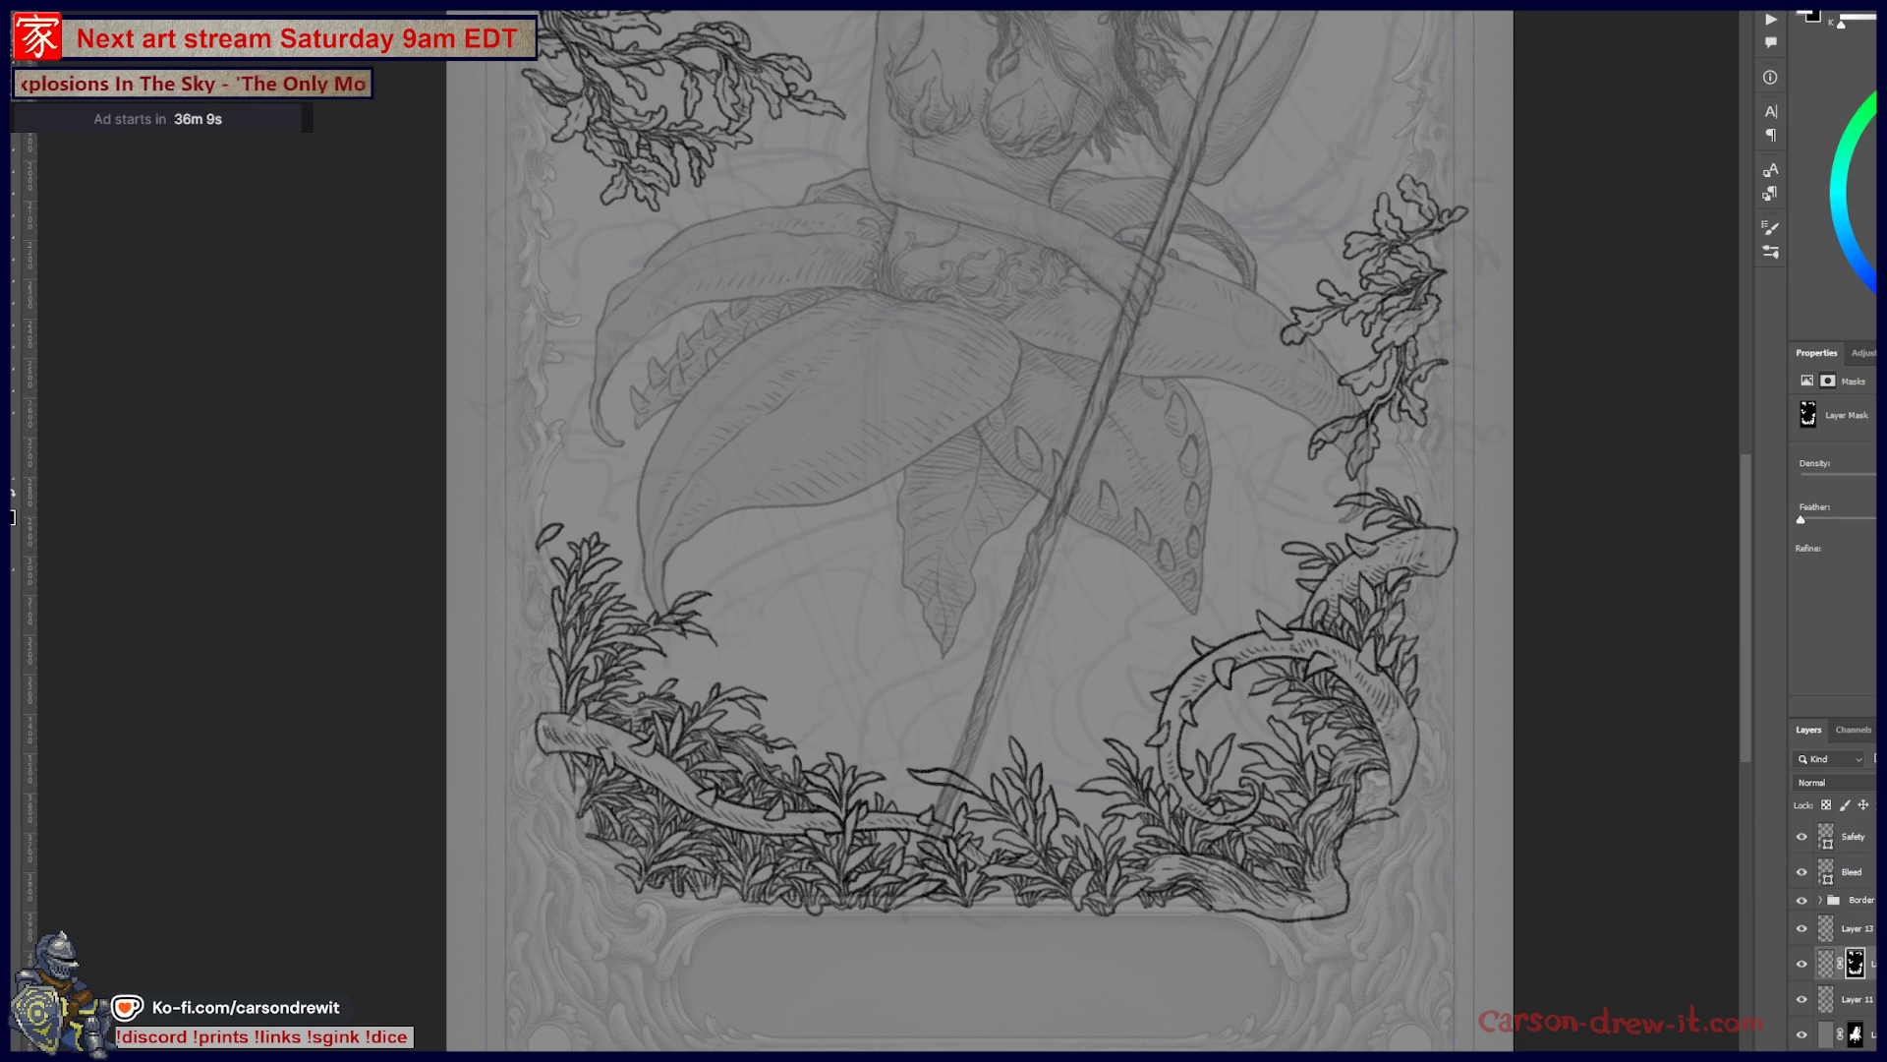
pyautogui.click(1826, 963)
pyautogui.hotkey('alt', 'BackSpace')
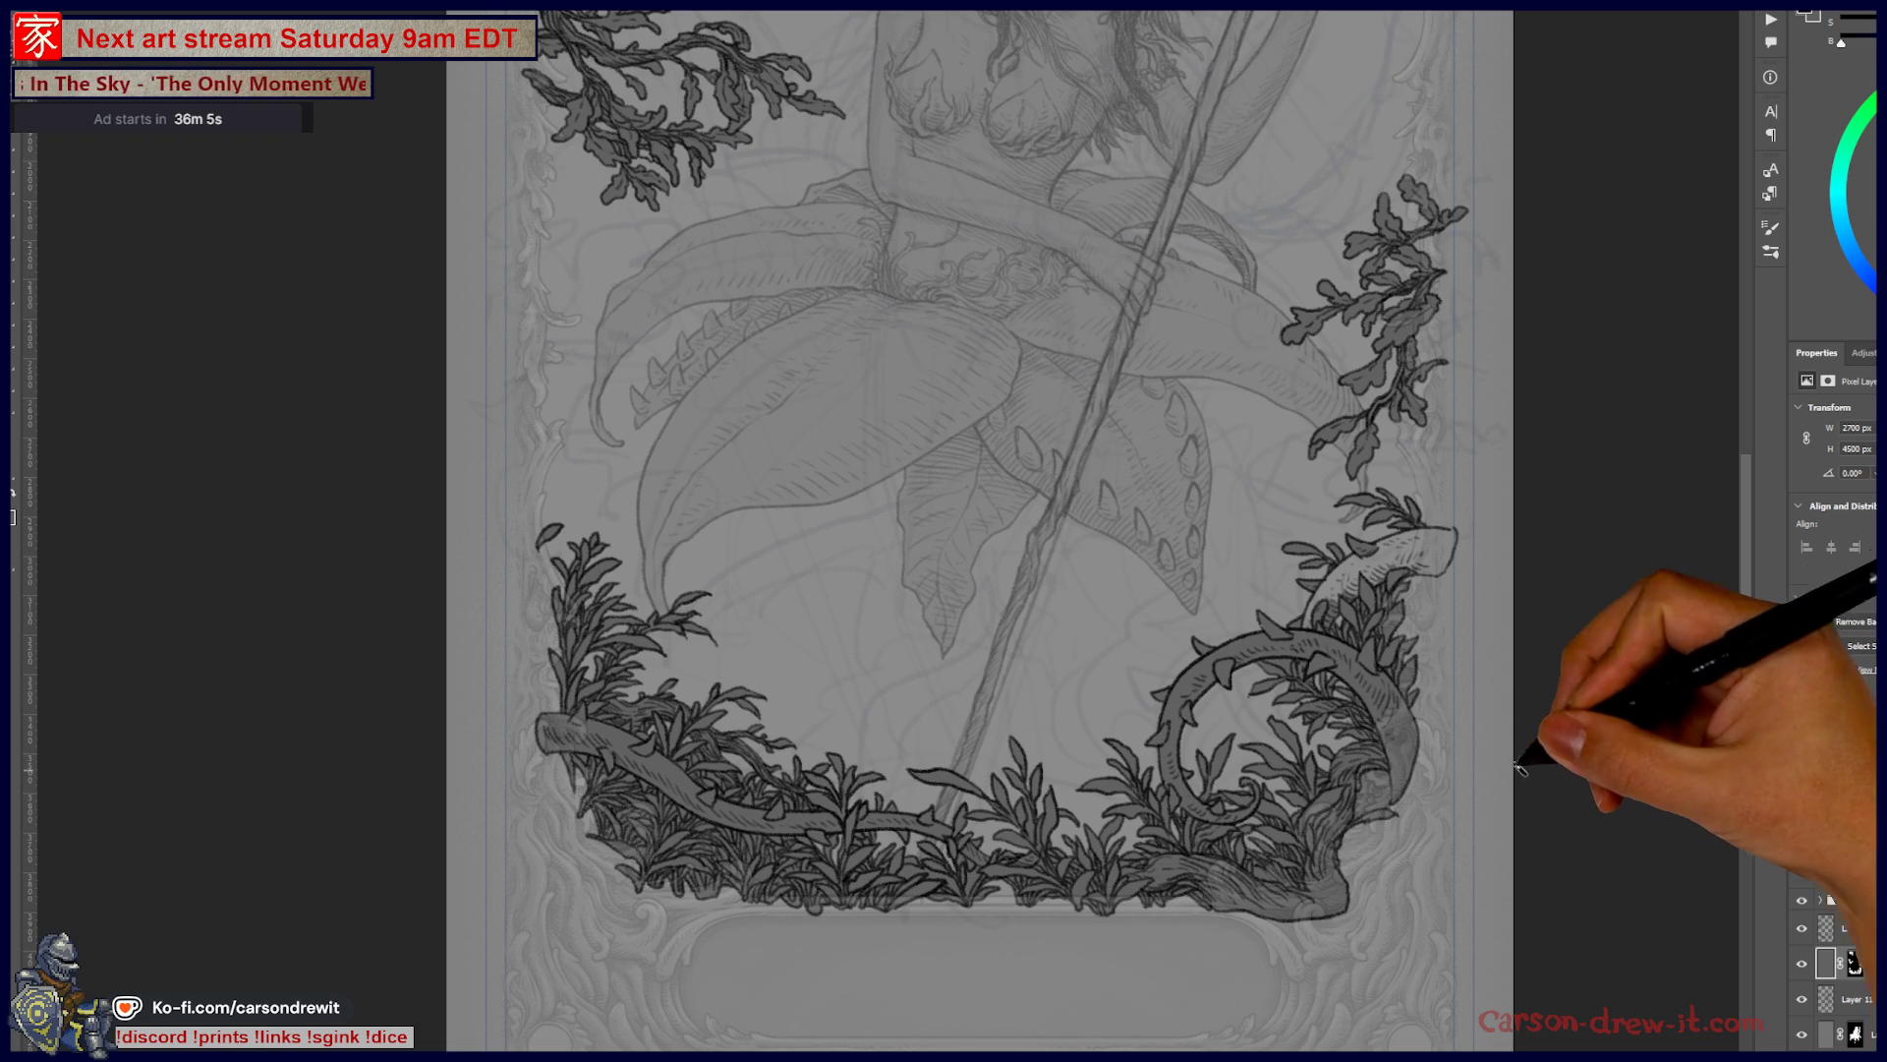
# - Show the layer mask as a red overlay around the thorny branch tip
pyautogui.scroll(5, 1465, 560)
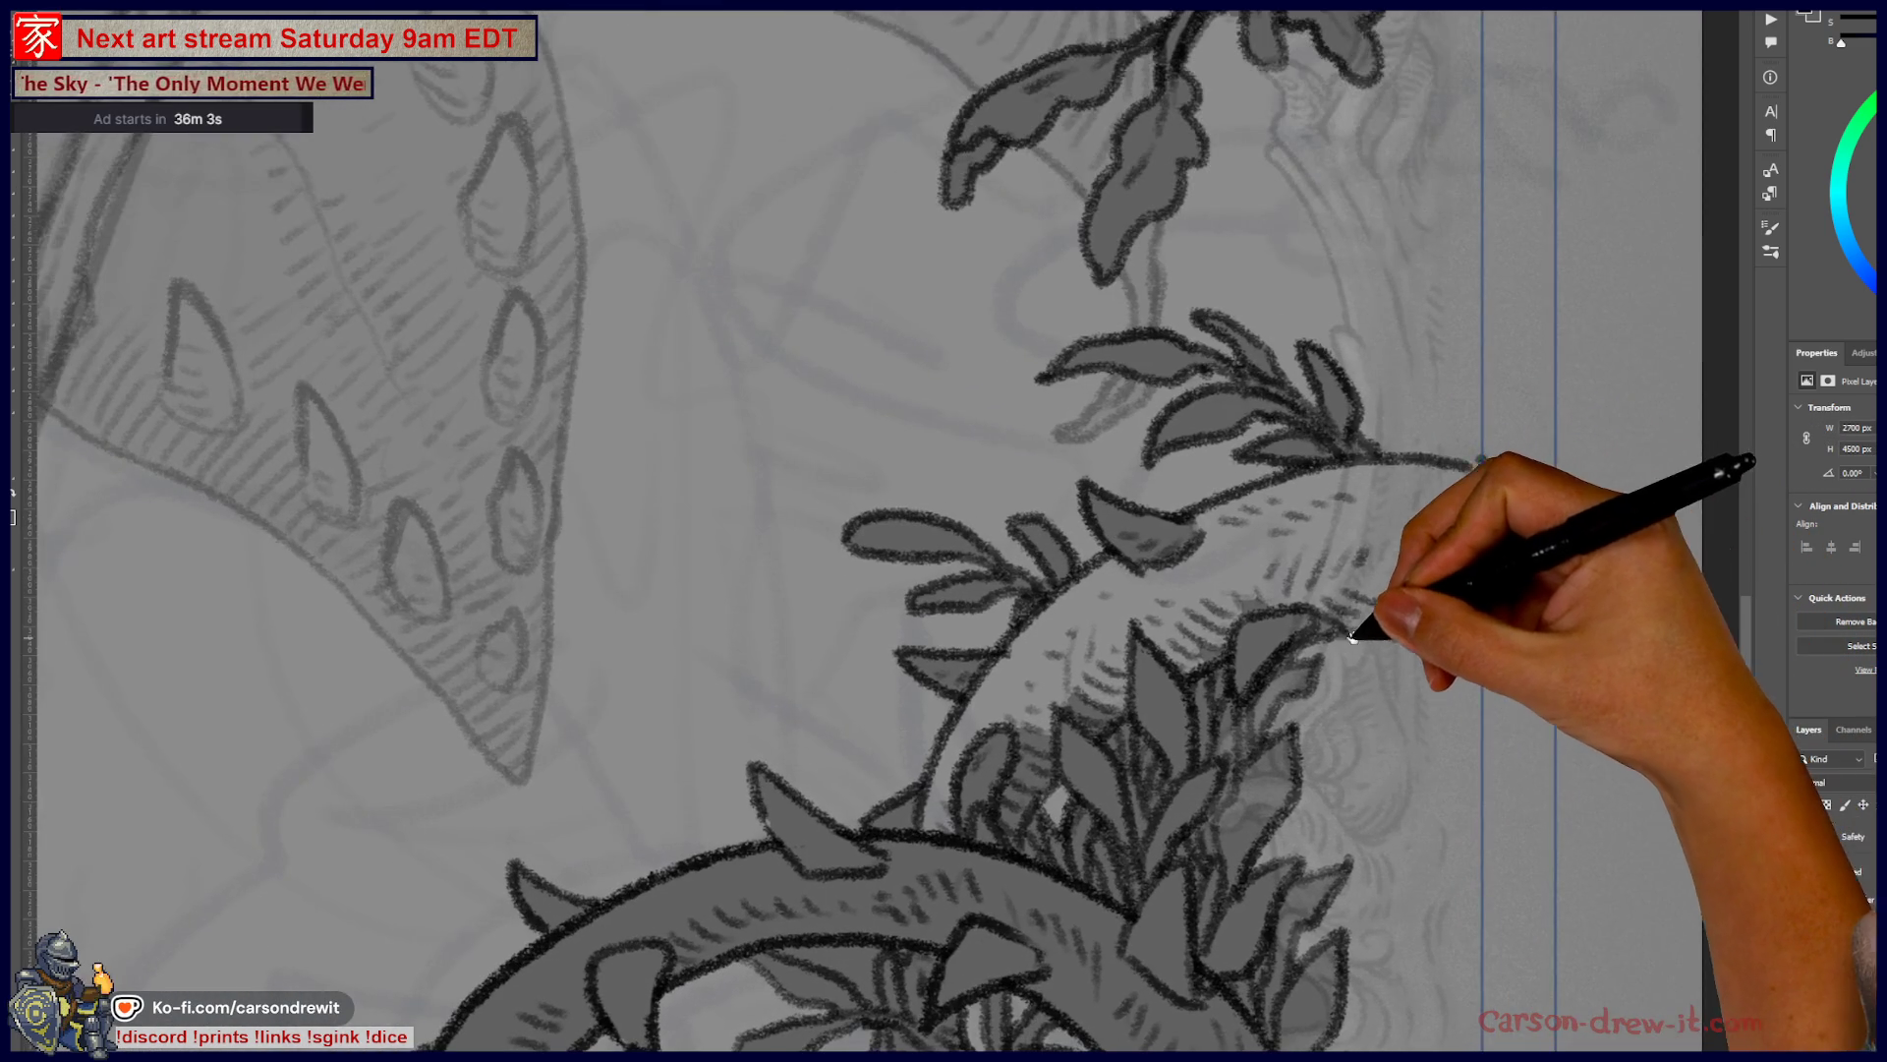
pyautogui.moveTo(1370, 624); pyautogui.dragTo(1324, 571)
pyautogui.click(1857, 962)
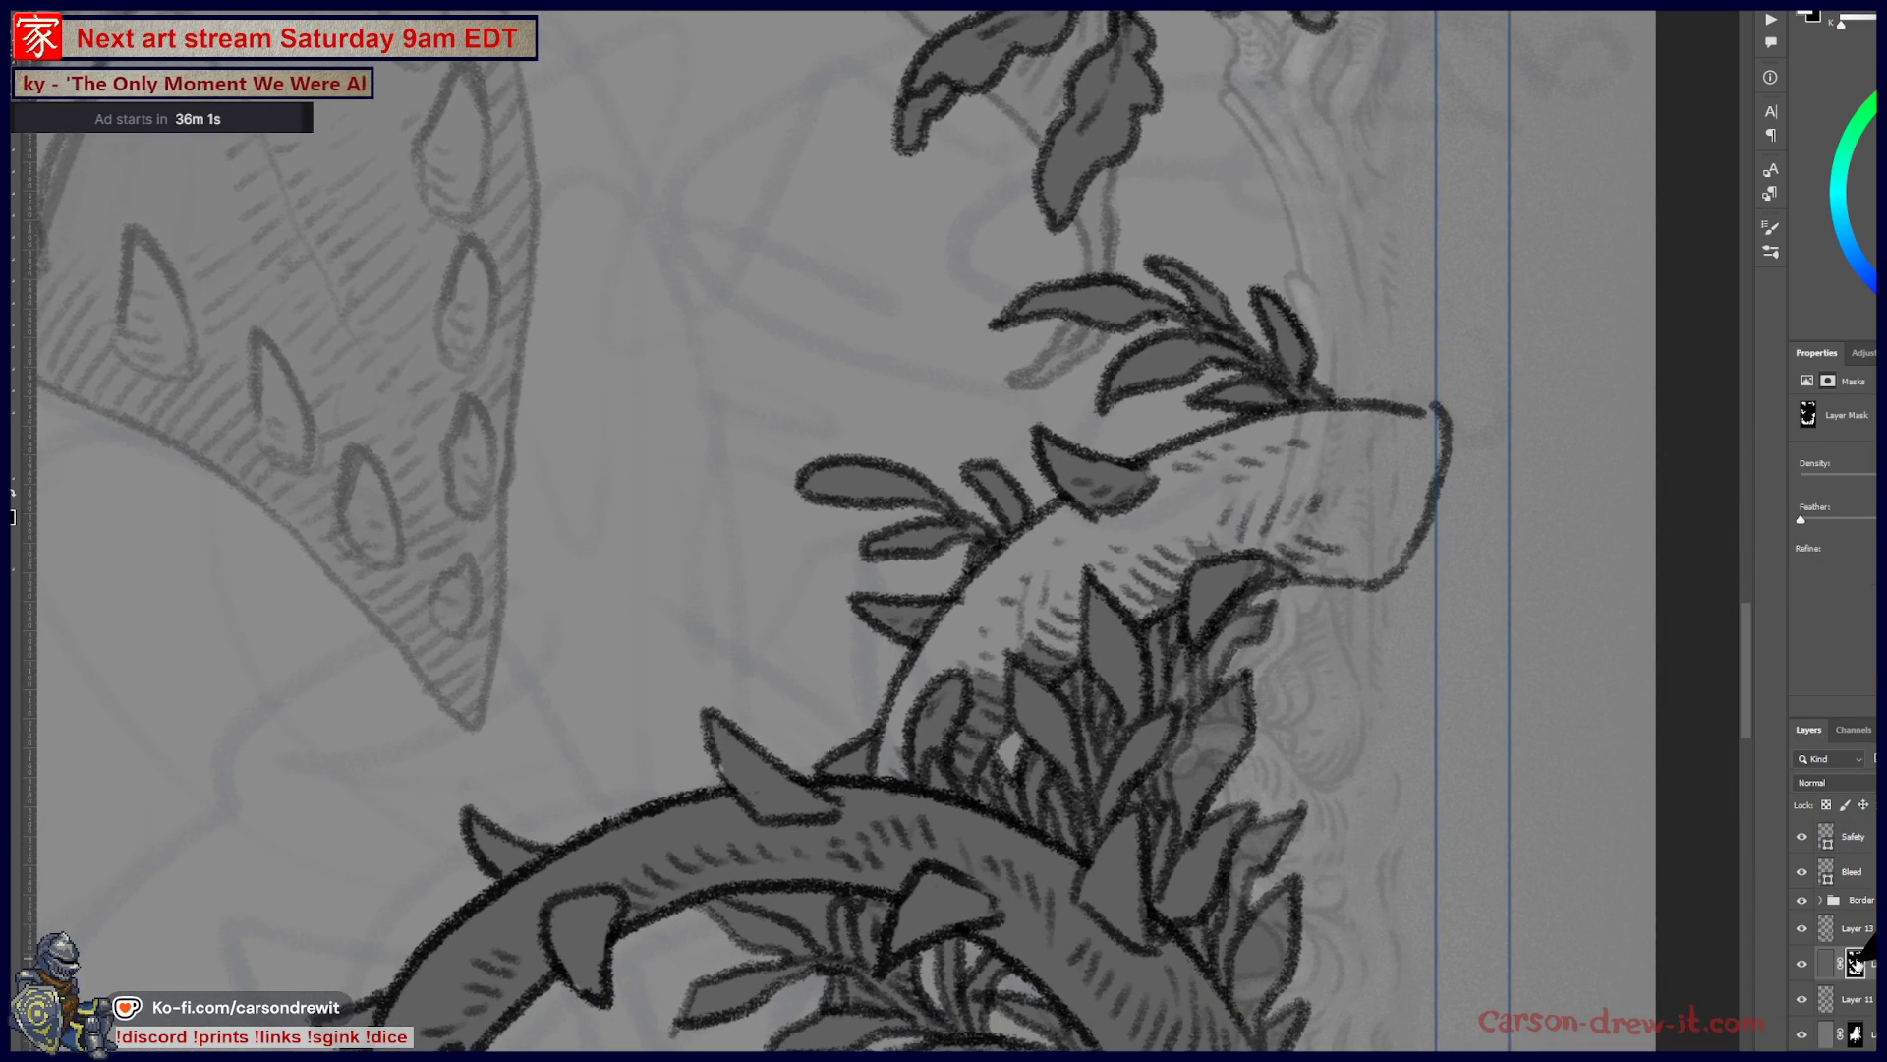
pyautogui.press('\\')
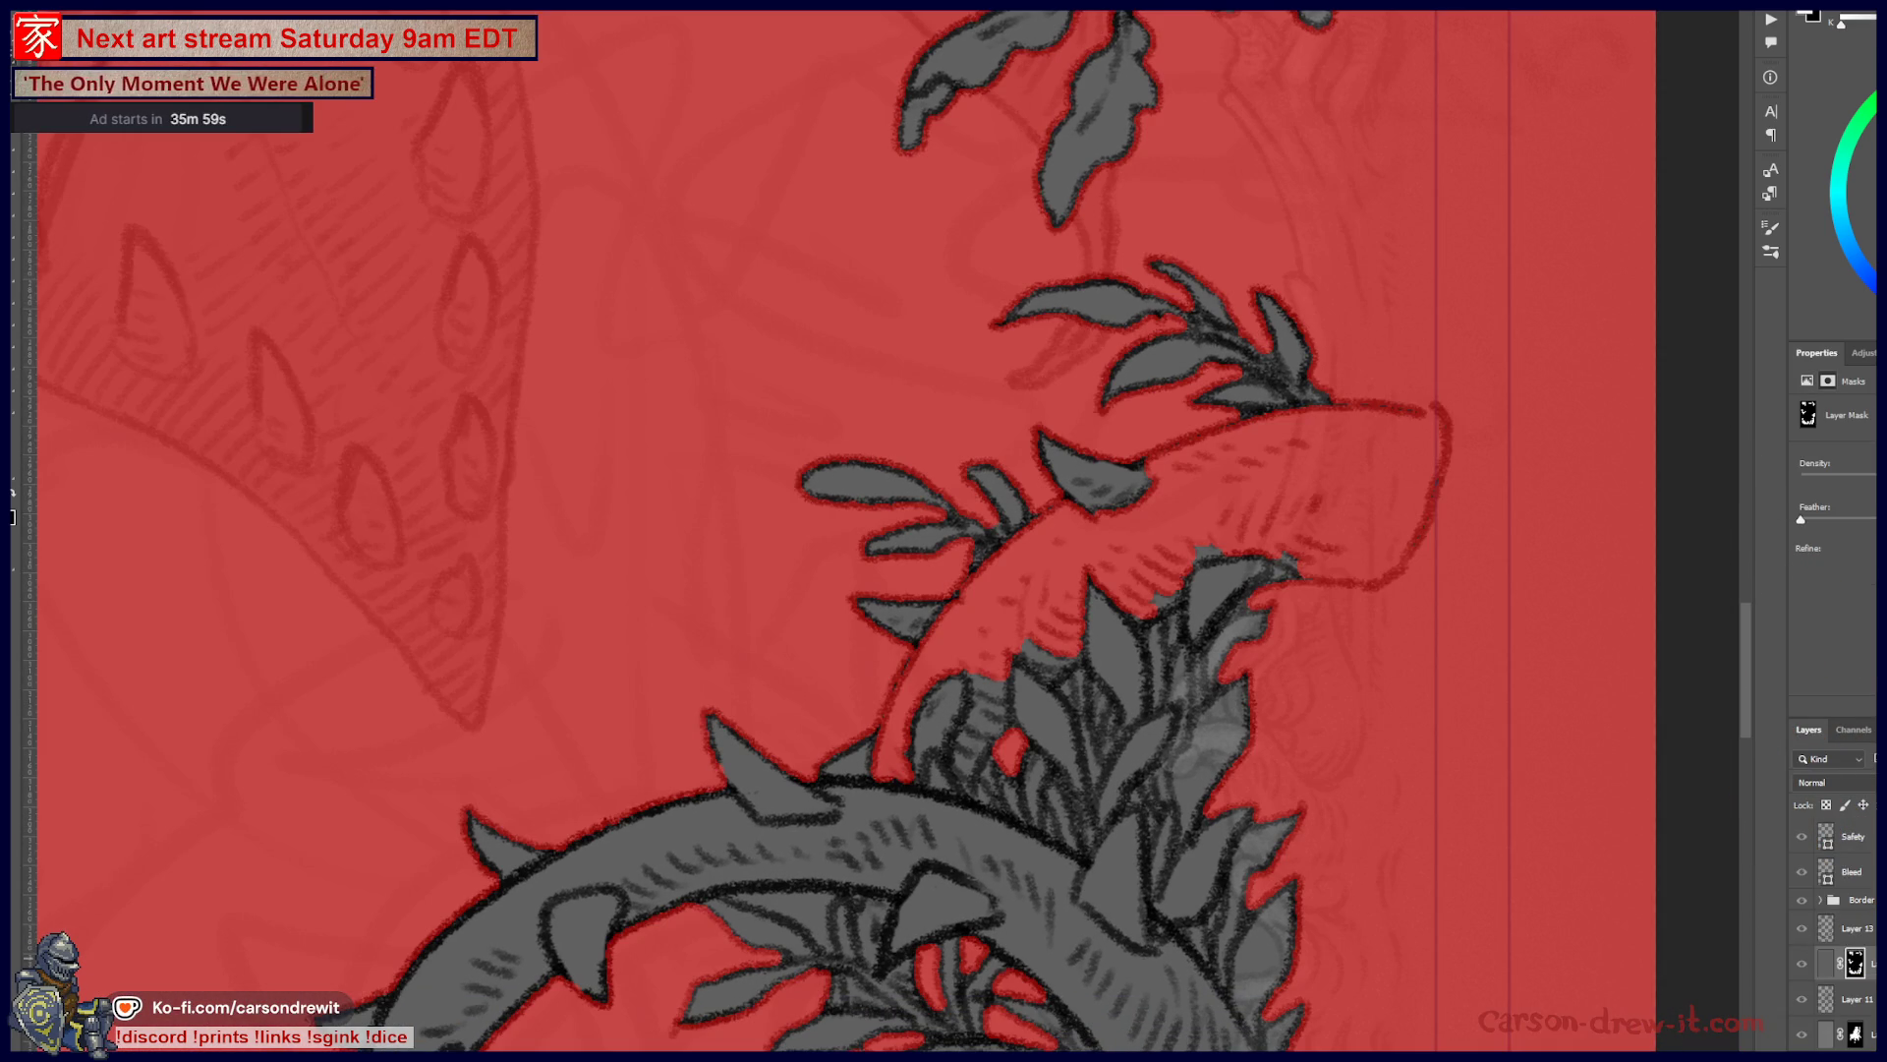
# - Paint the mask along the thorn edge, stem and leaf edges to fill the red gaps
pyautogui.moveTo(922, 639)
pyautogui.mouseDown()
pyautogui.moveTo(885, 811)
pyautogui.moveTo(965, 639)
pyautogui.moveTo(893, 737)
pyautogui.moveTo(935, 632)
pyautogui.moveTo(1023, 536)
pyautogui.moveTo(982, 623)
pyautogui.moveTo(993, 590)
pyautogui.moveTo(1055, 601)
pyautogui.moveTo(1142, 470)
pyautogui.moveTo(1055, 484)
pyautogui.mouseUp()
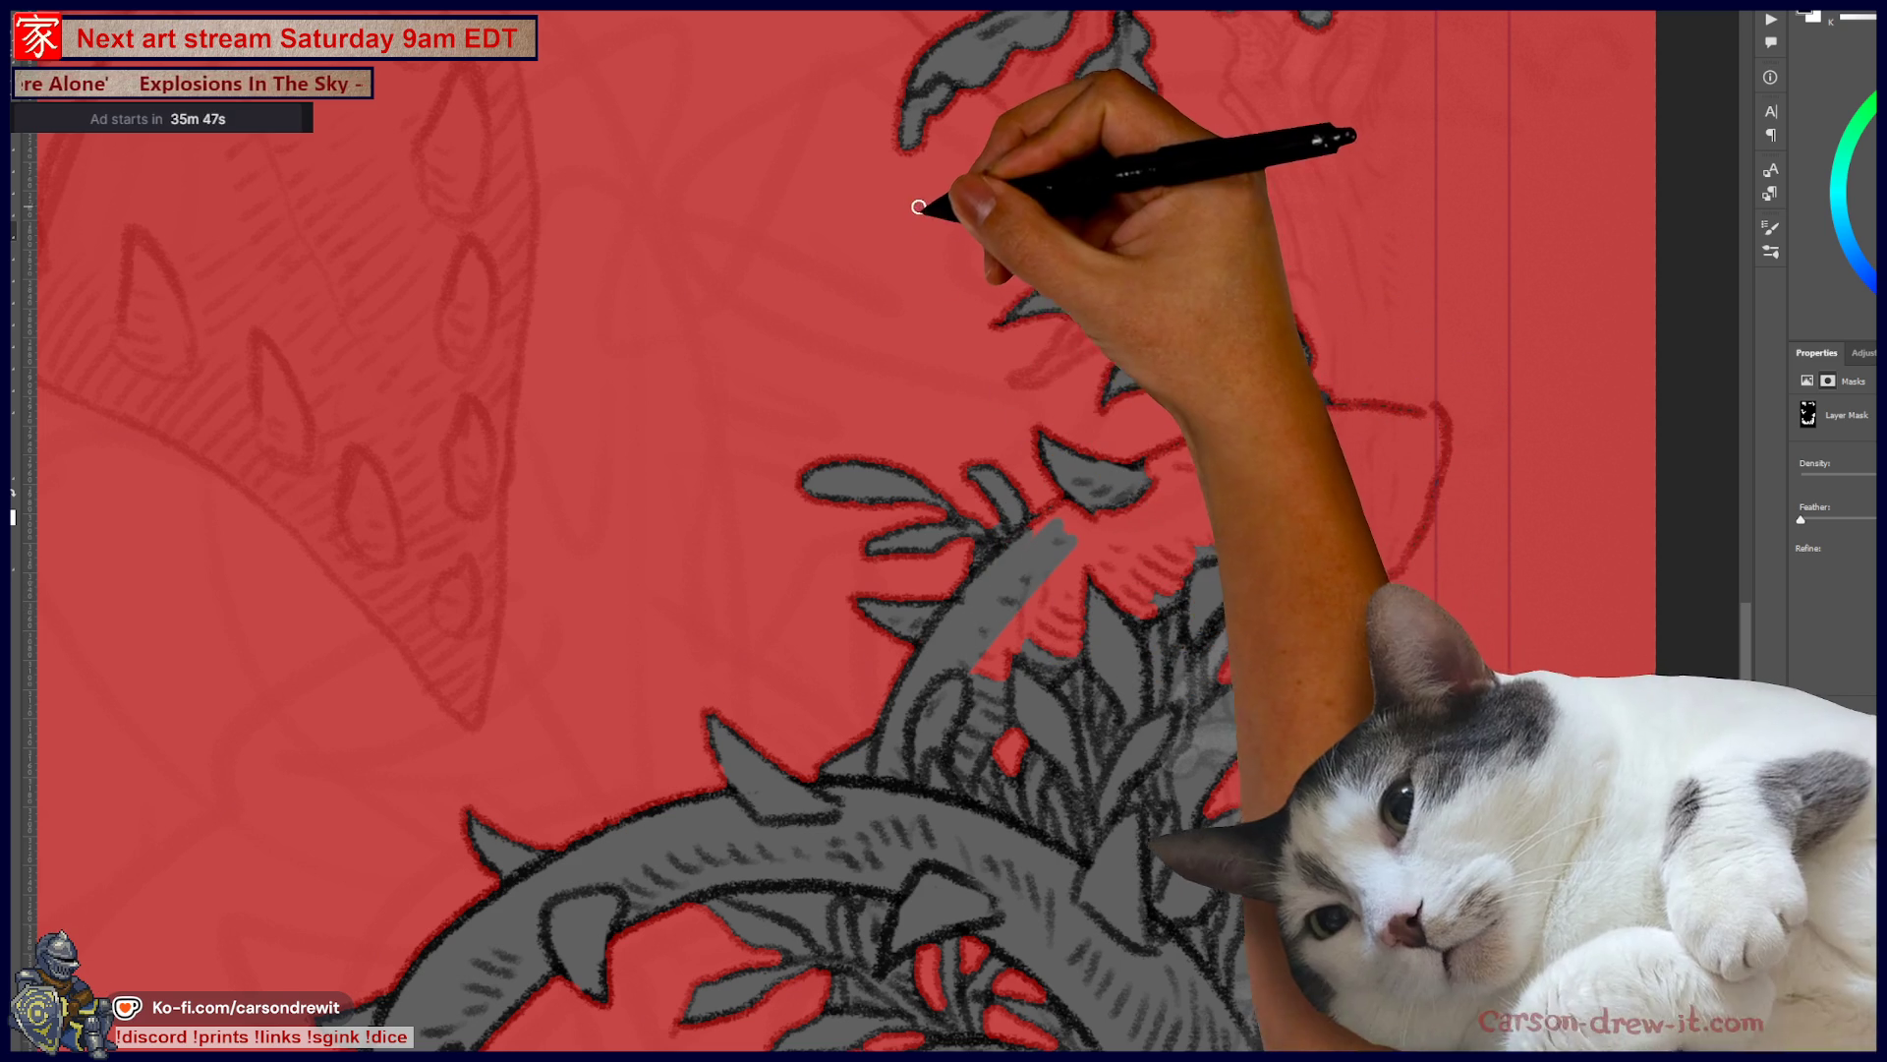
pyautogui.moveTo(927, 451)
pyautogui.mouseDown()
pyautogui.moveTo(1003, 653)
pyautogui.moveTo(954, 687)
pyautogui.moveTo(1159, 547)
pyautogui.moveTo(1197, 558)
pyautogui.mouseUp()
pyautogui.moveTo(1032, 678)
pyautogui.mouseDown()
pyautogui.moveTo(1303, 541)
pyautogui.moveTo(1331, 562)
pyautogui.moveTo(1361, 552)
pyautogui.moveTo(1381, 578)
pyautogui.moveTo(1437, 425)
pyautogui.moveTo(1396, 411)
pyautogui.moveTo(1222, 411)
pyautogui.moveTo(1140, 470)
pyautogui.moveTo(1307, 413)
pyautogui.moveTo(1066, 506)
pyautogui.moveTo(1351, 416)
pyautogui.mouseUp()
pyautogui.moveTo(1142, 524)
pyautogui.mouseDown()
pyautogui.moveTo(1222, 498)
pyautogui.moveTo(1229, 529)
pyautogui.mouseUp()
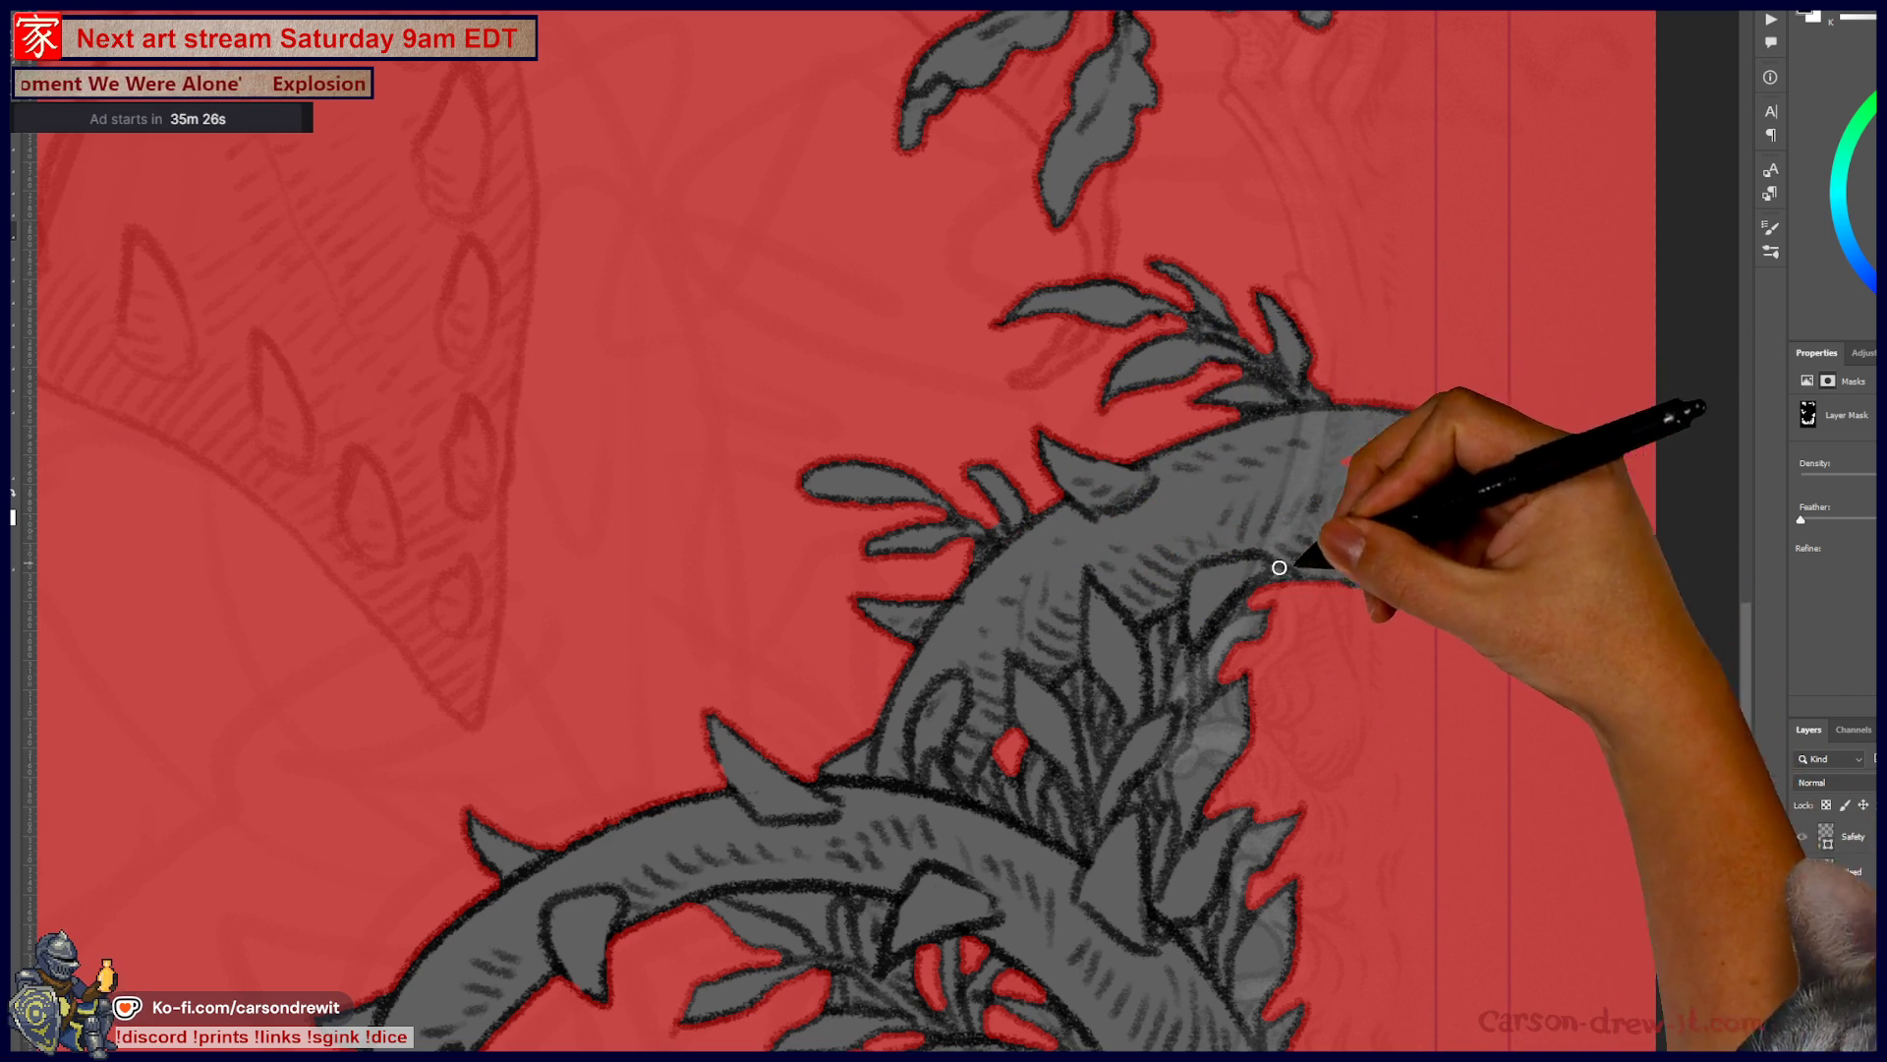
pyautogui.moveTo(1410, 481); pyautogui.dragTo(1384, 460)
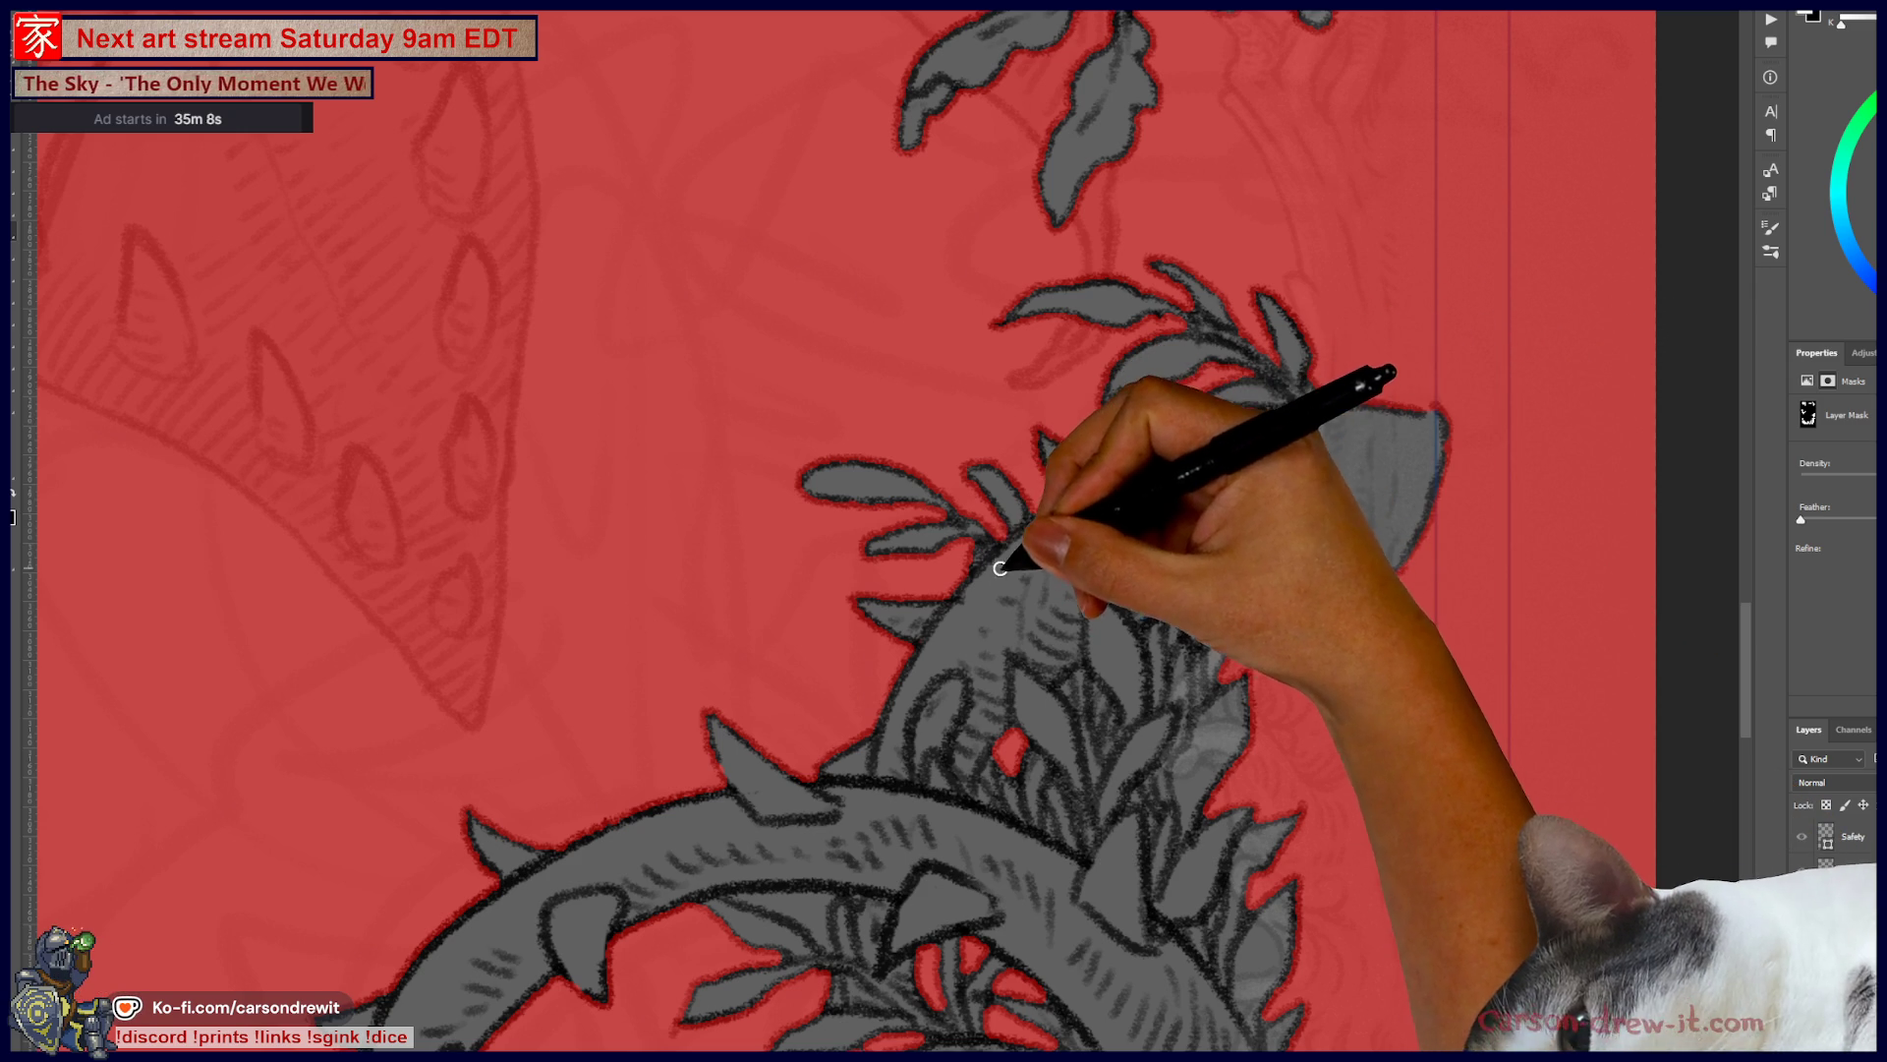
pyautogui.moveTo(1031, 650)
pyautogui.mouseDown()
pyautogui.moveTo(1137, 434)
pyautogui.moveTo(1264, 315)
pyautogui.mouseUp()
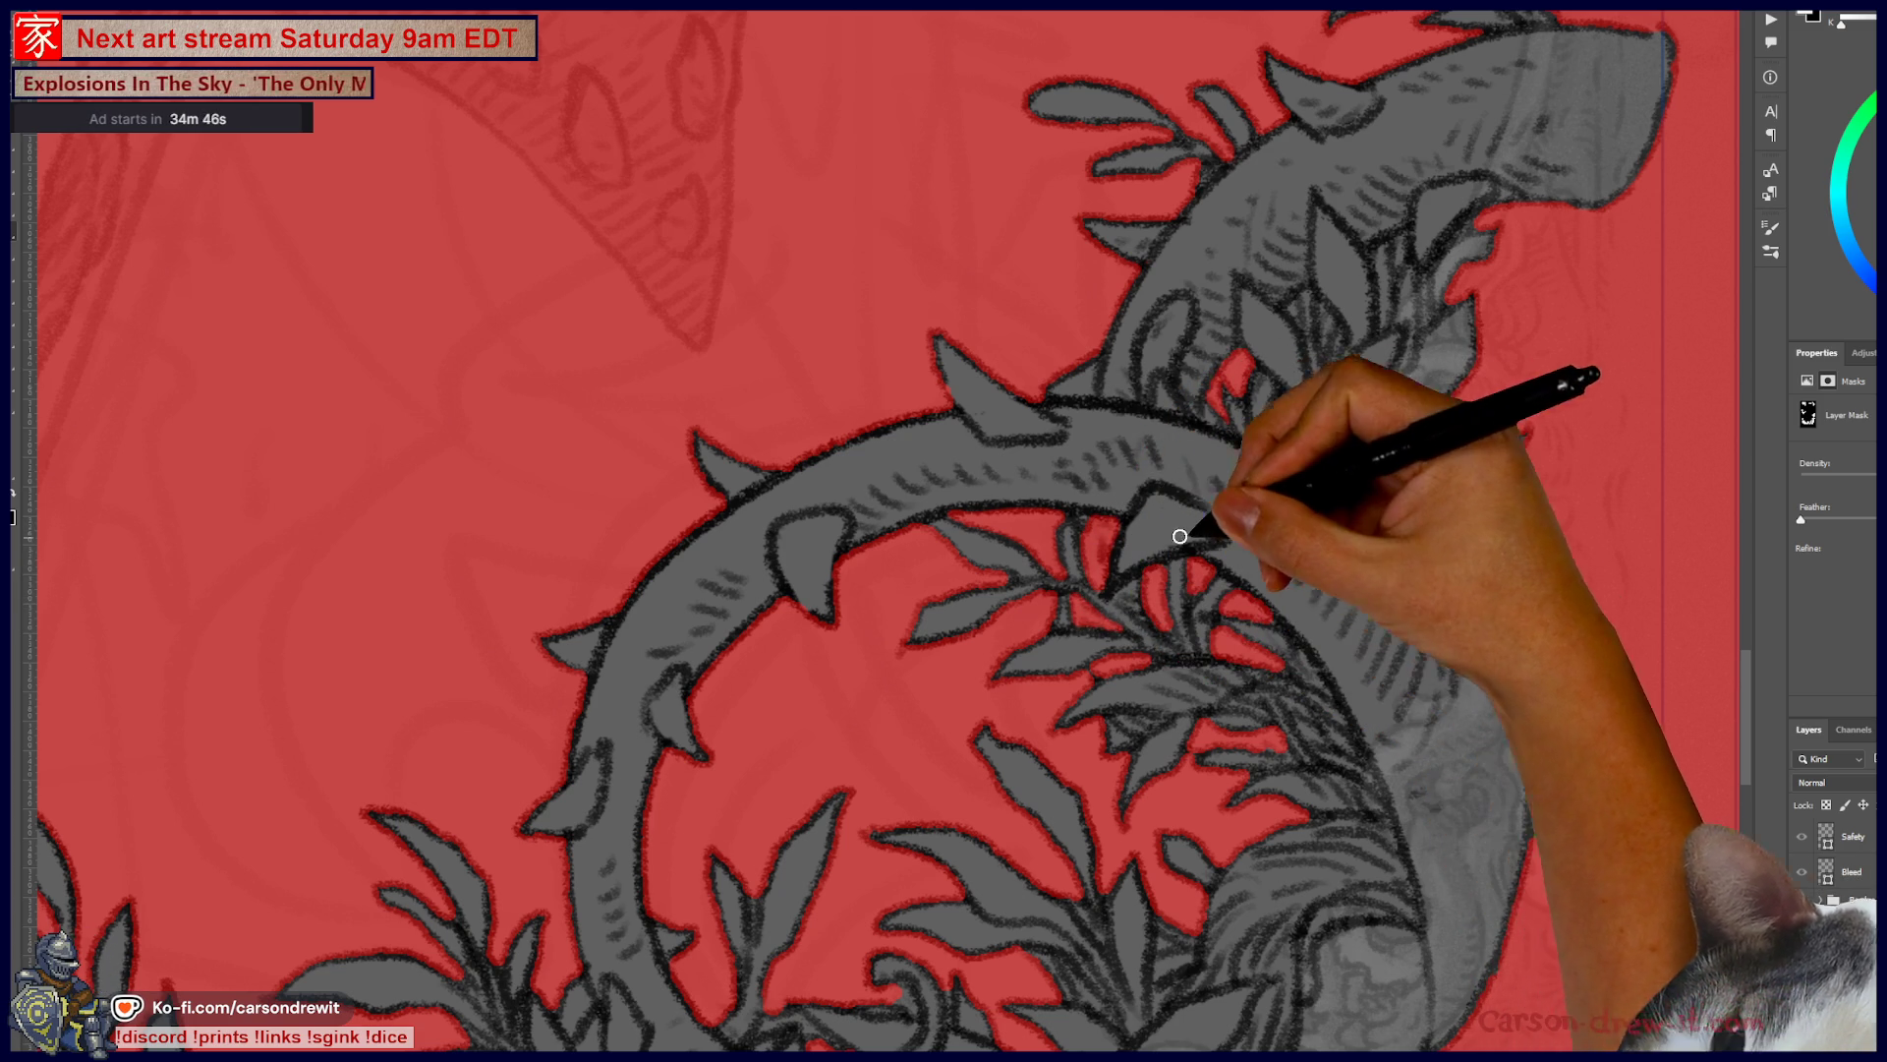
pyautogui.moveTo(1070, 597); pyautogui.dragTo(1003, 457)
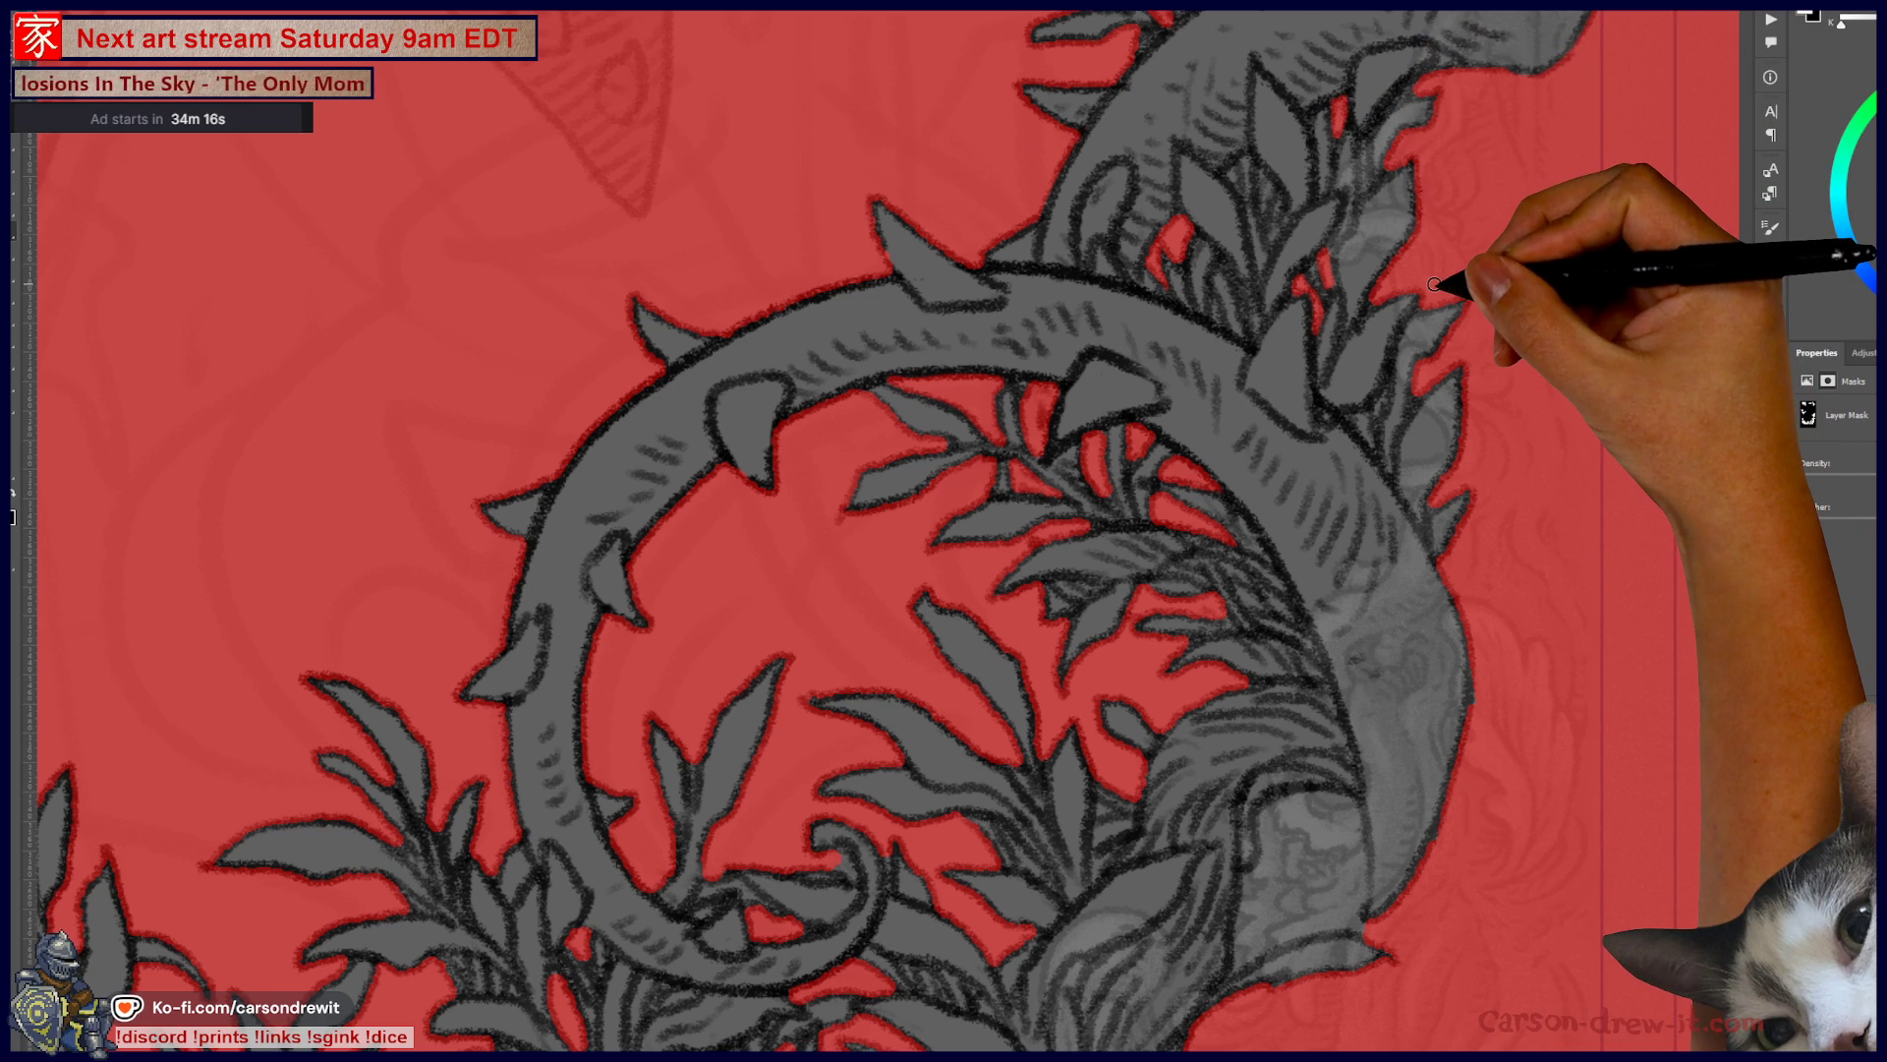
# - Pan the view from the upper stem past the thorny vine loop to the lower foliage and grass
pyautogui.moveTo(1115, 421); pyautogui.dragTo(1062, 560)
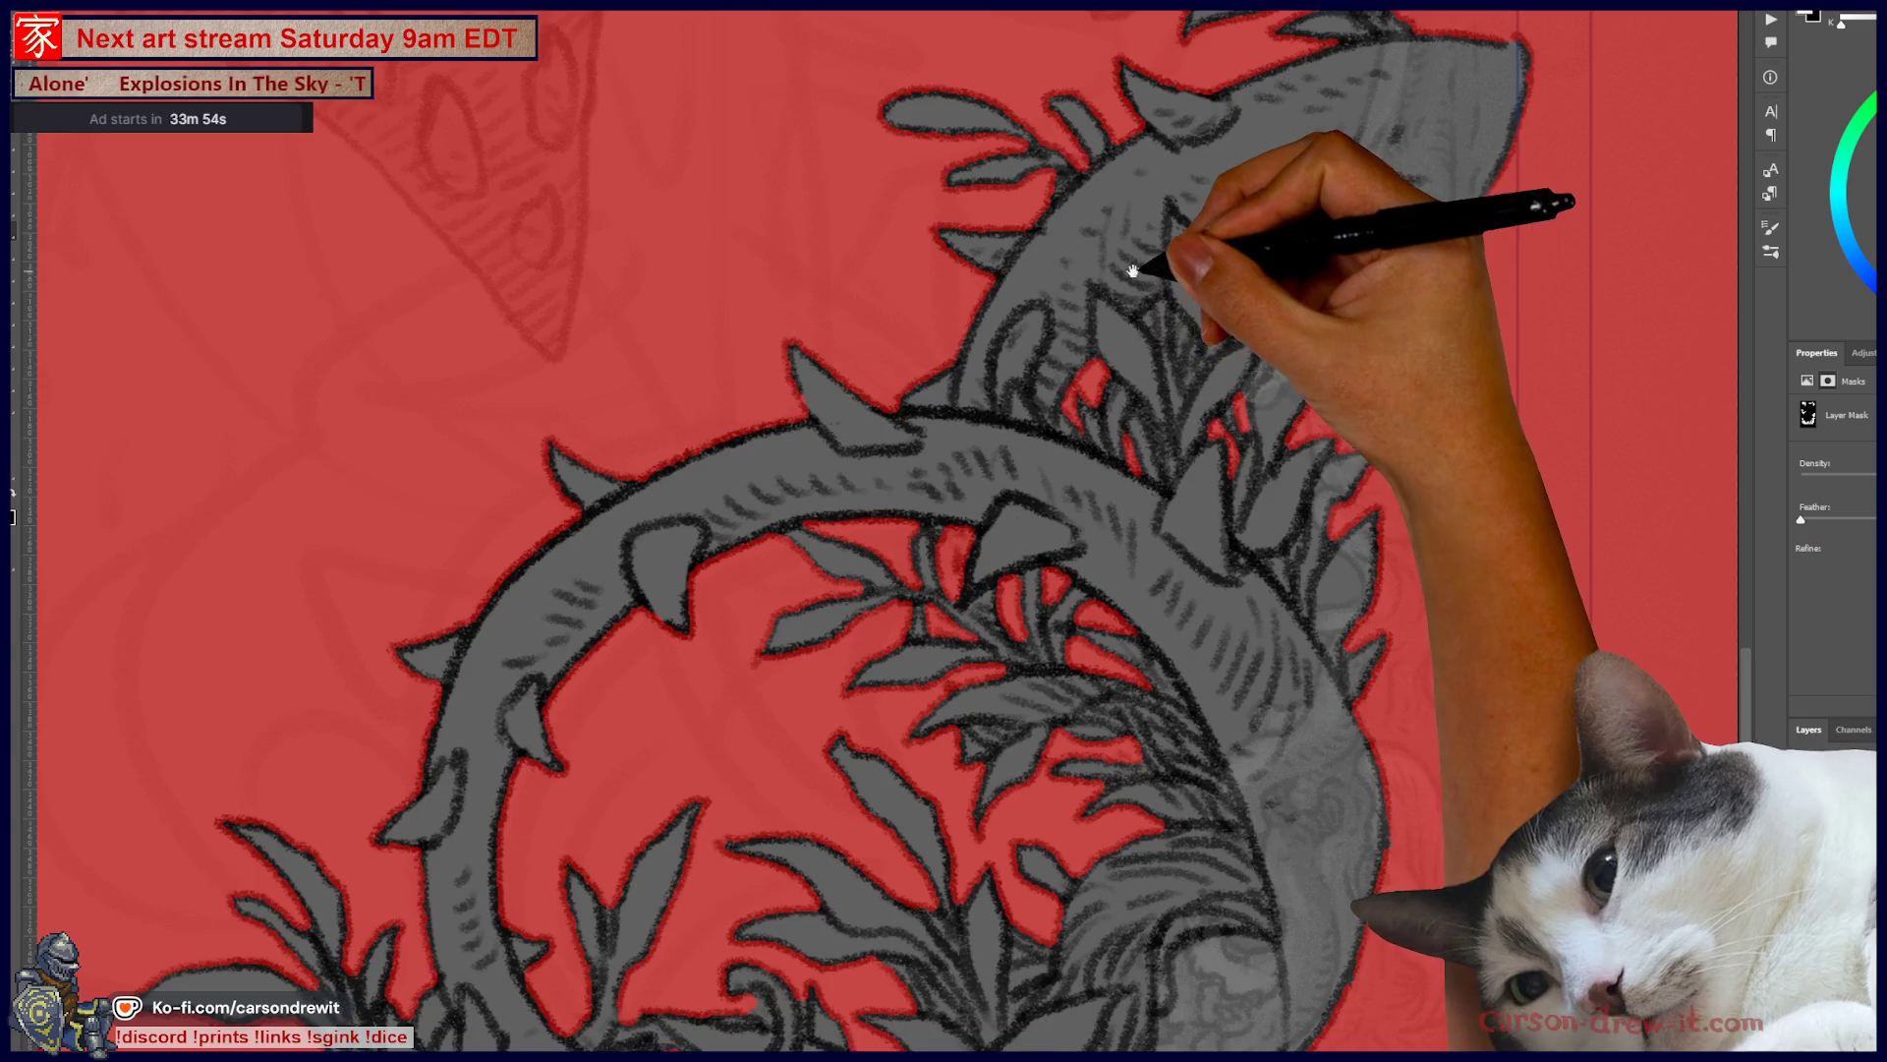
pyautogui.scroll(3, 1130, 394)
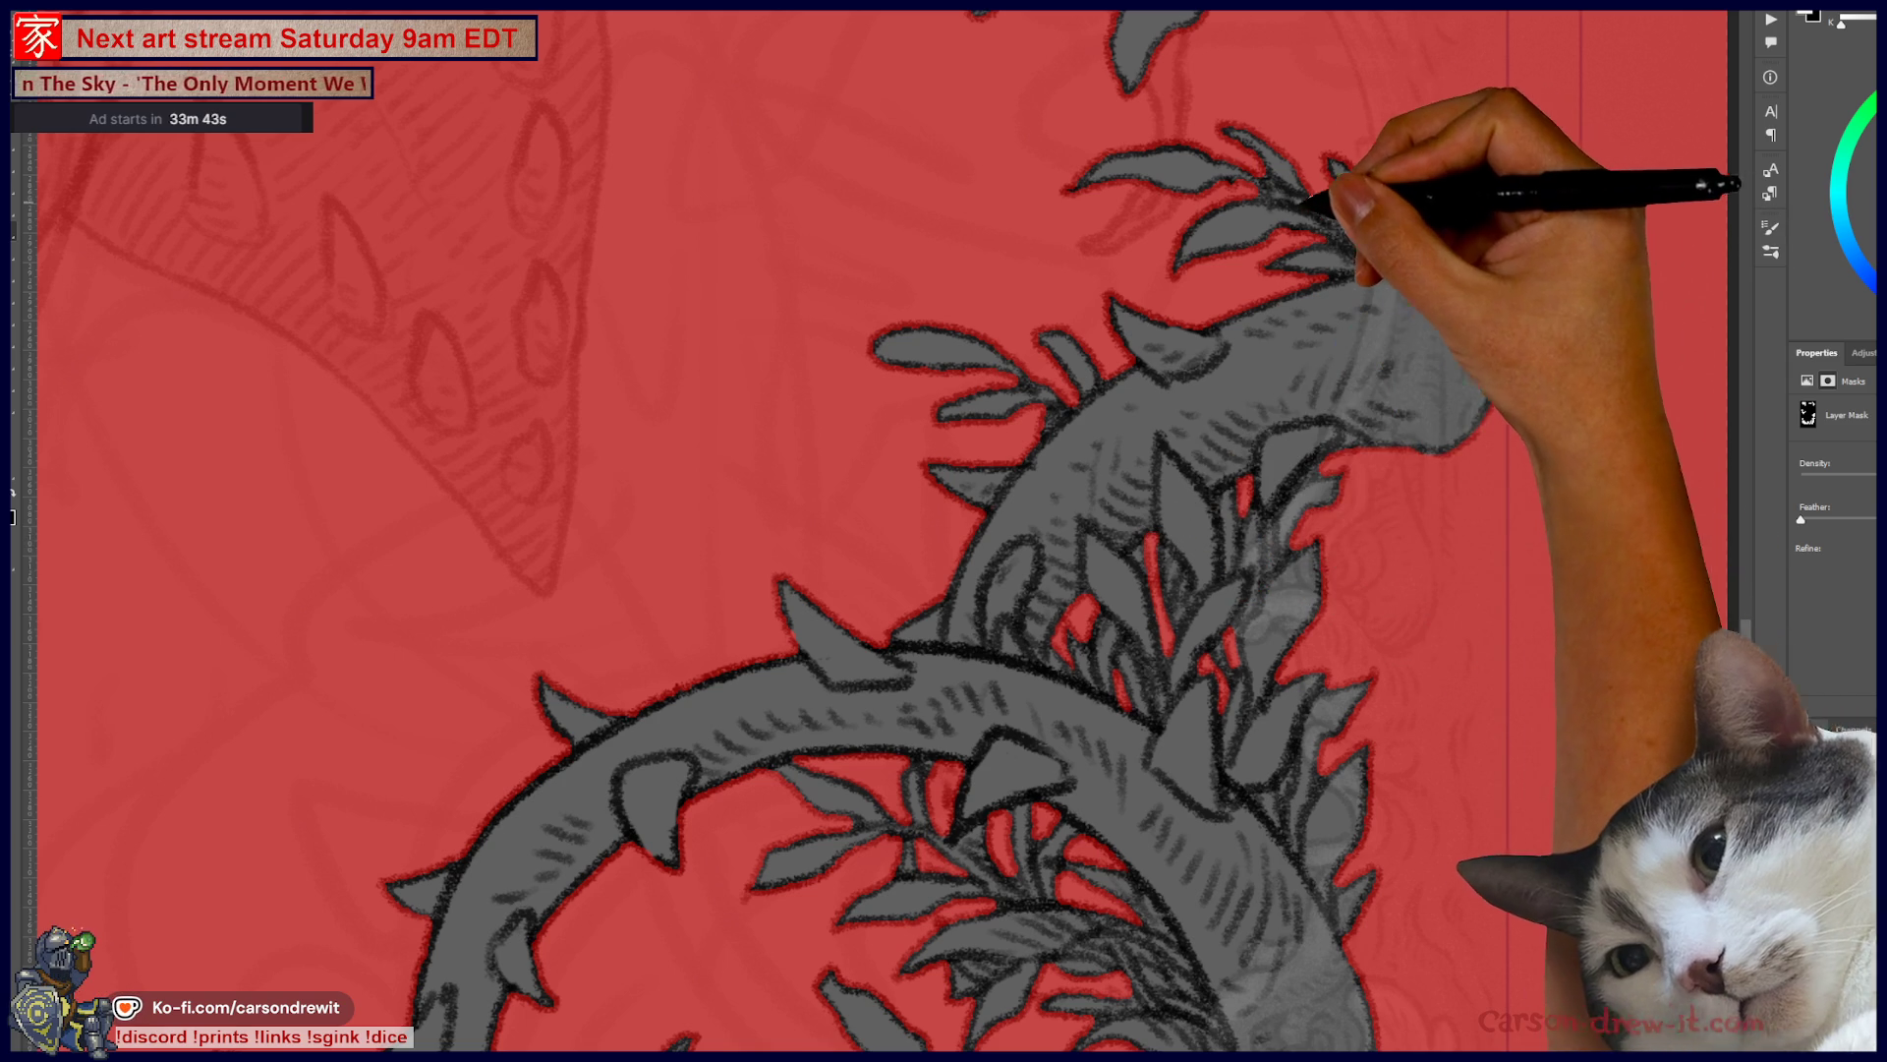
pyautogui.moveTo(977, 758); pyautogui.dragTo(1128, 328)
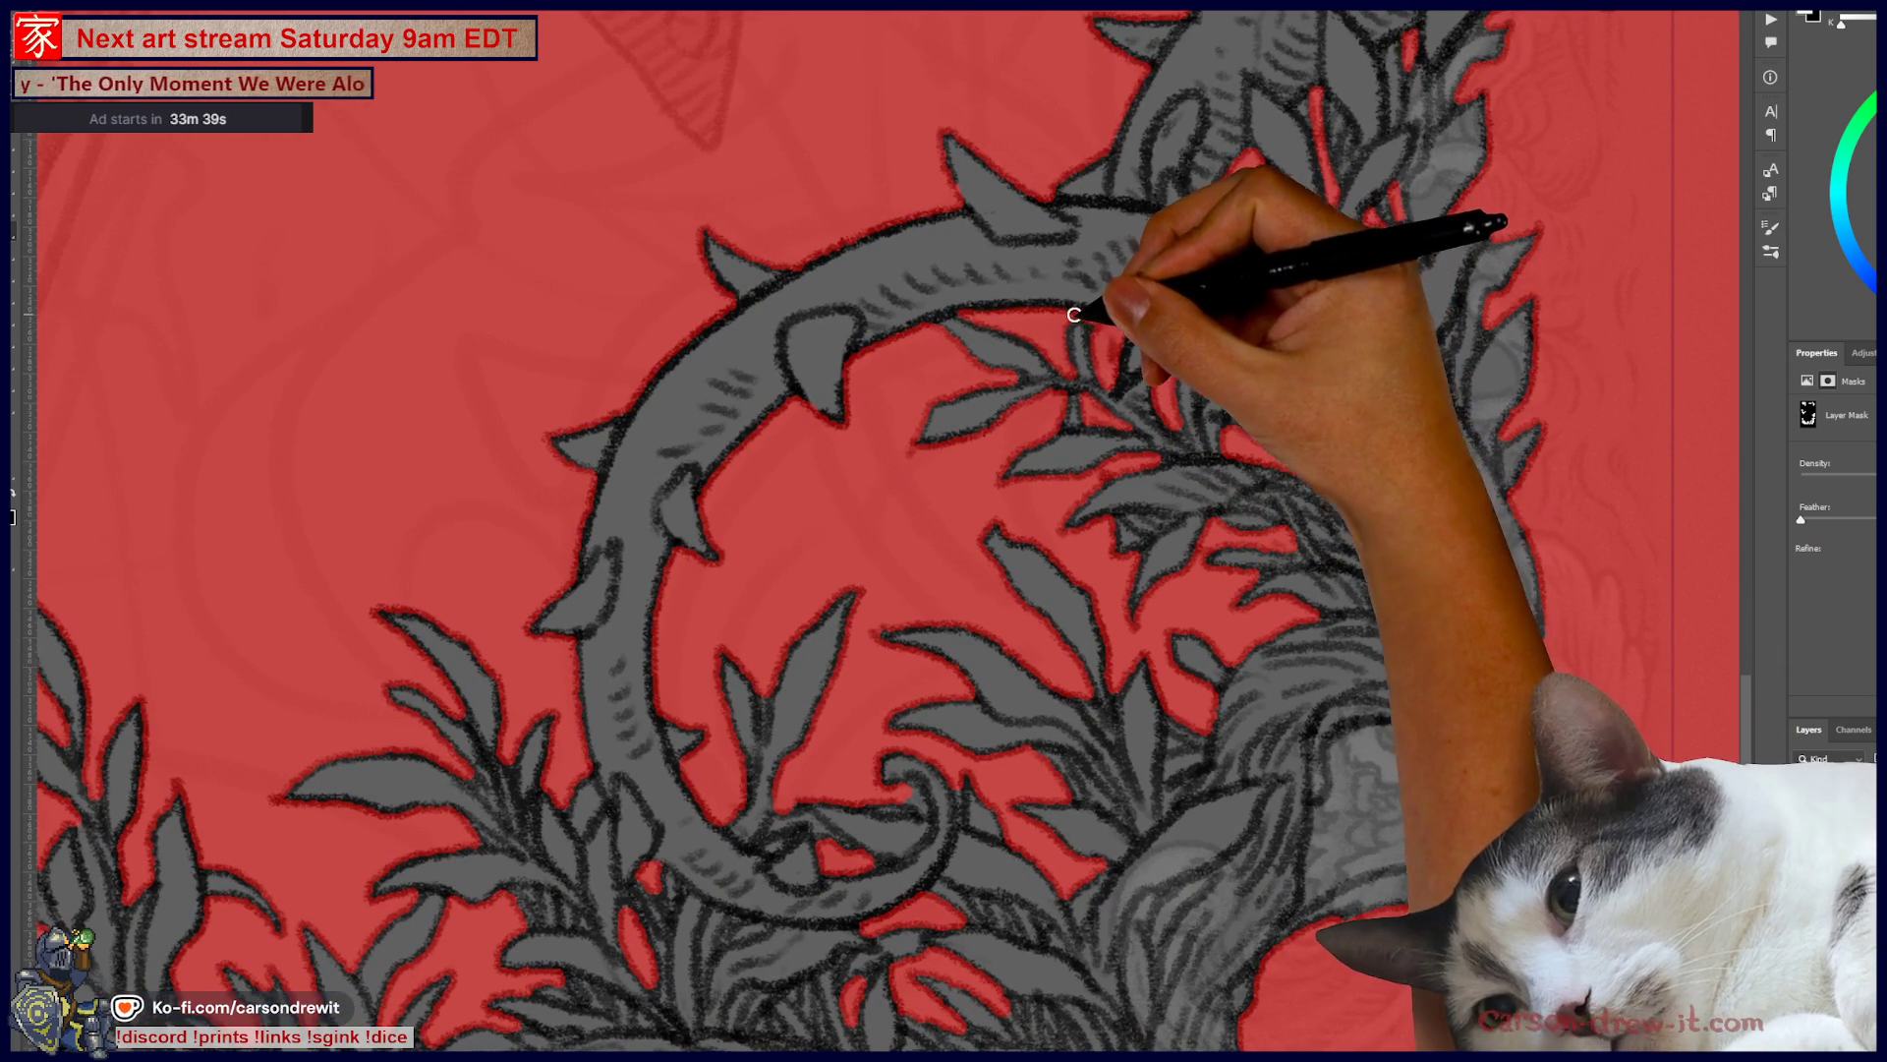
pyautogui.moveTo(1087, 380); pyautogui.dragTo(1161, 303)
pyautogui.moveTo(1154, 473); pyautogui.dragTo(1292, 327)
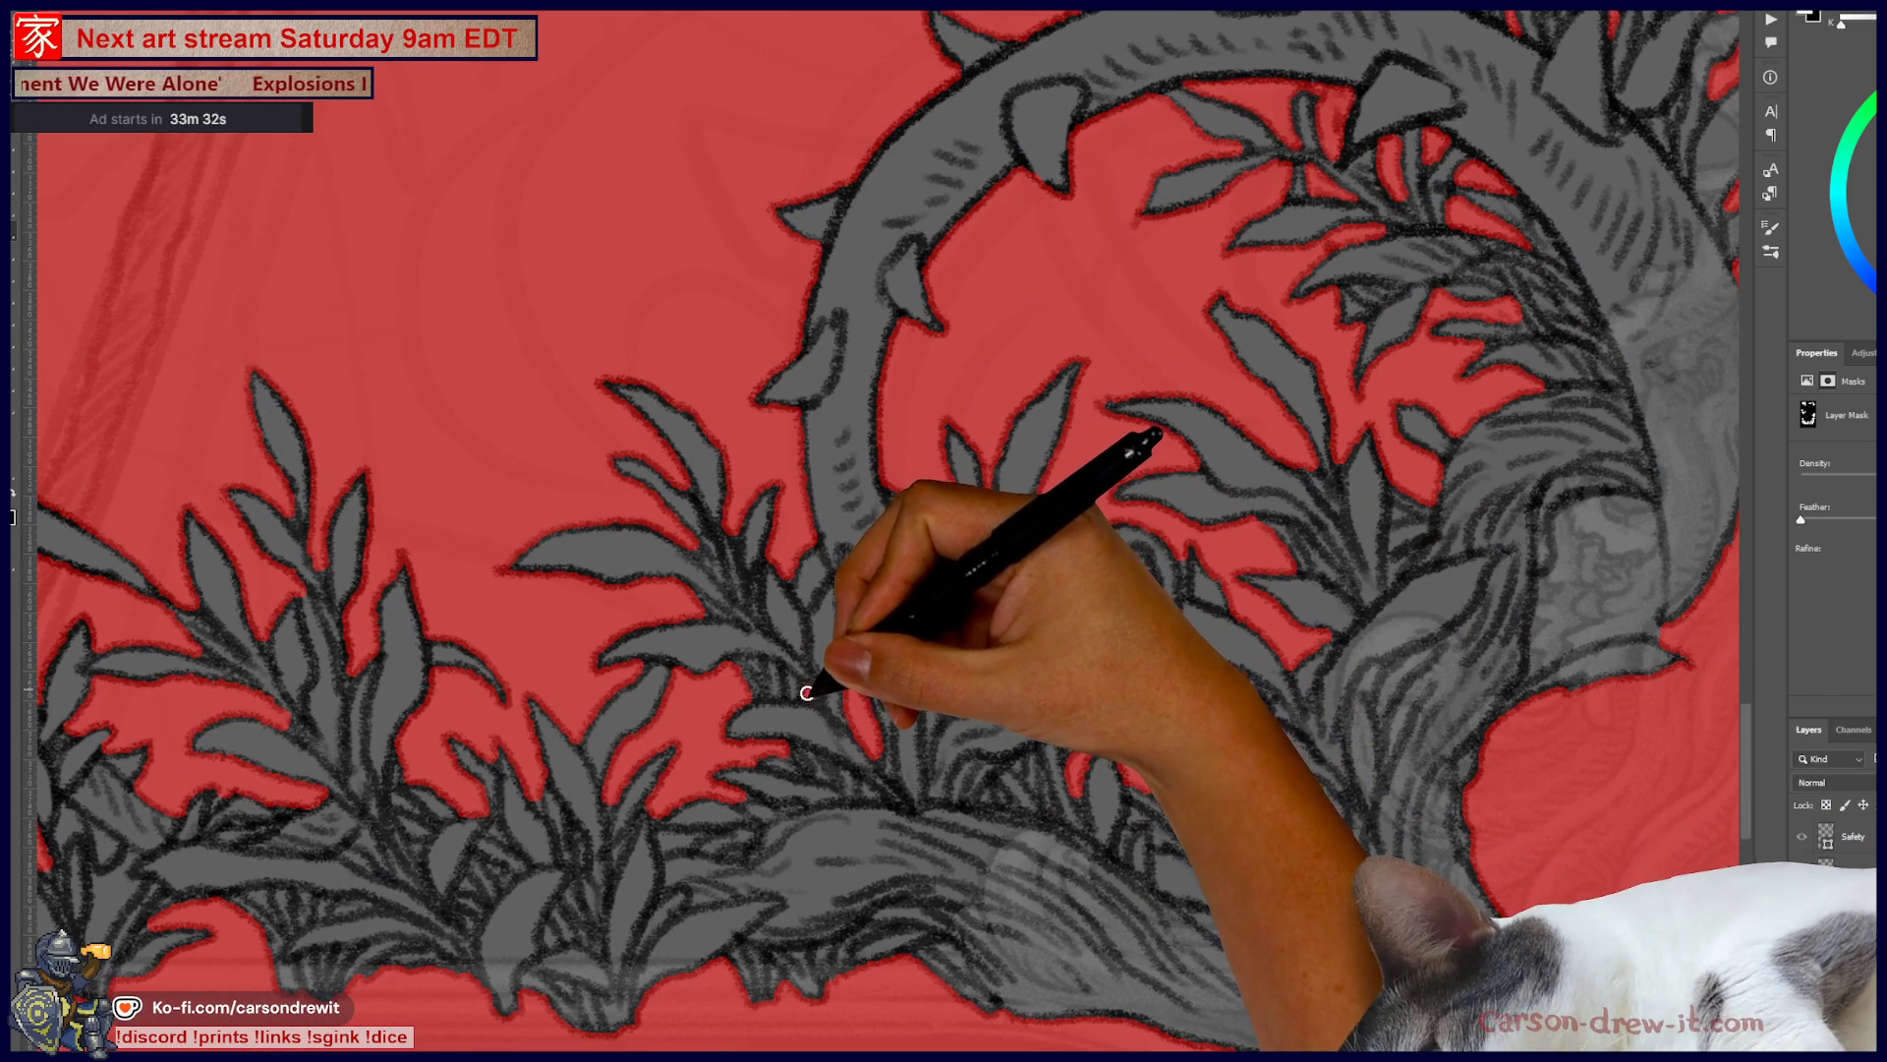
pyautogui.moveTo(864, 654); pyautogui.dragTo(961, 472)
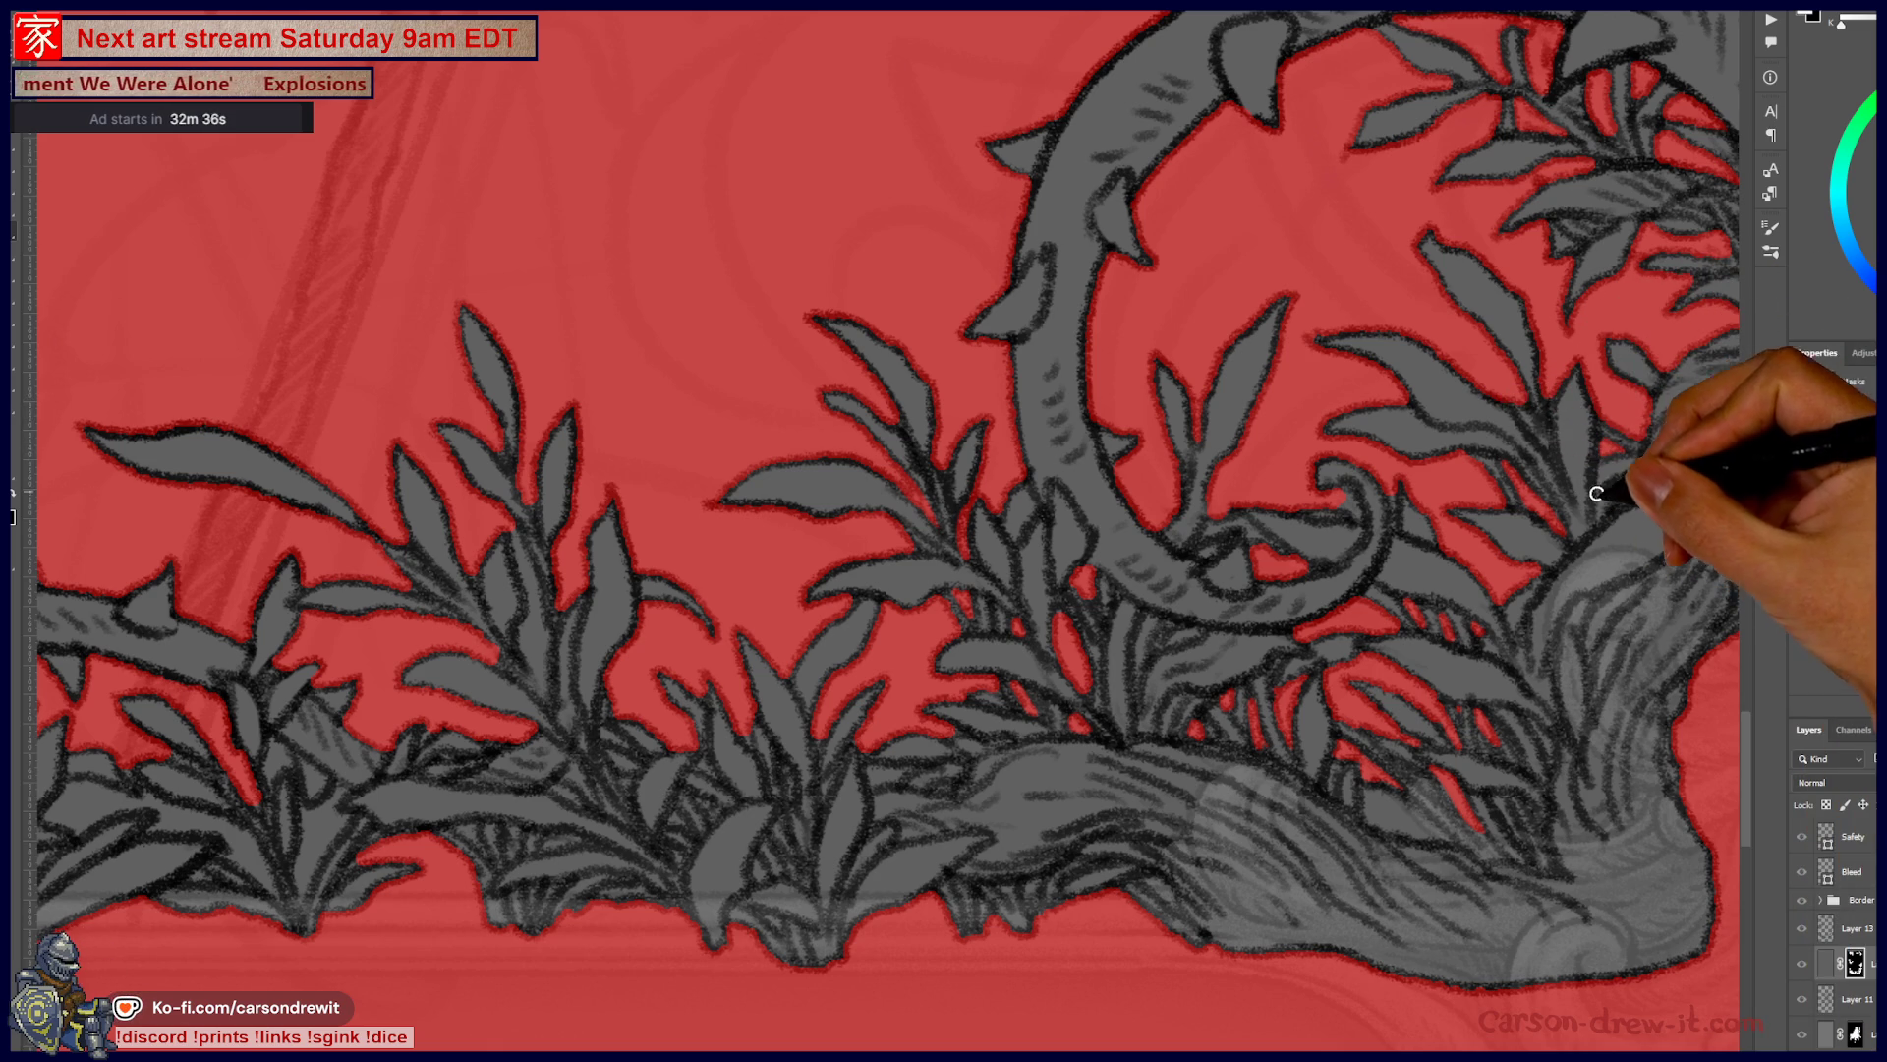
pyautogui.scroll(3, 1688, 395)
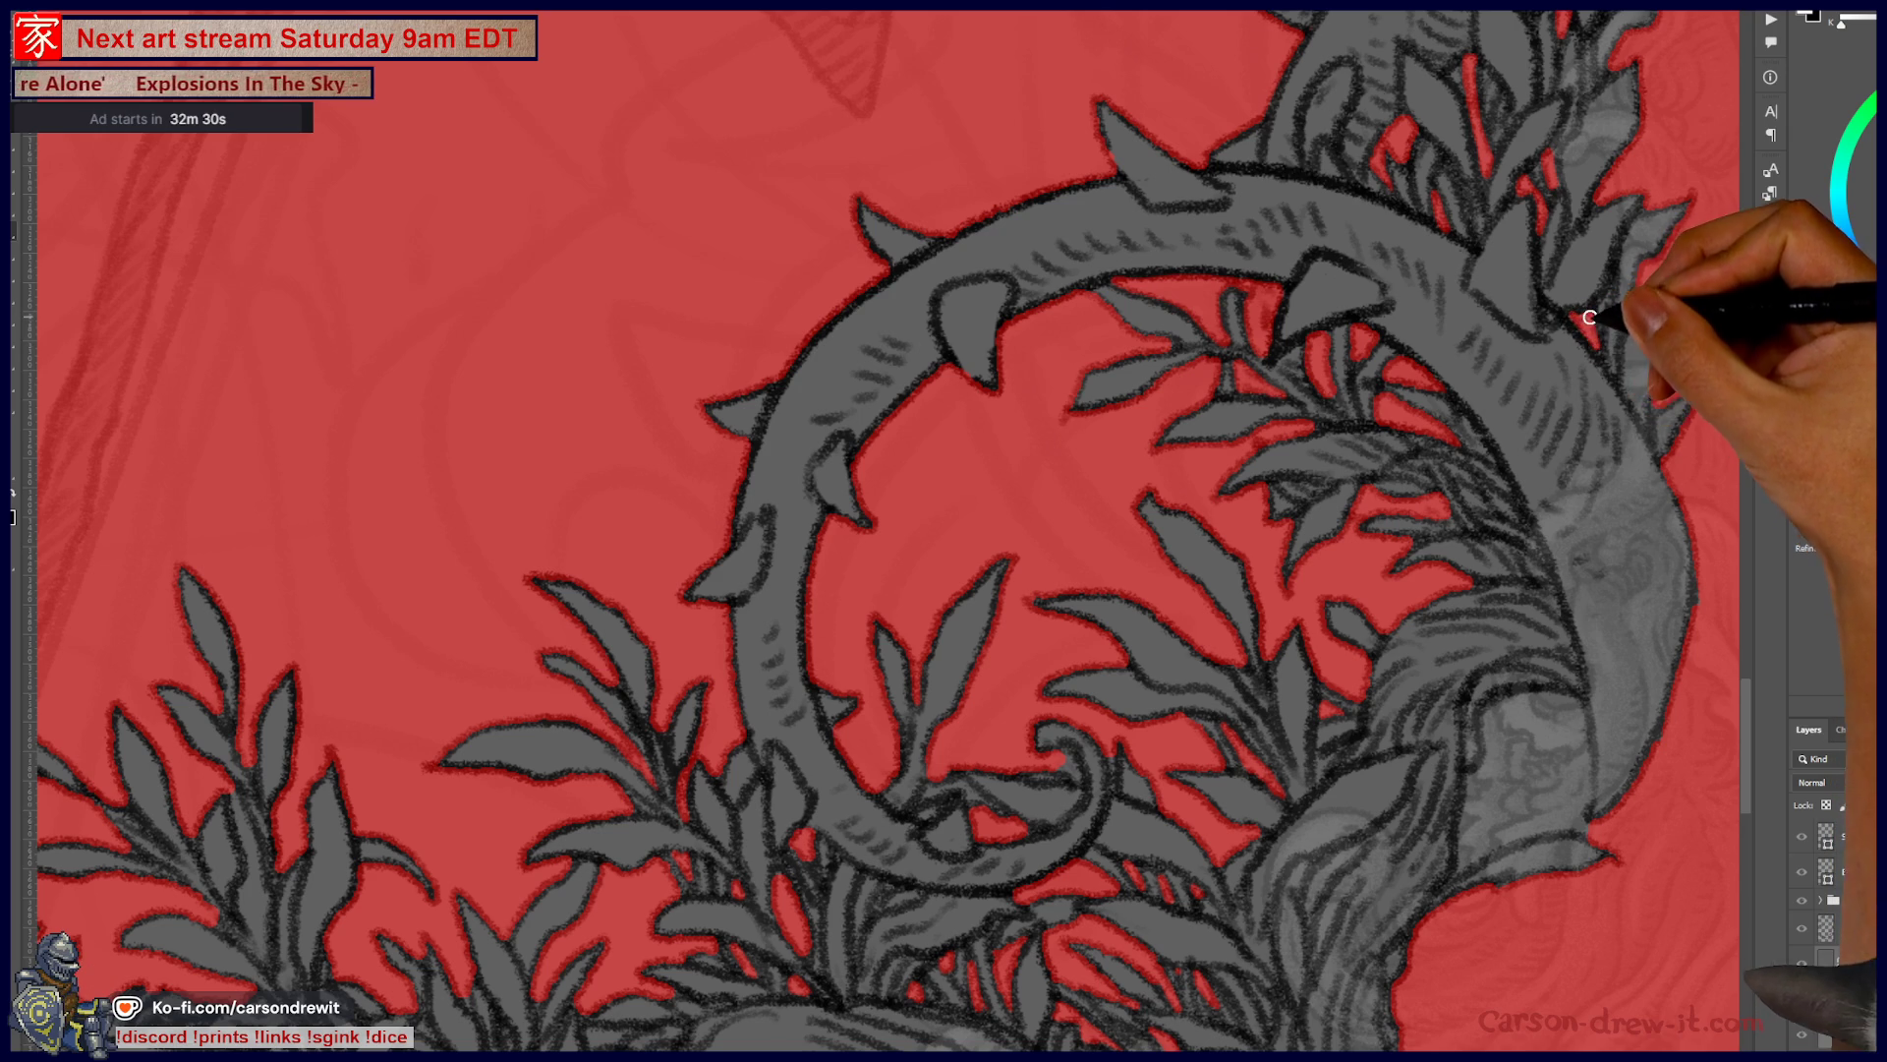
pyautogui.moveTo(1622, 127); pyautogui.dragTo(1484, 557)
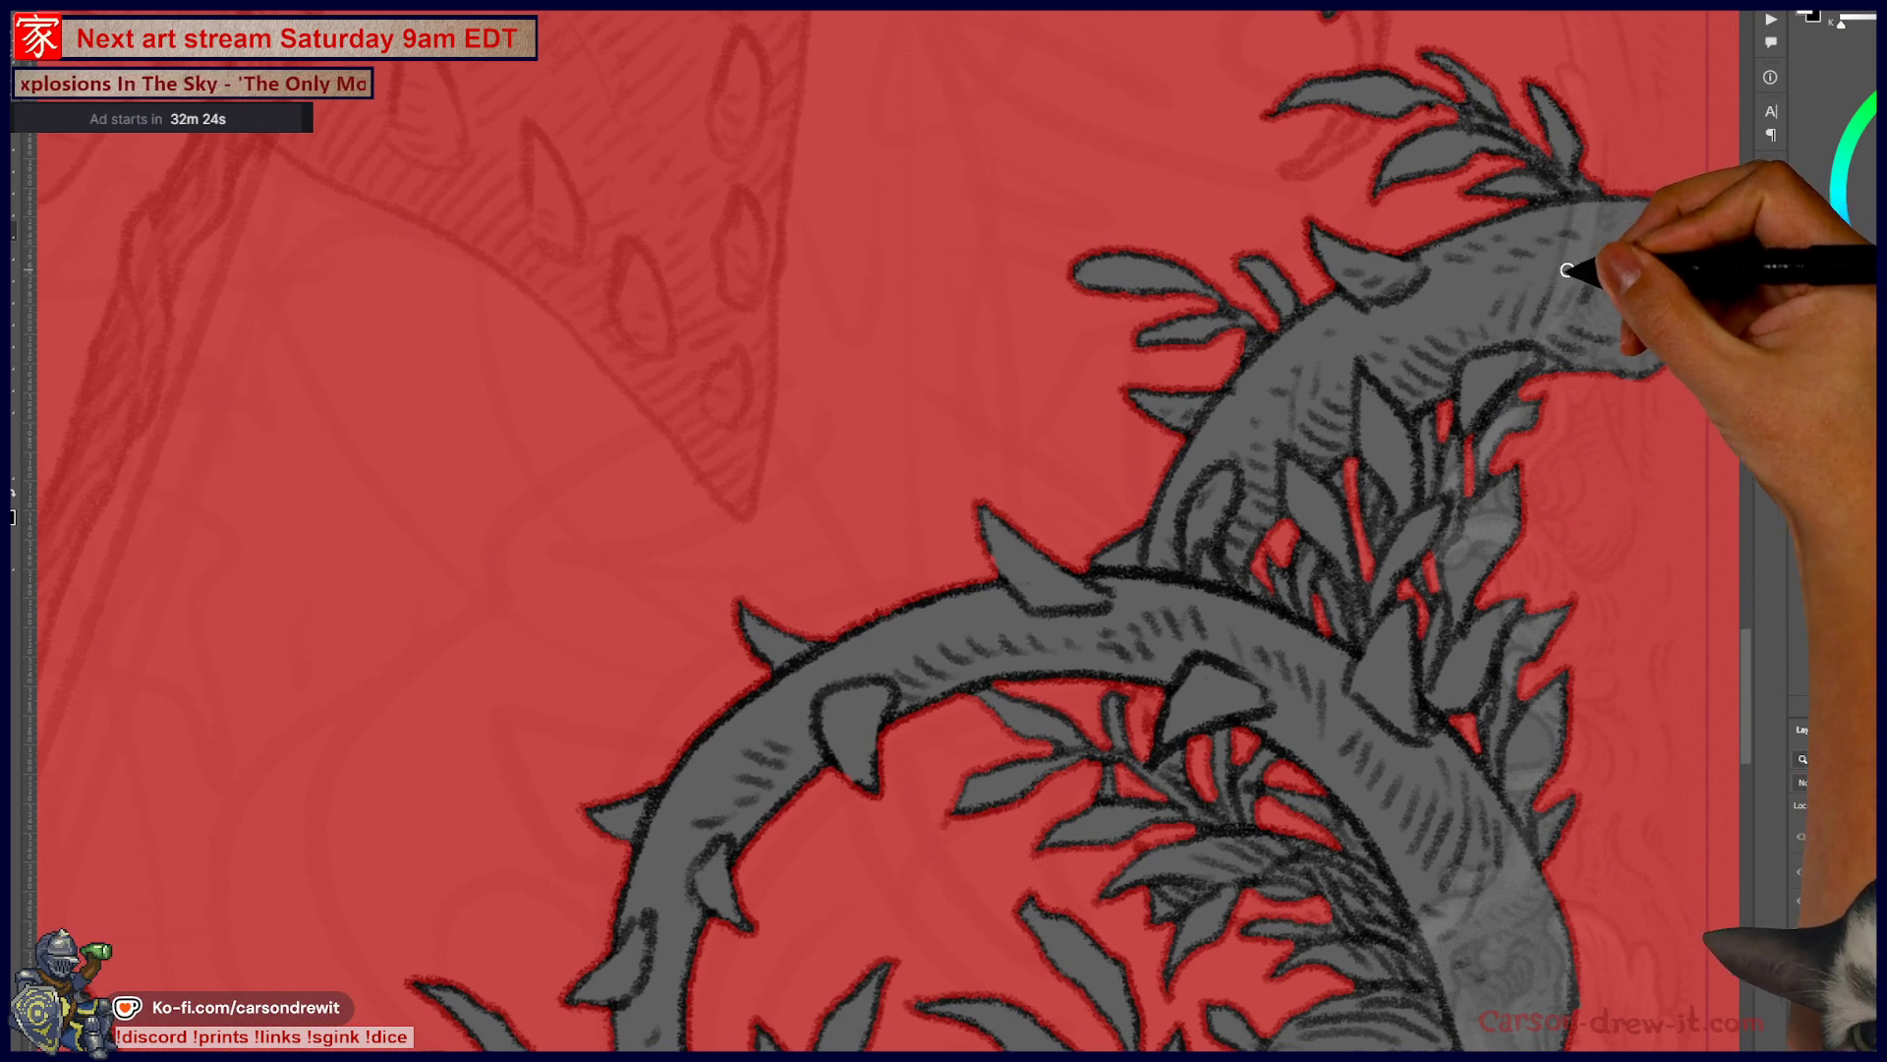
pyautogui.moveTo(1288, 472)
pyautogui.mouseDown()
pyautogui.moveTo(1312, 723)
pyautogui.moveTo(1411, 295)
pyautogui.moveTo(1474, 190)
pyautogui.moveTo(1403, 337)
pyautogui.mouseUp()
pyautogui.moveTo(1093, 583); pyautogui.dragTo(1158, 546)
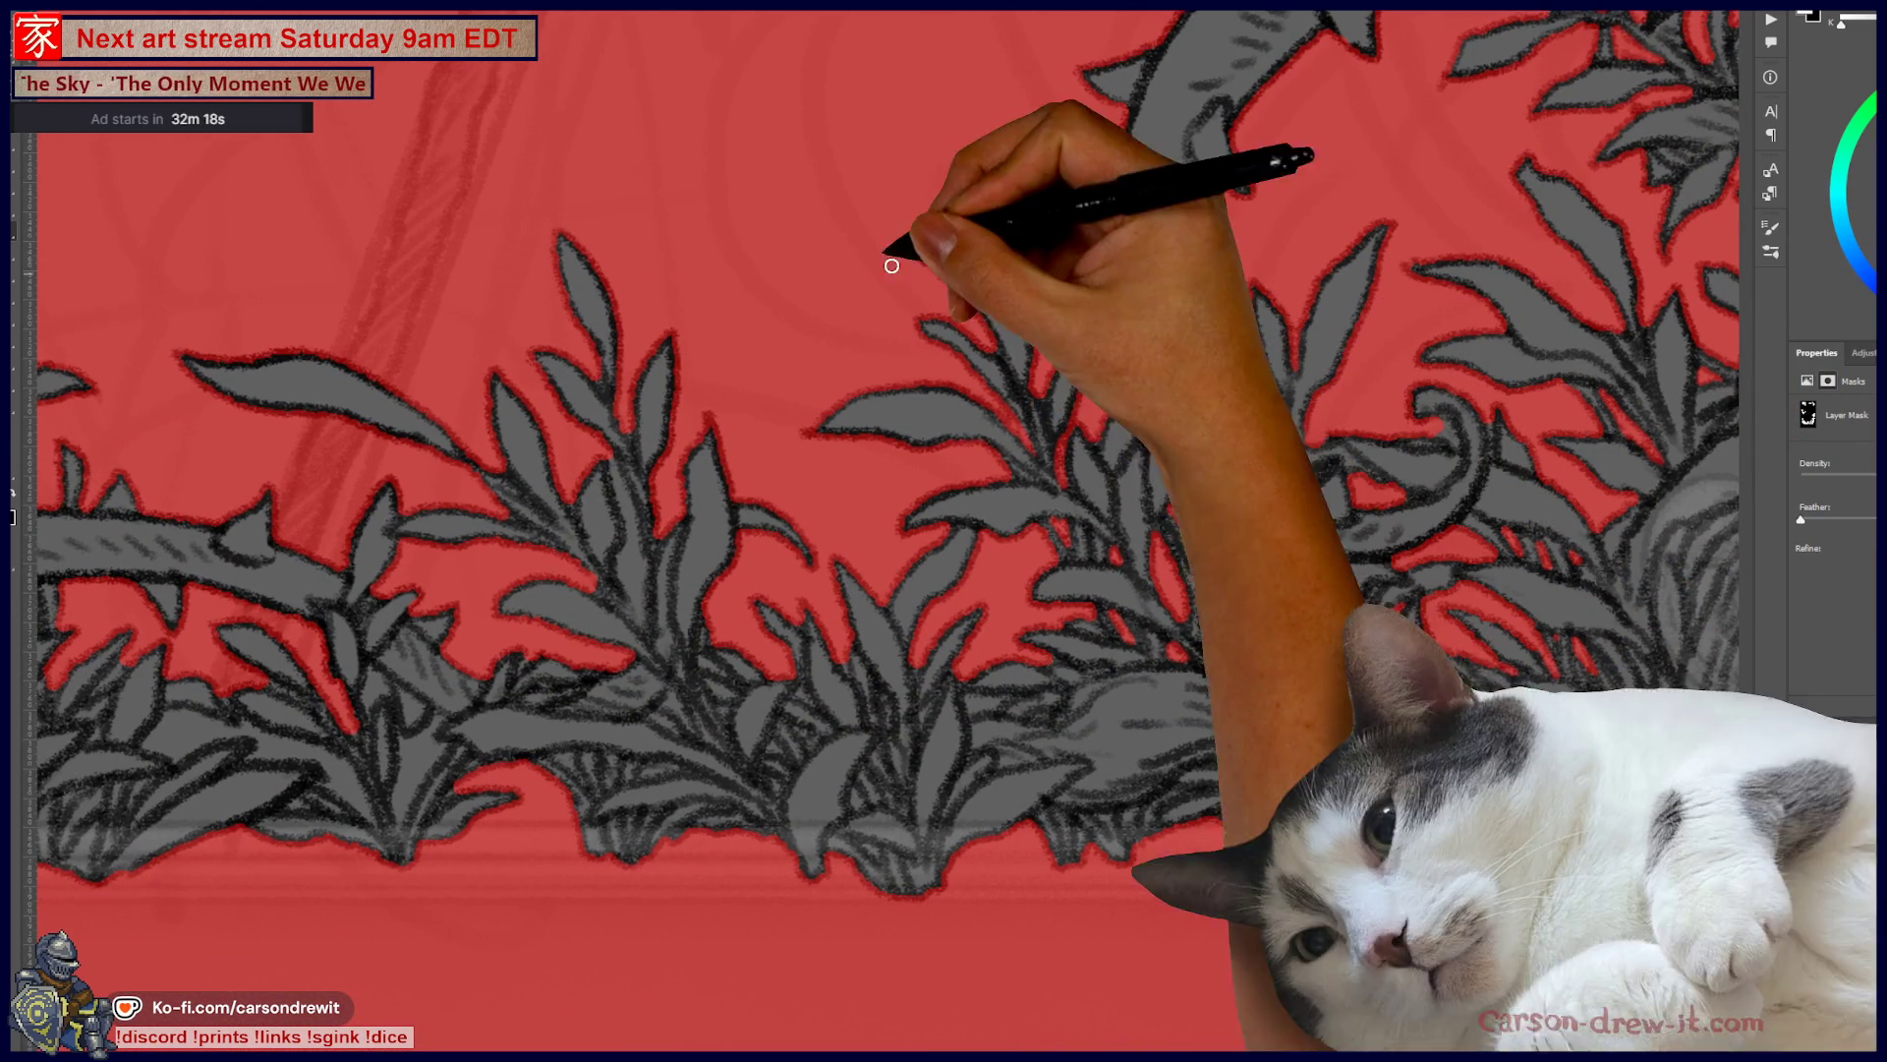
pyautogui.moveTo(971, 569); pyautogui.dragTo(1146, 568)
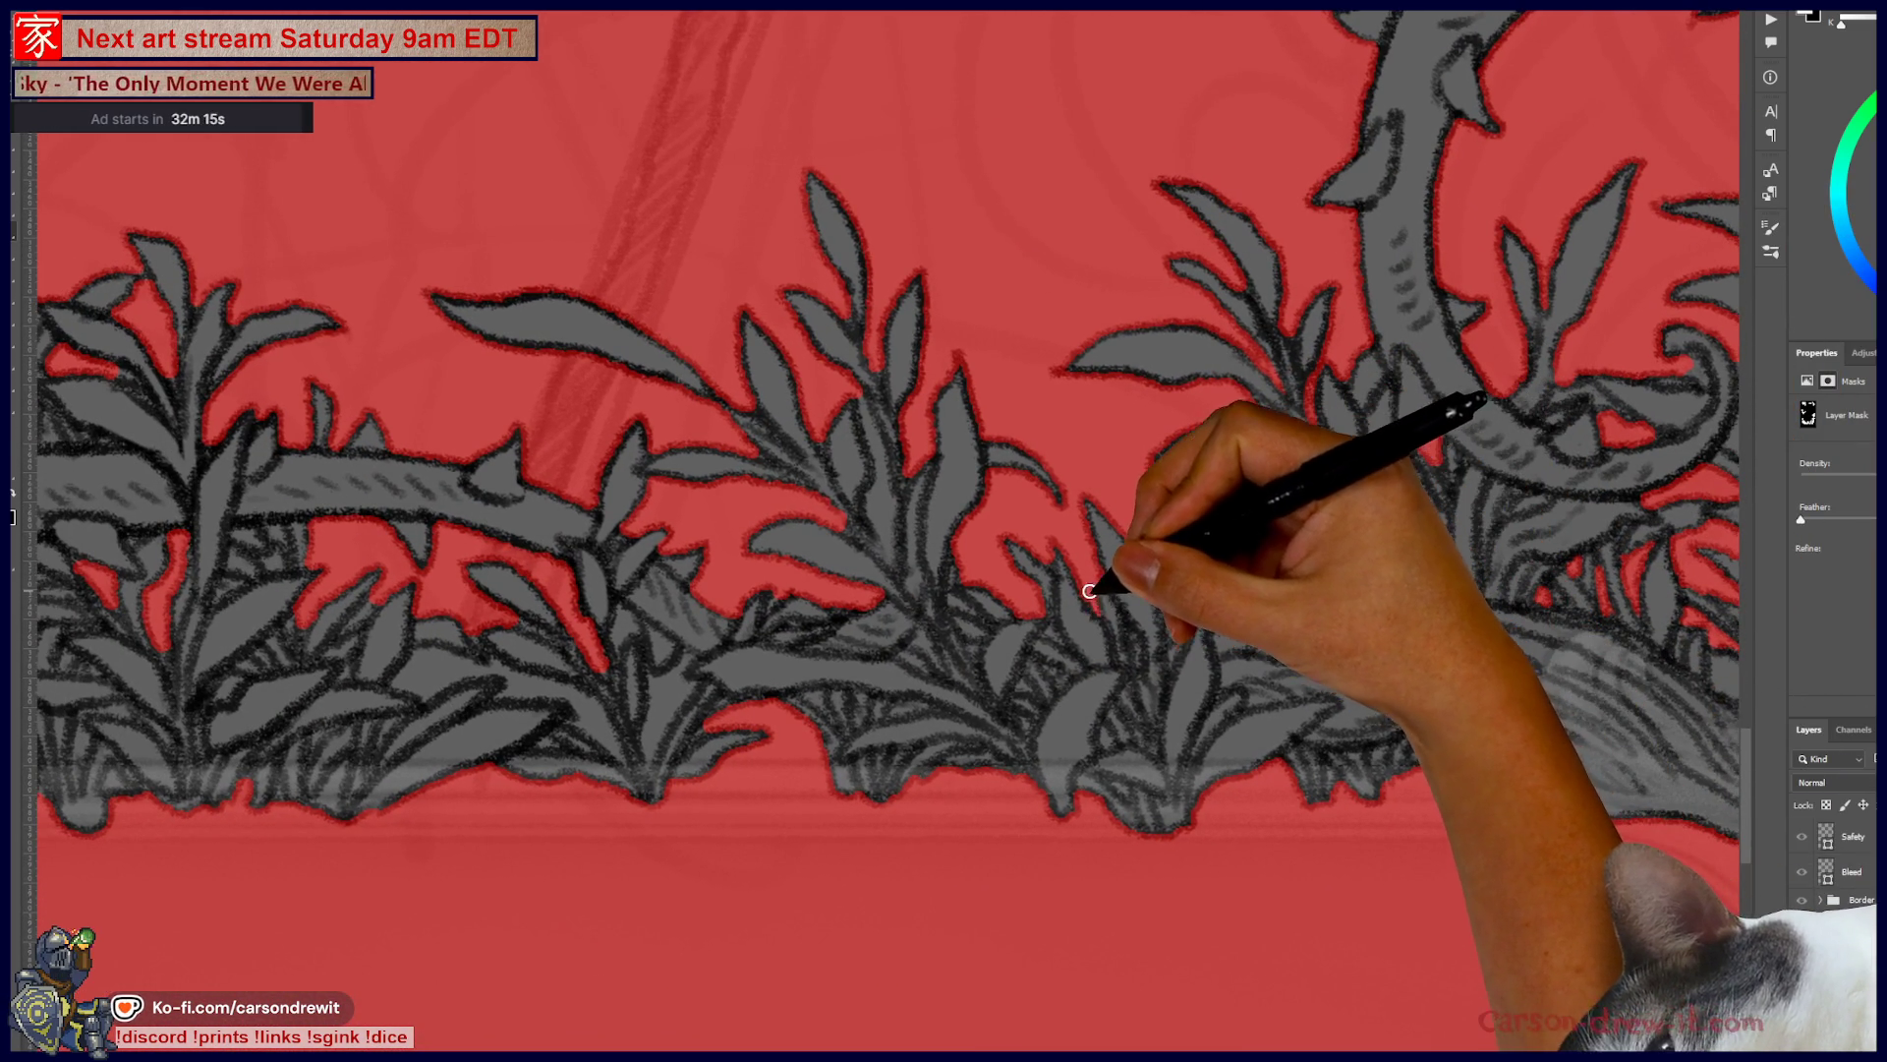